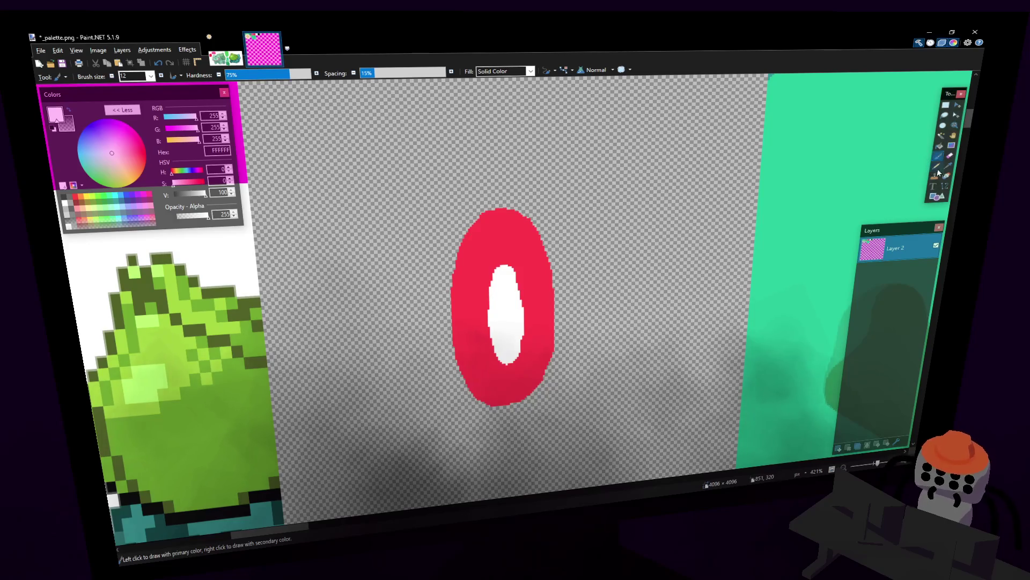
Sample the eye oval's red with the colour picker and switch to the Pencil tool
key("k")
left_click(541, 282)
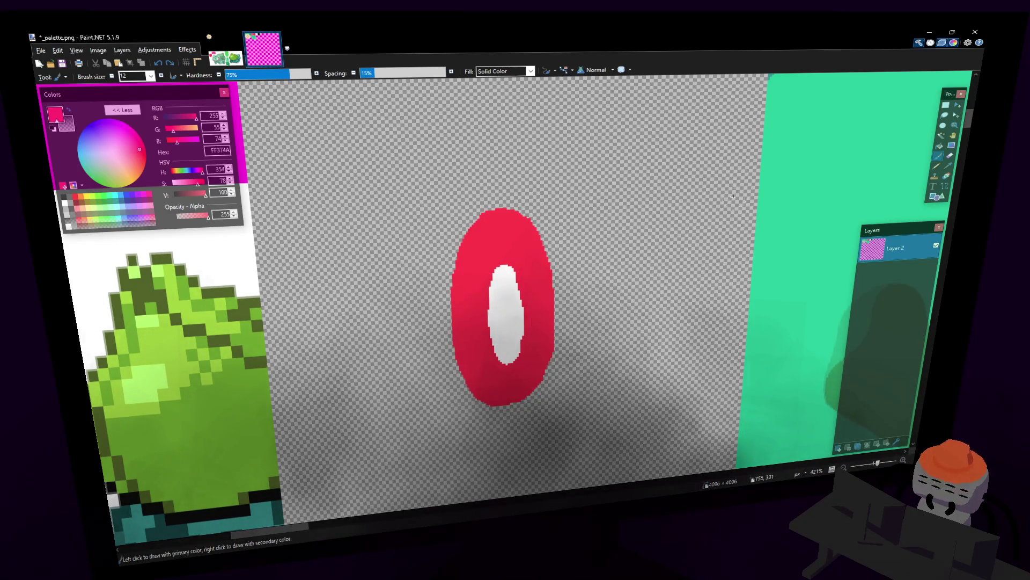
left_click(940, 165)
scroll(592, 306, "up", 1, "ctrl")
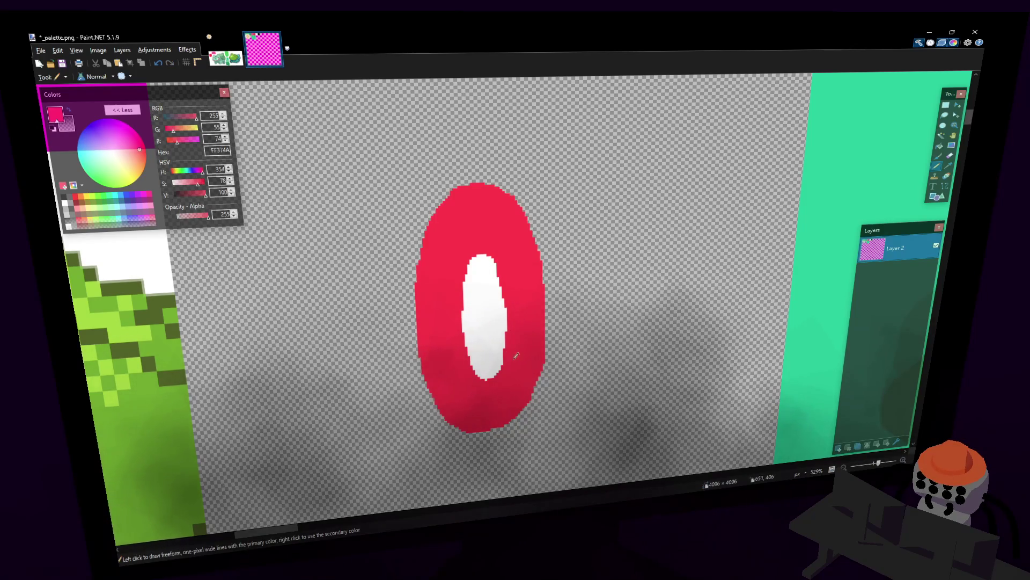
scroll(516, 356, "down", 1, "ctrl")
scroll(531, 338, "down", 1, "ctrl")
scroll(551, 322, "down", 1, "ctrl")
scroll(569, 308, "down", 1, "ctrl")
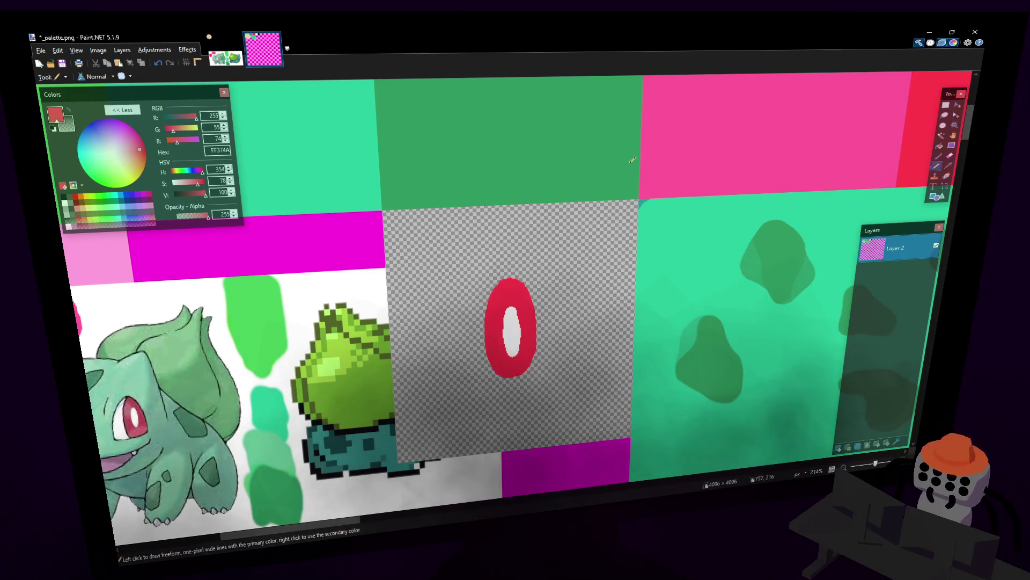
scroll(585, 345, "up", 2, "ctrl")
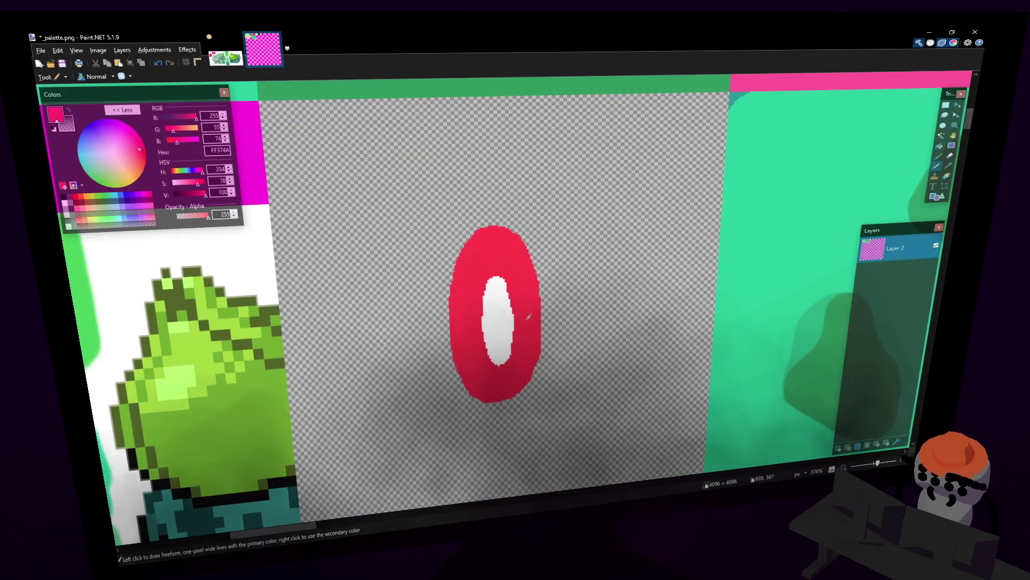
scroll(575, 343, "down", 1, "ctrl")
scroll(556, 330, "up", 1, "ctrl")
scroll(516, 306, "up", 2, "ctrl")
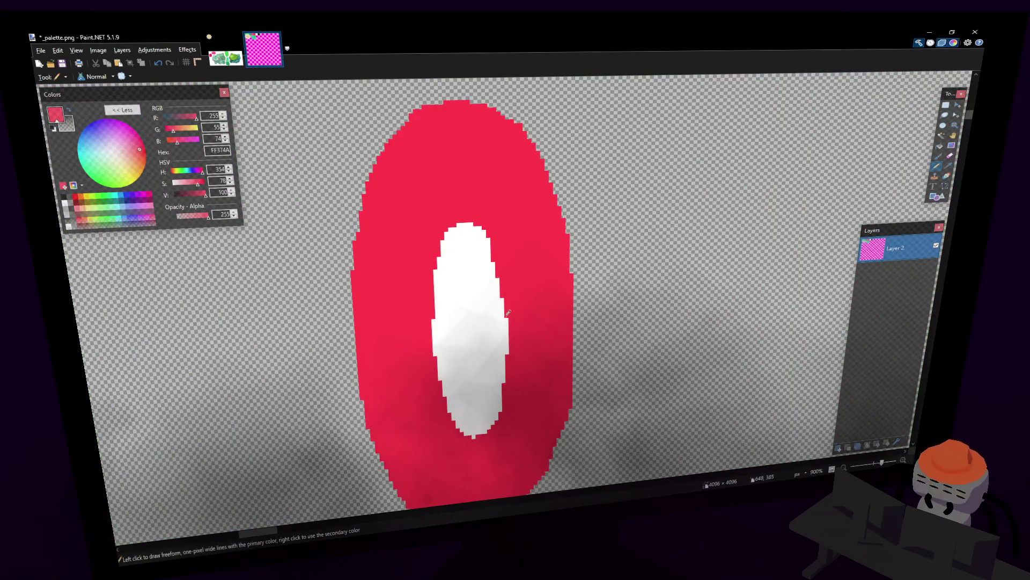
Paint red over the white centre's right edge and its leftover white sliver
left_click_drag(515, 307, 507, 355)
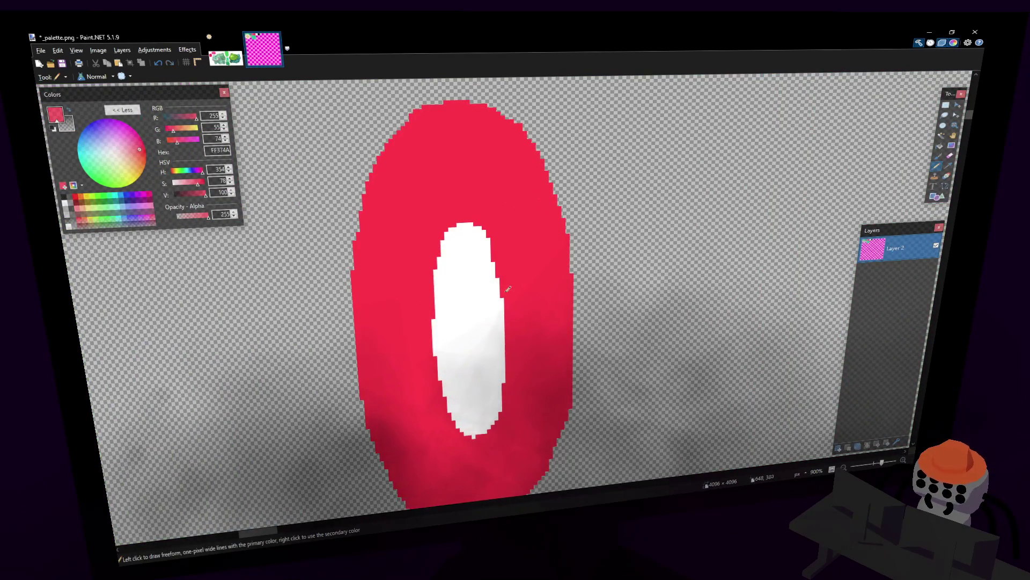
left_click_drag(509, 288, 505, 300)
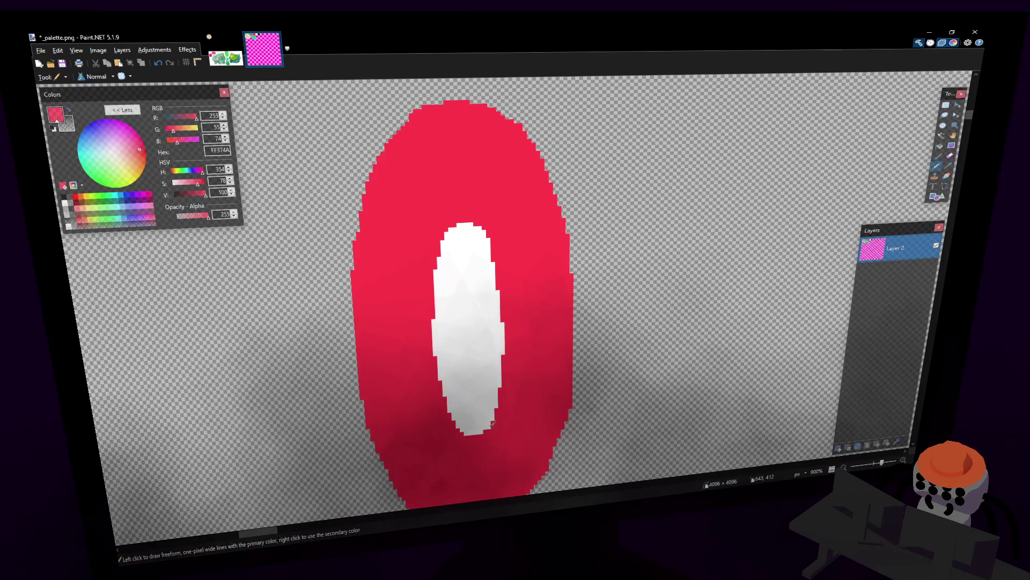
scroll(531, 382, "down", 5, "ctrl")
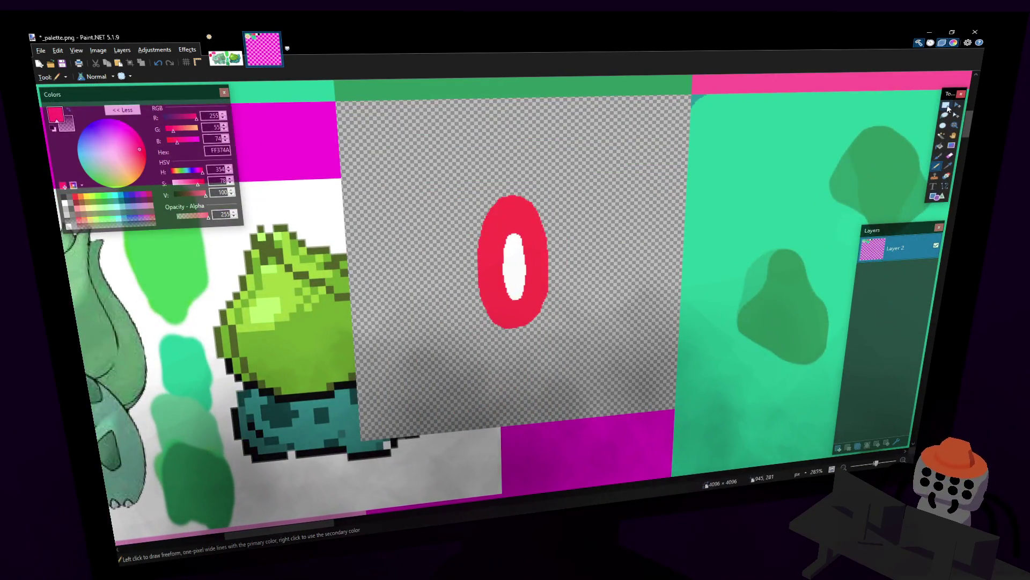
Save the palette PNG after dropping the eye selection, then bring Blender forward
left_click(946, 106)
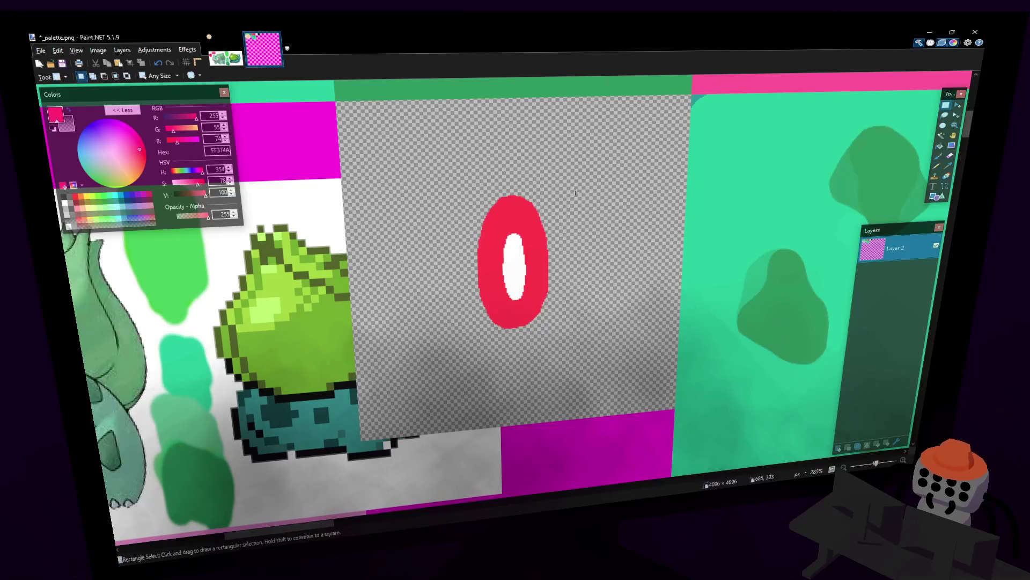
left_click_drag(578, 162, 445, 364)
scroll(445, 365, "up", 1, "ctrl")
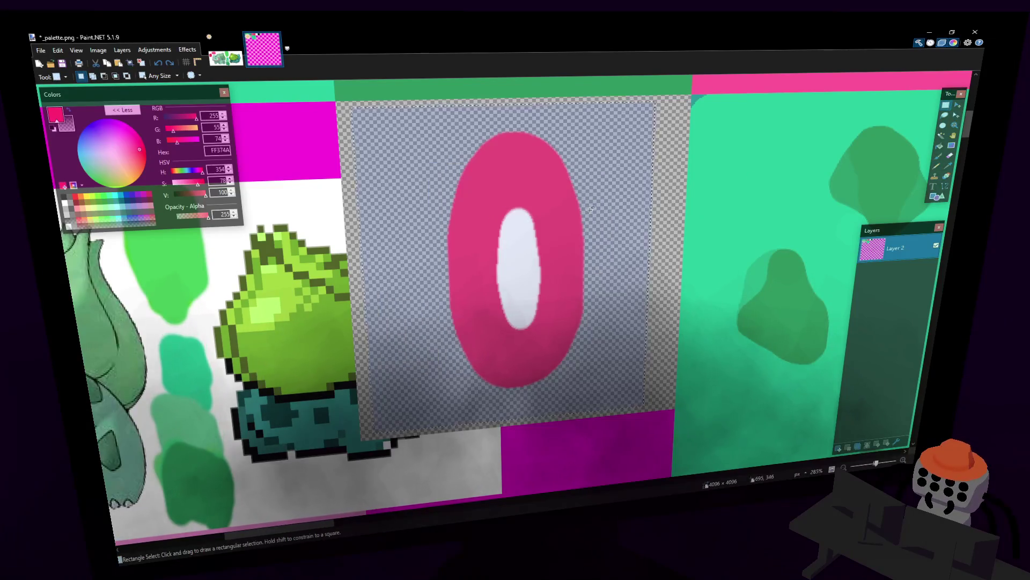
scroll(445, 364, "down", 3, "ctrl")
left_click(860, 120)
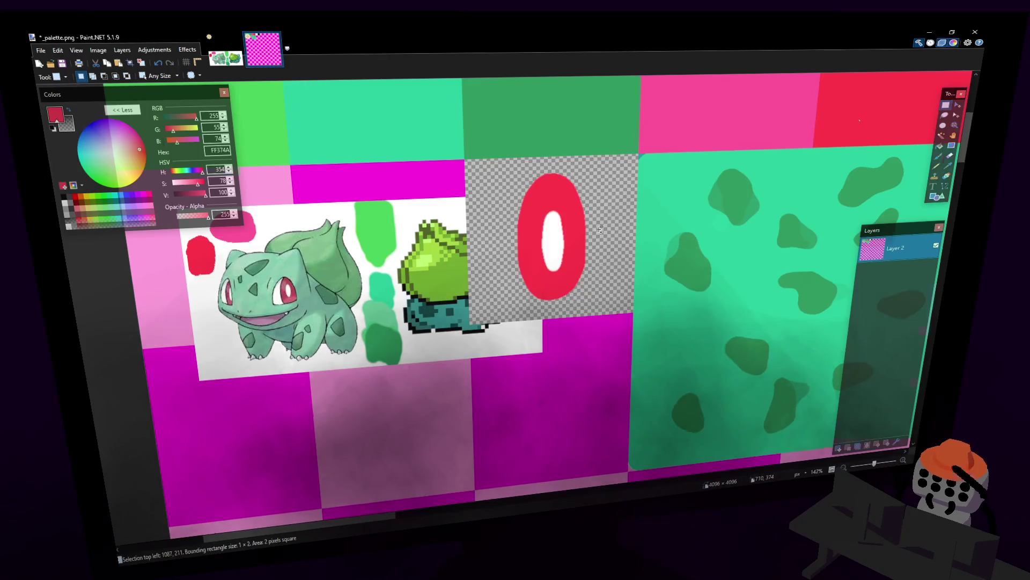
scroll(619, 200, "down", 3, "ctrl")
scroll(618, 200, "up", 1, "ctrl")
scroll(619, 200, "up", 1, "ctrl")
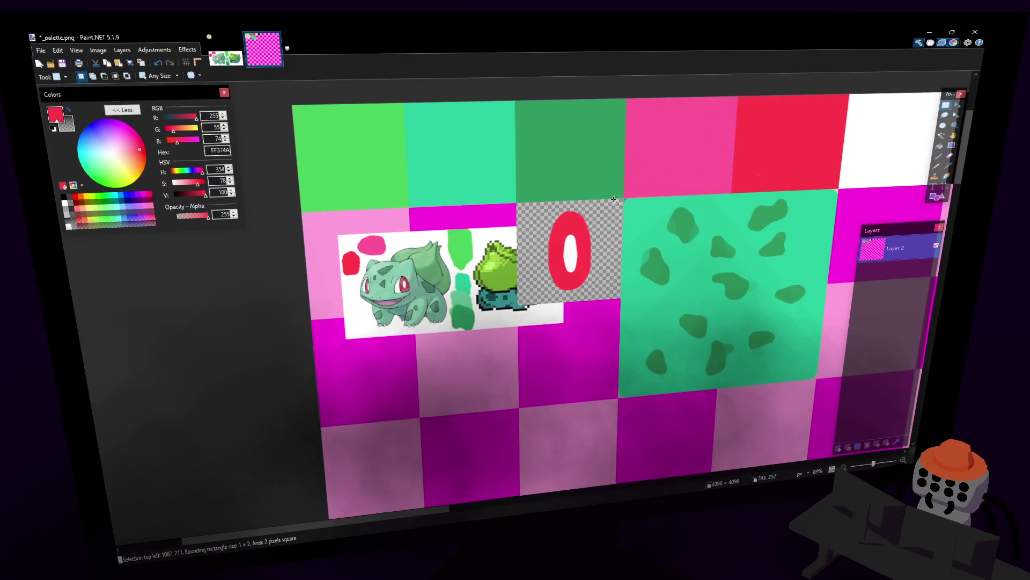
scroll(613, 200, "up", 1, "ctrl")
key("ctrl+s")
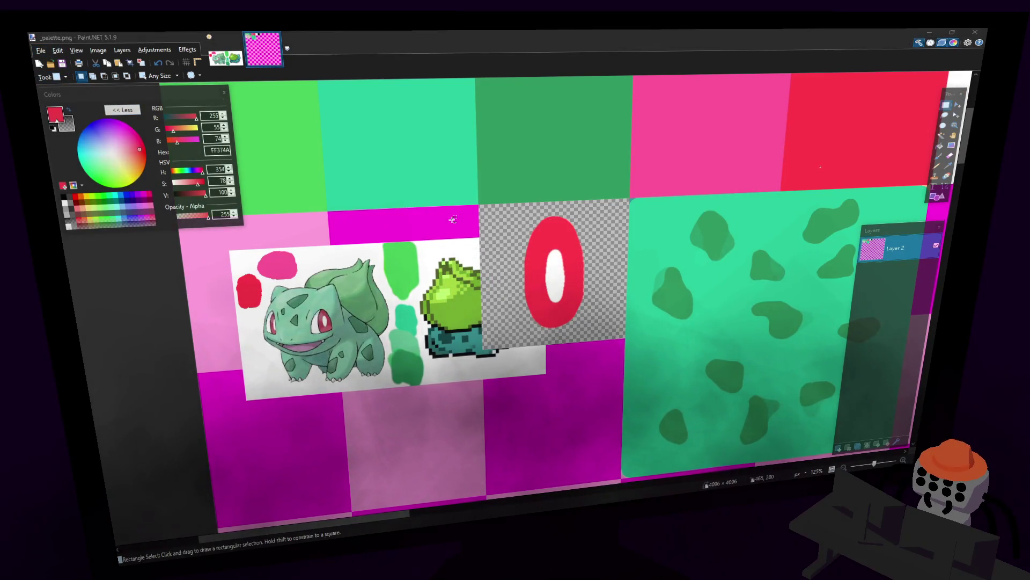
key("alt+Tab")
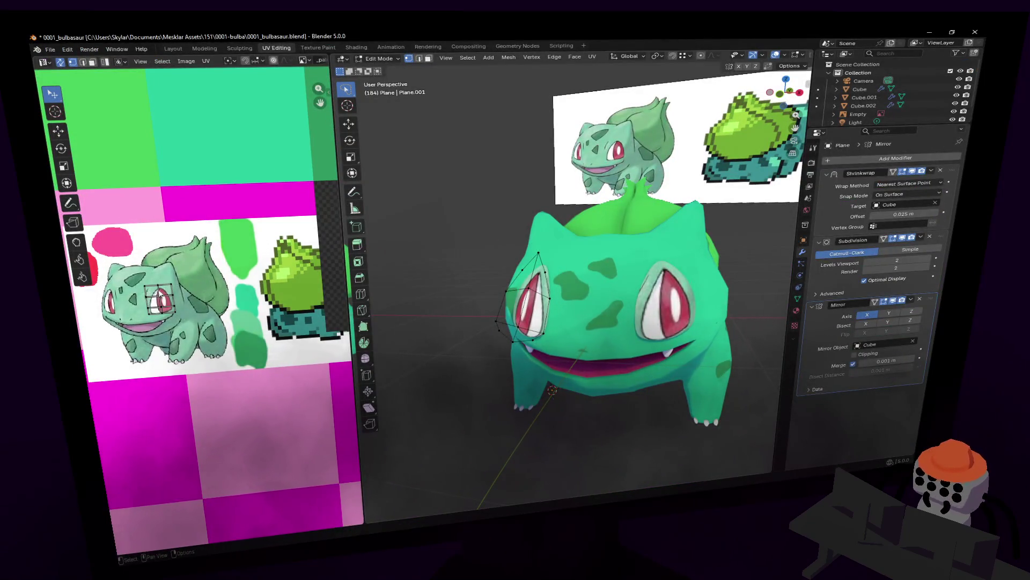
Reload the edited texture in the UV editor and select the eye's geometry in Edit Mode
middle_click_drag(222, 276, 208, 255)
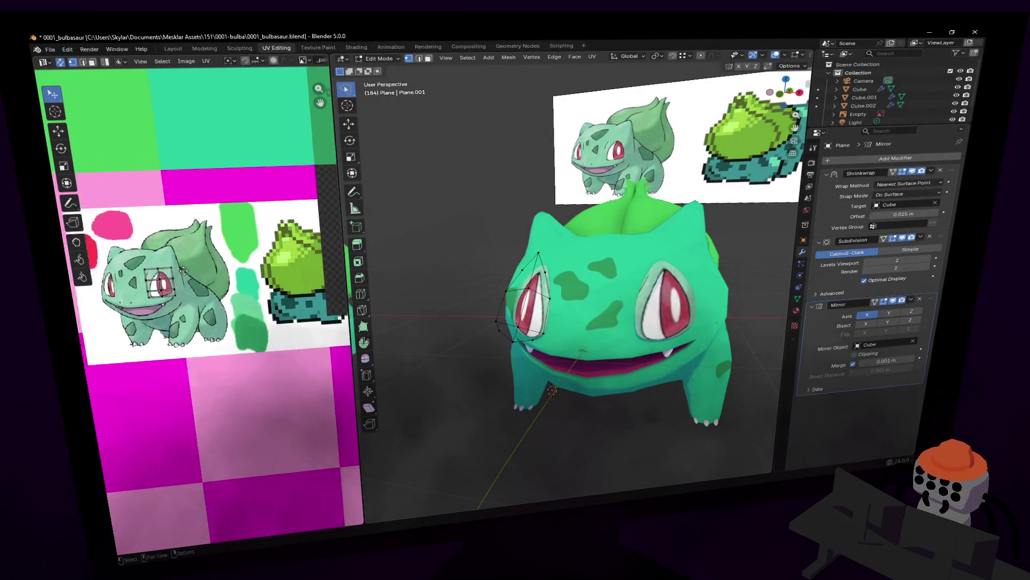
middle_click_drag(318, 233, 189, 264)
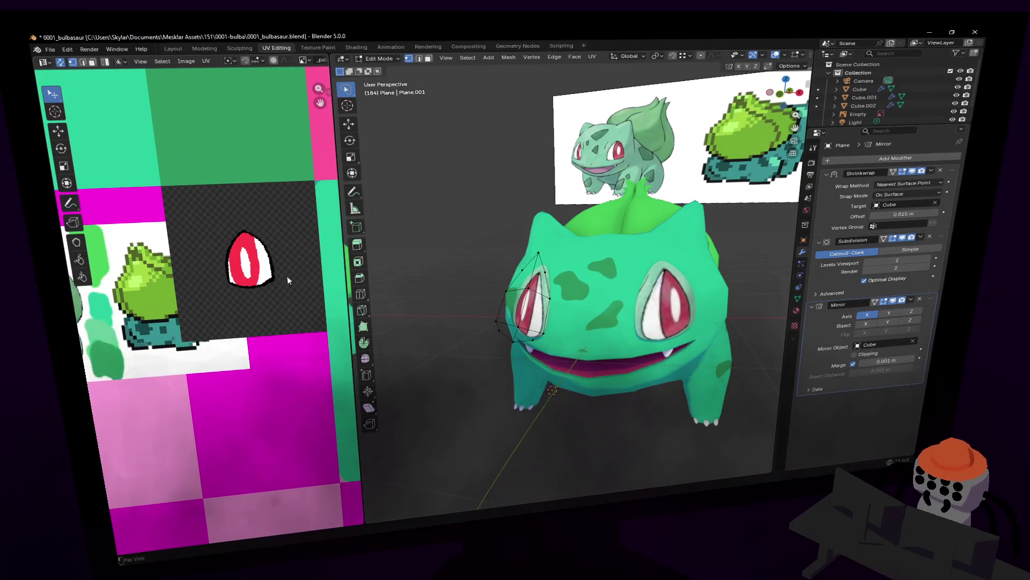
key("alt+r")
key("Tab")
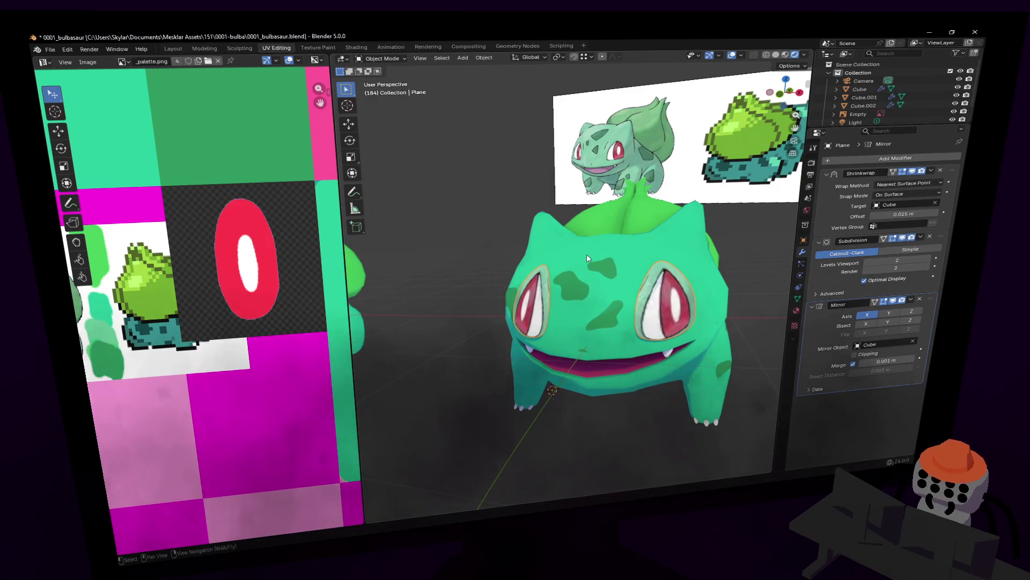
key("Tab")
key("l")
Move and enlarge the eye UV grid so it sits over the red oval
key("g")
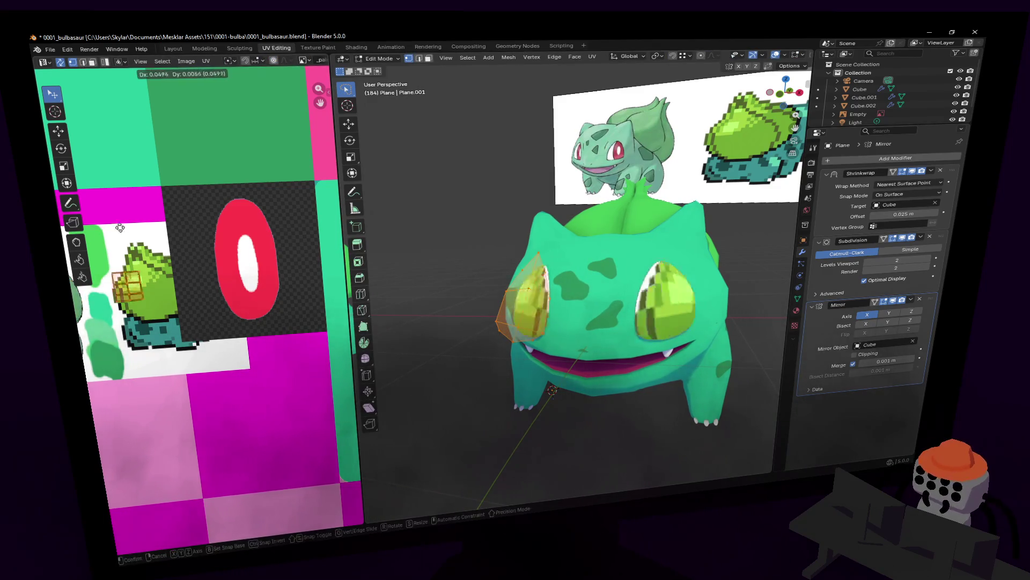
left_click(263, 215)
key("s")
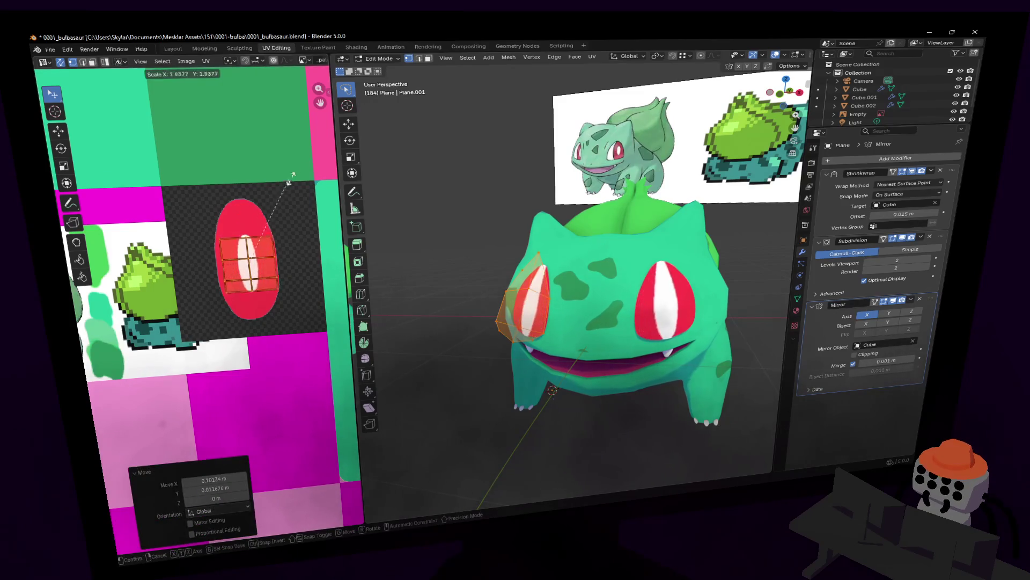
left_click(121, 175)
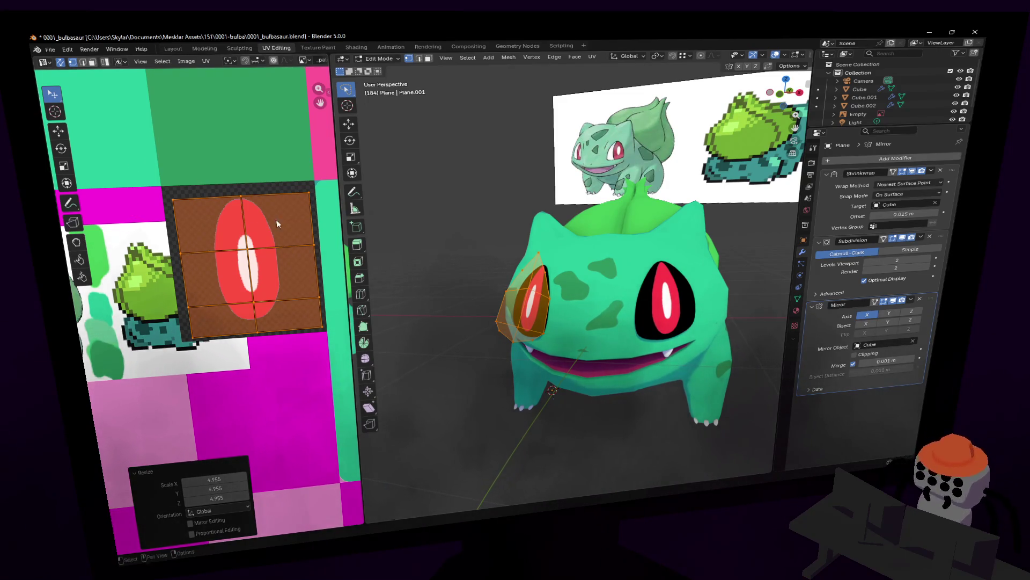
key("g")
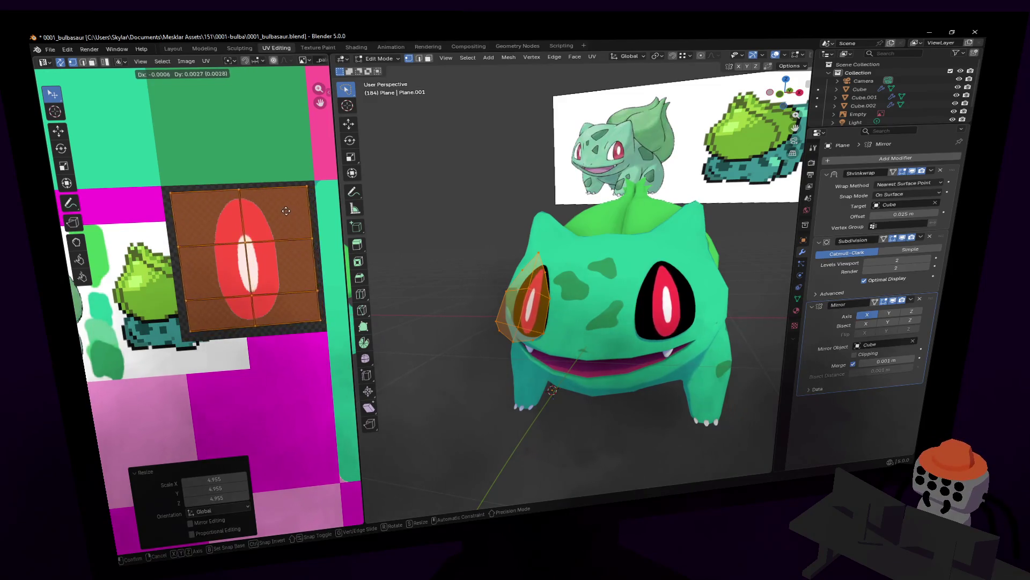
left_click(288, 217)
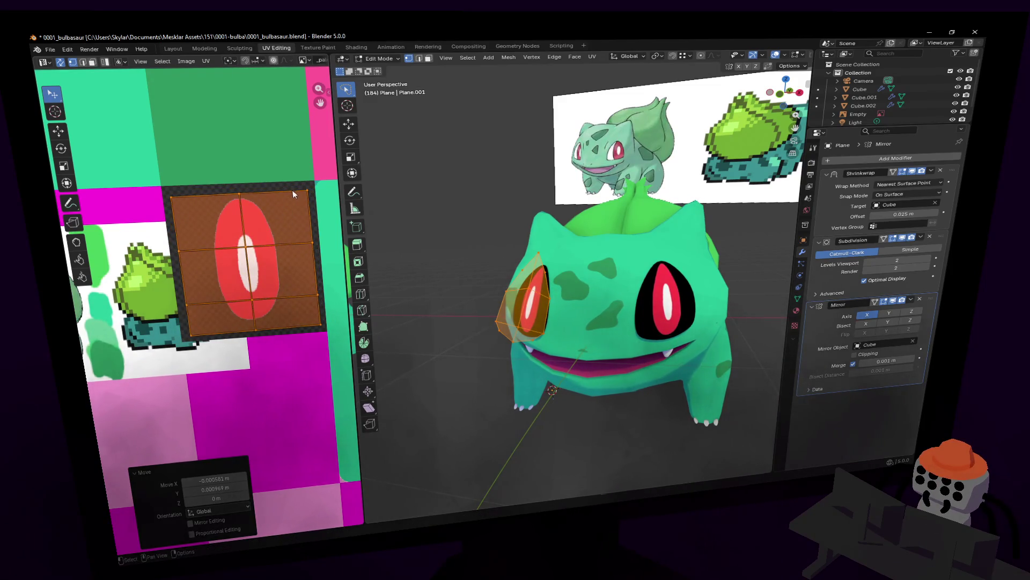
key("s")
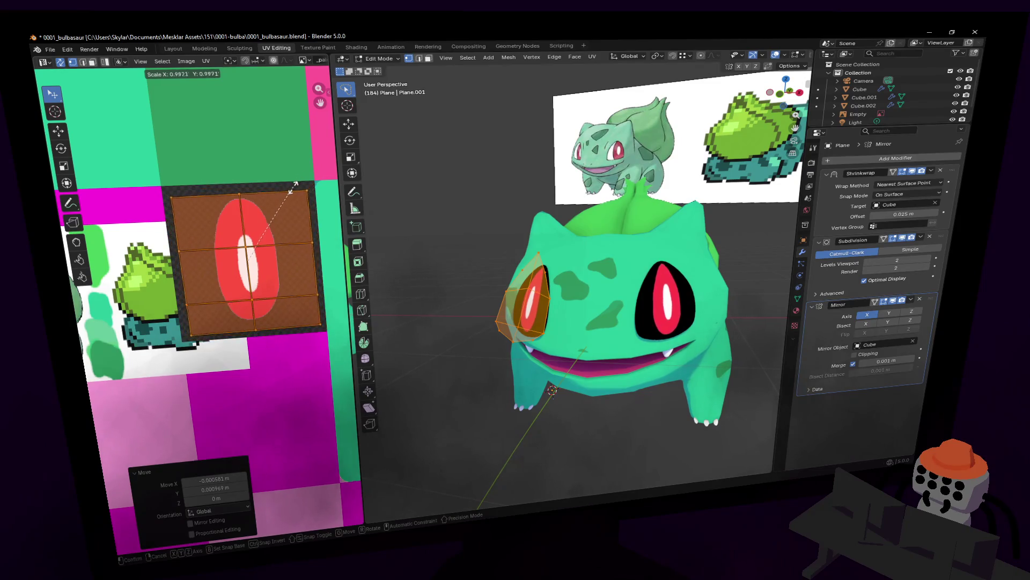
Rescale the eye UV island to fit, cancelling one oversized scale, and start nudging it right
left_click(295, 188)
key("s")
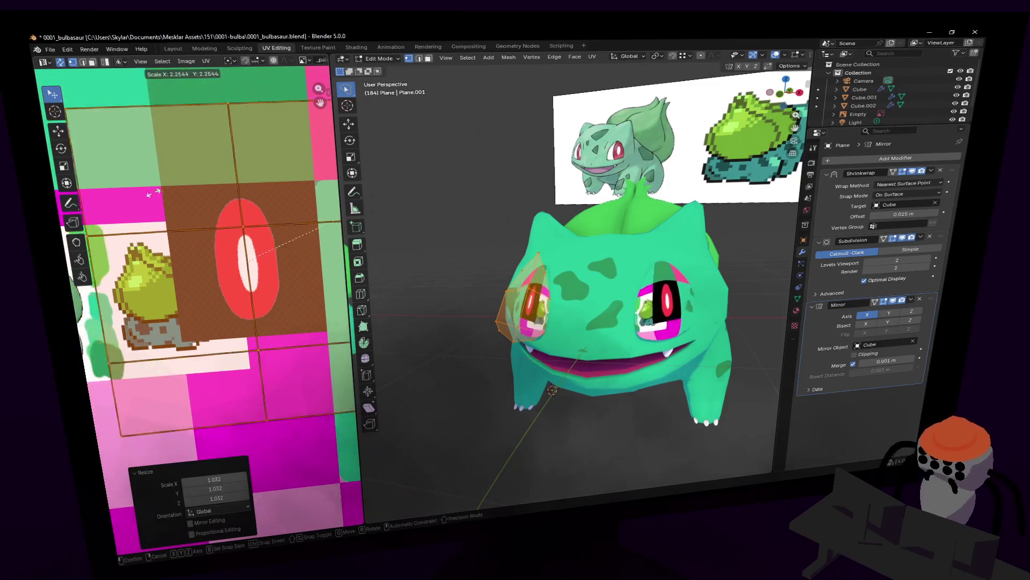
left_click(273, 167)
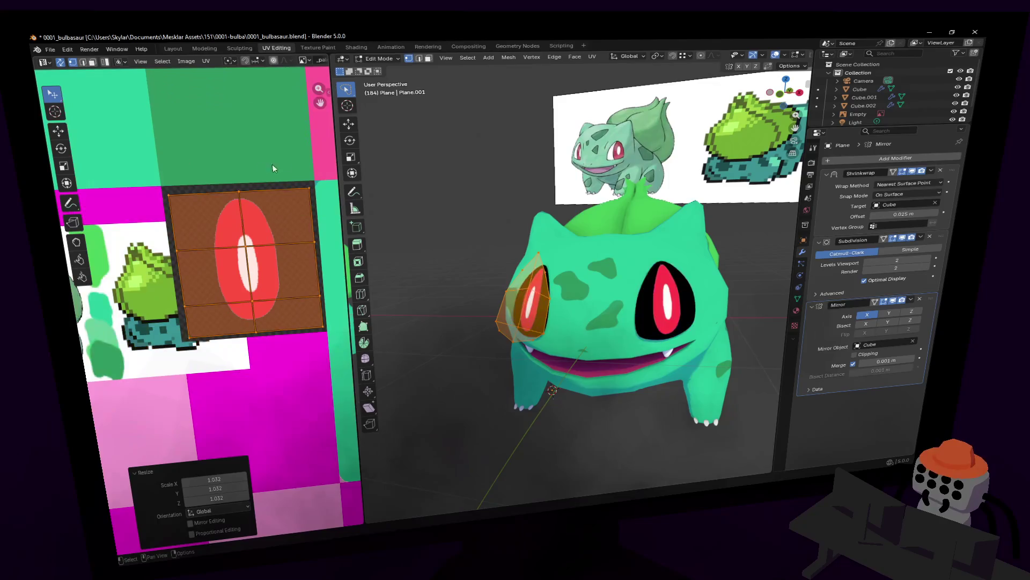
key("s")
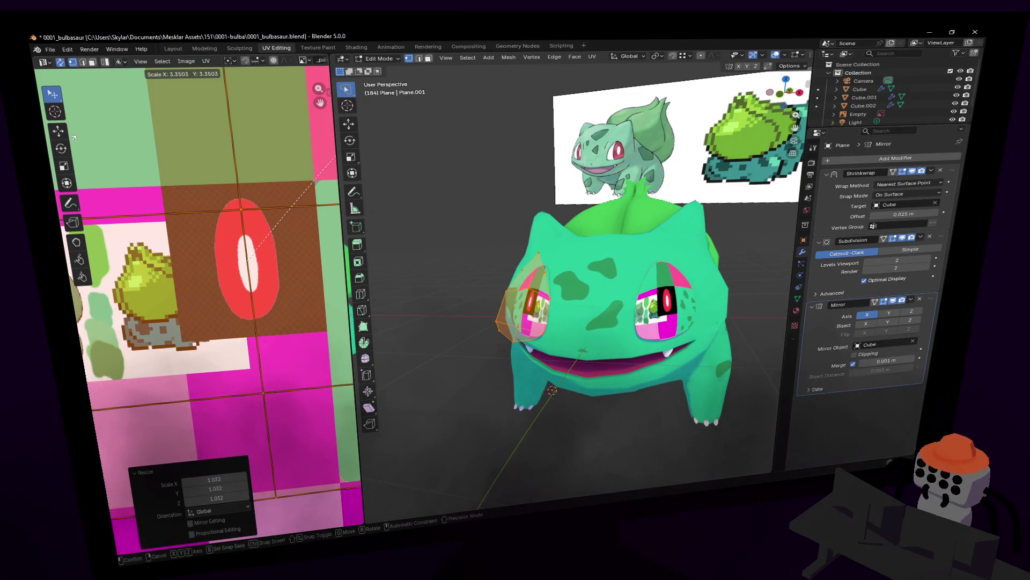
key("Escape")
key("g")
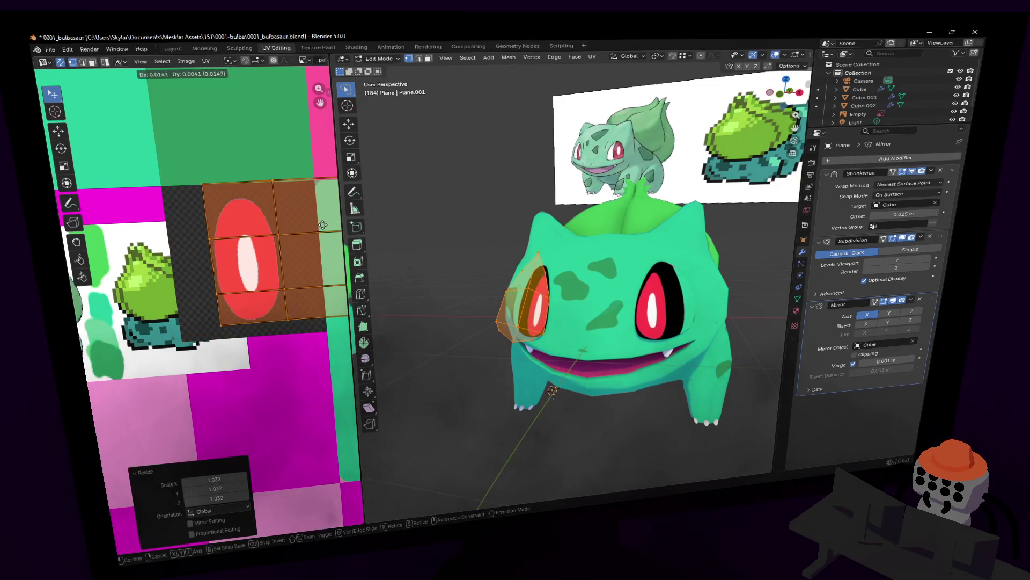
left_click(323, 230)
scroll(244, 246, "up", 2)
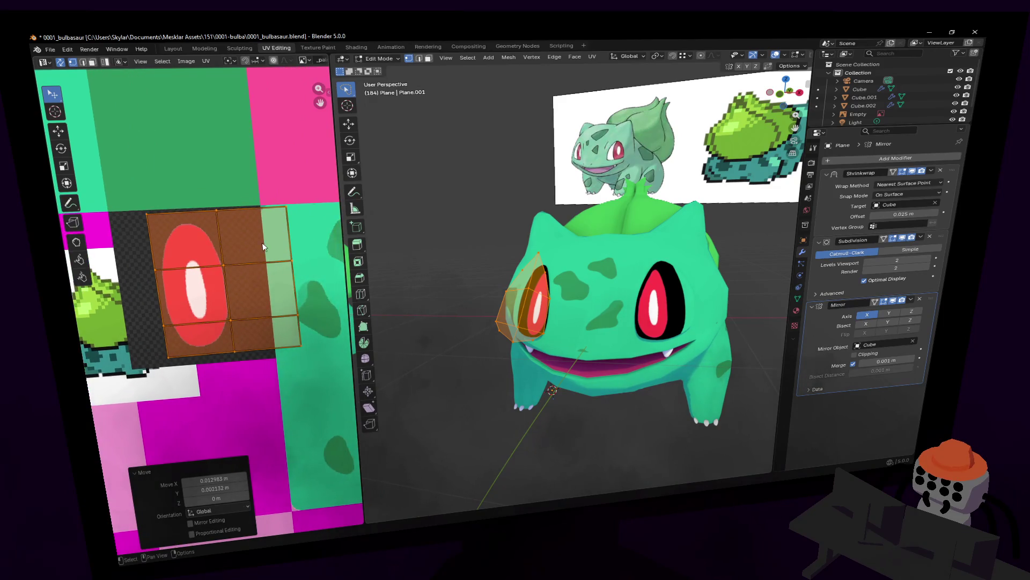
scroll(263, 247, "down", 1)
scroll(301, 229, "down", 2)
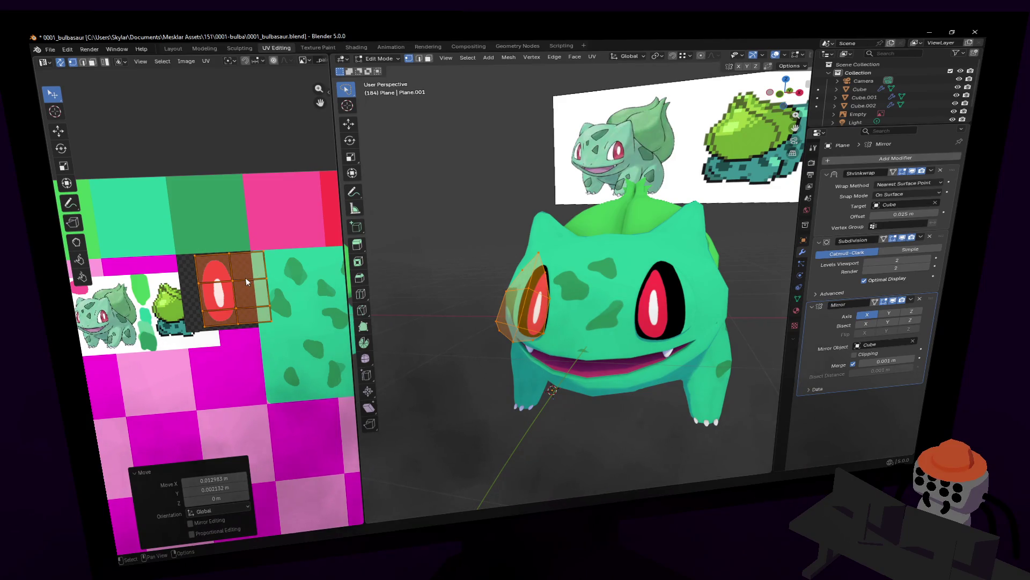
middle_click_drag(226, 278, 259, 232)
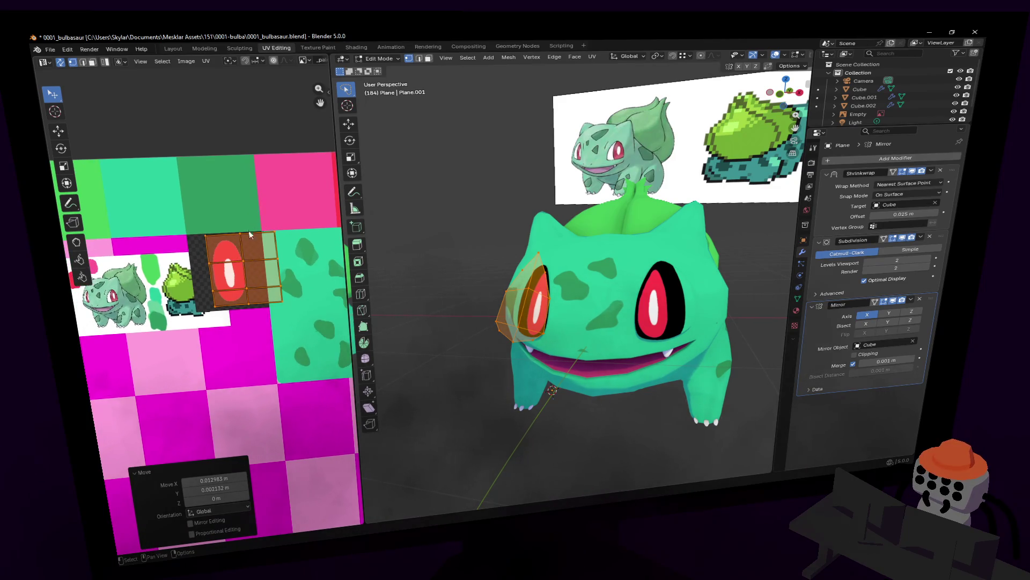
scroll(250, 234, "up", 1)
key("s")
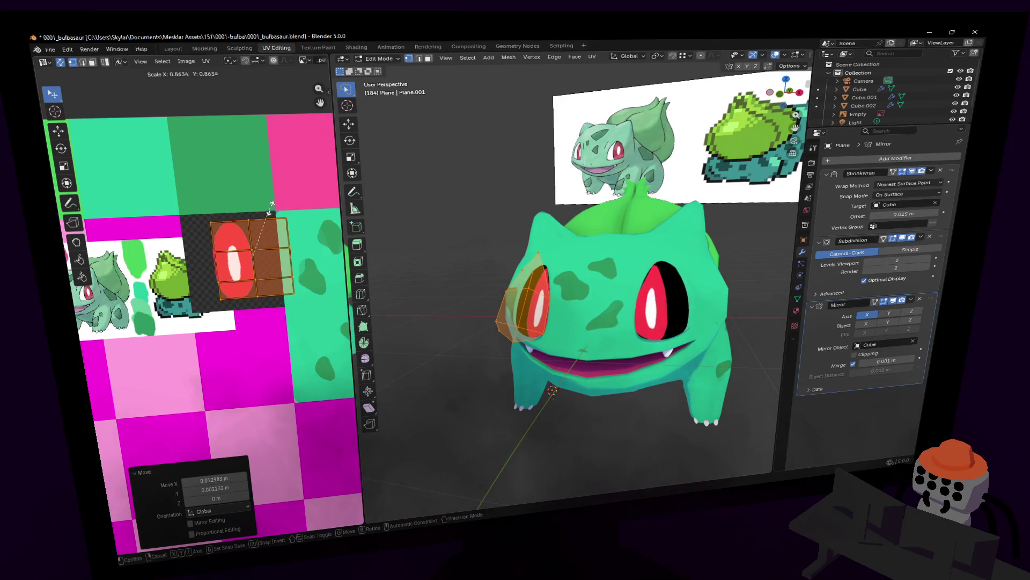
key("y")
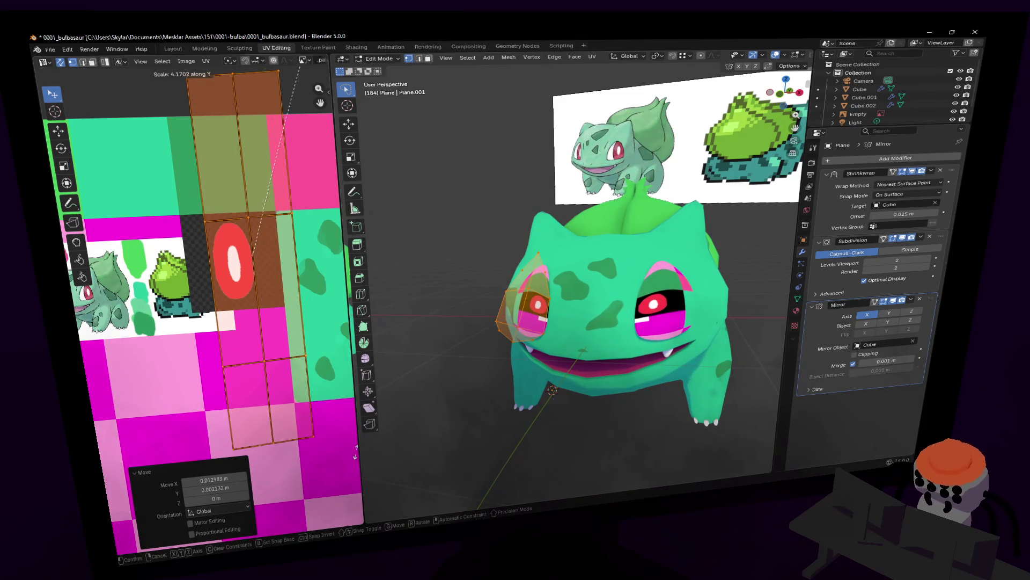
key("Escape")
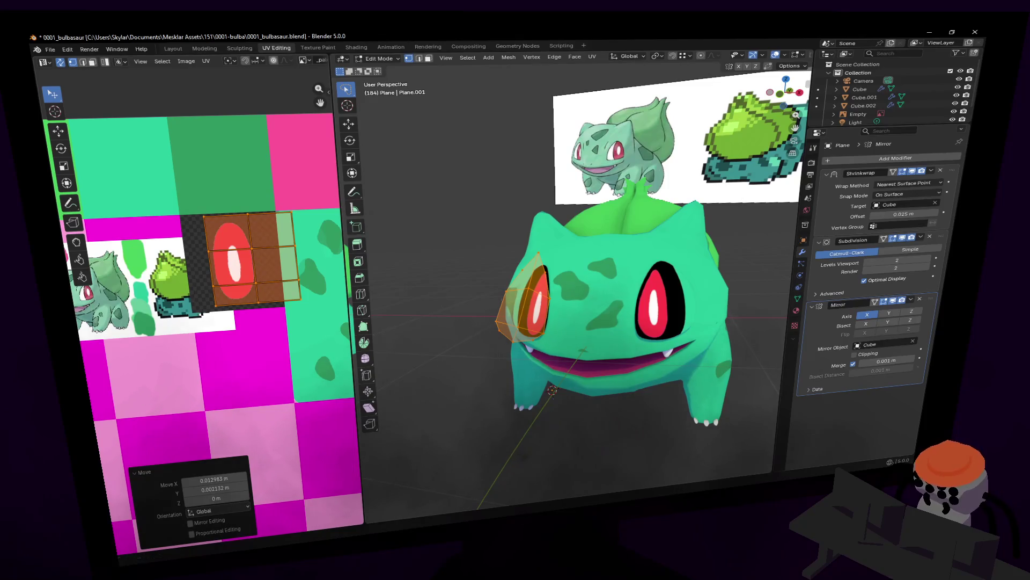
key("s")
key("y")
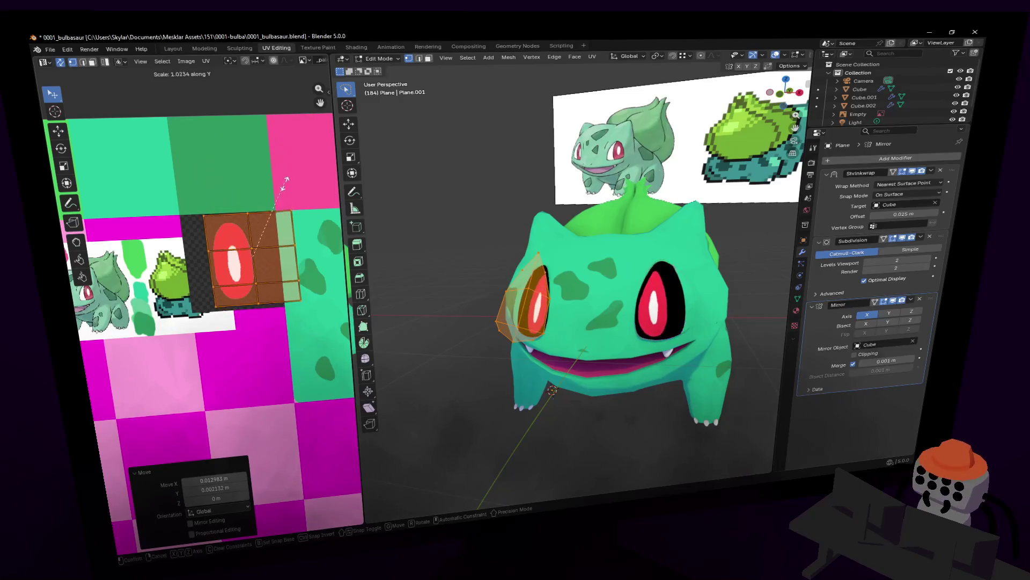
key("Escape")
scroll(318, 213, "up", 2)
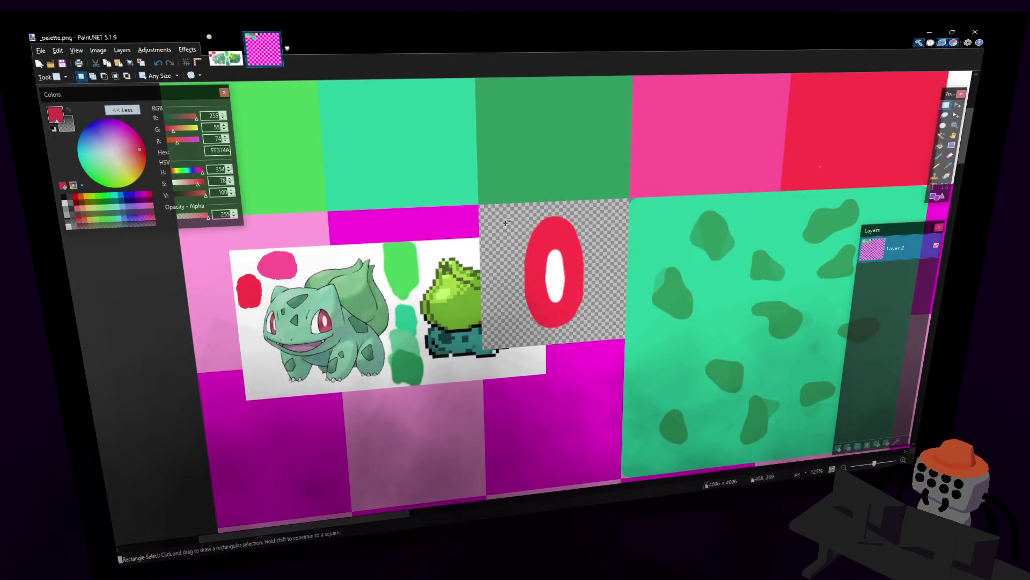
scroll(636, 384, "up", 2, "ctrl")
scroll(683, 398, "up", 1, "ctrl")
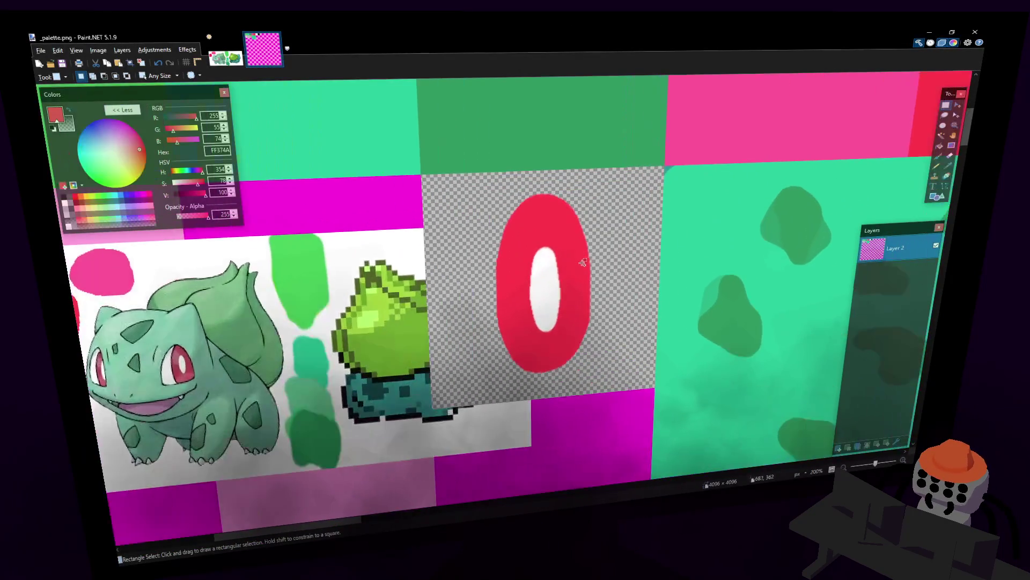
Rectangle-select the square tile containing the red 0 eye shape
left_click(945, 115)
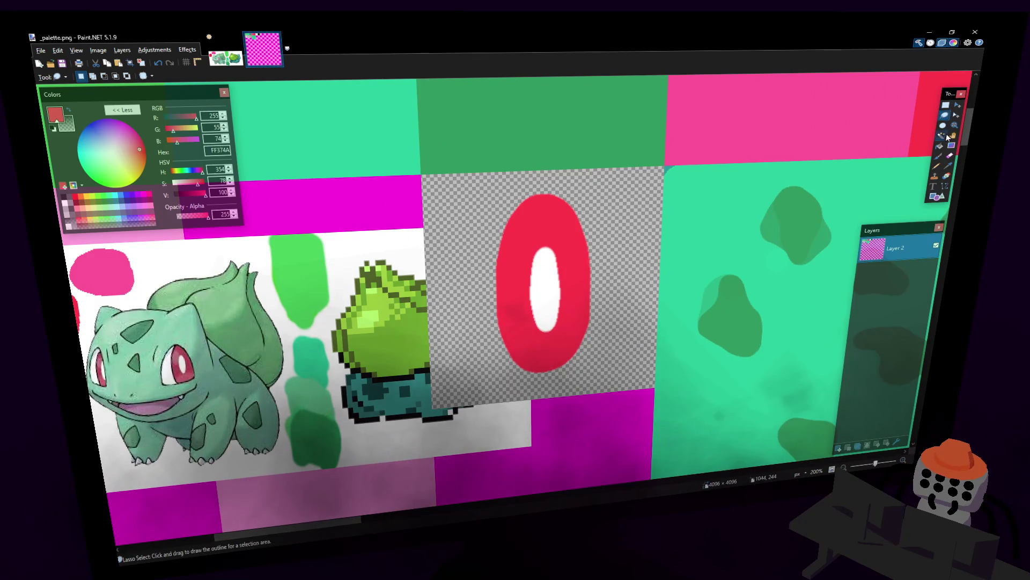
left_click(945, 135)
left_click(476, 354)
left_click(945, 106)
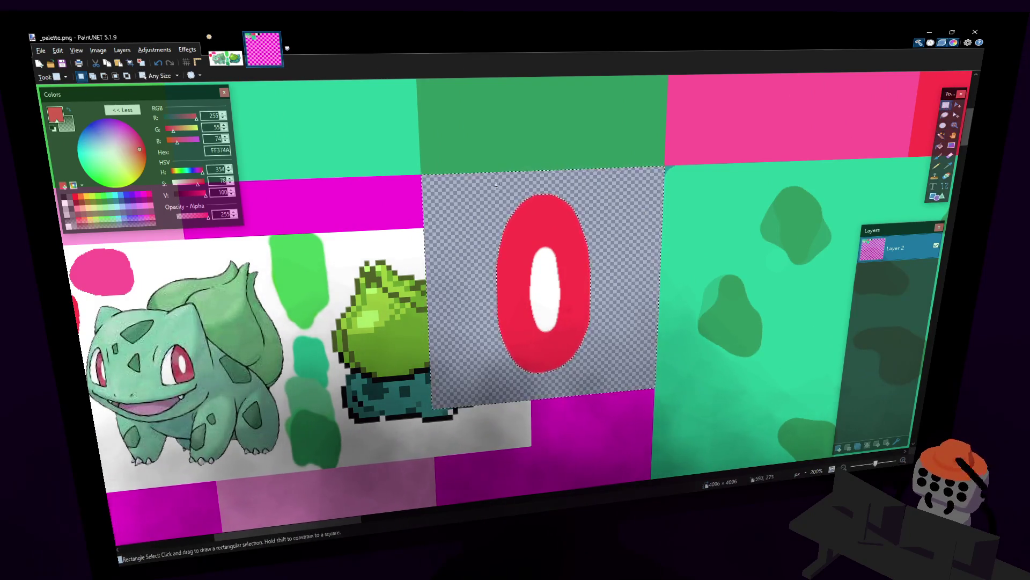
left_click_drag(482, 184, 606, 315)
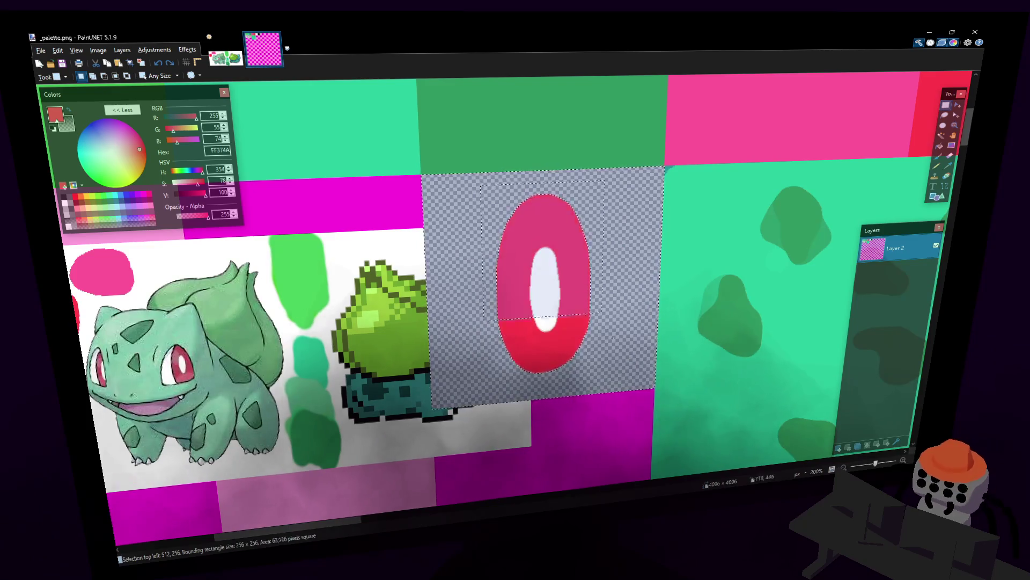
left_click_drag(630, 380, 581, 342)
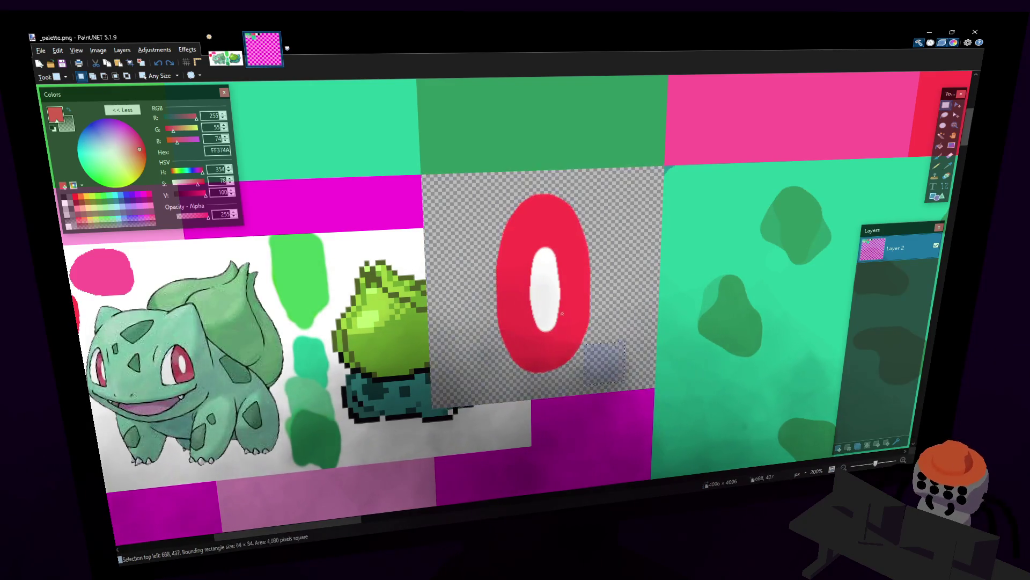
key("ctrl+z")
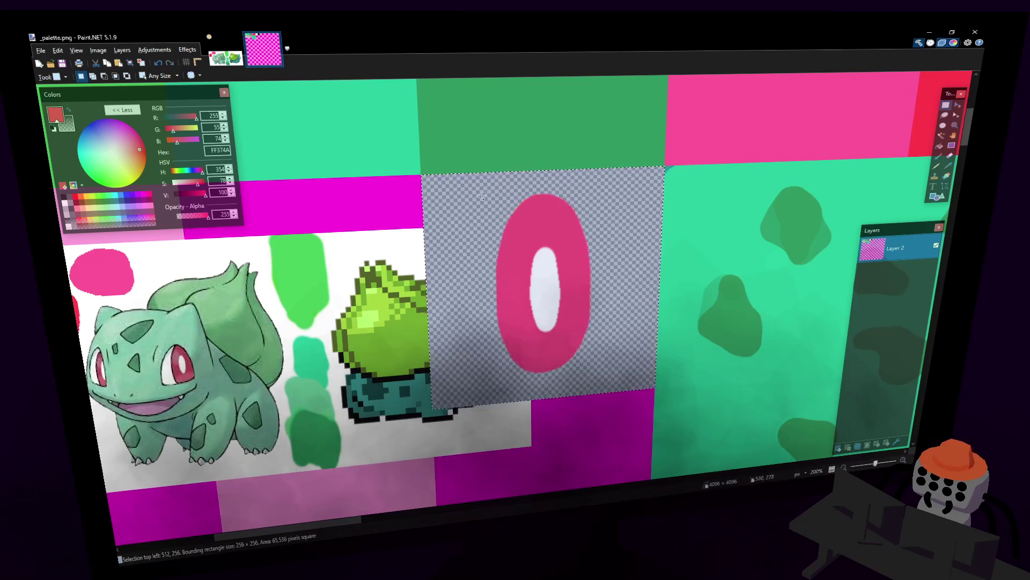
Create a new 256×256 image, paste the eye shape in and add an empty layer
left_click(38, 49)
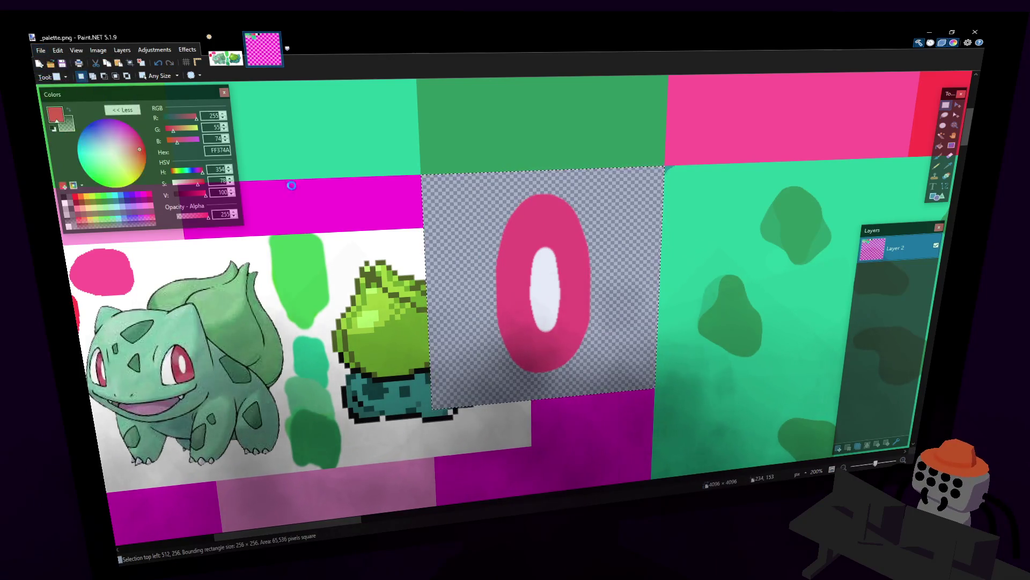
left_click(520, 333)
key("ctrl+v")
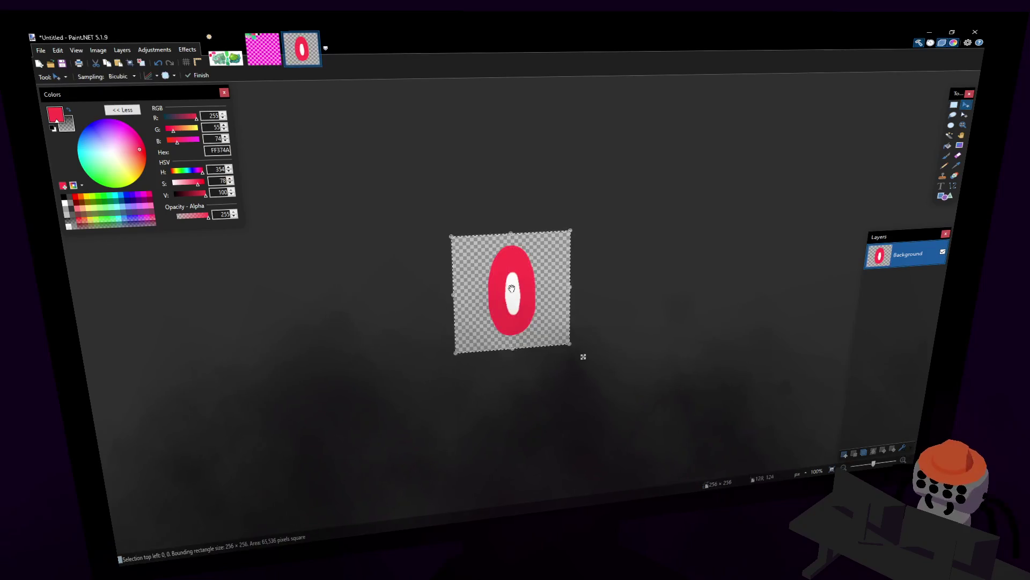
scroll(582, 356, "up", 2, "ctrl")
scroll(605, 376, "up", 2, "ctrl")
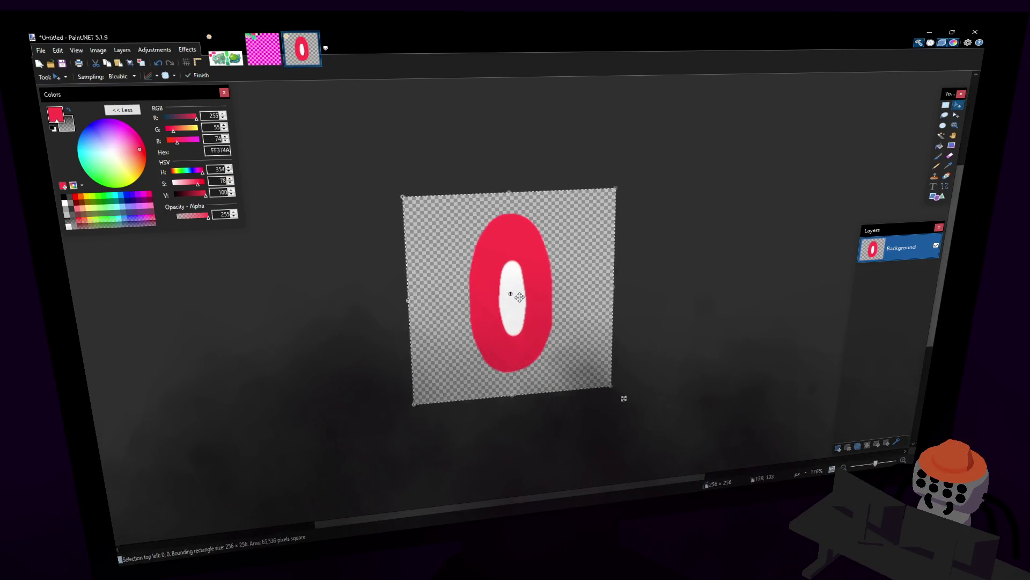
left_click(839, 448)
Bucket-fill the new layer solid white and move it beneath the 0 layer
left_click(939, 146)
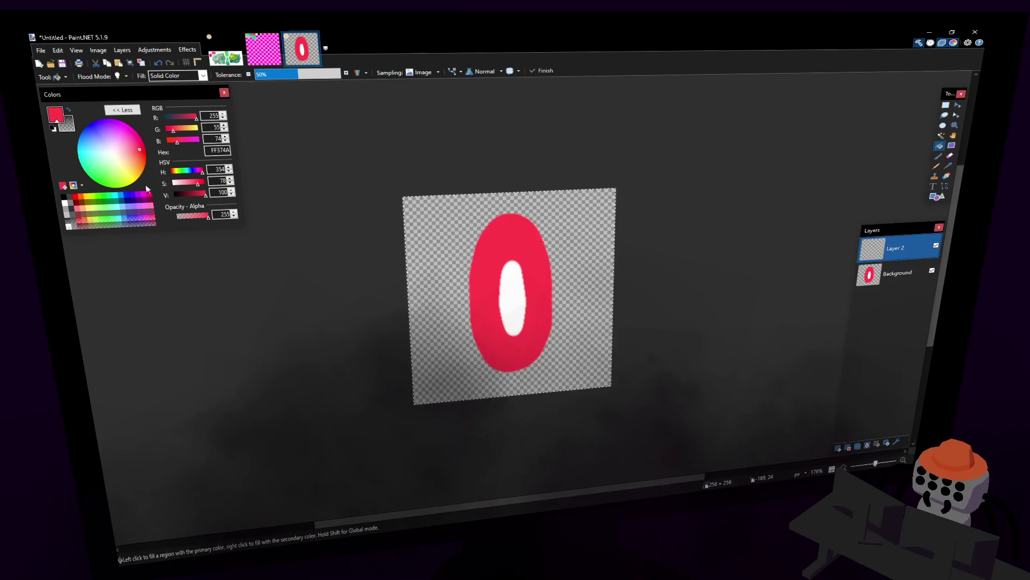
left_click(65, 201)
left_click(548, 262)
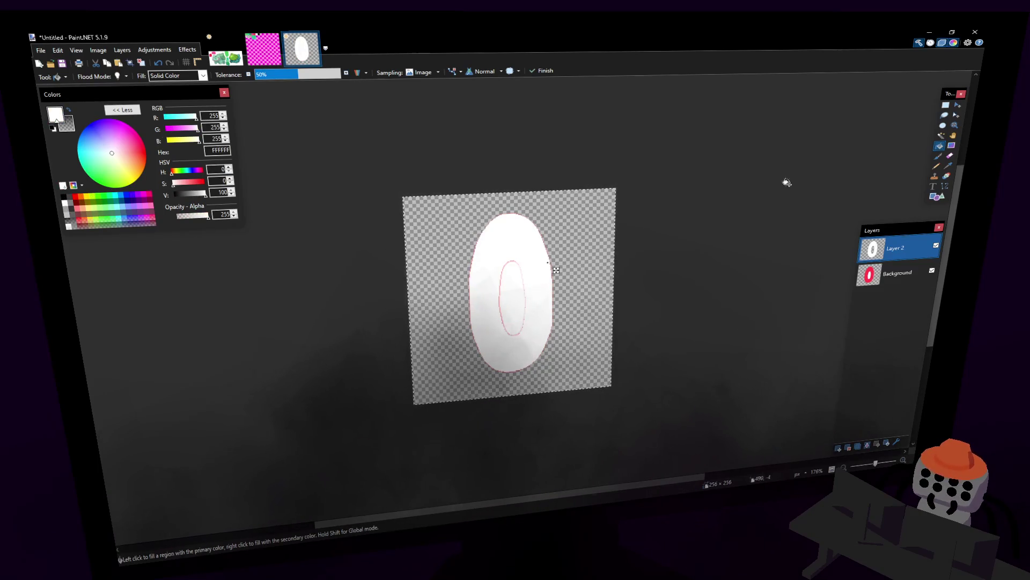
key("ctrl+z")
left_click(611, 211)
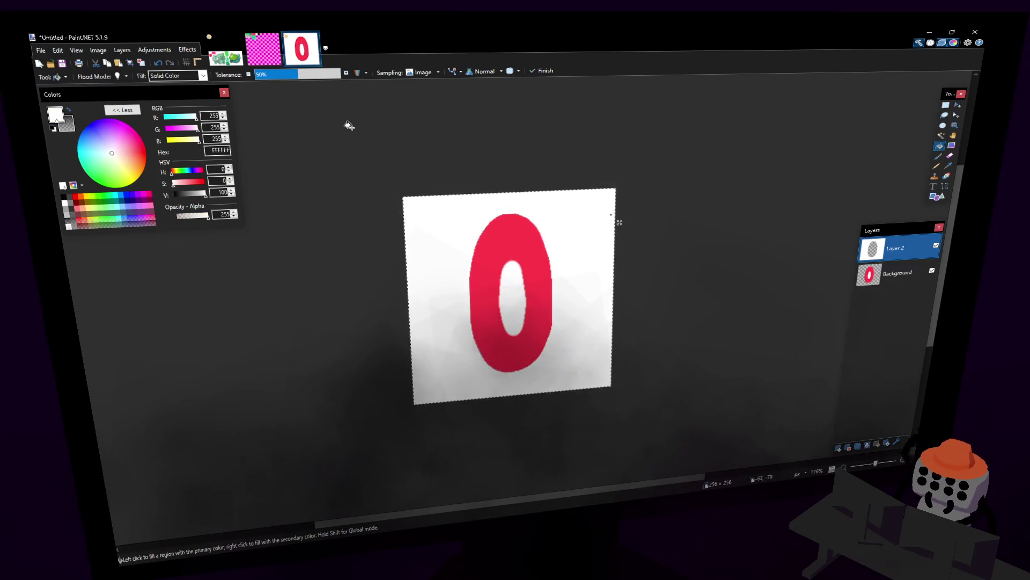
key("ctrl+z")
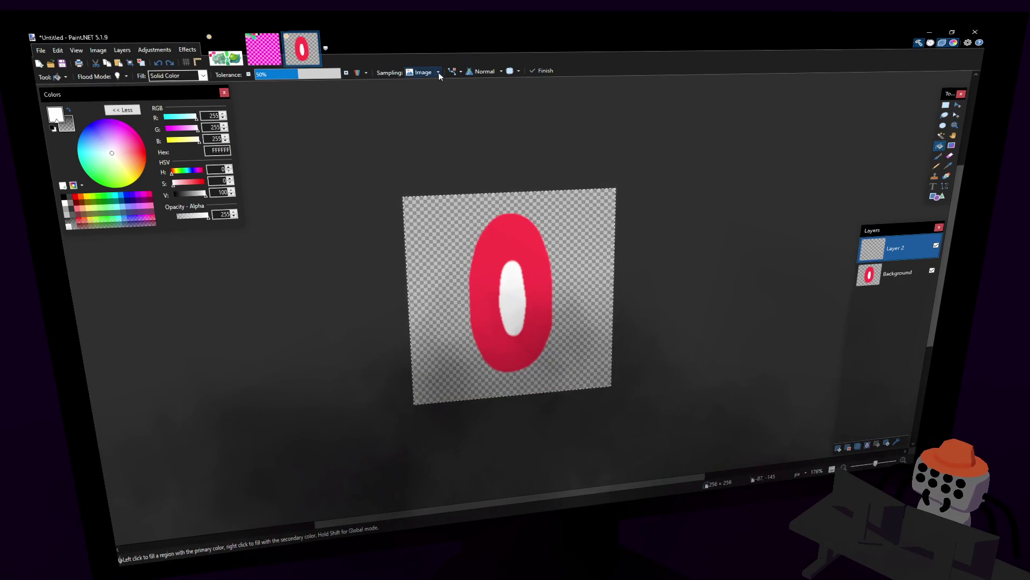
left_click(575, 231)
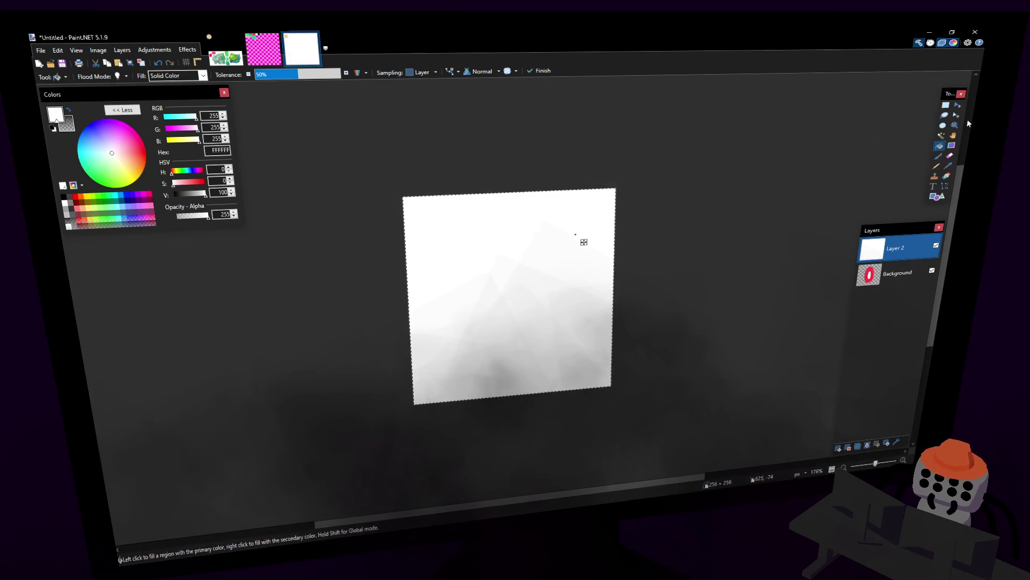
key("ctrl+Page_Down")
Start saving the new eye image from the File menu
left_click(947, 105)
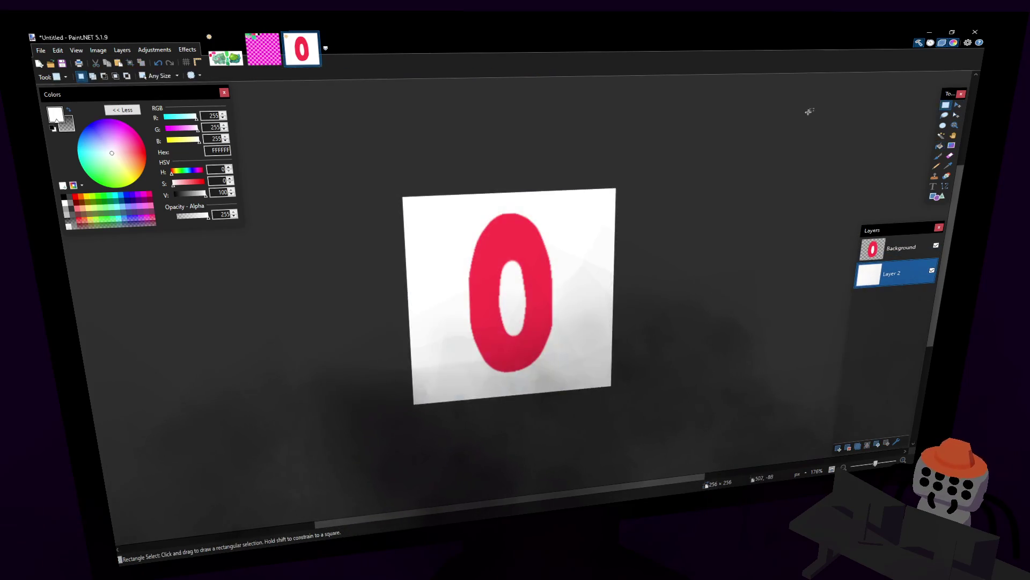
left_click(38, 50)
left_click(89, 129)
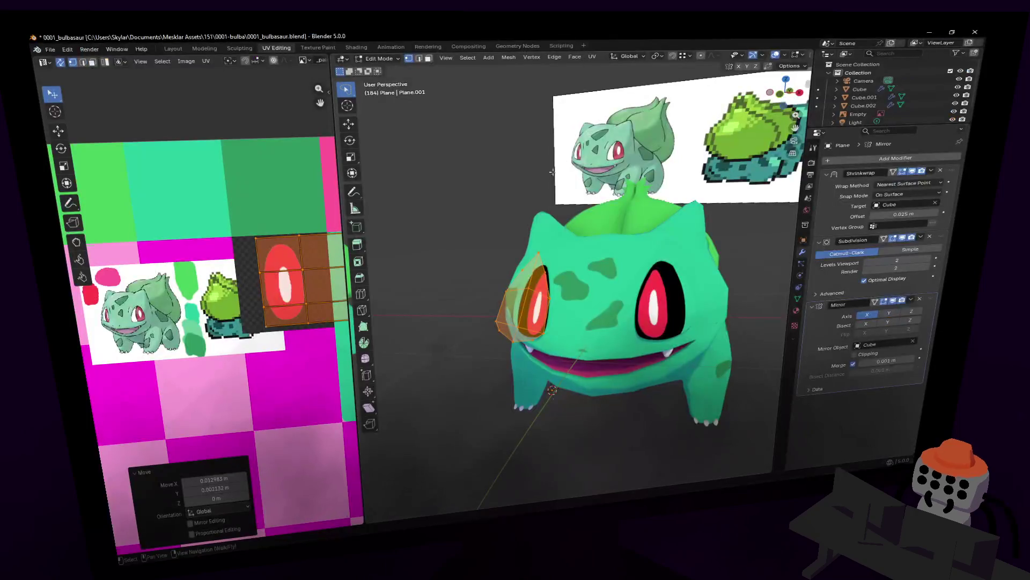
Inspect the eye plane's material nodes in the Shading workspace, then return to Paint.NET's Background layer
left_click(798, 310)
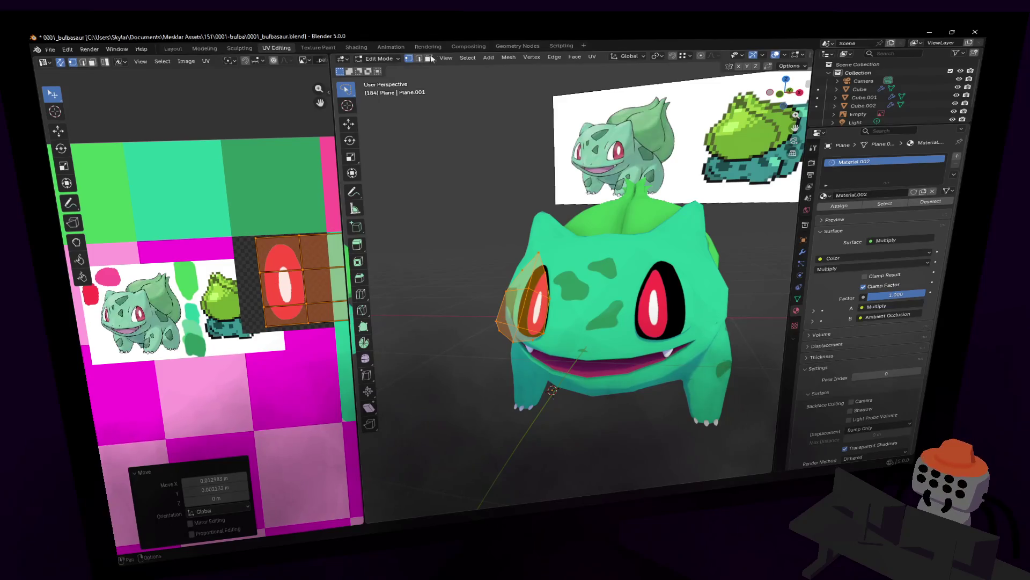
left_click(356, 48)
mouse_move(446, 443)
middle_mouse_down()
mouse_move(557, 380)
mouse_move(298, 352)
middle_mouse_up()
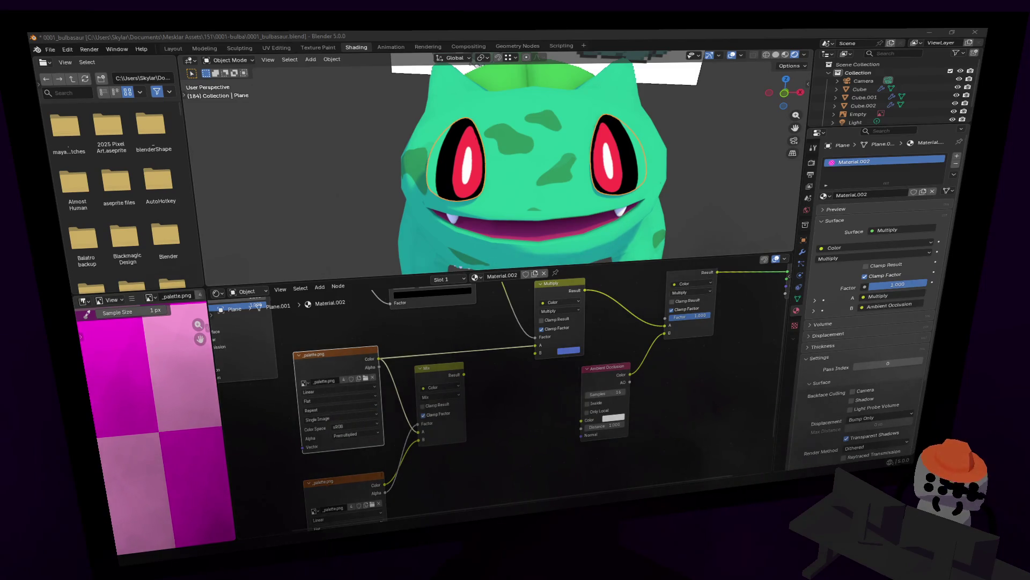
key("alt+Tab")
left_click(908, 252)
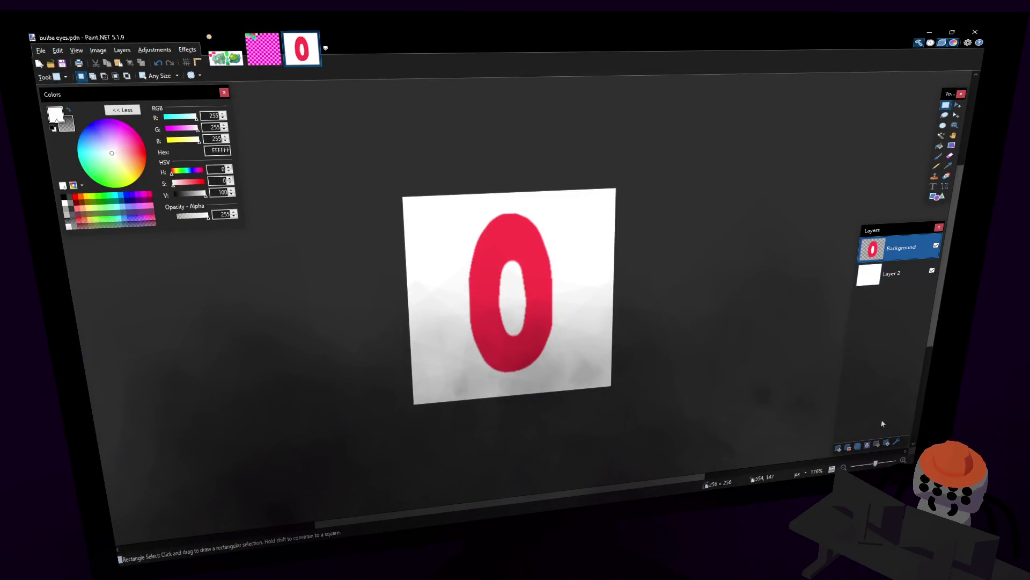
Merge the 0 layer onto white and save the flattened image as bulba eyes.png, then return to Blender
left_click(870, 447)
left_click(40, 50)
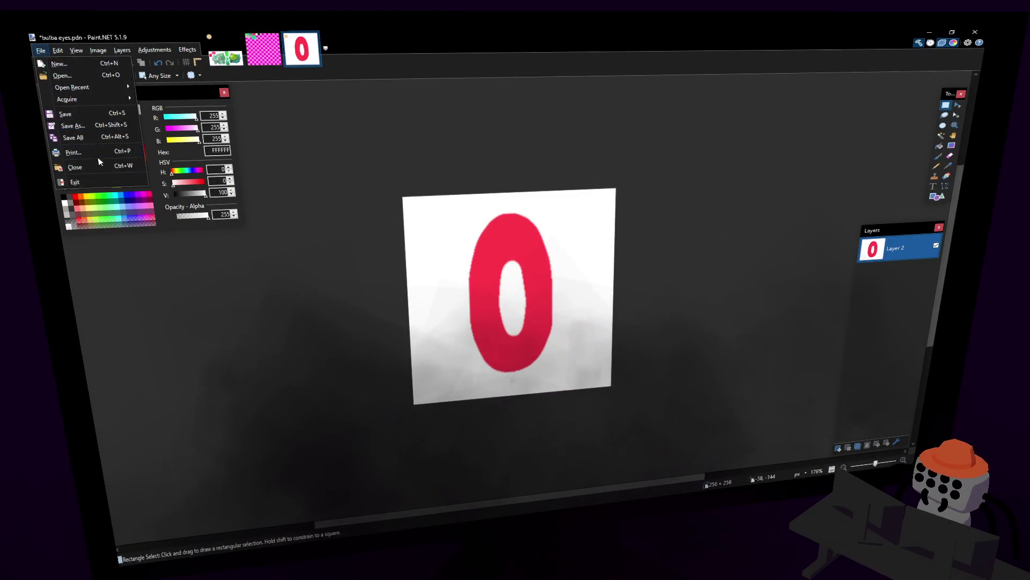
left_click(95, 128)
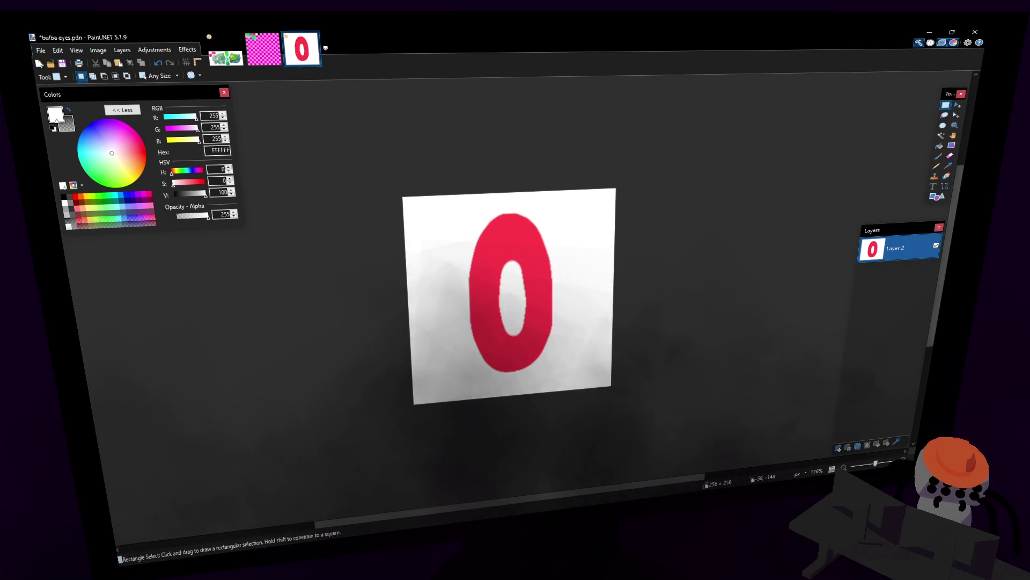
key("Return")
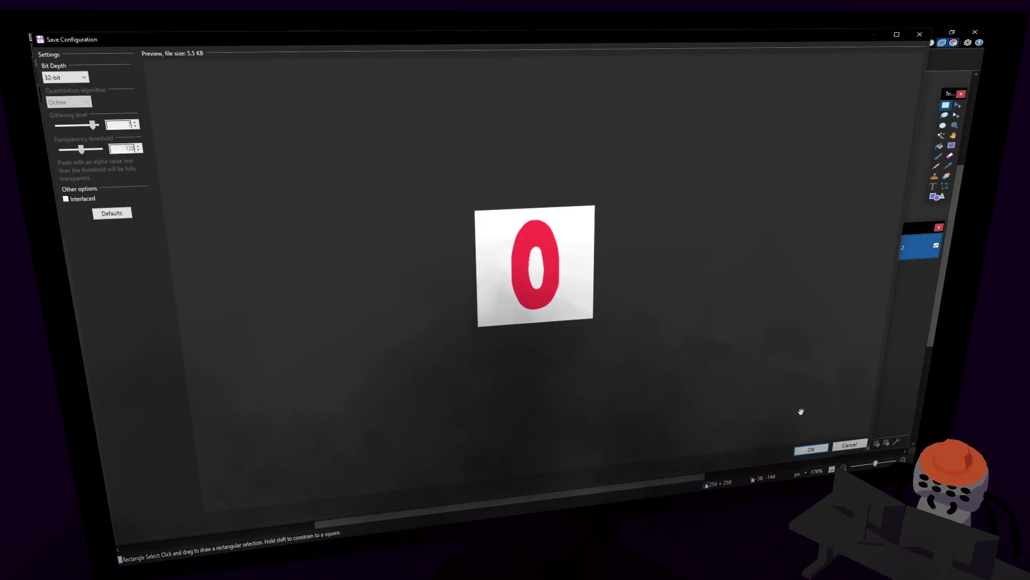
left_click(811, 448)
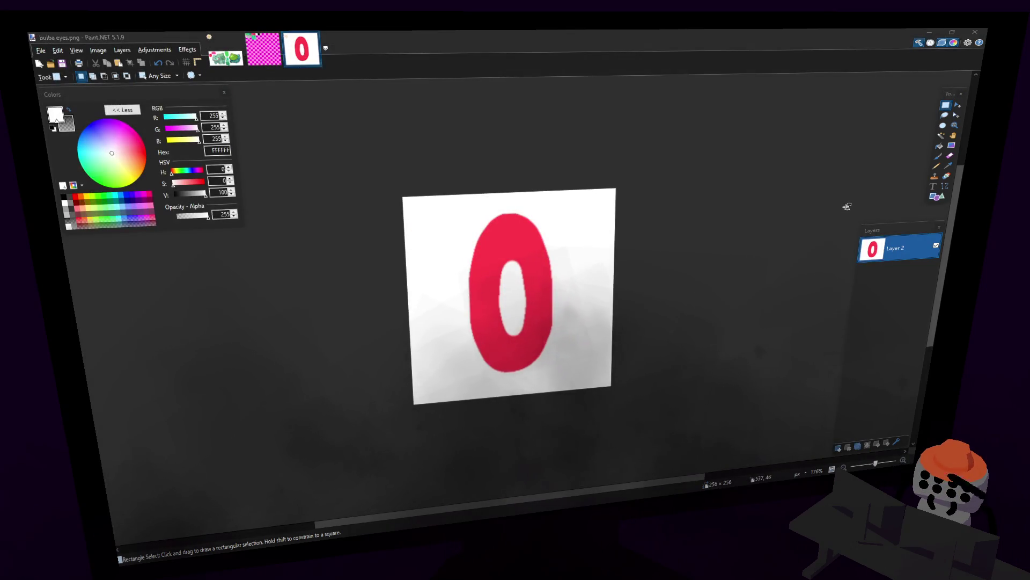
key("alt+Tab")
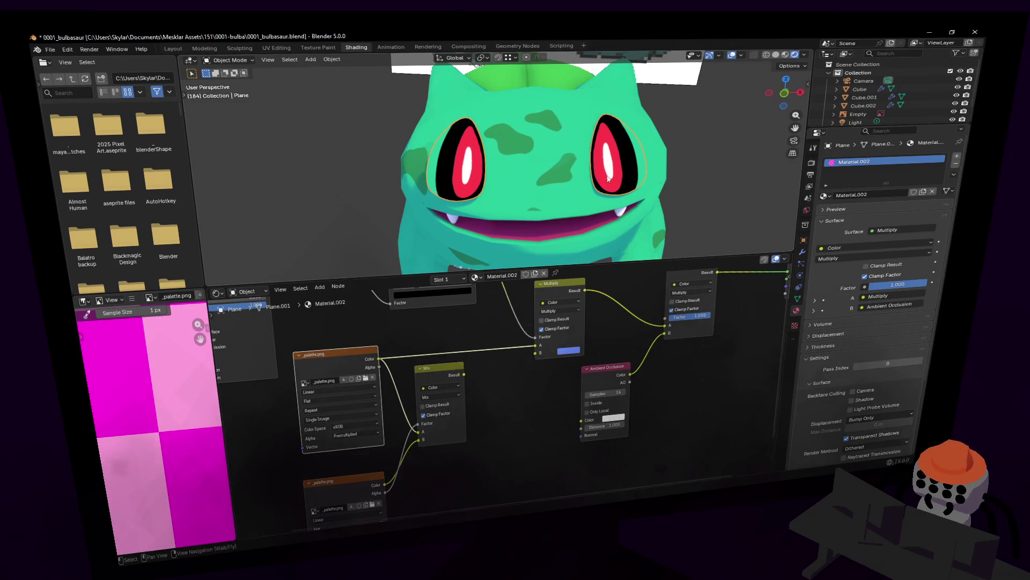
Set the eye material's Image Texture to bulba eyes.png and go to the UV Editing layout
key("Tab")
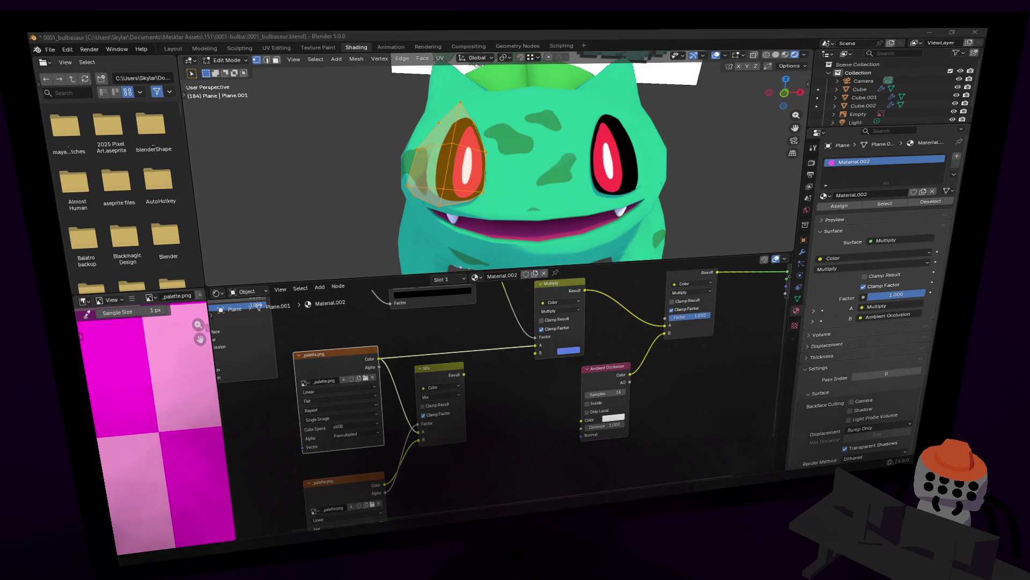
key("Return")
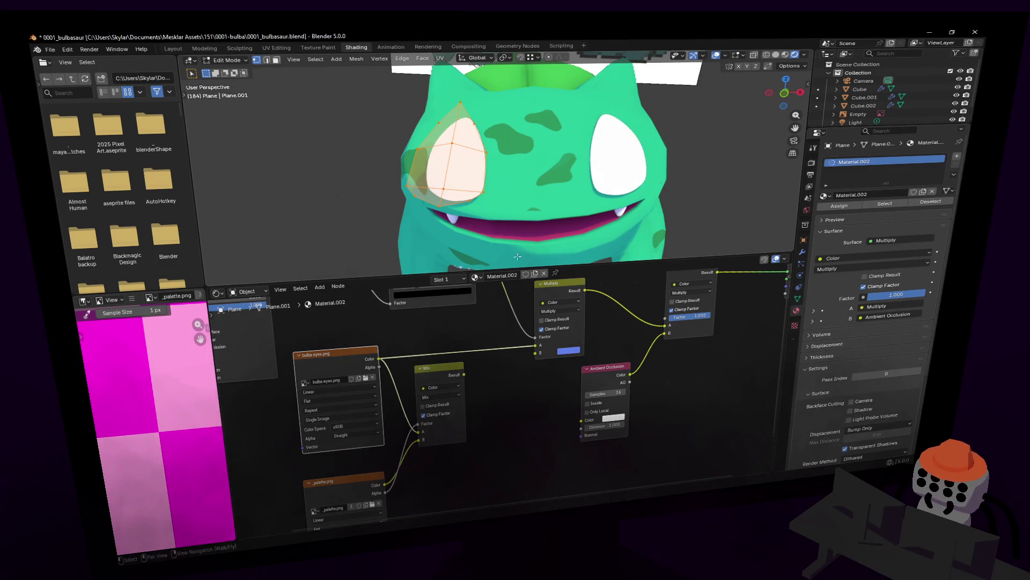
key("Home")
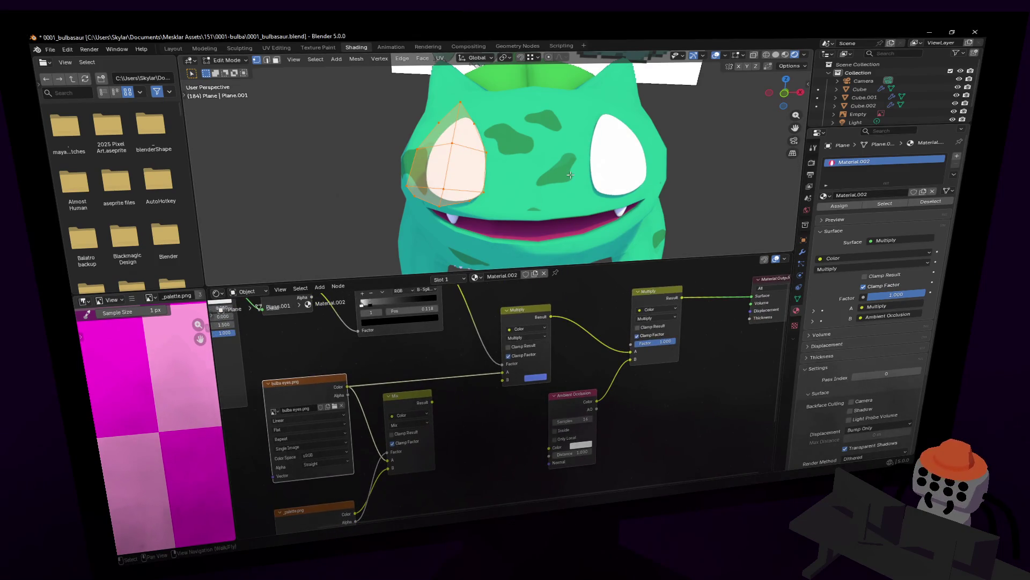
left_click(241, 50)
left_click(273, 49)
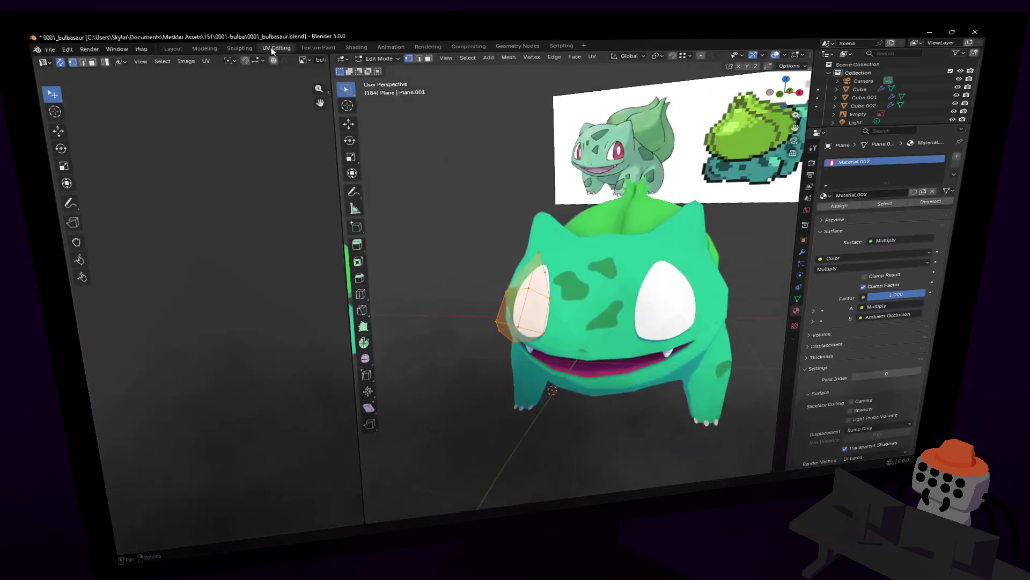
scroll(233, 217, "down", 3)
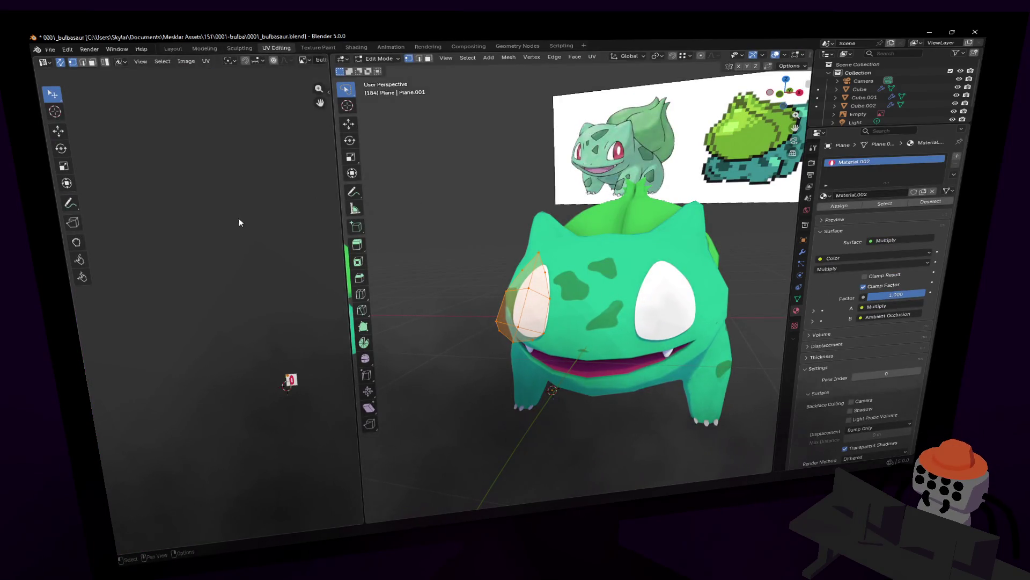
scroll(209, 240, "up", 3)
scroll(145, 232, "up", 2)
Enlarge the eye UV grid and move it right on the bulba eyes image
key("s")
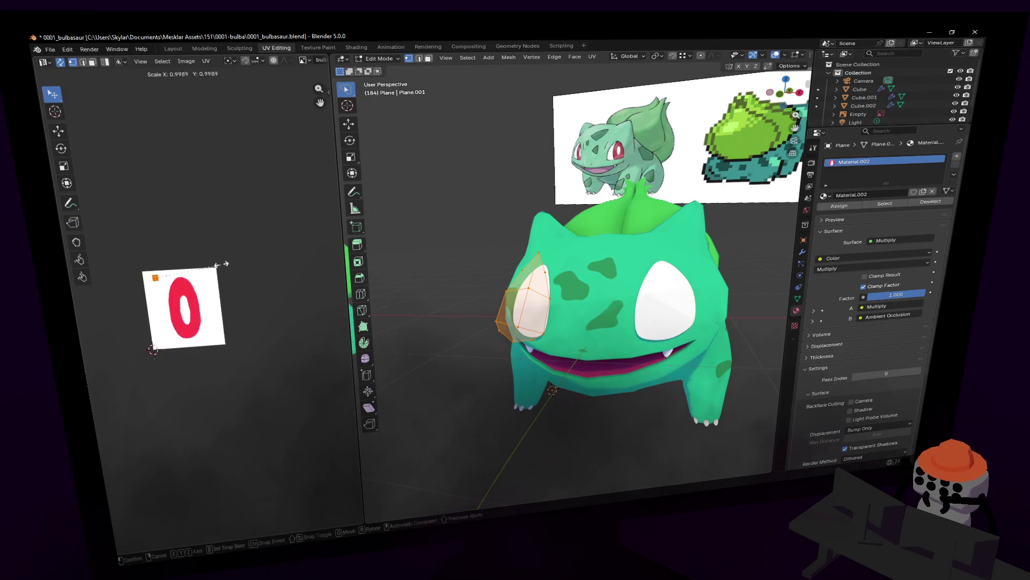
key("Escape")
key("s")
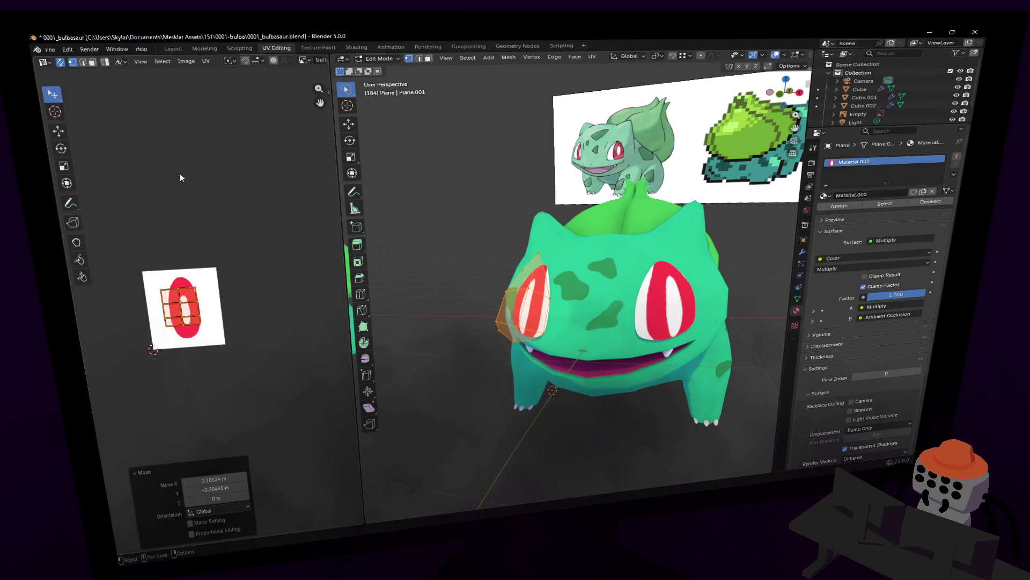
left_click(239, 137)
key("g")
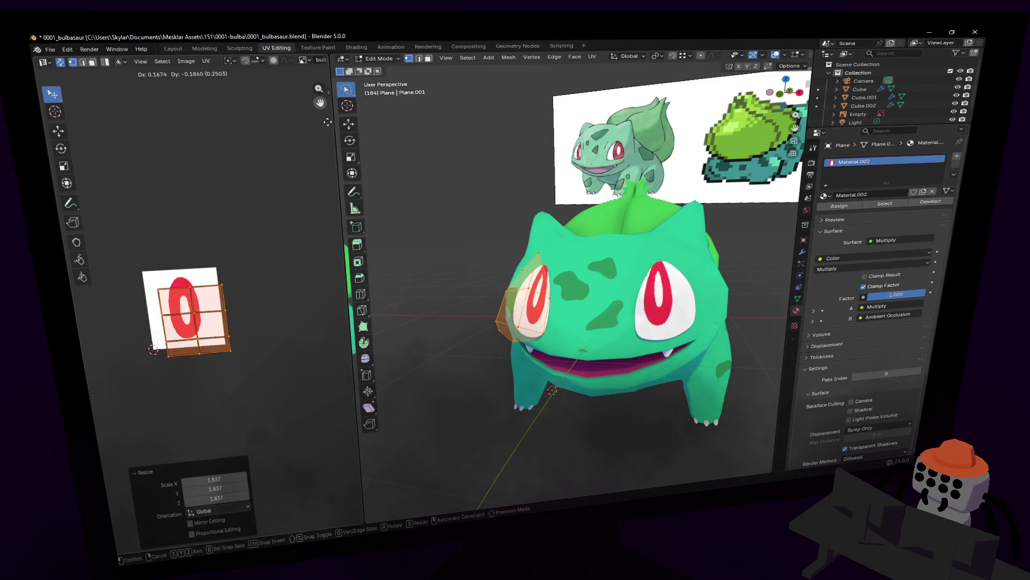
left_click(307, 115)
Shrink the UV grid and place it over the red O so both eyes show red pupils
key("s")
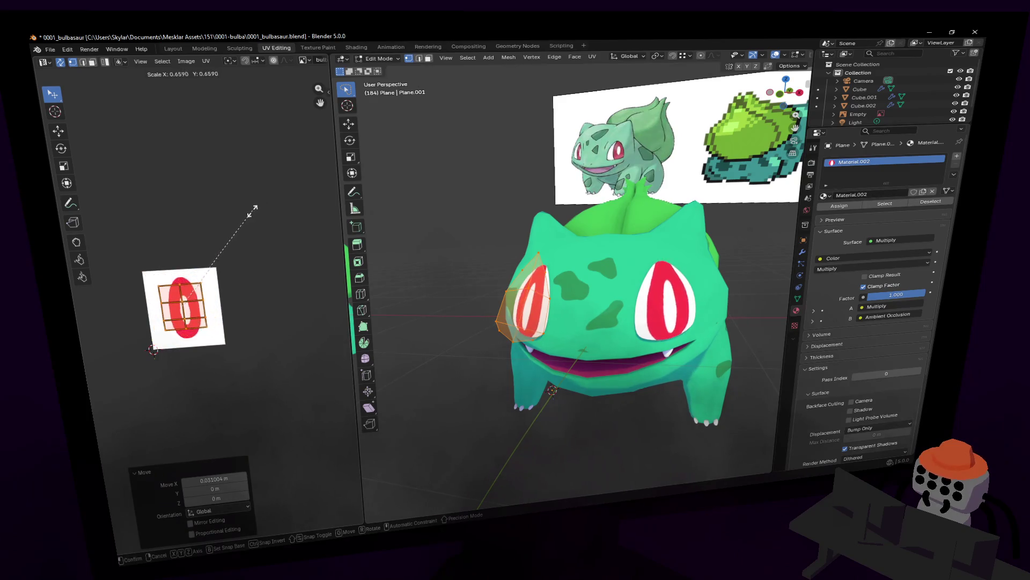
left_click(256, 196)
scroll(242, 311, "up", 2)
scroll(242, 310, "up", 1)
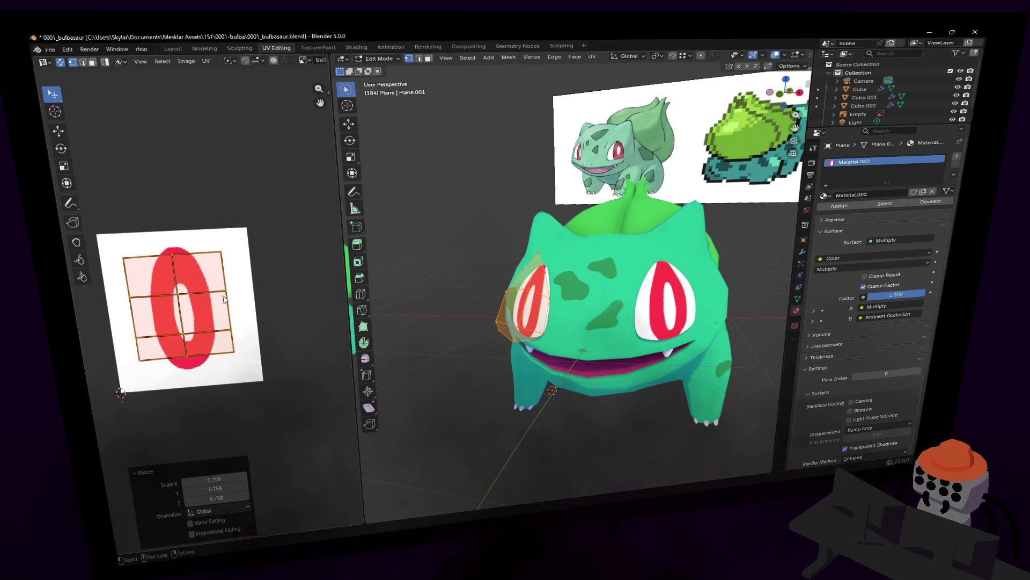
key("g")
left_click(233, 298)
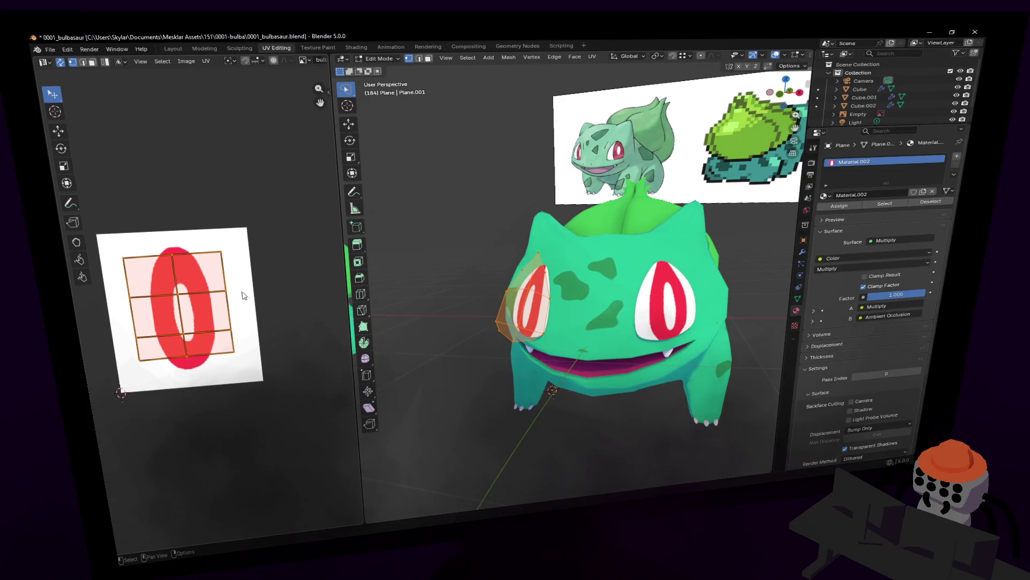
left_click(317, 48)
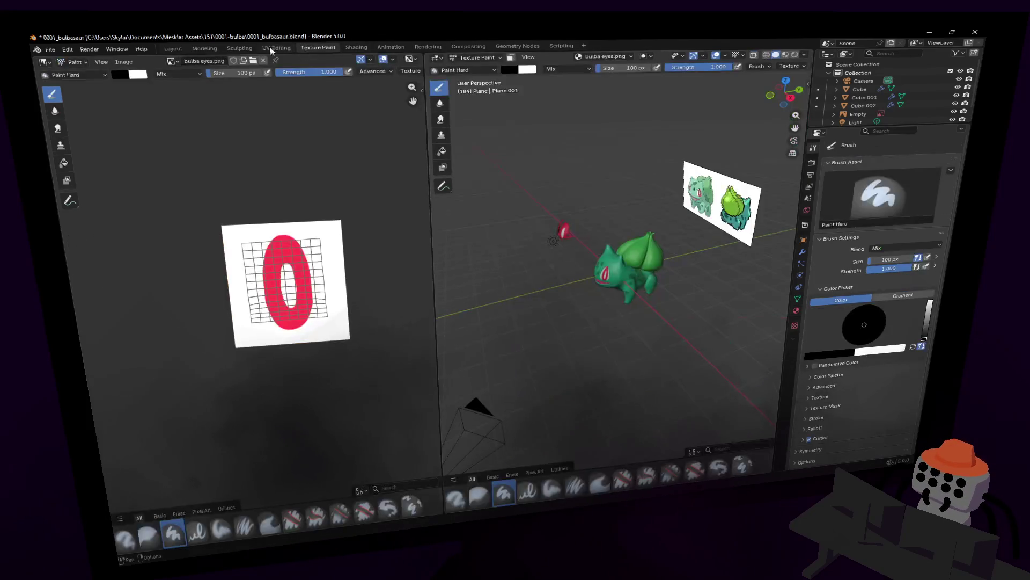
Set the bulba eyes Image Texture node's extension to Clip instead of Repeat
left_click(240, 47)
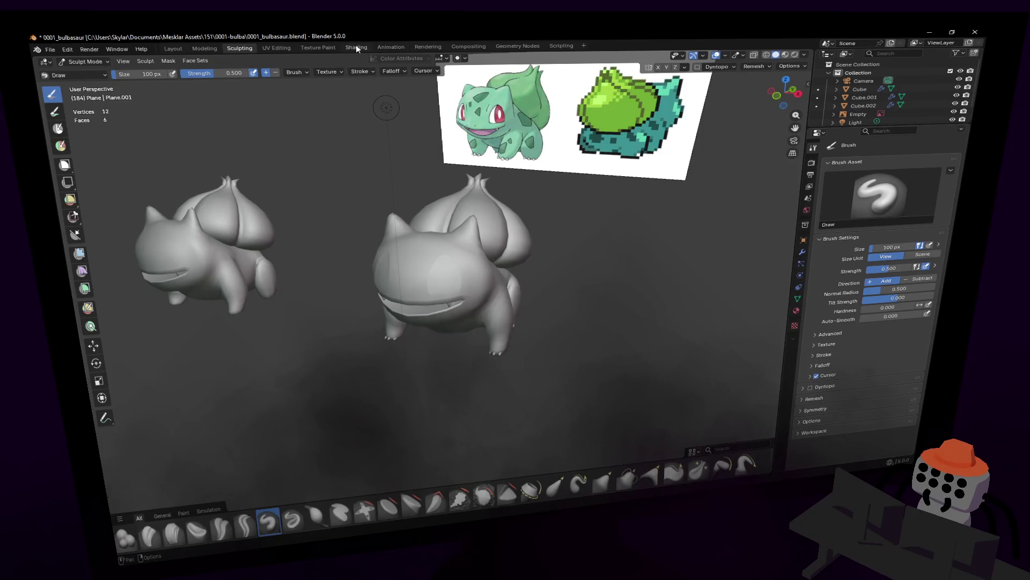
left_click(357, 46)
scroll(425, 385, "down", 1)
scroll(377, 367, "up", 2)
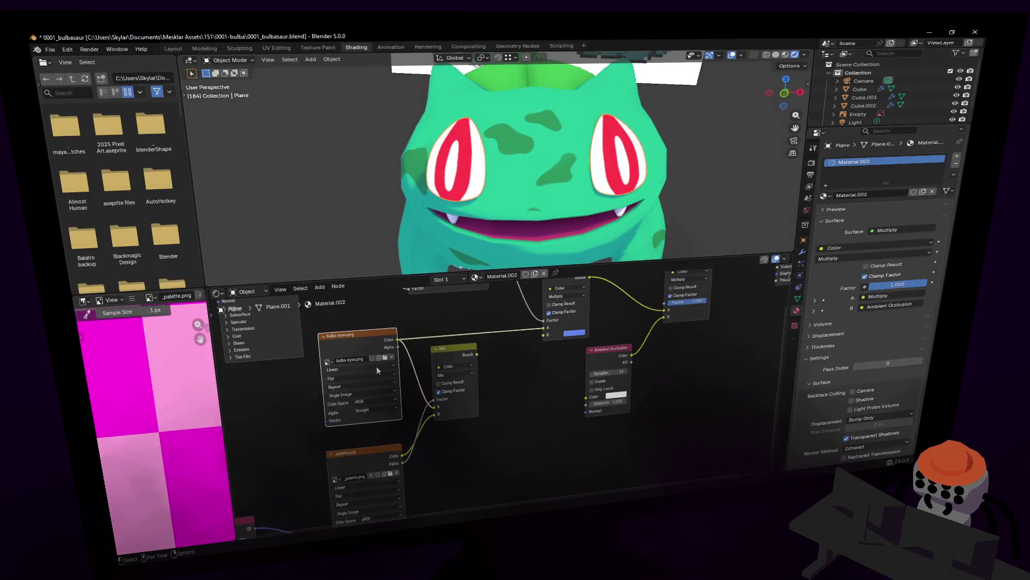
left_click(353, 387)
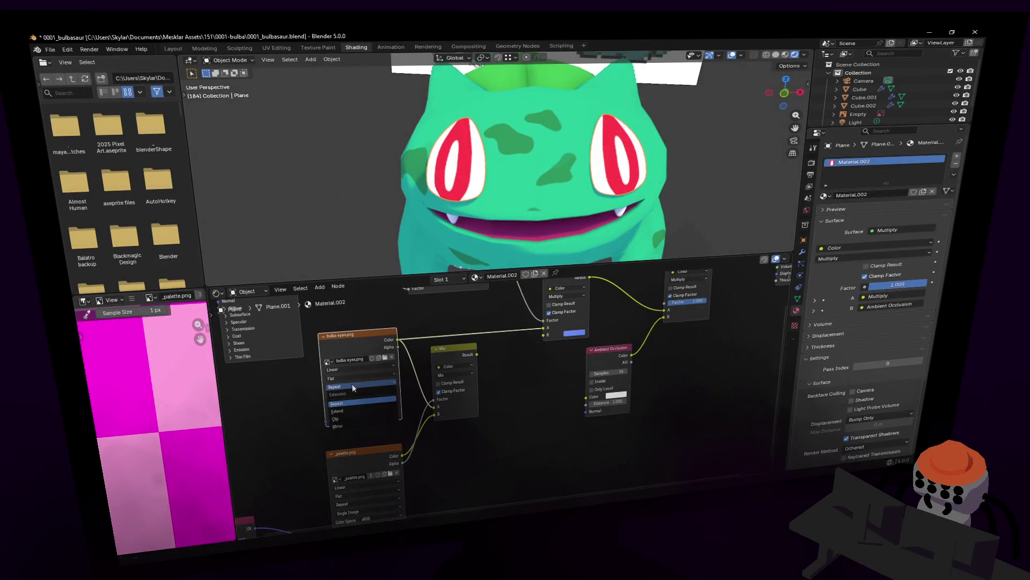
left_click(344, 416)
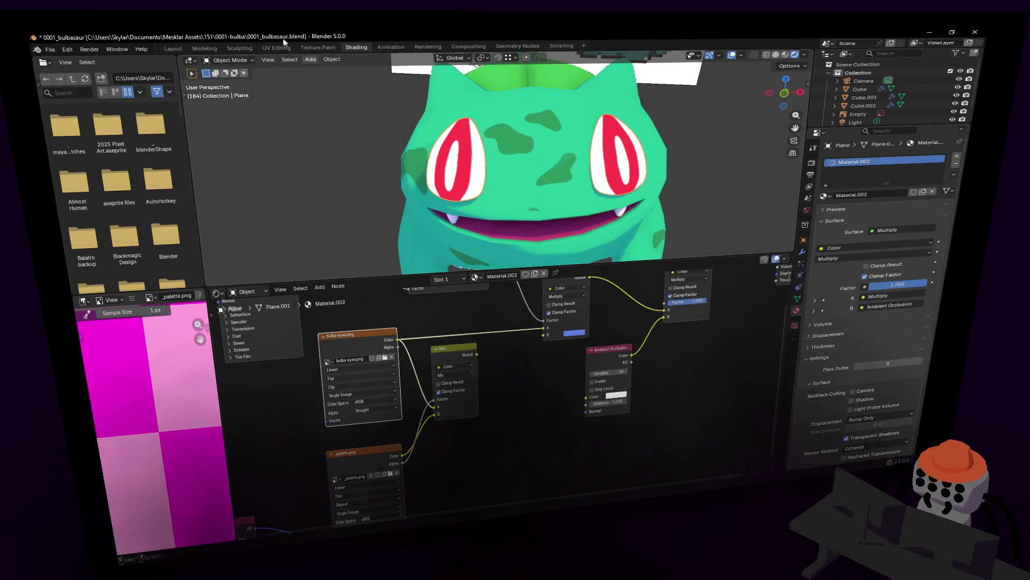
left_click(198, 49)
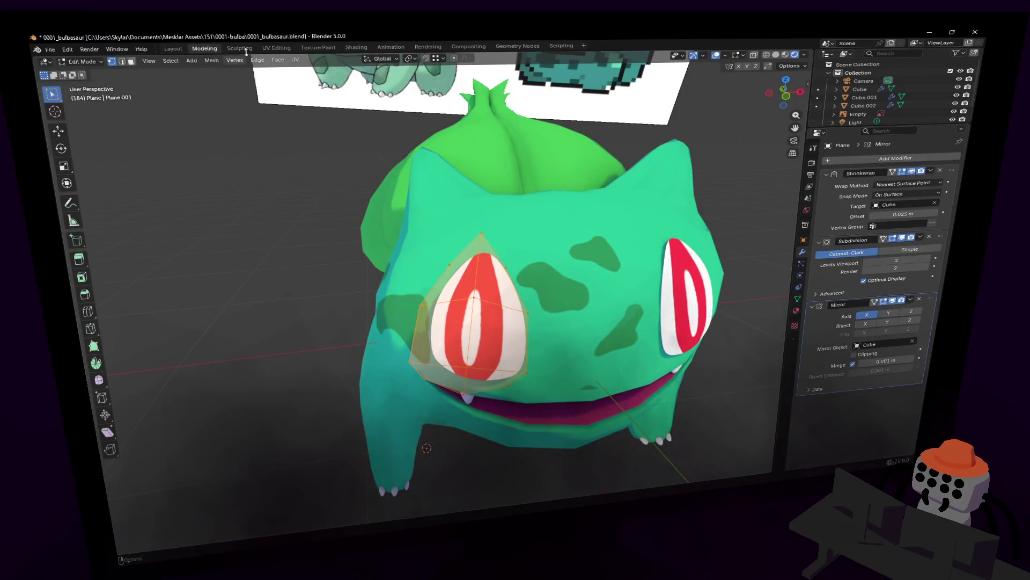
left_click(356, 48)
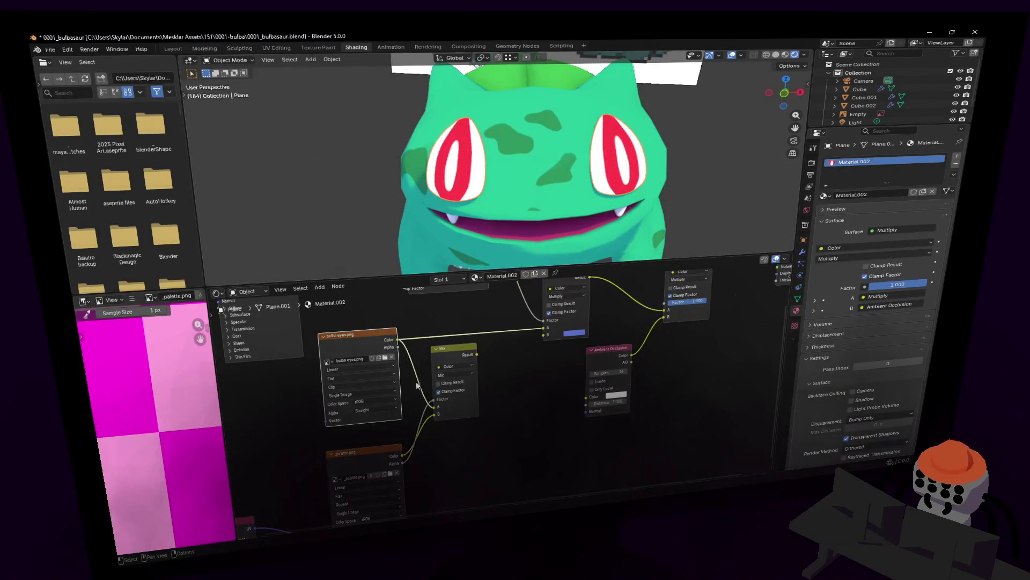
left_click(277, 48)
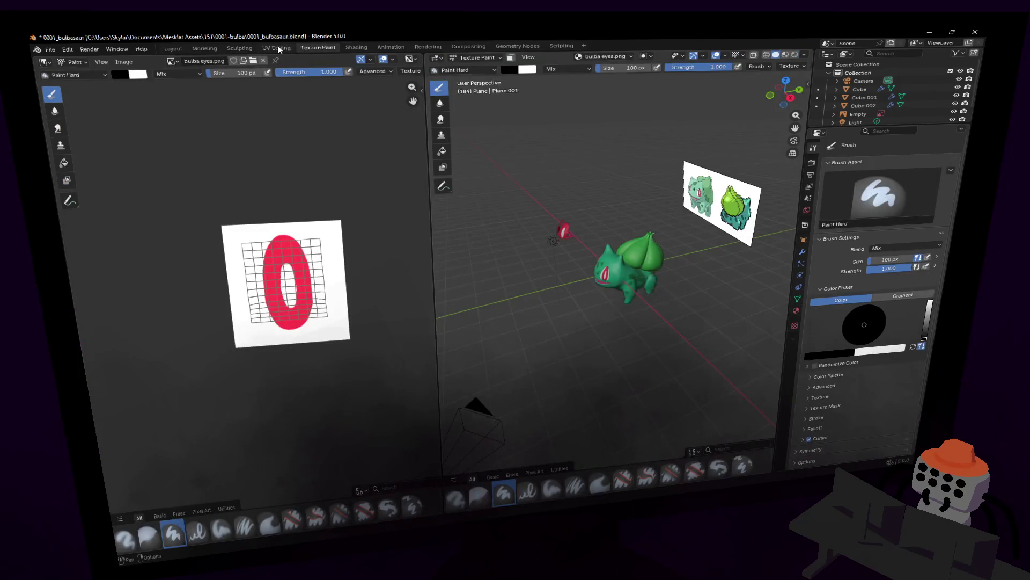
scroll(564, 306, "up", 5)
Move the eye's UV grid onto the red O, undoing a stray corner drag
key("g")
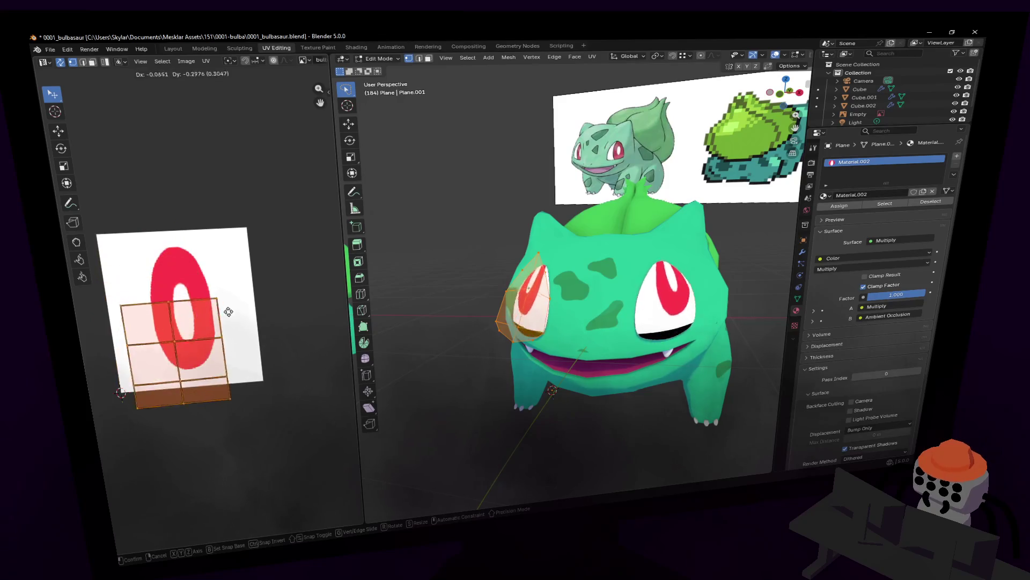
left_click(246, 257)
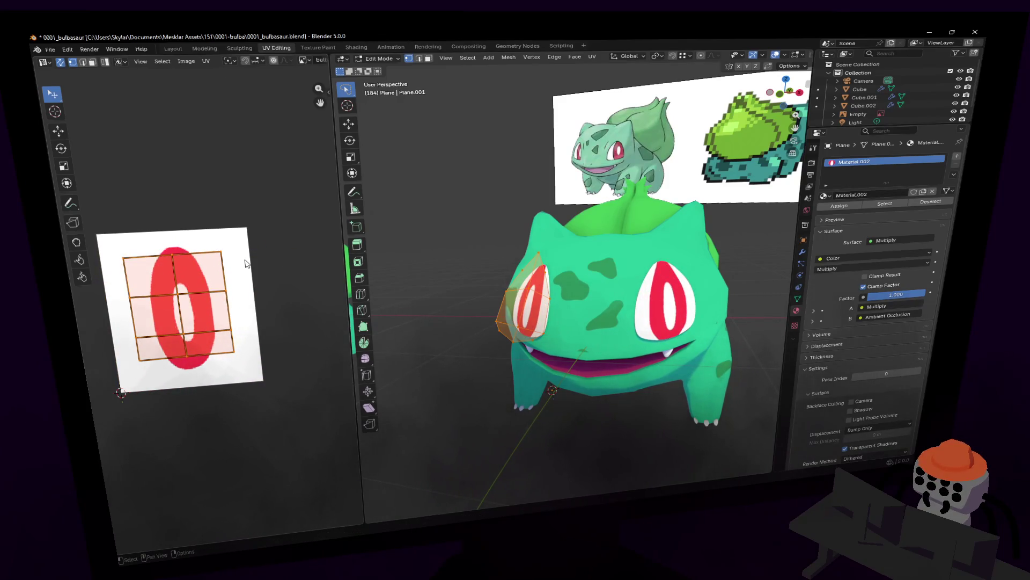
left_click_drag(222, 251, 173, 245)
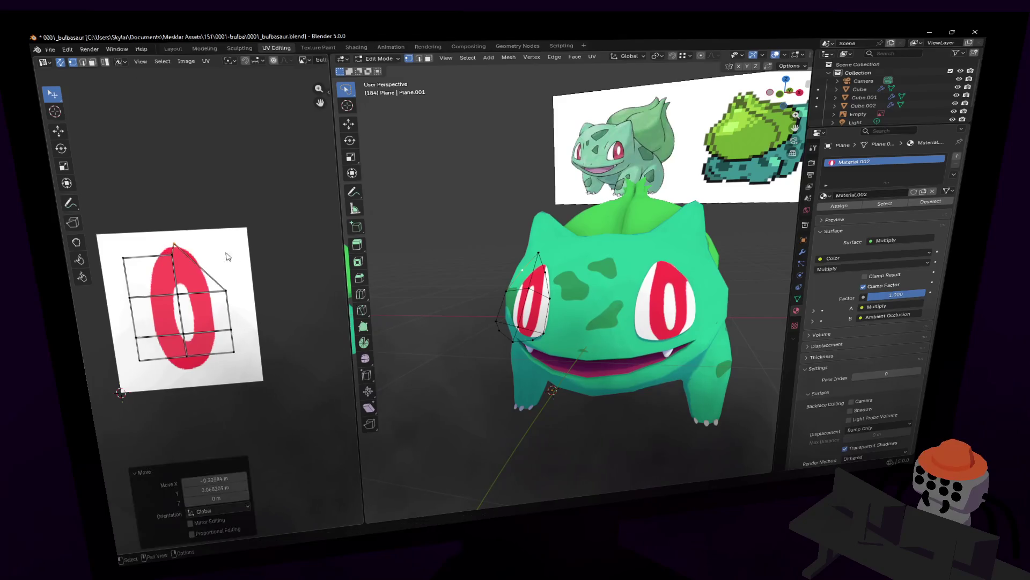
key("ctrl+z")
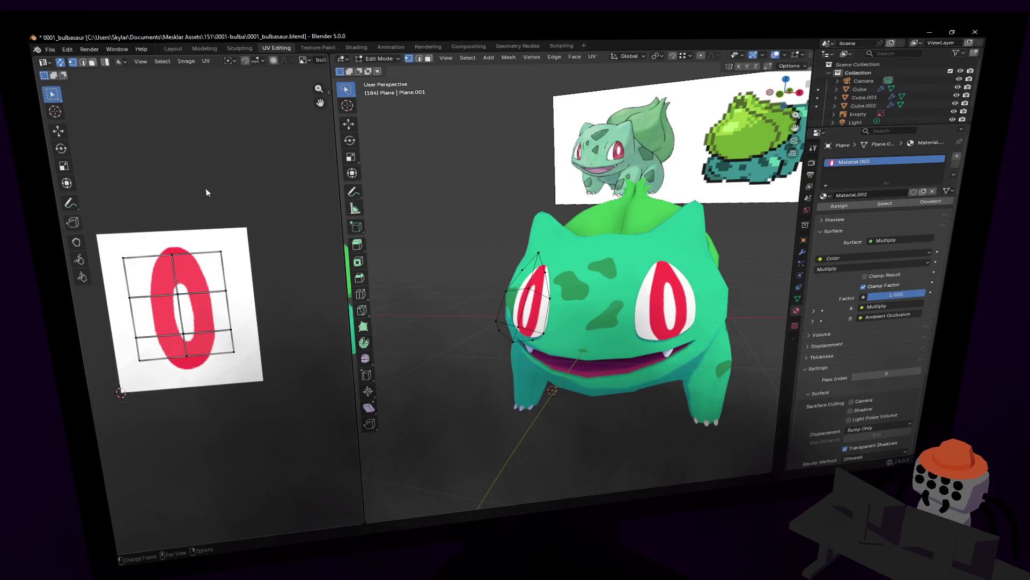
Enlarge all the eye UVs, then halve the grid's width along X
left_click_drag(291, 201, 95, 271)
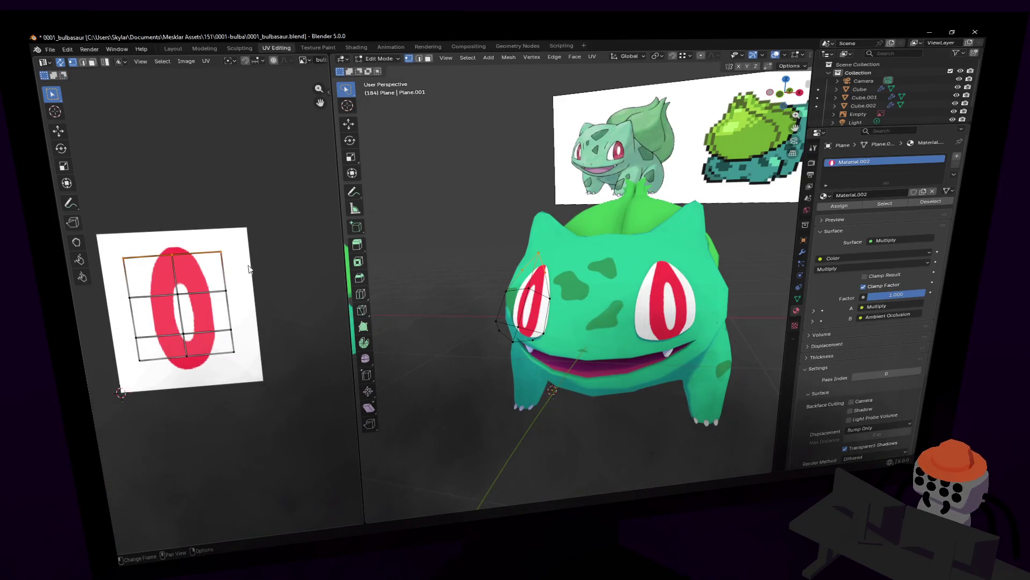
key("a")
key("s")
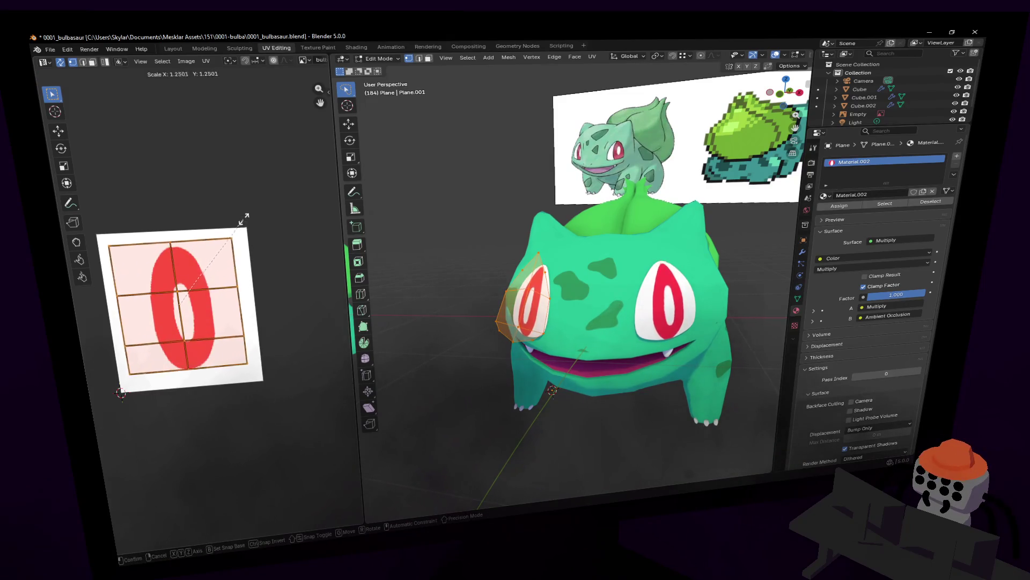
left_click(244, 211)
key("s")
key("x")
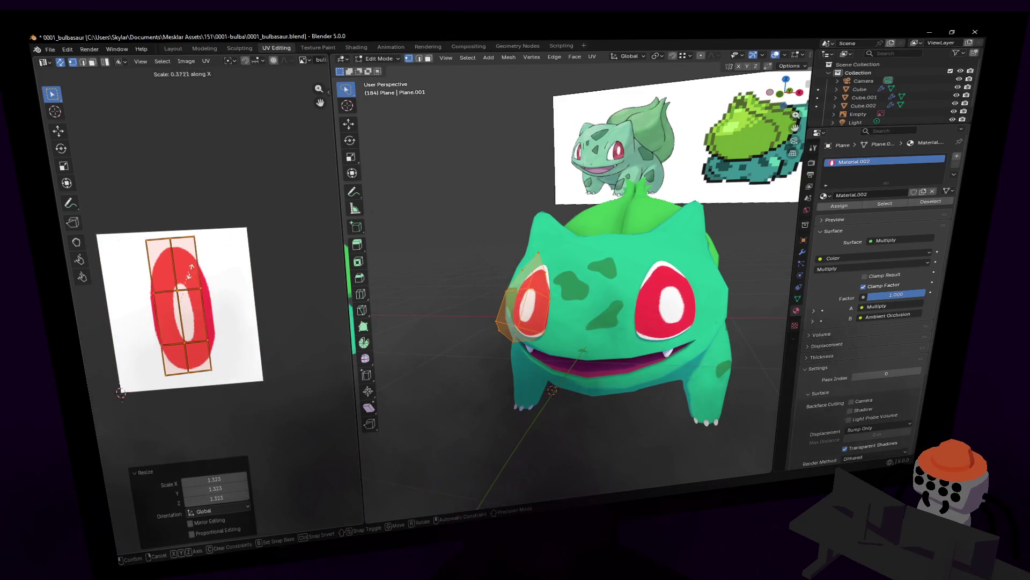
type("0.5")
key("Return")
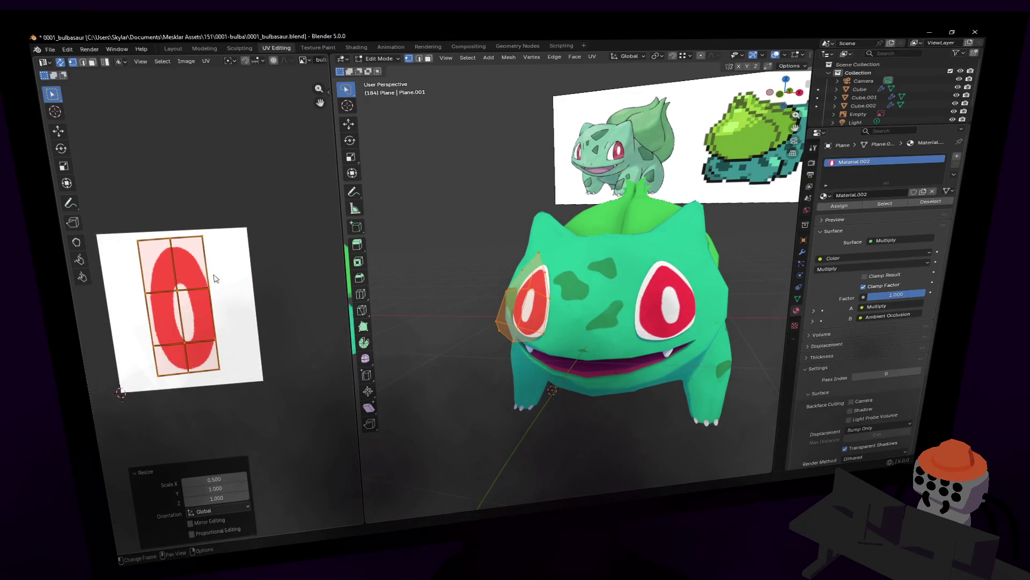
Narrow the middle row of UV edges and shift it vertically along Y
left_click(190, 290)
key("g")
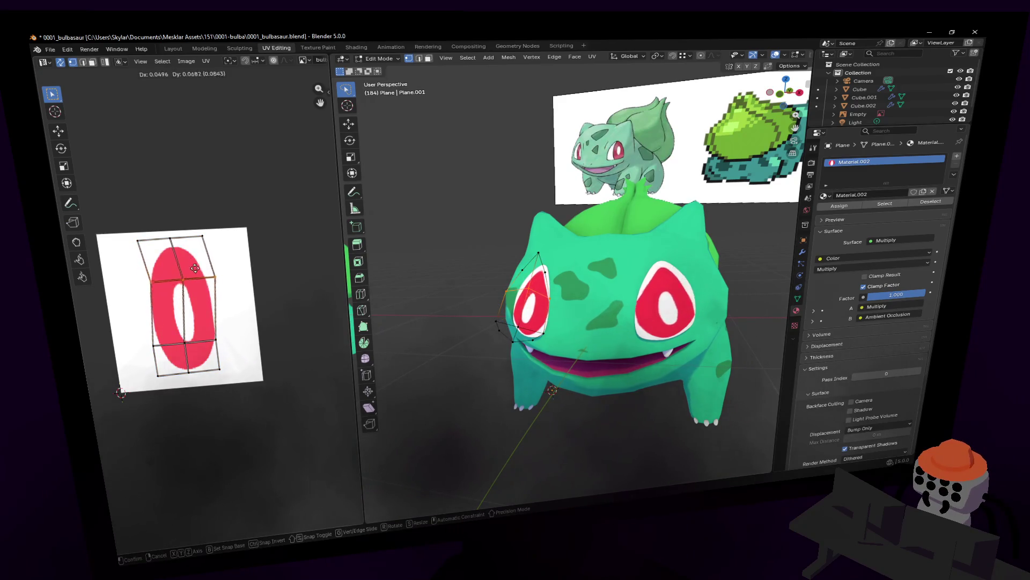
key("Escape")
key("s")
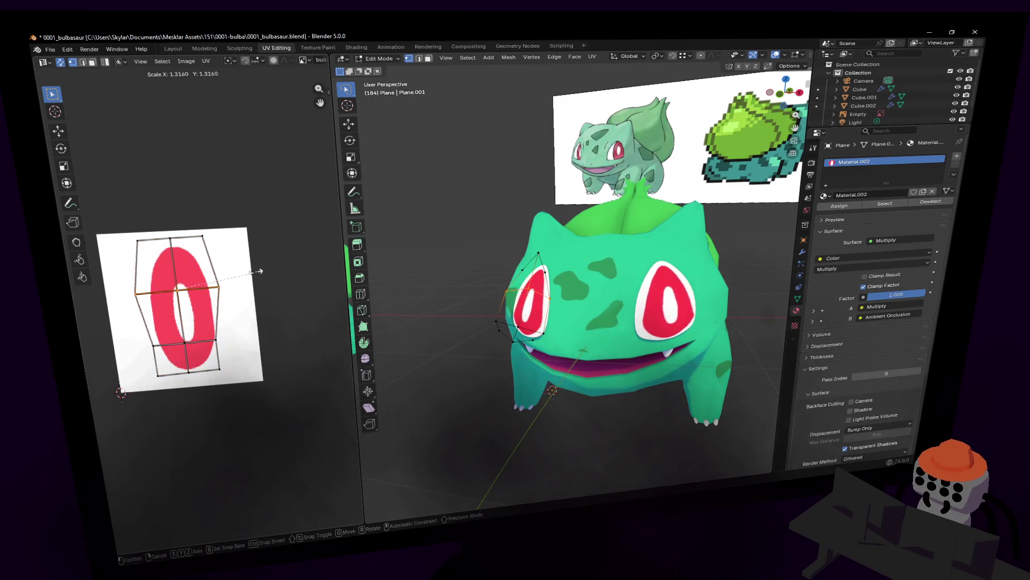
left_click(204, 259)
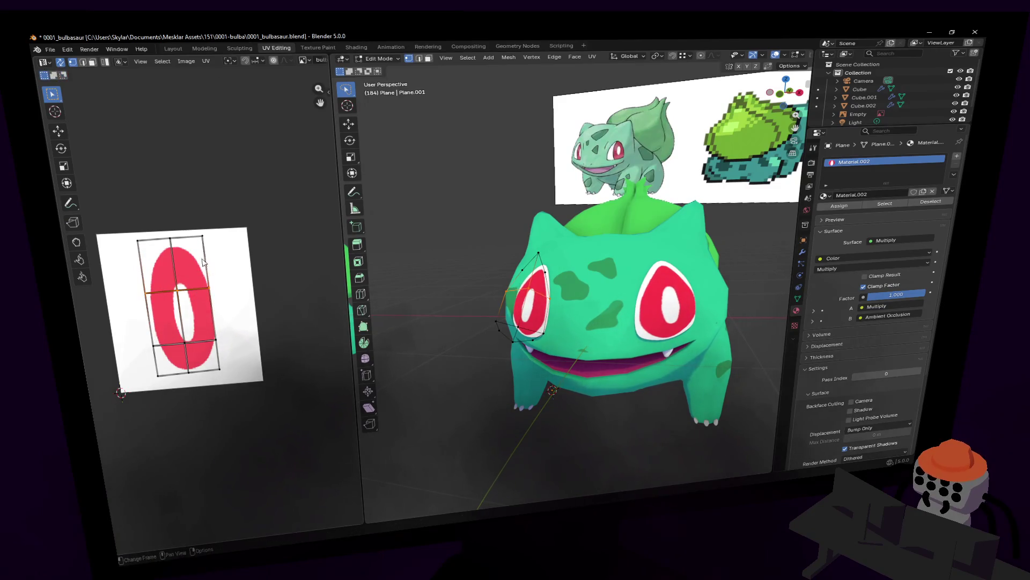
key("g")
key("y")
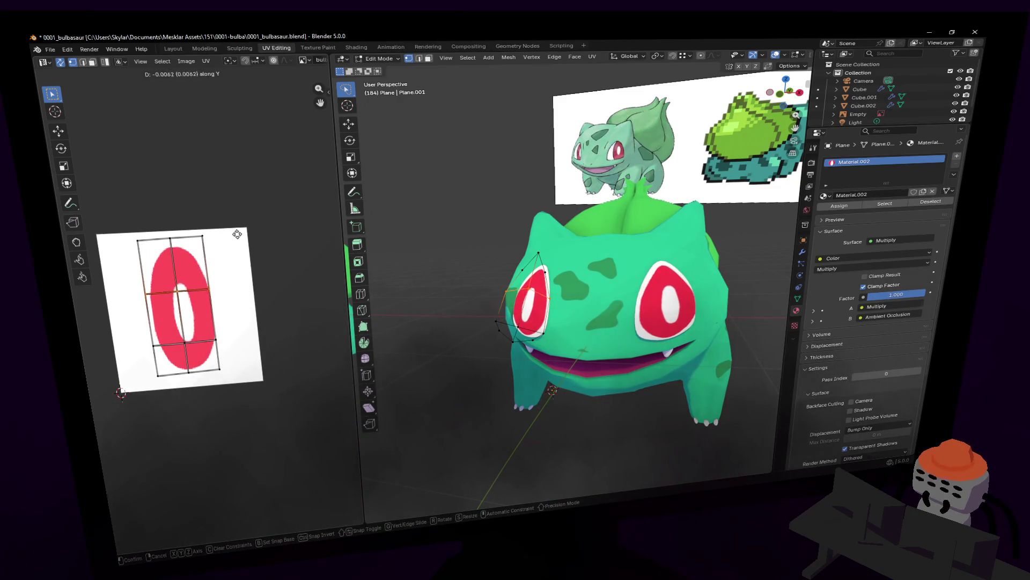
left_click(234, 267)
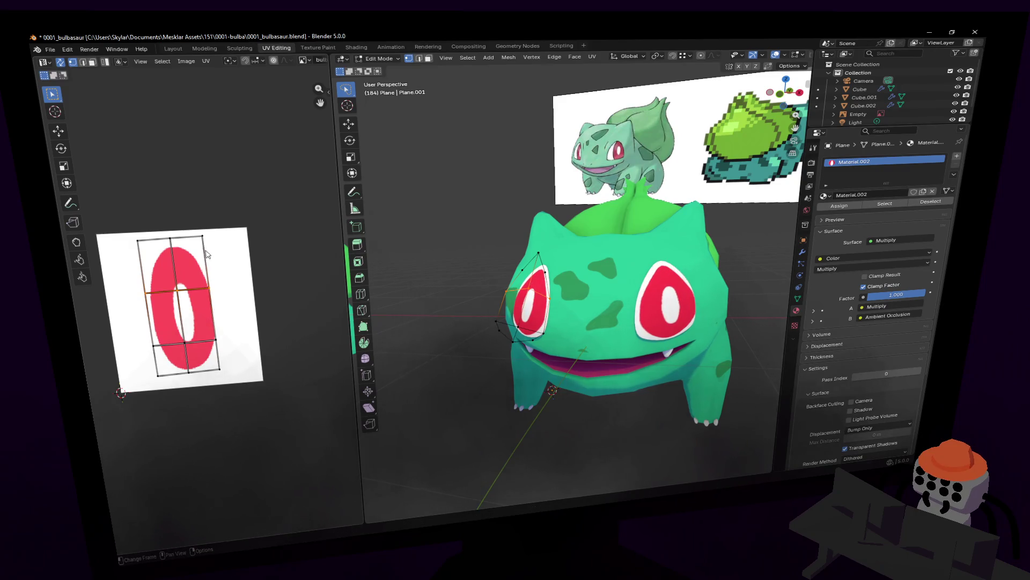
Pull the top UV edge upward so the layout forms a point
left_click(167, 238)
key("g")
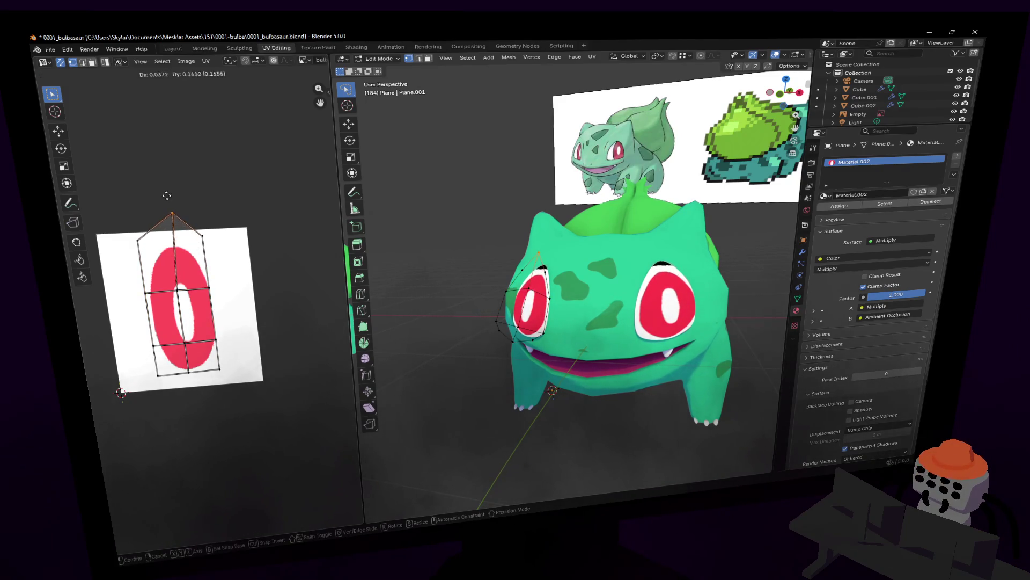
left_click(168, 179)
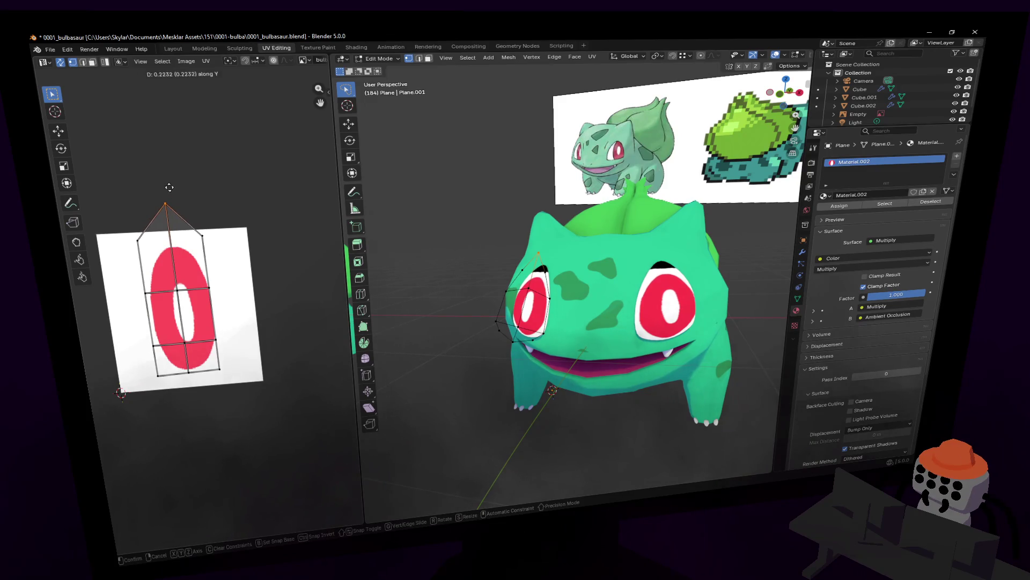
Place the whole pointed UV layout over the red O texture
key("a")
key("s")
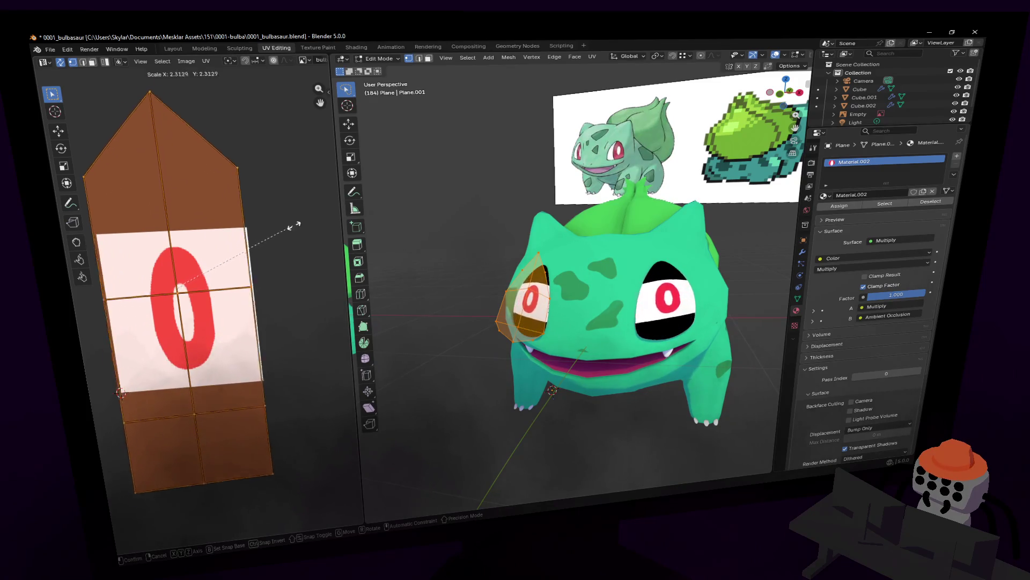
key("Escape")
key("g")
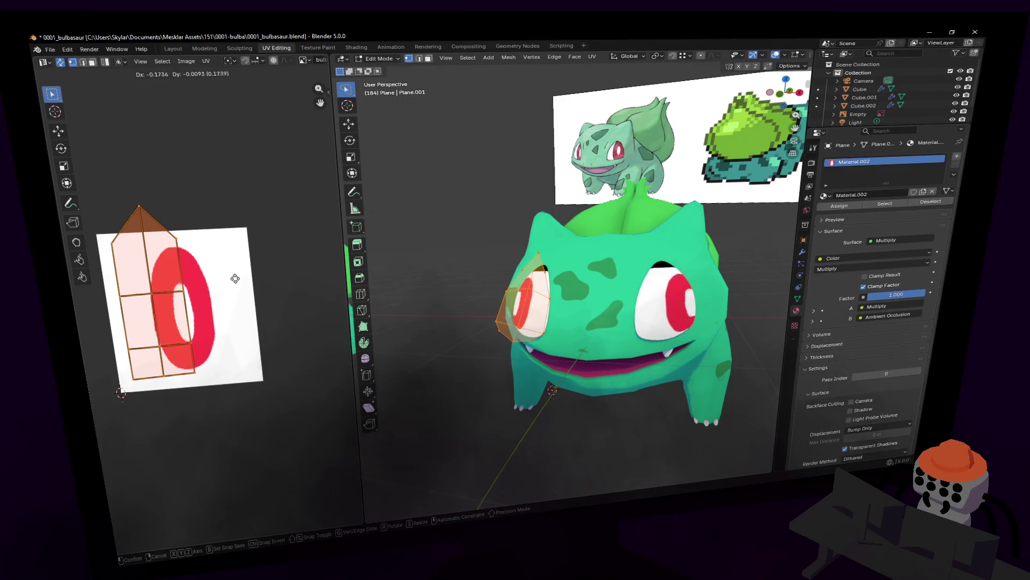
left_click(261, 274)
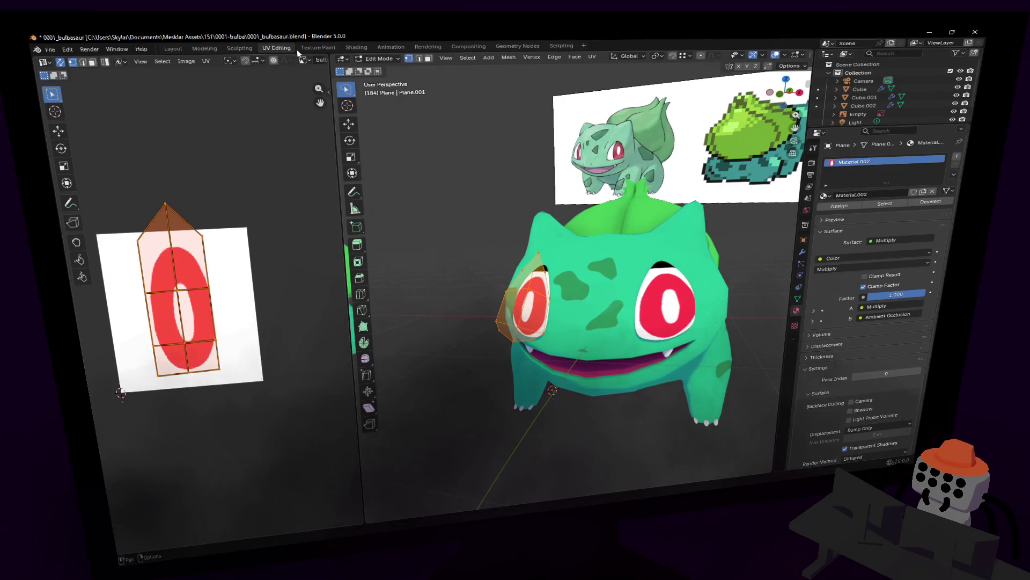
left_click(298, 51)
In Shading, switch the eye image node's Extension from Clip to Extend
left_click(240, 51)
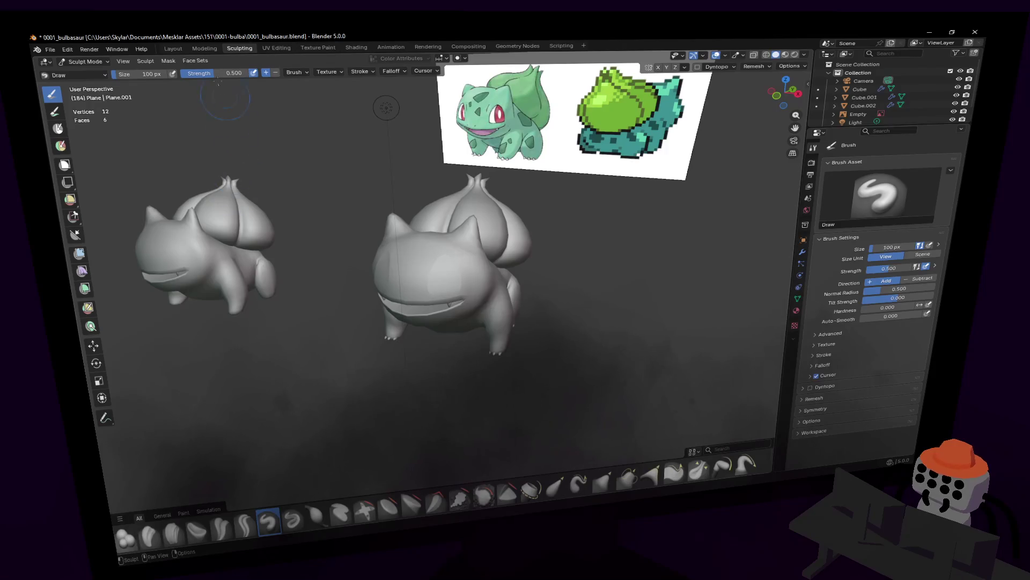
left_click(356, 47)
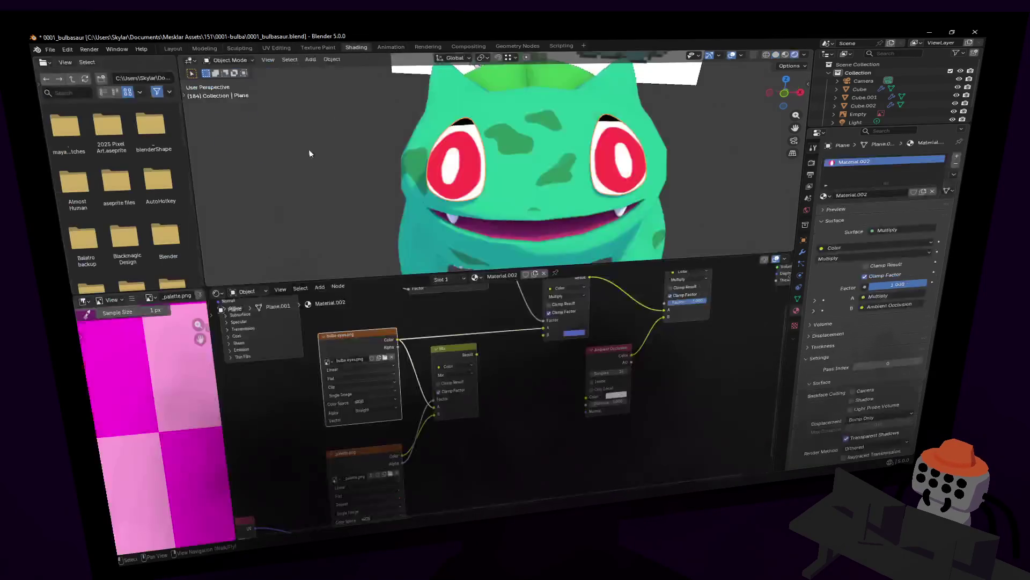
left_click(352, 386)
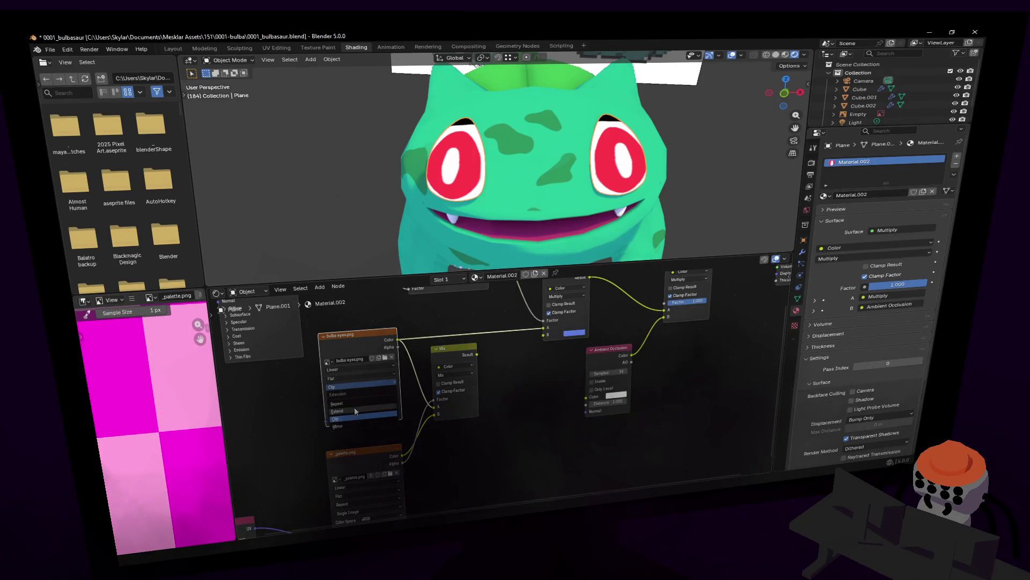
left_click(354, 407)
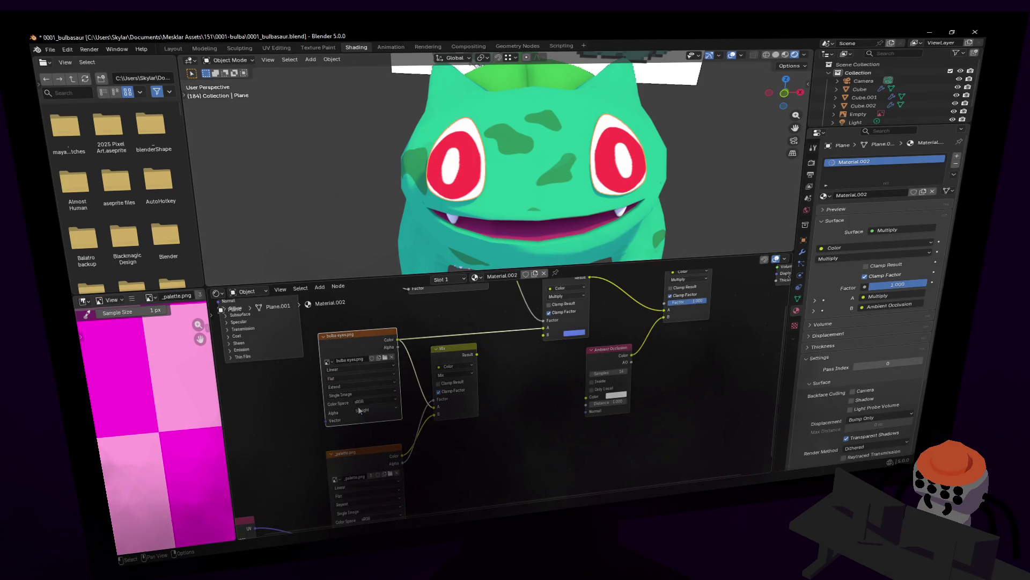
Return to UV Editing and begin shifting the eye UV island
left_click(204, 47)
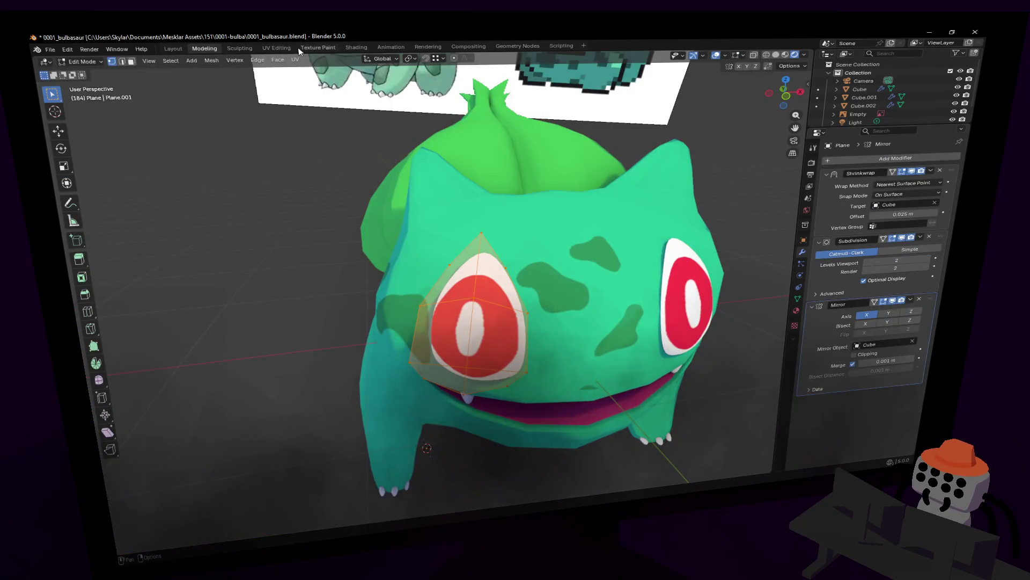
left_click(315, 48)
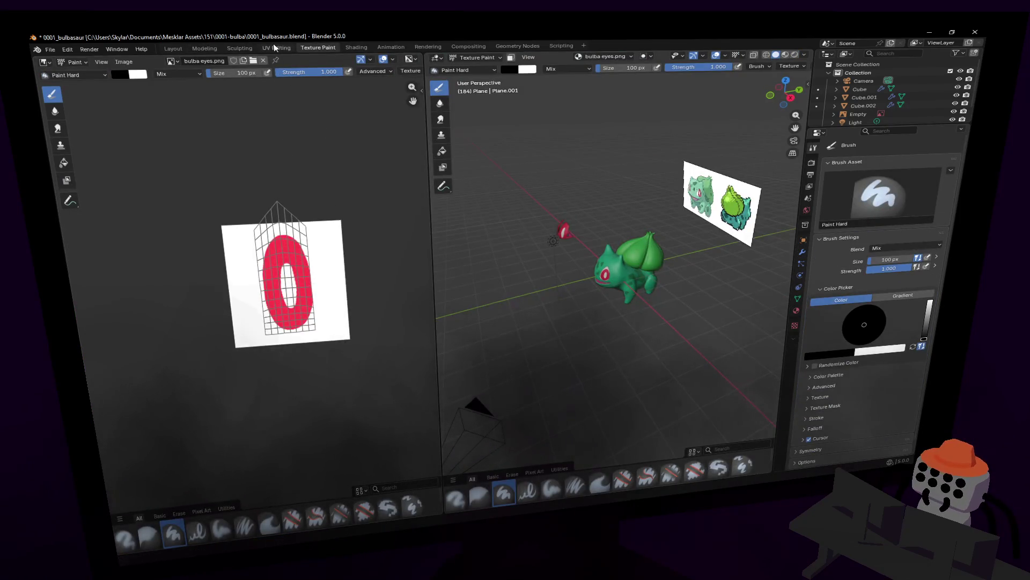
left_click(275, 48)
key("g")
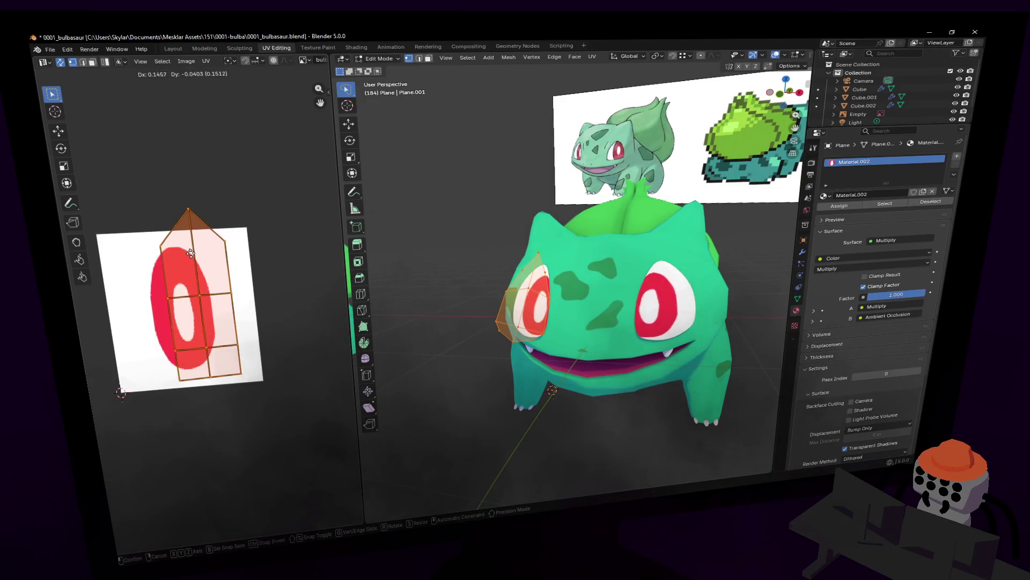
Set the island down and enlarge it slightly, keeping the larger size
left_click(193, 242)
key("s")
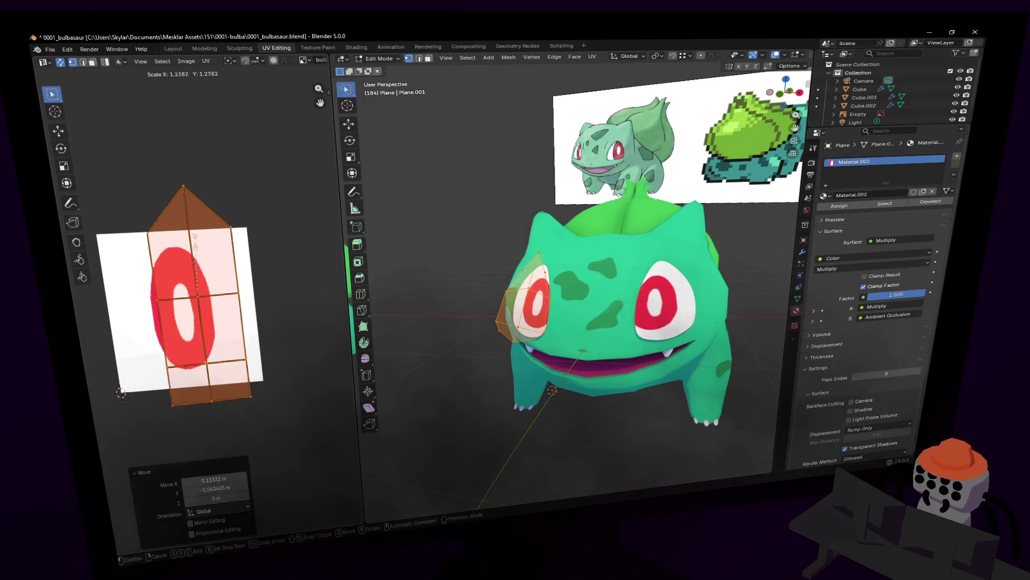
left_click(205, 248)
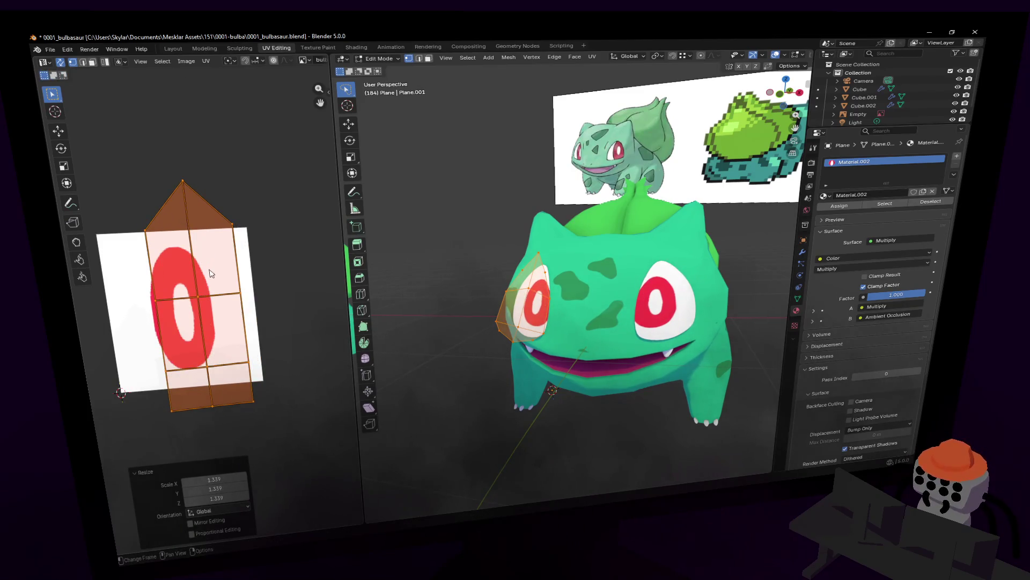
key("s")
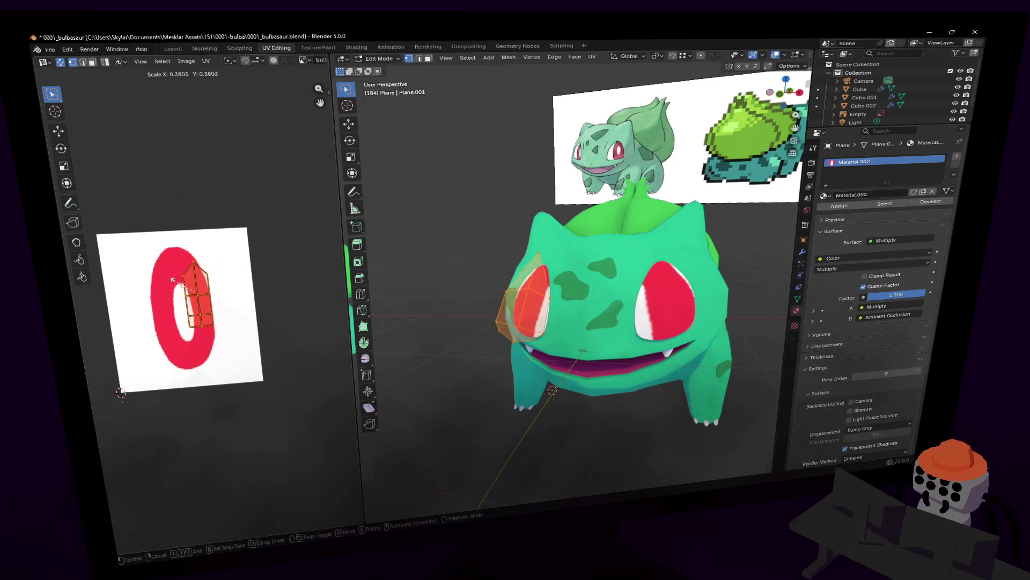
key("Escape")
Re-place the eye UV island over the red O and leave Edit Mode
key("g")
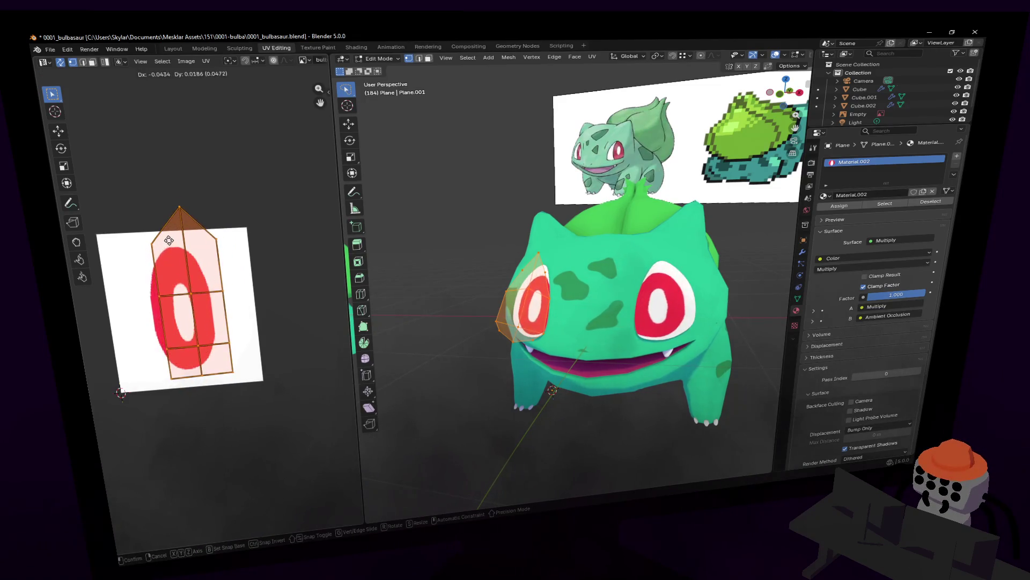
left_click(173, 240)
mouse_move(576, 281)
middle_mouse_down()
mouse_move(696, 288)
mouse_move(672, 289)
middle_mouse_up()
key("Tab")
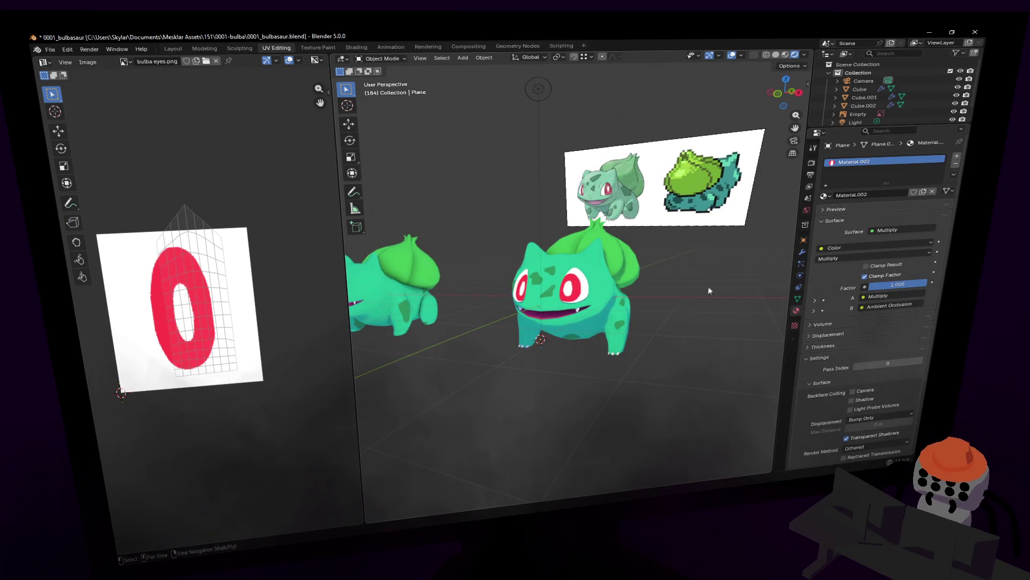
Nudge the eye UV island further right in a quick edit pass
key("Tab")
key("g")
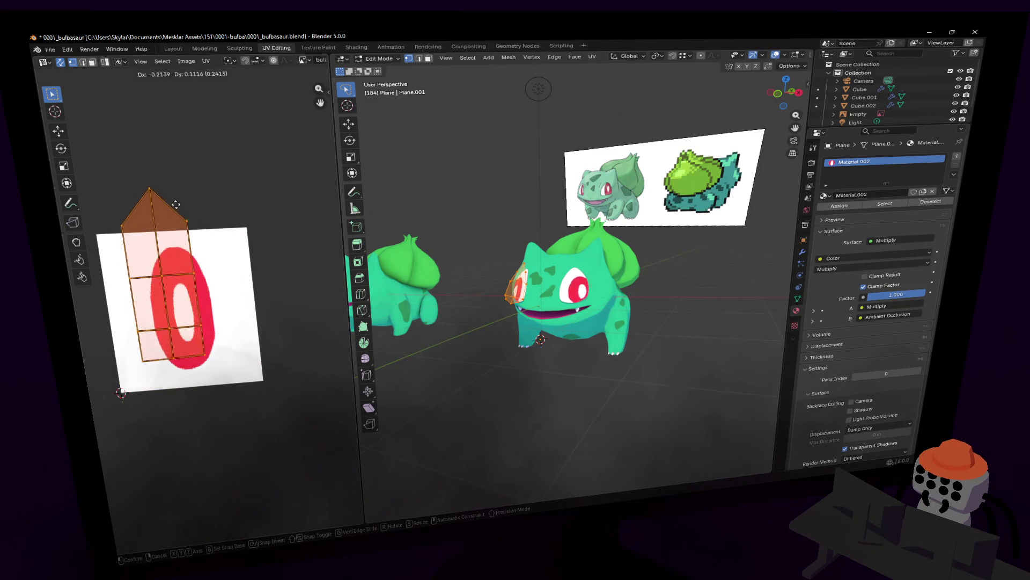
left_click(210, 223)
key("Tab")
Fly closer to the Bulbasaurs, look through the scene camera and select it
key("shift+grave")
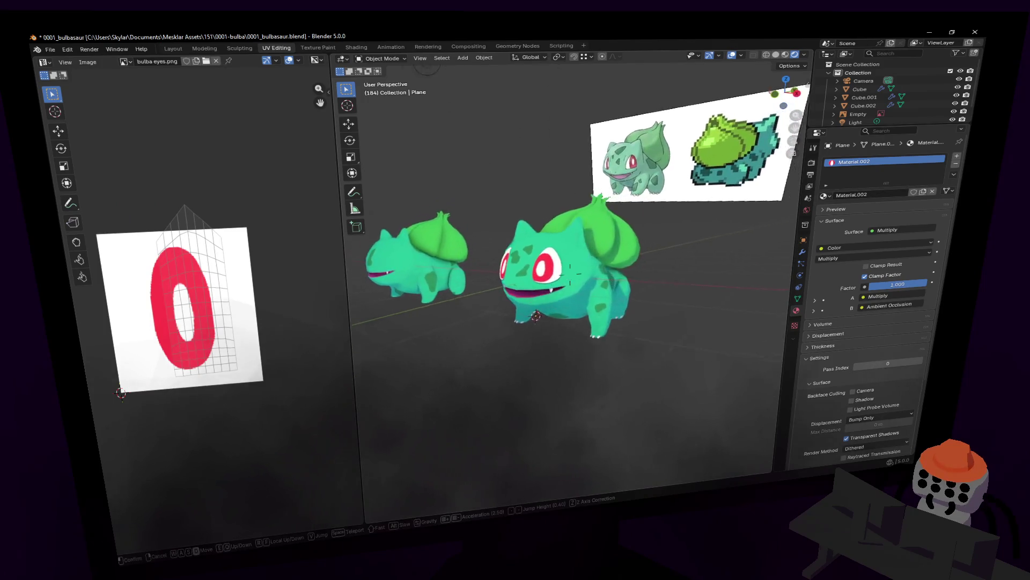
key("w")
key("Return")
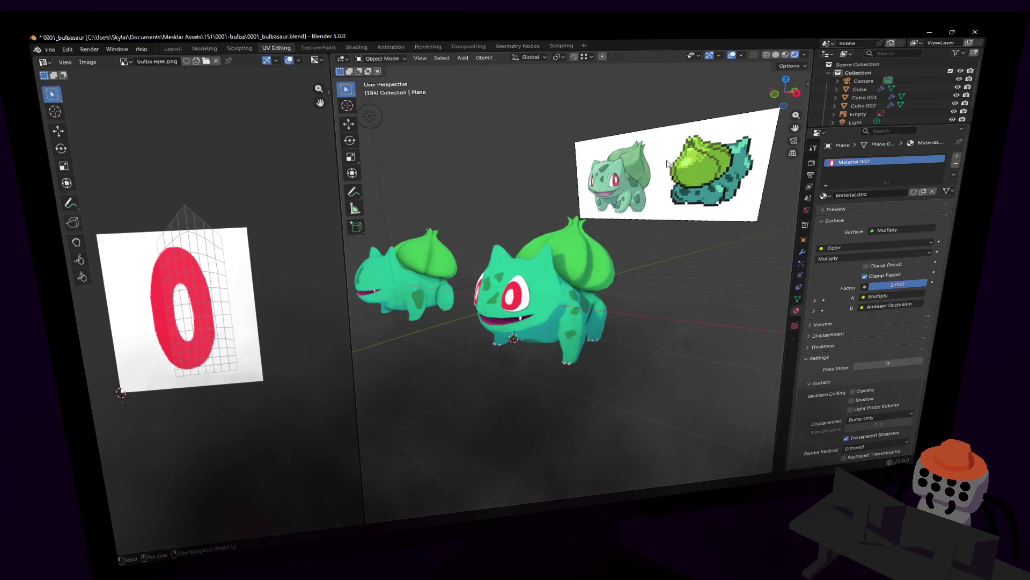
key("KP_0")
scroll(603, 257, "up", 2)
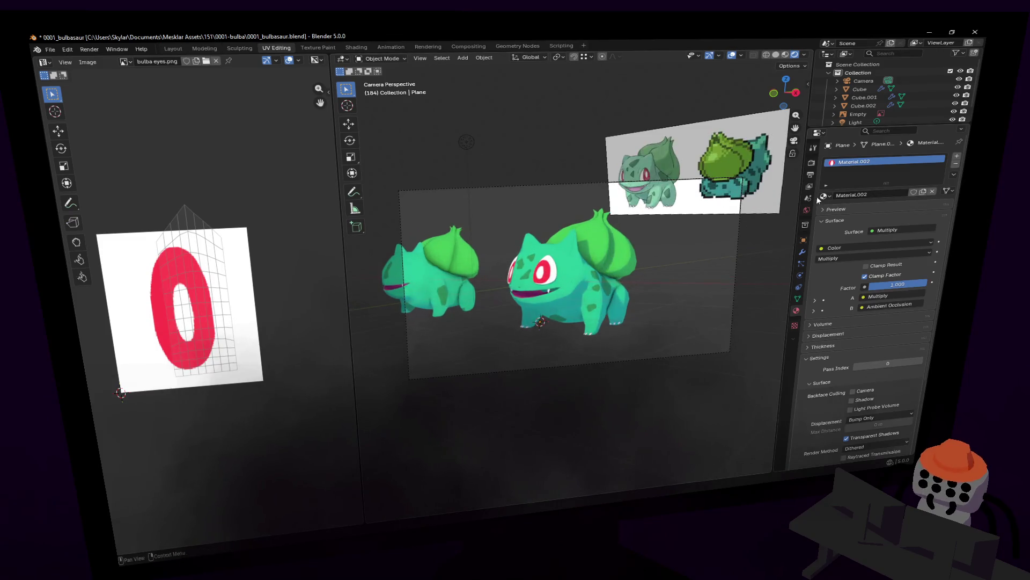
left_click(864, 81)
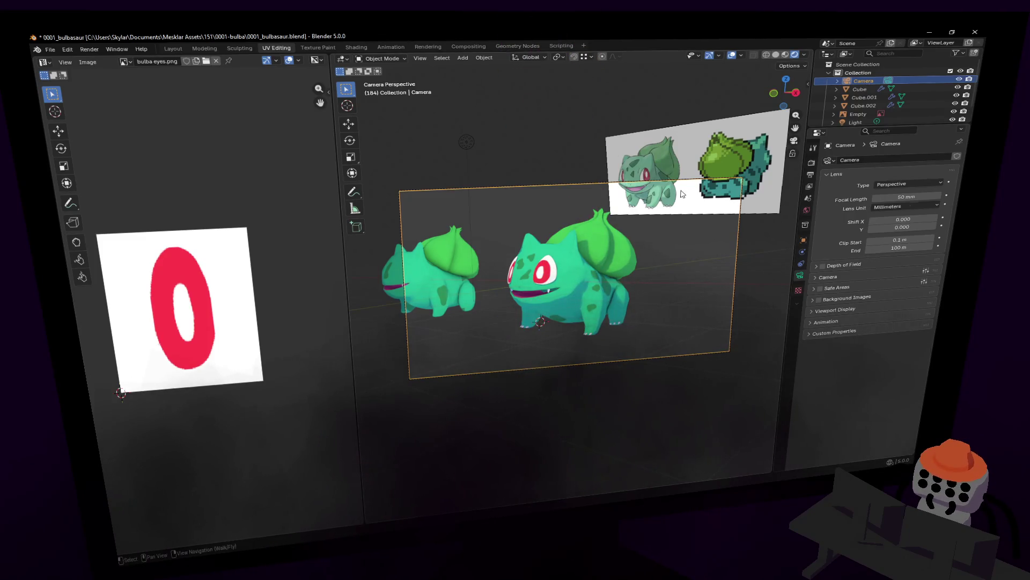
middle_click_drag(681, 195, 668, 240, "ctrl")
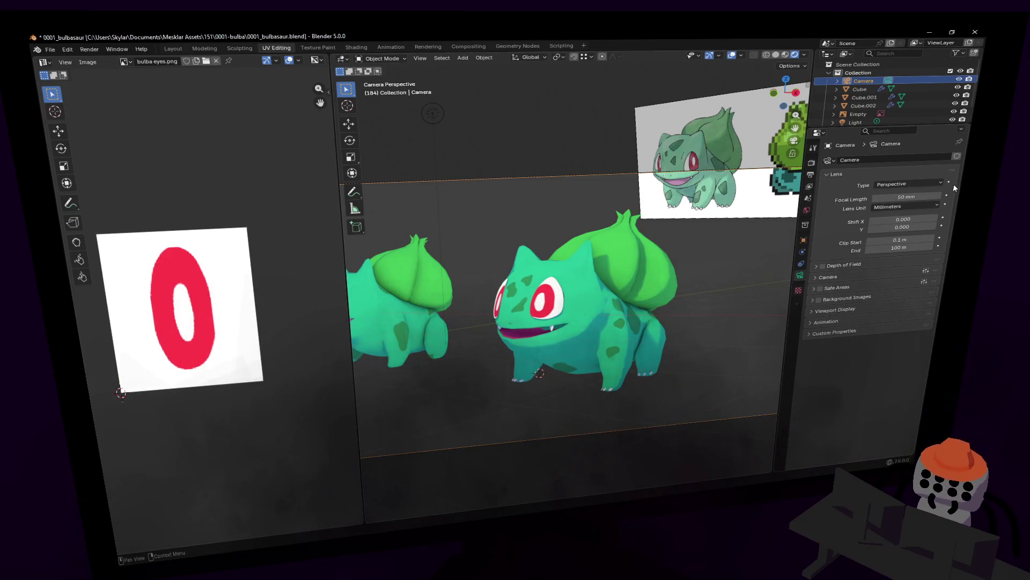
Try focal lengths of 37 mm and 1 mm while flying the camera toward Bulbasaur
mouse_move(905, 197)
left_mouse_down()
mouse_move(878, 196)
mouse_move(906, 197)
left_mouse_up()
scroll(649, 233, "down", 2)
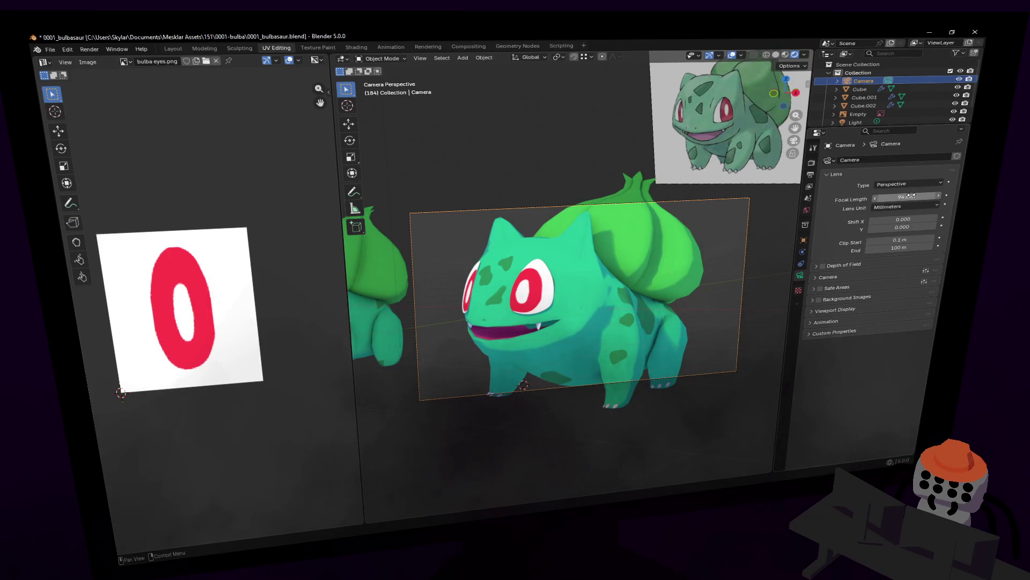
mouse_move(908, 196)
left_mouse_down()
mouse_move(877, 197)
mouse_move(907, 197)
left_mouse_up()
key("shift+grave")
key("w")
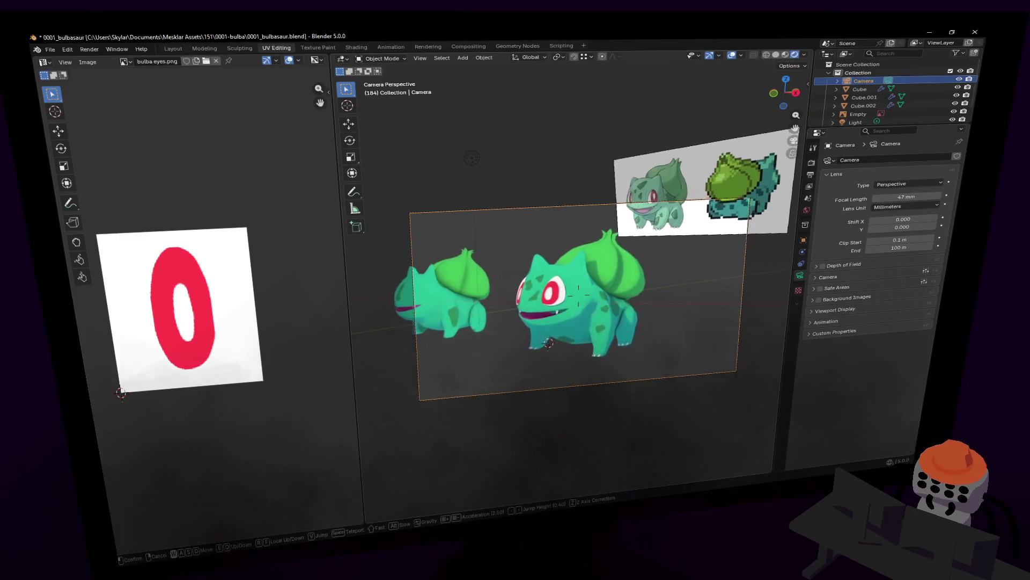
left_click(578, 296)
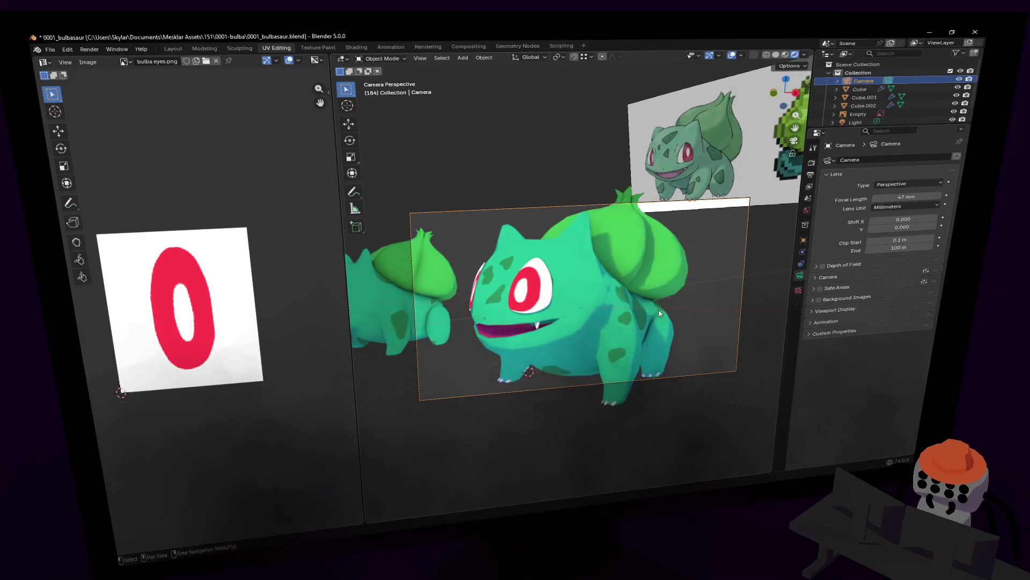
Settle the camera lens at 20 mm and fly the framing around both models
left_click_drag(891, 196, 874, 197)
key("shift+f")
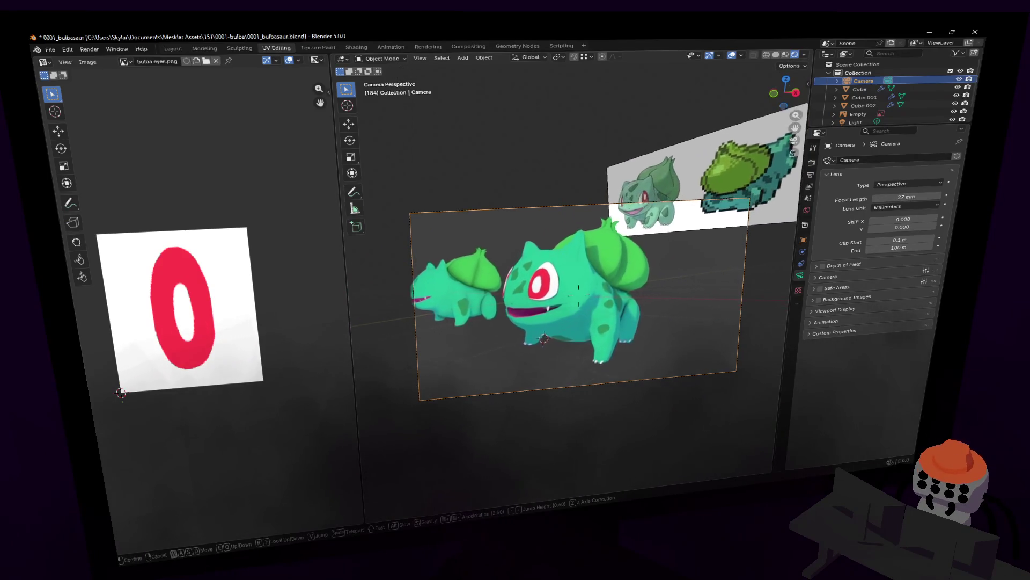
key("d")
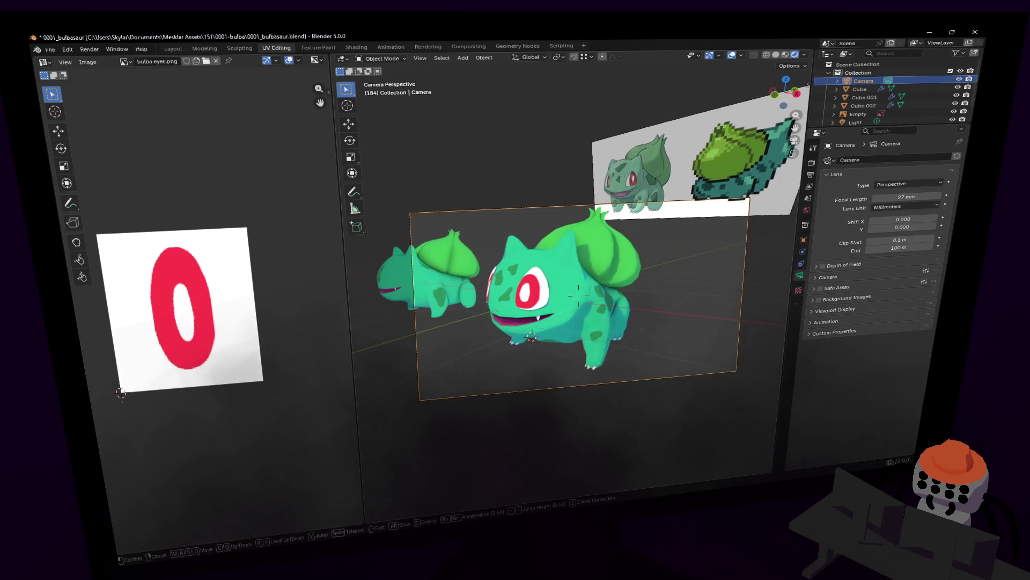
left_click(680, 278)
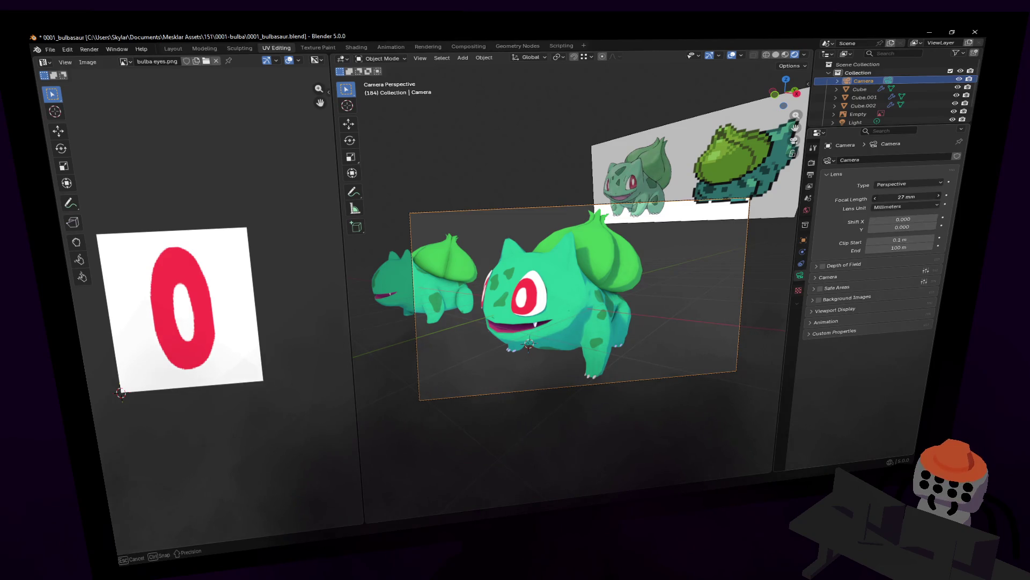
left_click_drag(907, 197, 885, 197)
key("shift+grave")
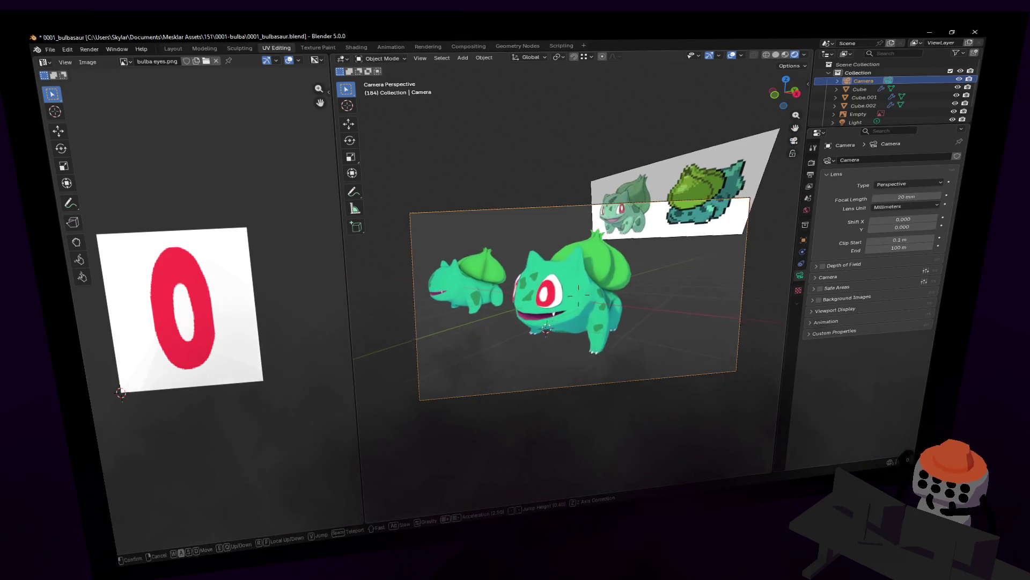
key("w")
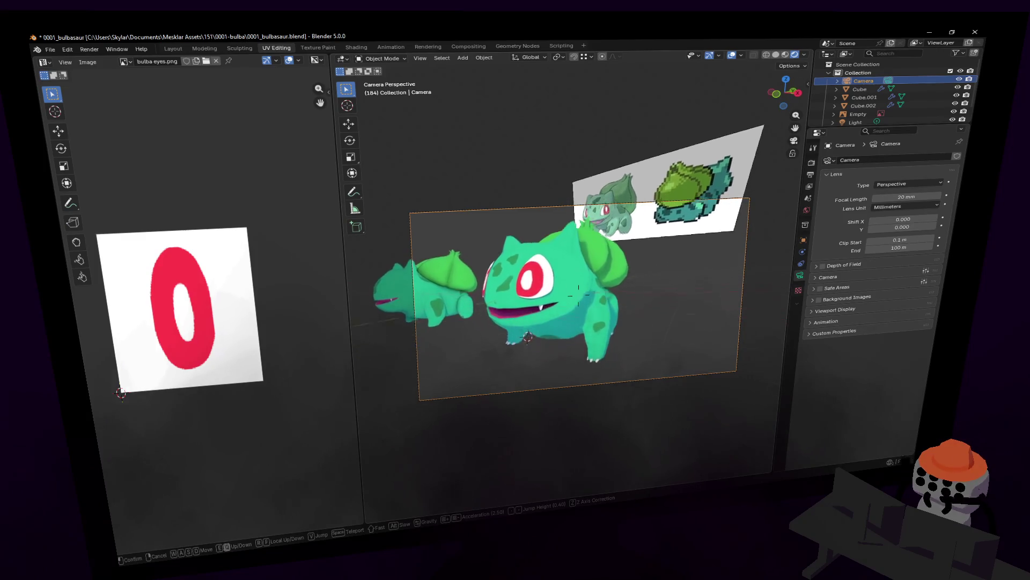
left_click(733, 249)
left_click(525, 275)
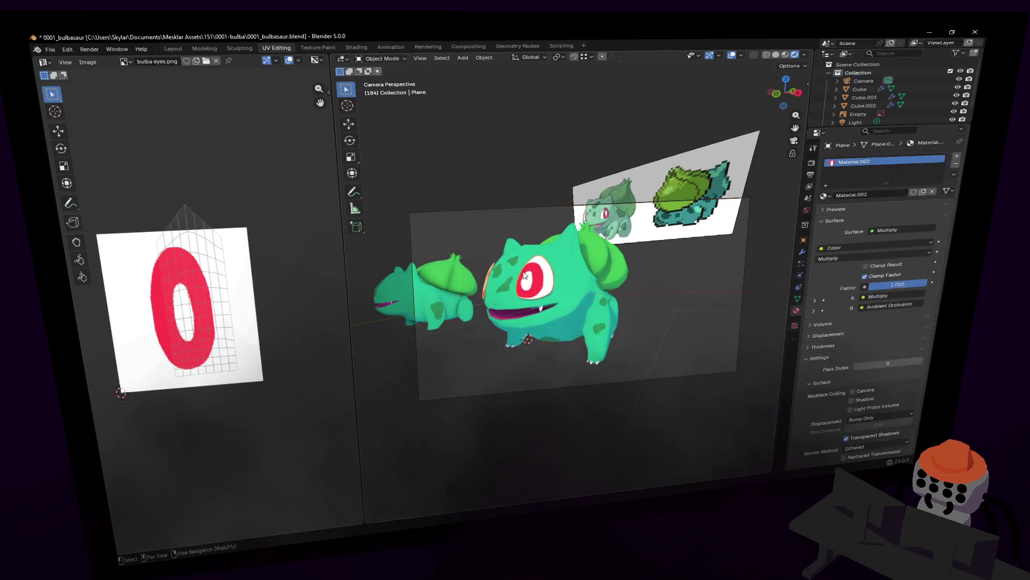
Edit the eye plane and move its UV island up onto the eye image
key("Tab")
key("g")
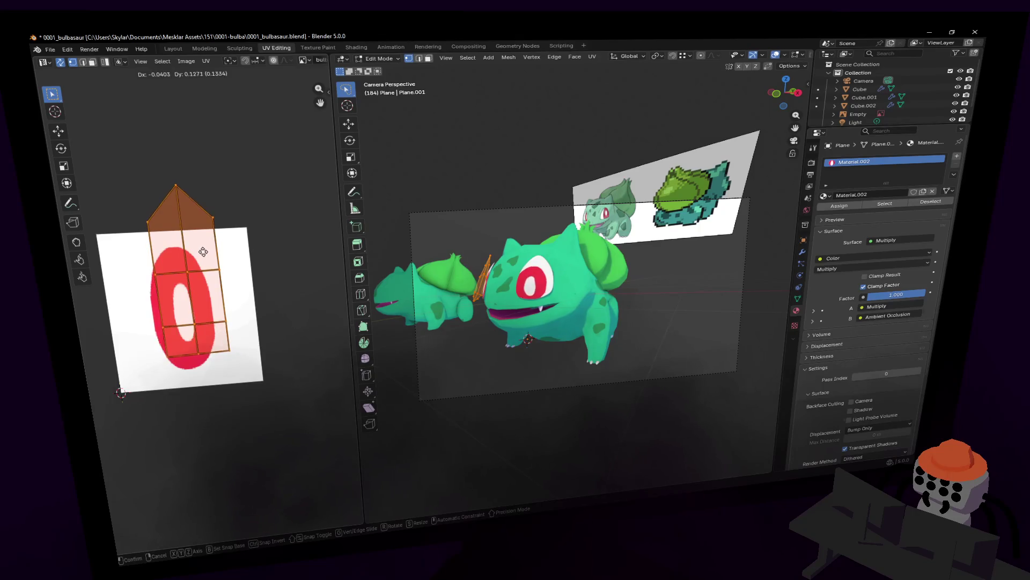
left_click(214, 261)
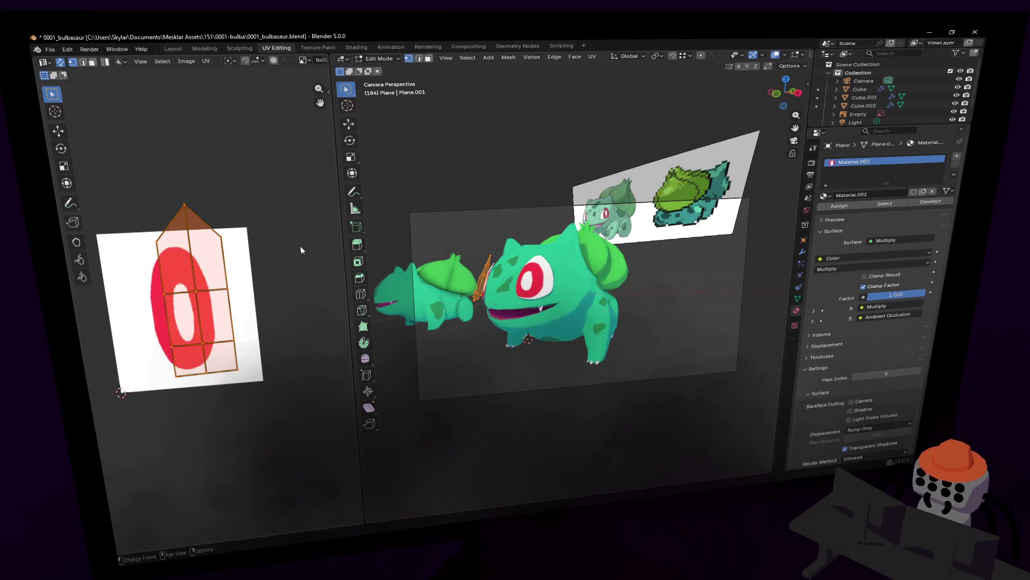
key("s")
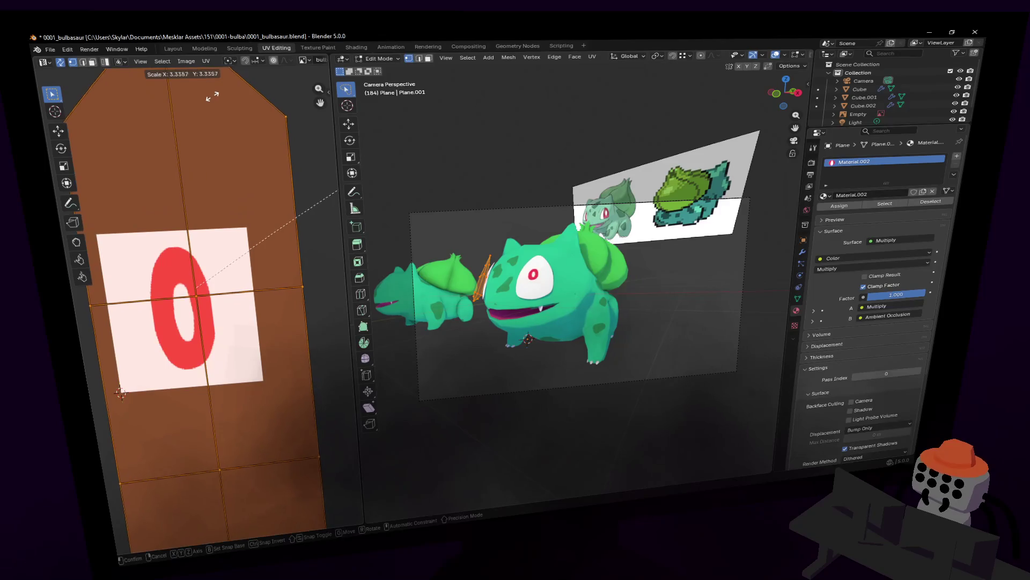
key("Escape")
Fly the view toward Bulbasaur's face and re-place the UV island
key("shift+grave")
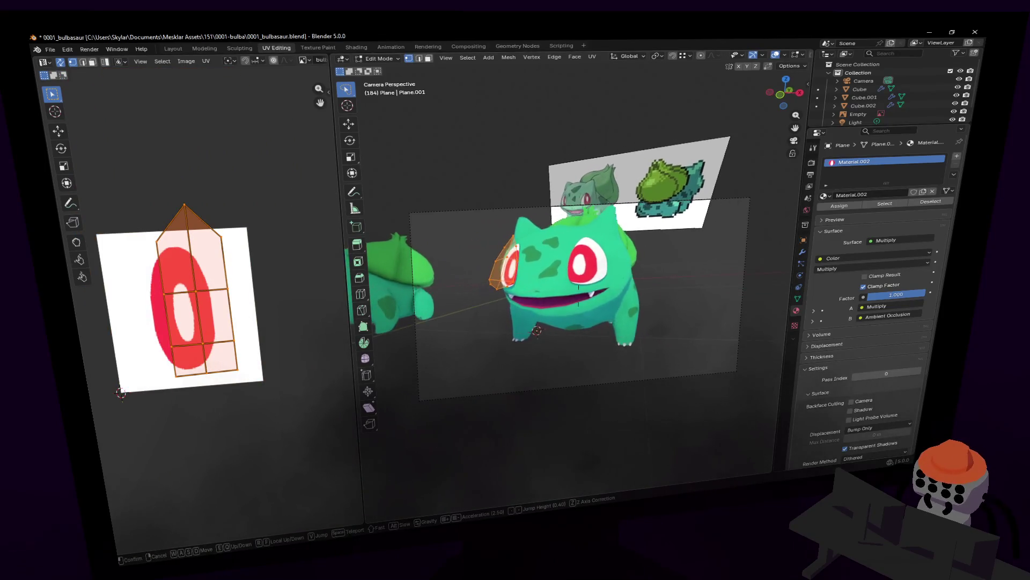
key("shift+grave")
key("w")
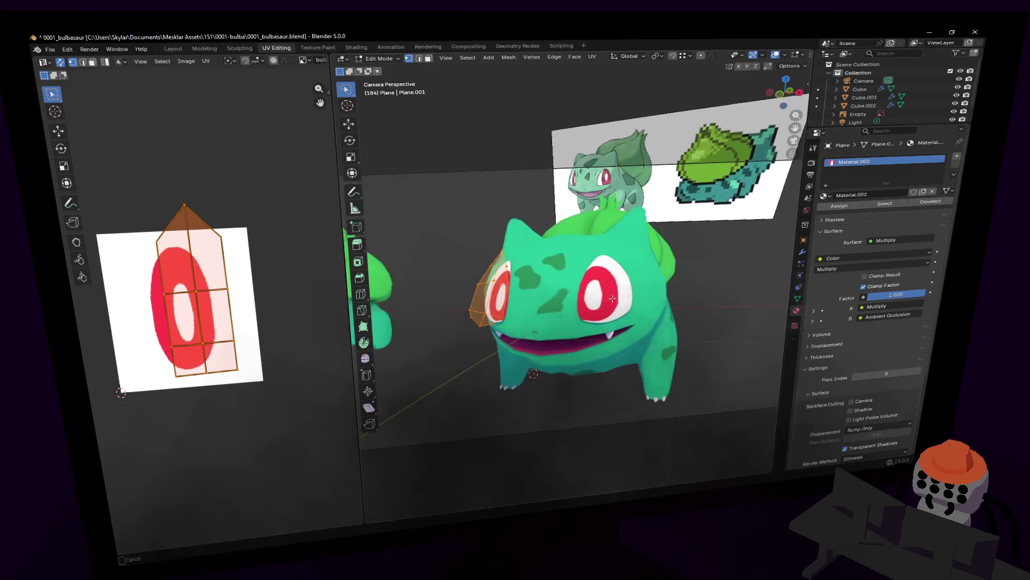
key("s")
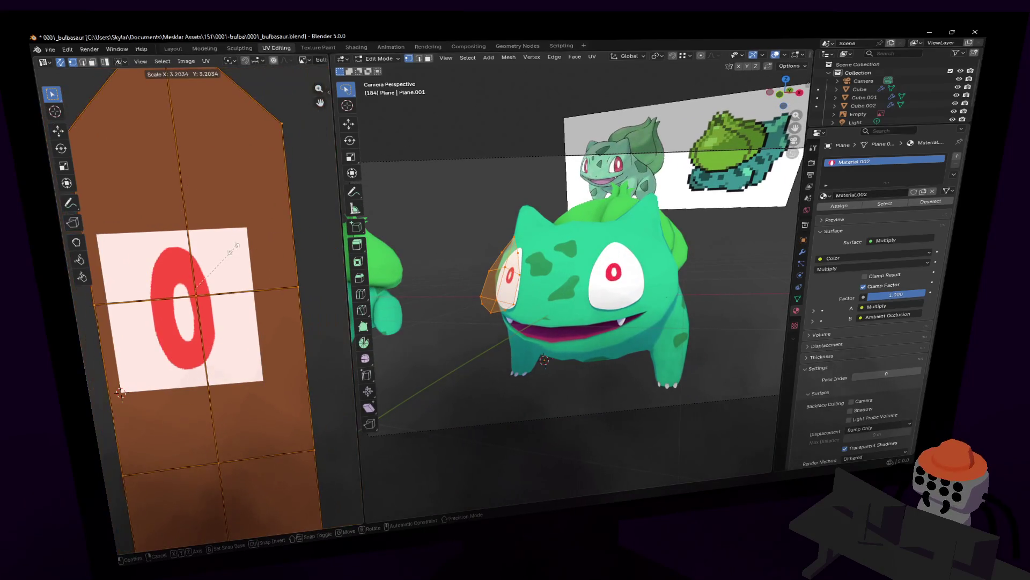
key("Escape")
middle_click_drag(197, 289, 223, 303)
key("g")
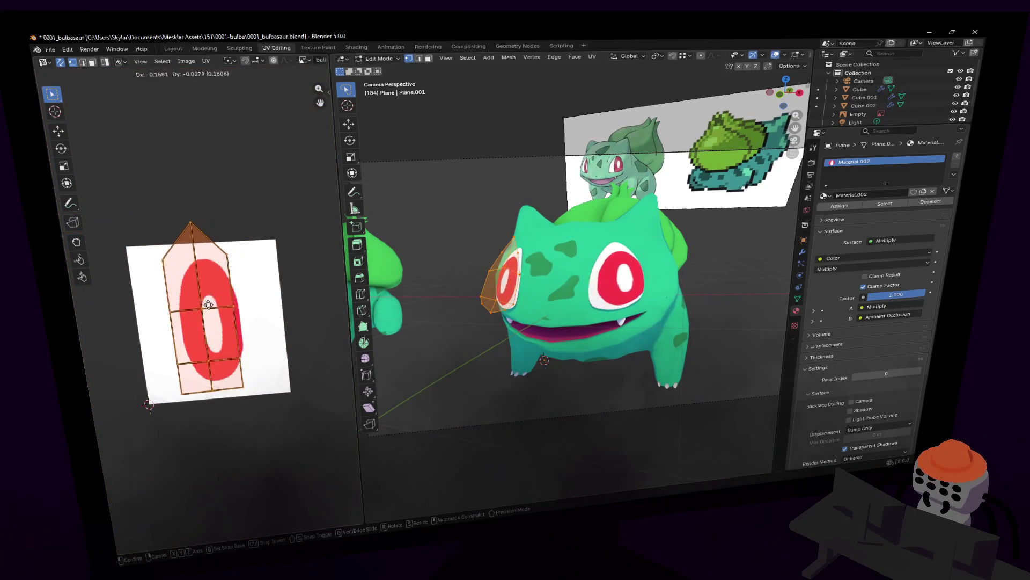
left_click(241, 275)
Scale the island up to 2.908, reposition it and return to Object Mode
key("s")
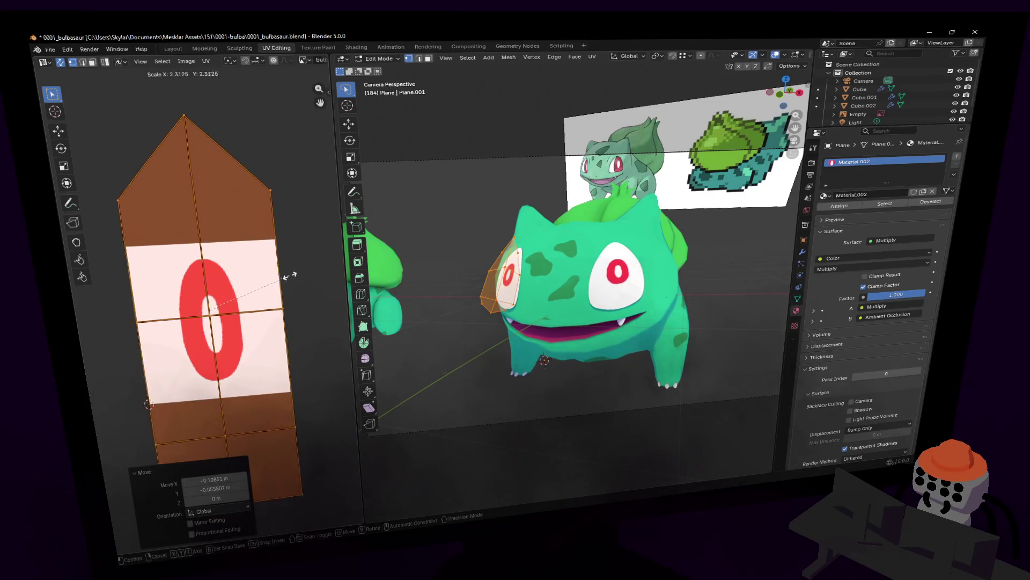
left_click(306, 253)
key("g")
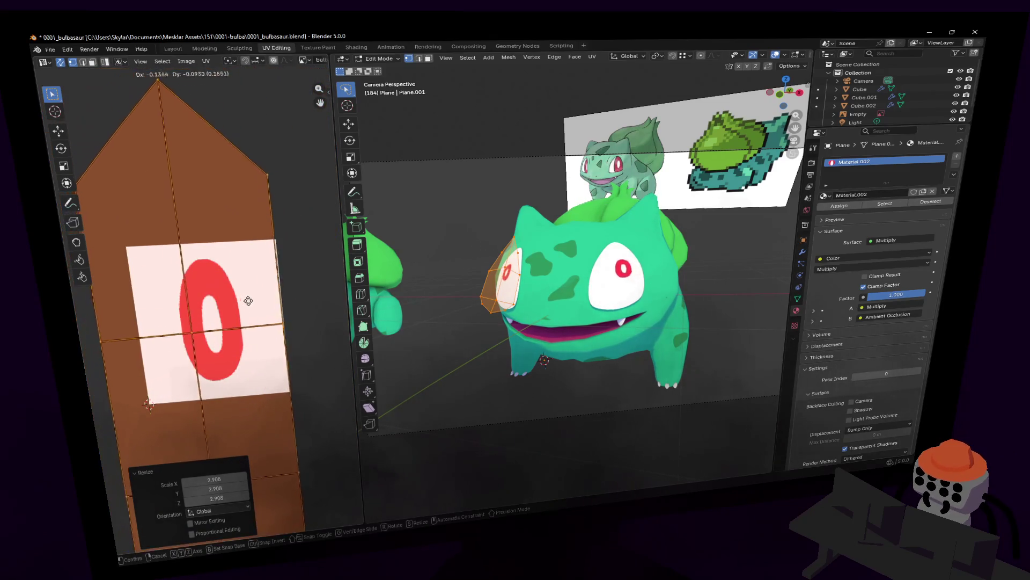
left_click(213, 253)
key("Tab")
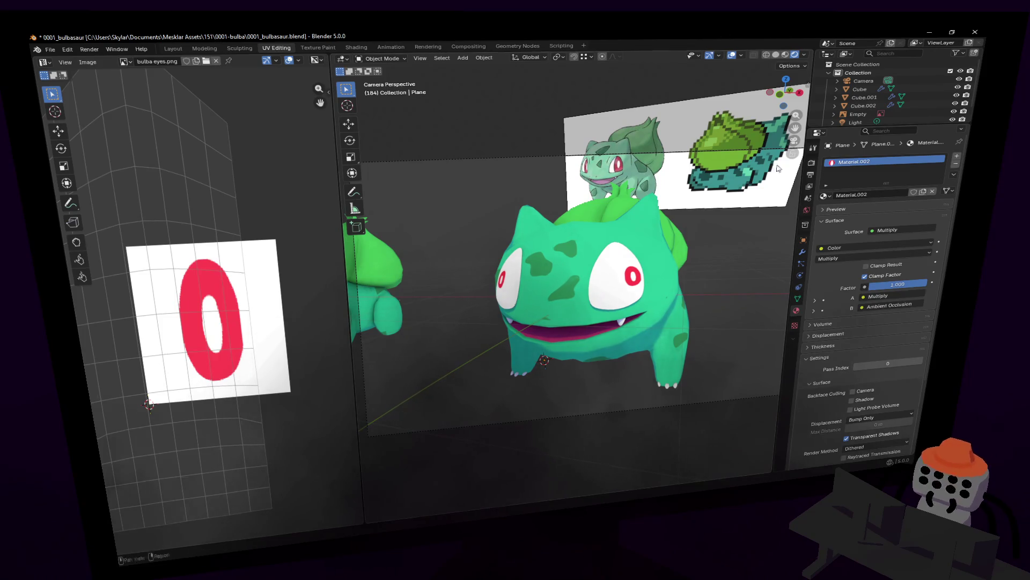
Shrink the UV island again and nudge it over the red O
key("Tab")
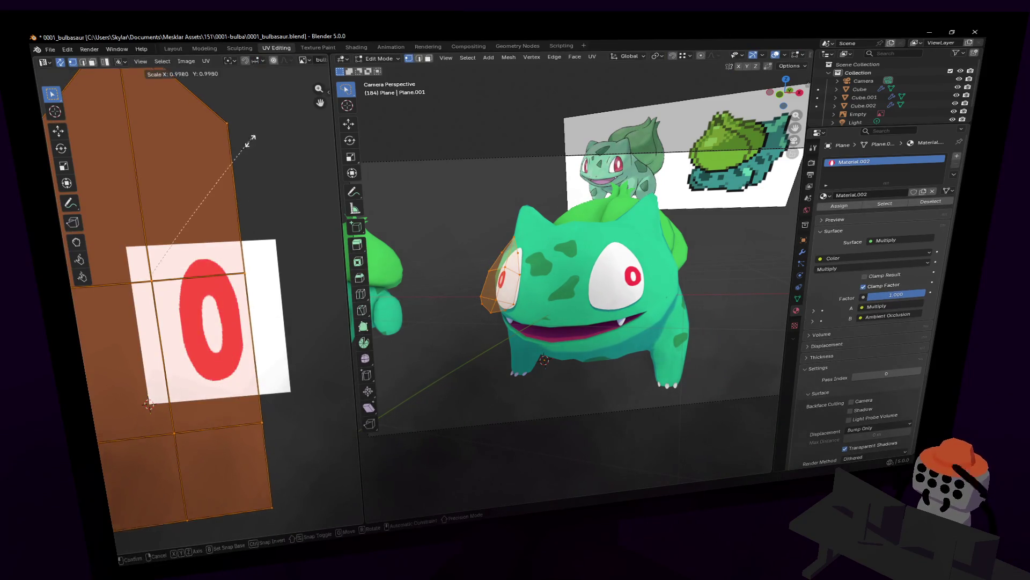
left_click(196, 207)
key("g")
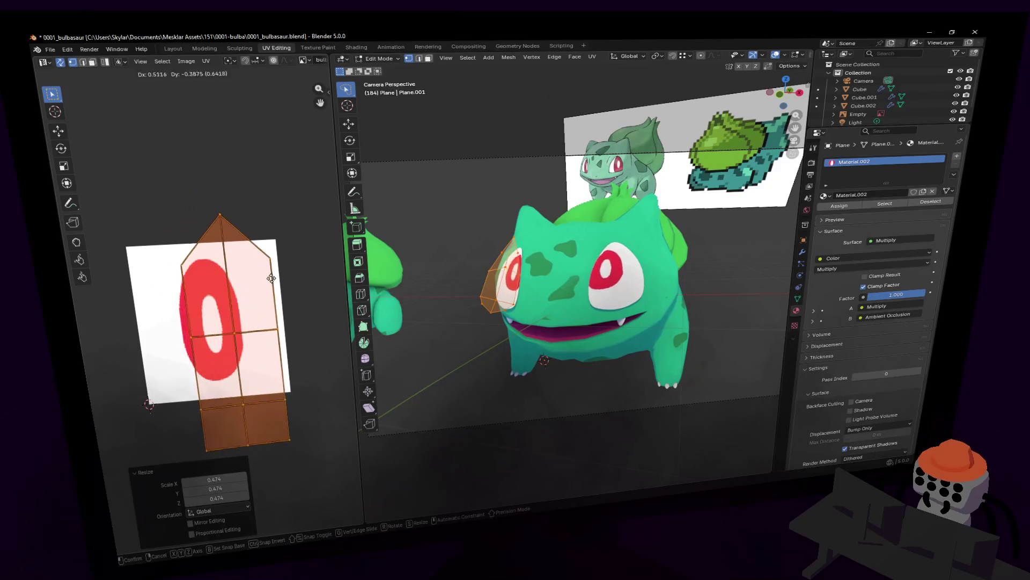
left_click(268, 255)
key("s")
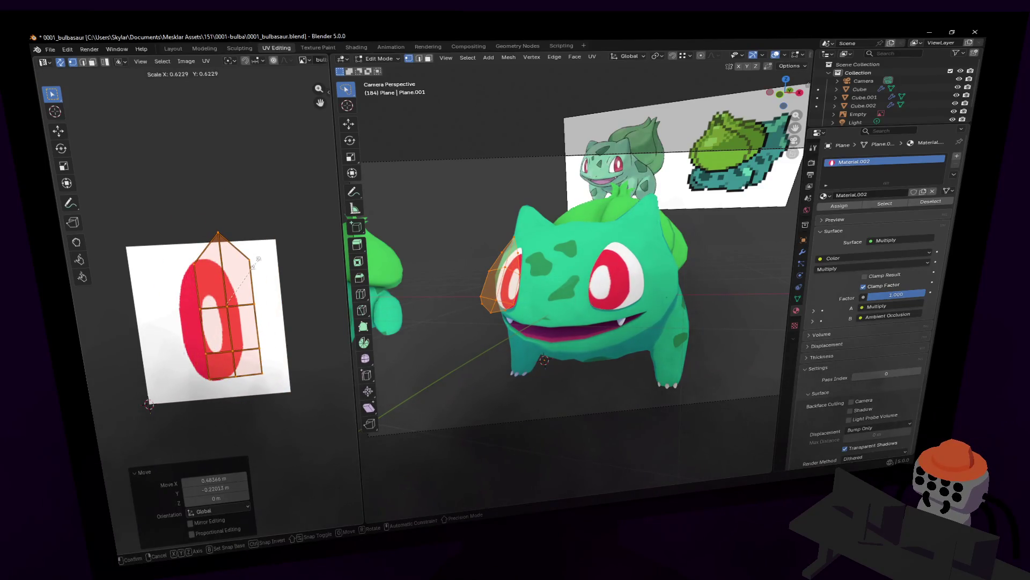
key("g")
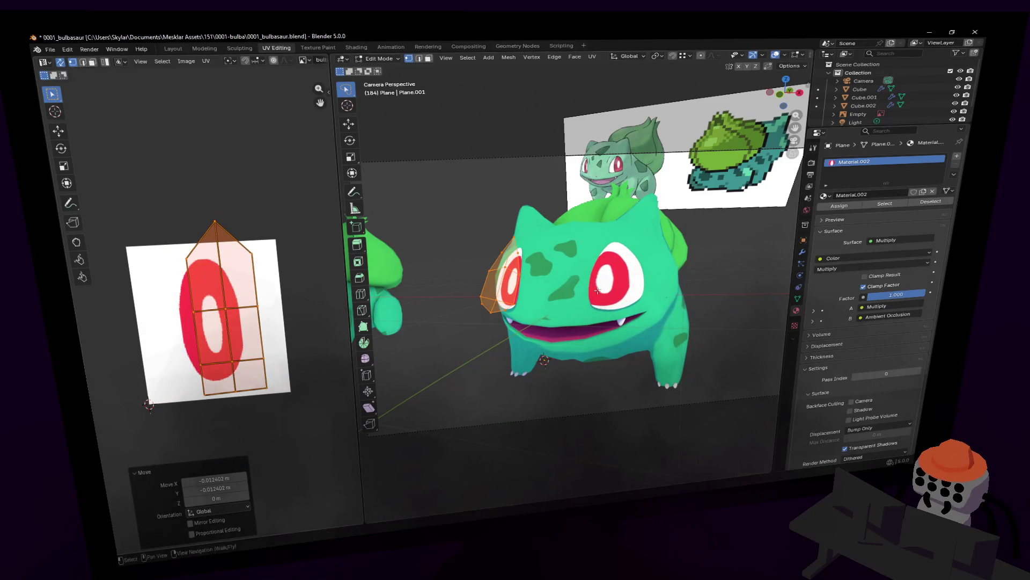
Deselect all, fly in around Bulbasaur, exit Edit Mode and select the body mesh Cube
middle_click_drag(598, 291, 635, 287)
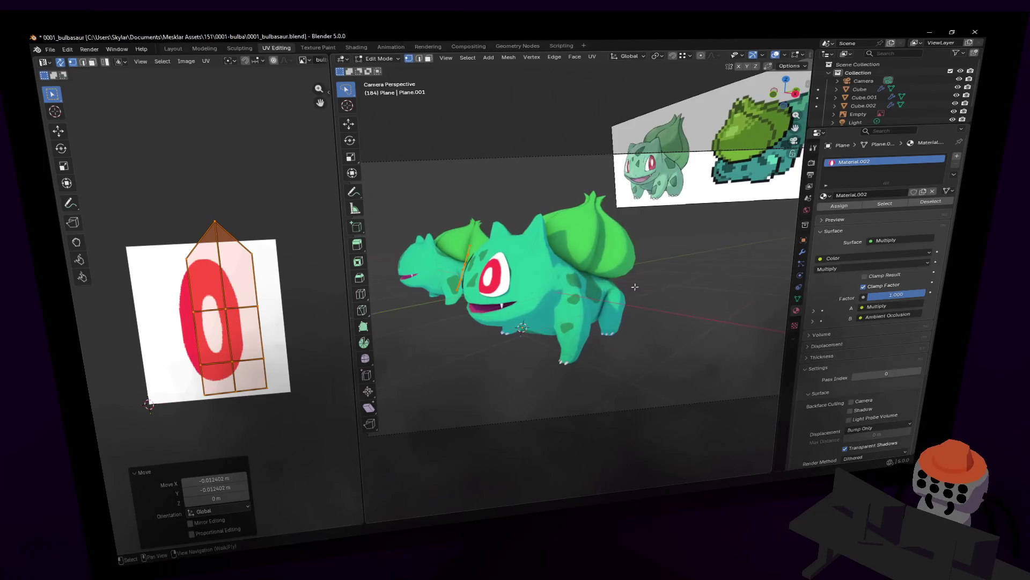
key("alt+a")
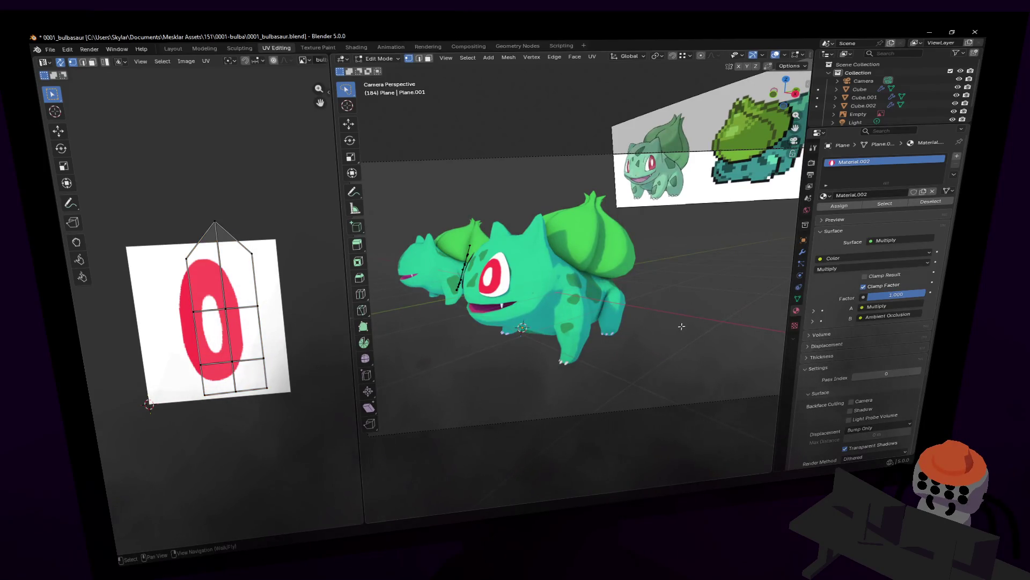
key("shift+grave")
key("s")
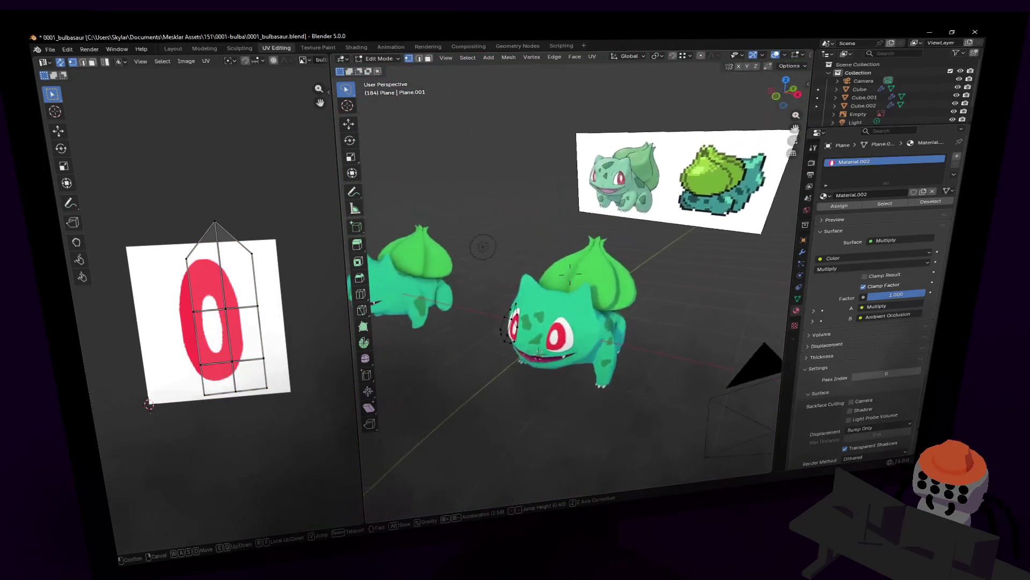
key("w")
left_click(639, 349)
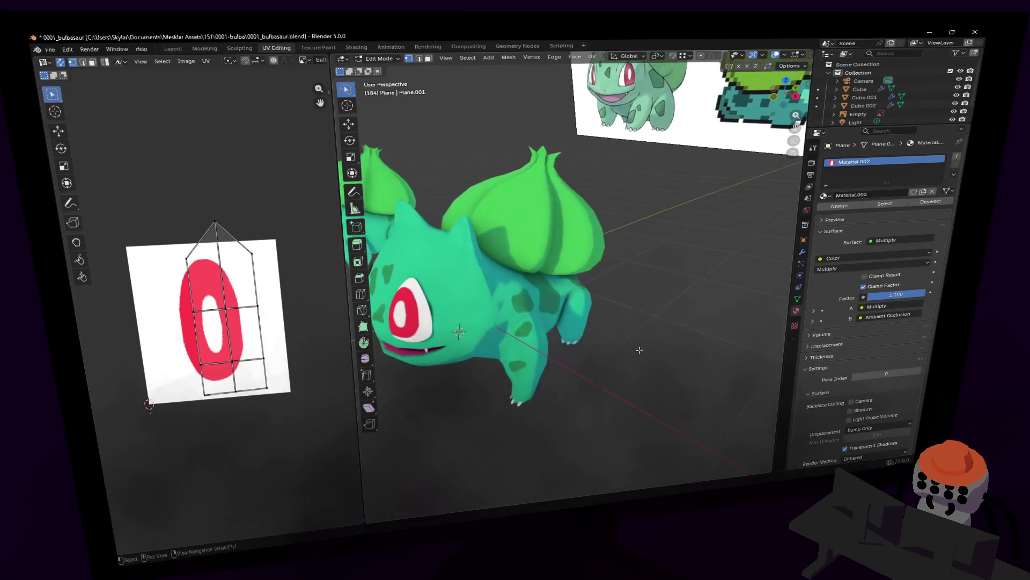
middle_click_drag(639, 350, 583, 307)
key("Tab")
left_click(583, 307)
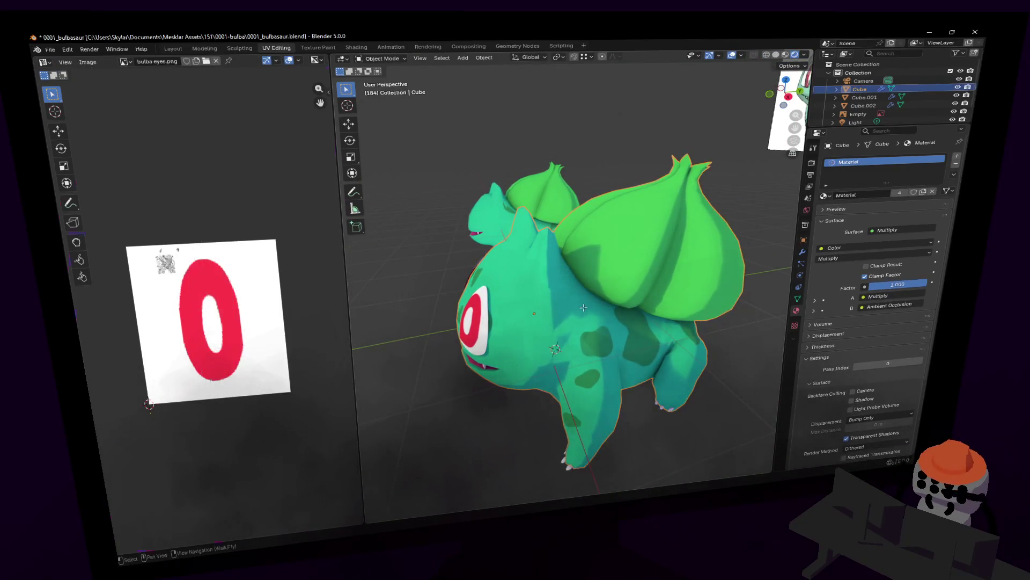
Edit the body mesh and move the selected faces with proportional falloff
key("Tab")
key("shift+grave")
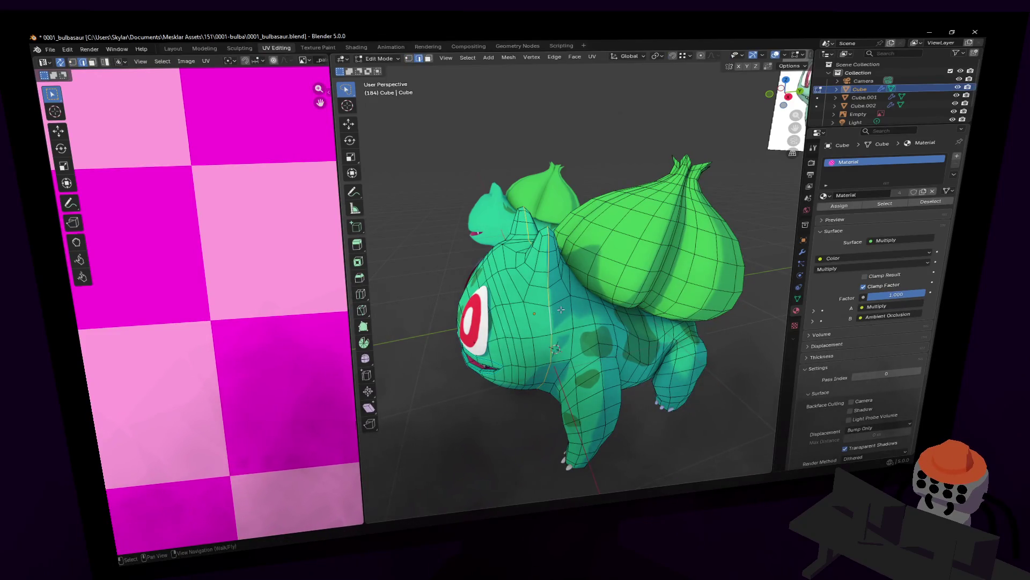
key("shift+grave")
key("w")
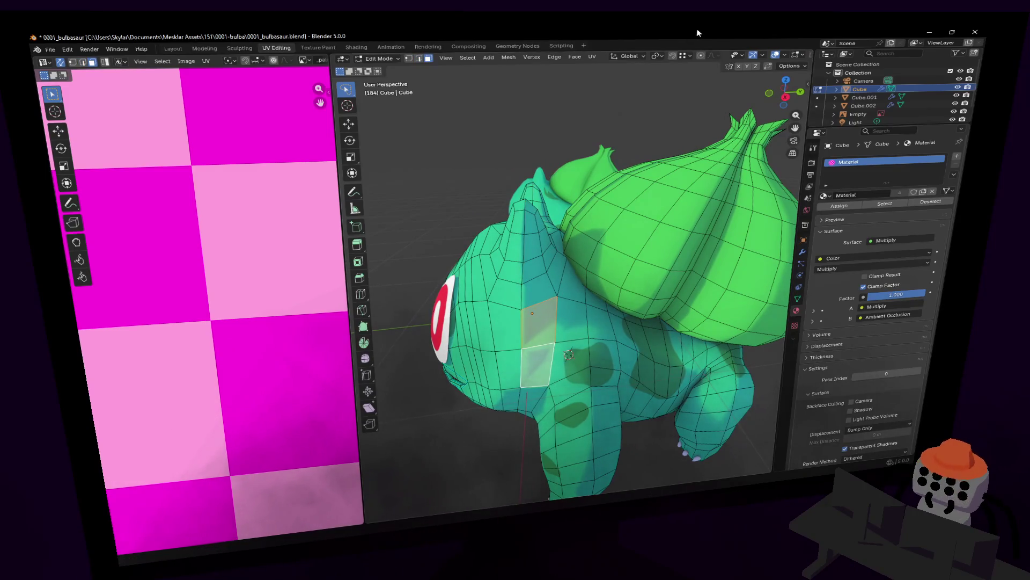
key("g")
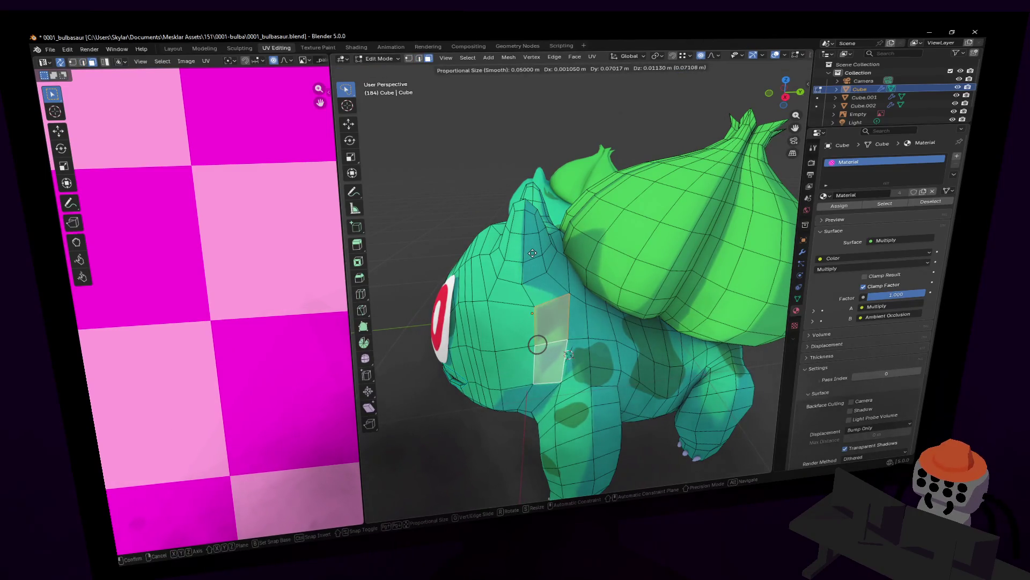
left_click(568, 352)
Select the vertical cheek edge and move it along the Y axis
middle_click_drag(569, 352, 676, 192)
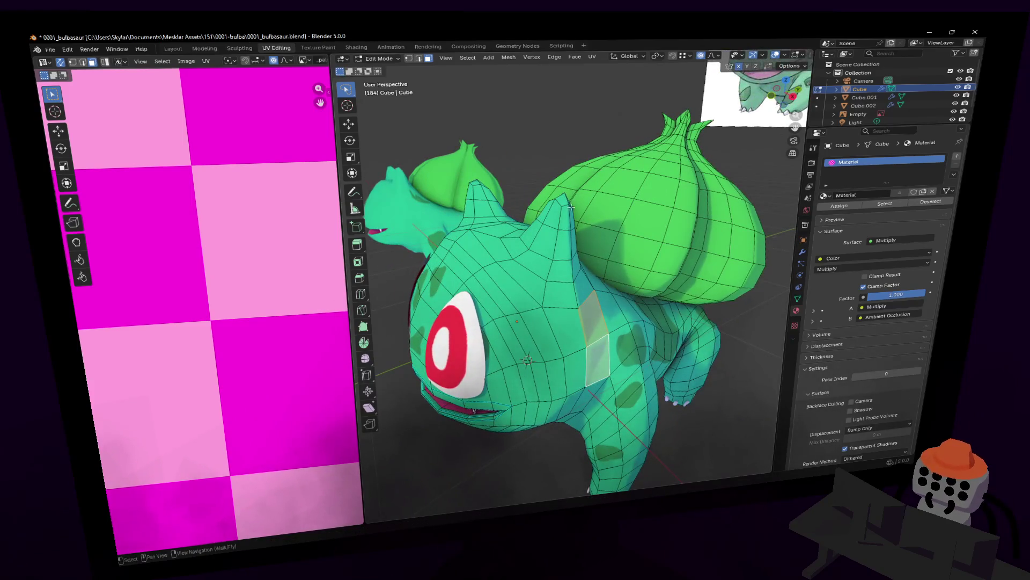
middle_click_drag(570, 208, 569, 203)
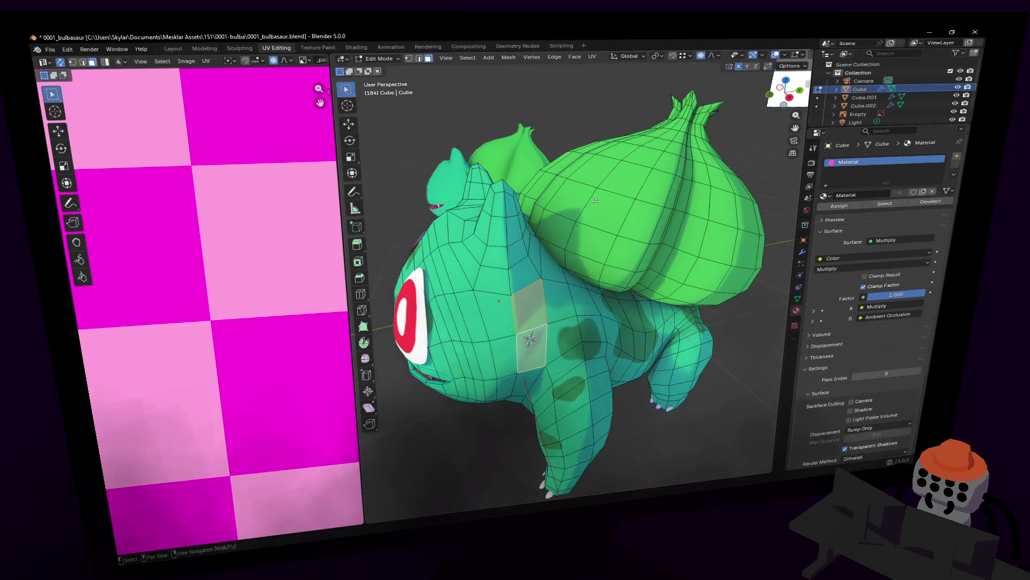
scroll(595, 200, "up", 3)
middle_click_drag(595, 200, 609, 199)
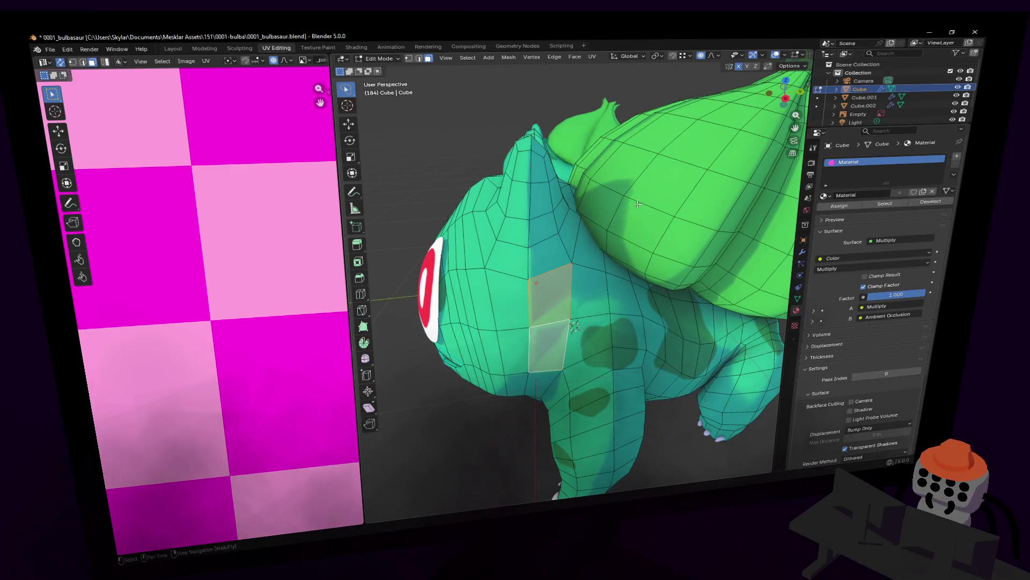
key("2")
left_click(530, 310)
middle_click_drag(542, 333, 541, 314)
key("g")
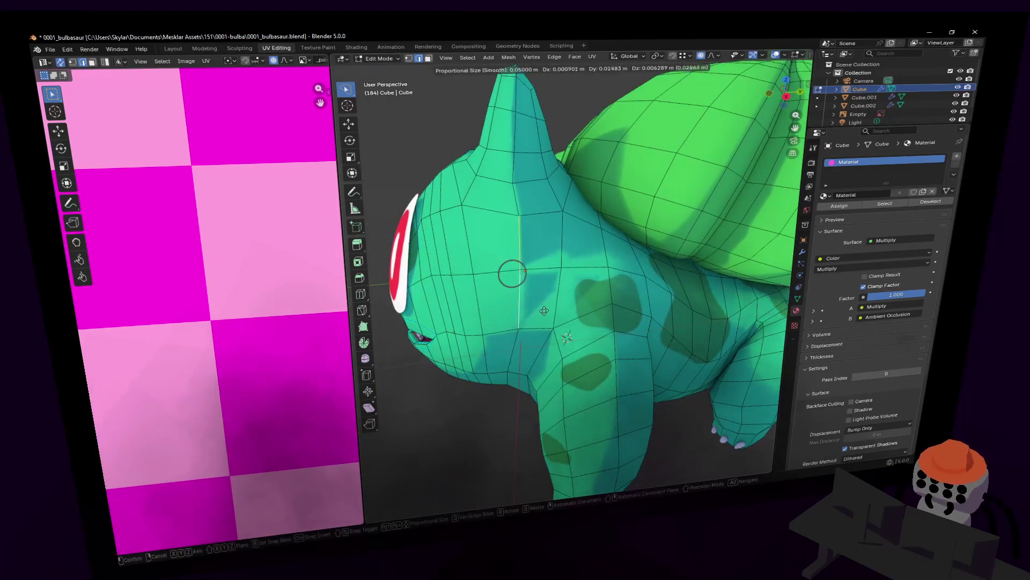
key("y")
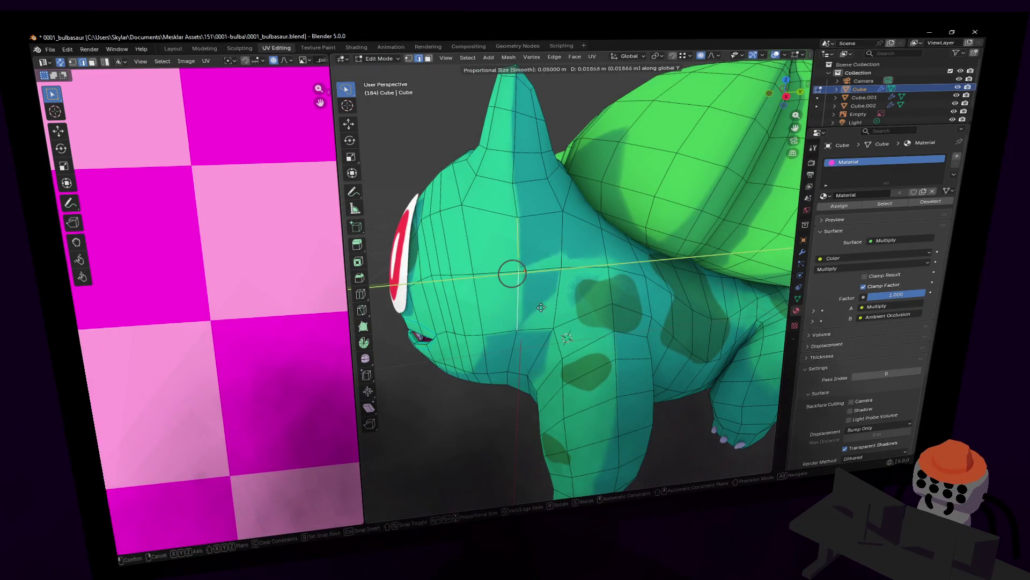
key("Escape")
In vertex select, make another Y-constrained move of the selection
key("1")
key("g")
key("y")
left_click(542, 269)
middle_click_drag(541, 268, 568, 254)
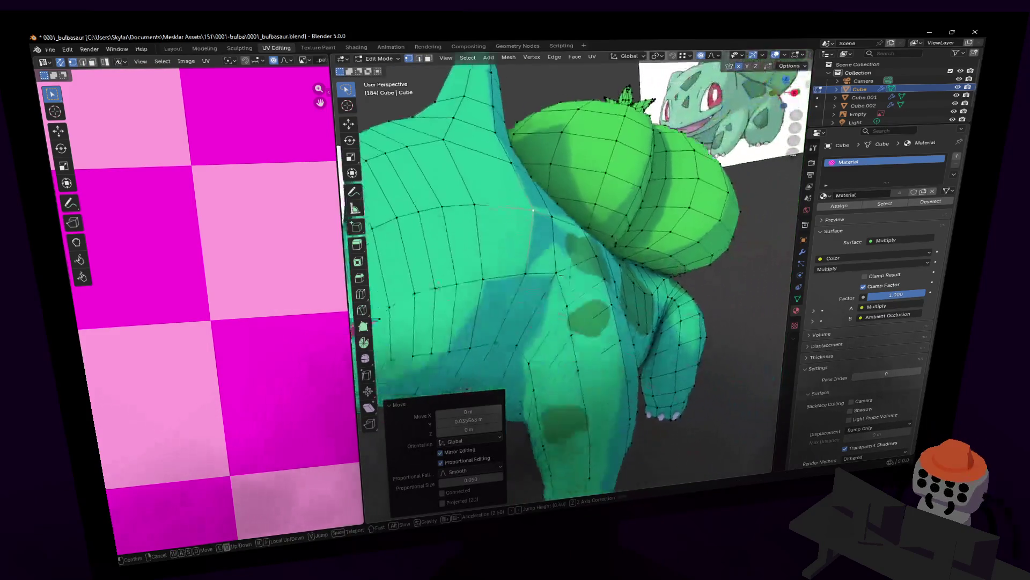
Return to Object Mode and apply Shade Smooth to the Bulbasaur model
key("Tab")
scroll(568, 253, "up", 5)
right_click(562, 265)
left_click(565, 262)
key("shift+grave")
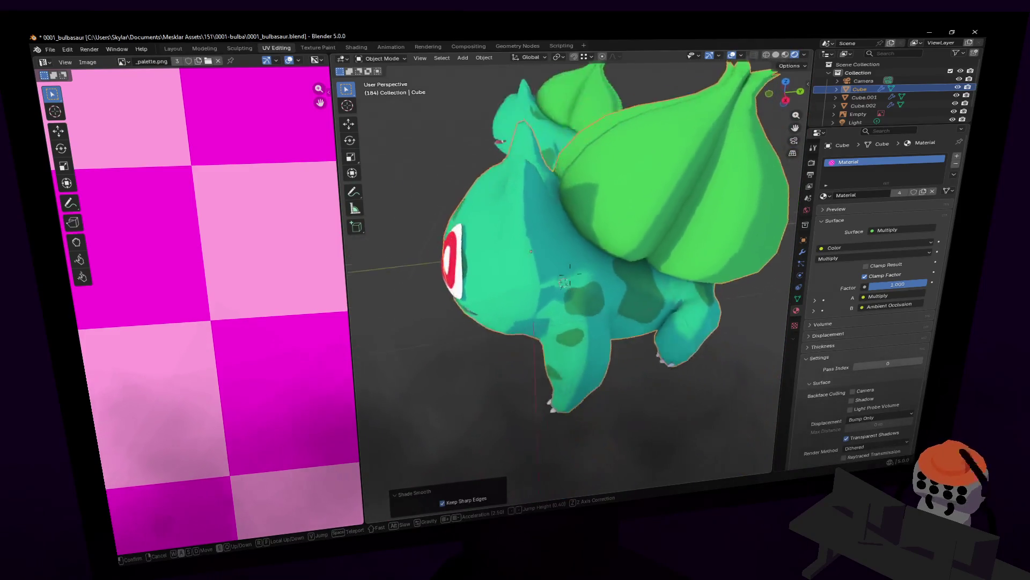
key("w")
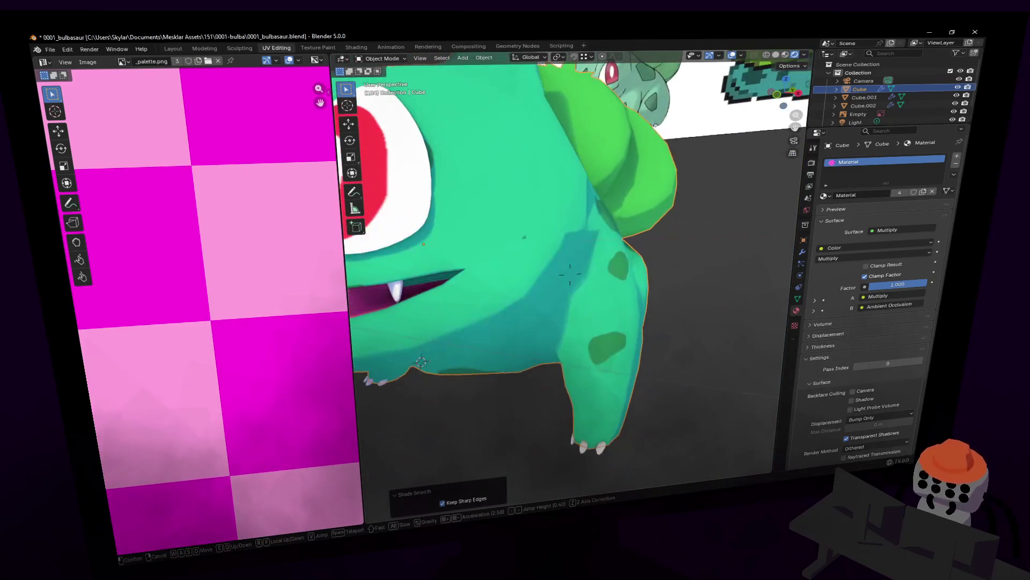
left_click(567, 258)
scroll(577, 259, "down", 5)
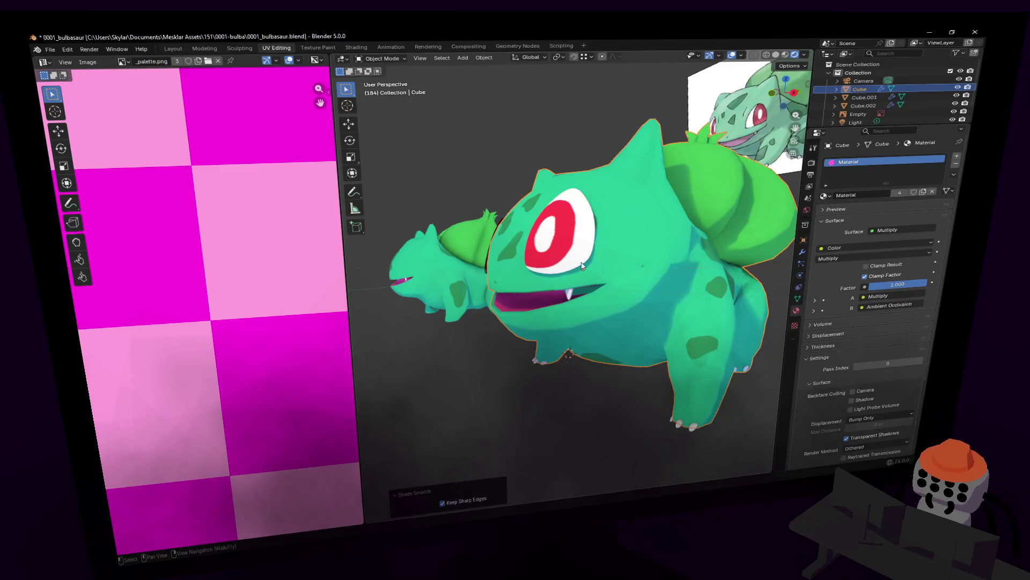
scroll(582, 265, "up", 2)
scroll(587, 265, "up", 2)
scroll(592, 263, "up", 2)
scroll(600, 259, "up", 2)
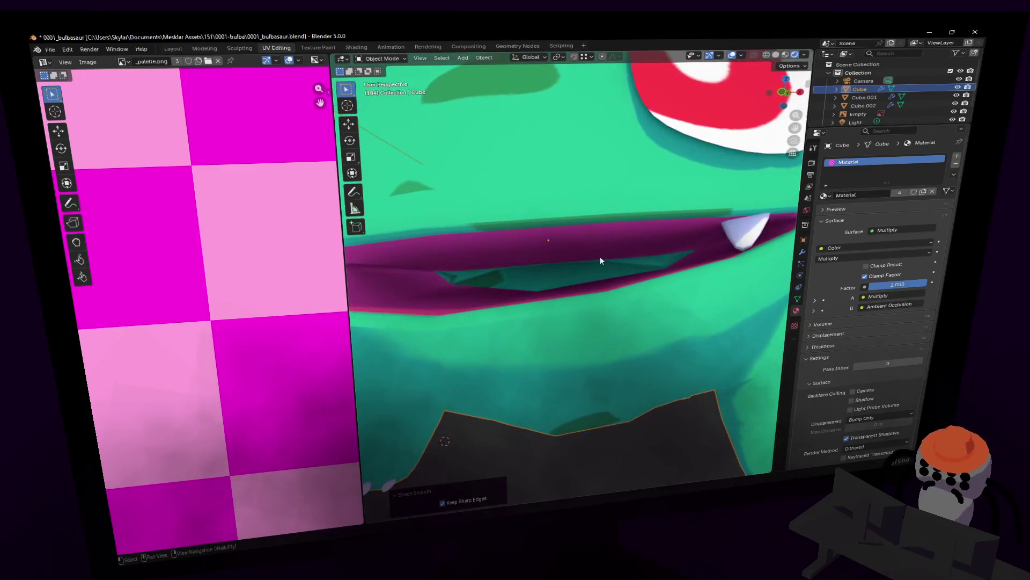
Enter Edit Mode and circle-select the faces around Bulbasaur's mouth
key("Tab")
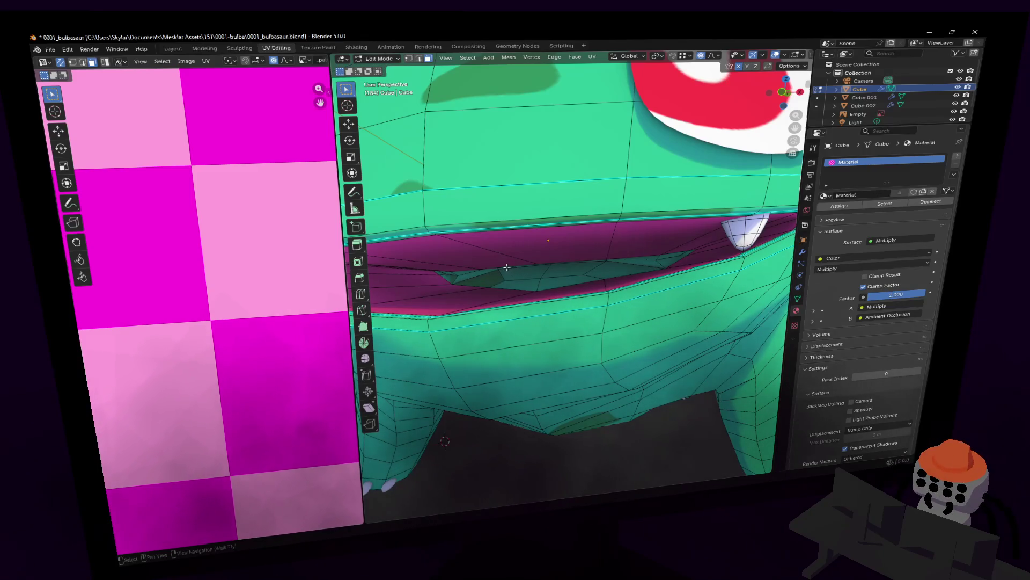
mouse_move(477, 269)
left_mouse_down()
mouse_move(453, 276)
mouse_move(610, 267)
left_mouse_up()
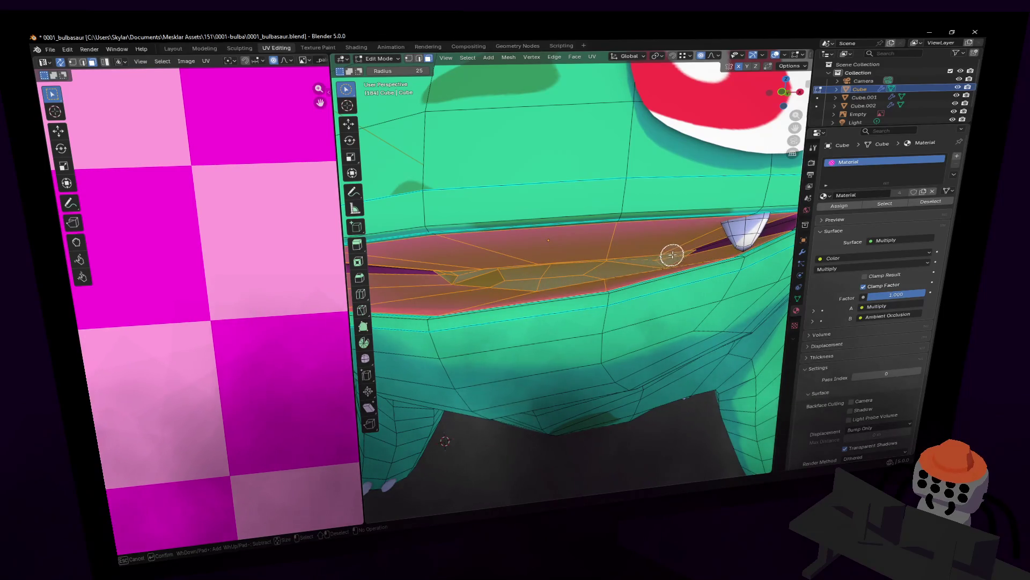
mouse_move(673, 253)
middle_mouse_down()
mouse_move(596, 258)
mouse_move(693, 264)
mouse_move(555, 263)
middle_mouse_up()
Walk-navigate the view inside the mouth to reveal its interior faces
key("shift+grave")
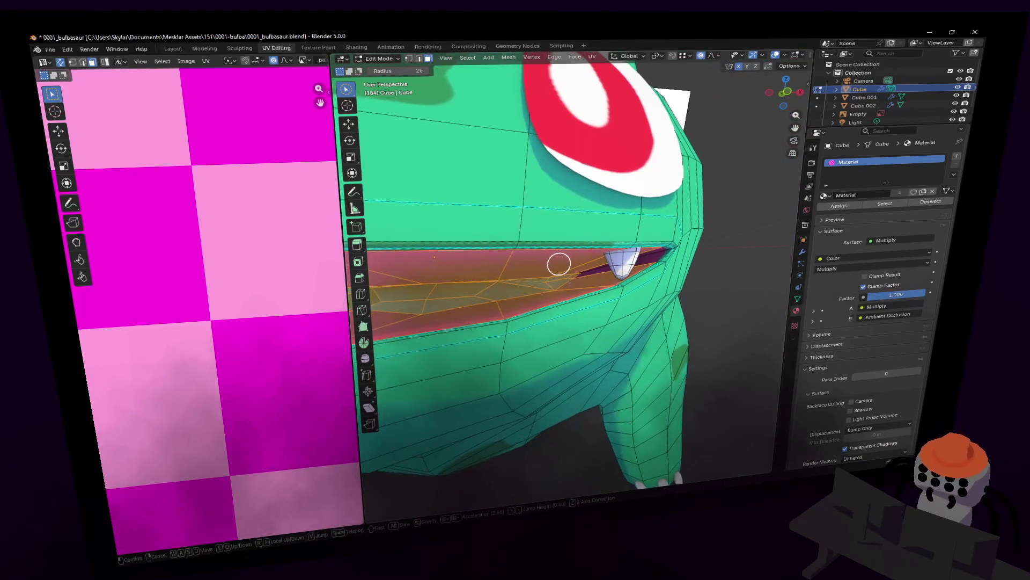
key("w")
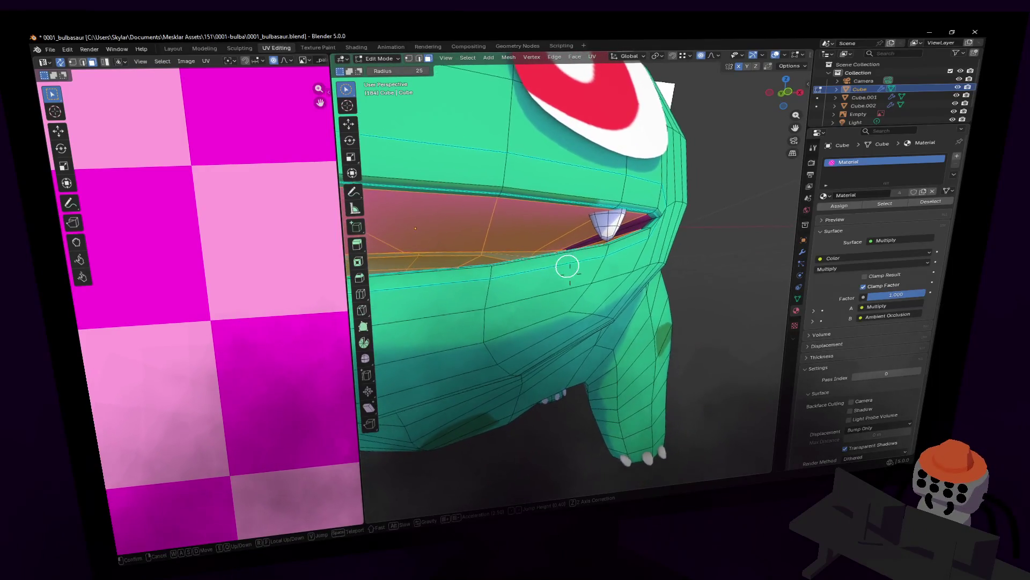
left_click(593, 264)
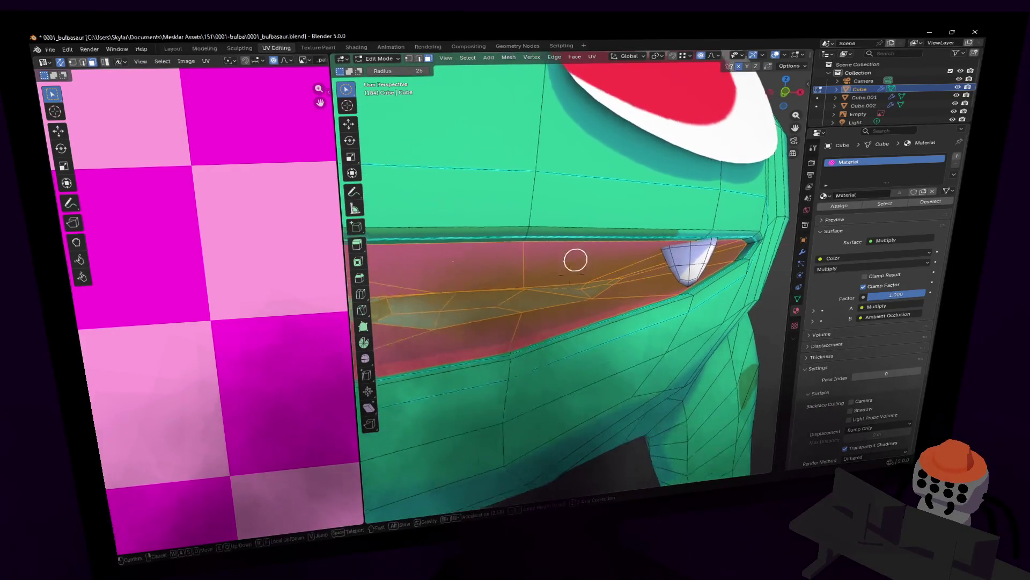
scroll(590, 265, "up", 5)
key("shift+grave")
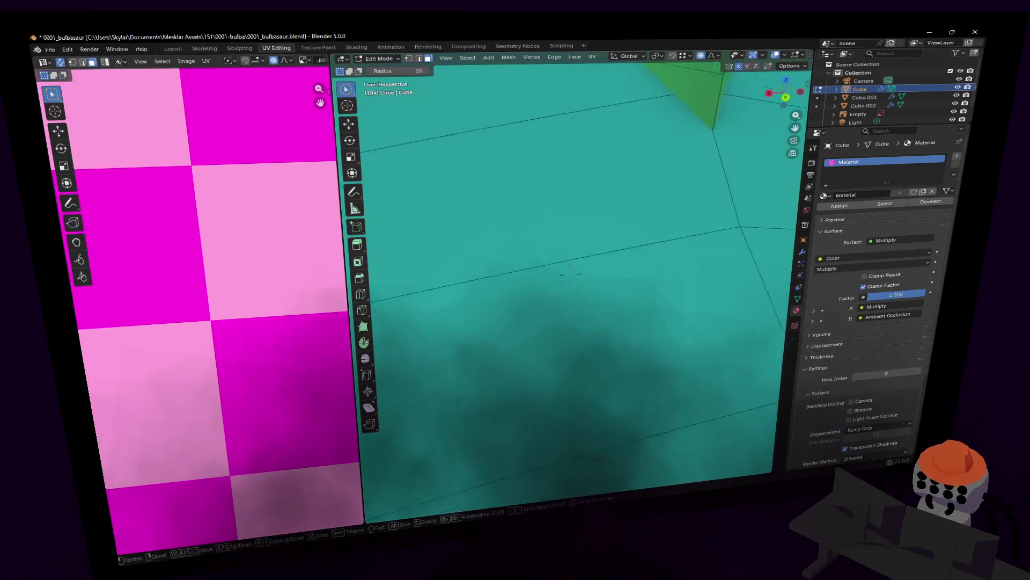
key("s")
key("w")
key("s")
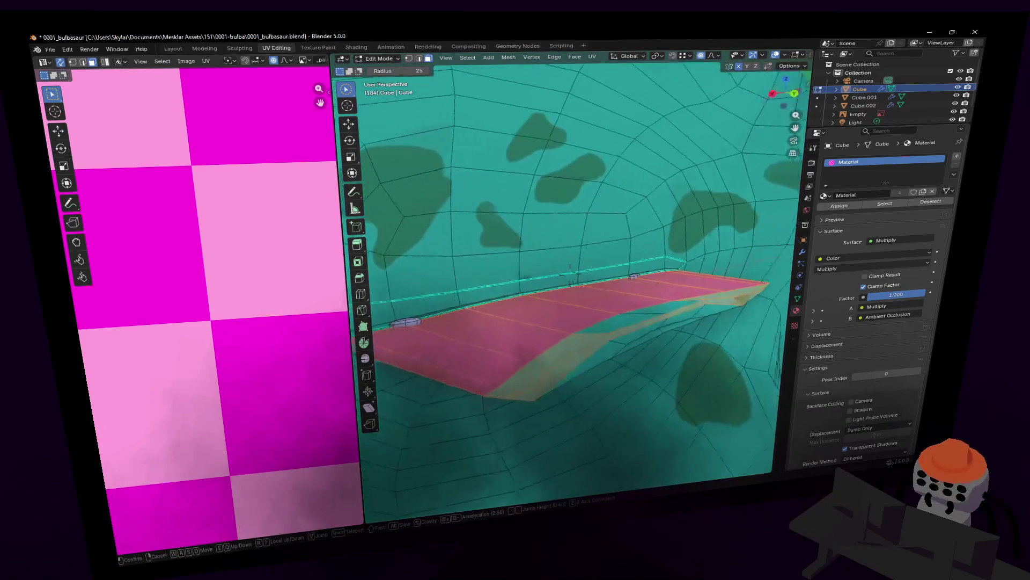
left_click(651, 316)
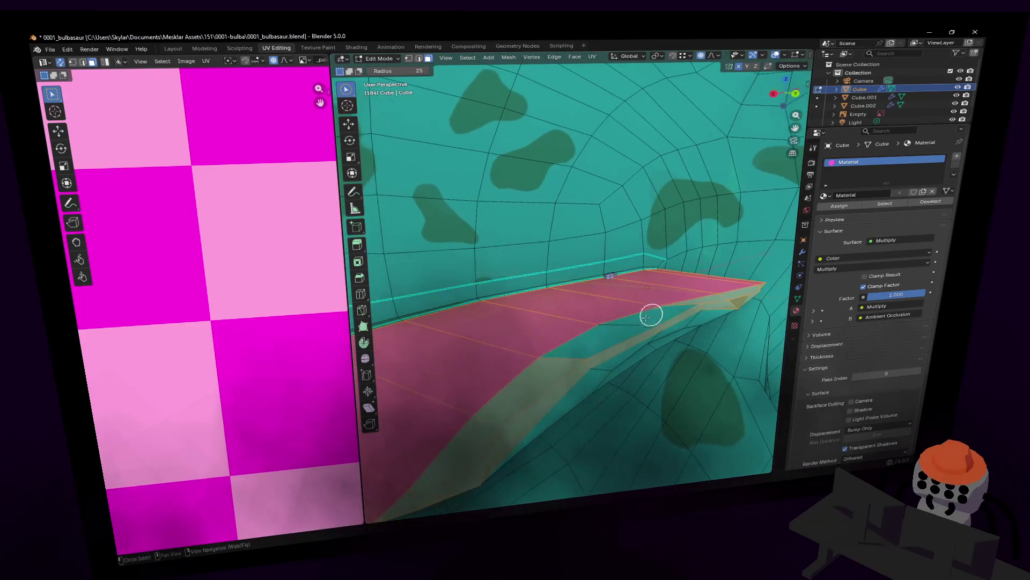
Add the mouth floor and remaining interior faces to the selection
key("shift+grave")
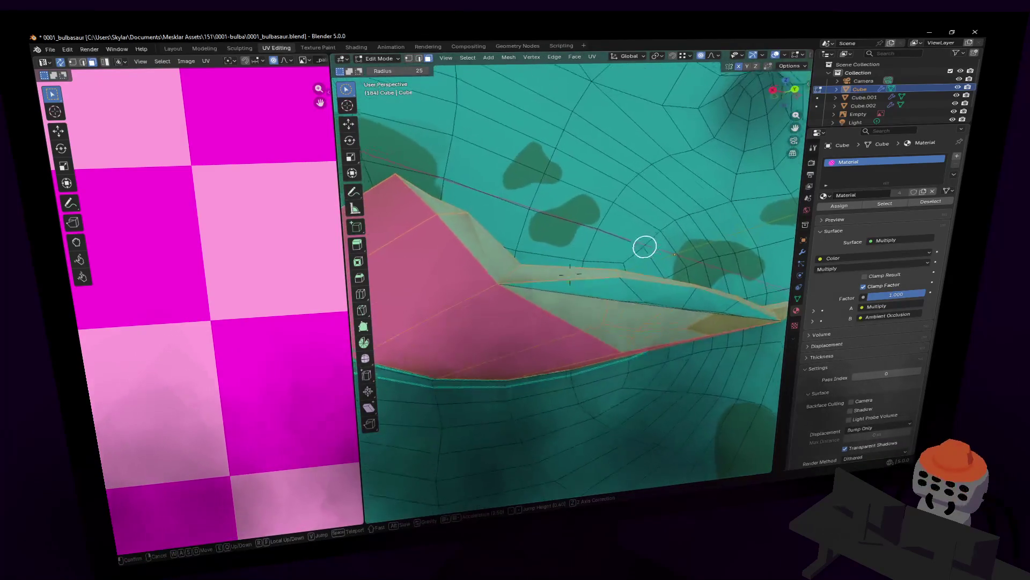
left_click(606, 295)
left_click_drag(617, 335, 620, 327)
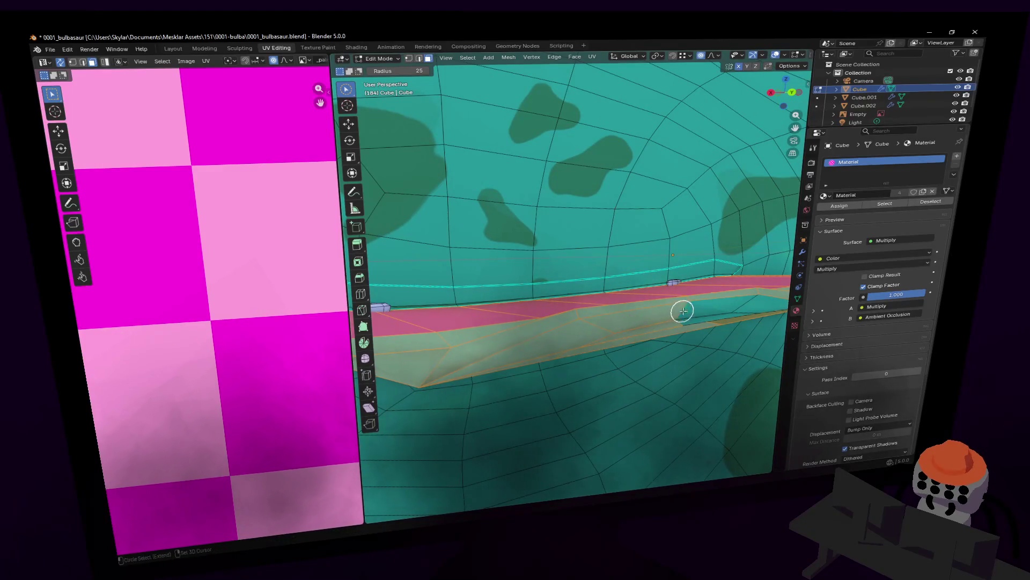
key("shift+grave")
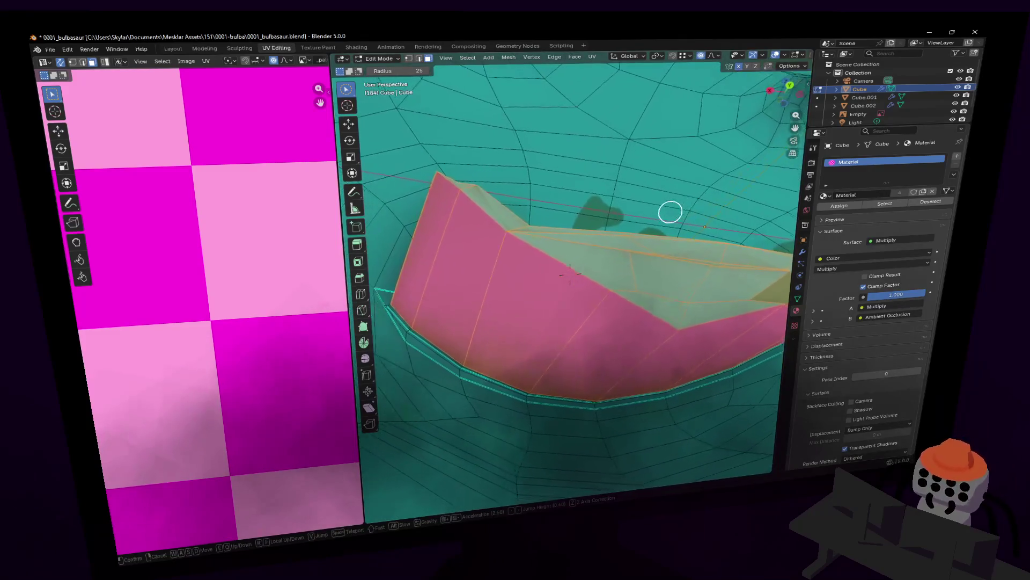
left_click(694, 251)
scroll(247, 195, "down", 2)
scroll(247, 196, "down", 2)
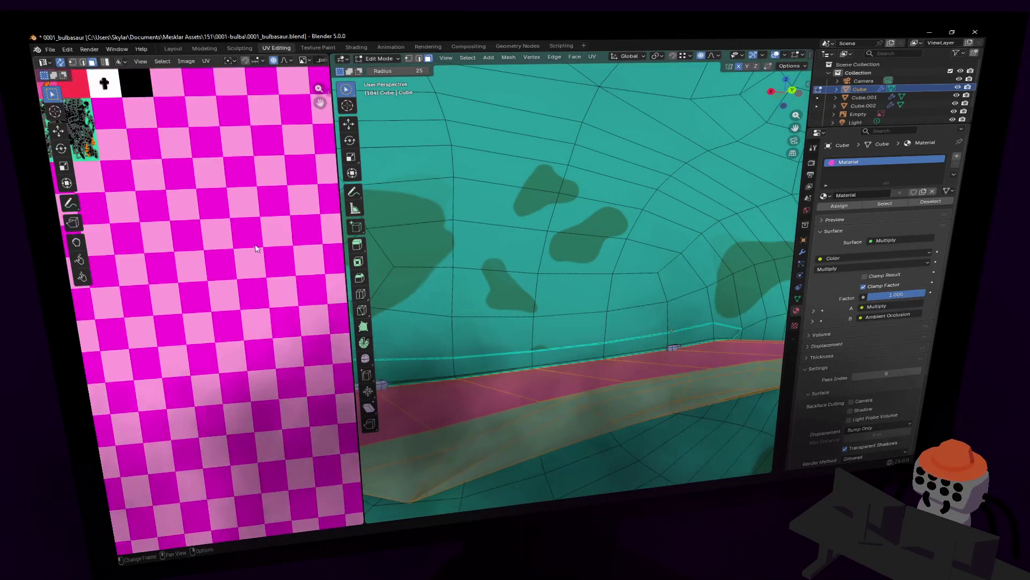
scroll(247, 195, "down", 2)
Move and shrink the mouth-interior UVs onto a pink swatch of the texture palette
middle_click_drag(247, 195, 269, 246)
scroll(259, 300, "up", 1)
scroll(259, 300, "up", 1)
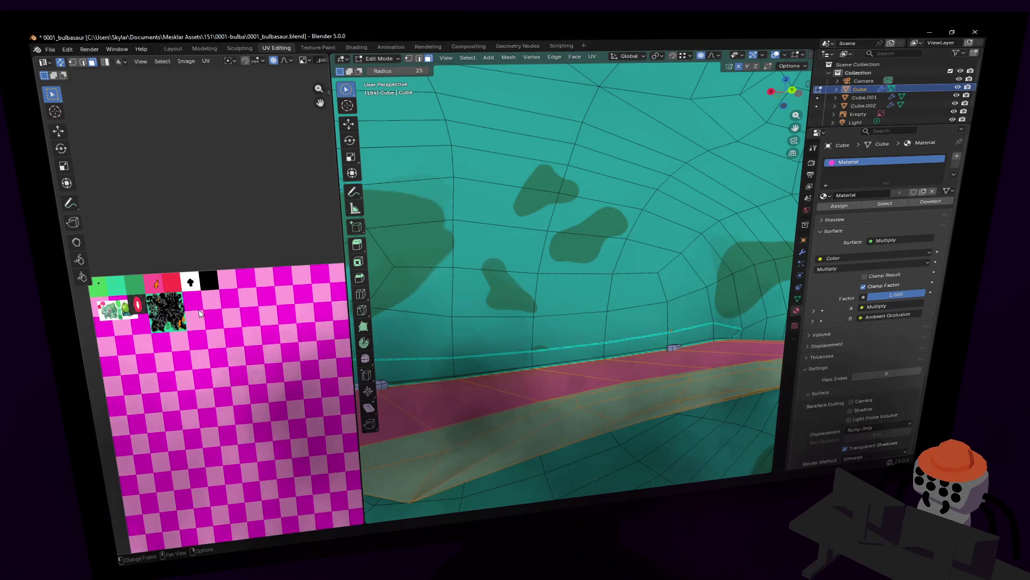
scroll(259, 301, "up", 1)
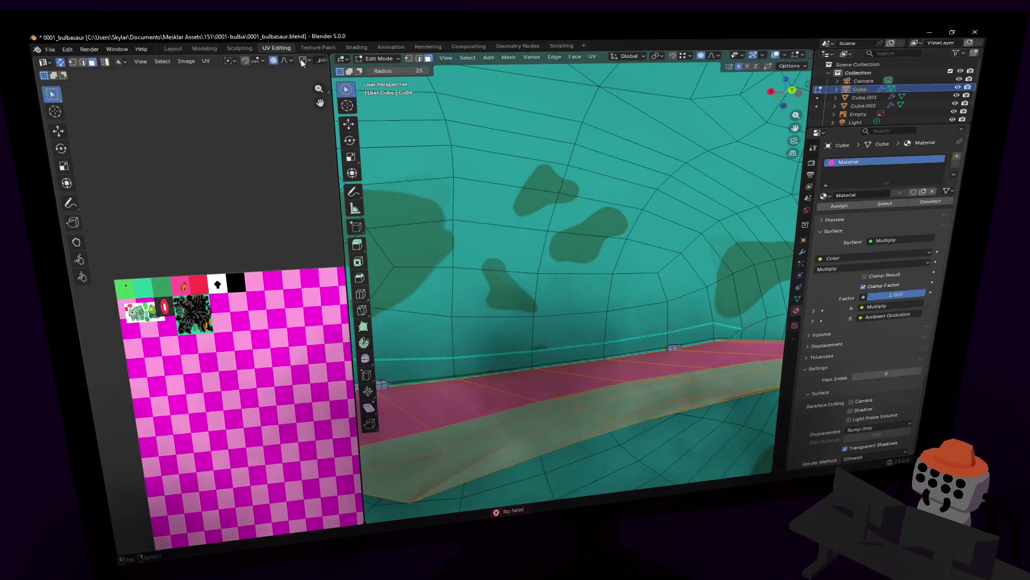
key("g")
key("Return")
key("s")
key("Return")
key("g")
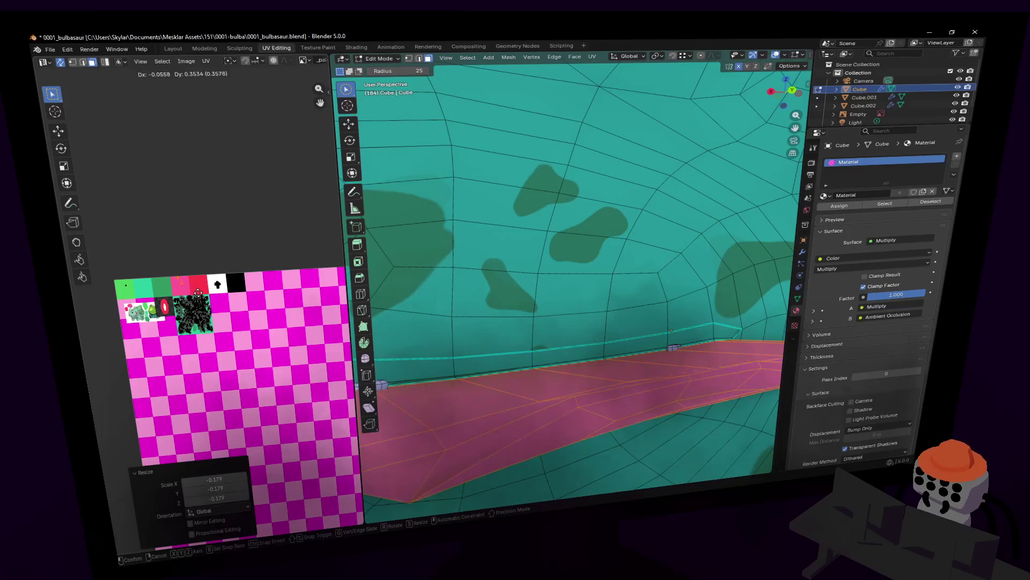
Fly the view through an eye socket and back out to see the whole model
middle_click_drag(544, 284, 695, 293)
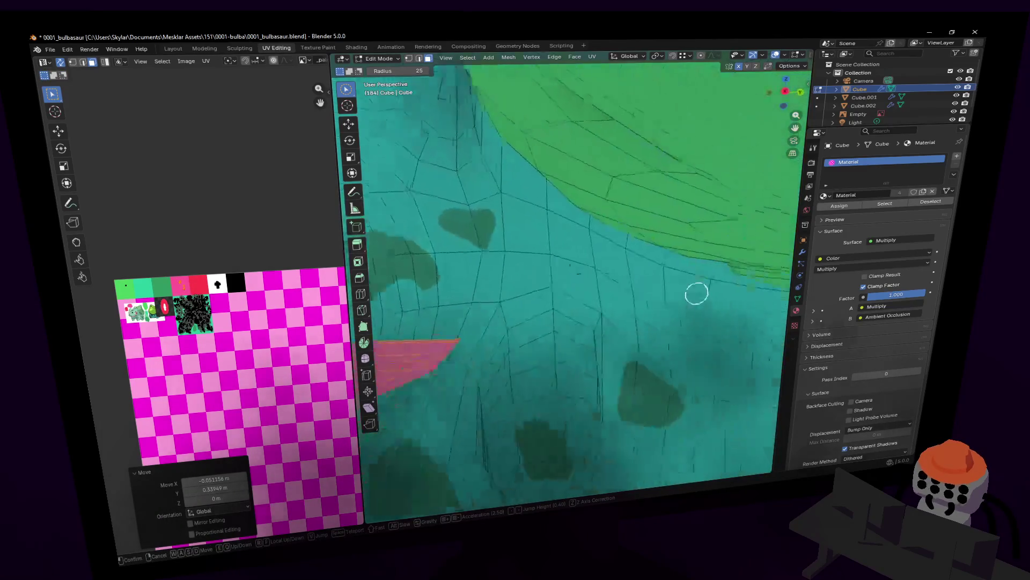
key("shift+grave")
key("w")
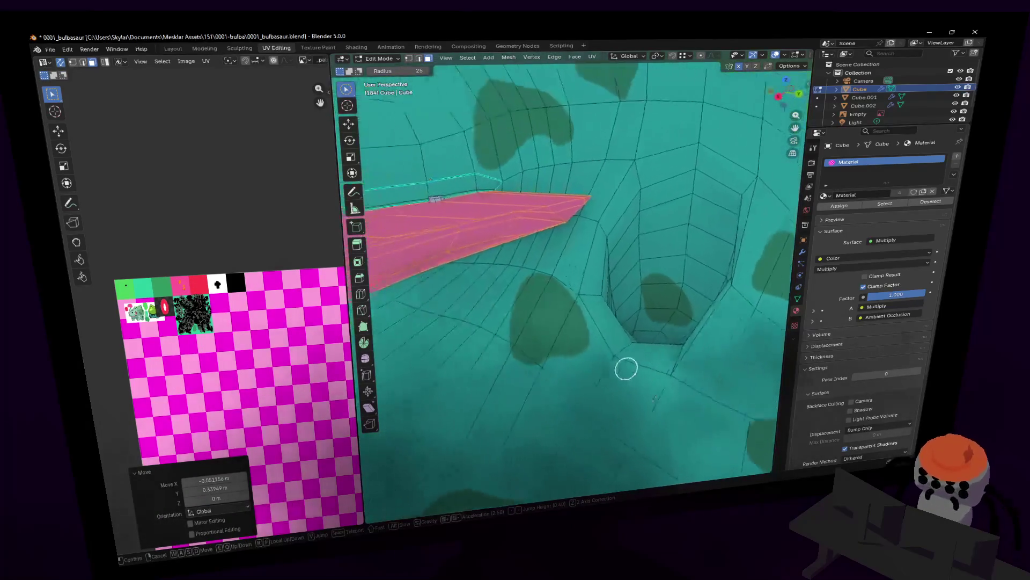
key("s")
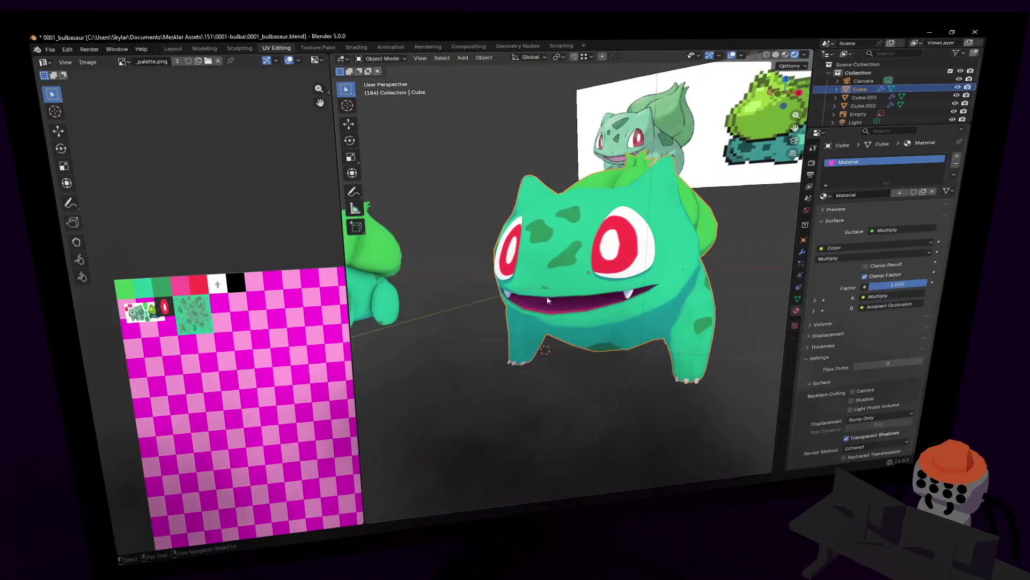
middle_click_drag(540, 293, 595, 314)
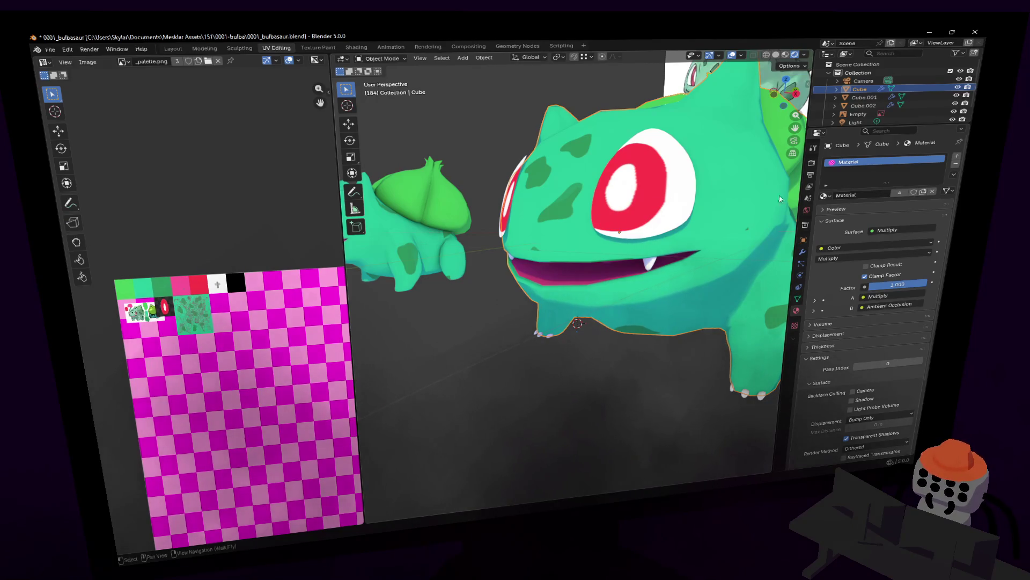
scroll(500, 205, "up", 2)
scroll(500, 201, "up", 2)
scroll(503, 218, "up", 1)
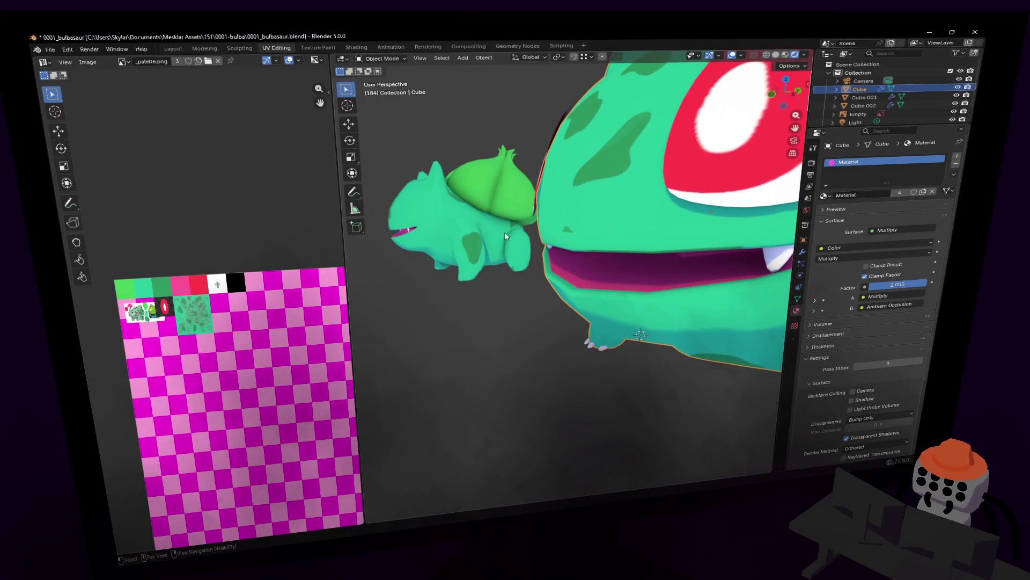
key("shift+grave")
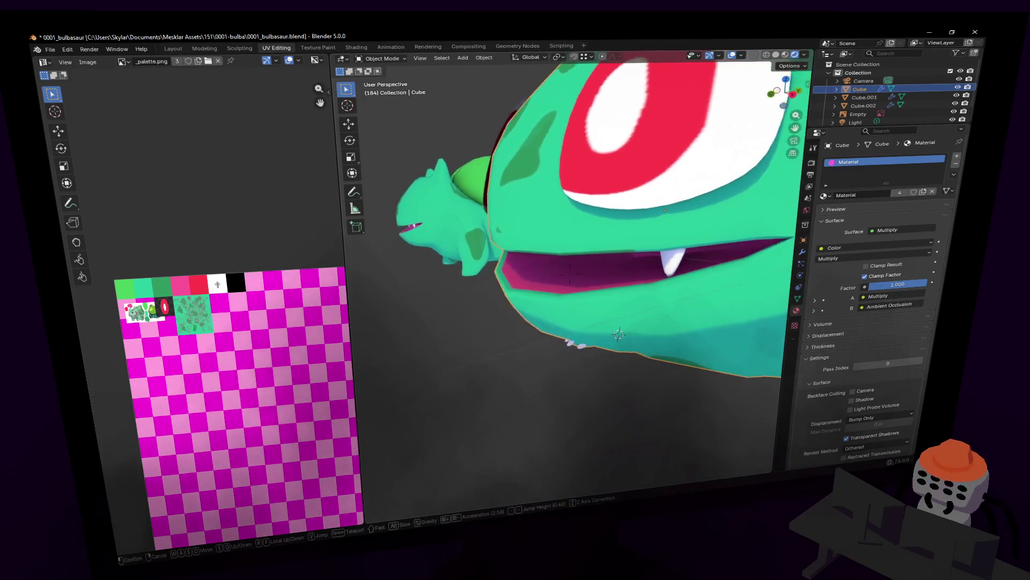
left_click(539, 235)
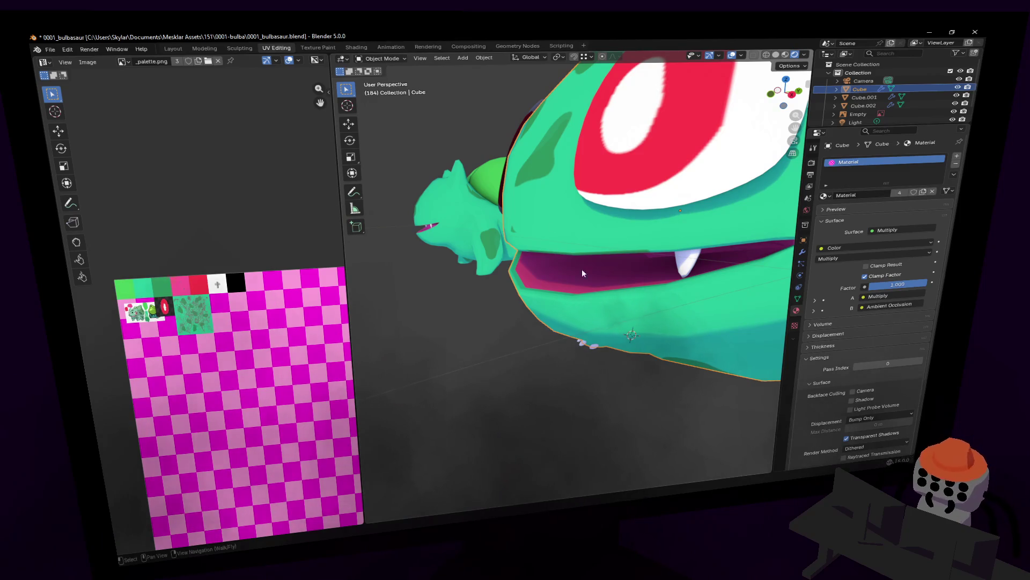
middle_click_drag(582, 273, 572, 271)
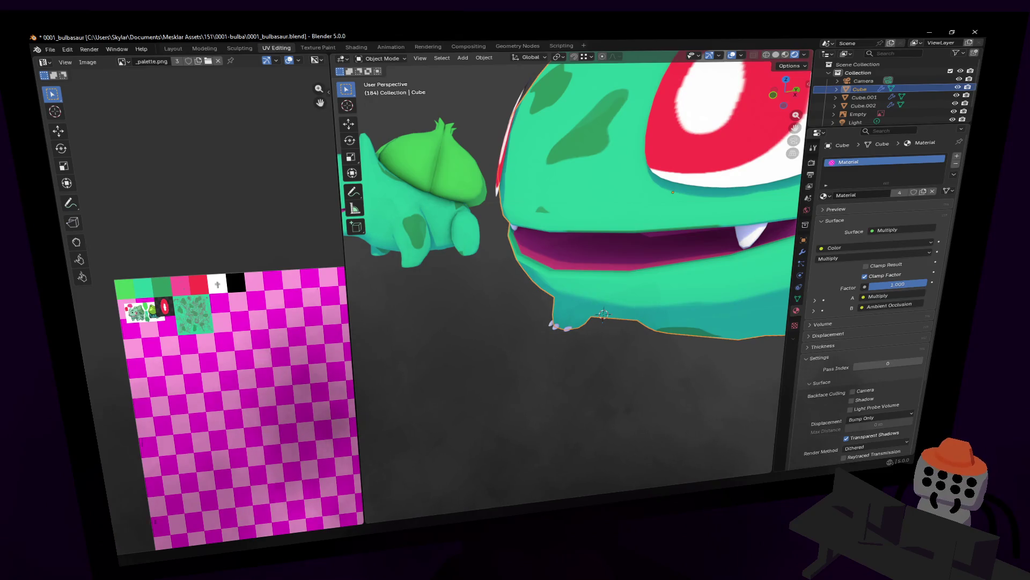
key("shift+grave")
key("s")
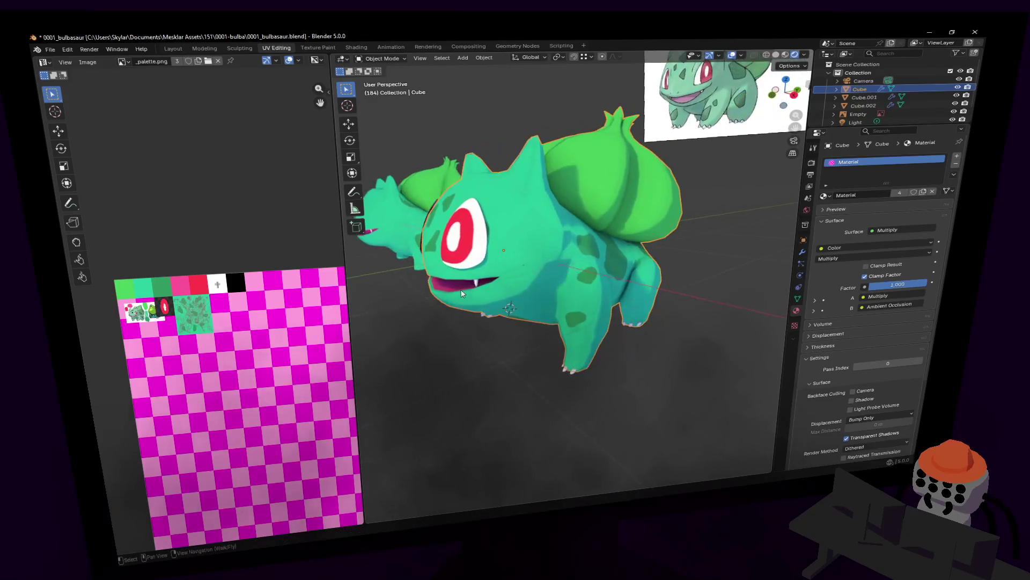
left_click(461, 293)
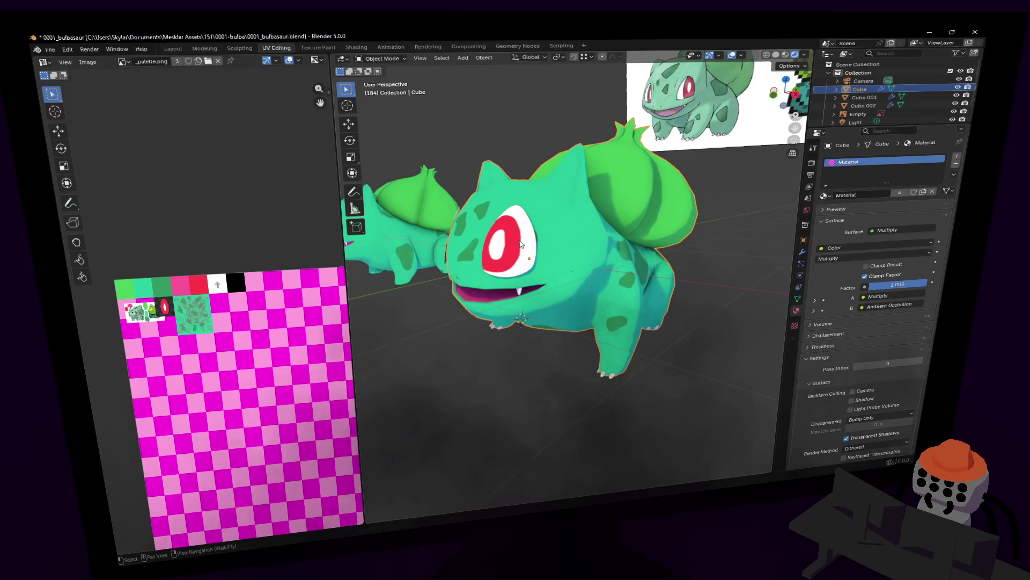
mouse_move(522, 244)
middle_mouse_down()
mouse_move(698, 305)
mouse_move(685, 294)
middle_mouse_up()
left_click(684, 294)
key("shift+a")
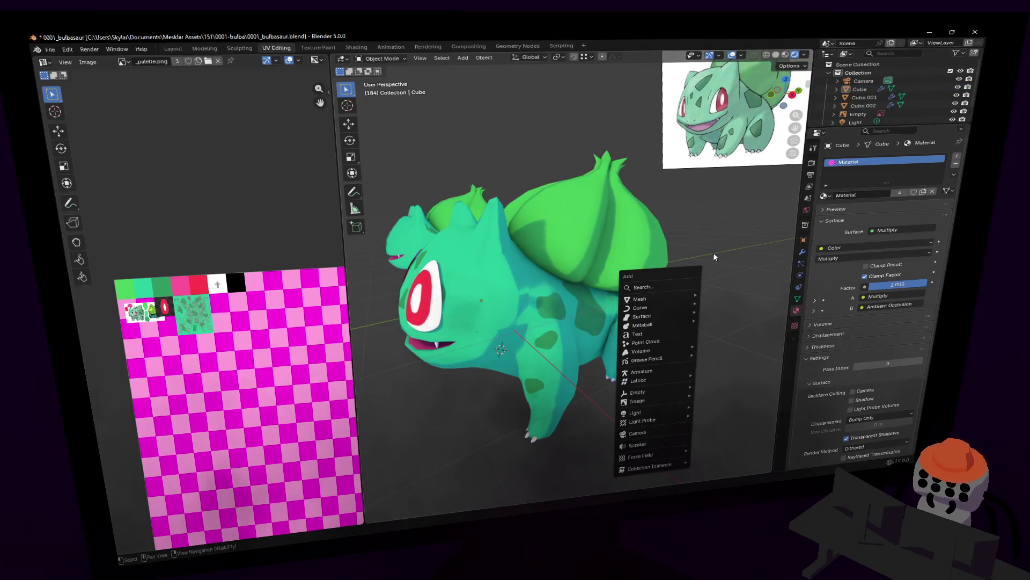
key("shift+grave")
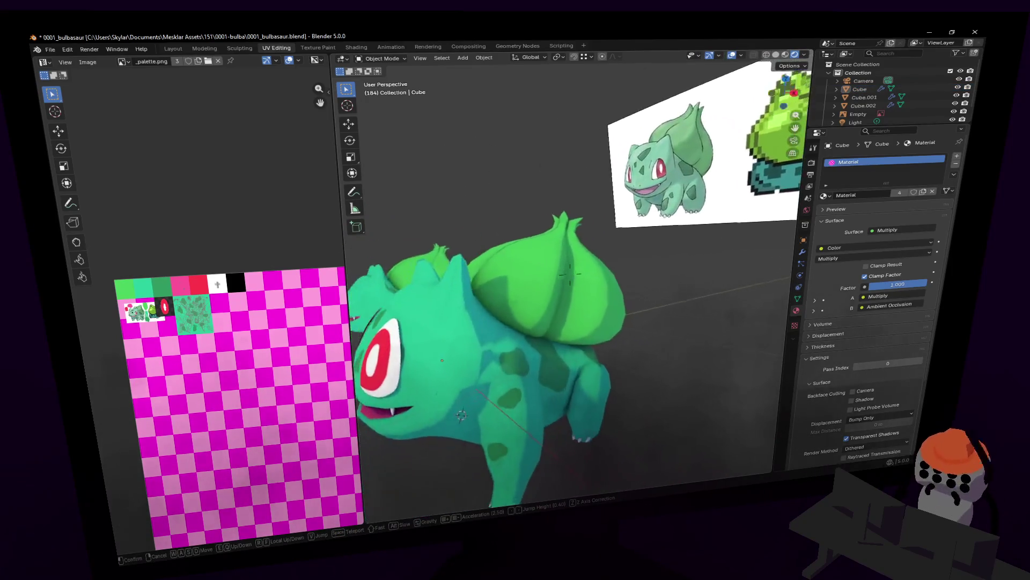
key("w")
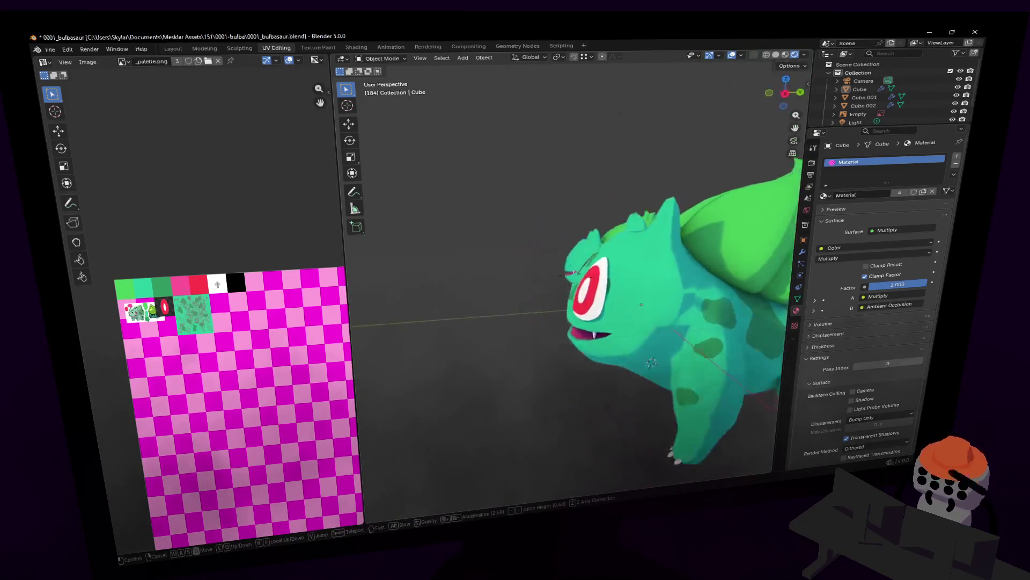
key("s")
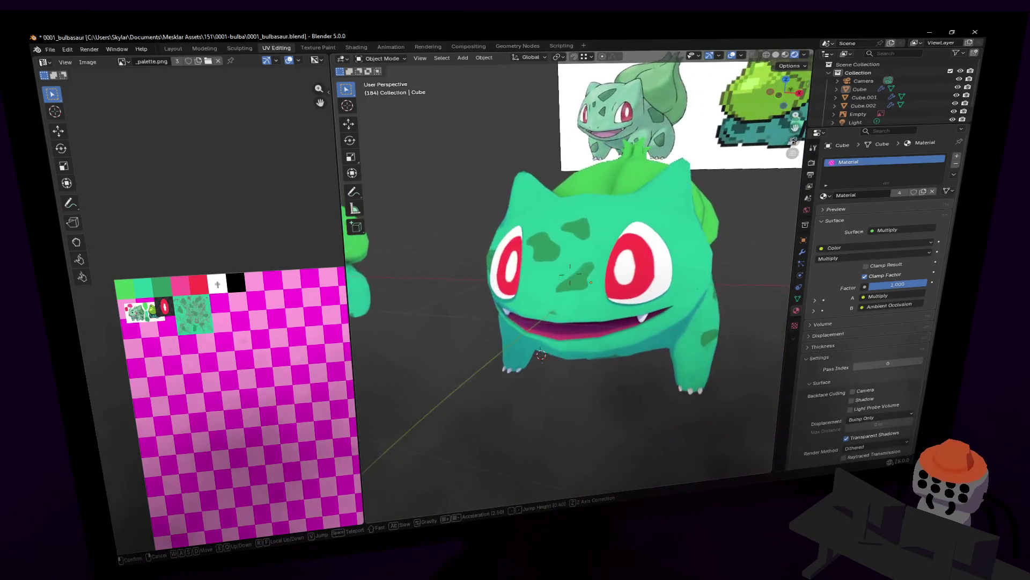
key("s")
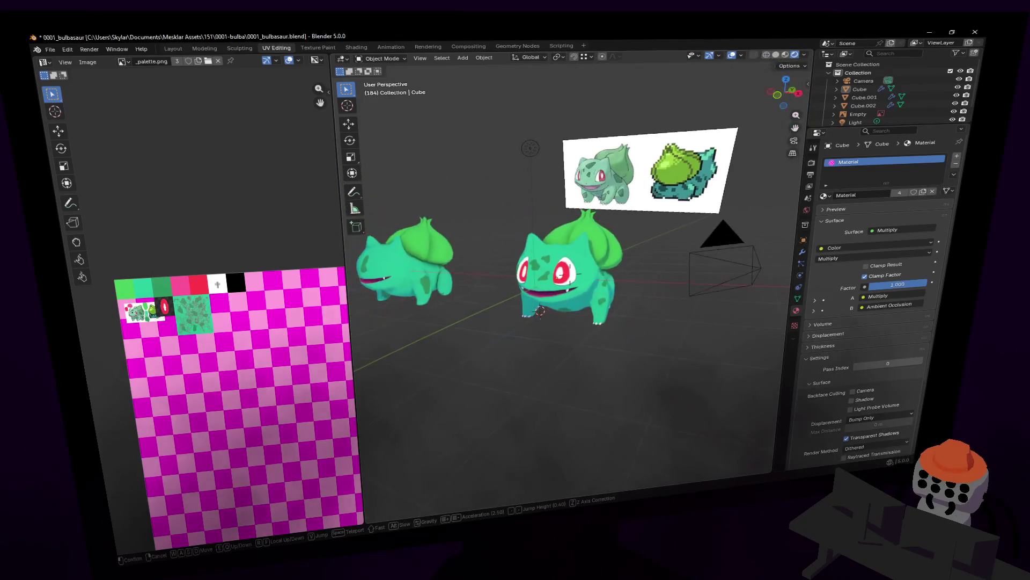
key("w")
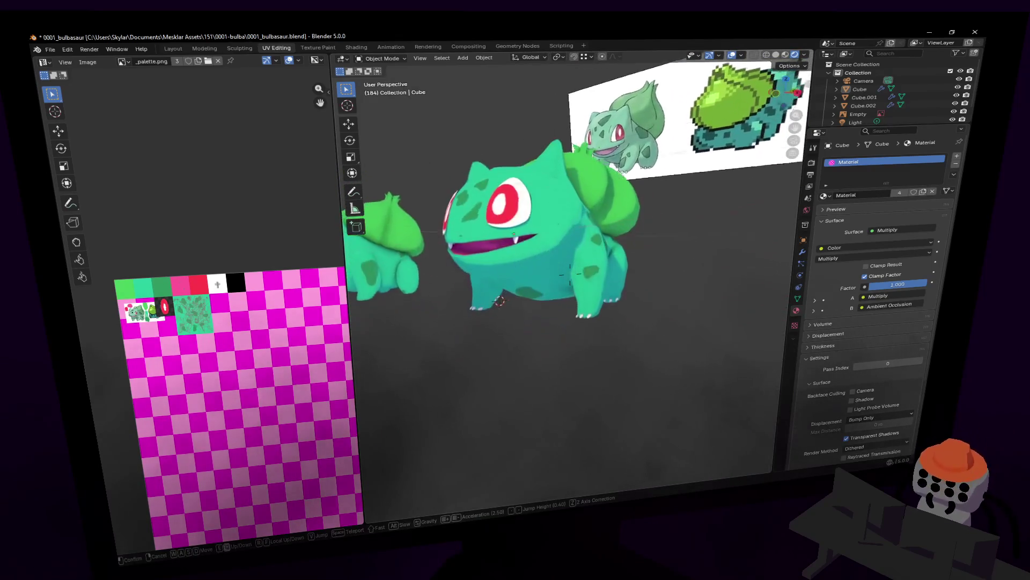
key("w")
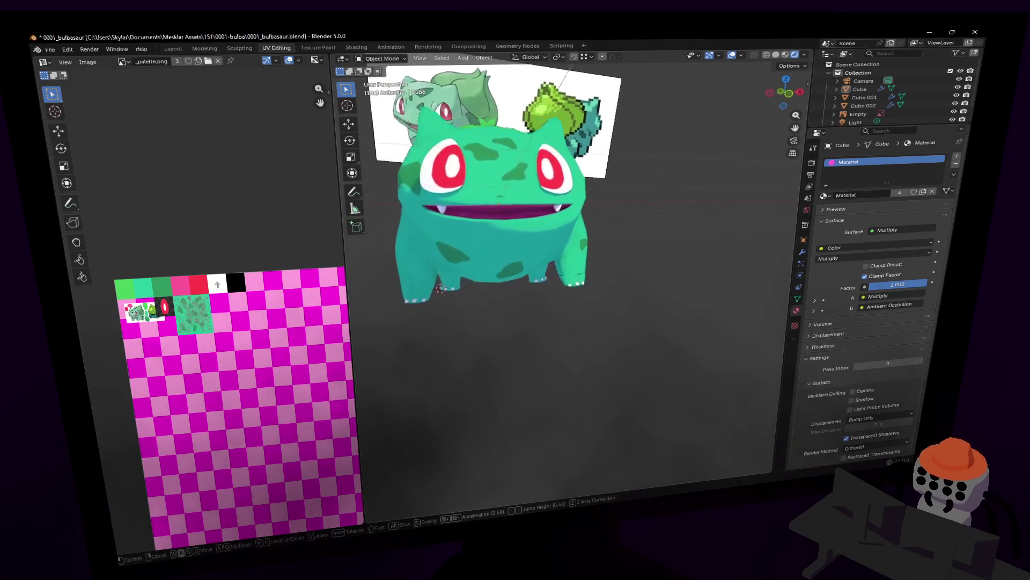
key("d")
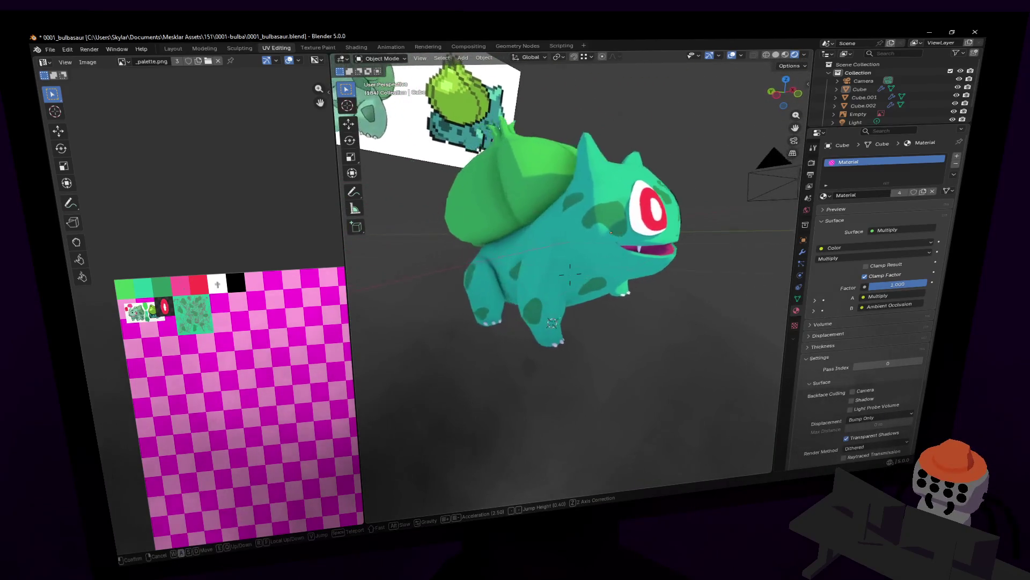
key("d")
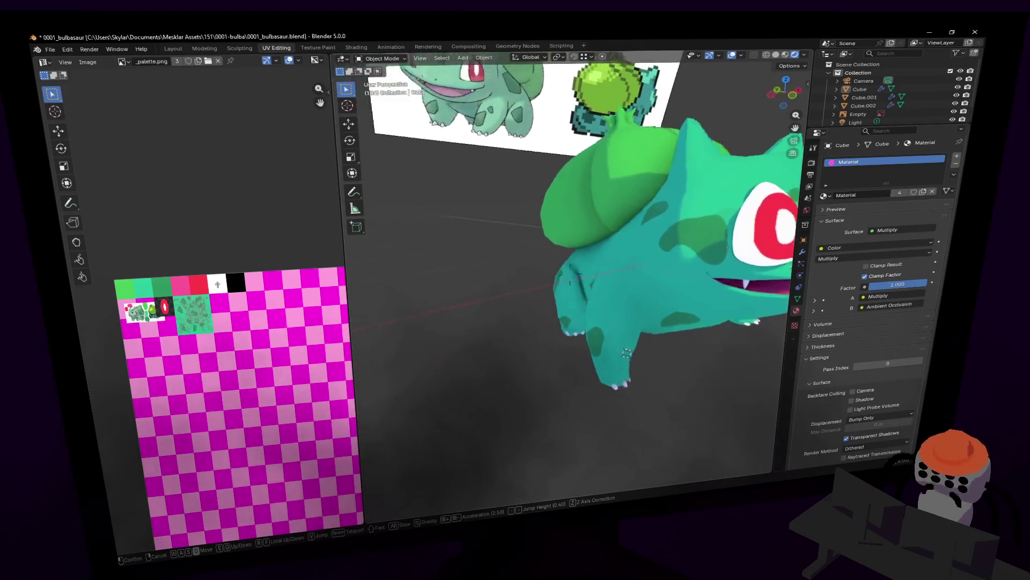
key("s")
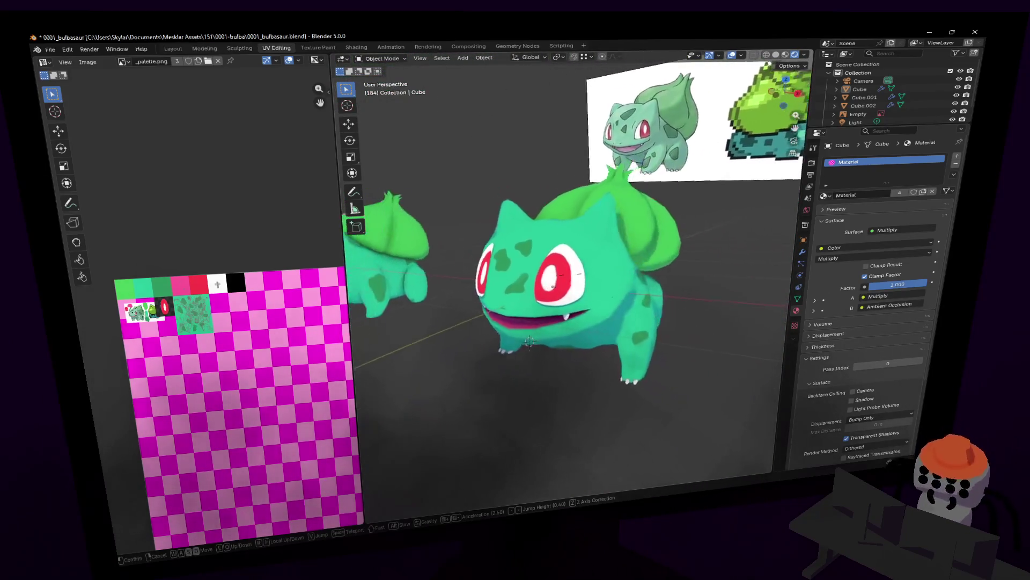
key("d")
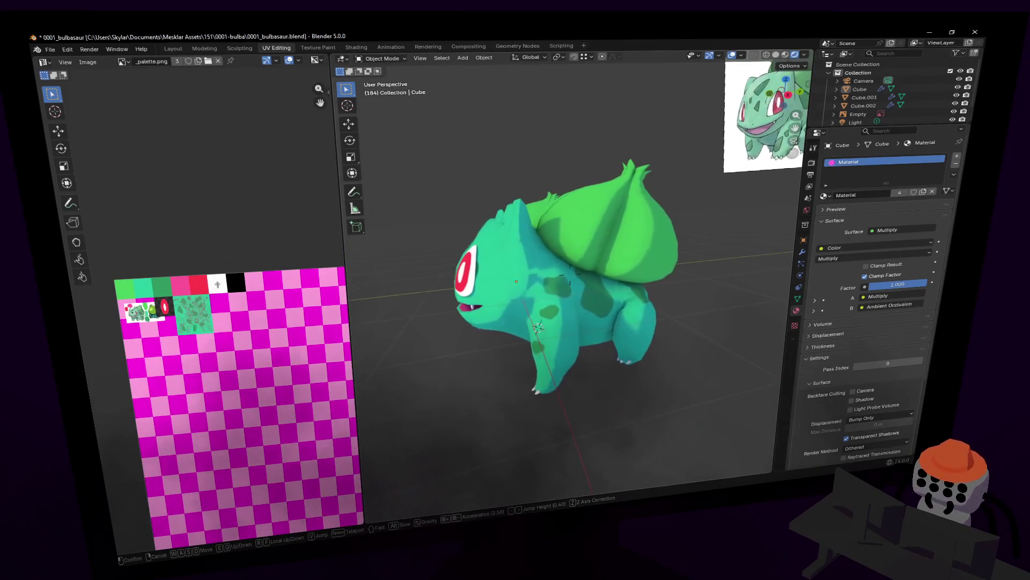
key("d")
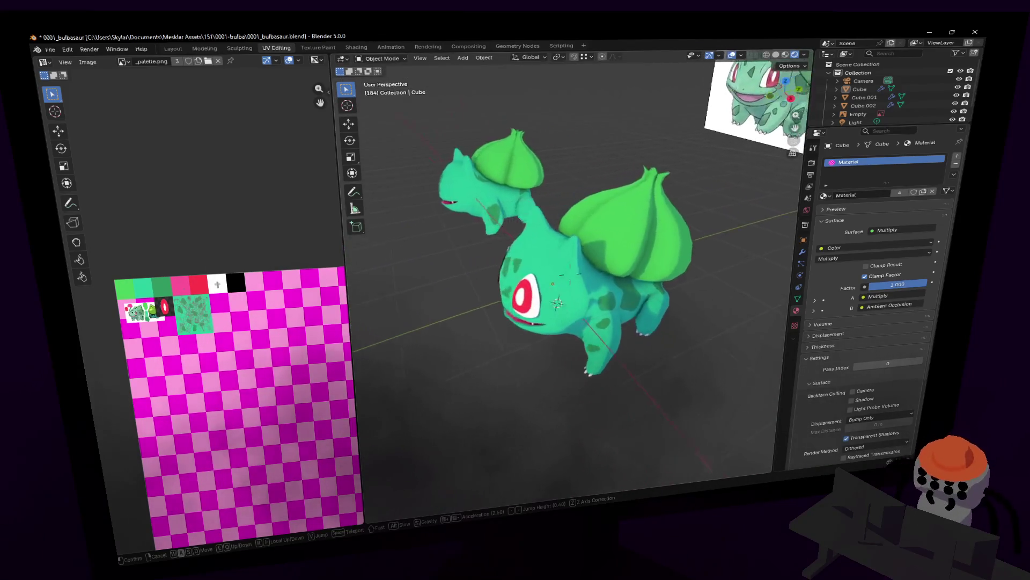
left_click(617, 249)
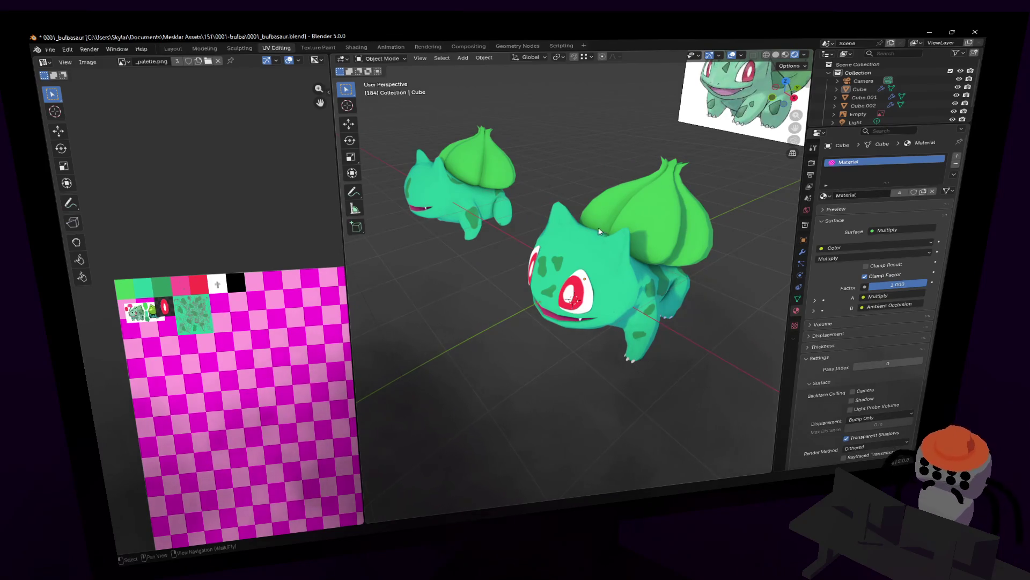
middle_click_drag(609, 231, 541, 246)
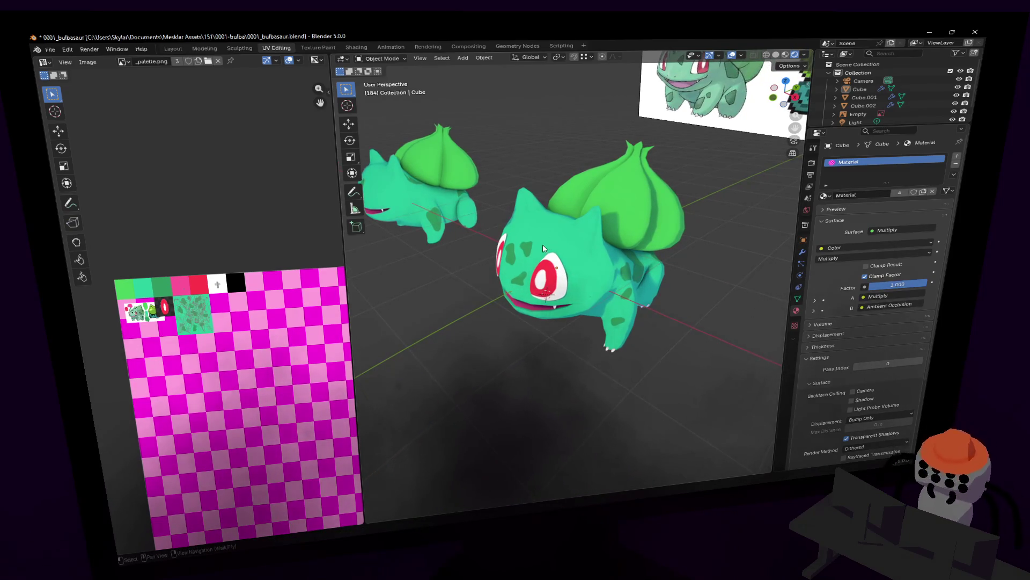
key("shift+grave")
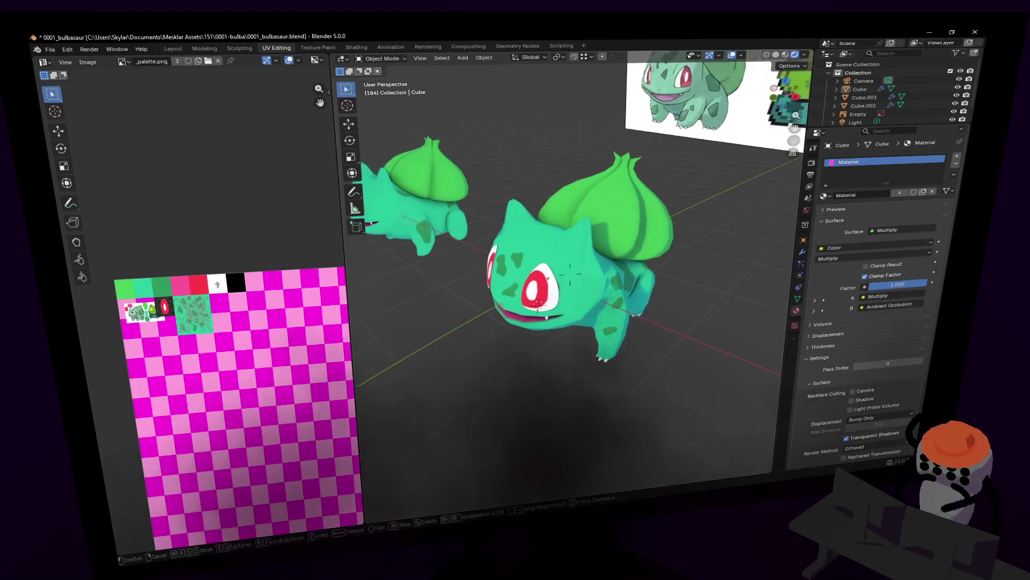
key("w")
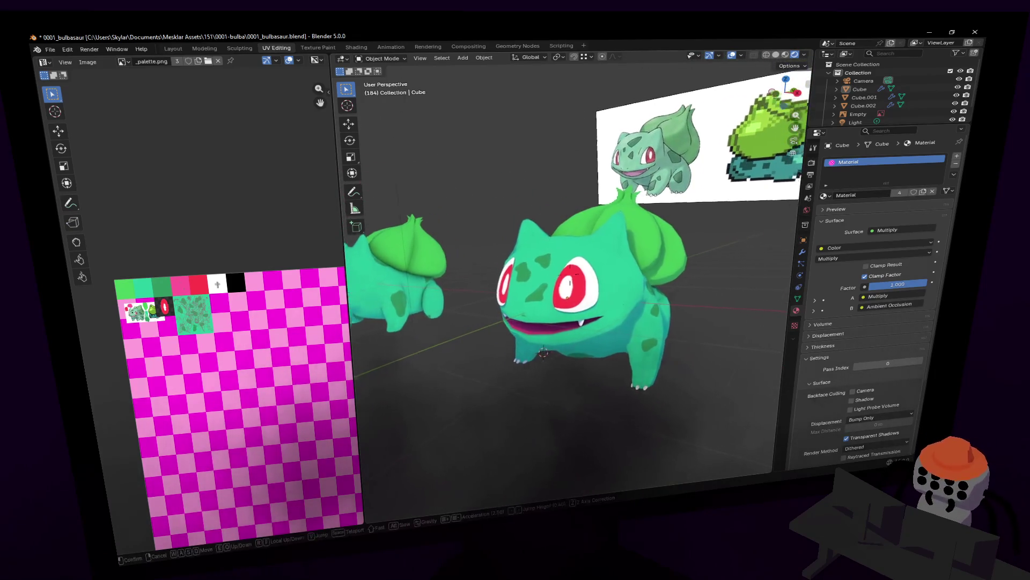
left_click(577, 262)
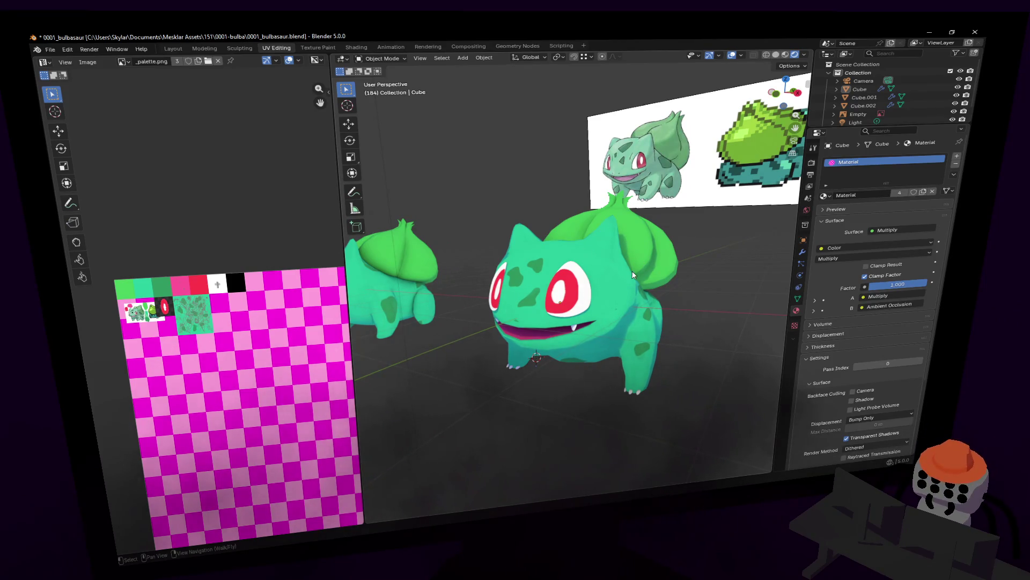
middle_click_drag(633, 275, 503, 363)
mouse_move(503, 362)
left_mouse_down()
mouse_move(414, 239)
mouse_move(475, 236)
left_mouse_up()
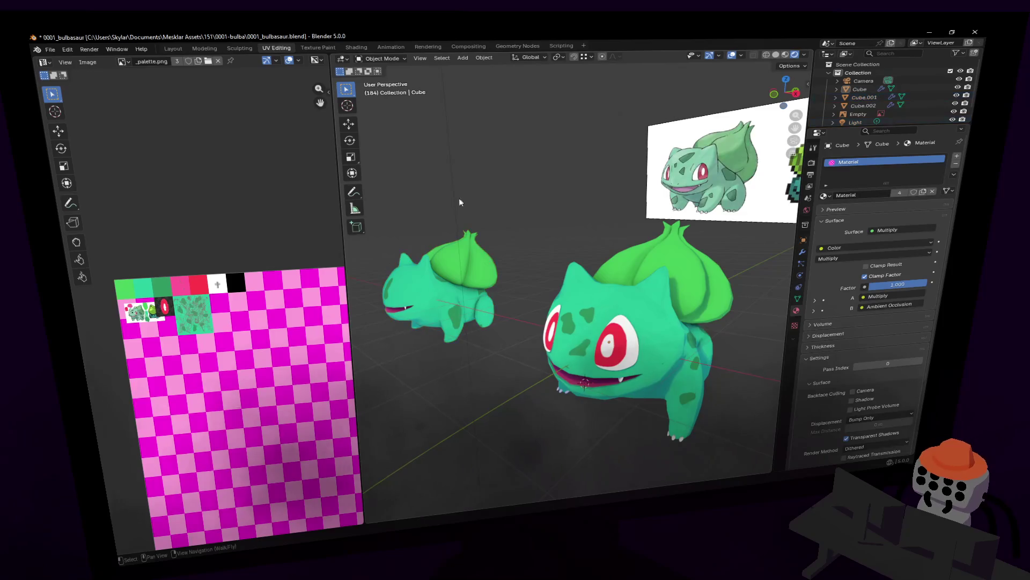
Delete the smaller Bulbasaur copy, then make the eye plane the active object
left_click(492, 270)
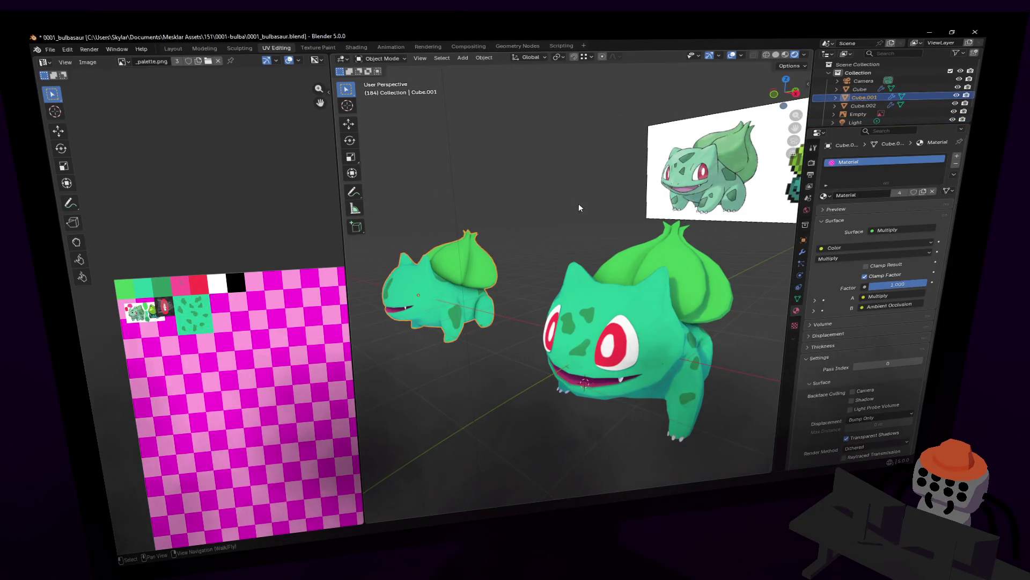
key("Delete")
scroll(567, 233, "up", 3)
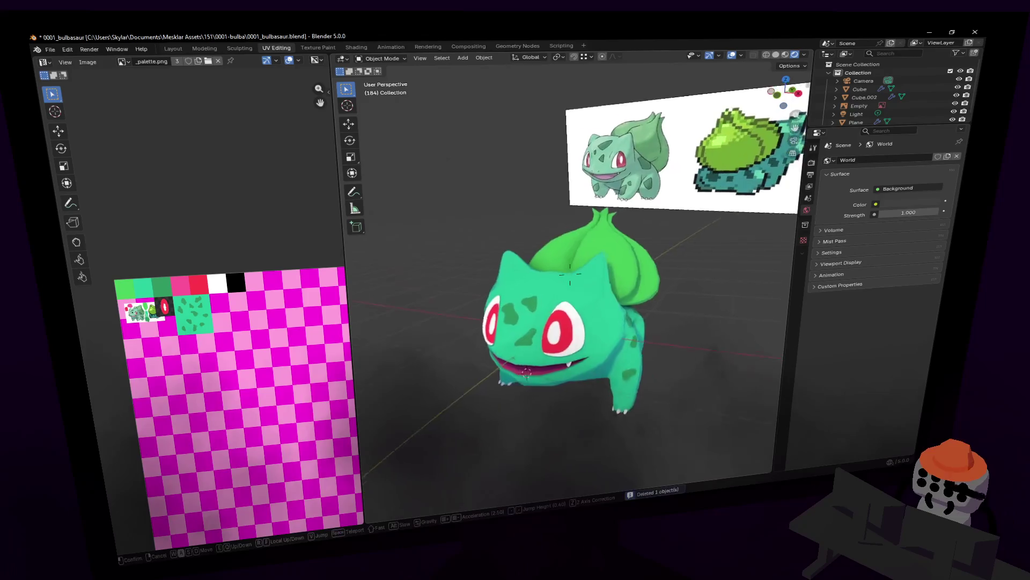
middle_click_drag(567, 233, 583, 219)
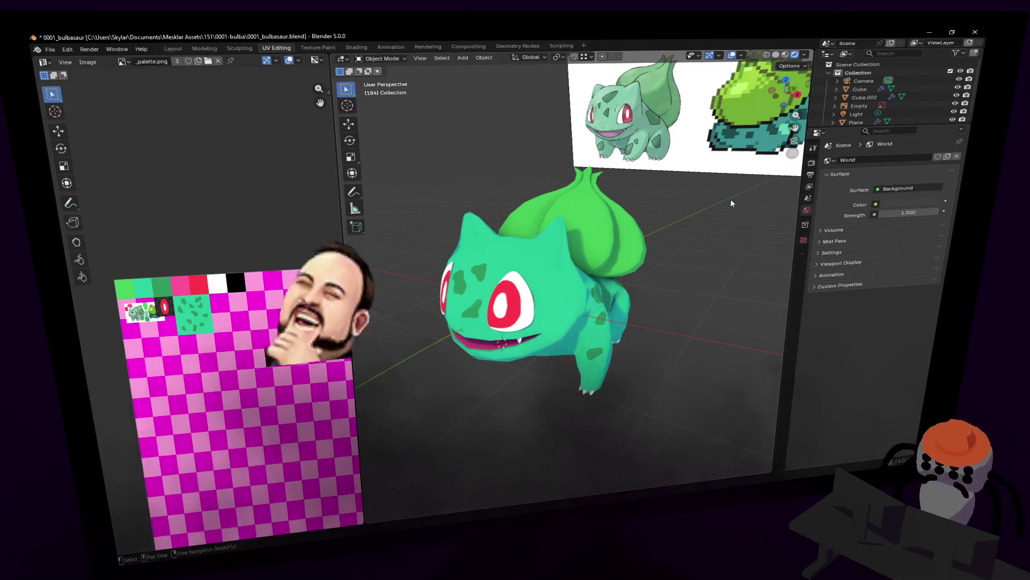
scroll(658, 244, "up", 2)
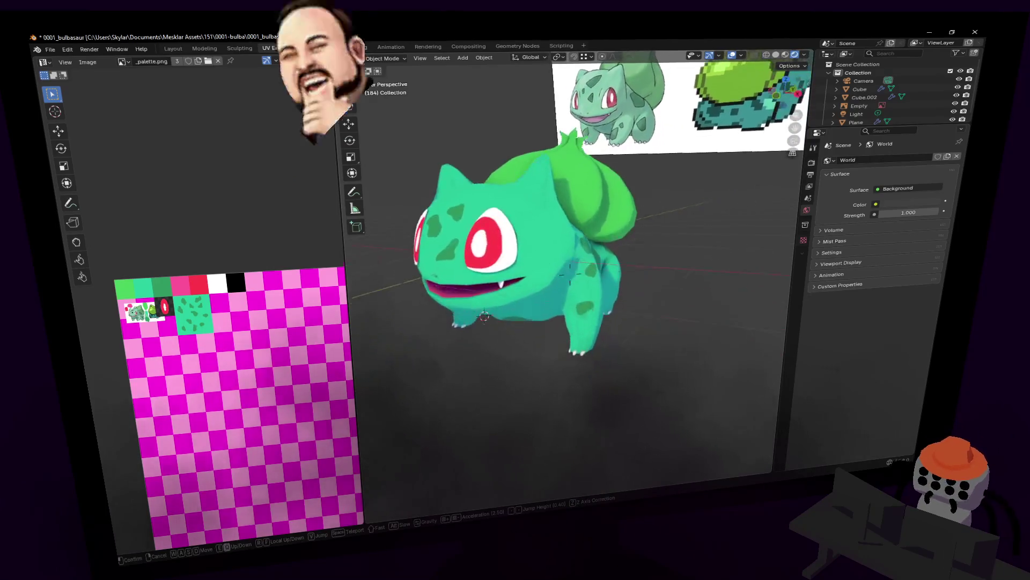
left_click(619, 245)
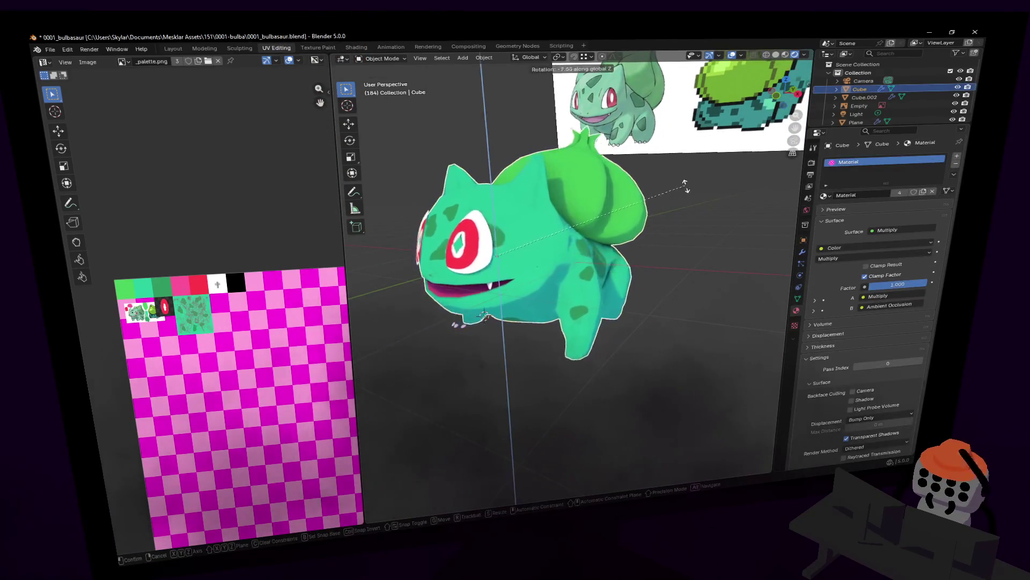
left_click(476, 248)
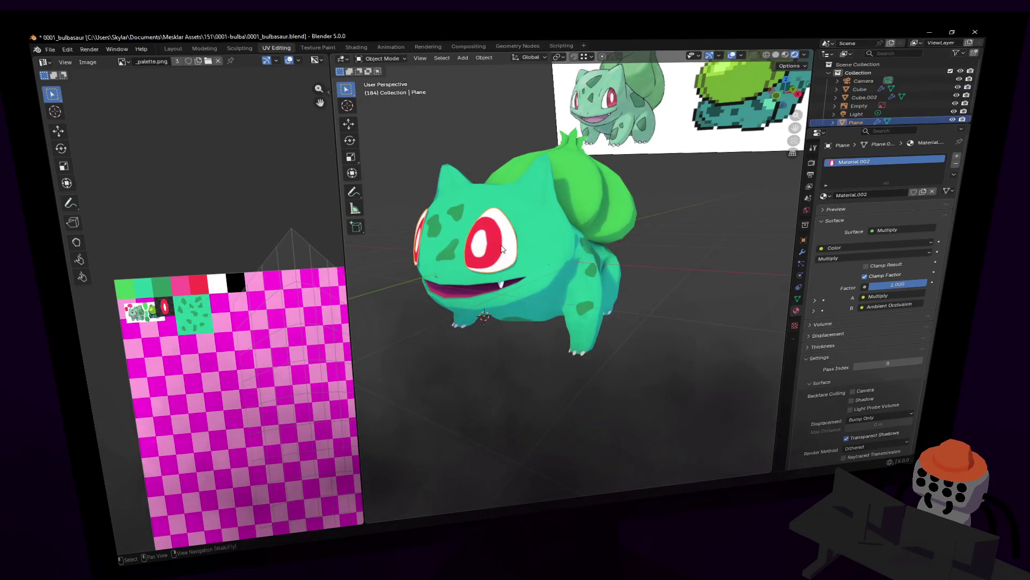
Apply the eye plane's Shrinkwrap, Subdivision and Mirror modifiers, emptying its stack
left_click(803, 252)
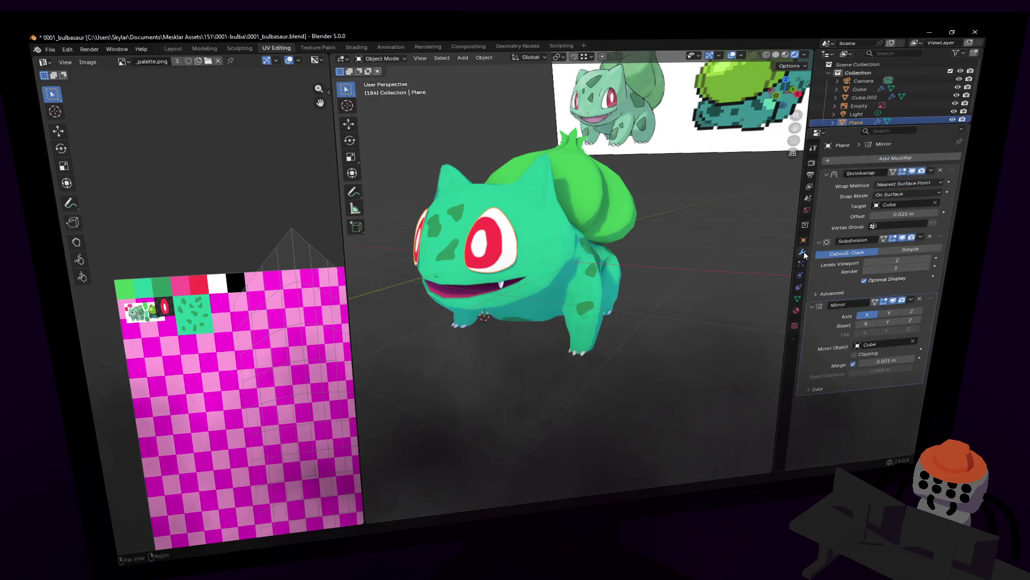
left_click(932, 171)
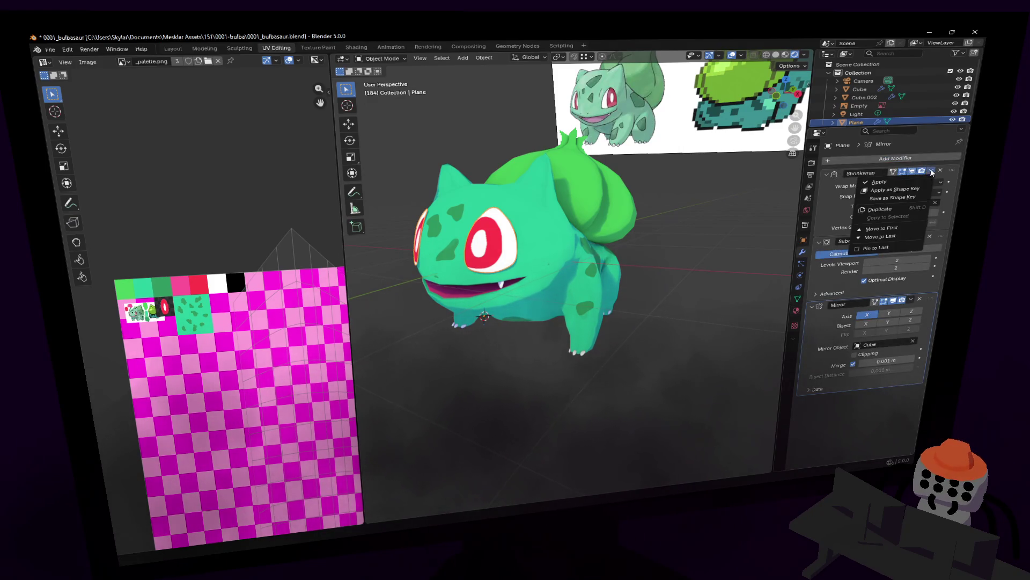
left_click(906, 184)
left_click(932, 171)
left_click(906, 183)
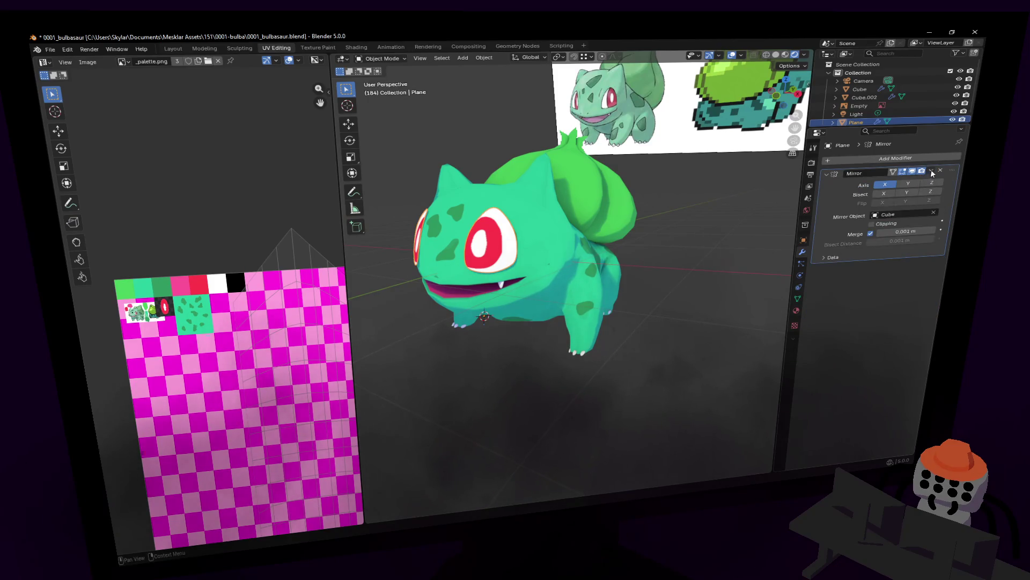
Rotate the eye plane onto the face, then reselect the Bulbasaur body
left_click(531, 265)
key("r")
key("Escape")
left_click(498, 249)
left_click(497, 248)
key("r")
left_click(520, 217)
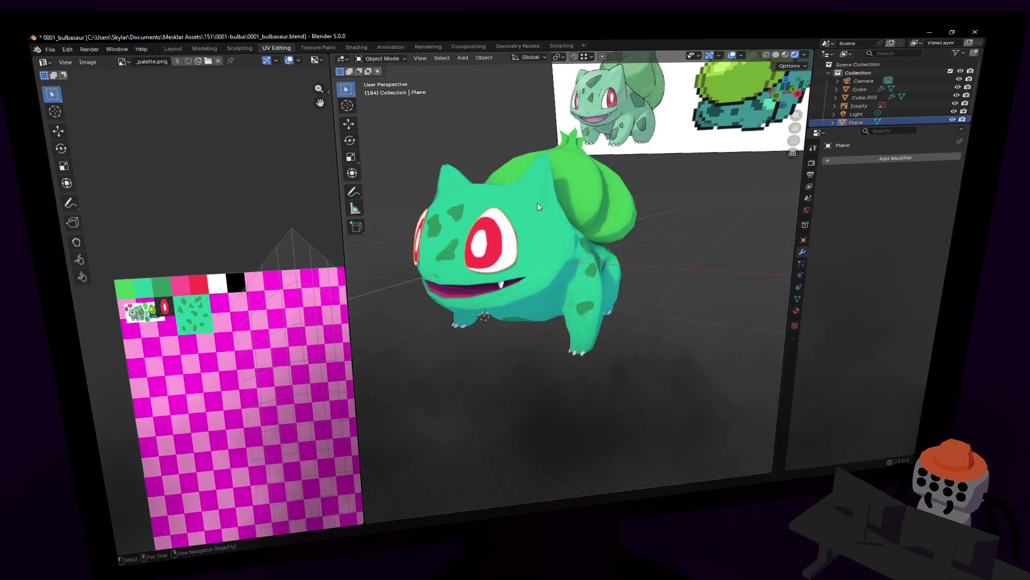
left_click(538, 214)
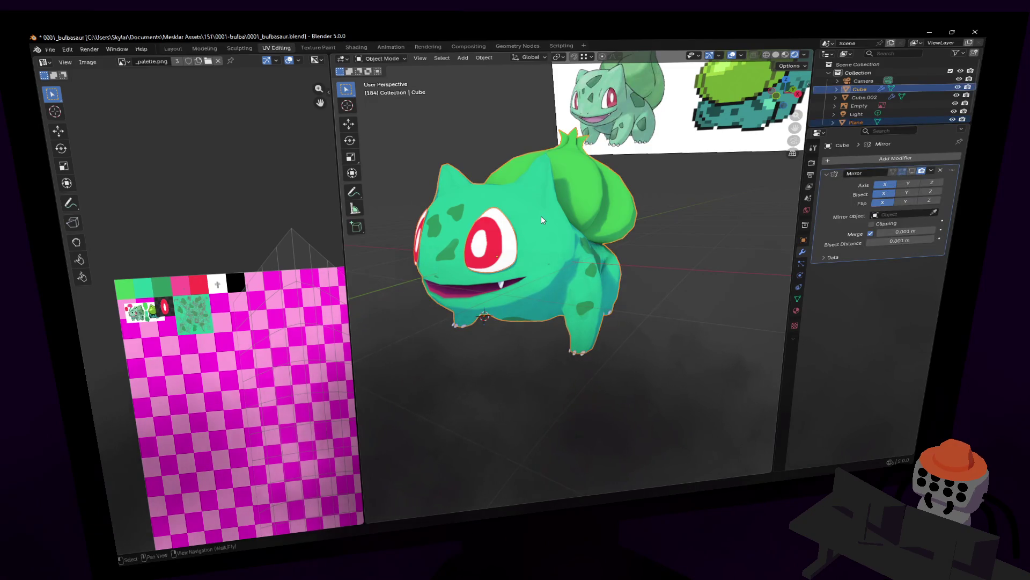
Apply the Mirror and Subdivision modifiers on the claws object Cube.002
key("r")
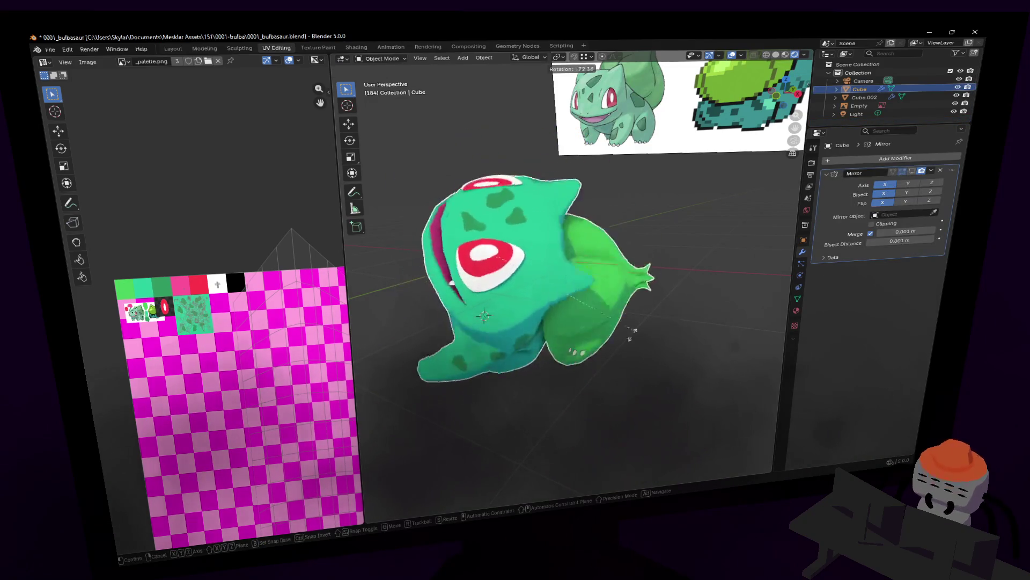
key("Escape")
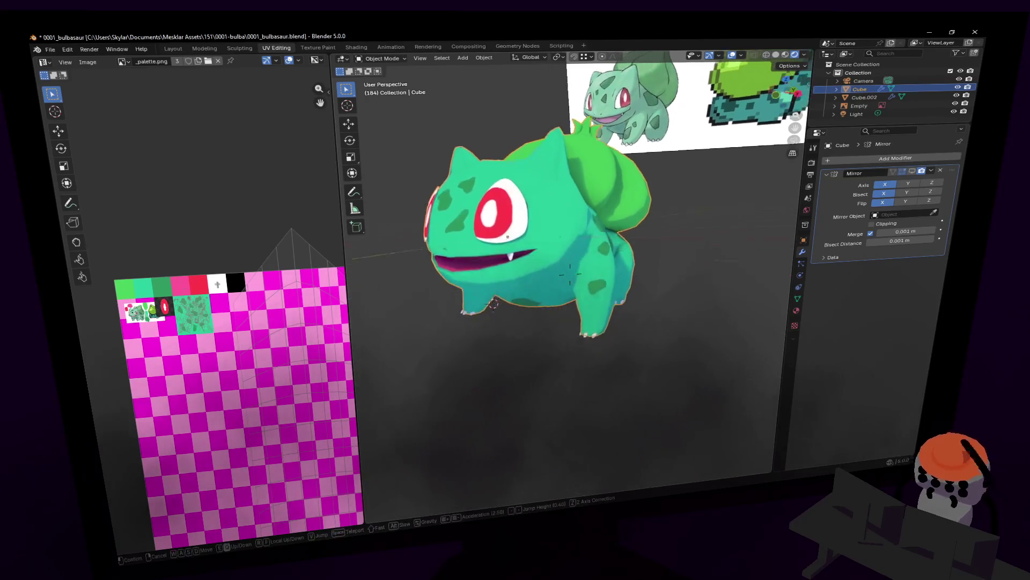
scroll(607, 376, "up", 3)
left_click(602, 327)
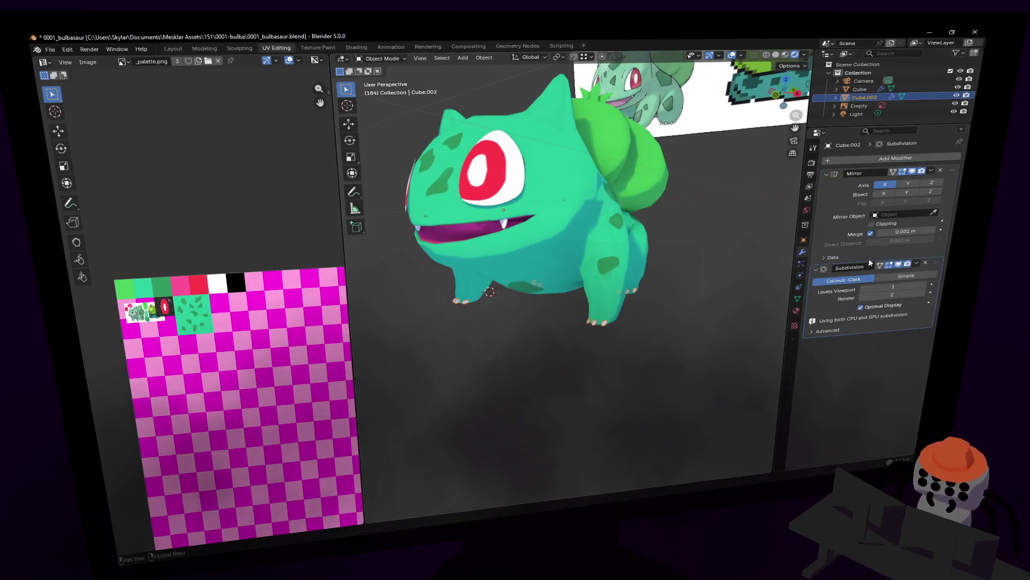
left_click(932, 172)
left_click(932, 172)
key("Escape")
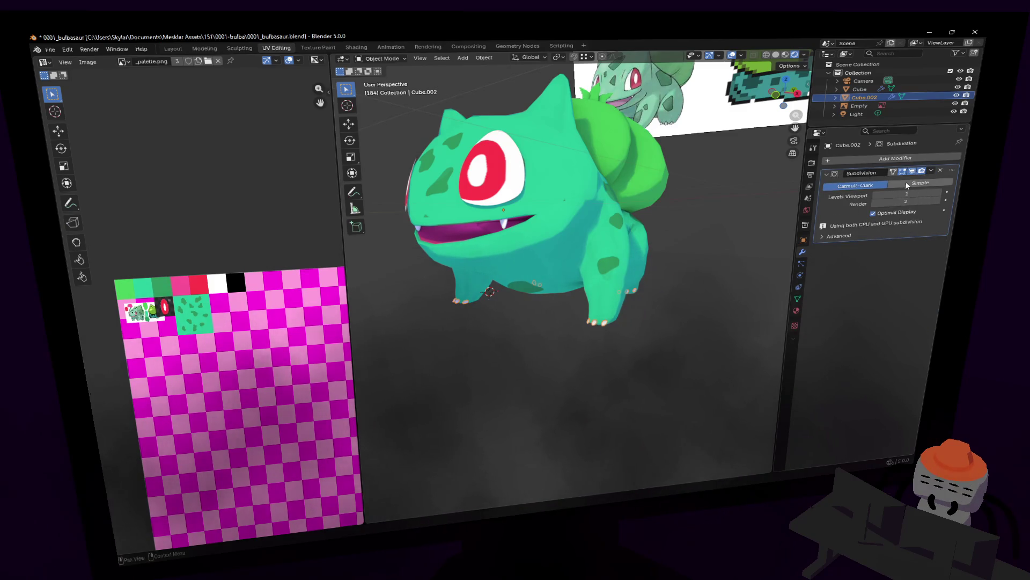
left_click(932, 171)
left_click(911, 179)
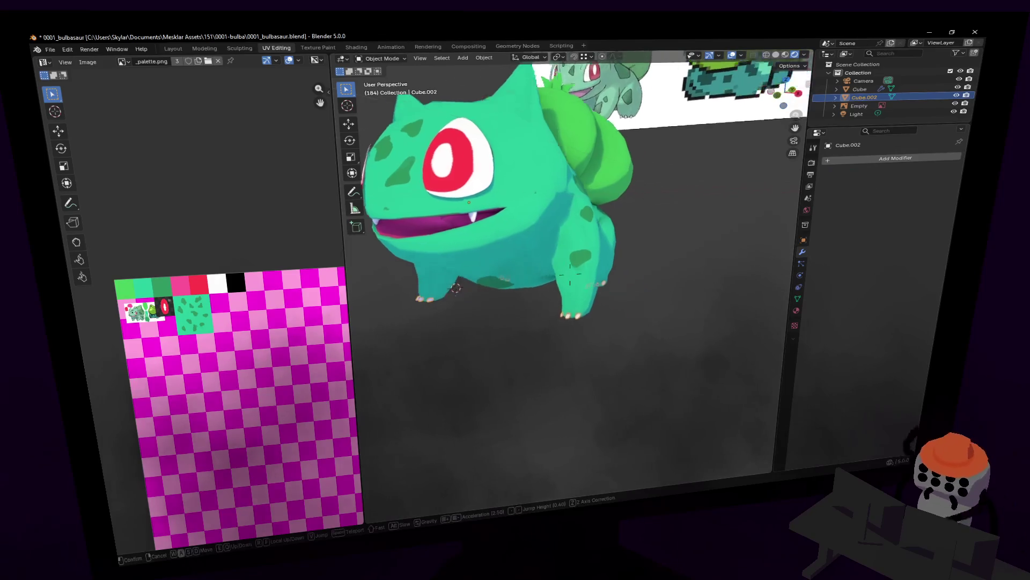
Join the Bulbasaur body into Cube.002 as a single object with Ctrl+J
middle_click_drag(564, 242, 525, 258)
key("Tab")
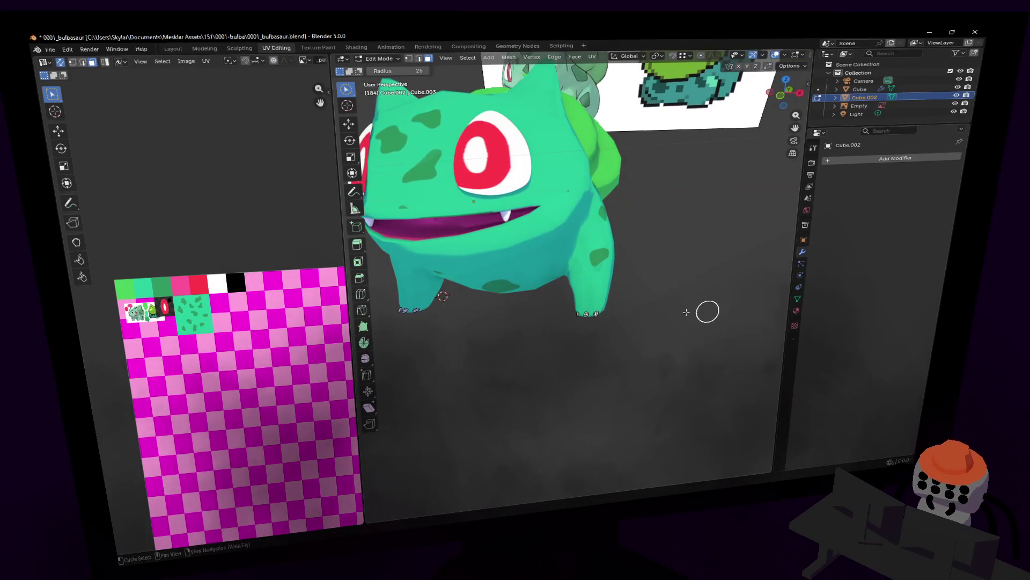
key("Tab")
left_click(564, 247)
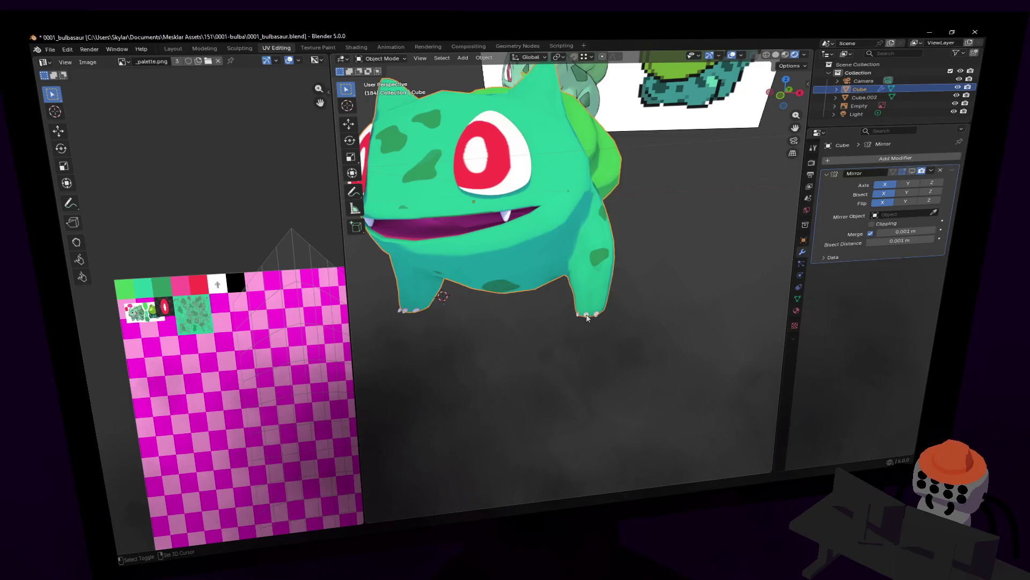
left_click(587, 317, "shift")
key("ctrl+j")
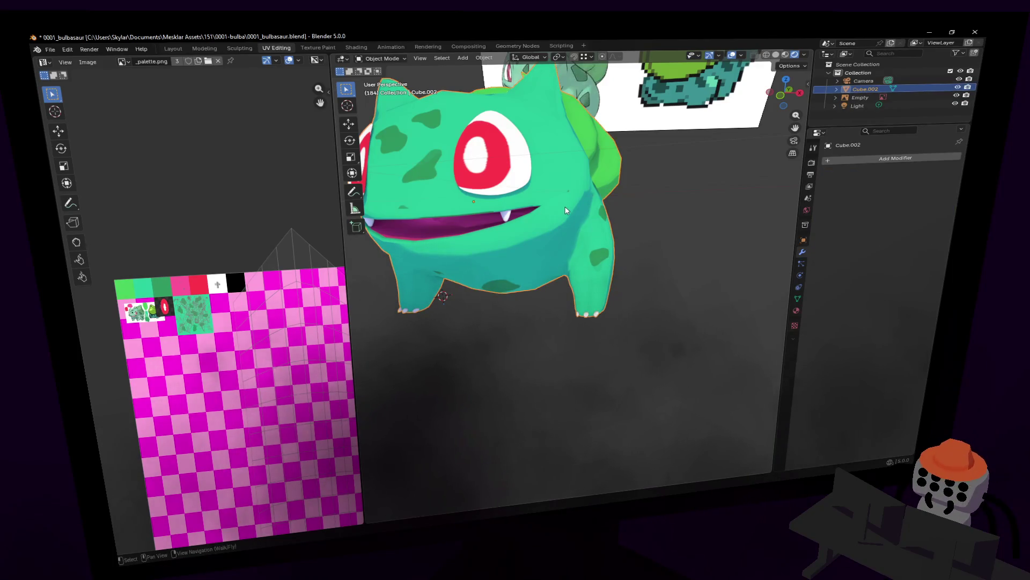
key("r")
key("Escape")
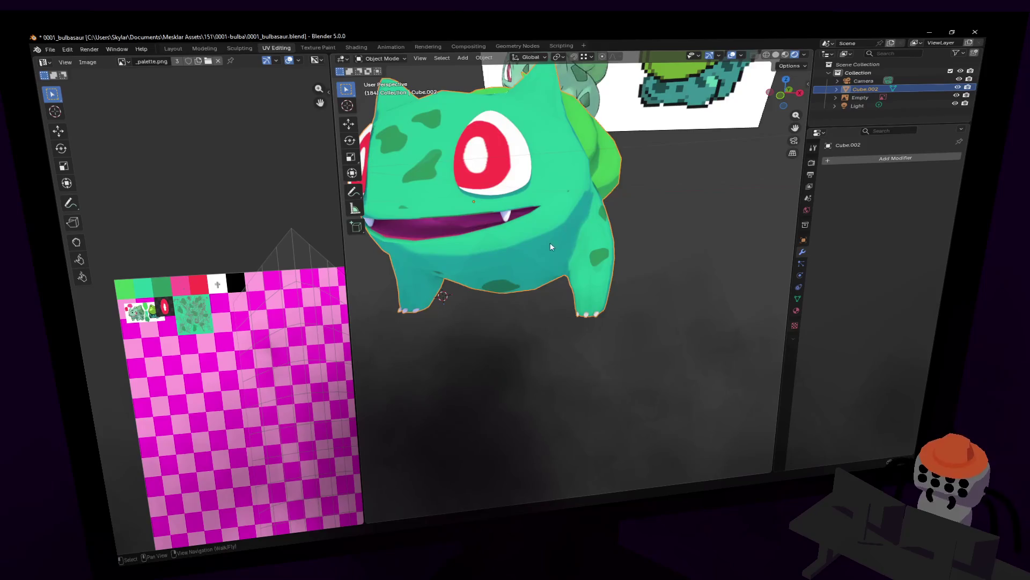
Fly the view into Bulbasaur's mouth and bring up the object context menu
key("shift+grave")
key("w")
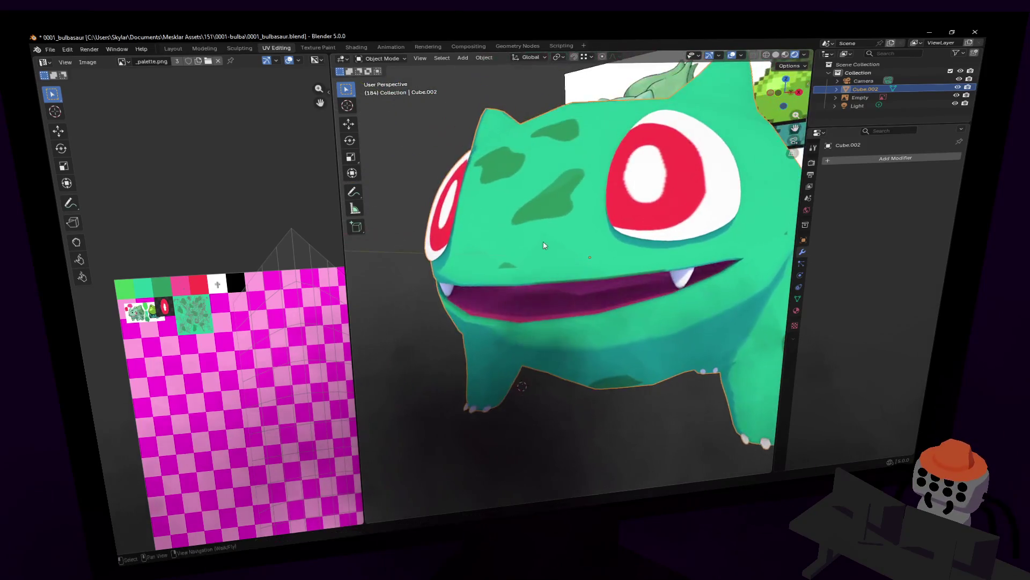
key("w")
left_click(570, 274)
right_click(586, 258)
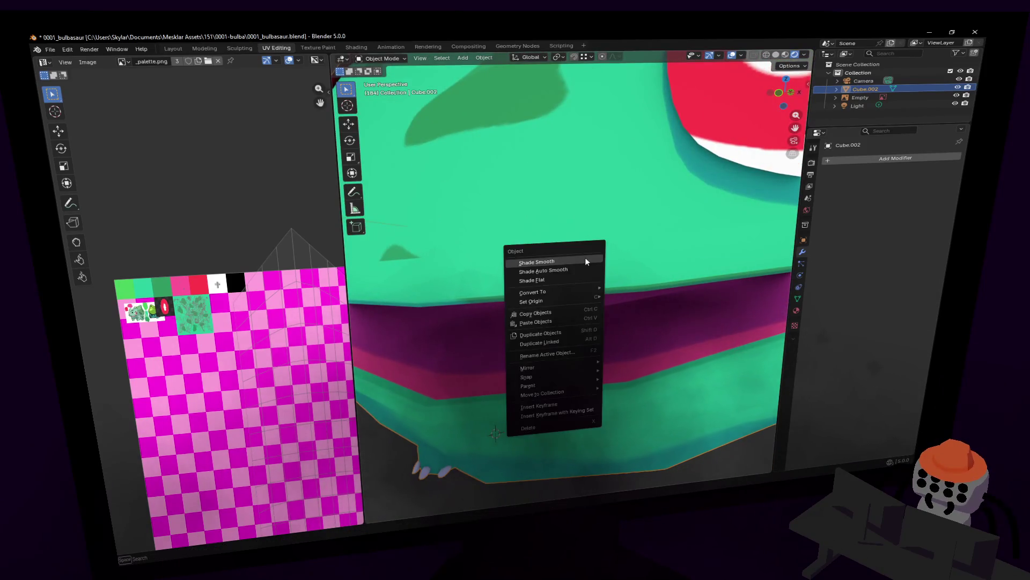
Shade the joined mesh smooth, then reopen Edit Mode with the mouth faces selected
left_click(580, 260)
key("s")
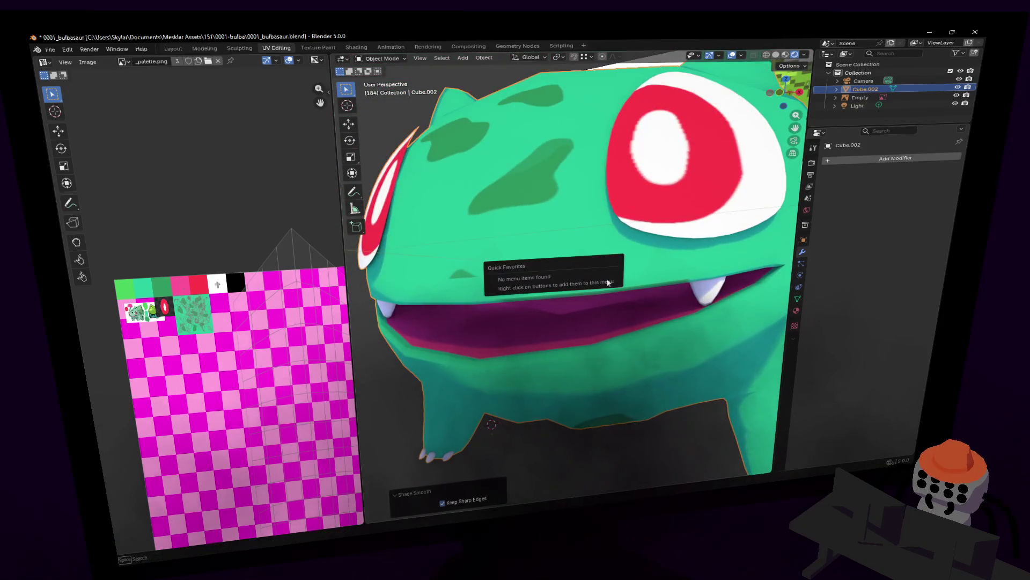
left_click(570, 274)
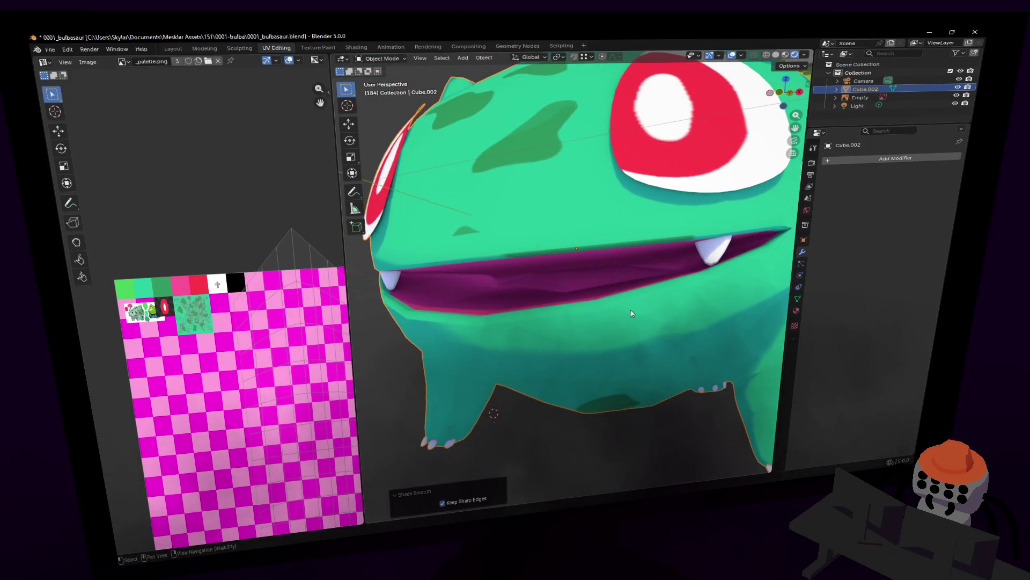
key("Tab")
key("c")
key("Tab")
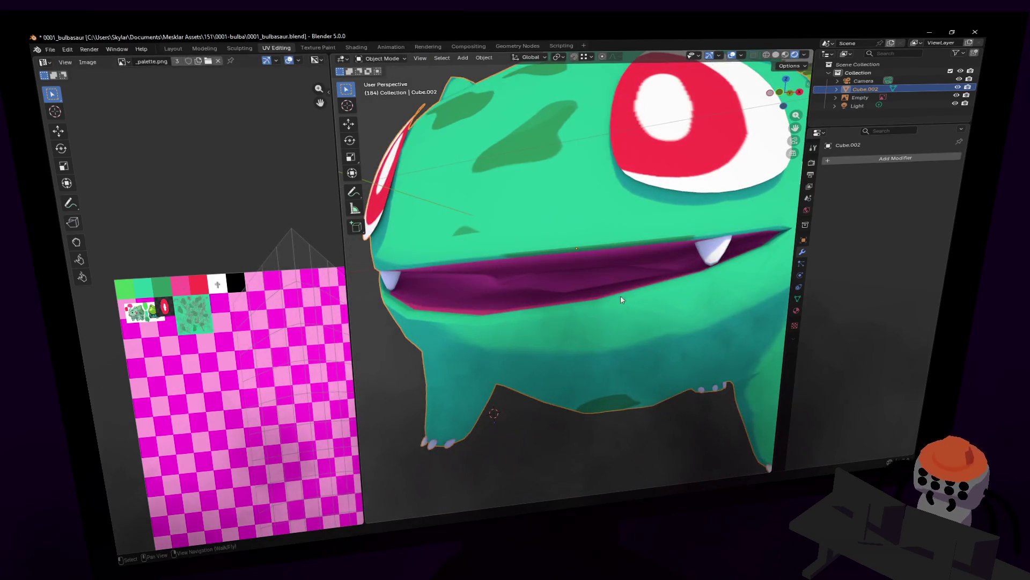
key("Tab")
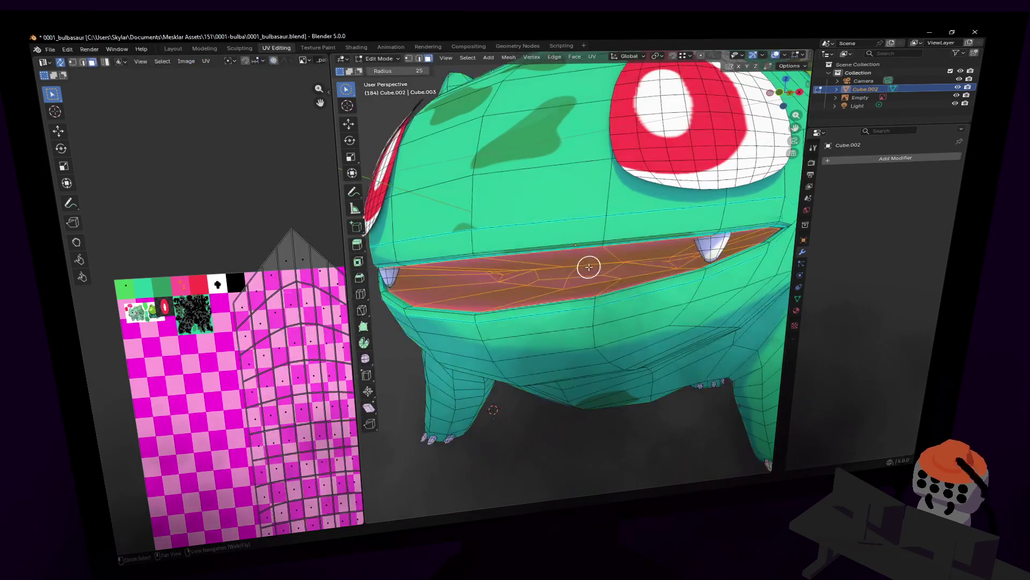
scroll(593, 278, "up", 3)
scroll(564, 278, "up", 3)
Select a patch inside the mouth, inspect it up close, and deselect the magenta strip faces
left_click(539, 277)
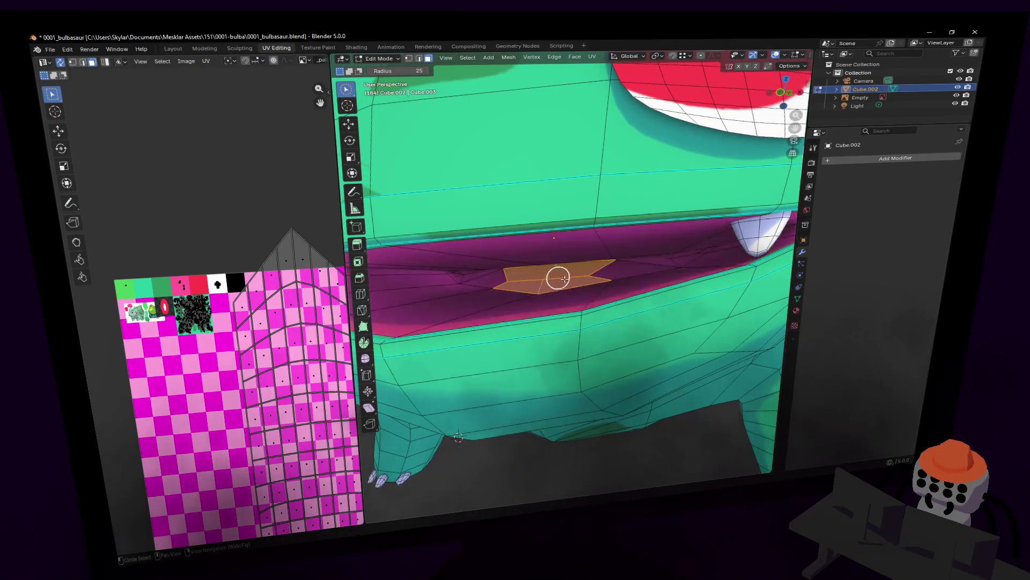
key("shift+grave")
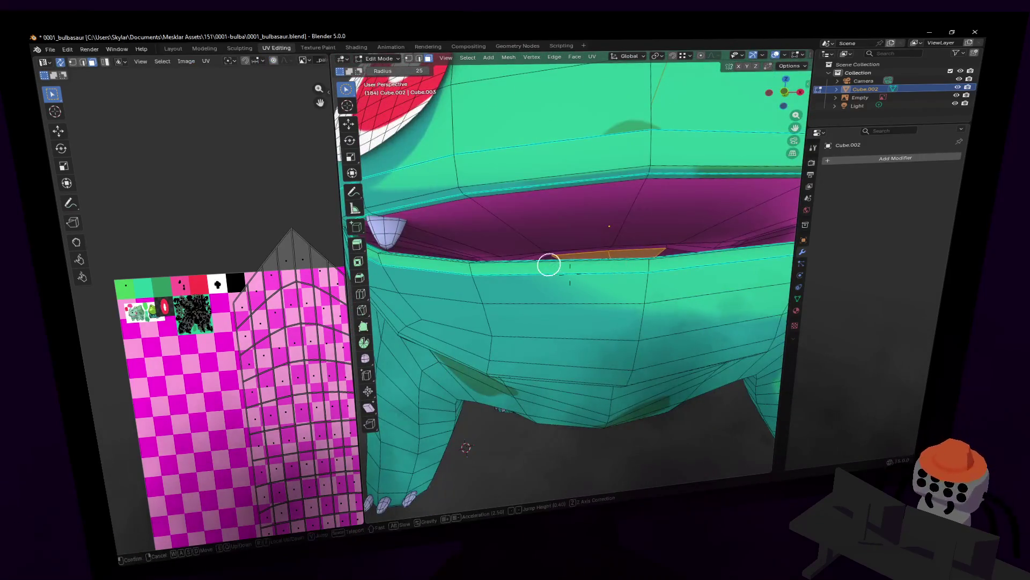
key("e")
key("q")
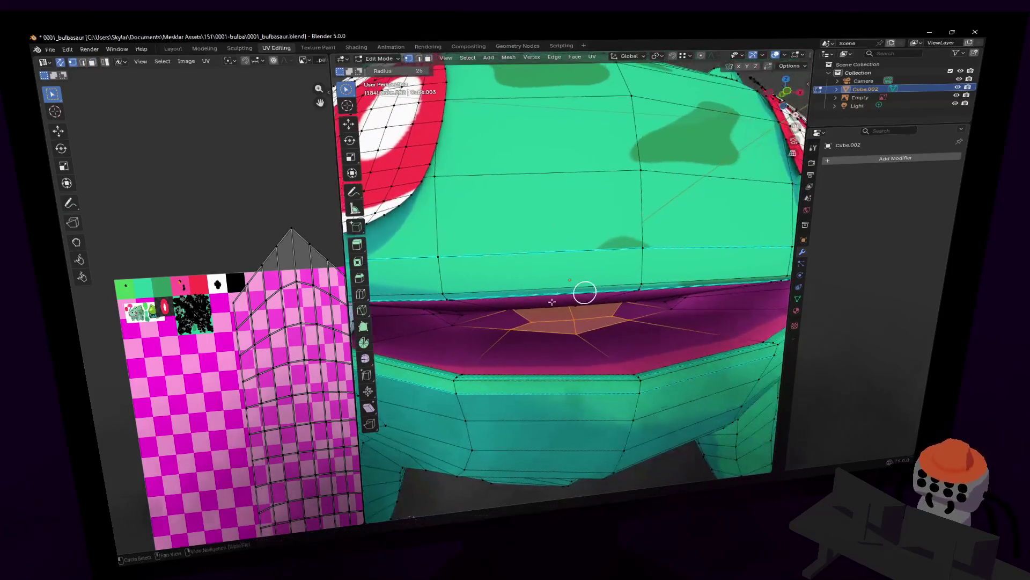
key("w")
key("w")
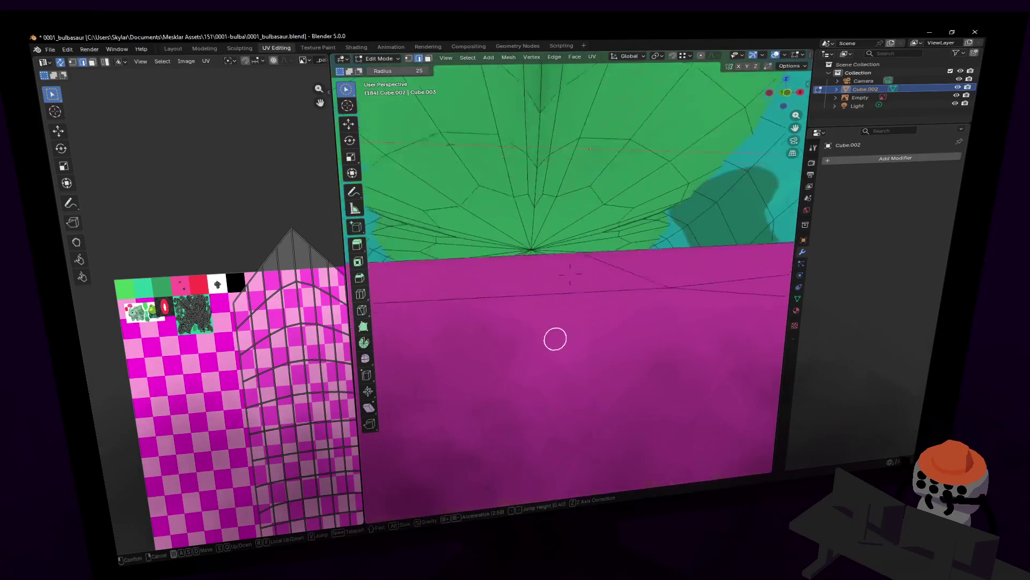
key("s")
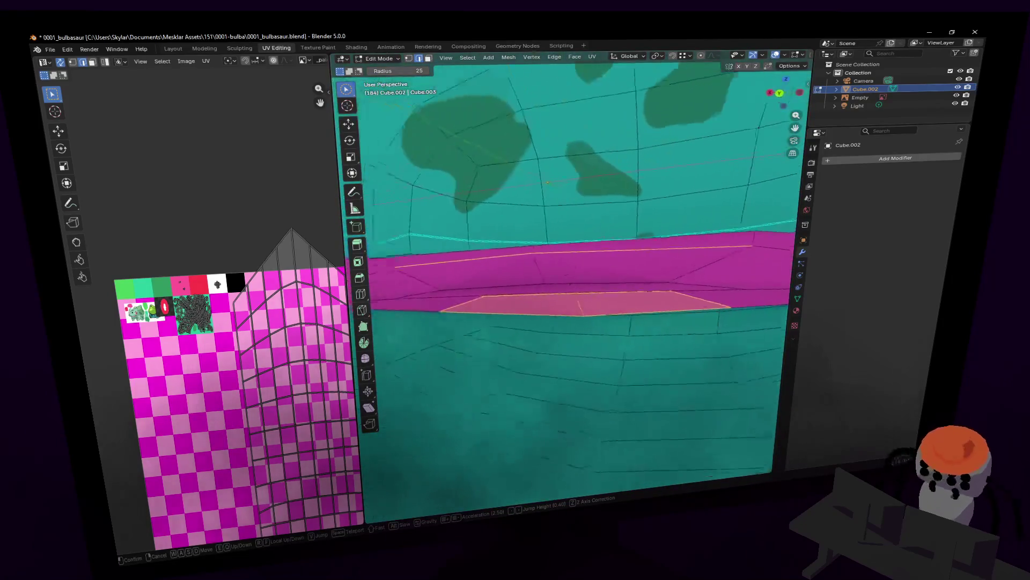
left_click(553, 315)
key("alt+a")
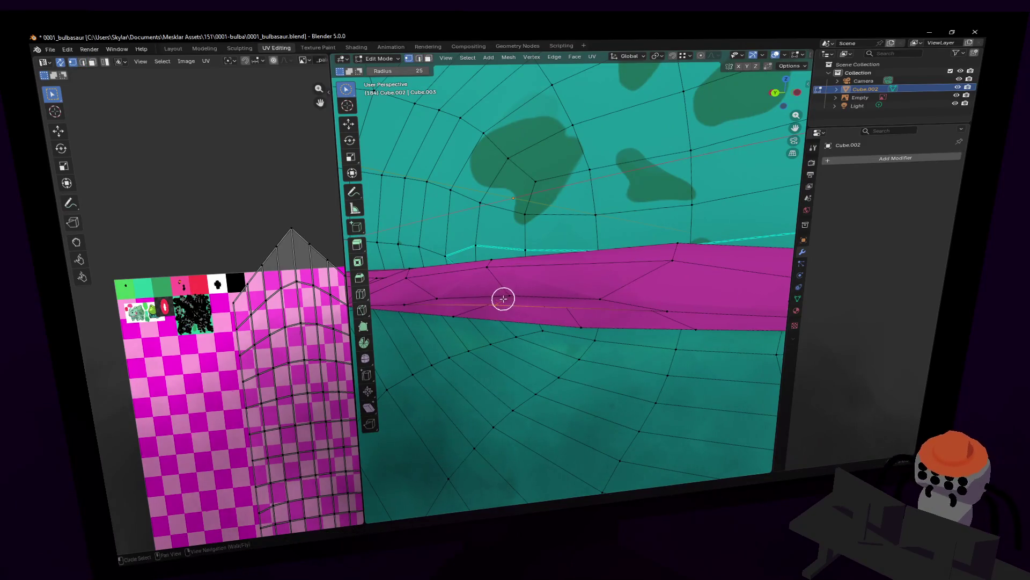
key("shift+grave")
key("s")
left_click(552, 285)
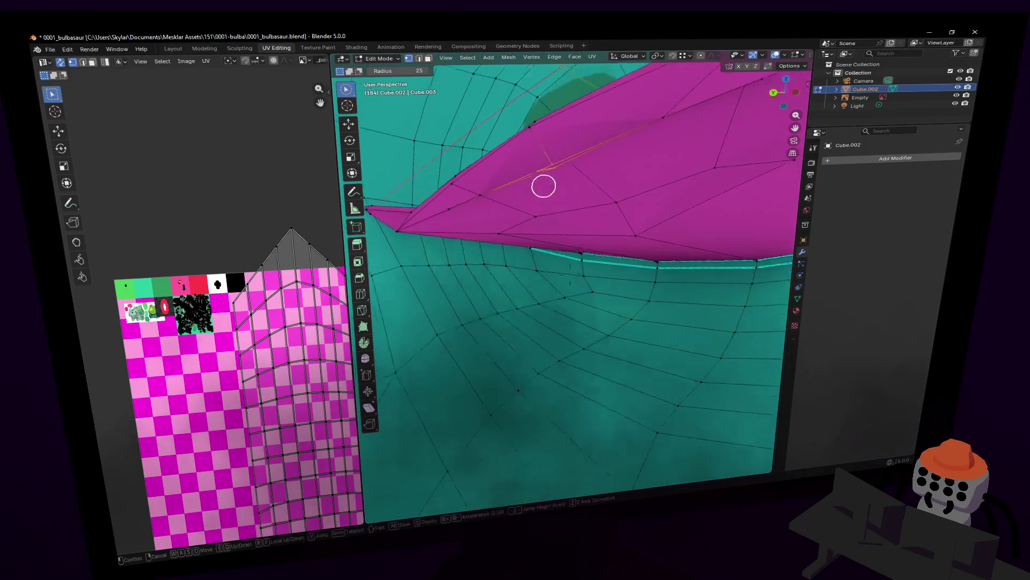
Pull the selected inner-mouth vertex upward, reshaping the magenta band's edge
middle_click_drag(559, 208, 561, 211)
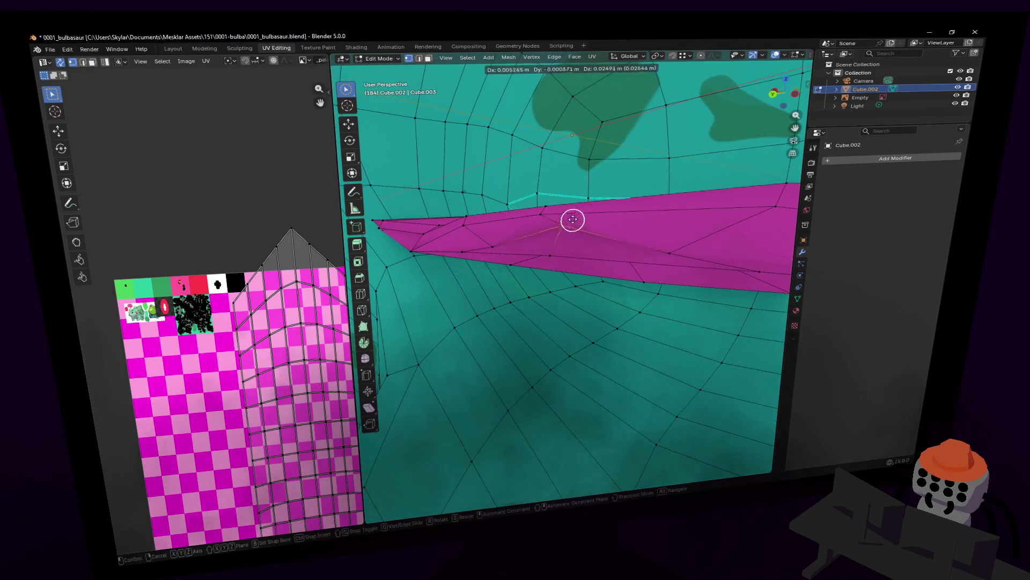
key("g")
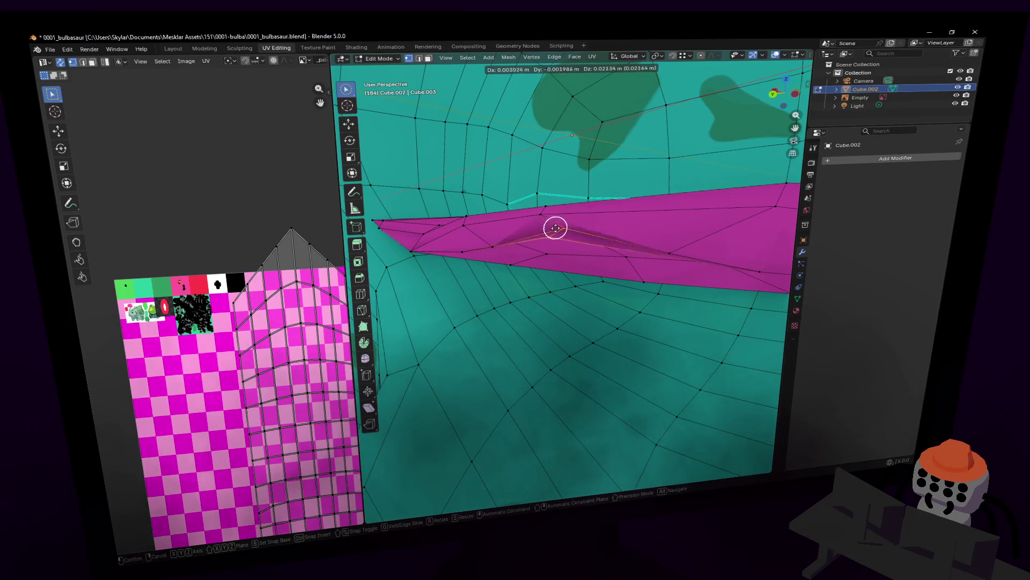
left_click(561, 233)
key("c")
mouse_move(562, 233)
middle_mouse_down()
mouse_move(641, 237)
mouse_move(762, 218)
middle_mouse_up()
scroll(510, 247, "up", 2)
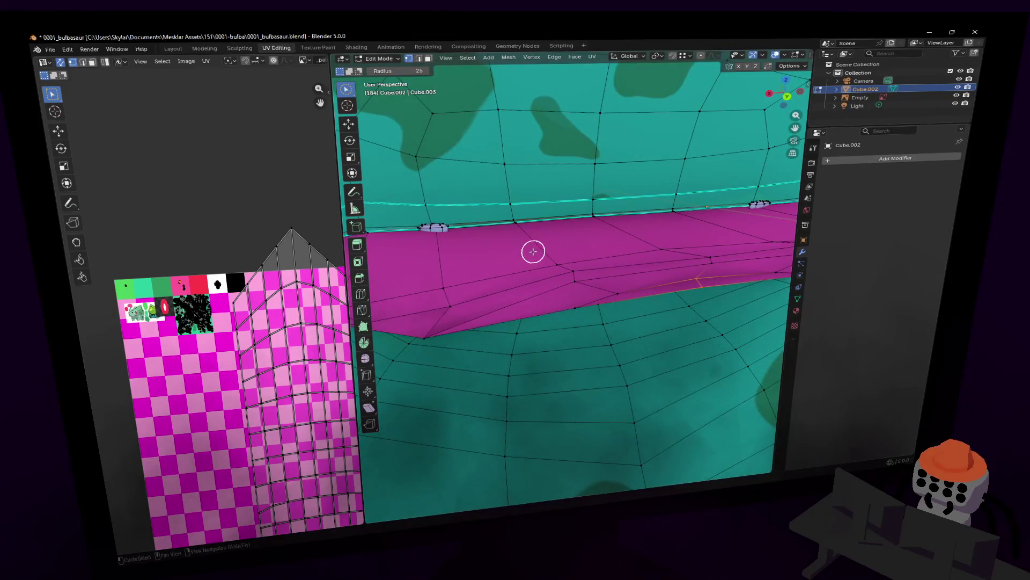
middle_click_drag(533, 252, 585, 247)
middle_click_drag(510, 249, 463, 269)
key("Escape")
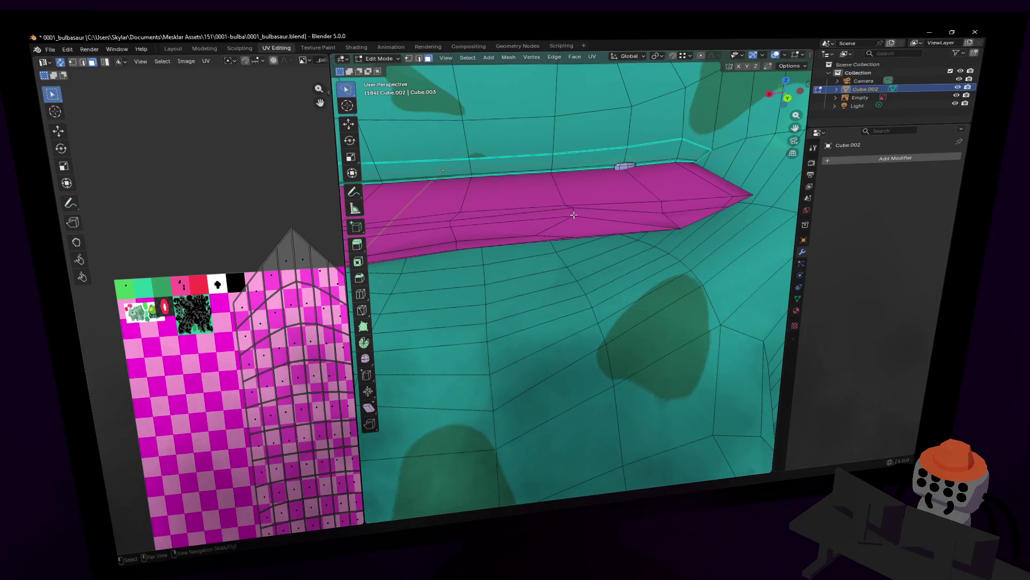
Check the face loops along the magenta mouth band, then deselect all faces
middle_click_drag(575, 214, 569, 214)
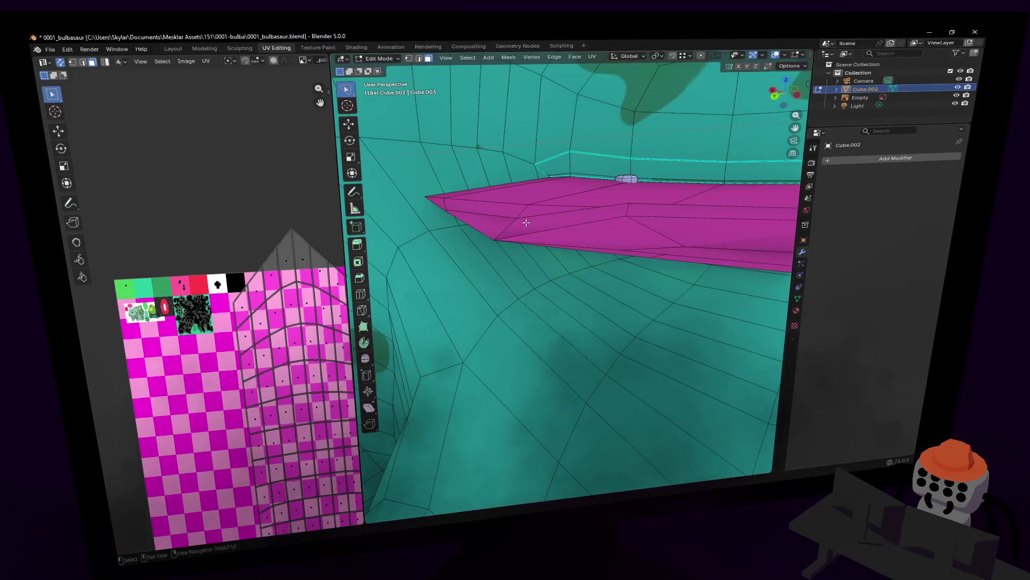
left_click(526, 222, "alt")
left_click(614, 214)
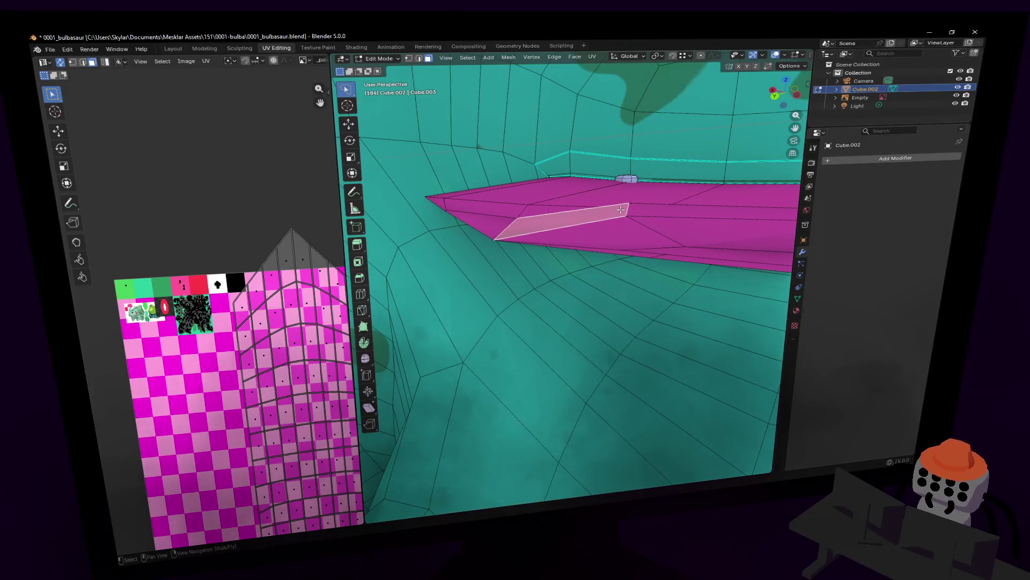
left_click(621, 209, "alt")
middle_click_drag(621, 209, 621, 210)
left_click(604, 239)
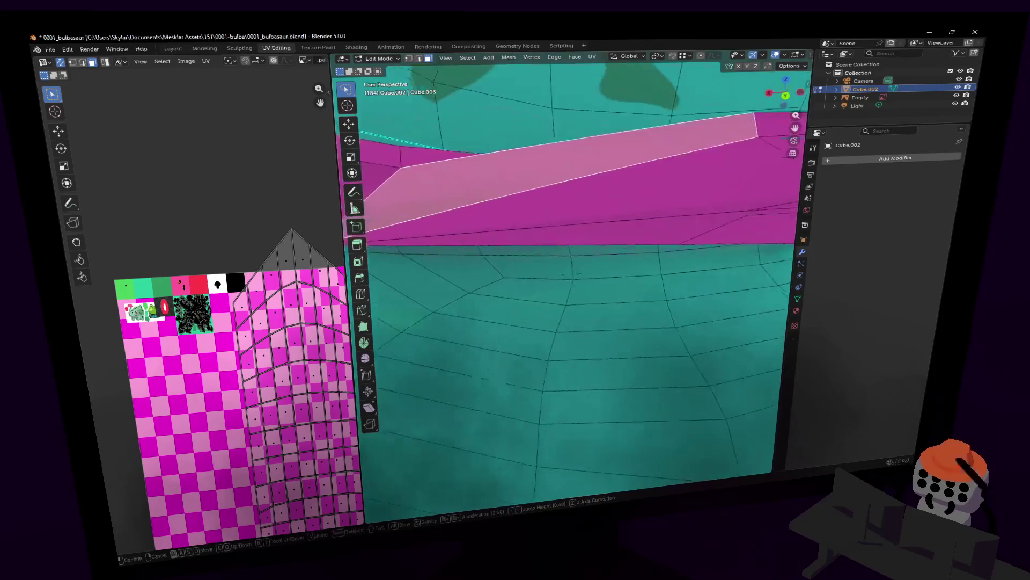
scroll(605, 239, "up", 2)
scroll(532, 226, "down", 2)
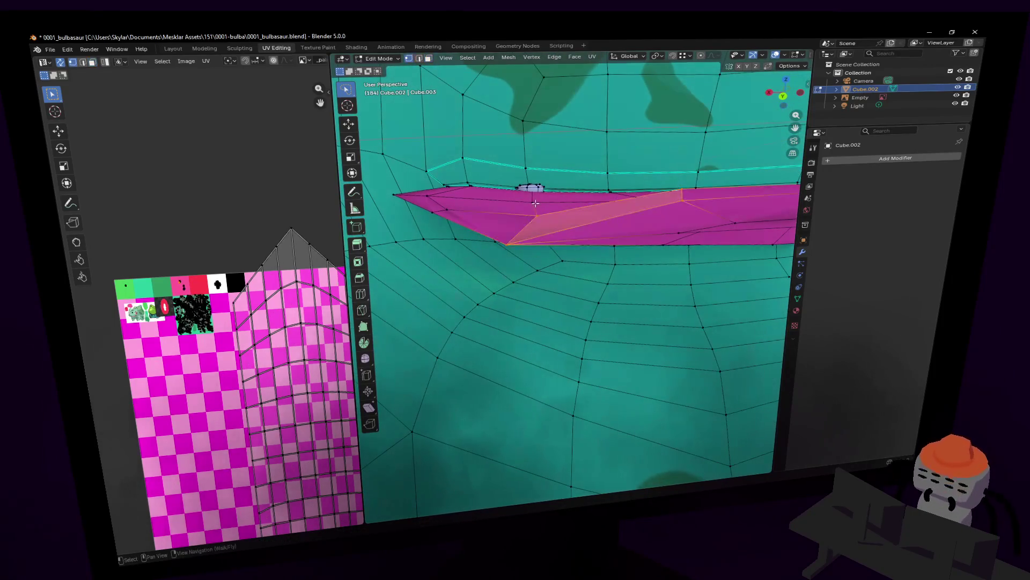
key("alt+a")
Walk the view back out to show the open mouth from outside and leave Edit Mode
key("shift+grave")
left_click(577, 208)
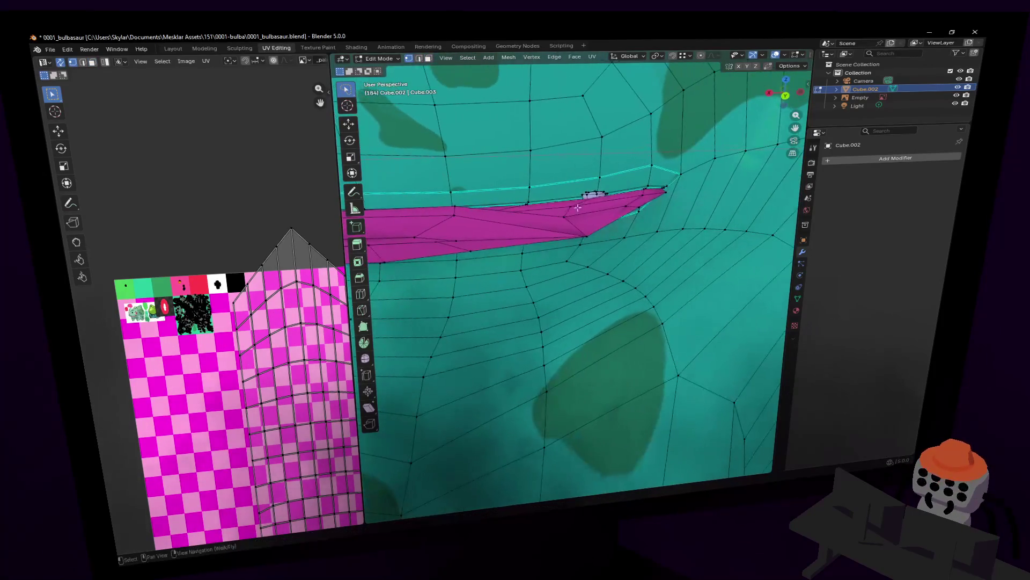
key("shift+grave")
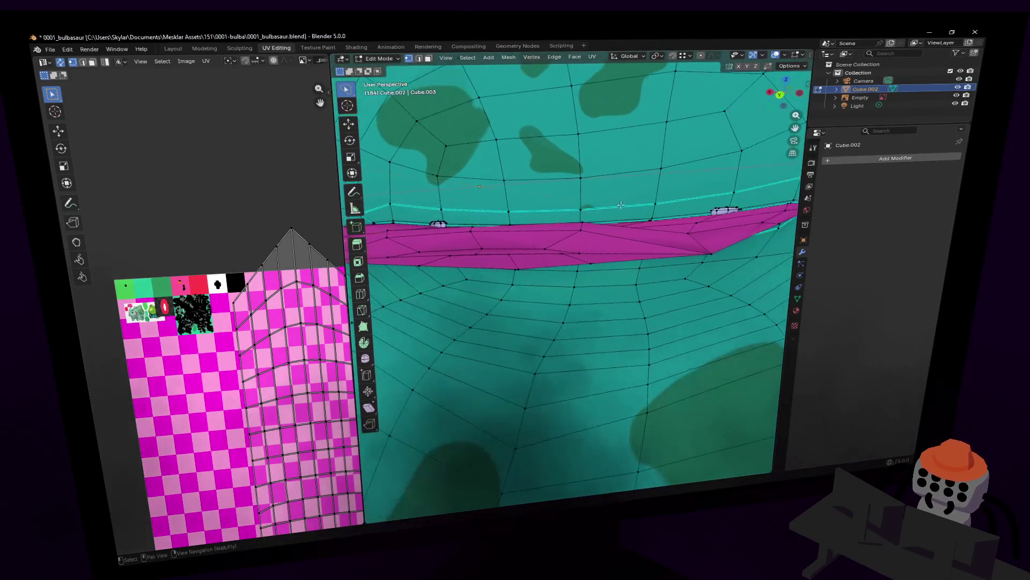
left_click(638, 193)
key("g")
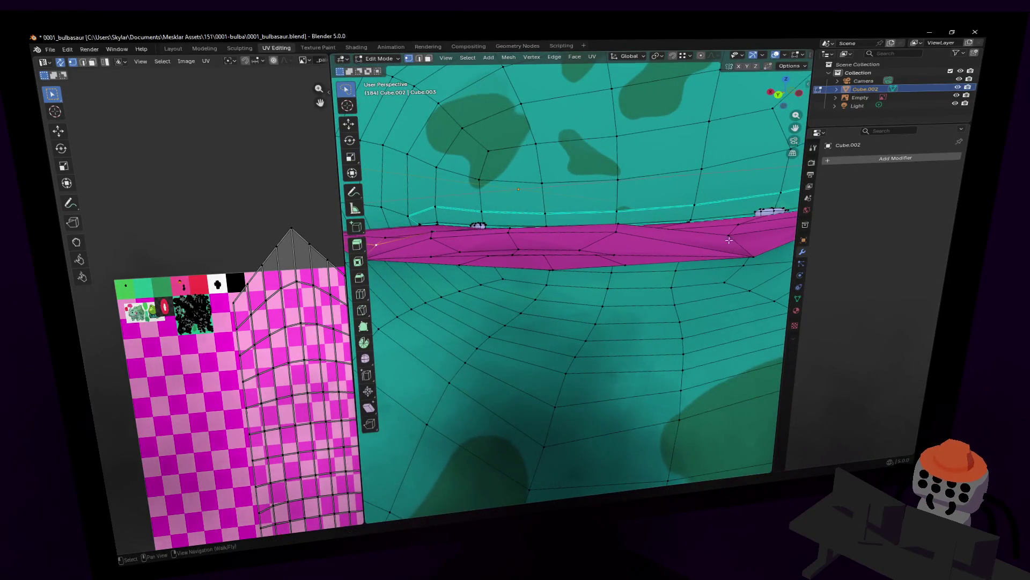
key("shift+grave")
key("s")
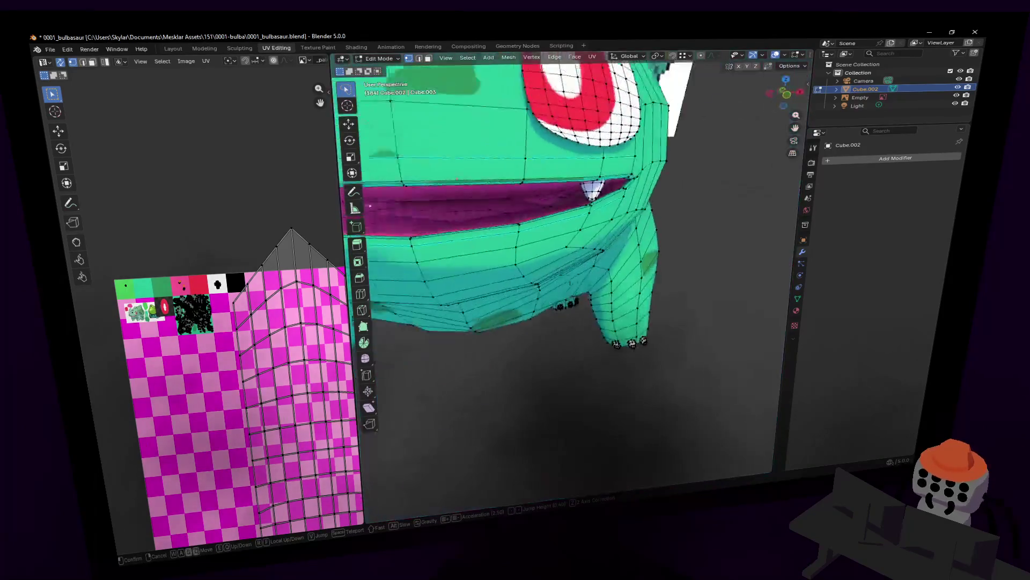
key("Tab")
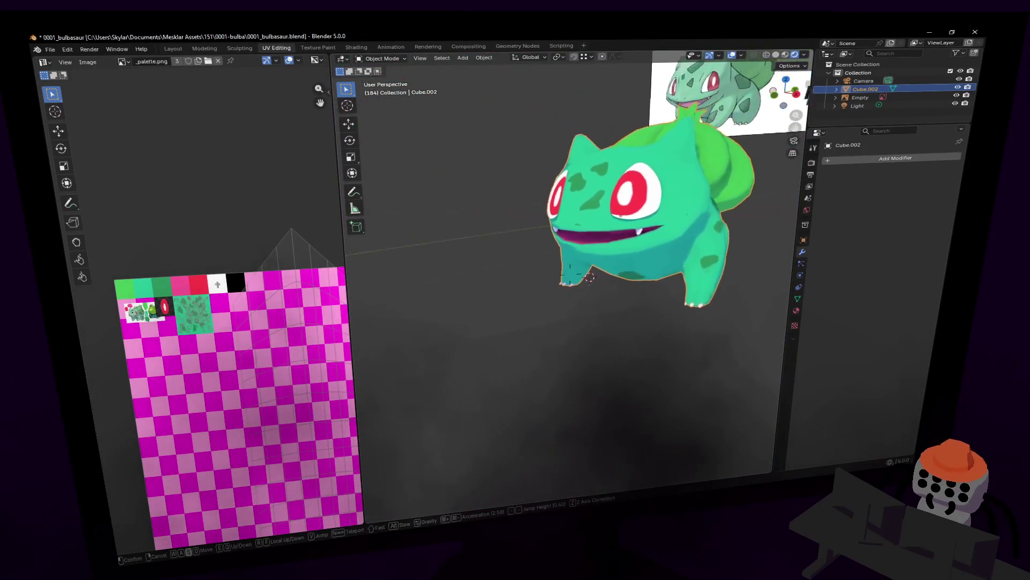
Back the viewpoint away and frame the whole Bulbasaur model
key("s")
key("d")
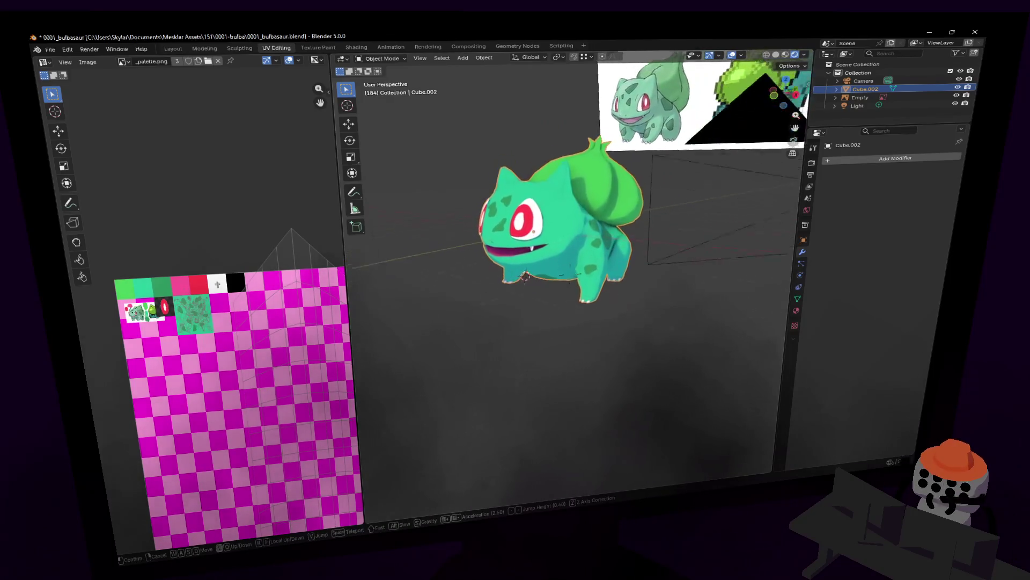
left_click(741, 214)
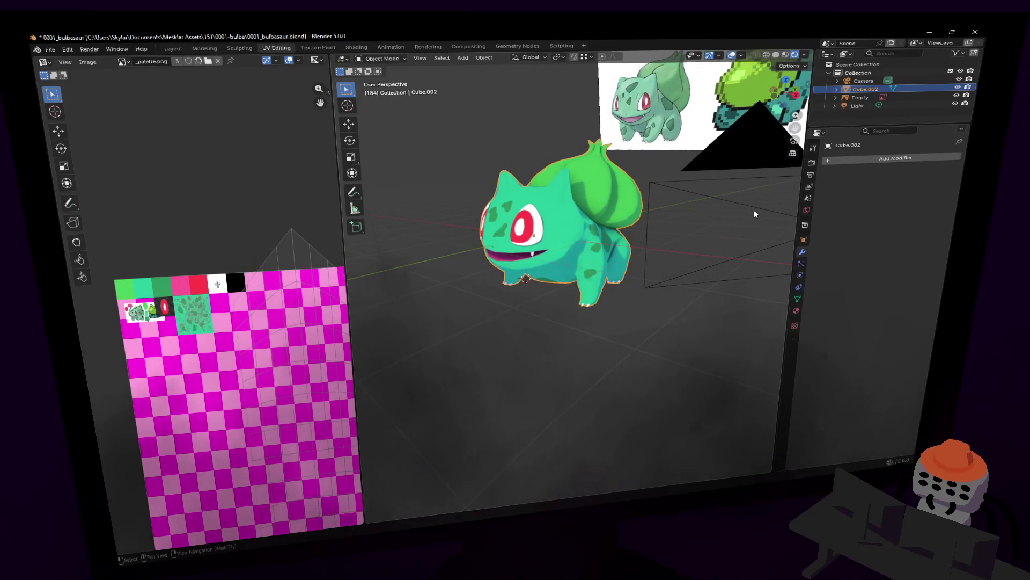
key("KP_Decimal")
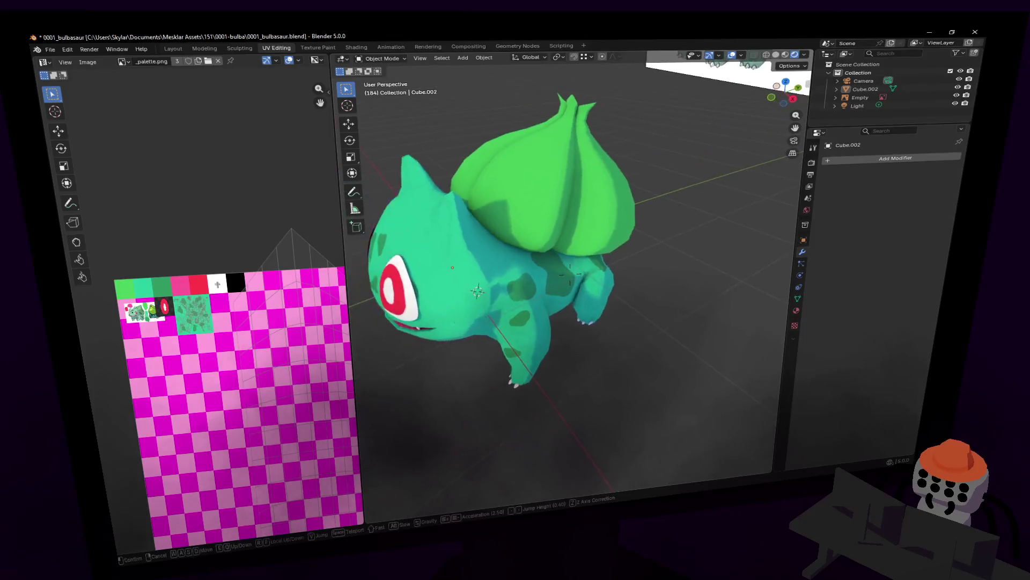
Place the 3D cursor beside the model and bring up the Add Mesh list
key("shift+a")
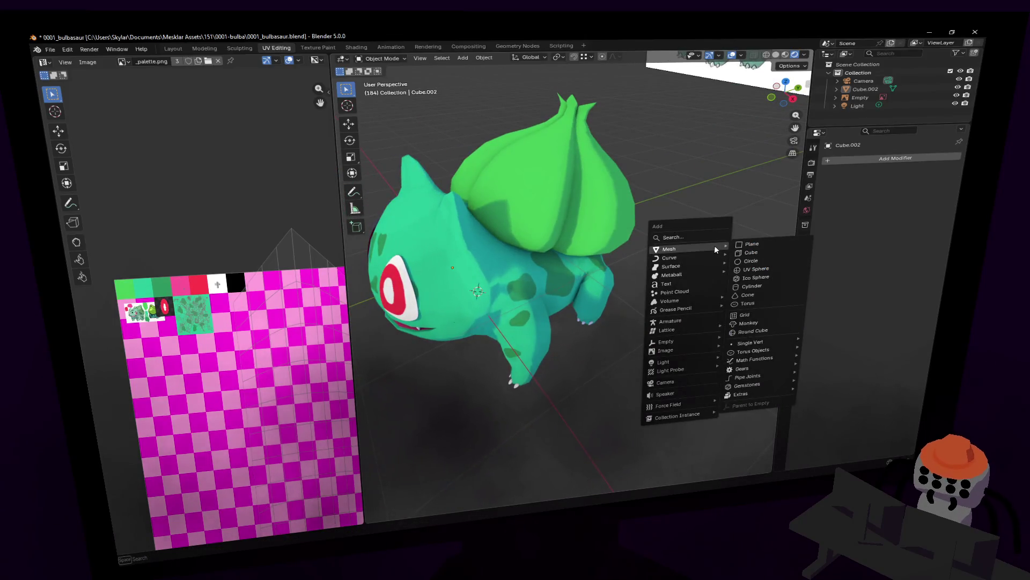
mouse_move(670, 249)
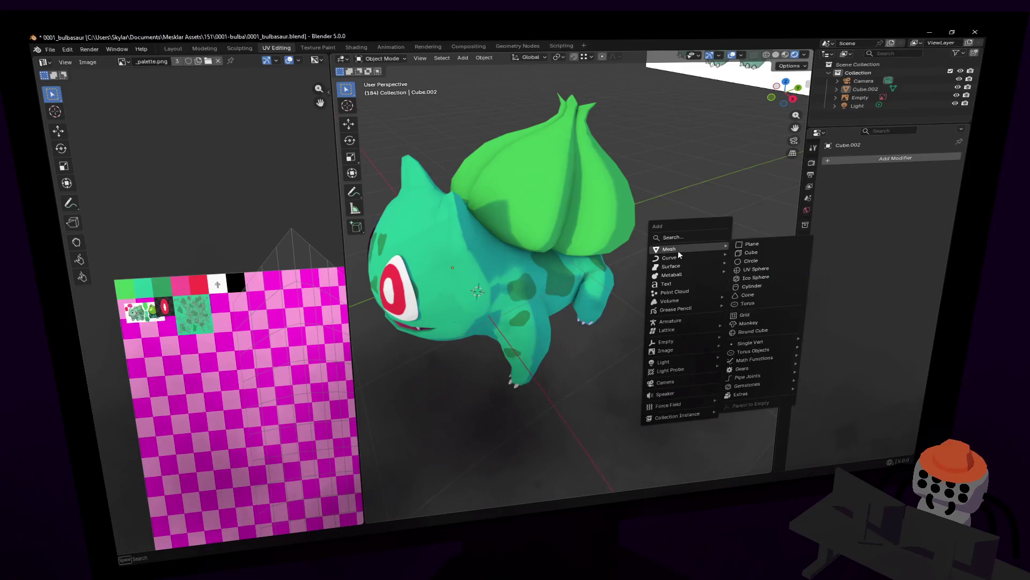
key("Escape")
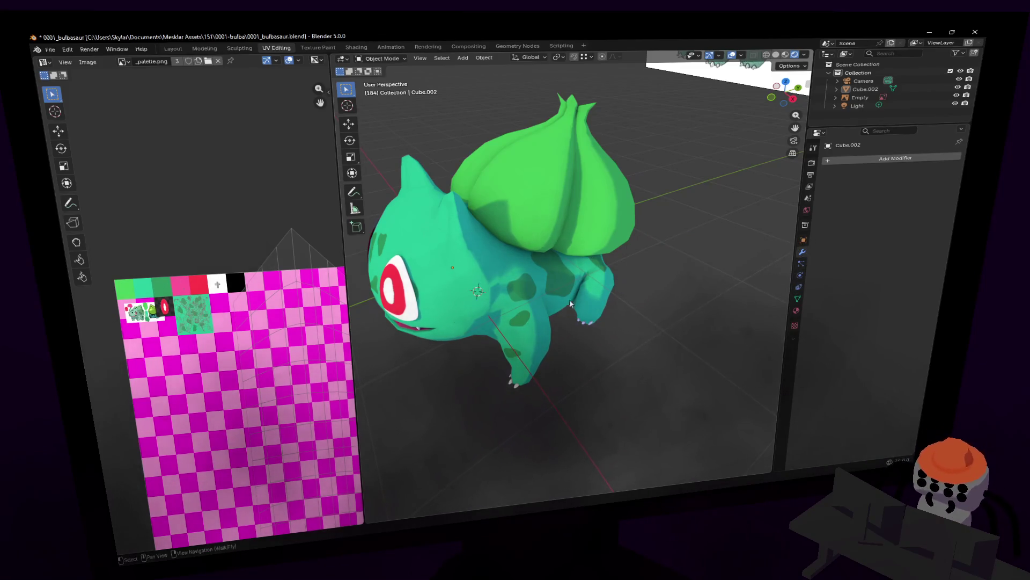
right_click(555, 254, "shift")
middle_click_drag(555, 253, 584, 248)
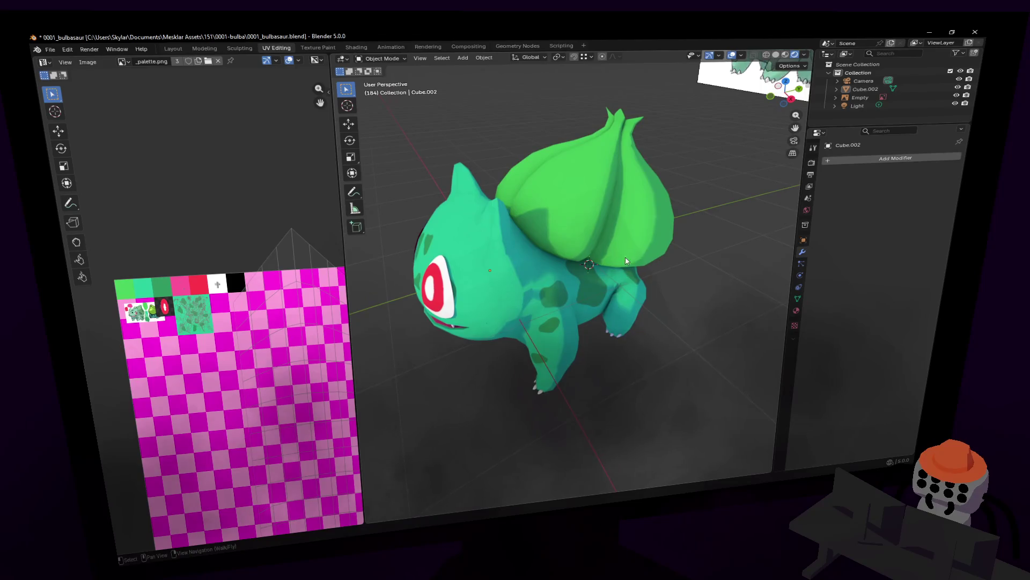
key("shift+a")
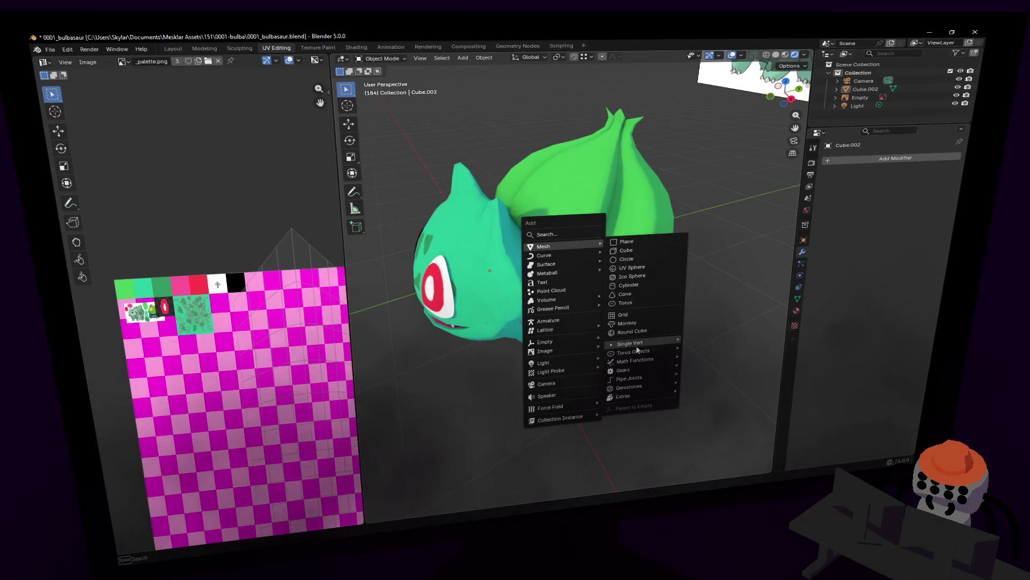
Add a Single Vert mesh object at the cursor and enter Edit Mode on it
mouse_move(630, 343)
left_click(702, 332)
middle_click_drag(702, 332, 640, 267)
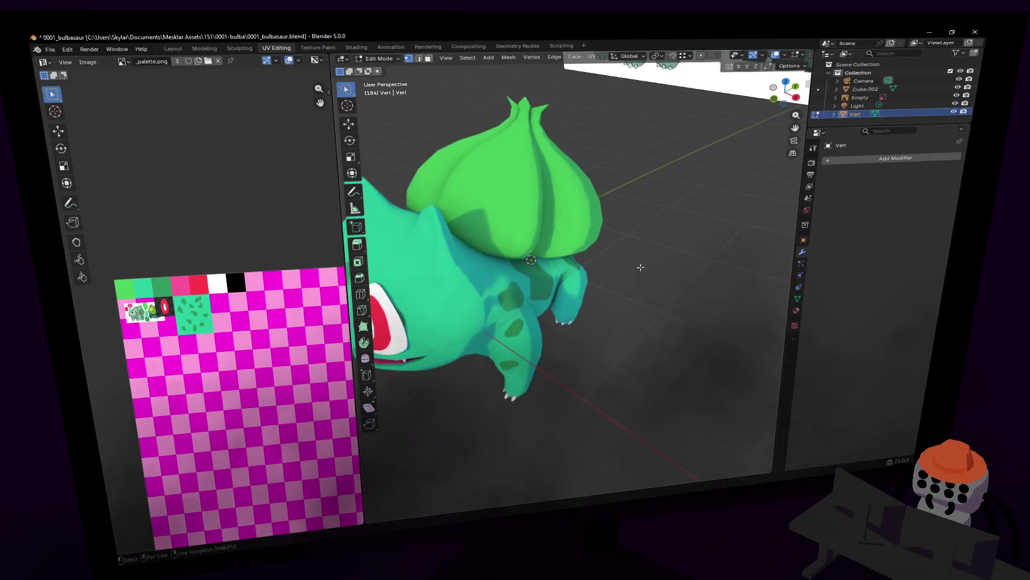
key("Tab")
key("Tab")
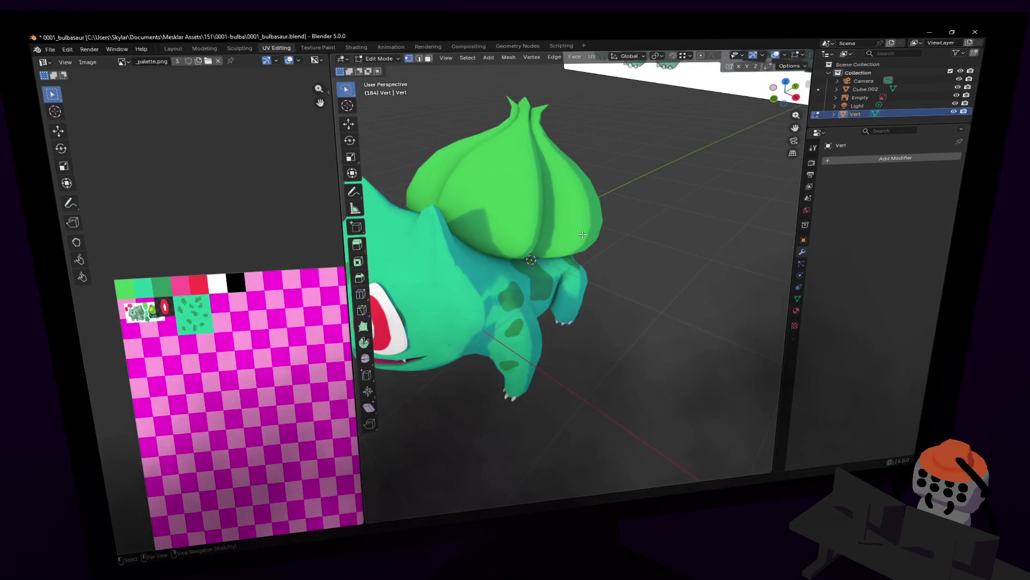
middle_click_drag(579, 234, 682, 224)
Extrude the single vertex into a short chain of three edges beside the bulb
key("g")
left_click(682, 221)
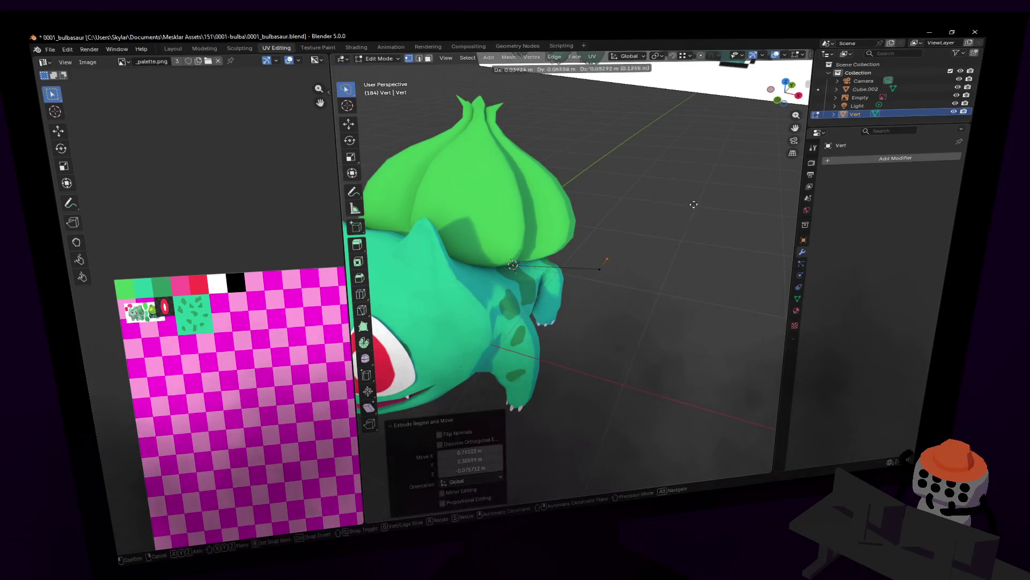
key("e")
left_click(673, 176)
mouse_move(672, 176)
middle_mouse_down()
mouse_move(745, 131)
mouse_move(616, 260)
middle_mouse_up()
key("e")
left_click(745, 132)
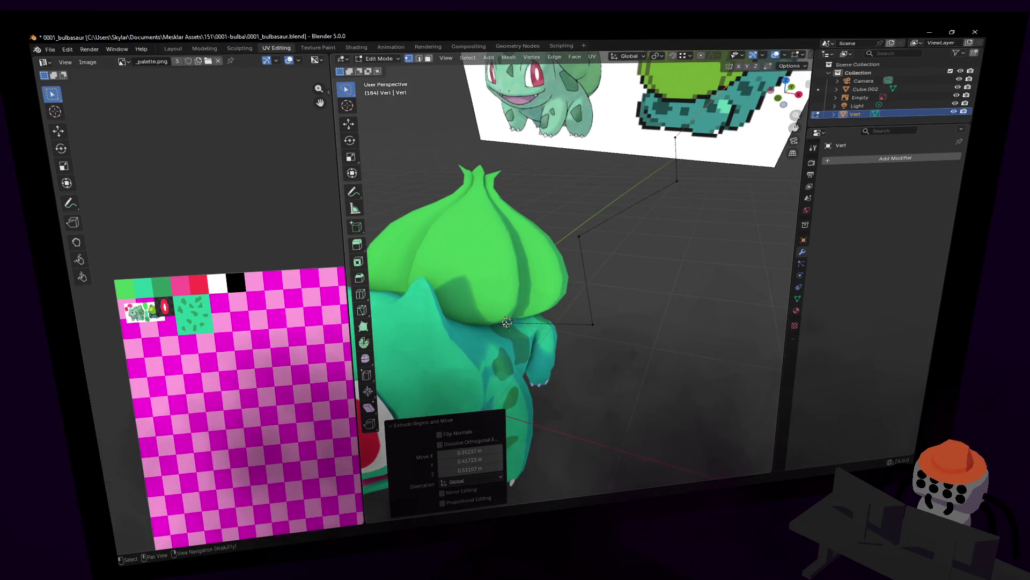
Duplicate the end vertex and move the copy along the X axis
key("shift+grave")
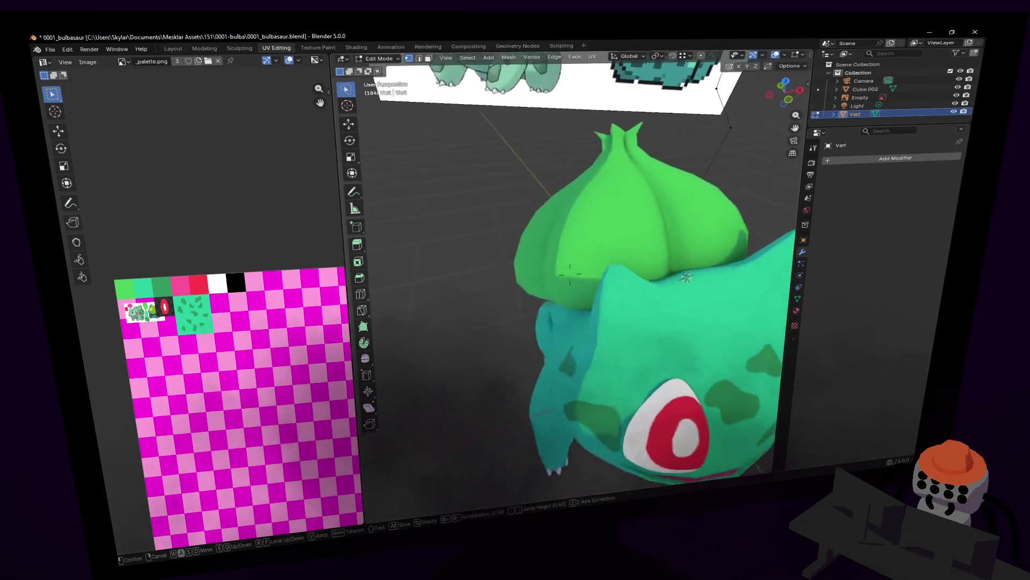
left_click(652, 237)
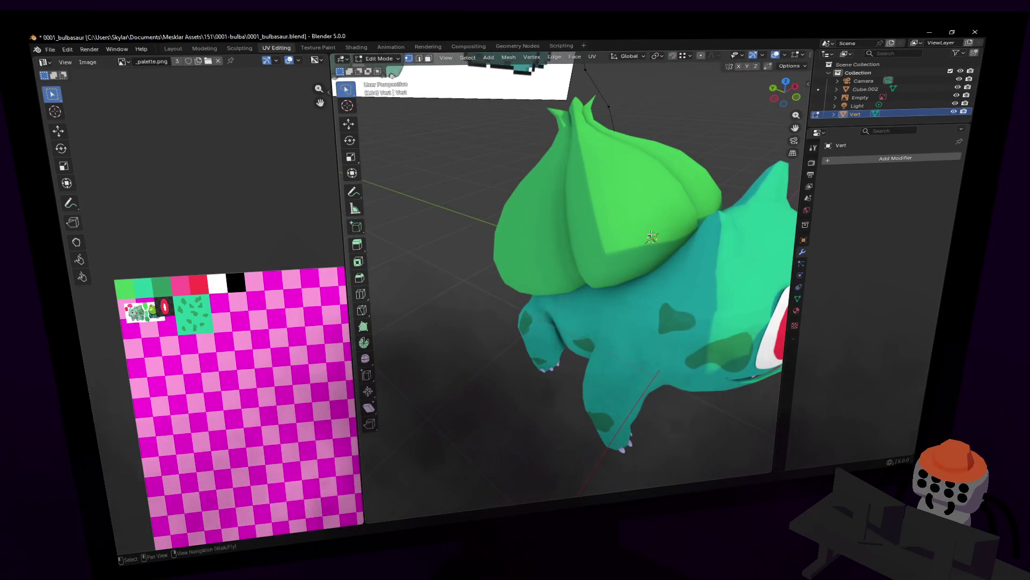
key("g")
key("x")
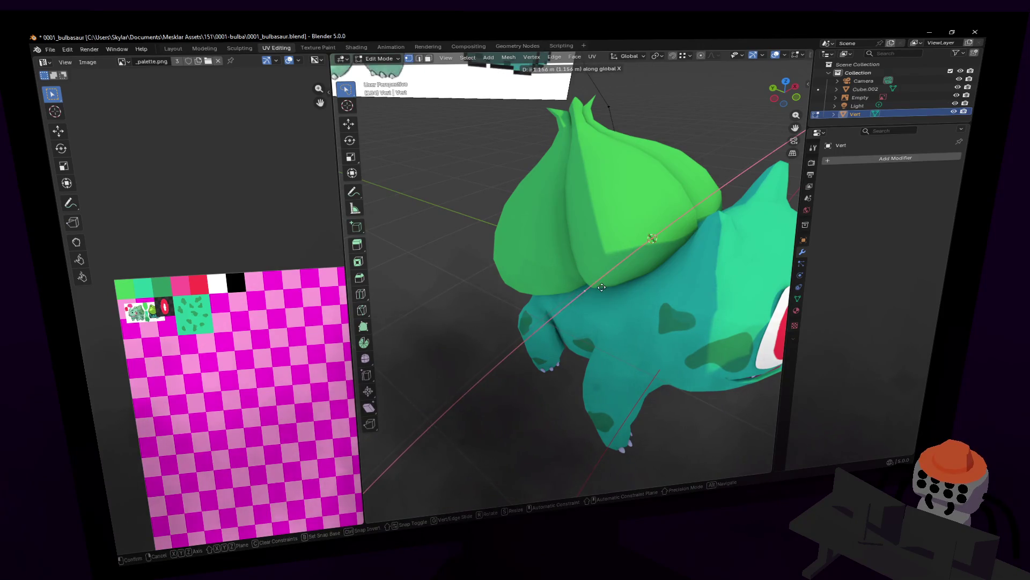
left_click(601, 286)
middle_click_drag(602, 287, 608, 263)
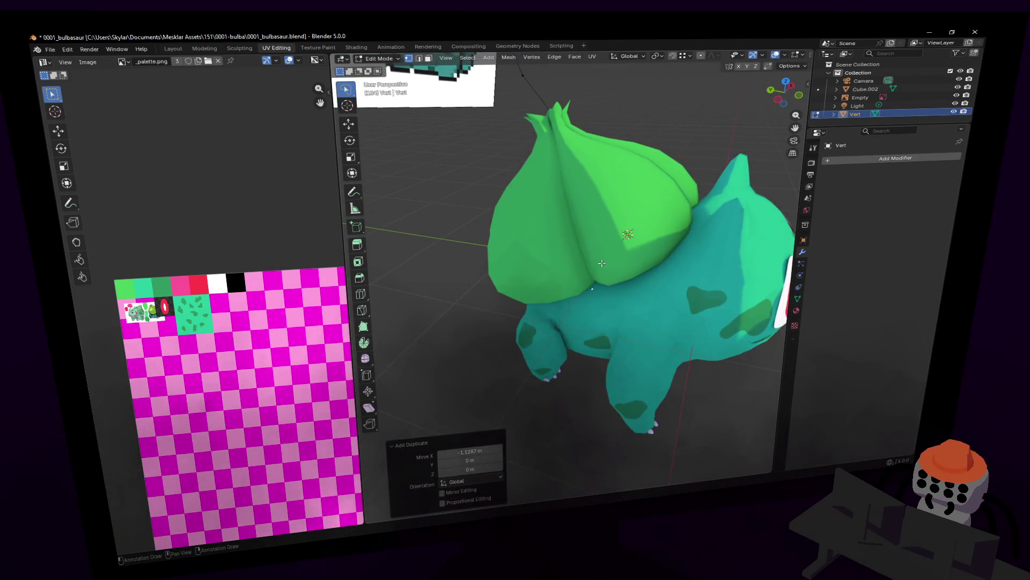
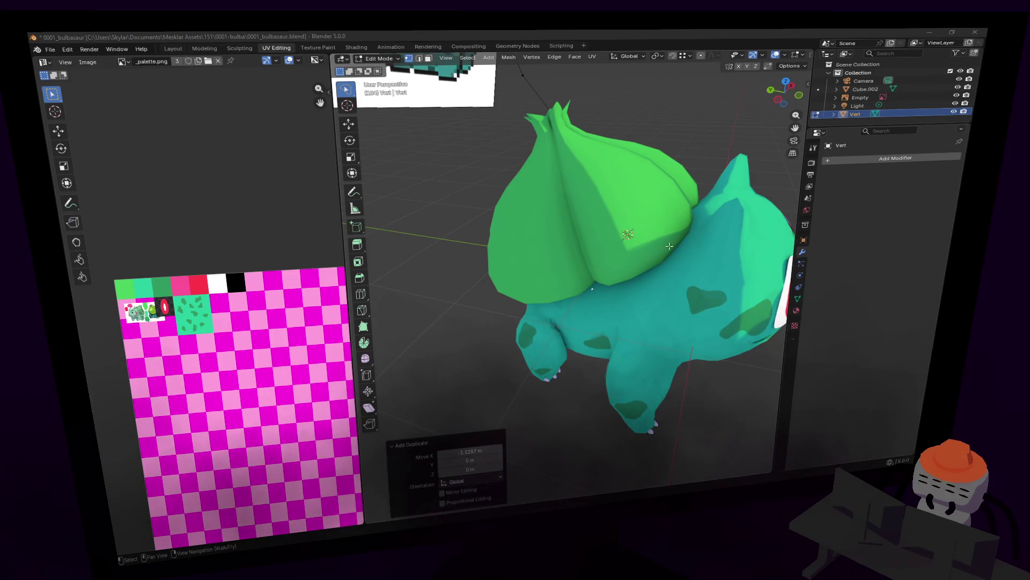
Walk and orbit around the model's side to inspect it, then leave Edit Mode on the Vert object
key("shift+grave")
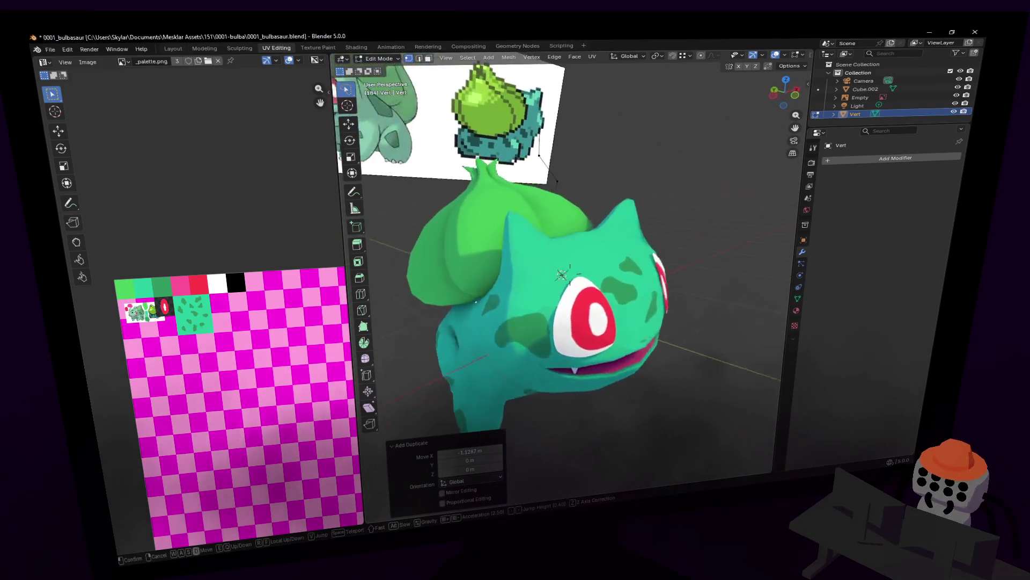
key("a")
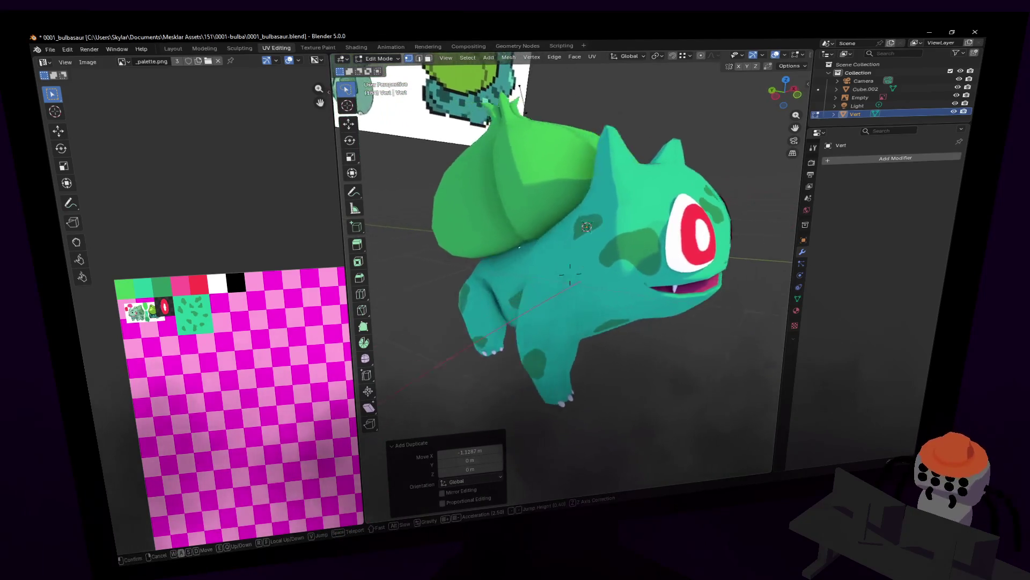
left_click(565, 259)
mouse_move(564, 260)
middle_mouse_down()
mouse_move(560, 244)
mouse_move(578, 240)
middle_mouse_up()
key("Tab")
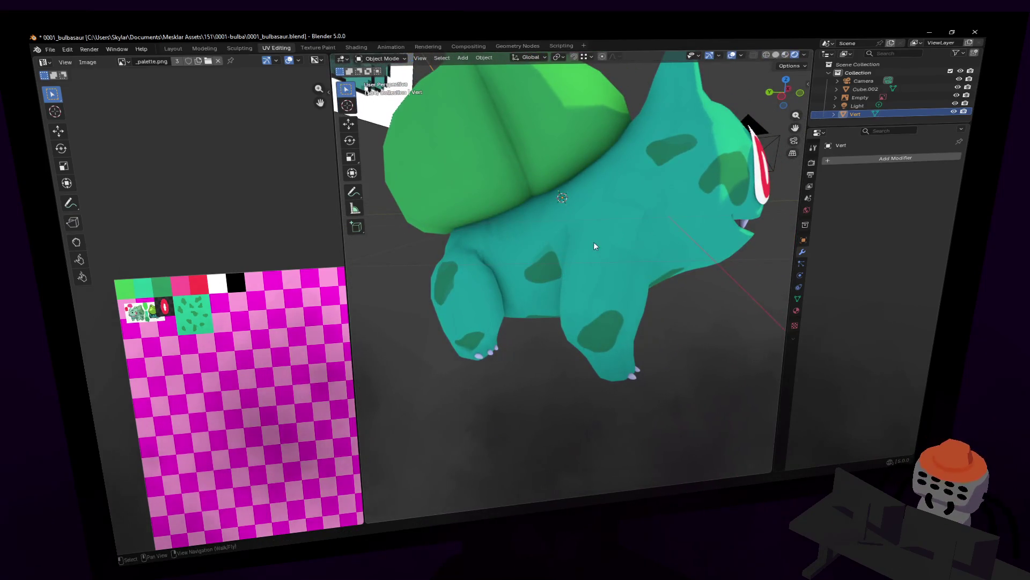
left_click(592, 234)
key("Tab")
key("shift+grave")
left_click(611, 236)
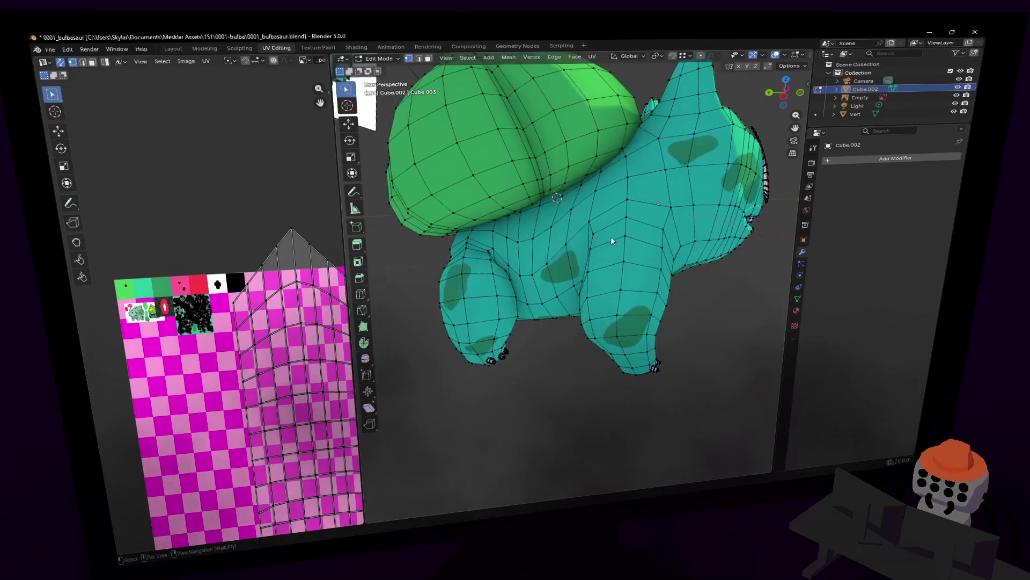
key("Tab")
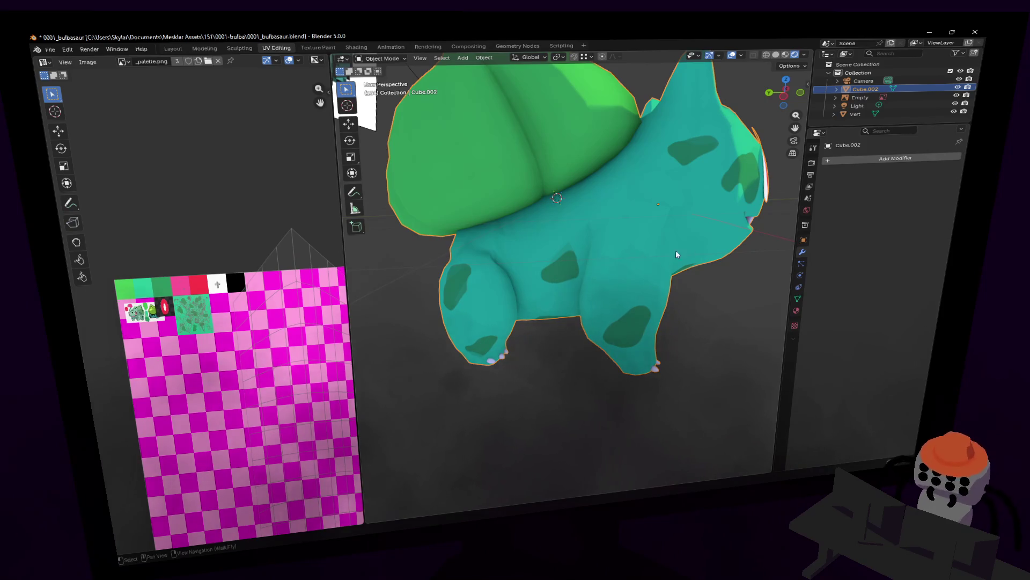
key("Tab")
key("Tab")
key("shift+grave")
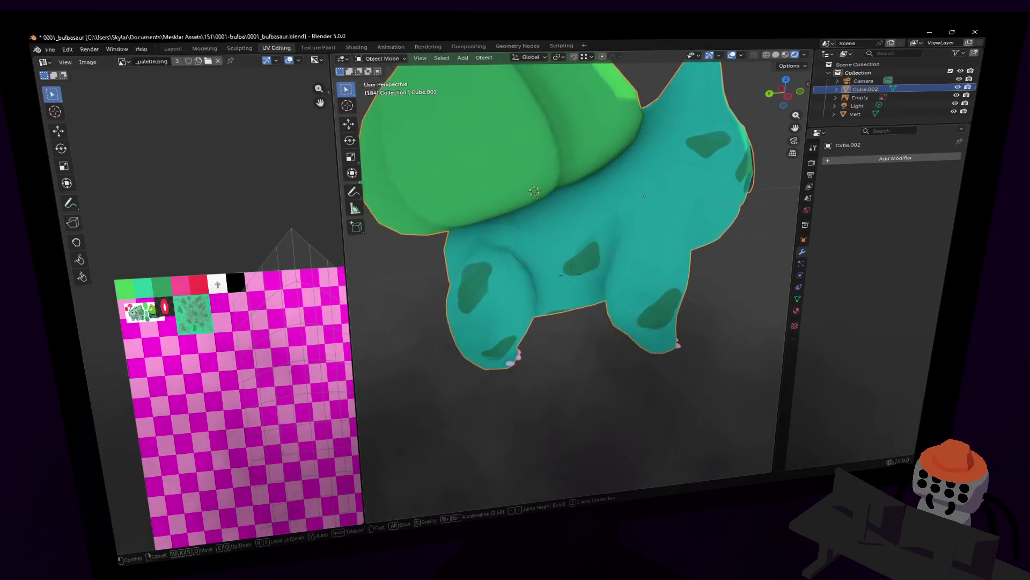
left_click(645, 235)
key("Tab")
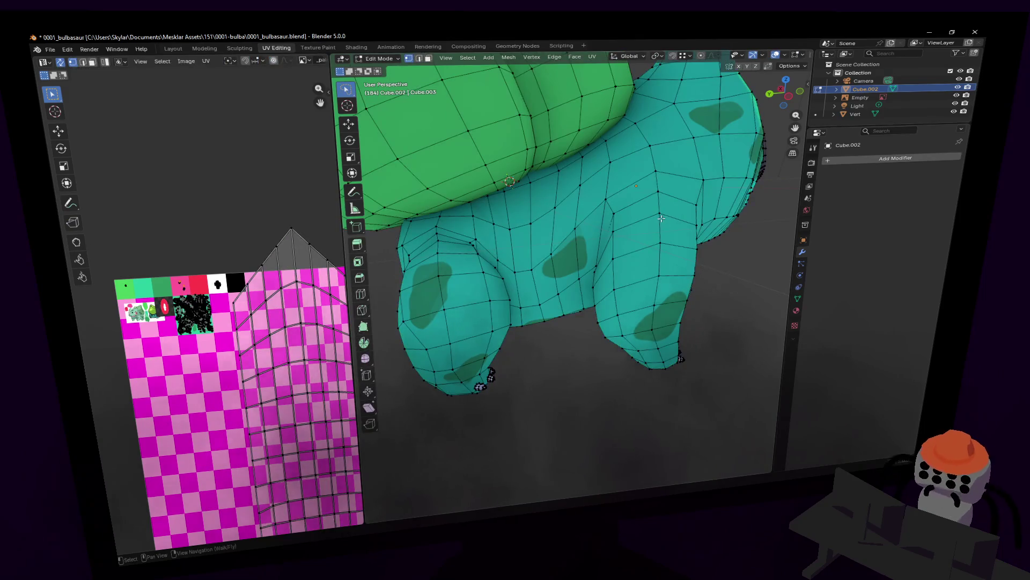
key("Tab")
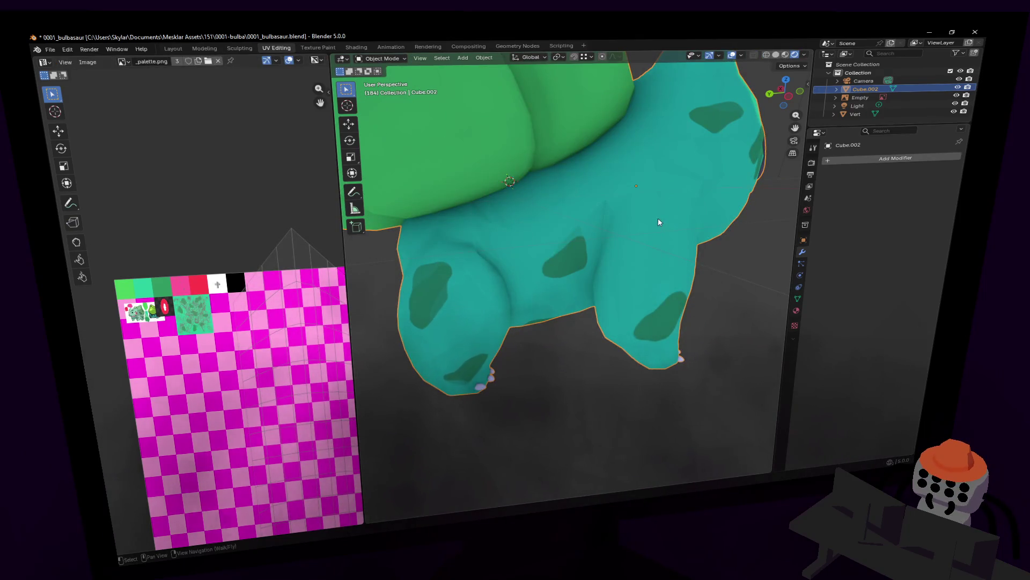
key("shift+grave")
key("d")
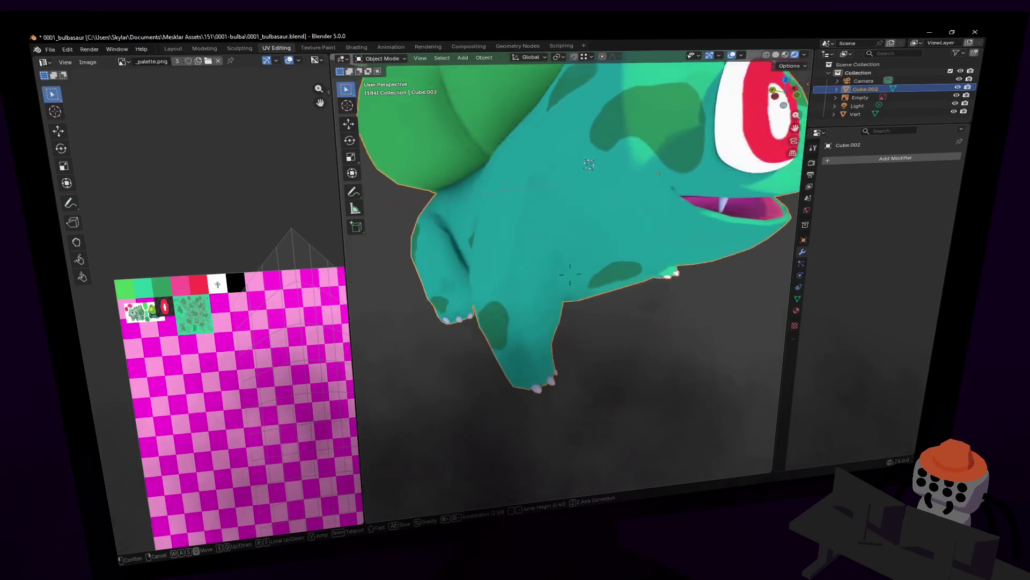
key("d")
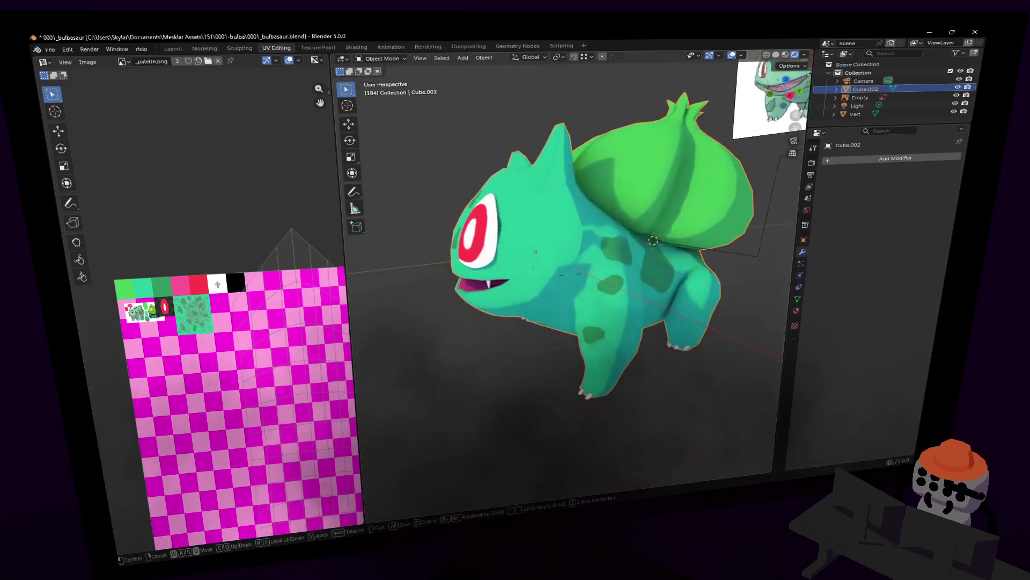
left_click(659, 225)
key("Tab")
left_click_drag(785, 88, 793, 100)
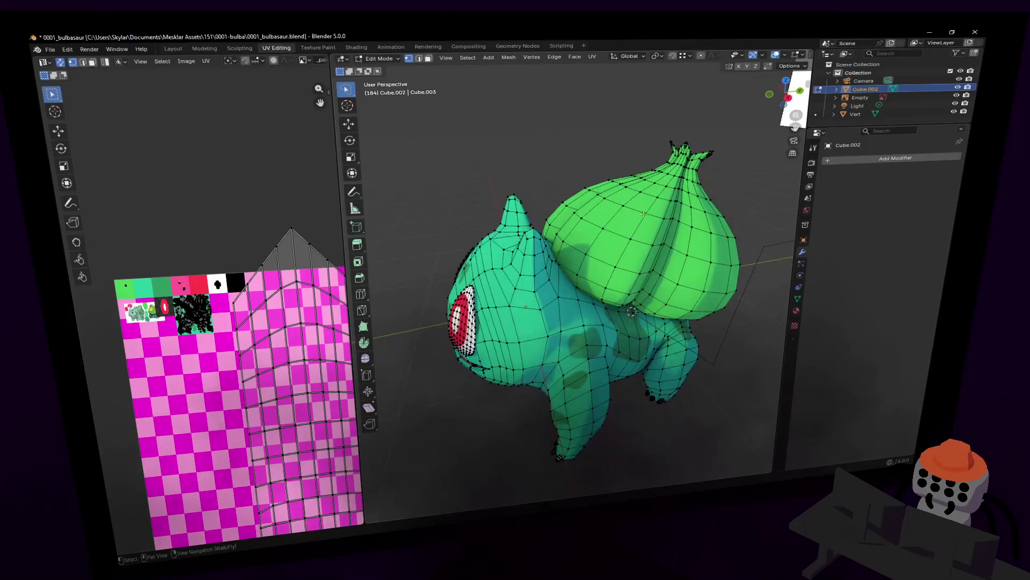
mouse_move(660, 225)
middle_mouse_down()
mouse_move(597, 183)
mouse_move(585, 187)
middle_mouse_up()
key("Tab")
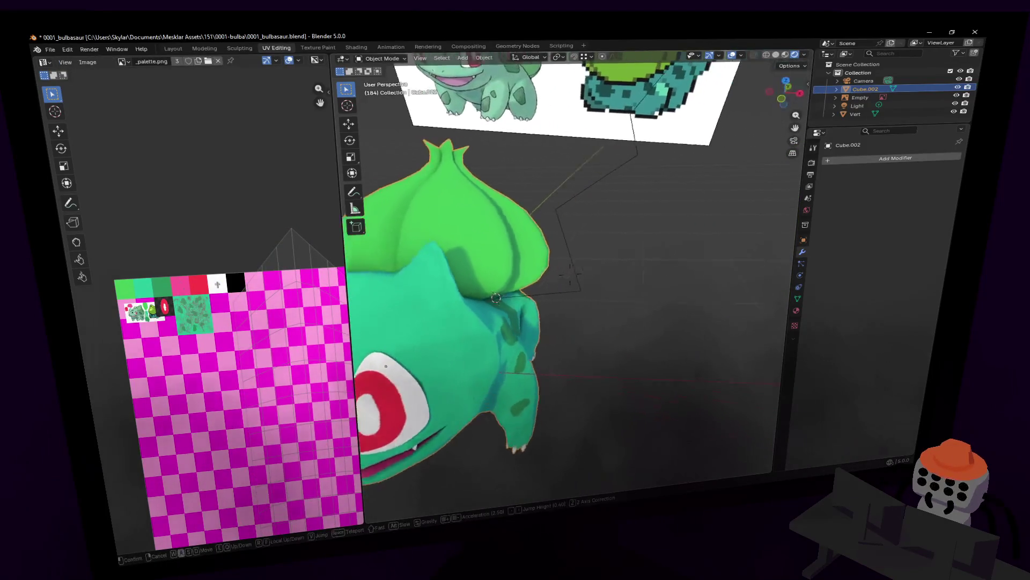
Select the Vert line object and reposition its end point in Edit Mode near Bulbasaur
left_click(585, 188)
key("shift+grave")
key("w")
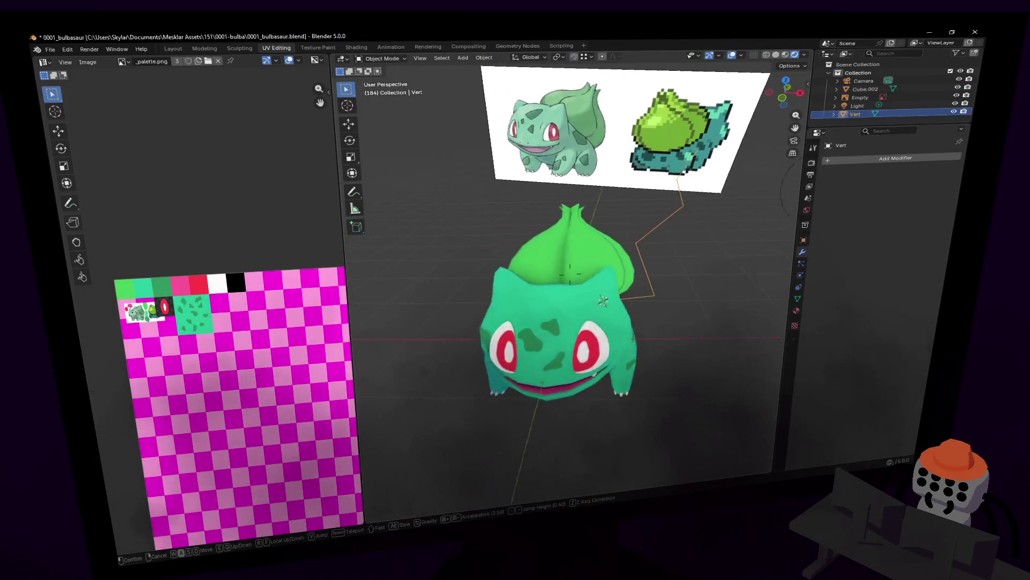
left_click(572, 228)
key("Tab")
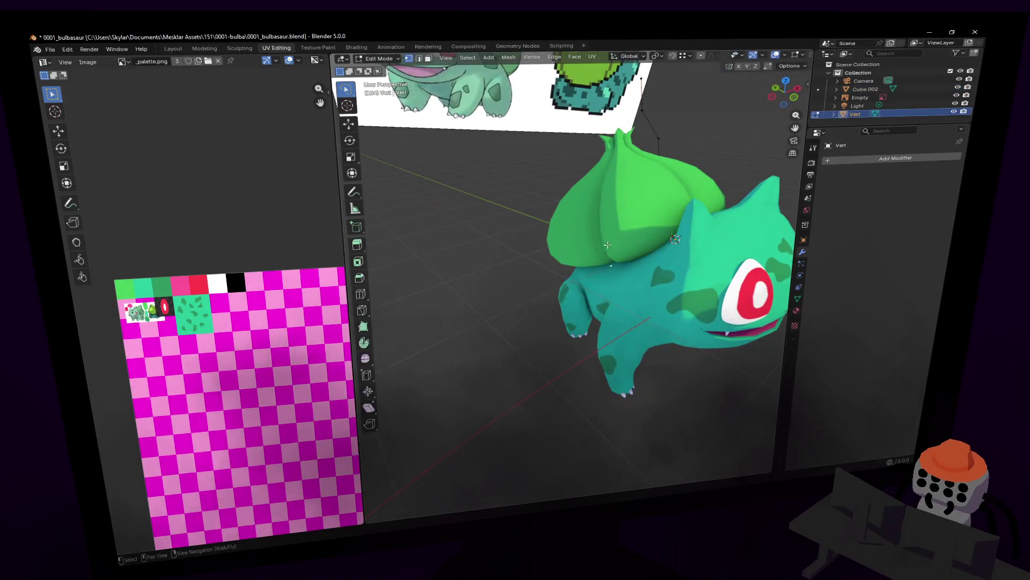
key("g")
left_click(565, 214)
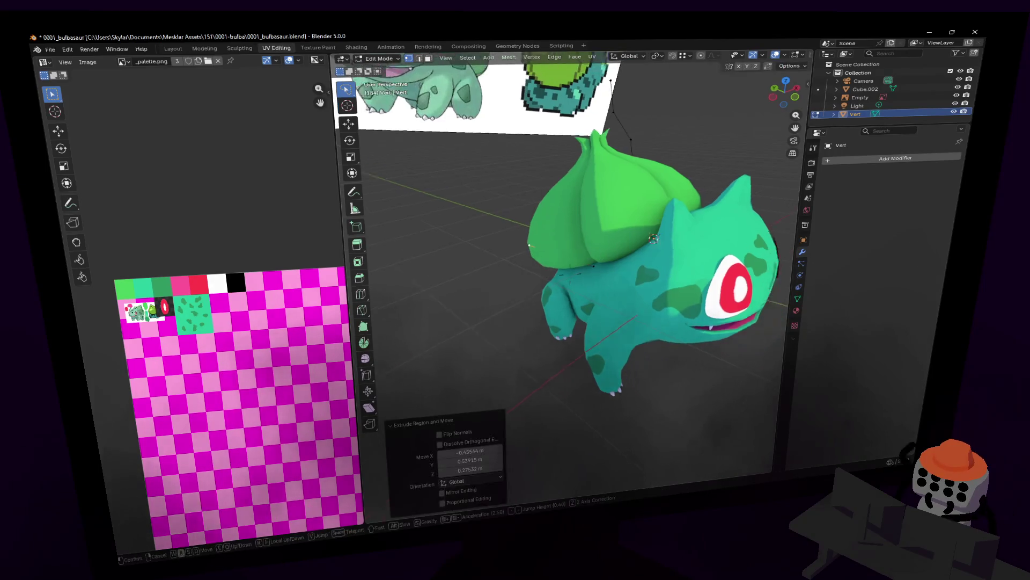
middle_click_drag(565, 213, 584, 230)
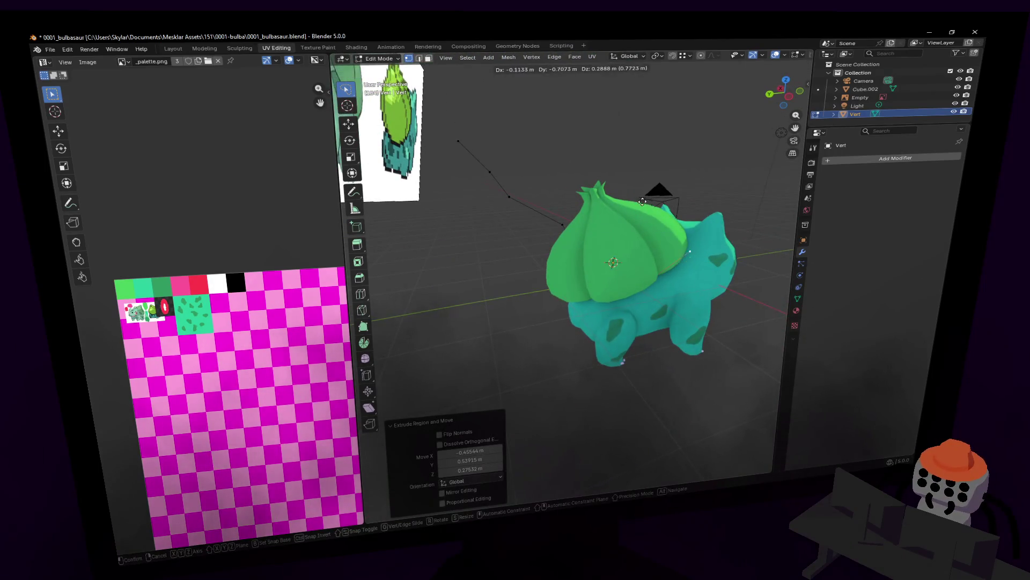
key("g")
left_click(584, 229)
key("shift+grave")
Extrude two more points onto the line, return to Object Mode and delete the Vert object
key("e")
left_click(748, 203)
key("e")
left_click(742, 218)
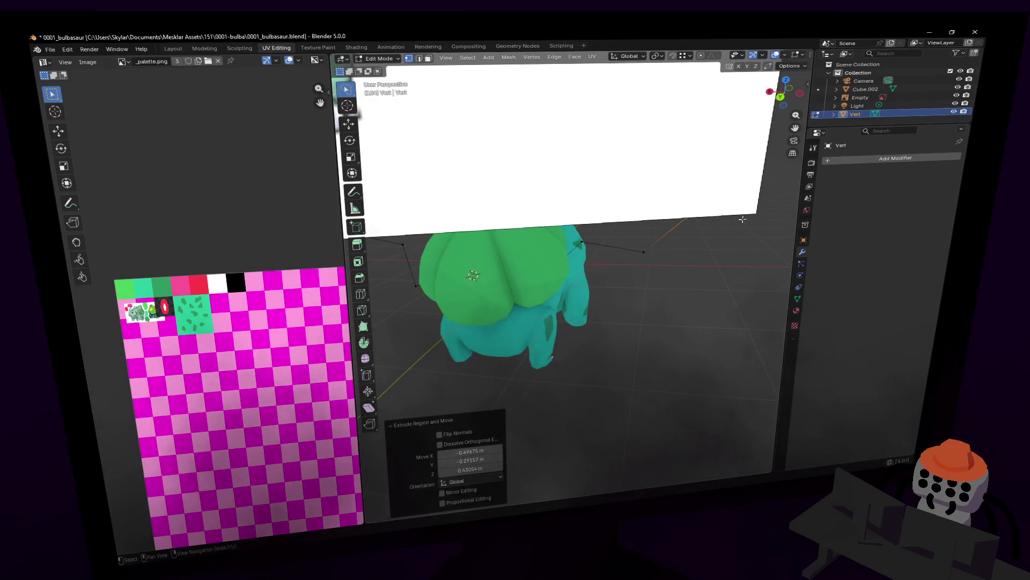
key("shift+grave")
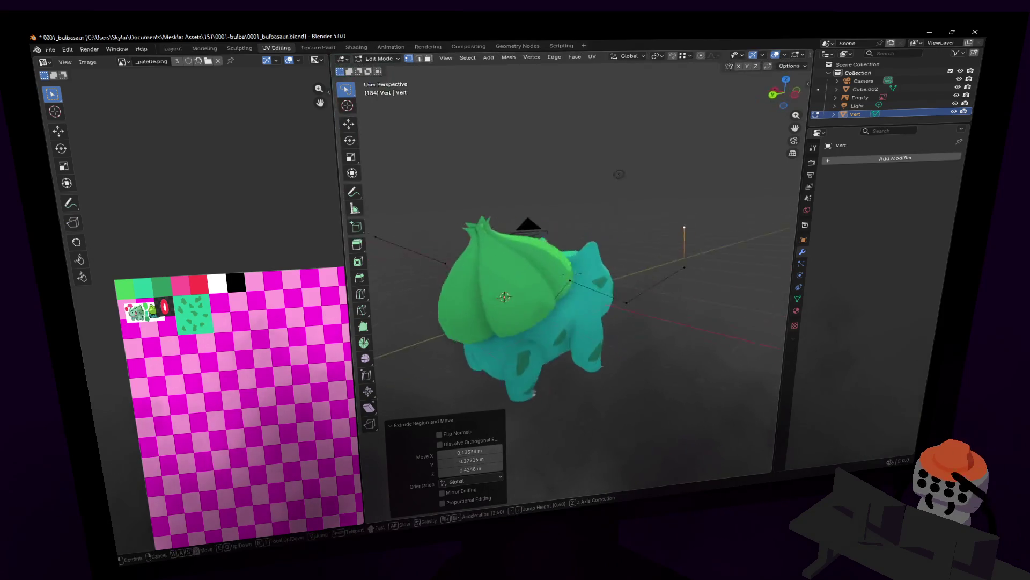
left_click(452, 245)
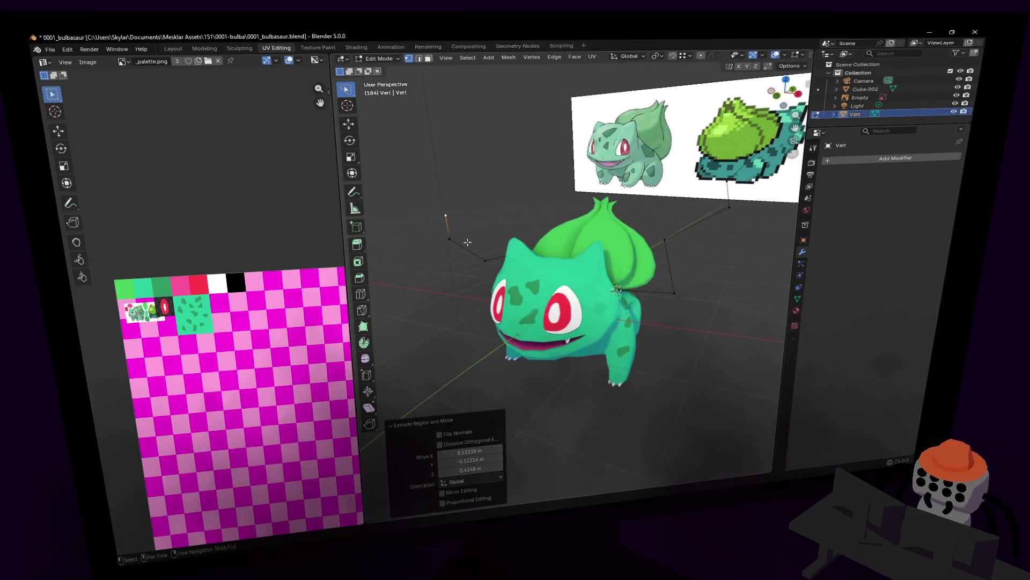
key("Tab")
middle_click_drag(485, 239, 501, 240)
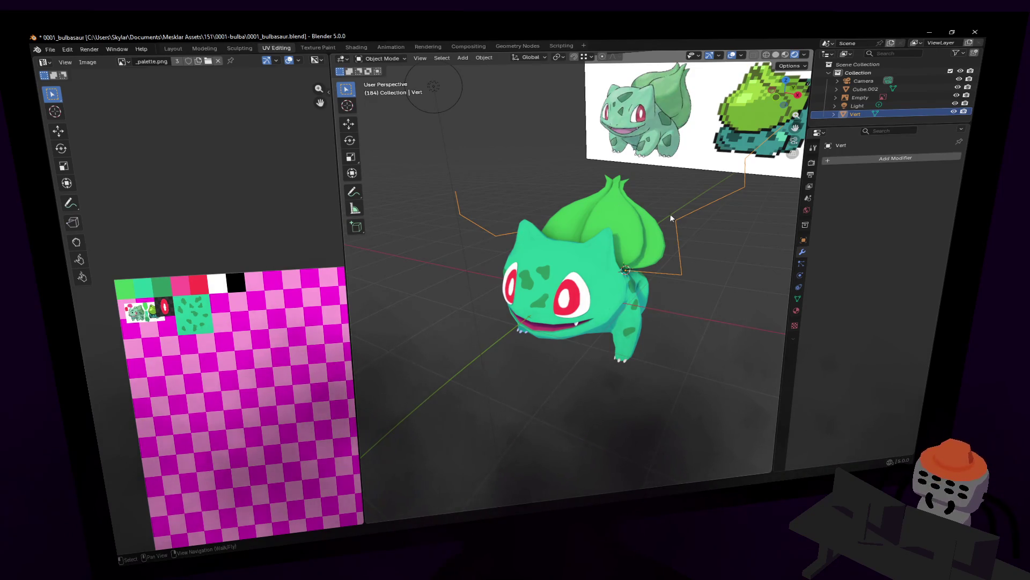
key("Delete")
key("shift+grave")
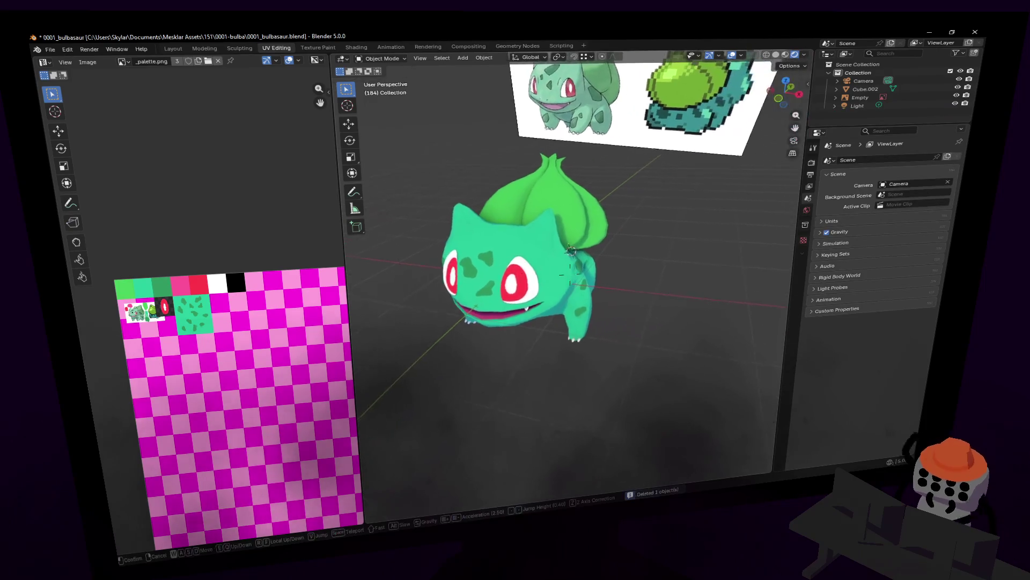
Add a new Single Vert object beside Bulbasaur's bulb and move its first point into place
left_click(651, 233)
key("shift+a")
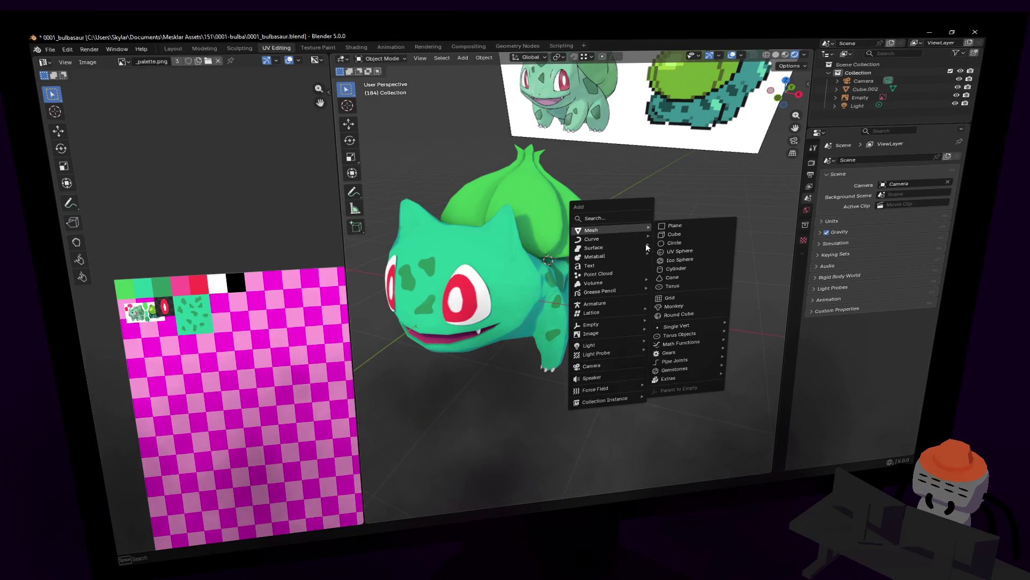
mouse_move(677, 326)
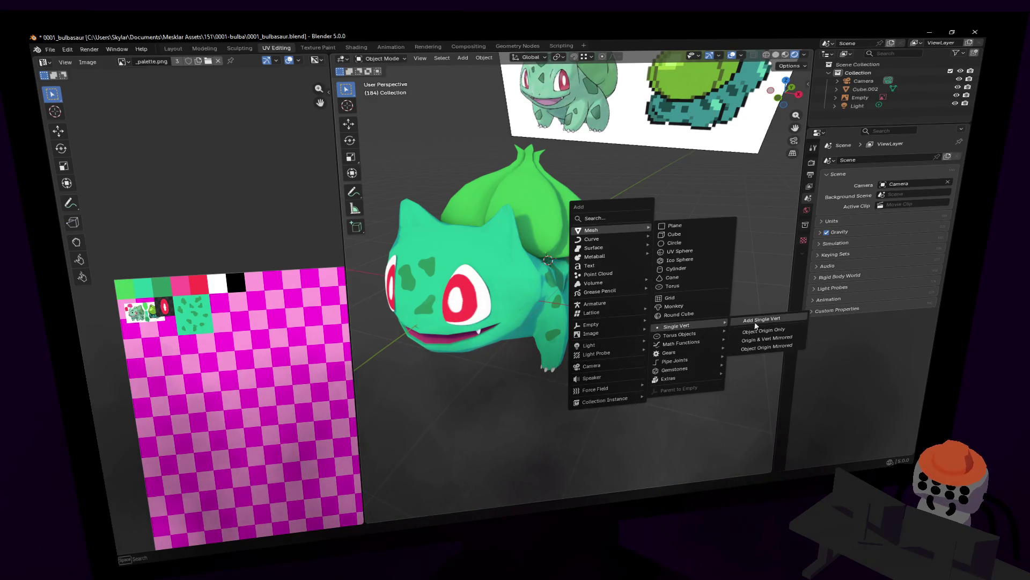
left_click(755, 324)
middle_click_drag(755, 325, 562, 189)
key("g")
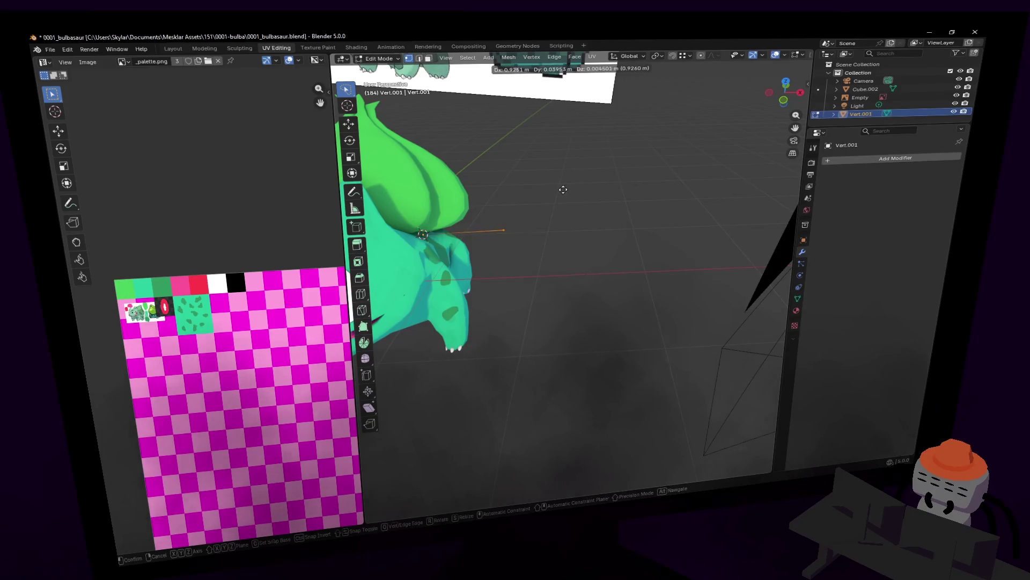
left_click(567, 191)
Extrude the vertex twice along X into a sideways line, add a loop cut and return to Object Mode
key("e")
key("x")
left_click(678, 208)
key("e")
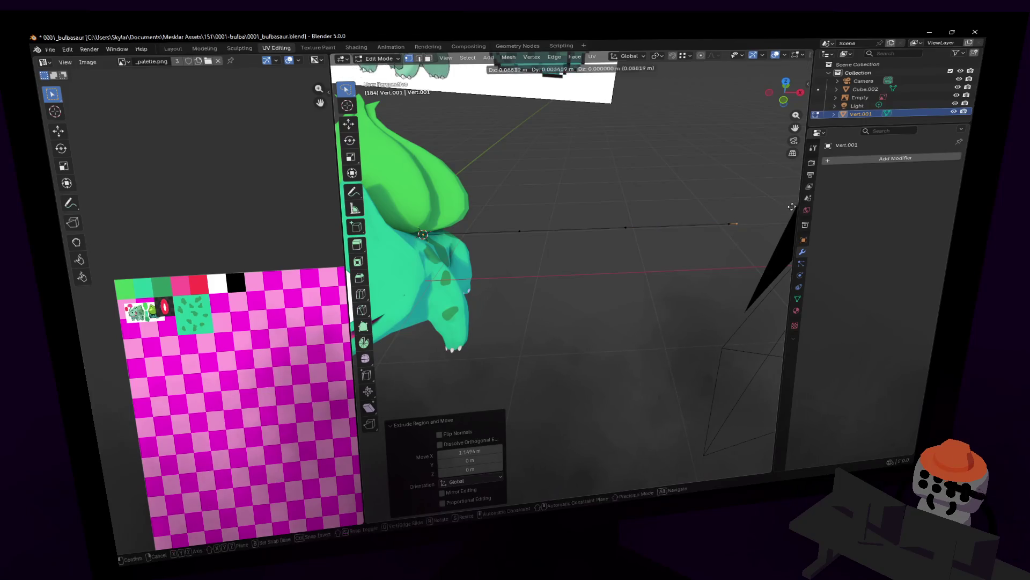
left_click(749, 213)
key("ctrl+r")
left_click(745, 214)
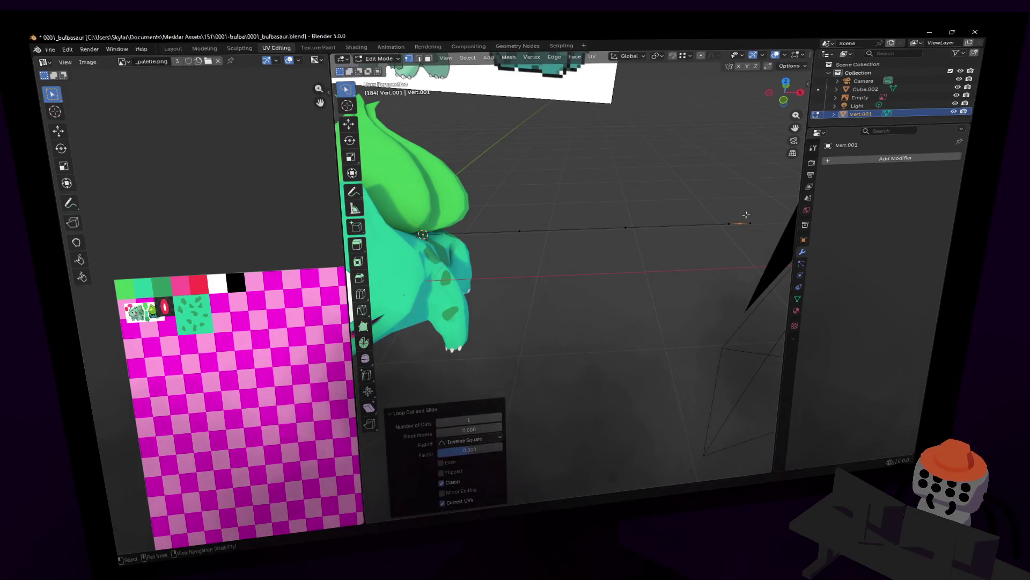
key("Tab")
middle_click_drag(746, 214, 492, 271)
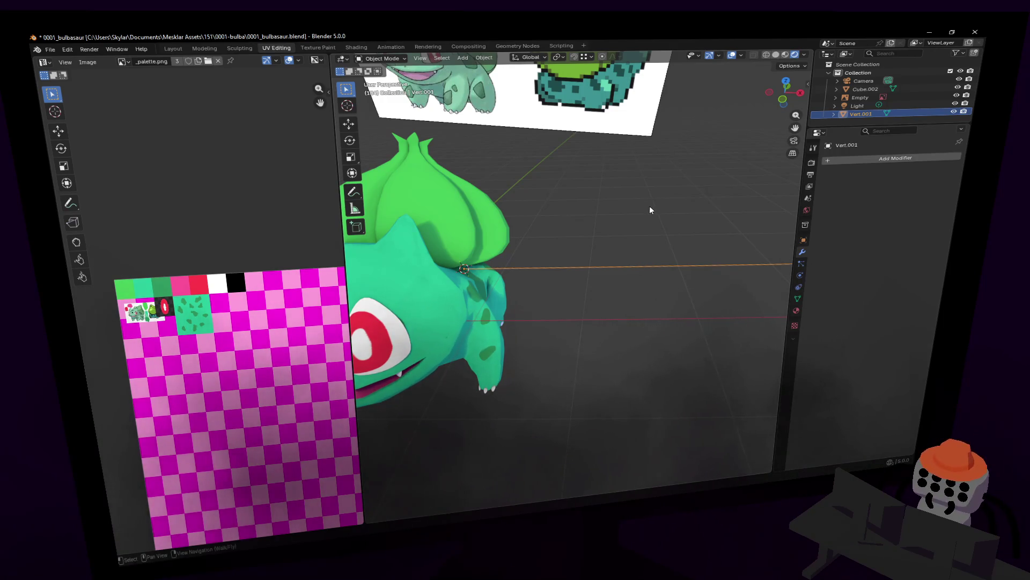
middle_click_drag(679, 252, 650, 181)
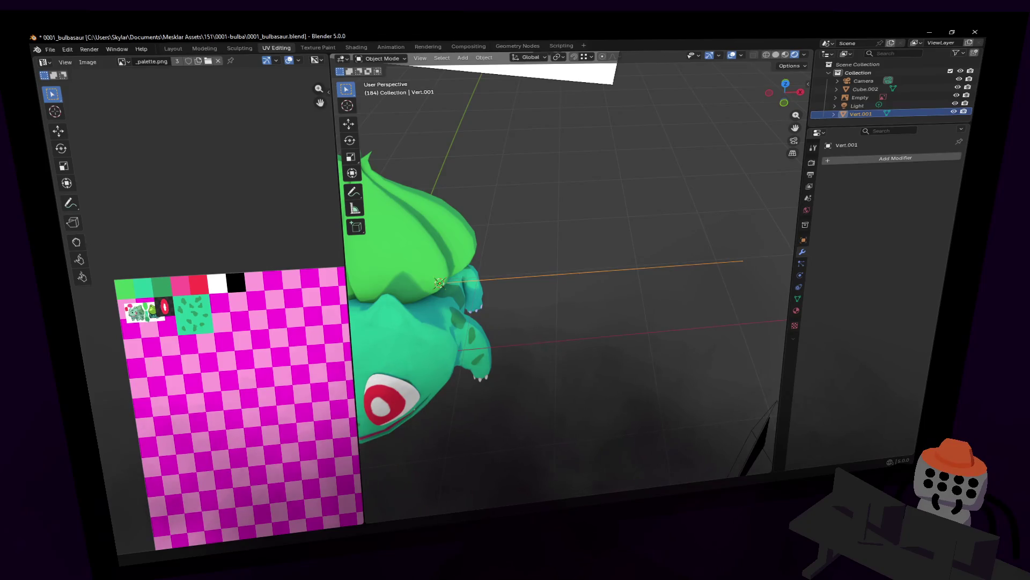
Enter Edit Mode on the line and slide its first vertex along Y to new spacing
key("shift+grave")
key("s")
key("w")
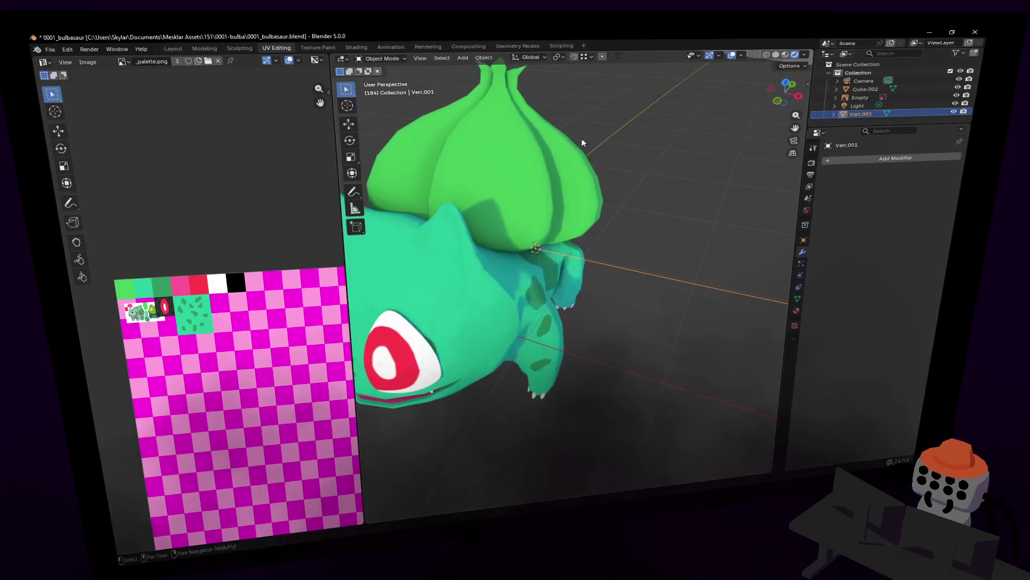
left_click(608, 207)
key("Tab")
middle_click_drag(608, 207, 626, 299)
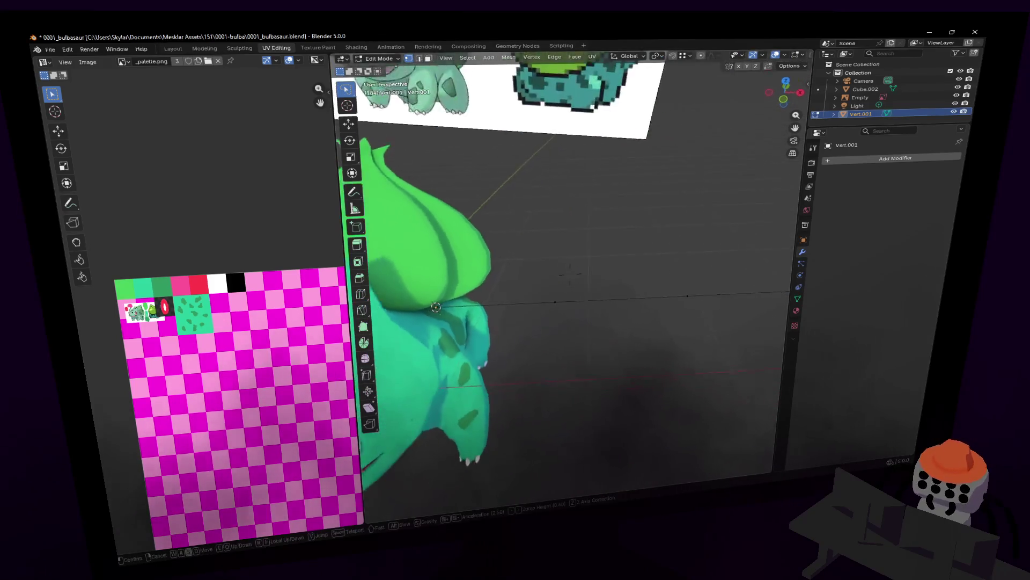
key("g")
key("y")
left_click(638, 272)
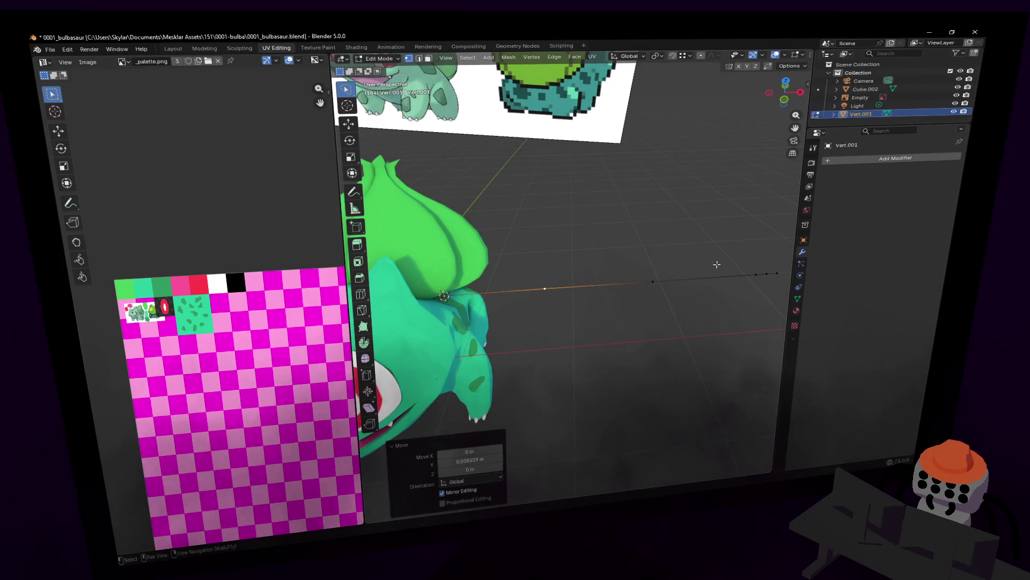
left_click(651, 281)
key("g")
key("y")
key("Escape")
Nudge the next chain vertex along X in small steps to its final position and return to Object Mode
key("g")
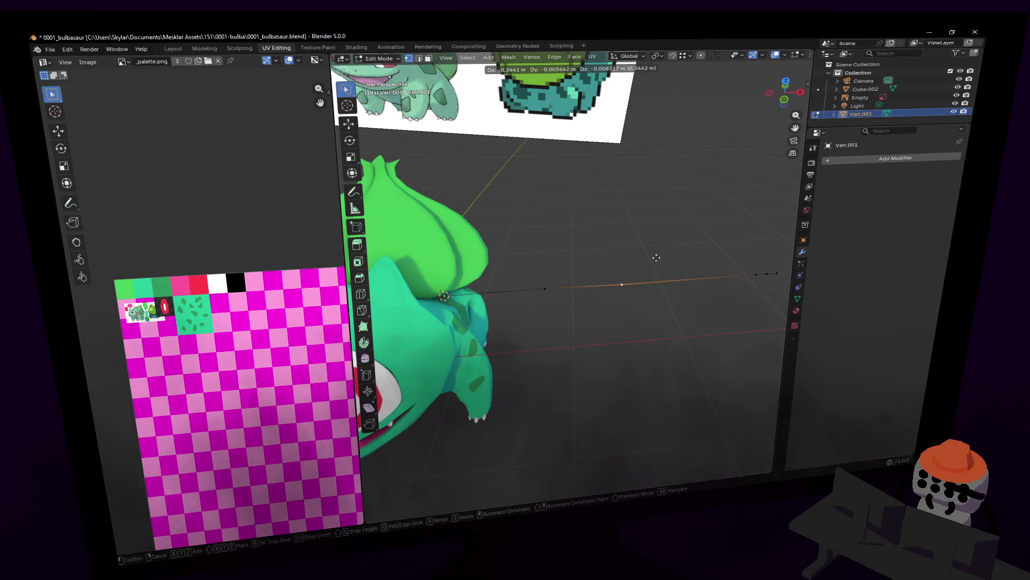
key("x")
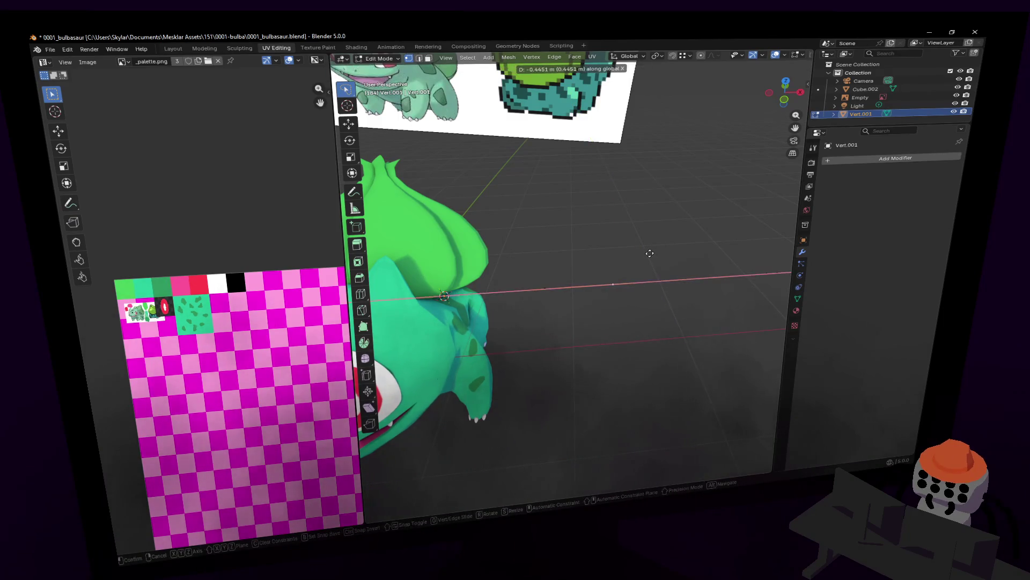
left_click(653, 251)
middle_click_drag(588, 259, 606, 270)
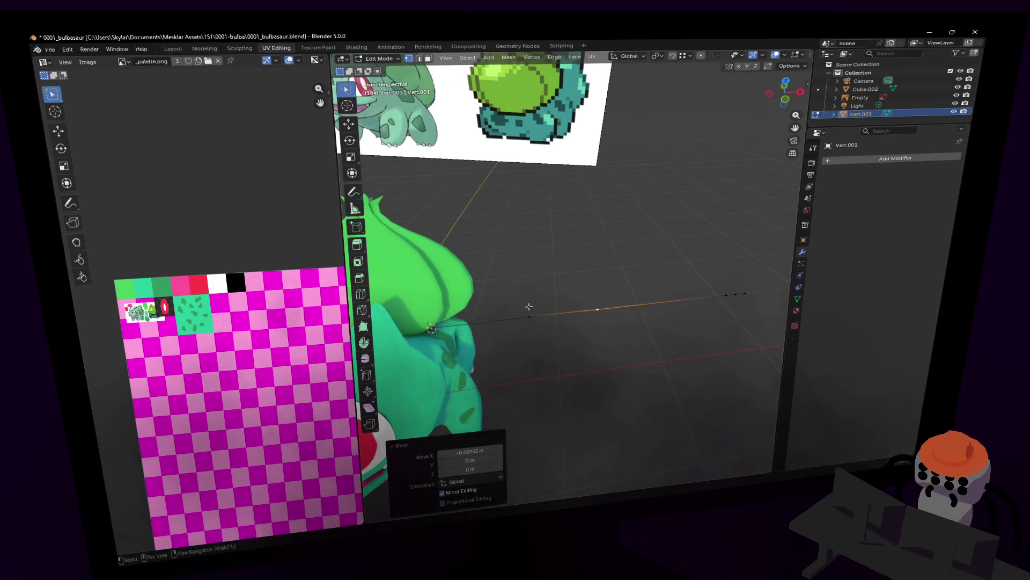
key("g")
key("x")
left_click(580, 271)
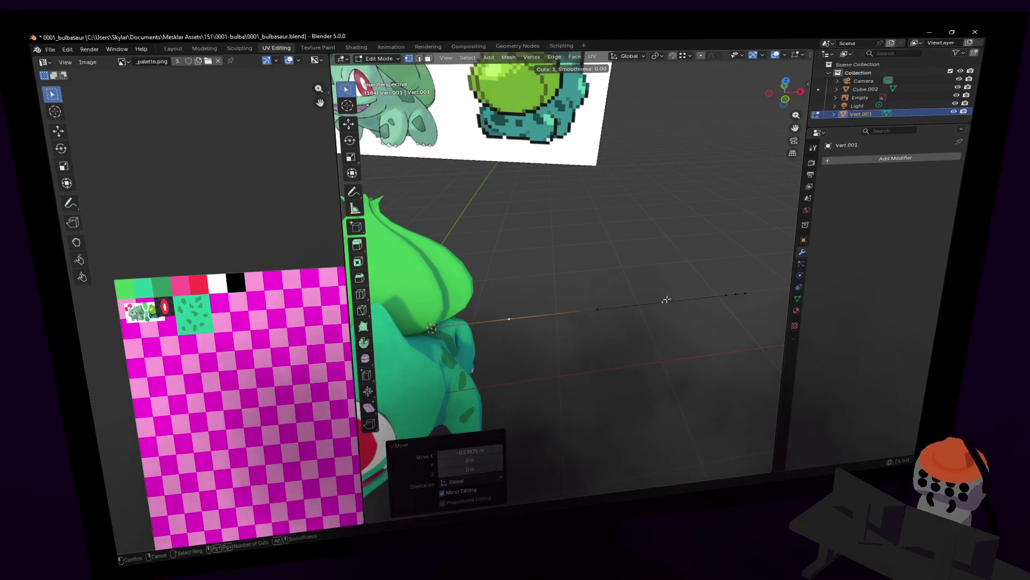
key("ctrl+z")
key("g")
key("x")
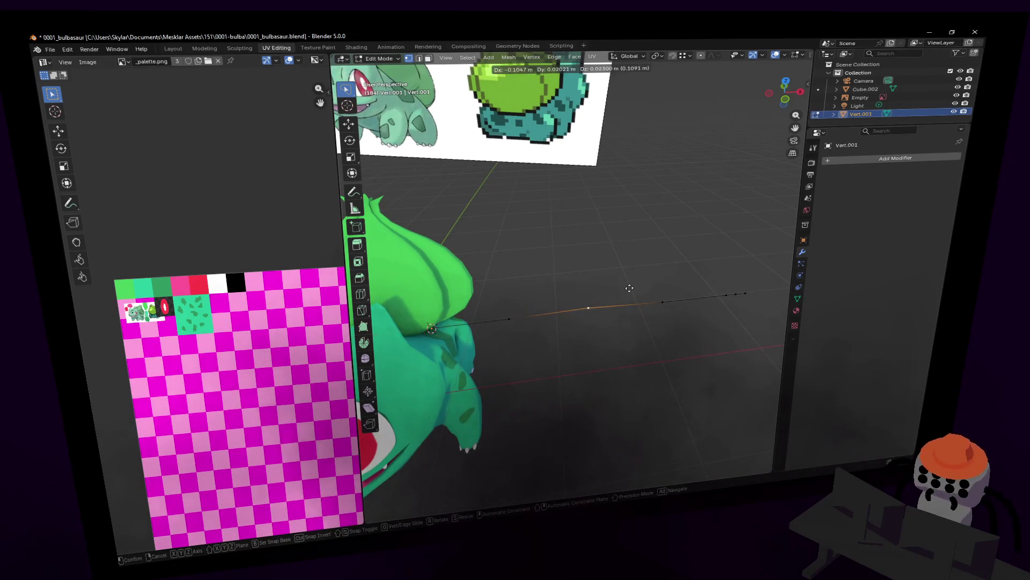
left_click(628, 286)
key("g")
left_click(634, 285)
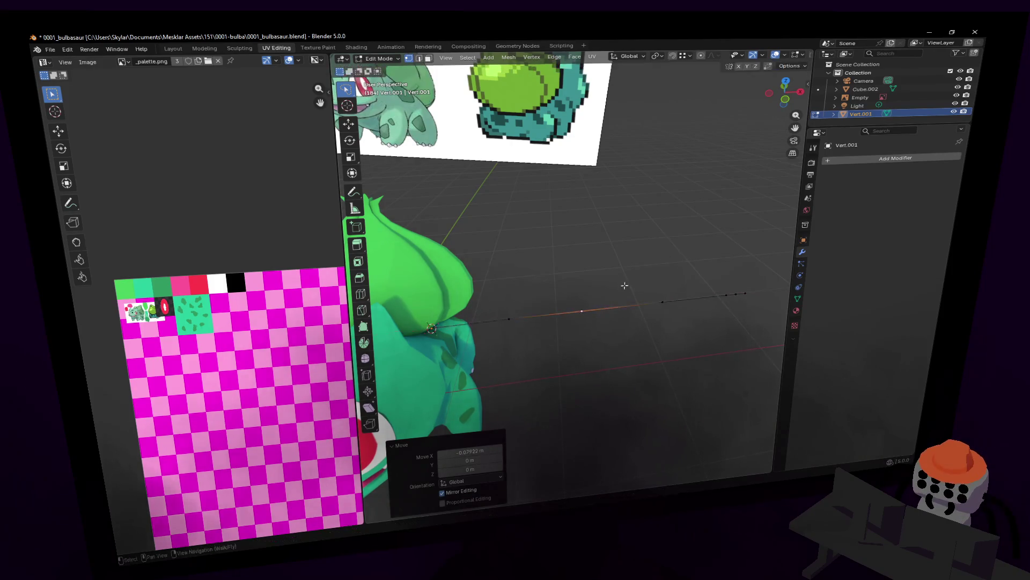
mouse_move(636, 285)
middle_mouse_down()
mouse_move(685, 280)
mouse_move(648, 260)
middle_mouse_up()
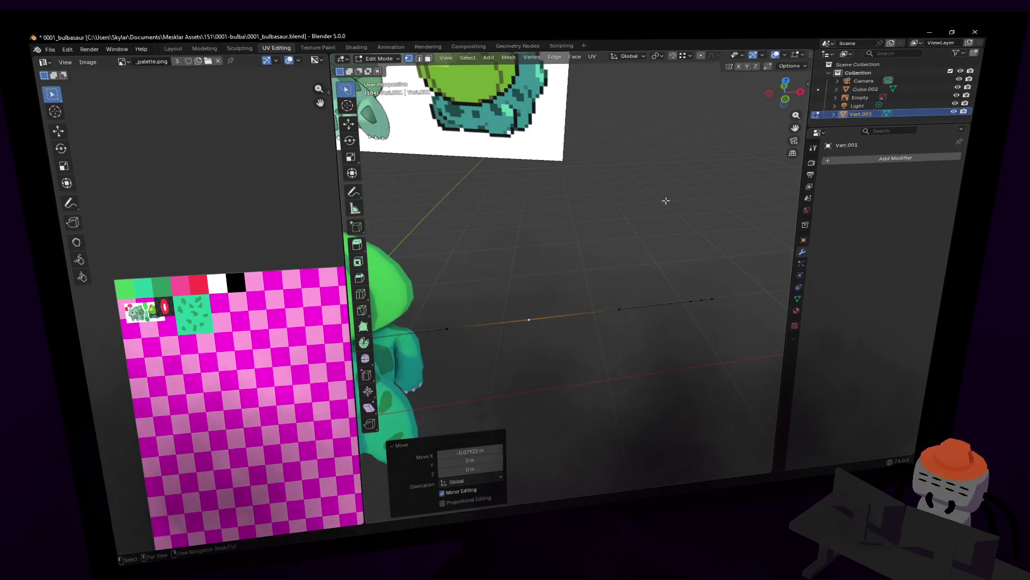
middle_click_drag(665, 200, 654, 257)
key("Tab")
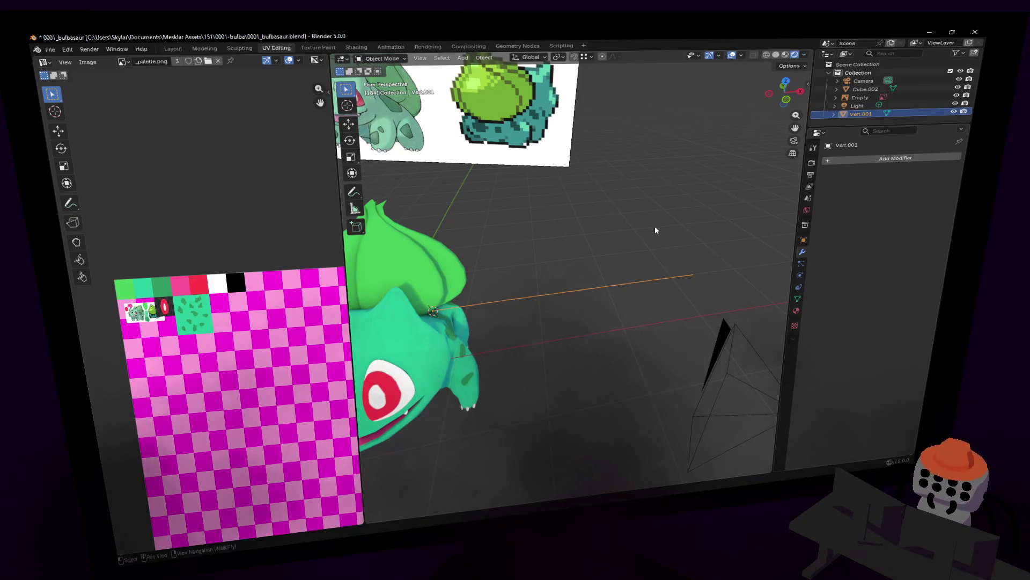
Add a Skin modifier to the edge chain, turning it into a thick square bar, and inspect it
middle_click_drag(654, 226, 652, 225)
left_click(873, 160)
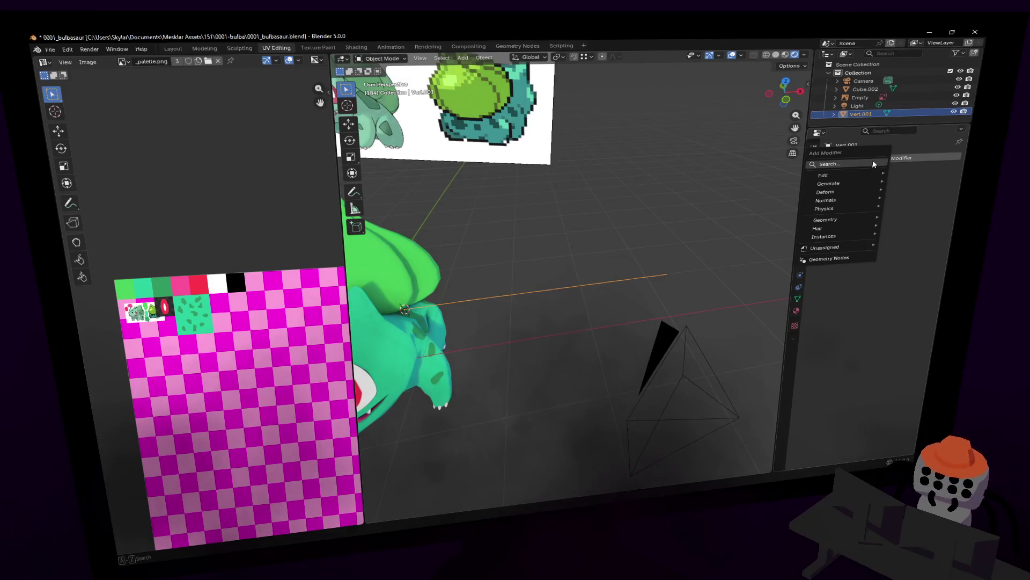
left_click(874, 164)
type("skin")
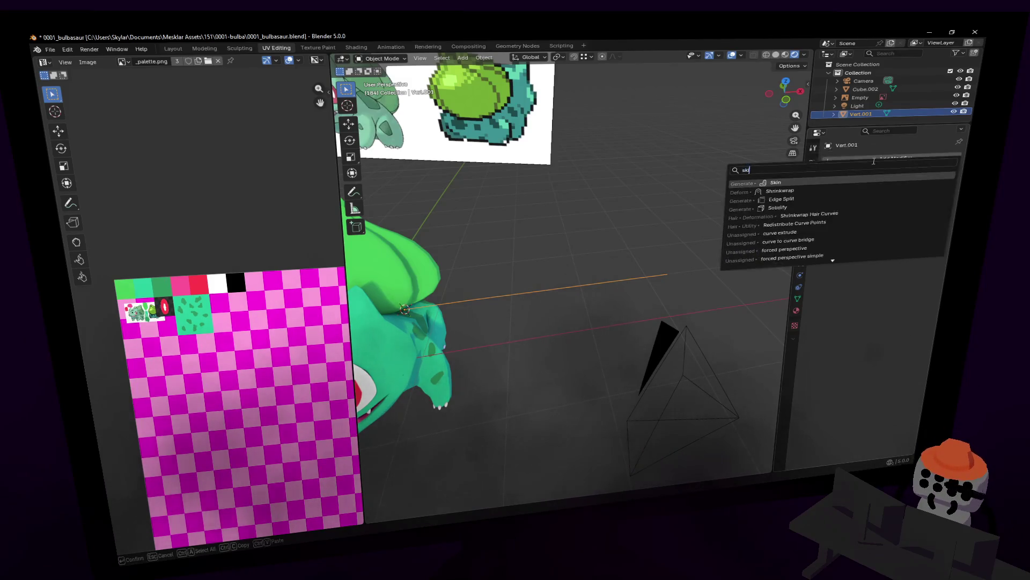
key("Return")
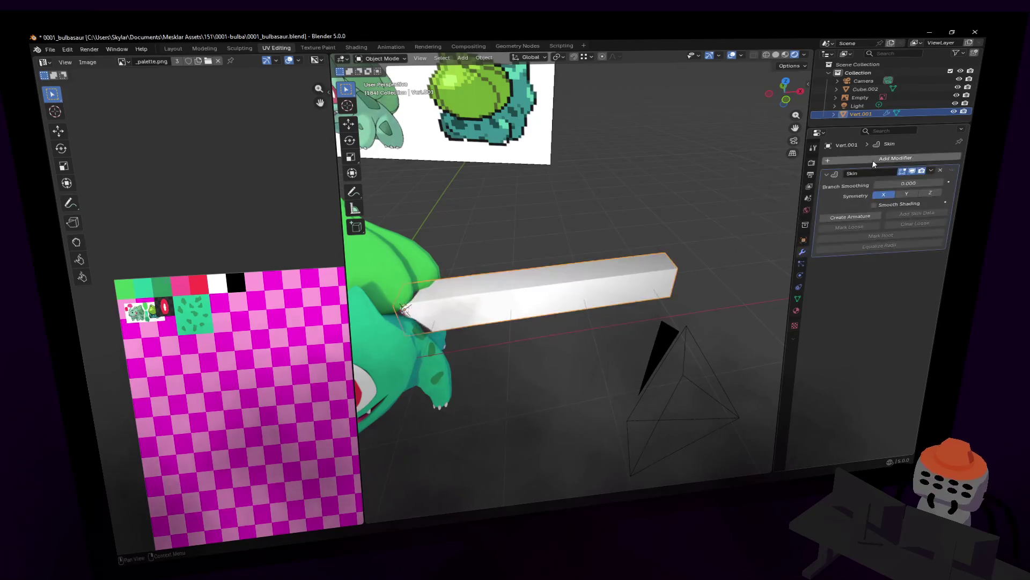
key("shift+grave")
left_click(570, 274)
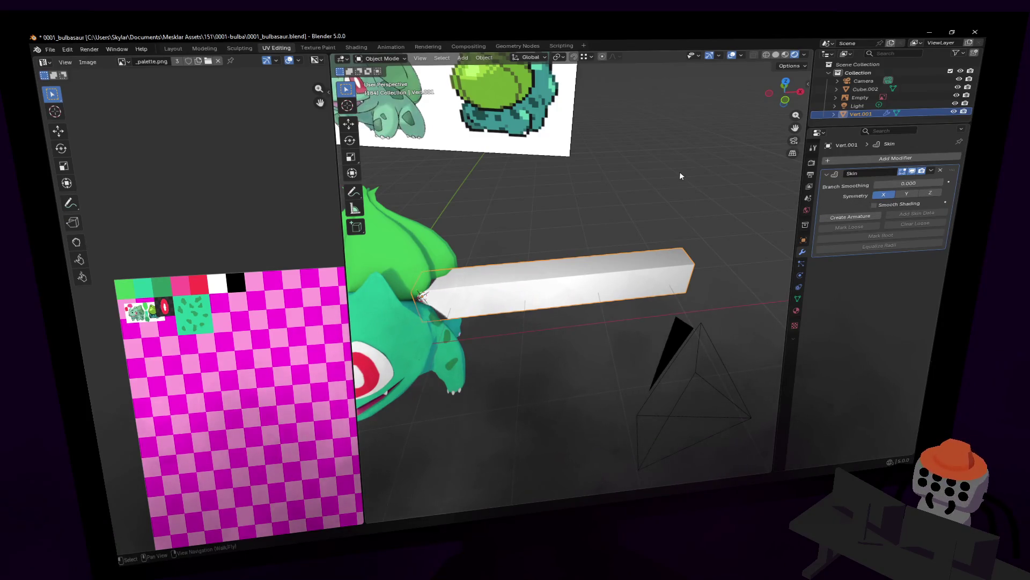
key("Tab")
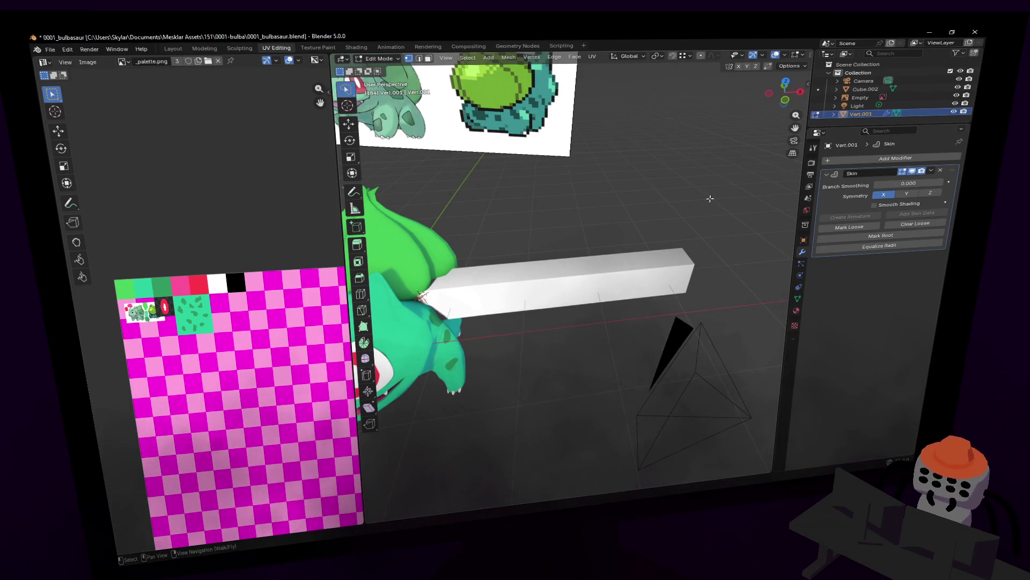
middle_click_drag(710, 198, 717, 200)
key("Tab")
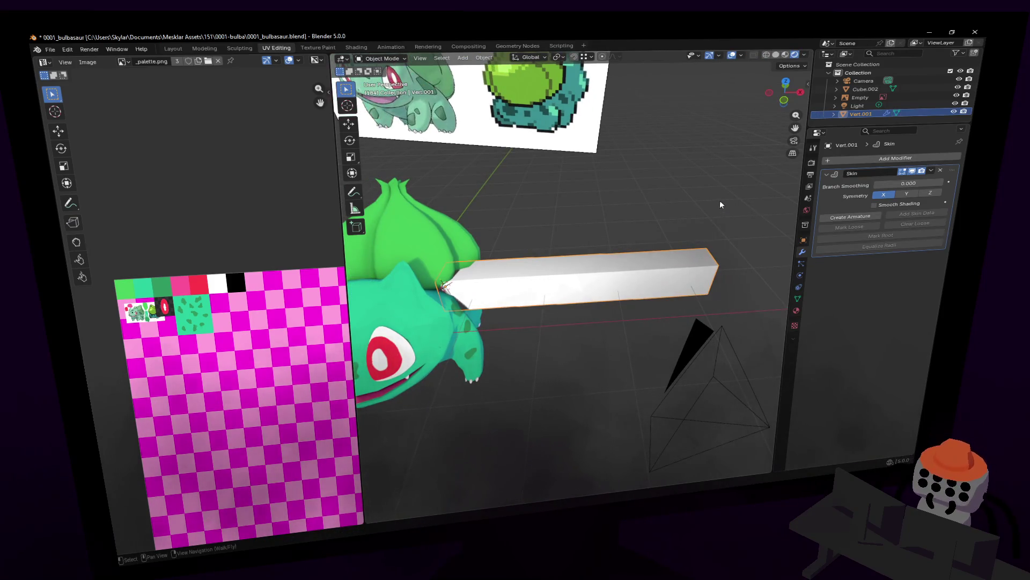
Skin-resize the whole chain thinner in Edit Mode and shift the selected vertices
key("Tab")
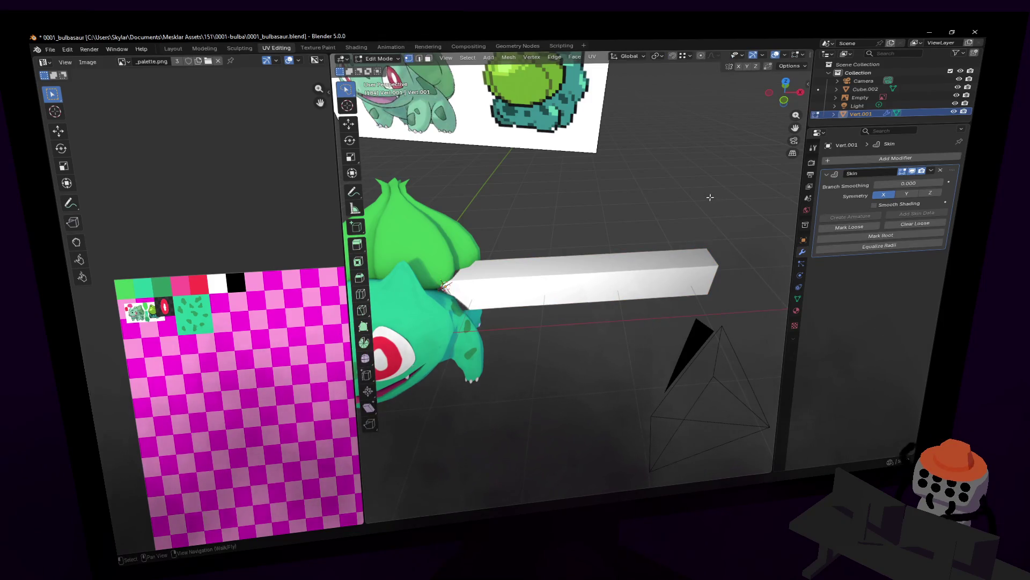
key("ctrl+a")
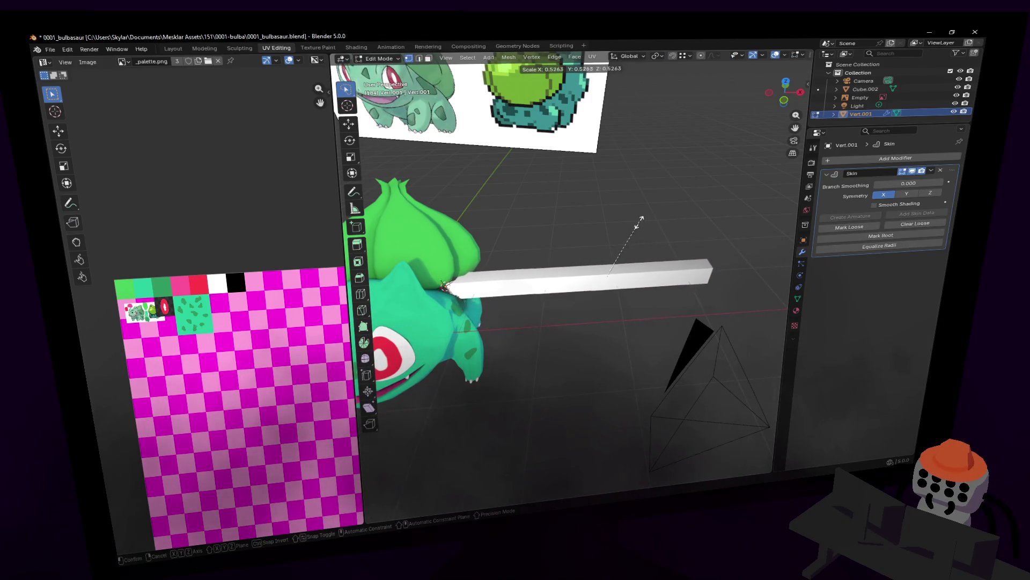
left_click(616, 229)
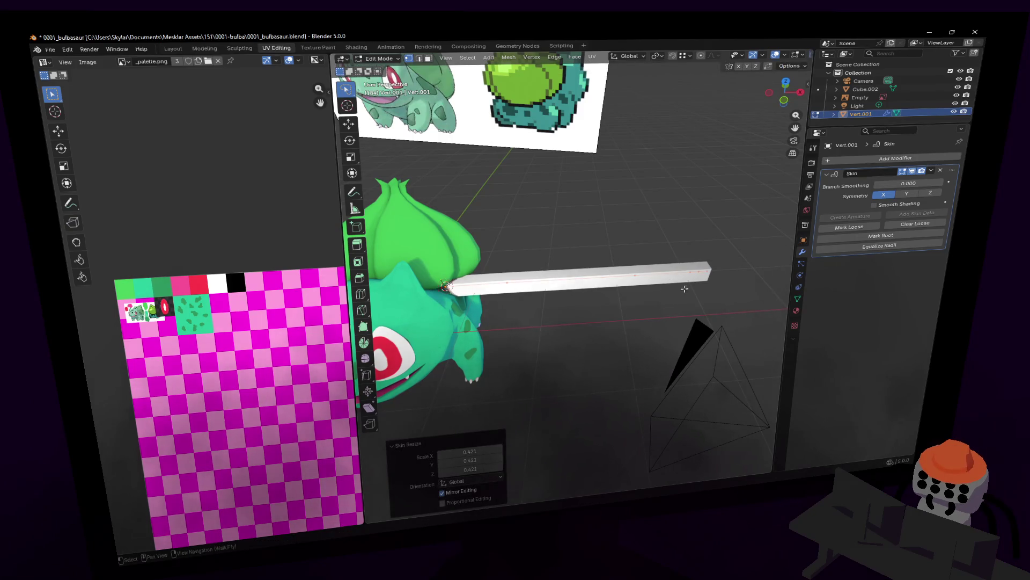
key("g")
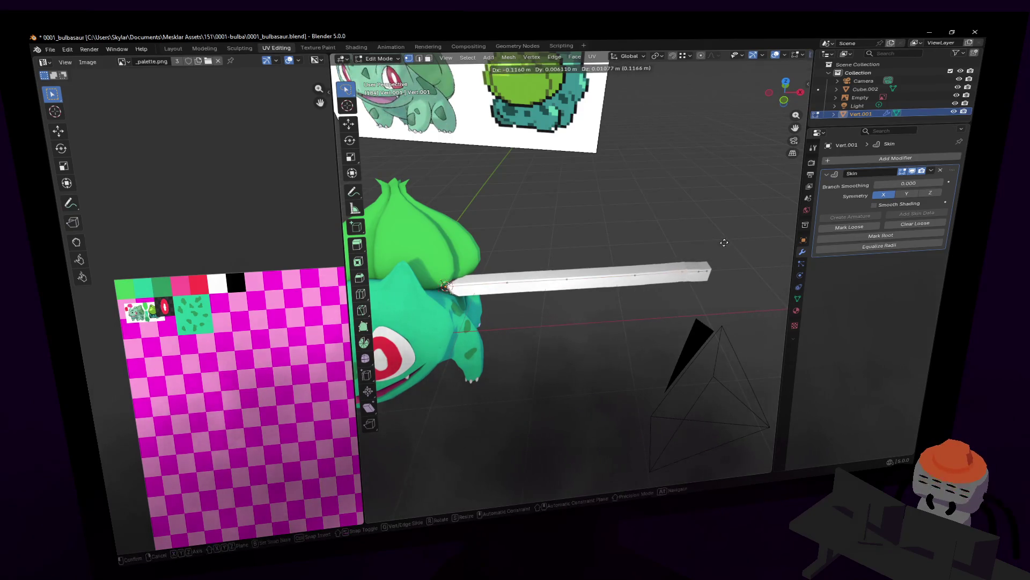
left_click(720, 239)
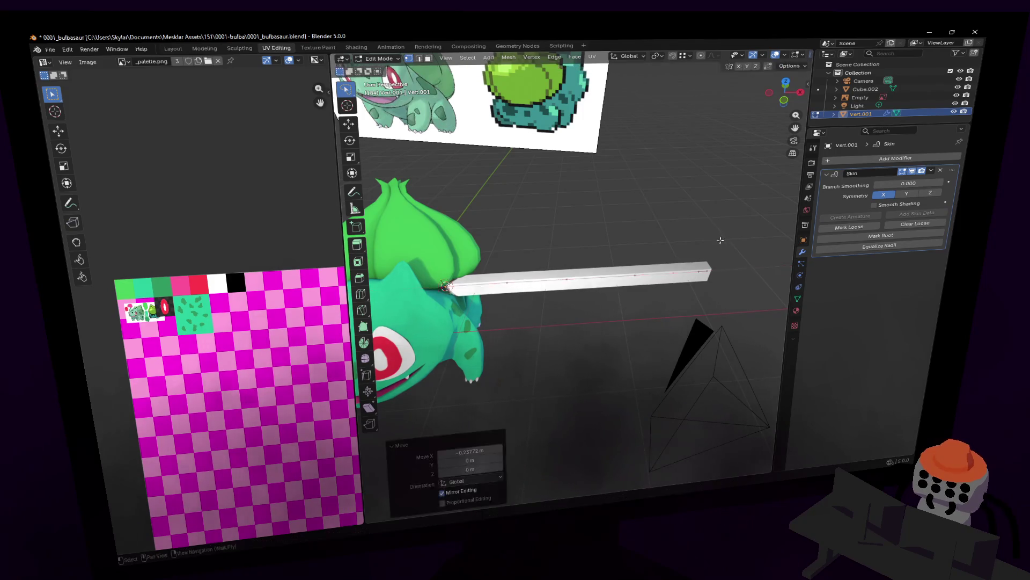
Skin-resize the outer end vertices into a tapered, knob-like tip and return to Object Mode
key("ctrl+a")
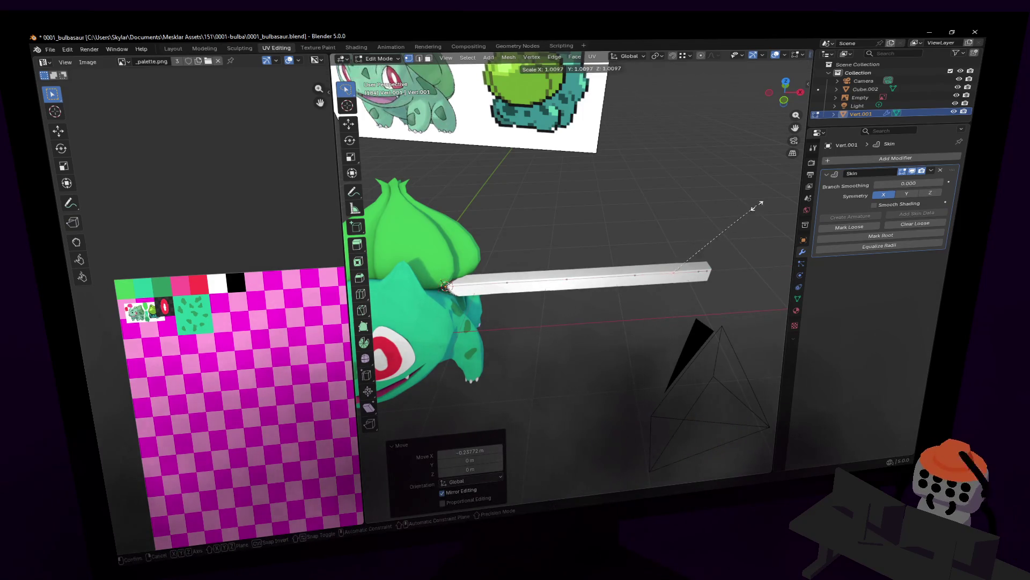
left_click(706, 232)
key("ctrl+z")
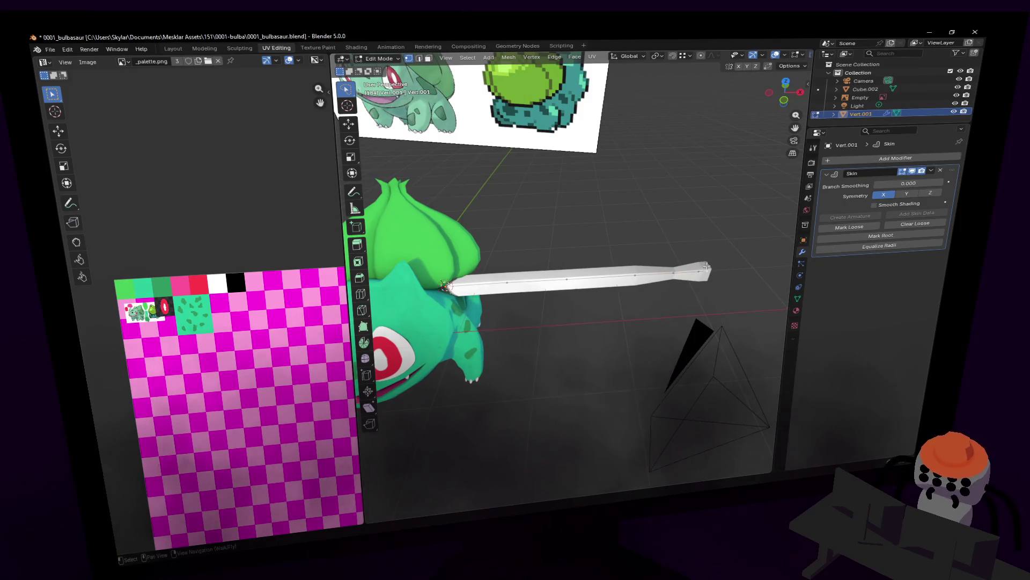
key("ctrl+a")
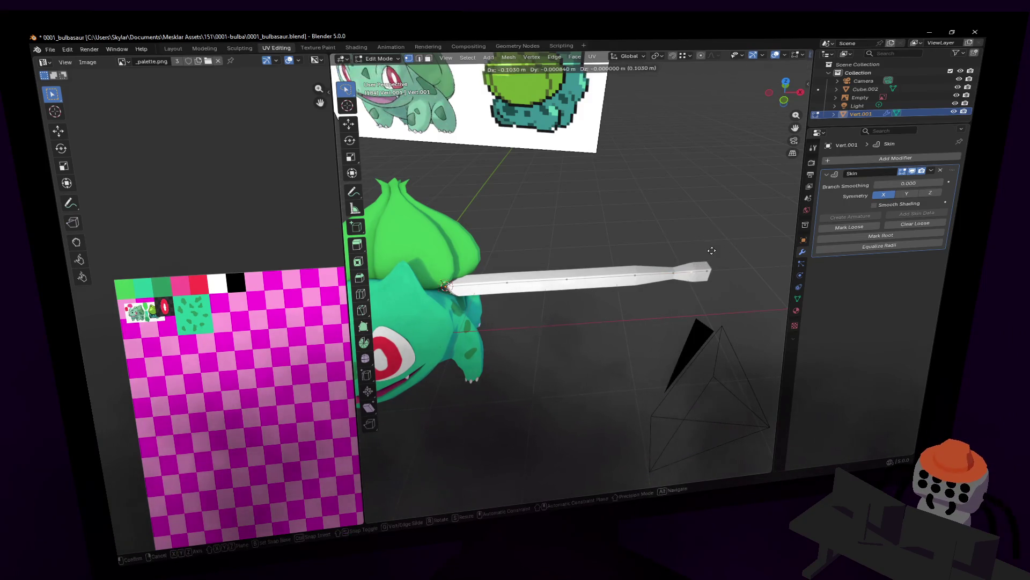
left_click(723, 247)
key("ctrl+a")
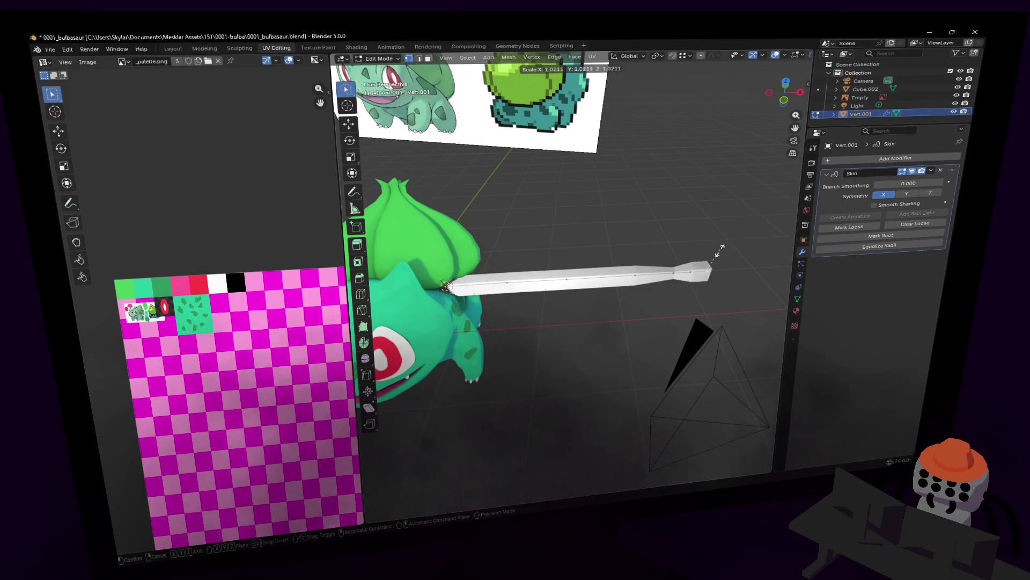
left_click(715, 258)
key("Tab")
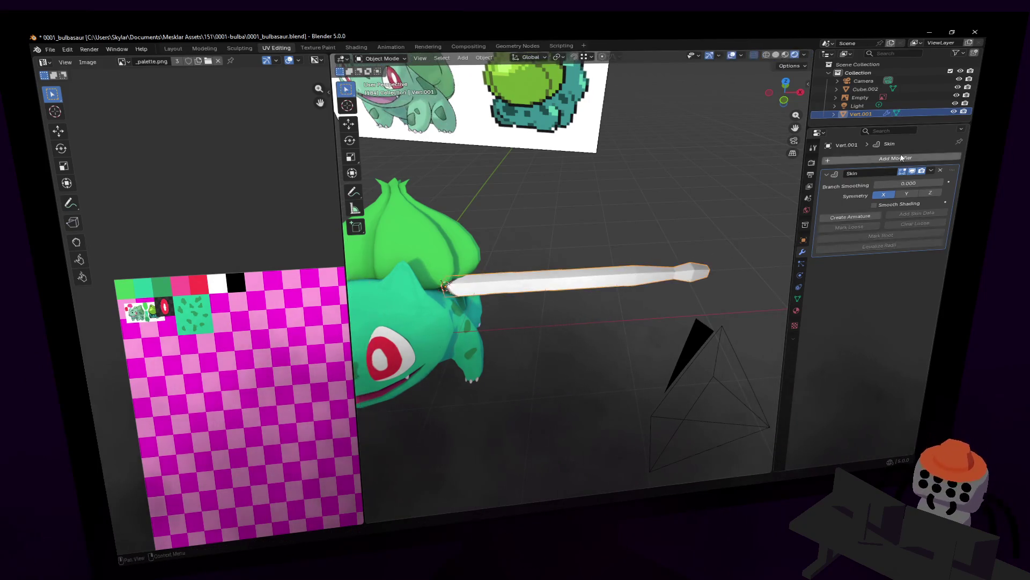
Add a Subdivision Surface modifier so the skin bar becomes a rounded vine tube
left_click(895, 158)
type("subd")
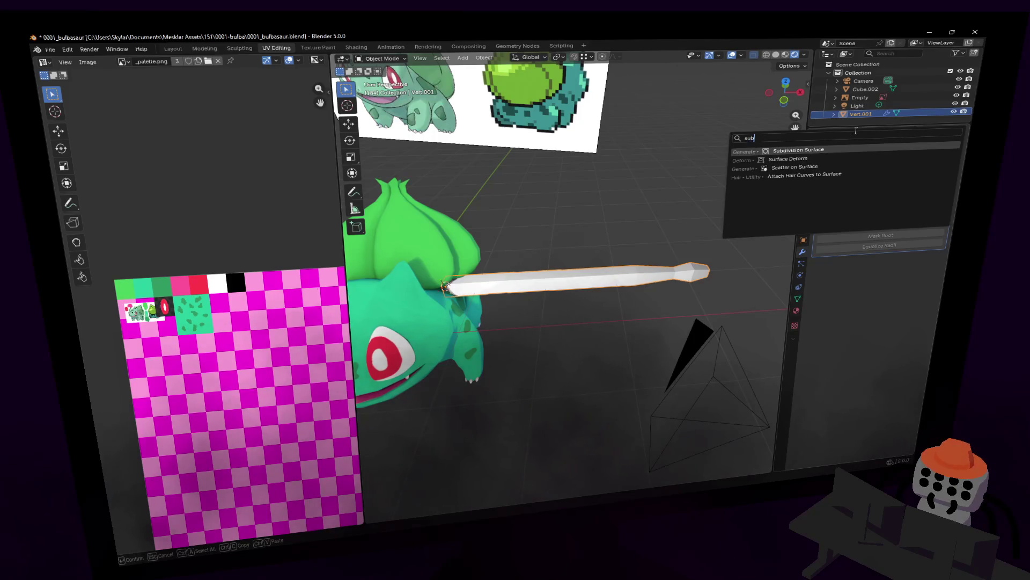
key("Return")
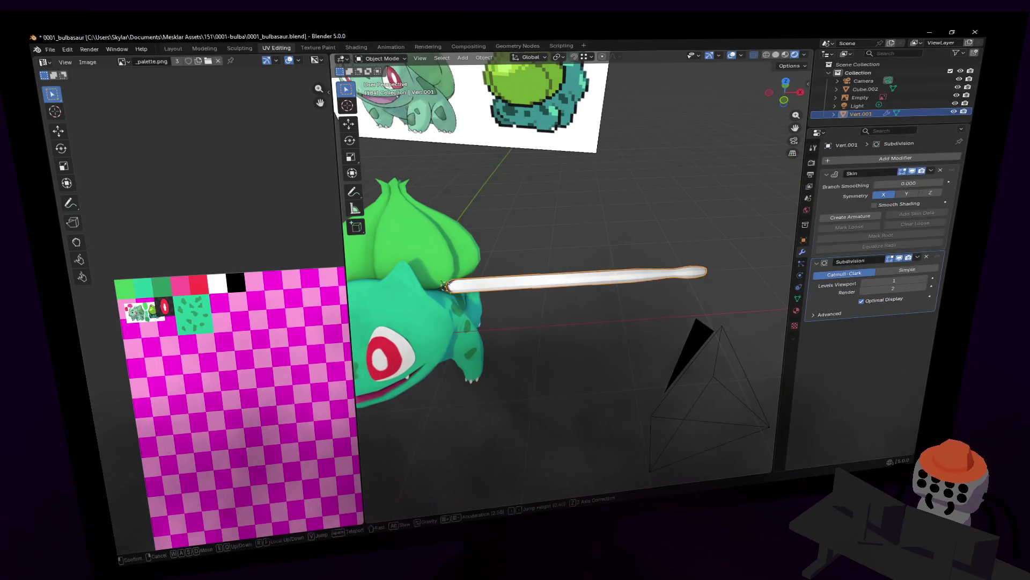
middle_click_drag(592, 267, 574, 262)
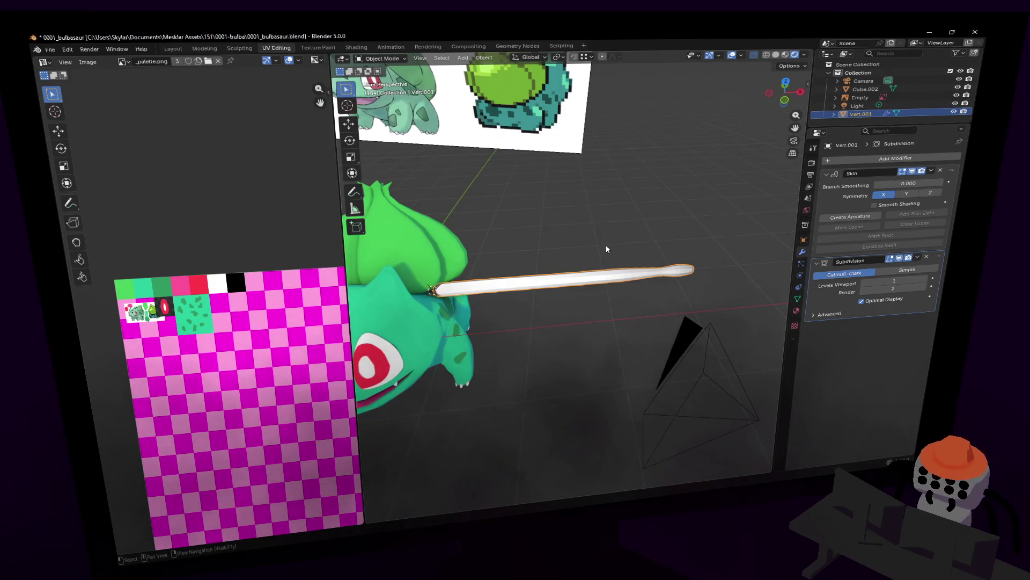
Skin-resize selected vine vertices three times, ending at 0.896, then return to Object Mode
key("Tab")
key("ctrl+a")
left_click(687, 221)
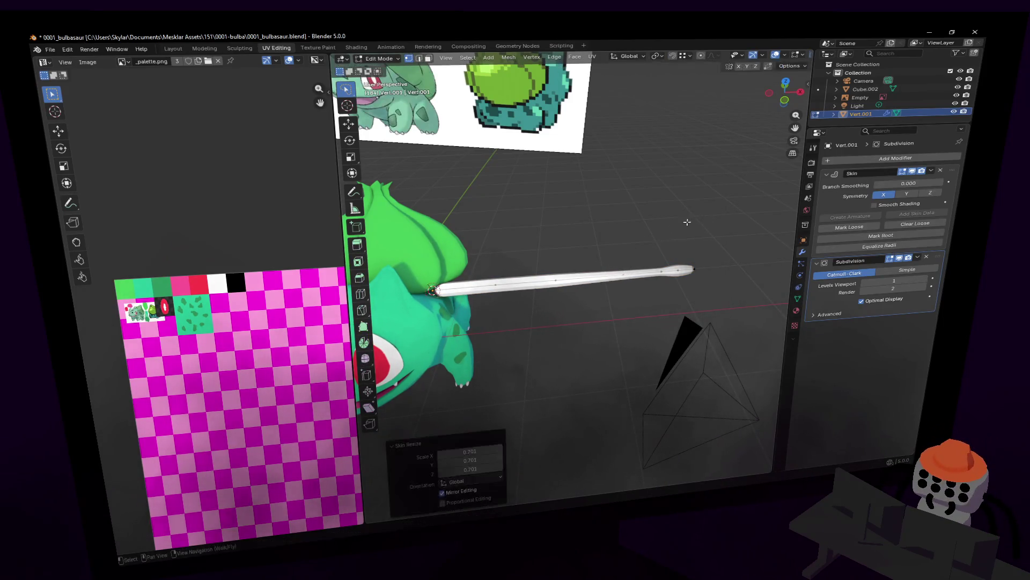
key("ctrl+a")
left_click(538, 258)
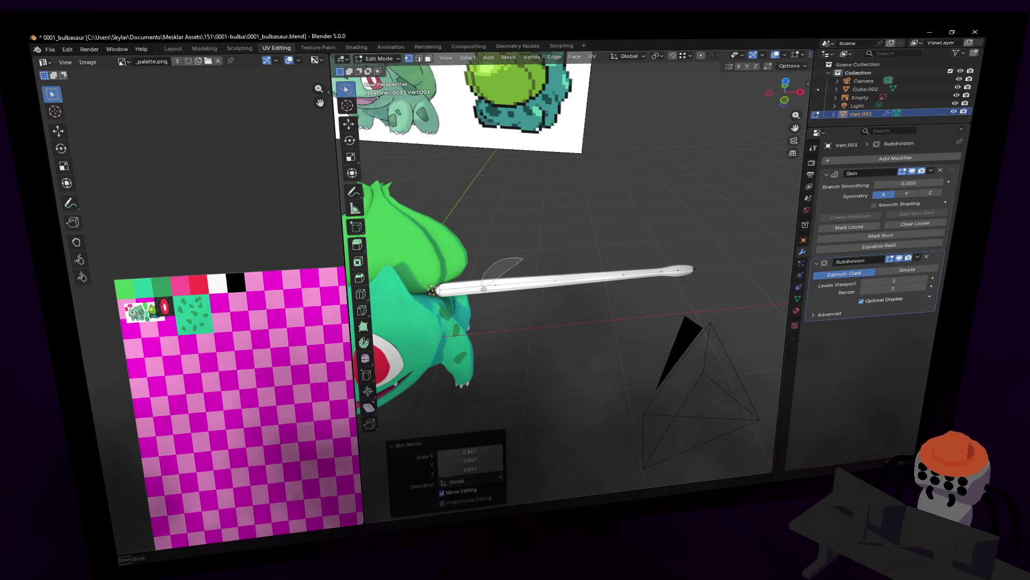
key("ctrl+a")
left_click(628, 214)
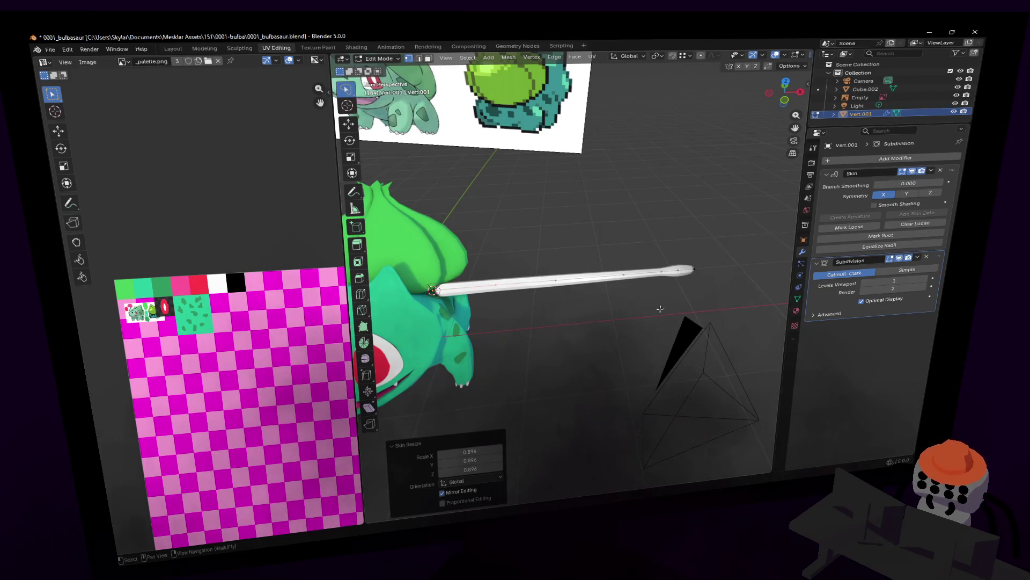
mouse_move(665, 189)
middle_mouse_down()
mouse_move(717, 226)
mouse_move(570, 274)
middle_mouse_up()
key("Tab")
right_click(696, 241)
Shade the vine smooth, then in Edit Mode resize its skin thickness to 0.716
left_click(691, 247)
left_click(691, 260)
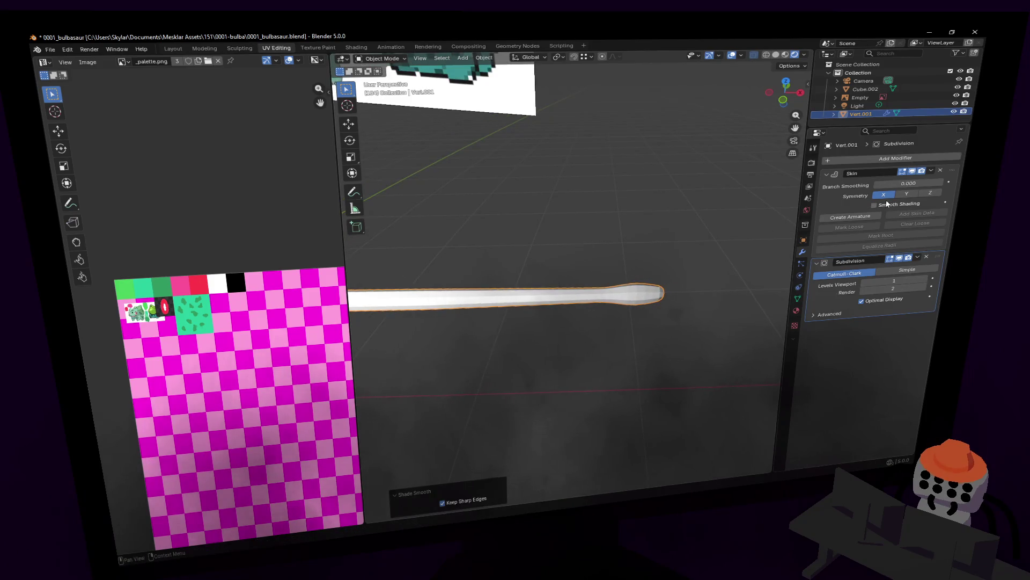
key("shift+grave")
left_click(717, 252)
middle_click_drag(458, 105, 639, 271)
key("Tab")
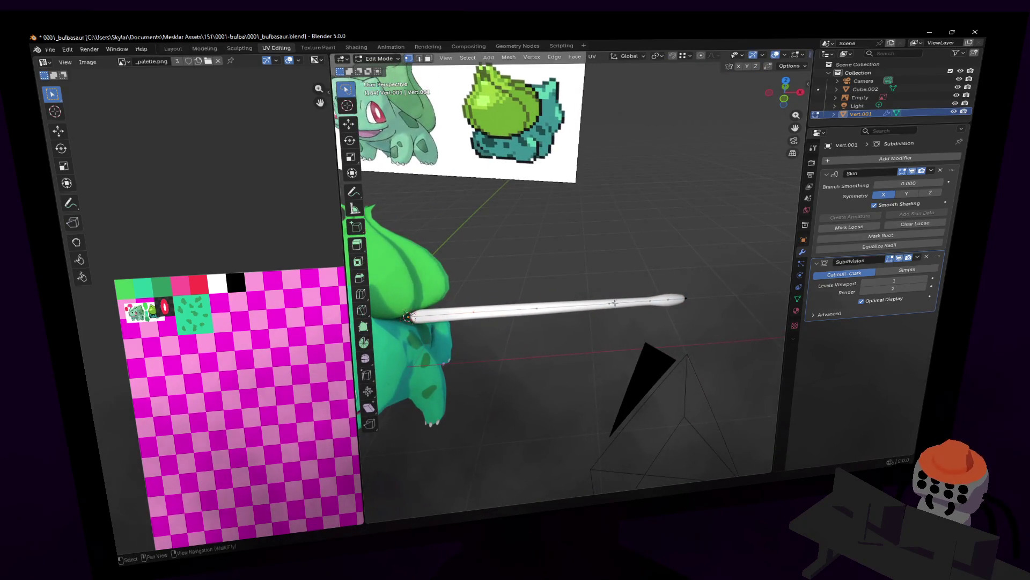
key("s")
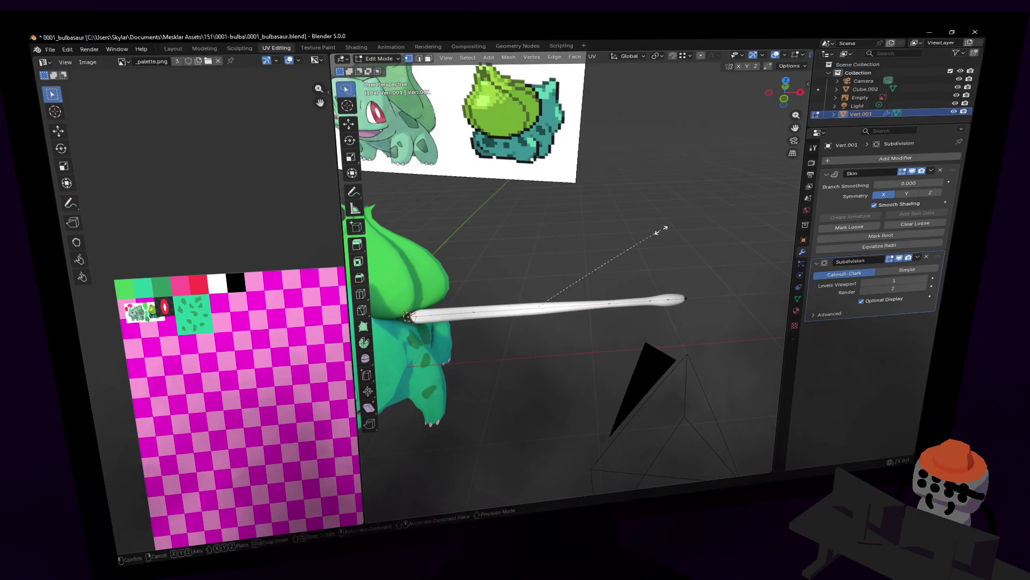
left_click(620, 244)
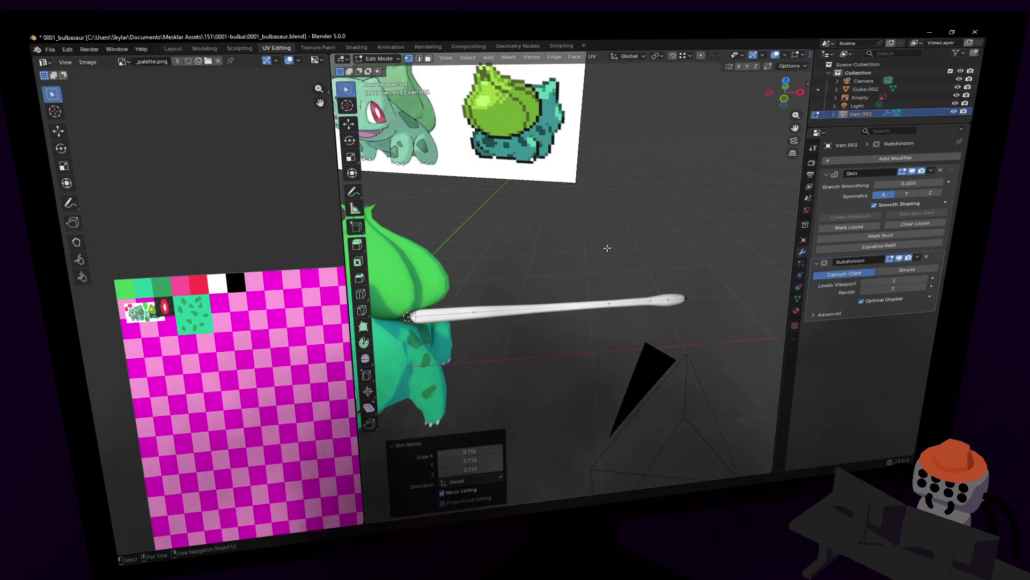
Move the vine's vertices along X closer to the bulb and check the result from Object Mode
key("shift+grave")
key("w")
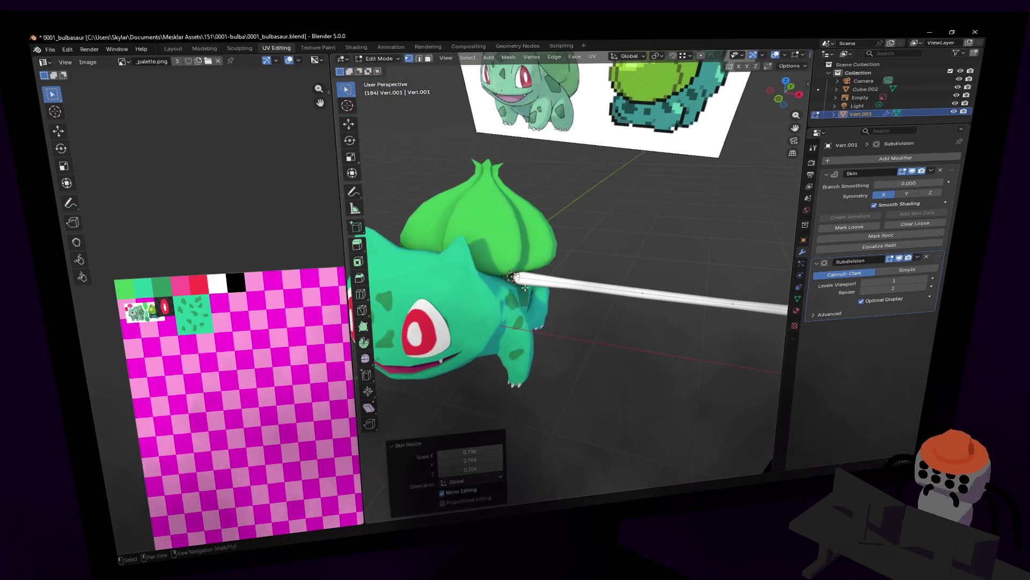
left_click(638, 239)
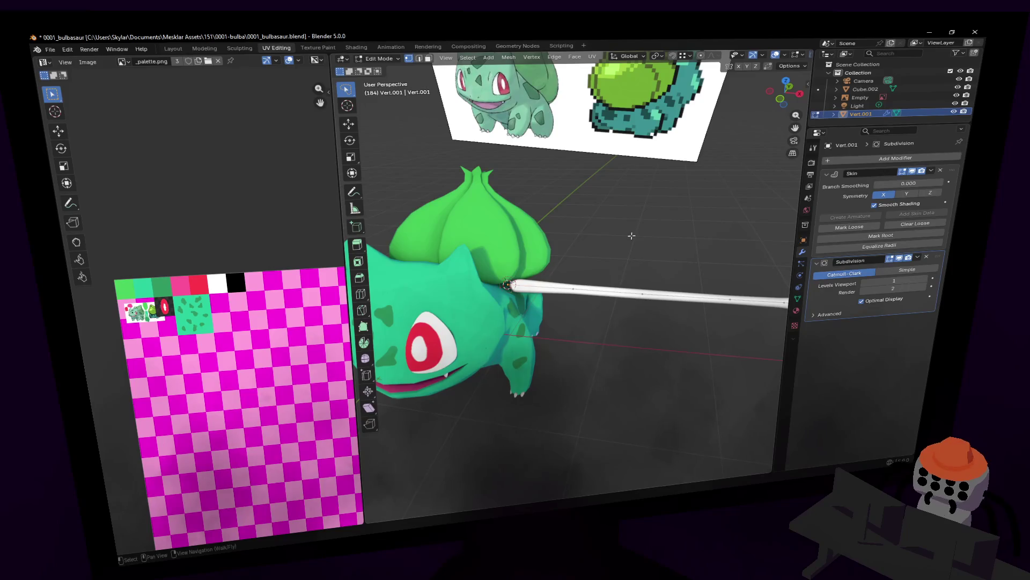
scroll(629, 235, "up", 2)
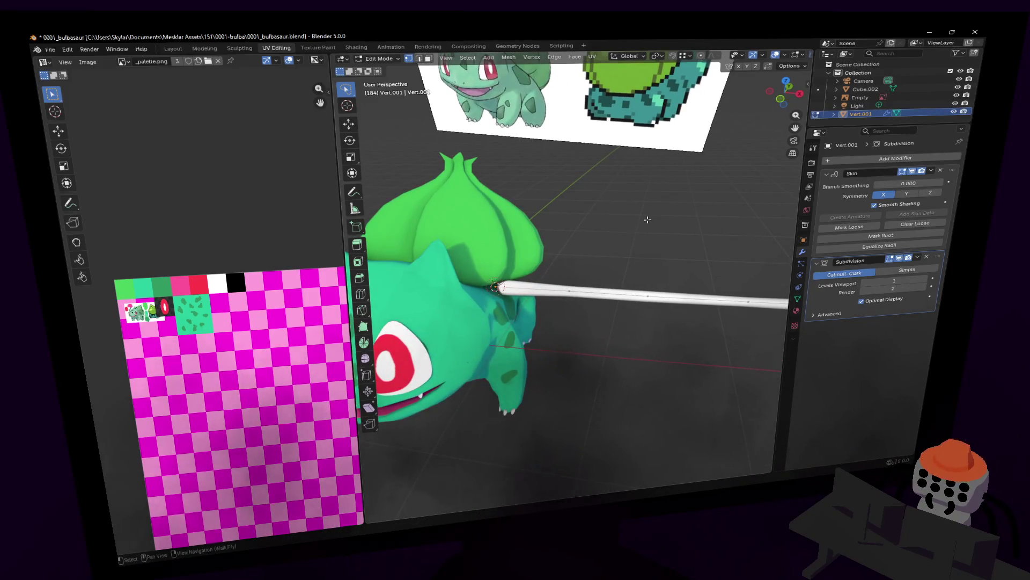
key("g")
key("x")
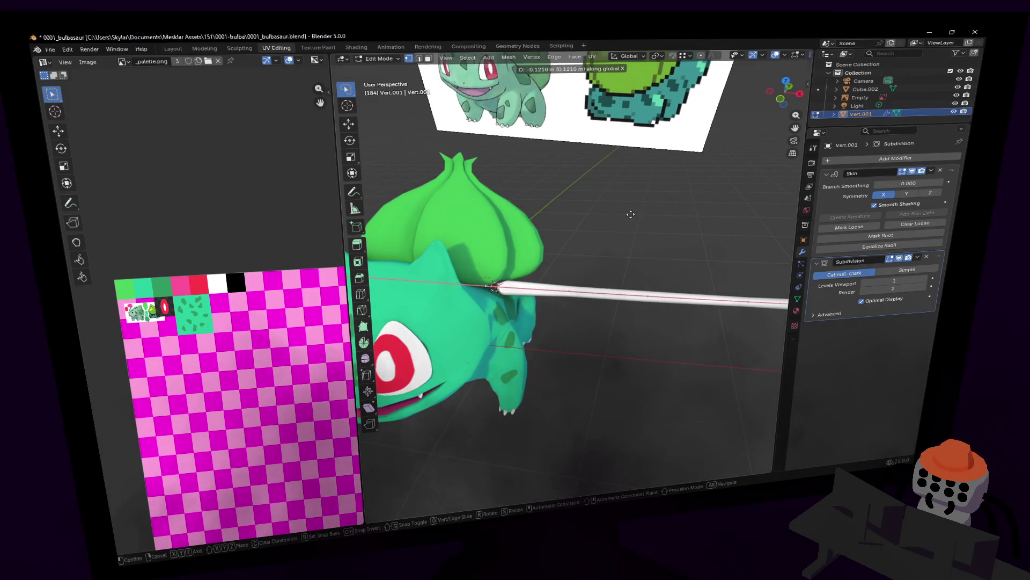
left_click(633, 215)
key("Tab")
key("shift+grave")
key("Escape")
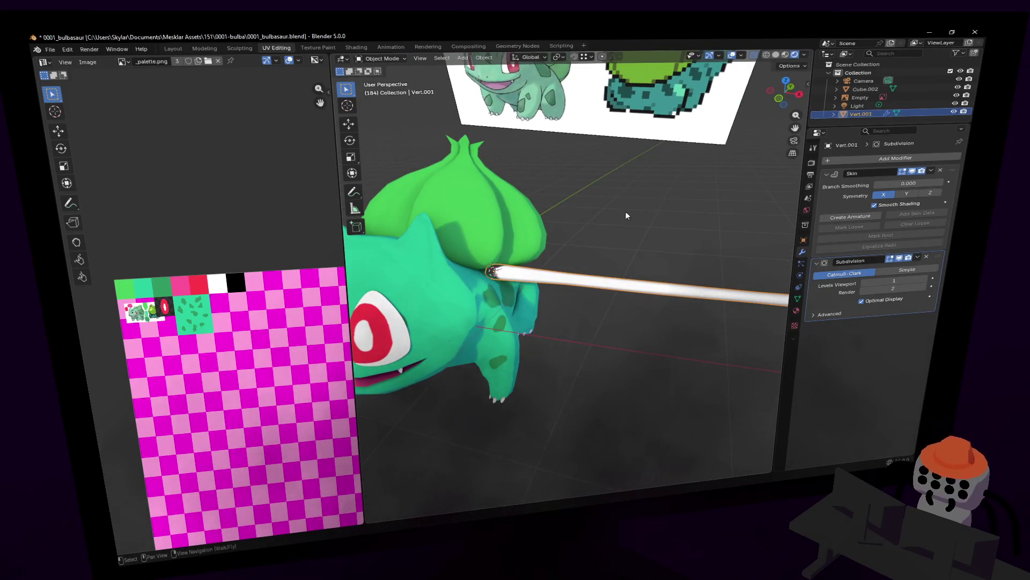
key("shift+grave")
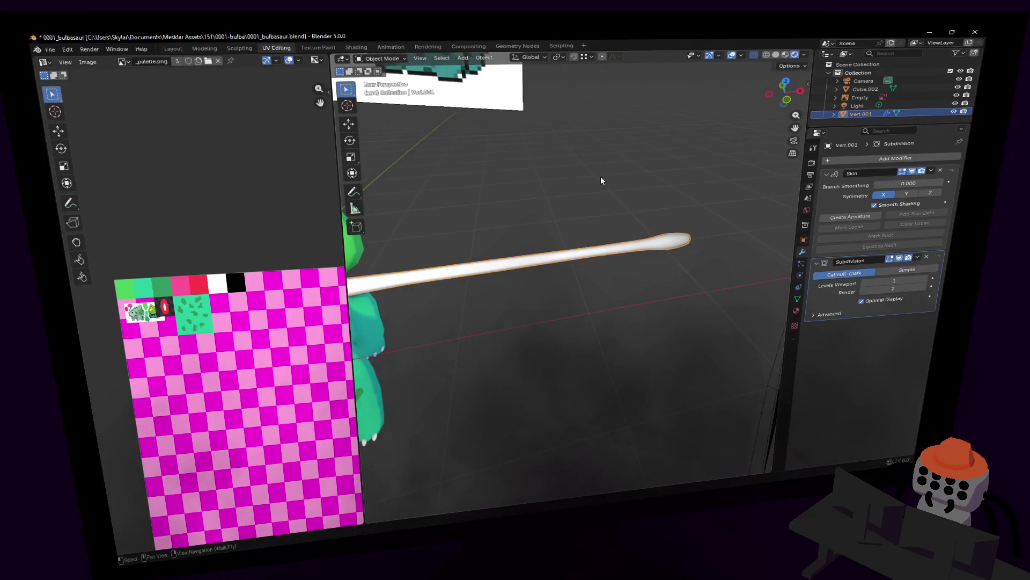
left_click(570, 273)
Pull the tip vertex outward along X, skin-resize it to 0.523, and exit local view to show the full scene
key("Tab")
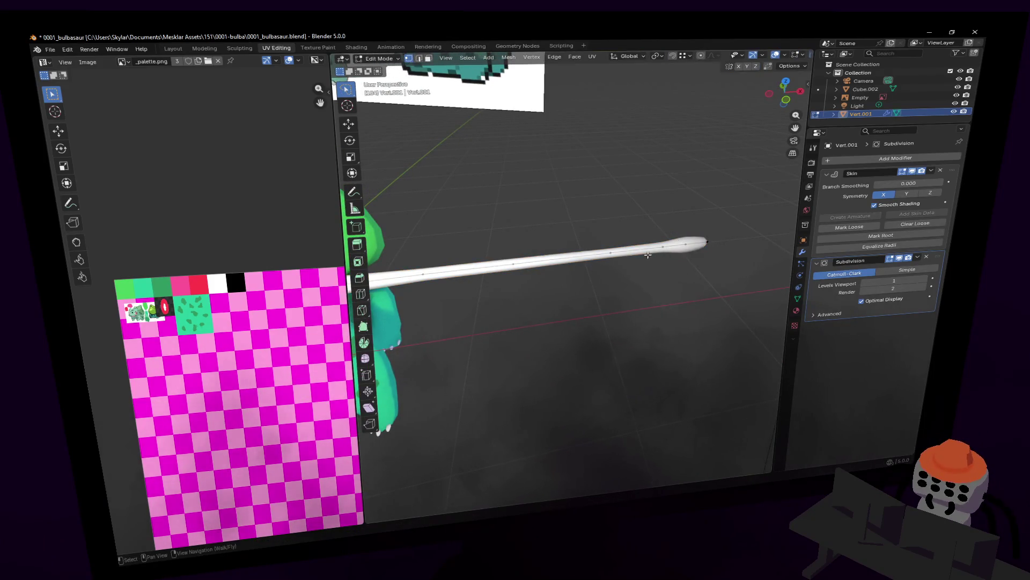
middle_click_drag(692, 237, 567, 263)
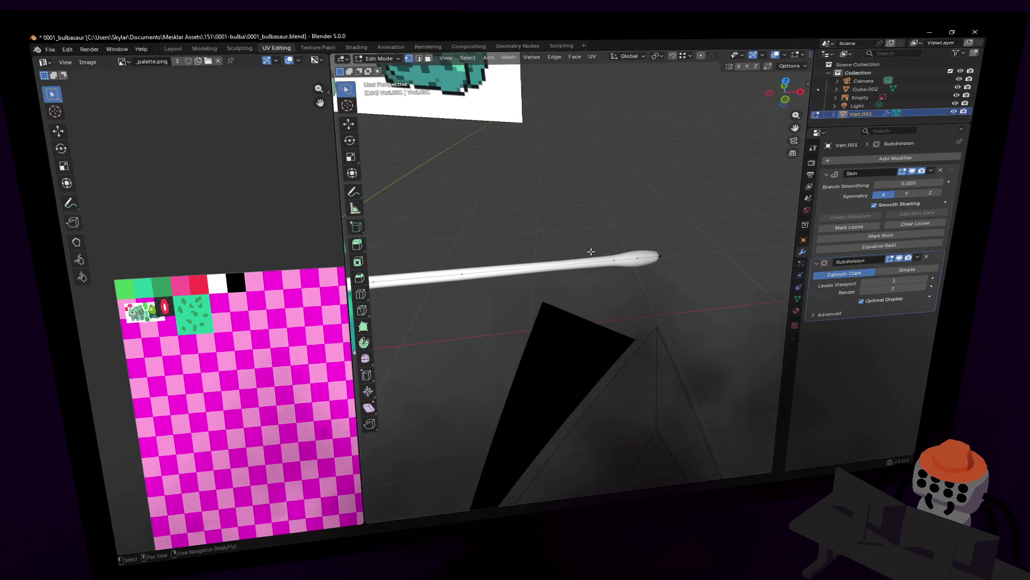
key("g")
key("x")
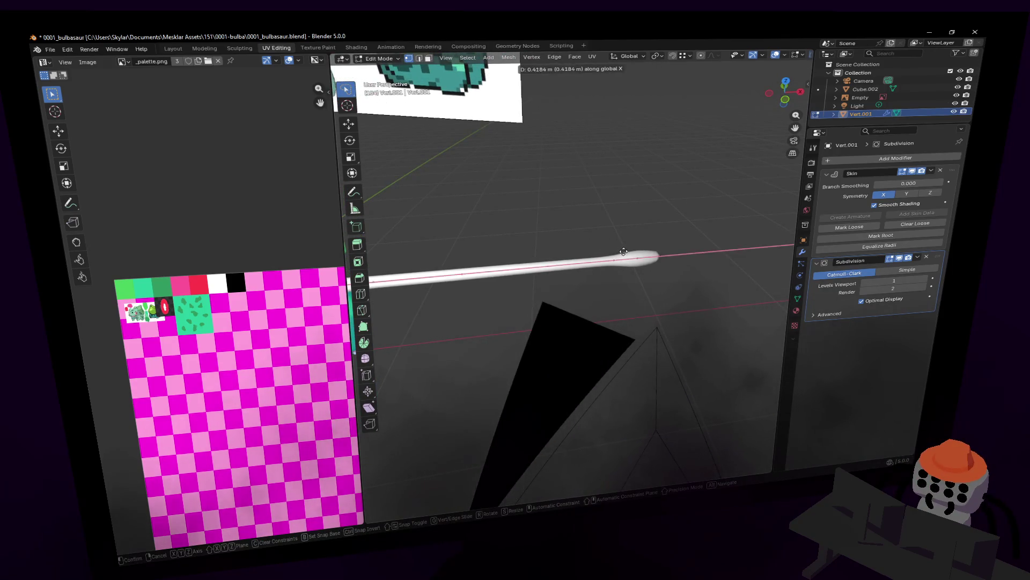
left_click(651, 255)
key("Tab")
key("Tab")
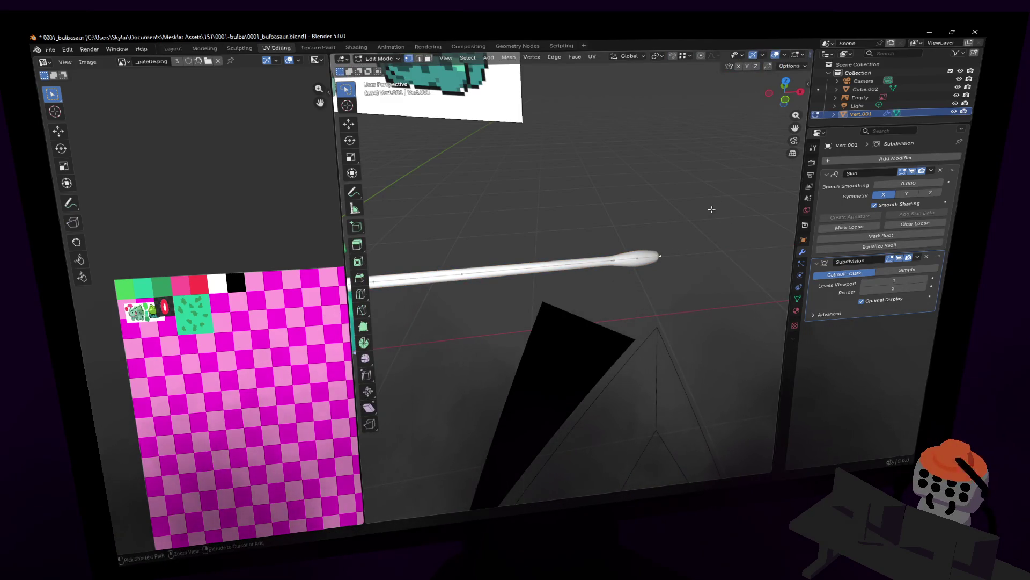
key("ctrl+a")
left_click(681, 224)
key("g")
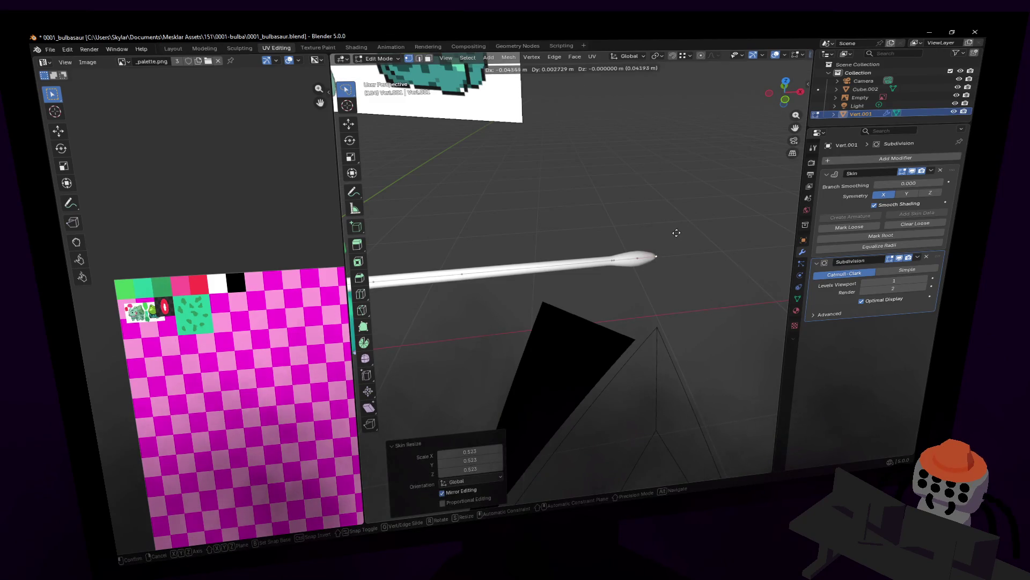
left_click(676, 233)
key("Tab")
key("KP_Divide")
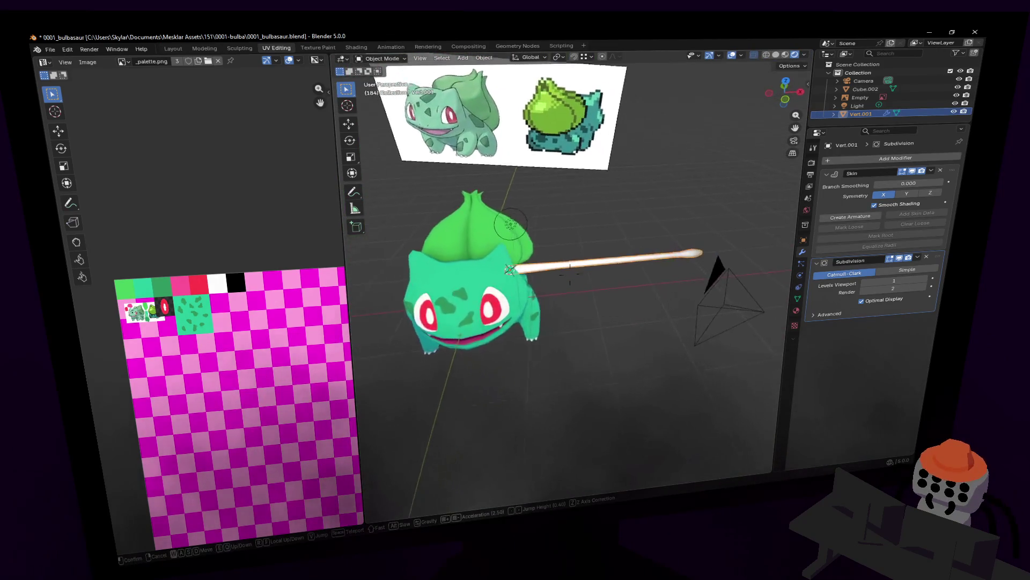
Inspect the vine from several angles and modes, then save the .blend file
middle_click_drag(570, 274, 679, 225)
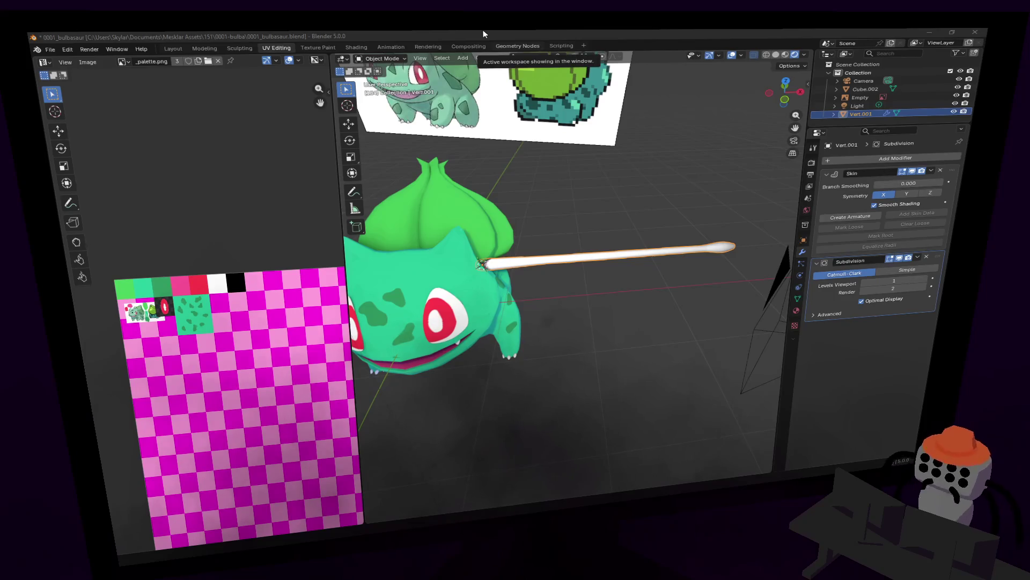
key("Tab")
mouse_move(655, 154)
middle_mouse_down()
mouse_move(675, 147)
mouse_move(638, 211)
middle_mouse_up()
key("Tab")
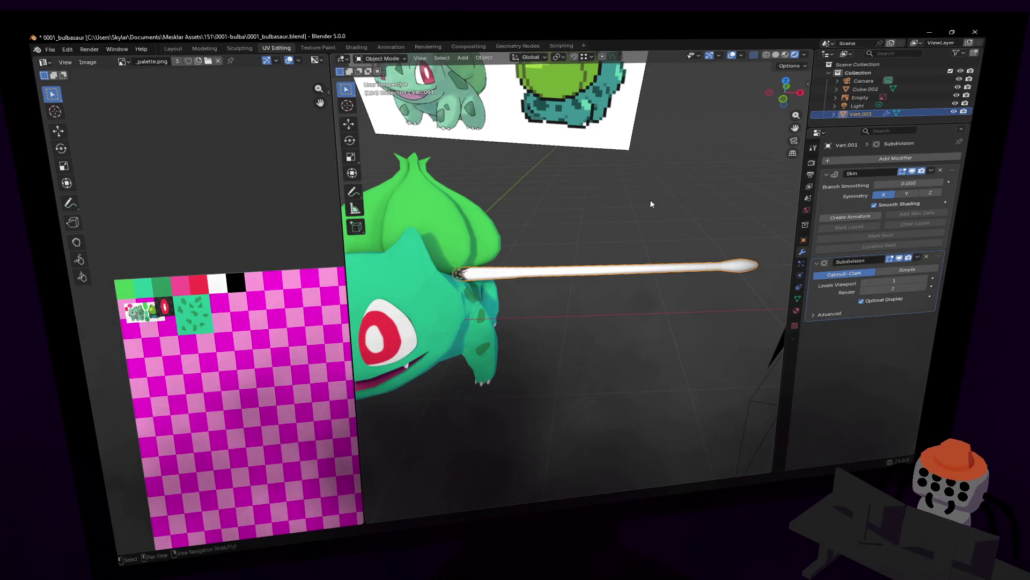
key("shift+grave")
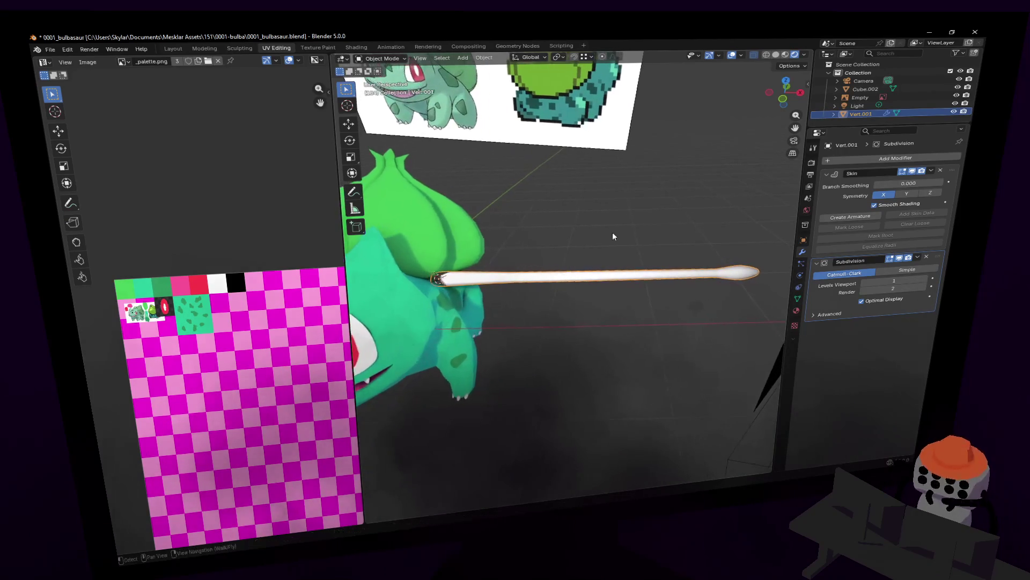
left_click(570, 273)
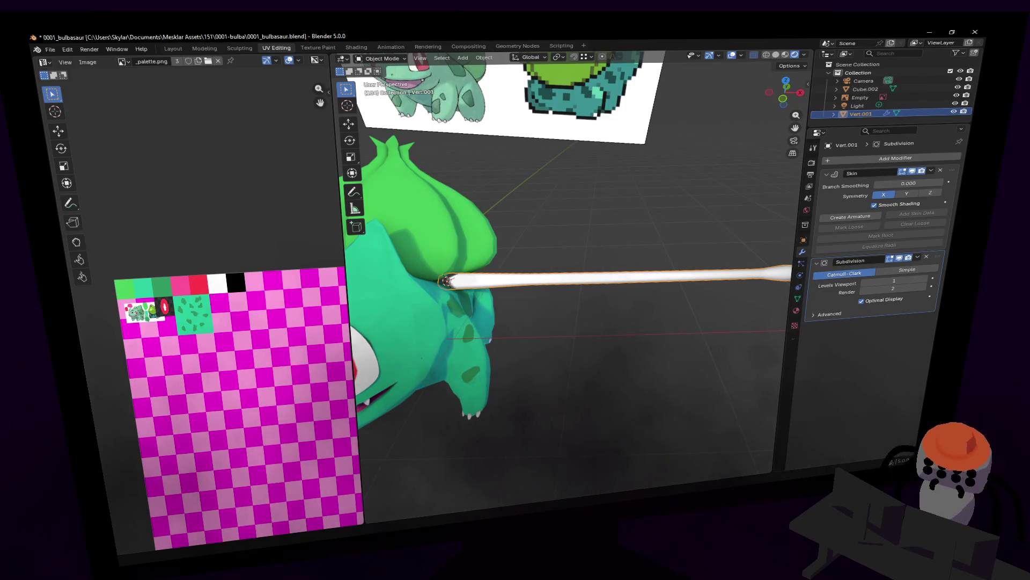
key("ctrl+s")
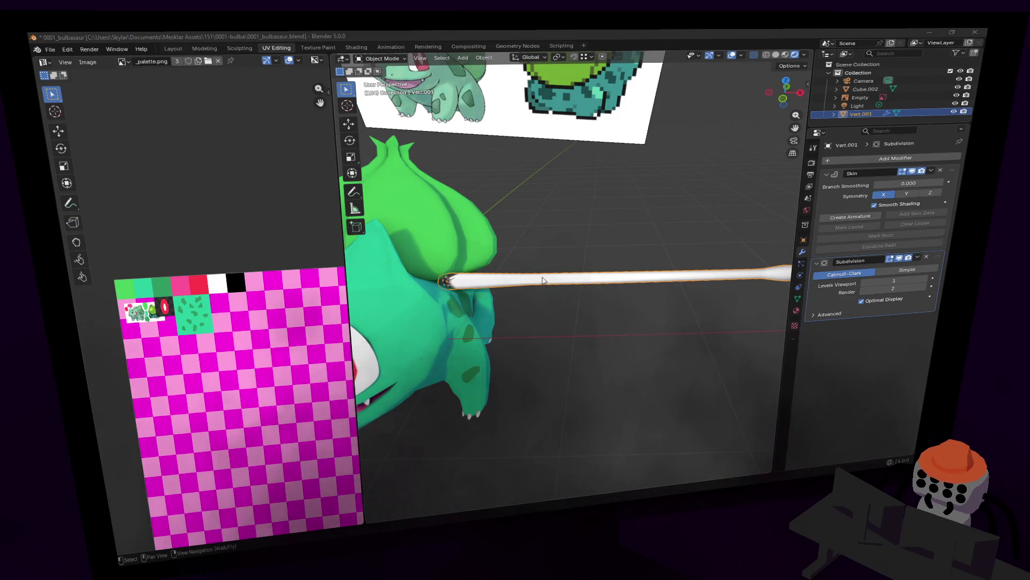
Switch to the Shading workspace, enlarge the 3D view and fly to Bulbasaur's side
left_click(362, 49)
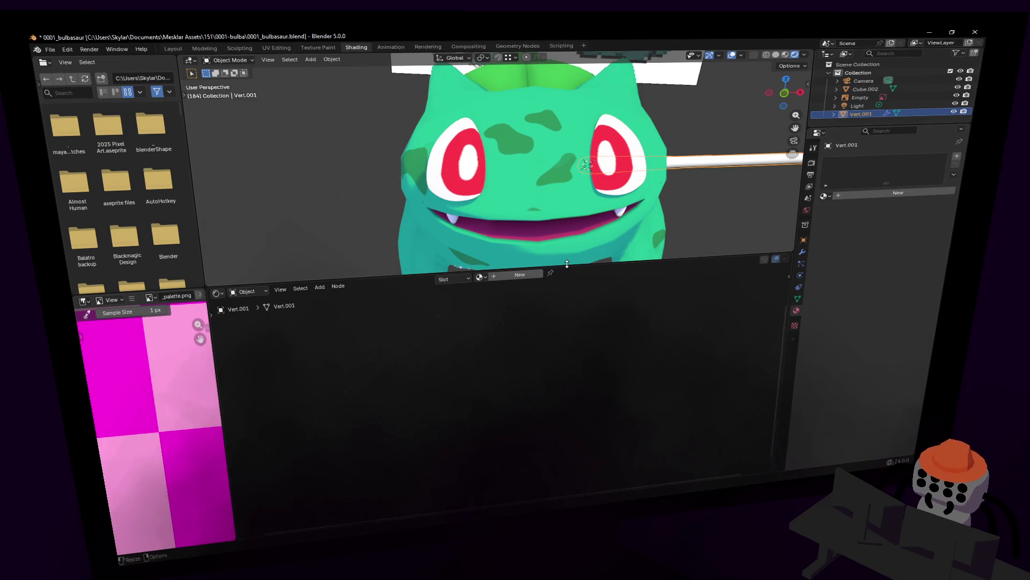
left_click_drag(567, 264, 567, 398)
key("shift+grave")
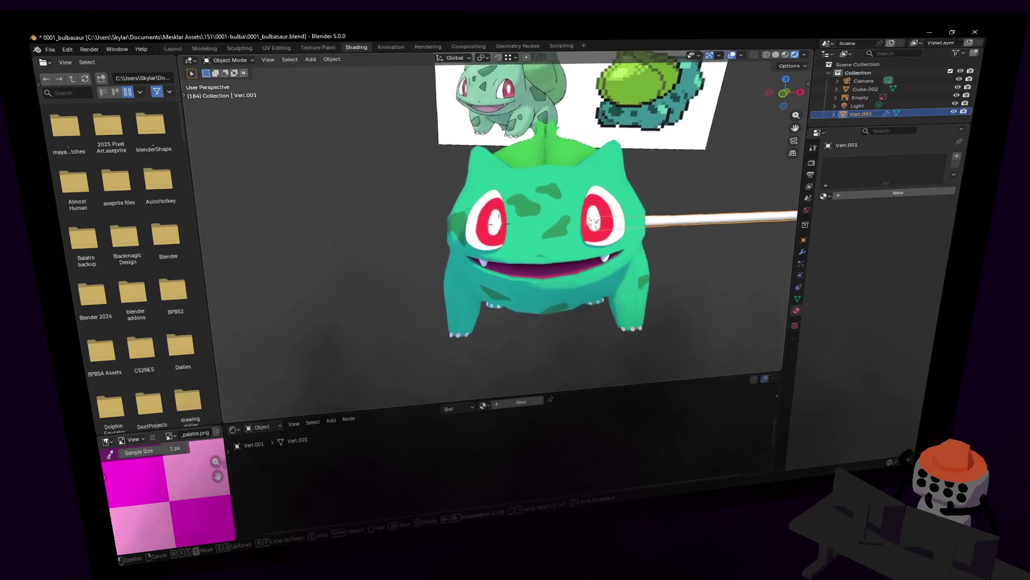
key("d")
key("d")
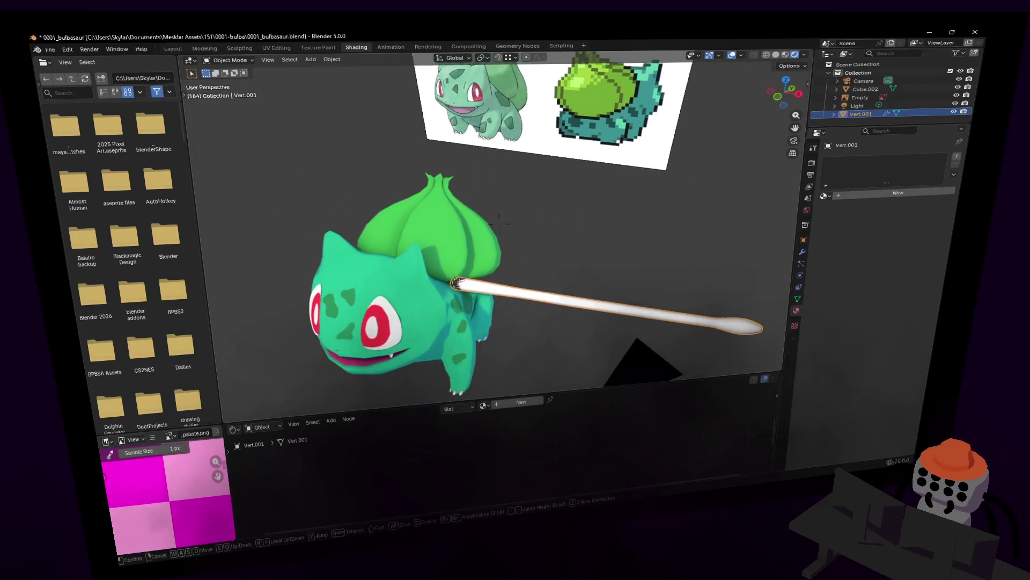
key("w")
left_click(613, 236)
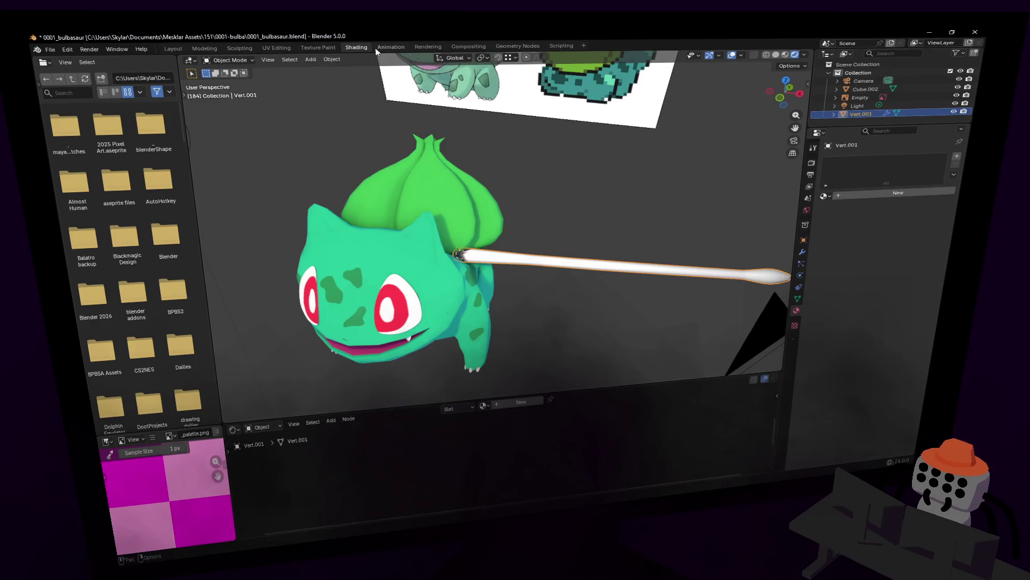
Return to the UV Editing workspace in object mode and frame Bulbasaur's bulb
left_click(278, 49)
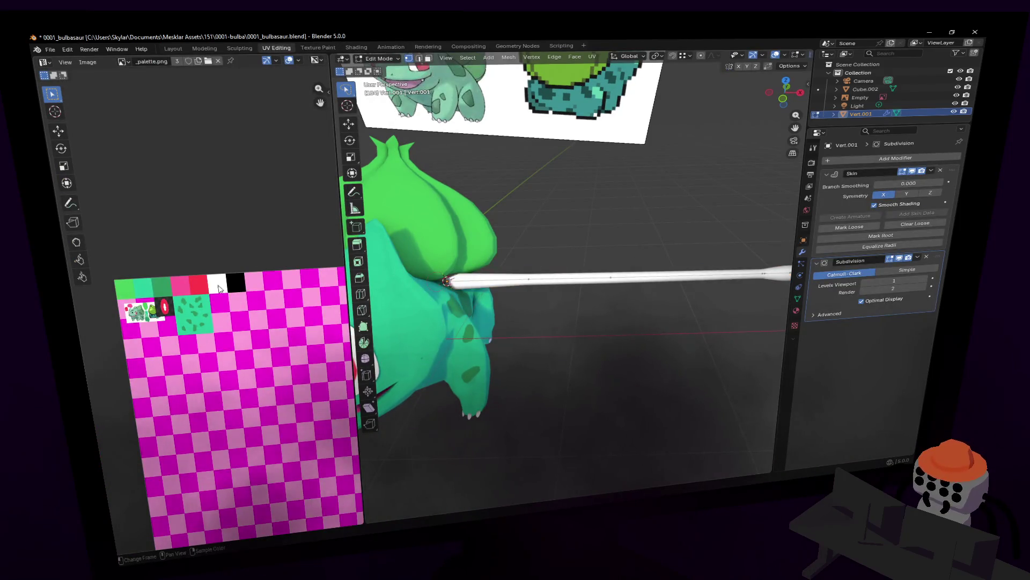
key("Tab")
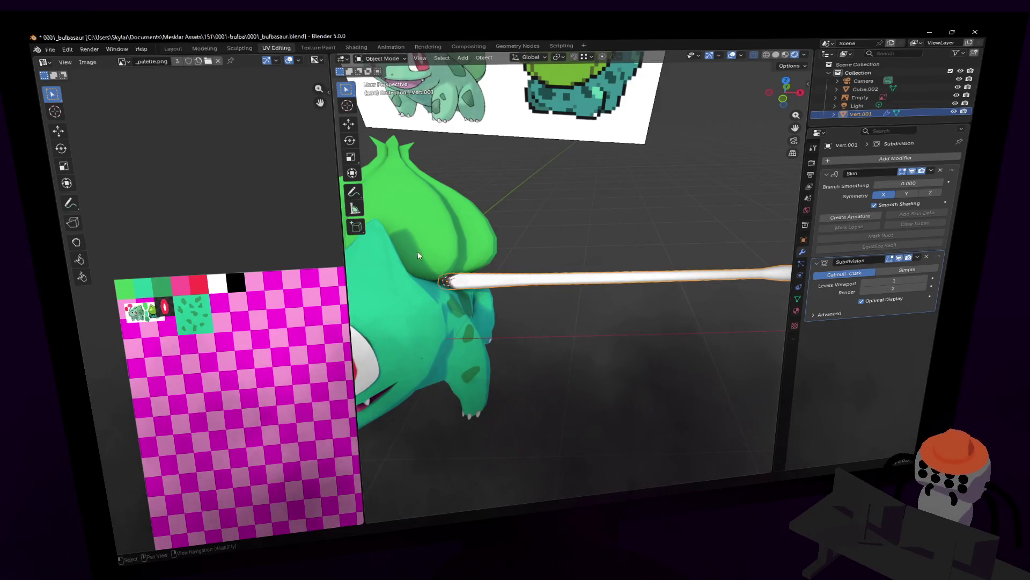
middle_click_drag(589, 290, 605, 292)
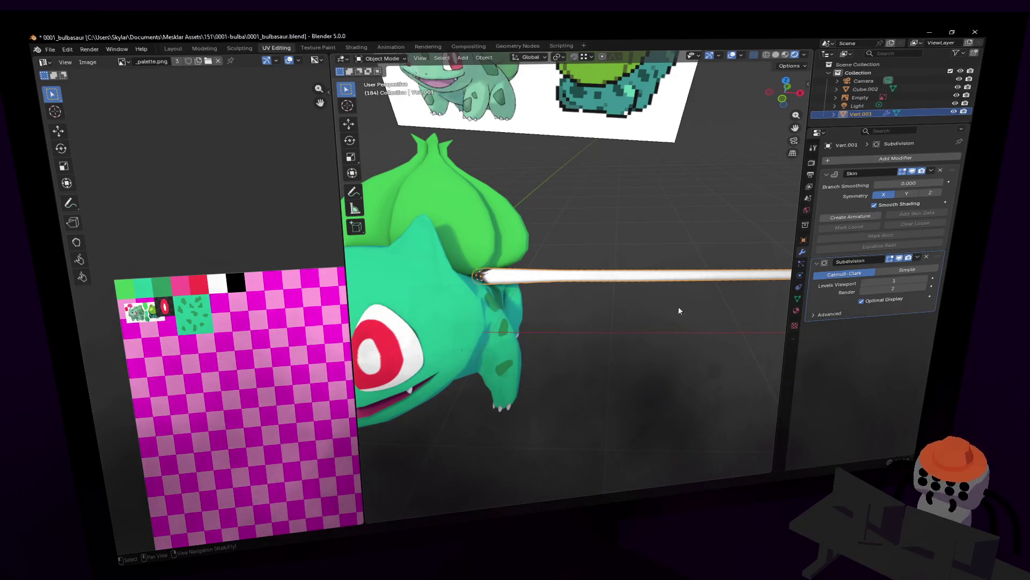
middle_click_drag(621, 247, 555, 151)
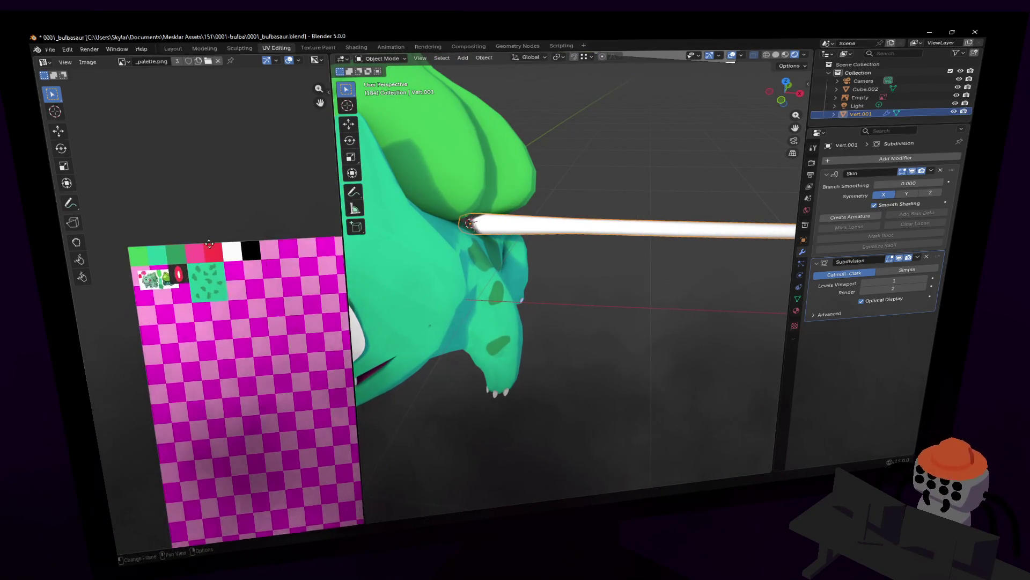
scroll(244, 298, "up", 2)
Select the white strand and apply its Skin modifier, leaving only Subdivision
left_click(650, 202)
left_click(628, 227)
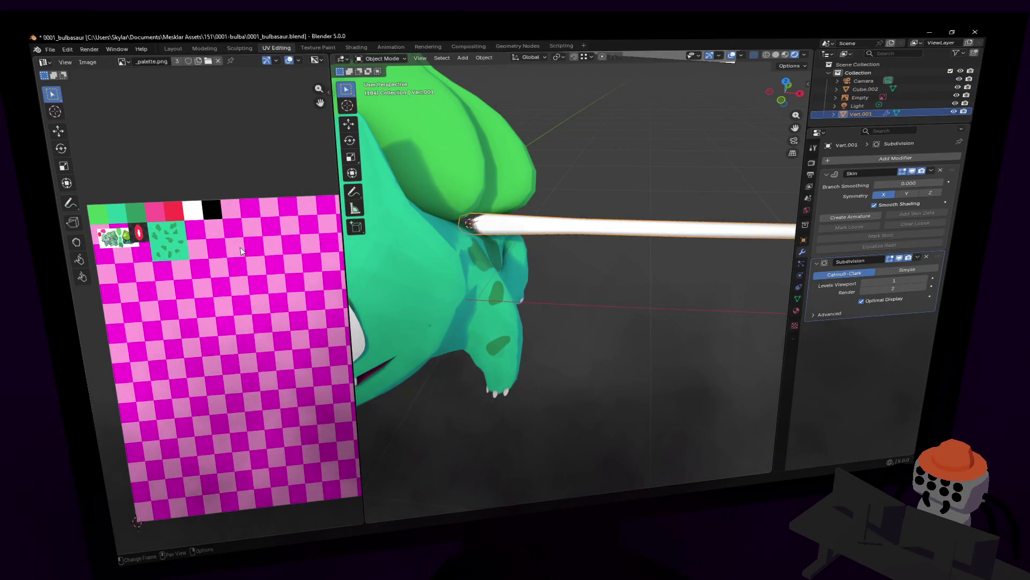
left_click(589, 172)
left_click(644, 227)
left_click(678, 202)
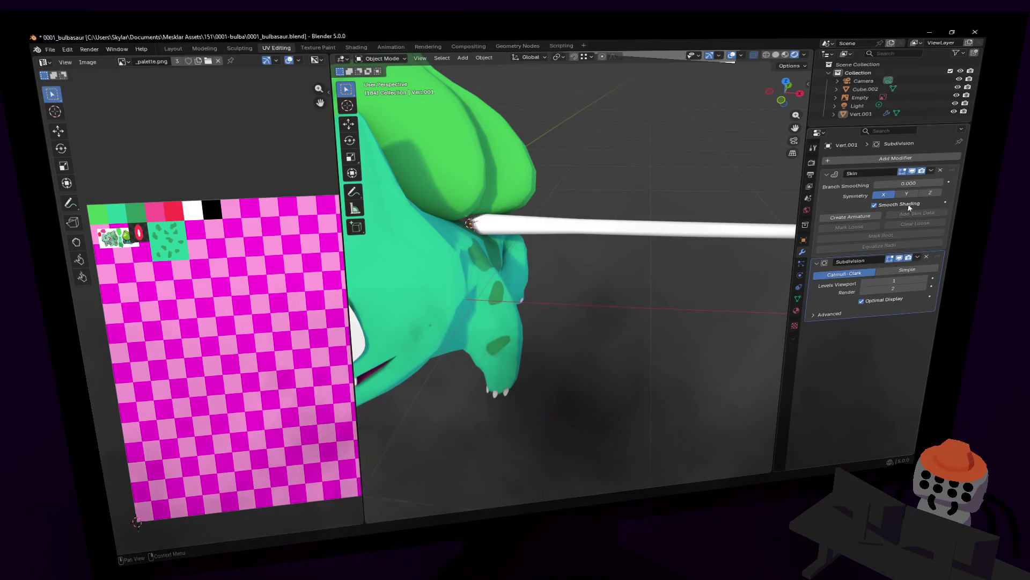
left_click(931, 170)
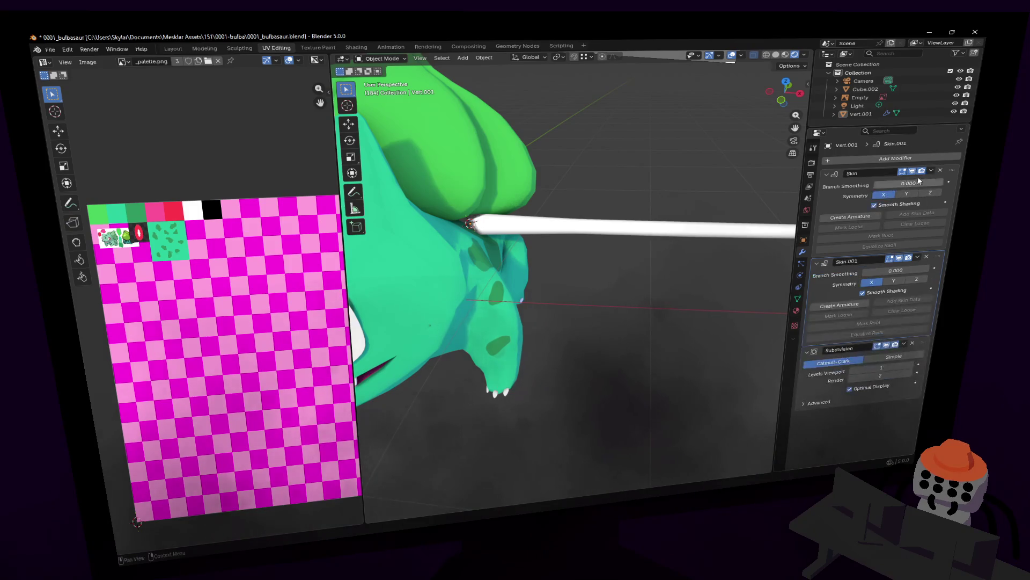
left_click(922, 181)
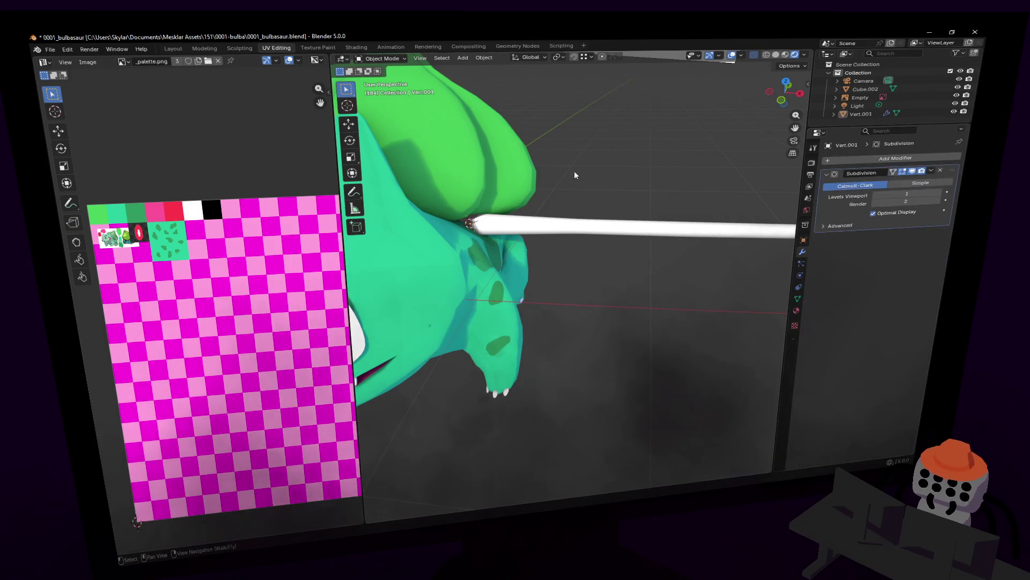
Unwrap the whole strand mesh into a UV island and bring it into view
key("Tab")
key("a")
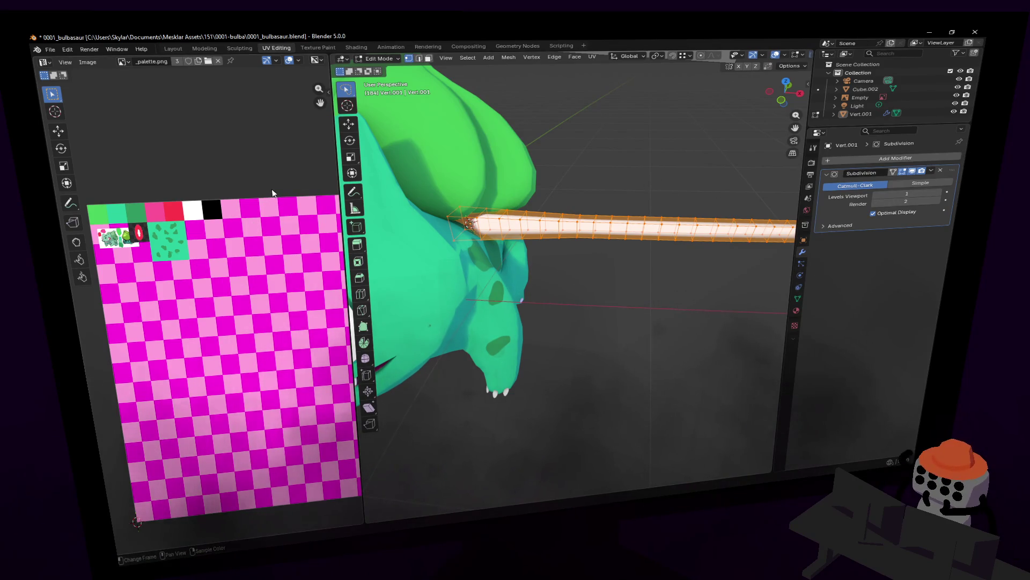
key("u")
left_click(665, 186)
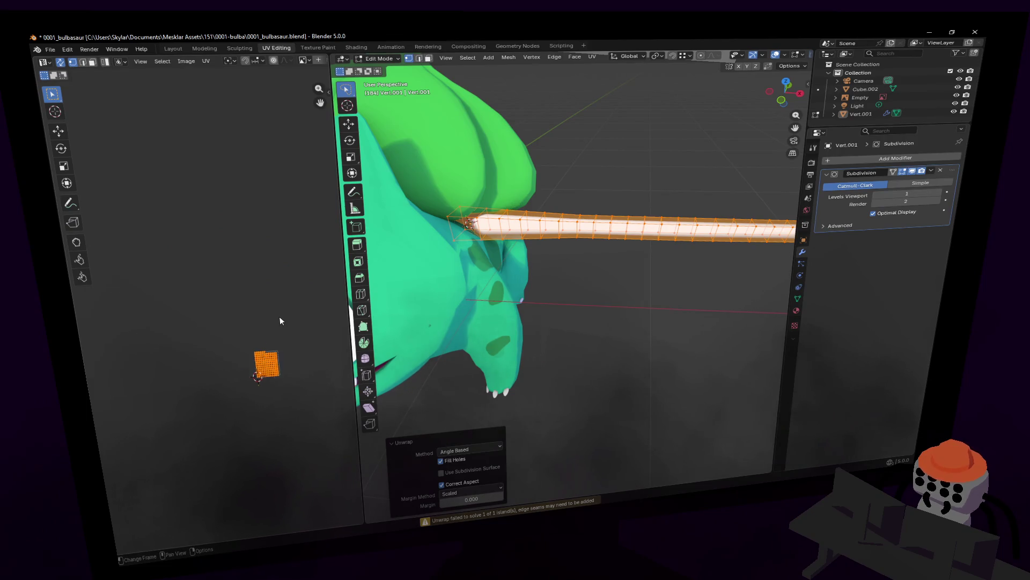
mouse_move(286, 340)
middle_mouse_down()
mouse_move(279, 242)
mouse_move(197, 353)
middle_mouse_up()
scroll(280, 201, "up", 4)
Scale the UV island down to a small size and reposition it in the UV editor
key("s")
left_click(230, 280)
key("g")
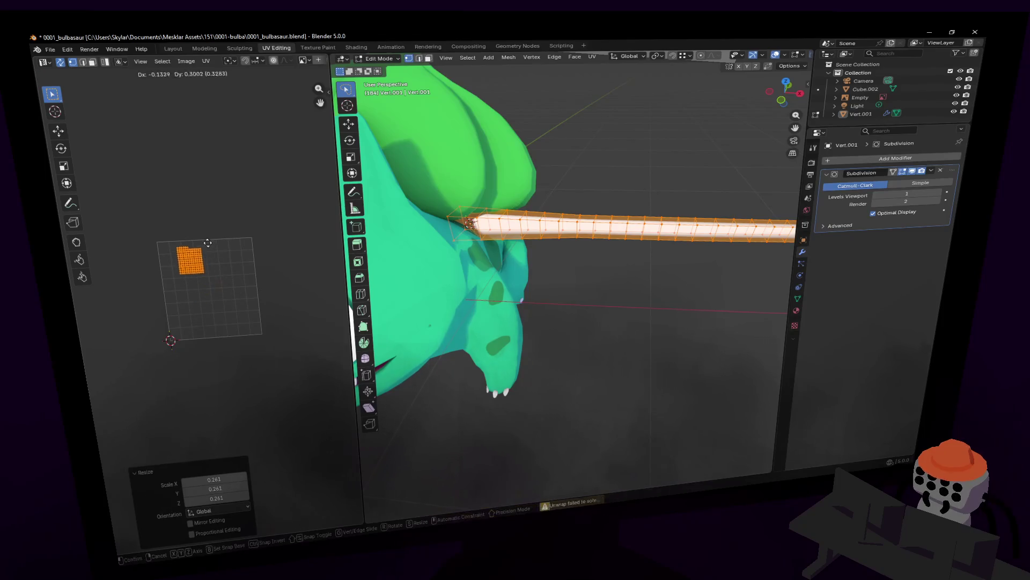
left_click(194, 234)
key("s")
left_click(196, 225)
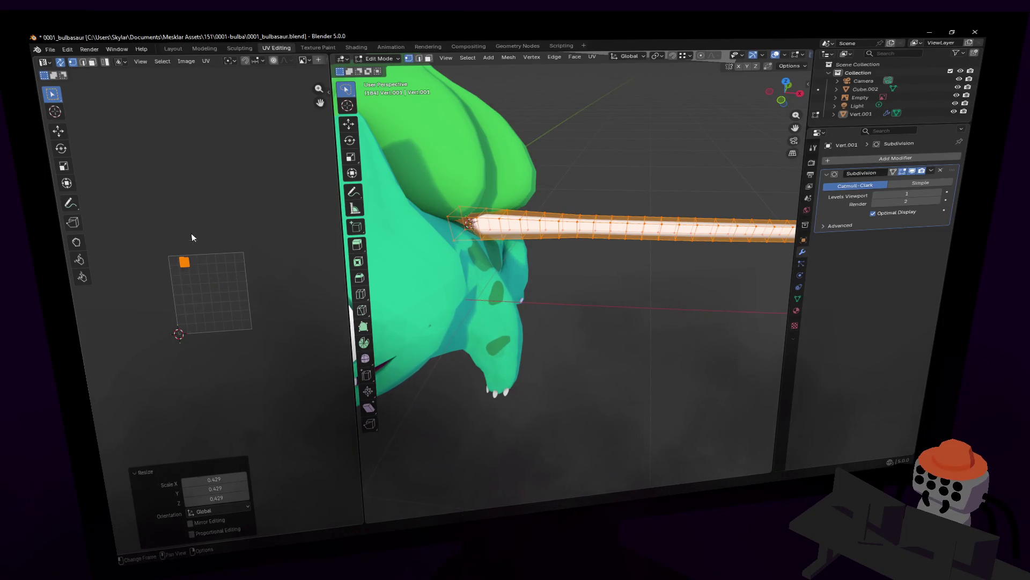
middle_click_drag(198, 217, 242, 258)
scroll(241, 258, "up", 1)
key("s")
left_click(246, 261)
key("g")
key("s")
left_click(242, 255)
middle_click_drag(242, 254, 246, 269)
scroll(639, 165, "down", 3)
scroll(639, 165, "down", 2)
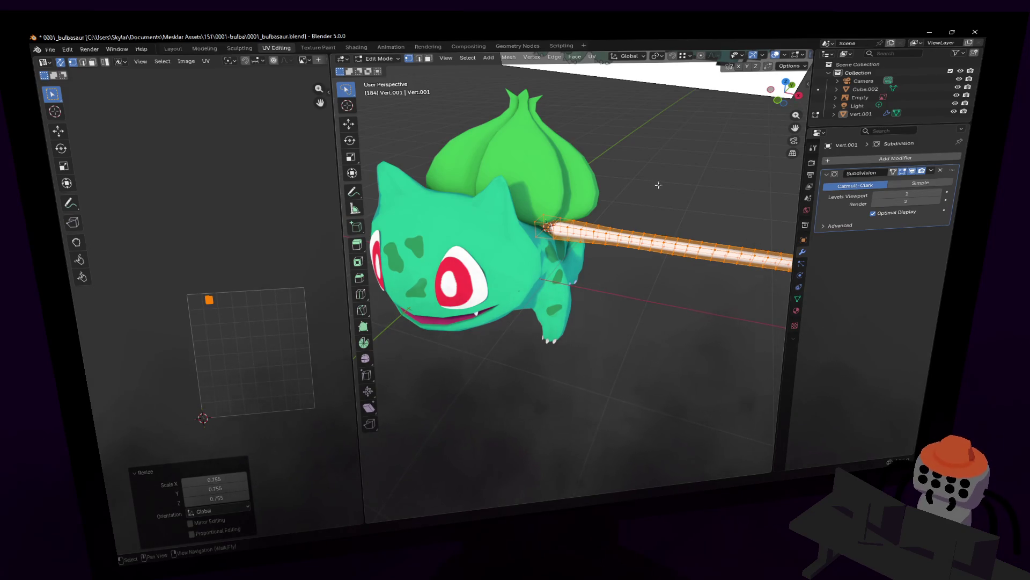
scroll(243, 268, "up", 2)
Shift the small UV island horizontally along X into place
middle_click_drag(243, 269, 221, 211)
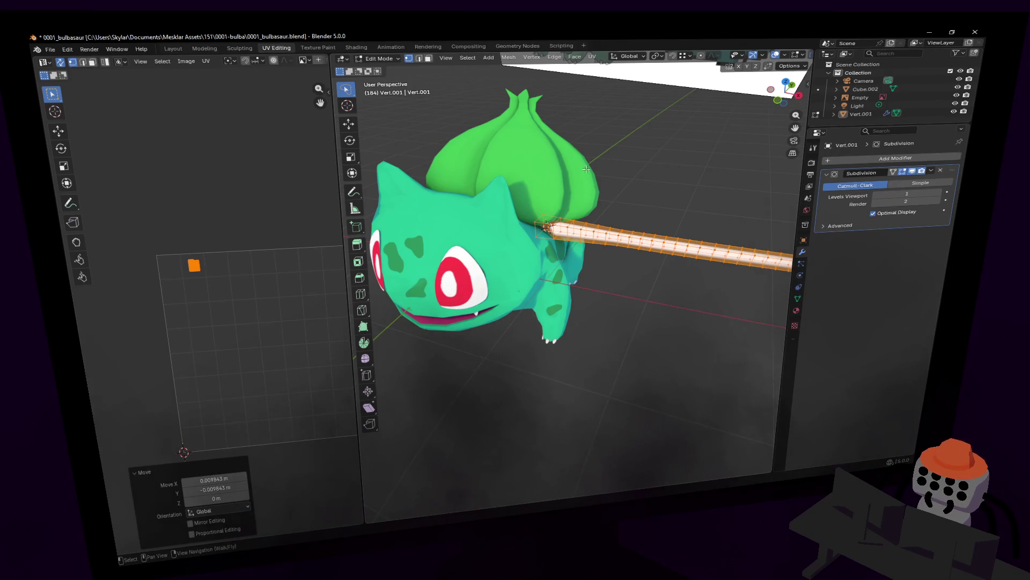
key("g")
key("x")
left_click(265, 214)
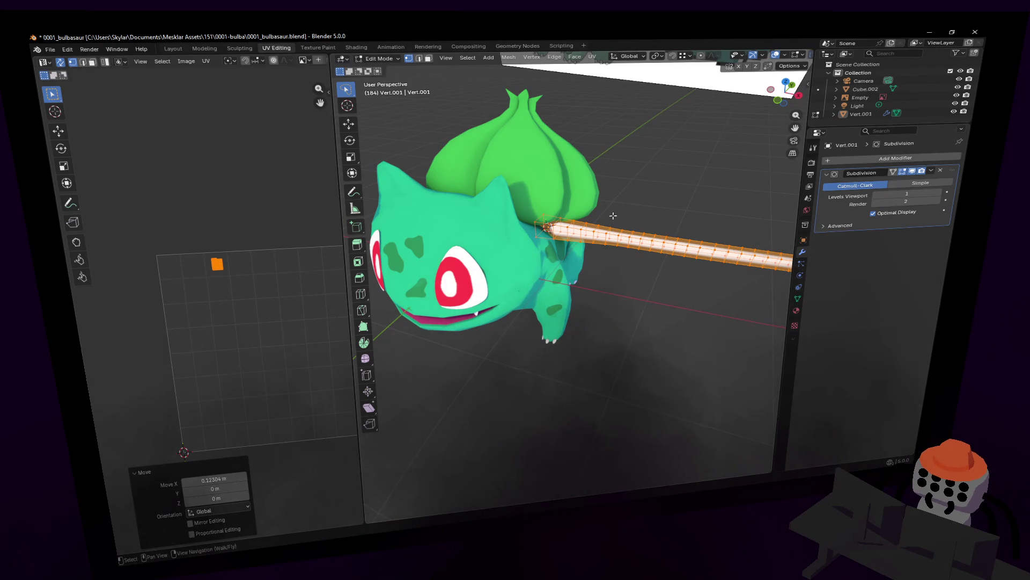
left_click(323, 47)
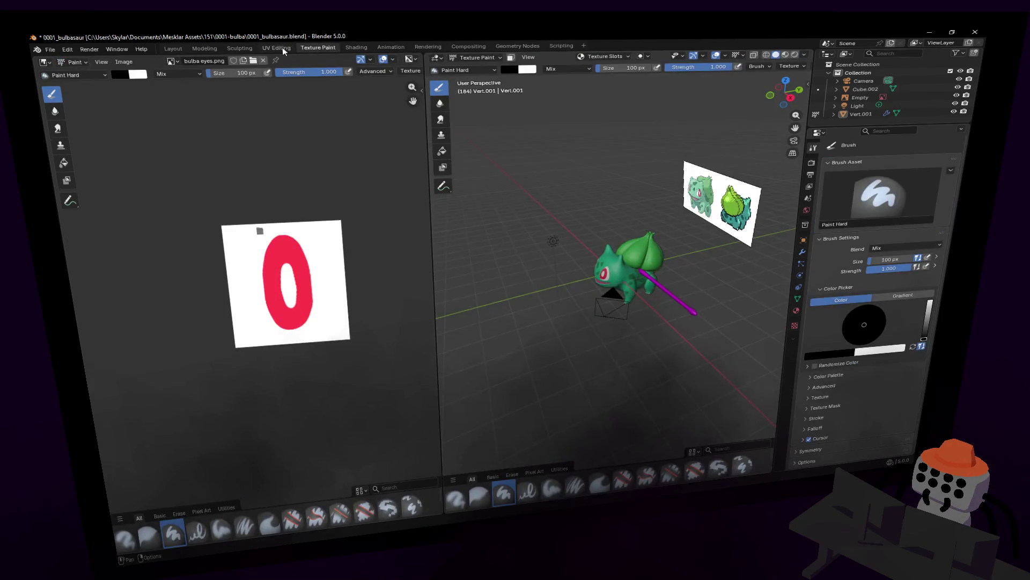
Assign Bulbasaur's existing 'Material' to the strand so it shows the palette colours
left_click(276, 48)
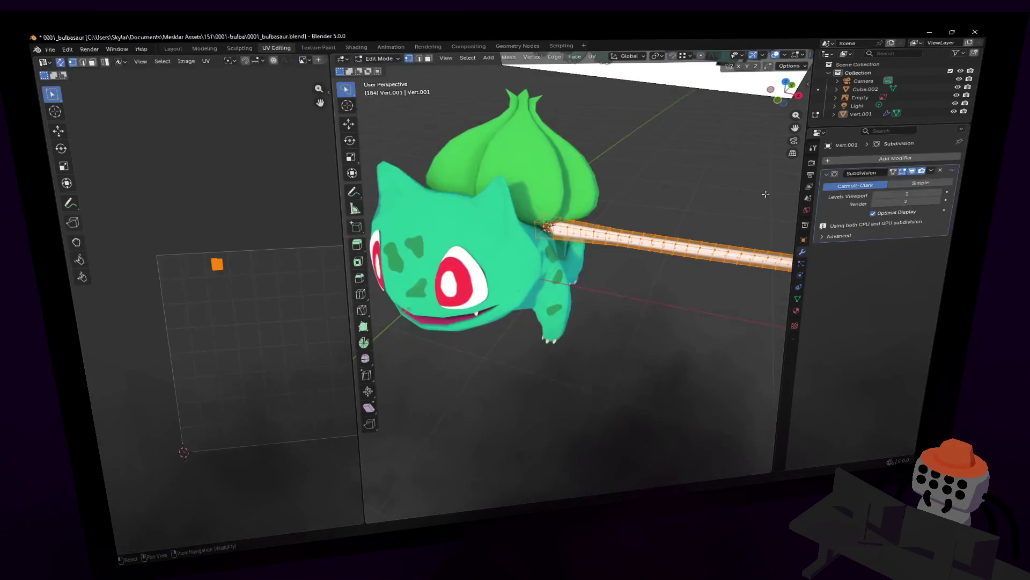
left_click(654, 244)
left_click(794, 310)
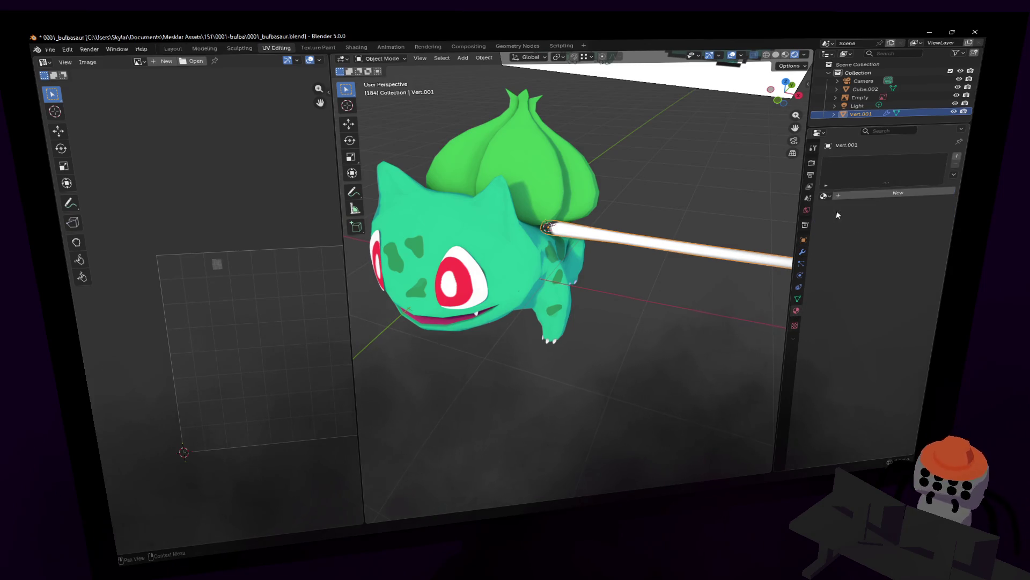
left_click(826, 196)
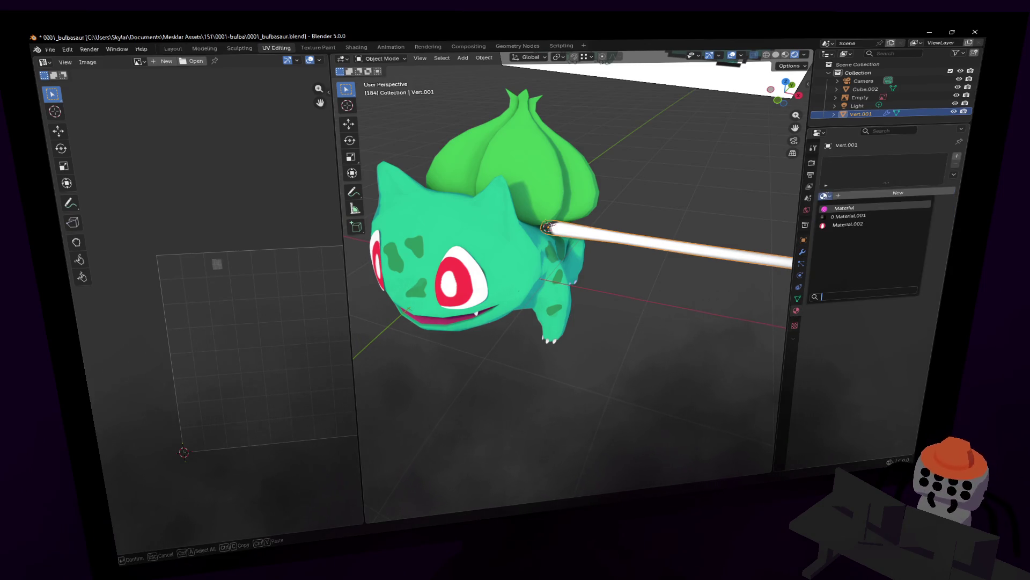
left_click(846, 211)
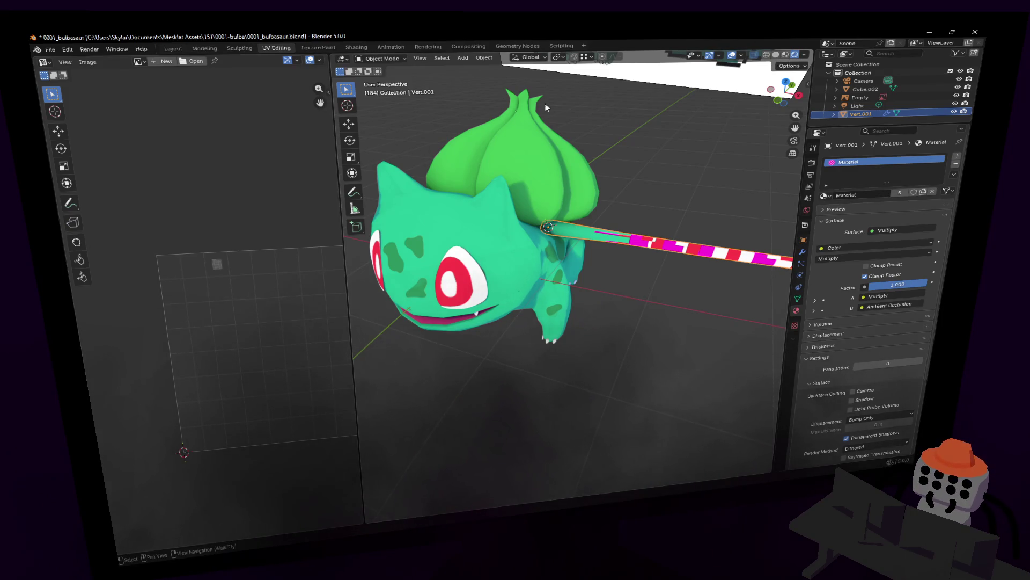
key("Tab")
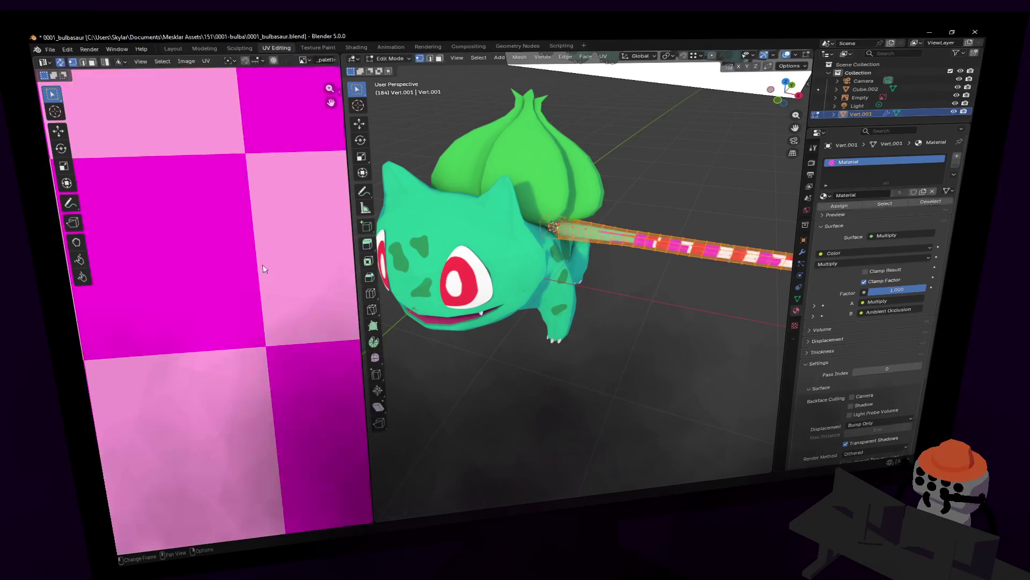
scroll(239, 274, "down", 4)
scroll(237, 269, "down", 4)
scroll(226, 242, "down", 4)
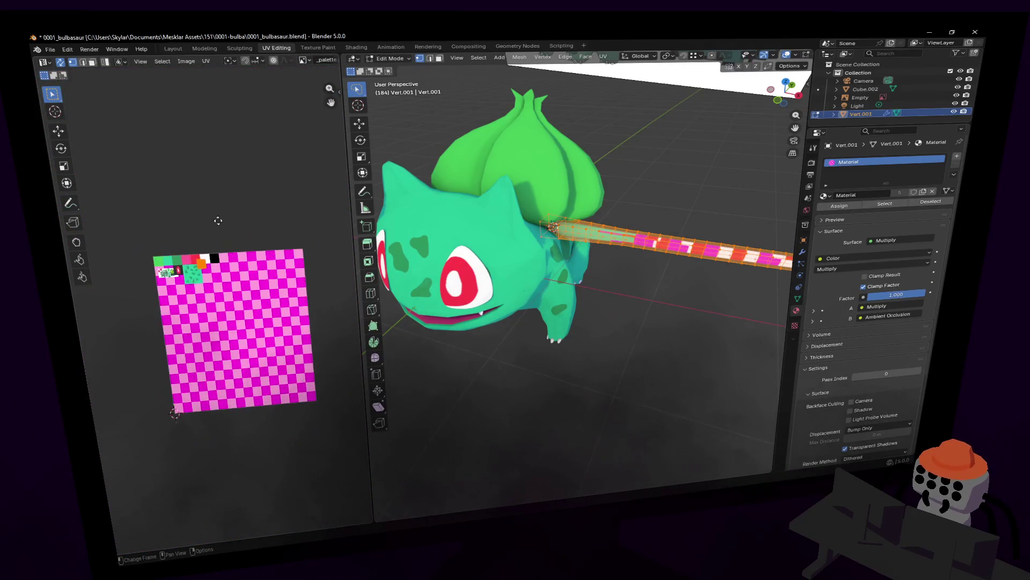
scroll(217, 220, "up", 4)
Move and scale the strand's UV island onto a green swatch of the palette
key("g")
left_click(227, 163)
key("s")
left_click(196, 161)
key("g")
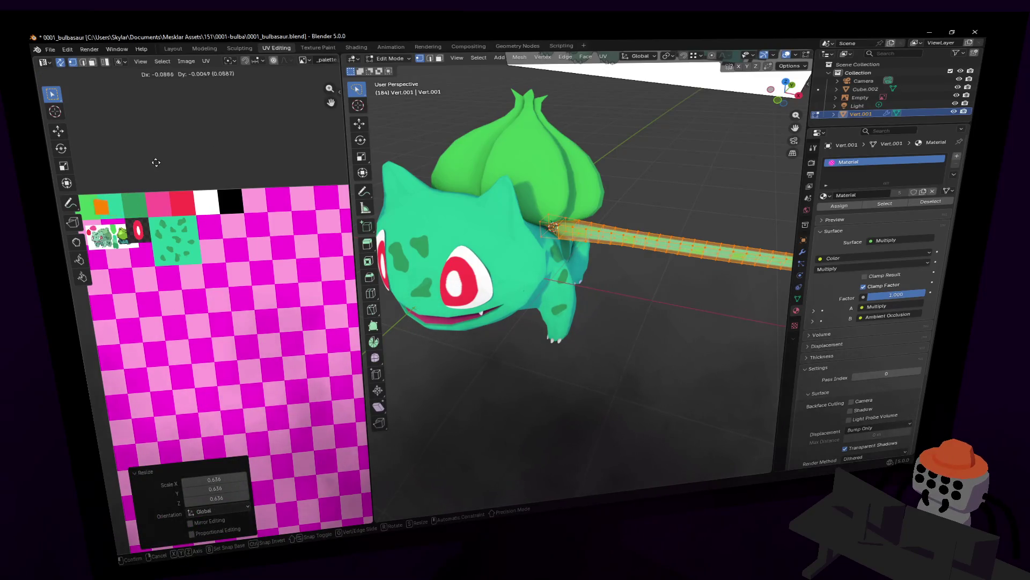
left_click(145, 161)
Check the now-green strand in object mode and fly closer to Bulbasaur
key("Tab")
key("Tab")
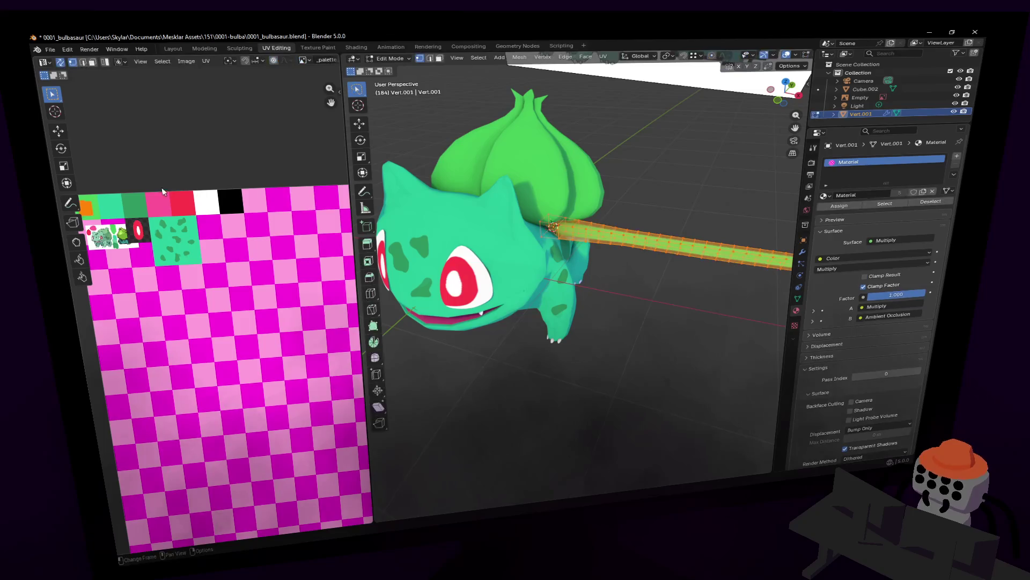
key("Tab")
key("shift+grave")
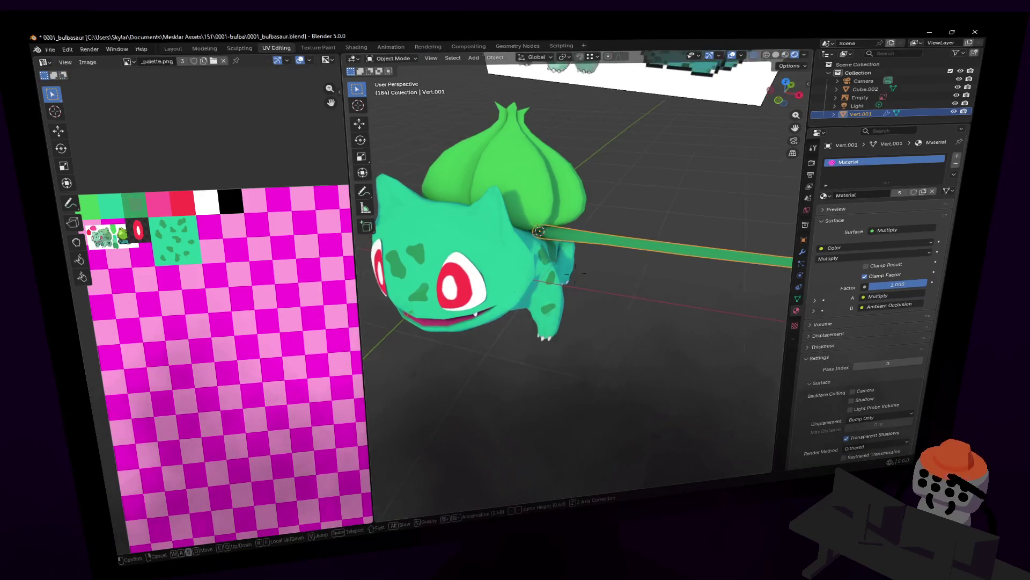
key("w")
left_click(702, 204)
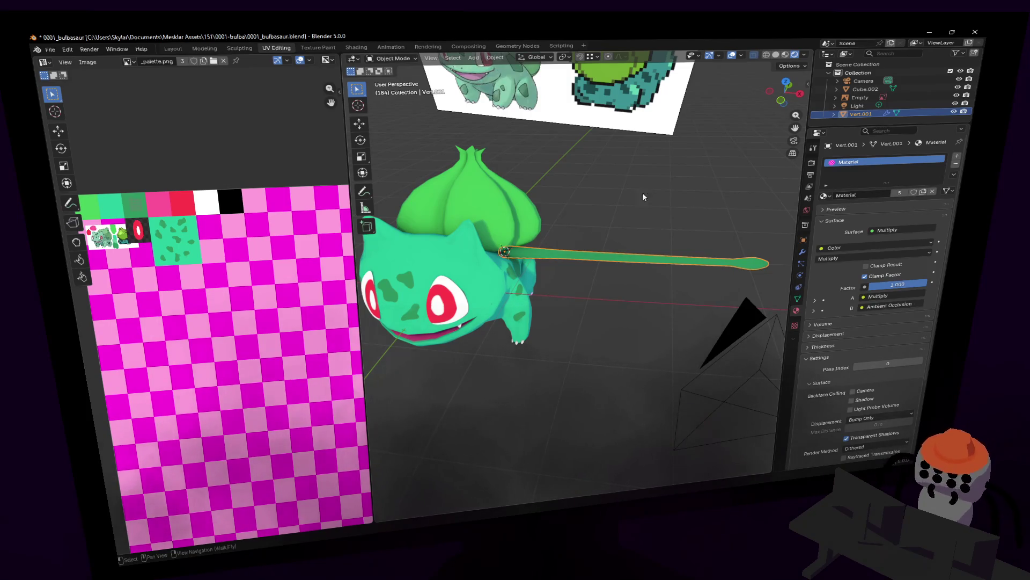
Enter mesh editing on the green strand and fly in close to its tip
middle_click_drag(642, 193, 606, 190)
mouse_move(700, 168)
middle_mouse_down()
mouse_move(680, 167)
mouse_move(693, 167)
middle_mouse_up()
key("Tab")
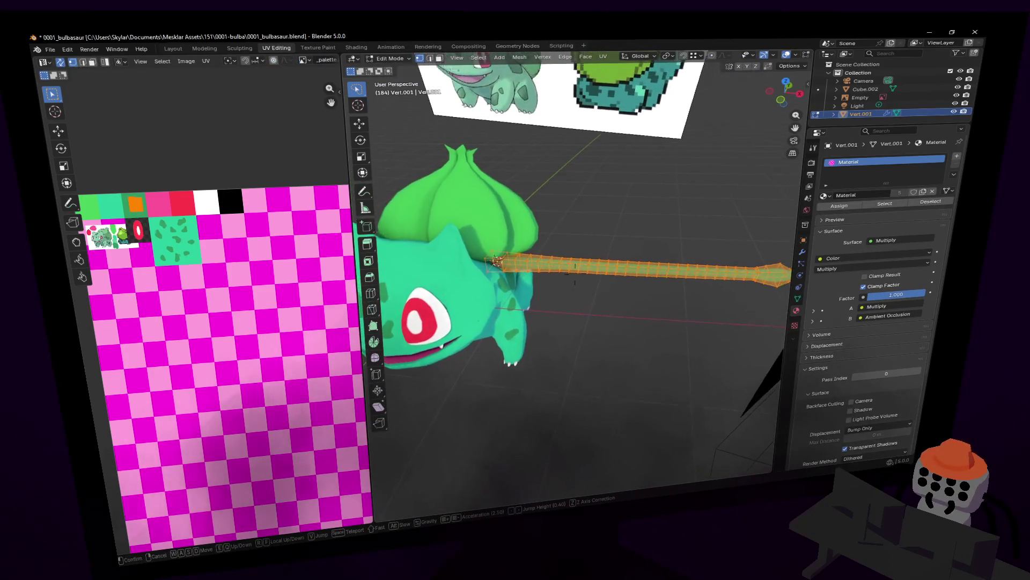
key("shift+grave")
left_click(684, 184)
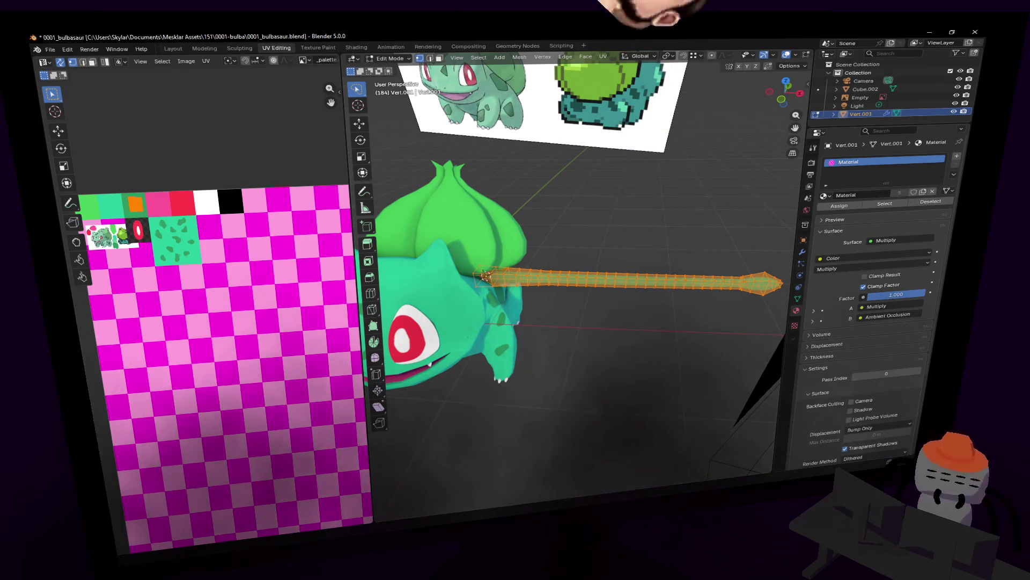
key("shift+grave")
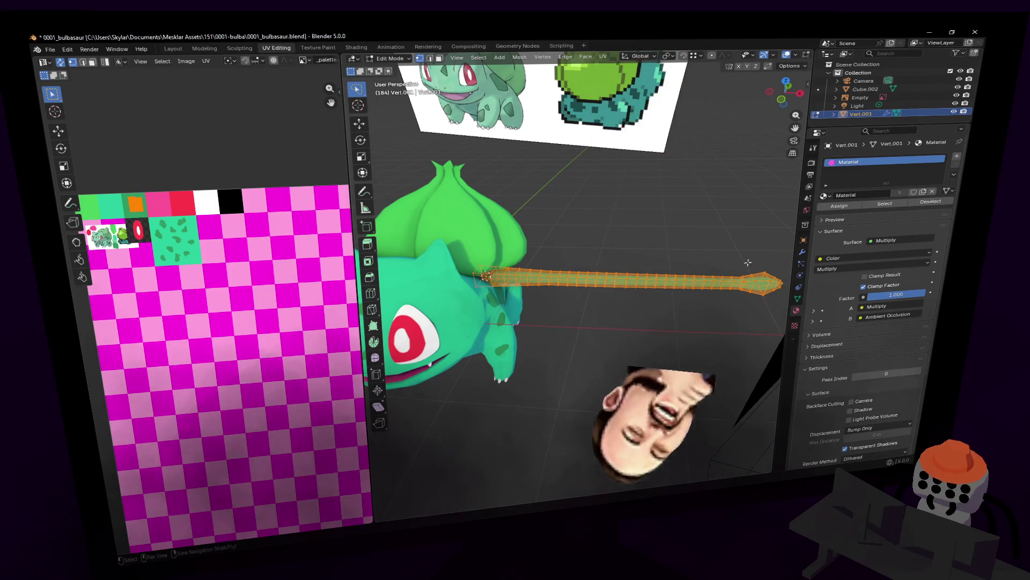
key("w")
left_click(707, 252)
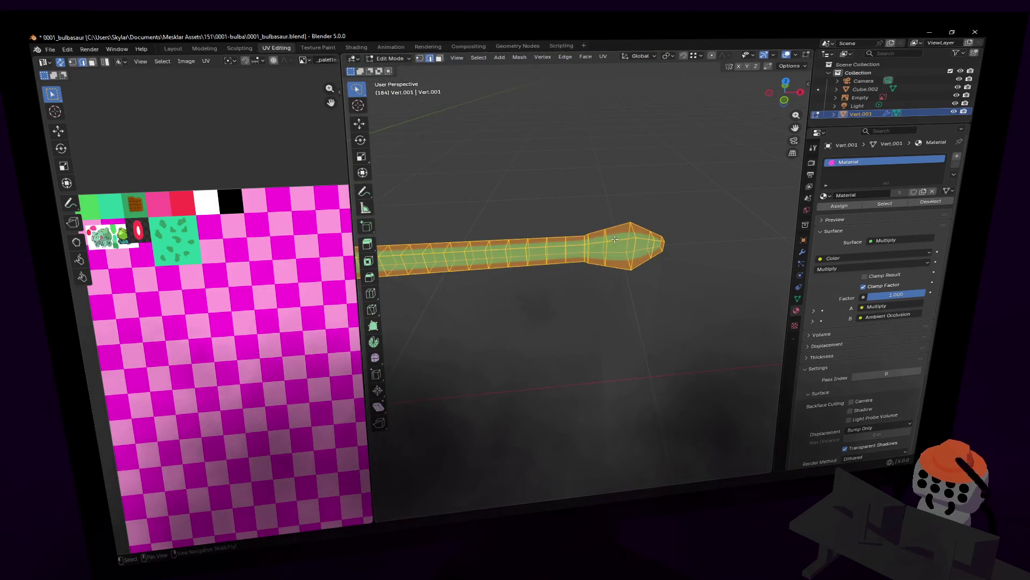
Add an edge loop near the vine's rounded tip and slide it along X
key("alt+a")
key("ctrl+r")
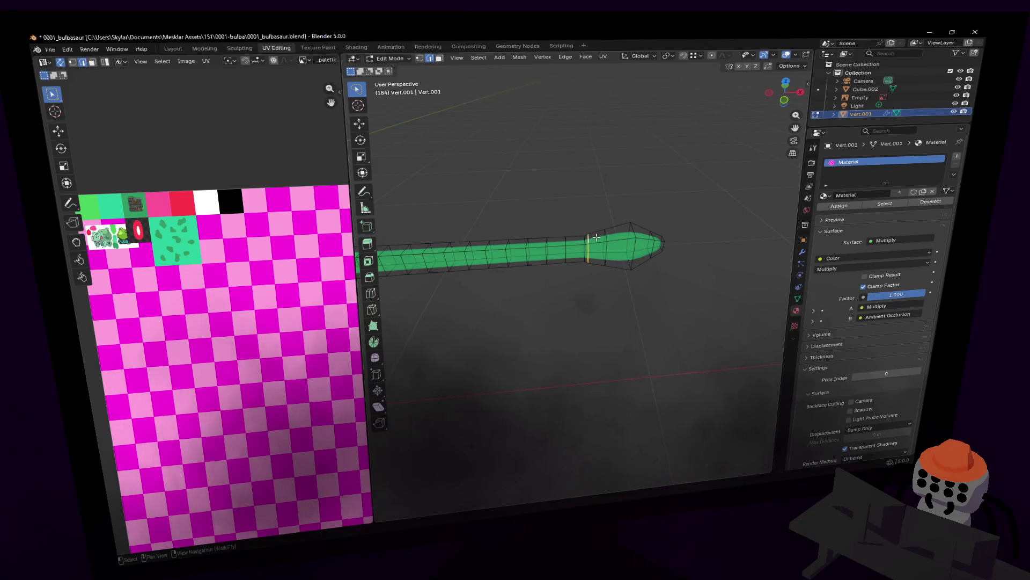
left_click(599, 234)
key("y")
key("x")
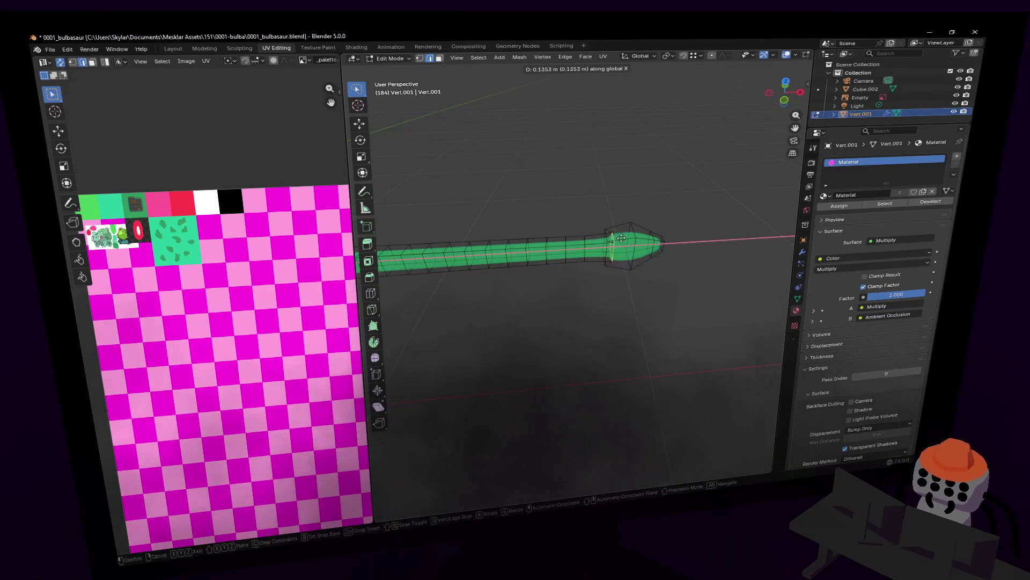
left_click(609, 239)
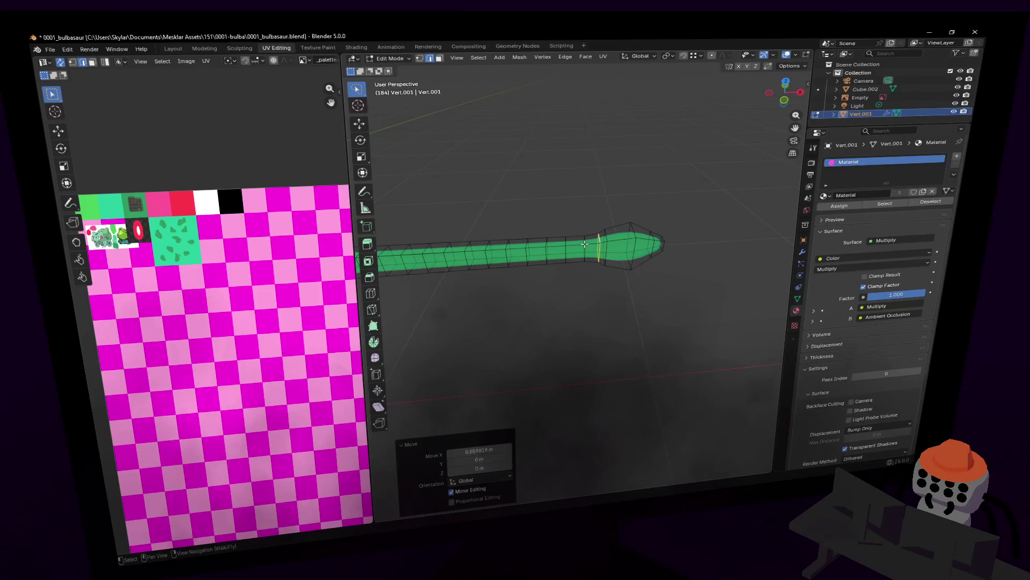
key("g")
key("x")
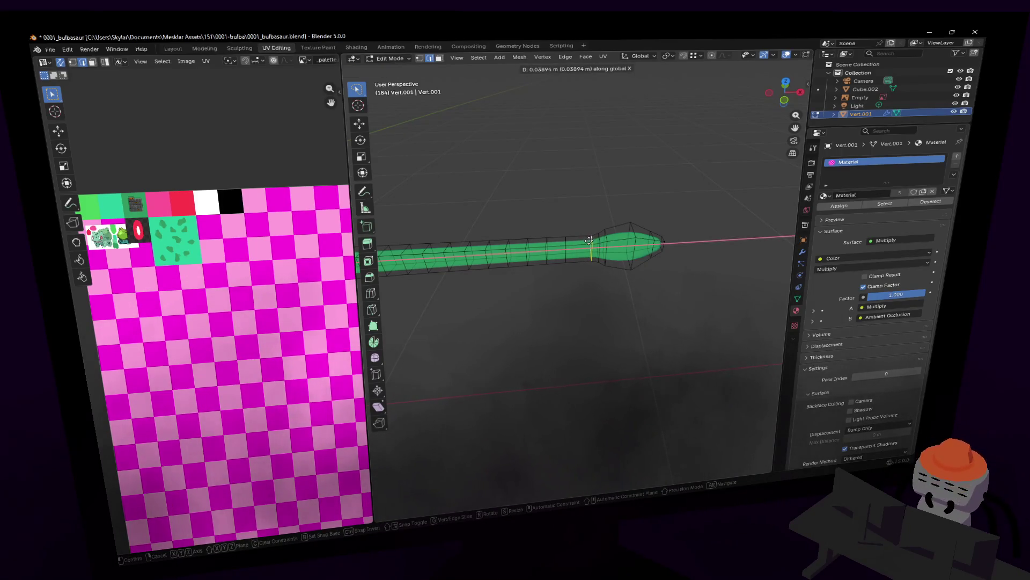
left_click(592, 232)
Return to object mode and move the view closer to Bulbasaur
key("Tab")
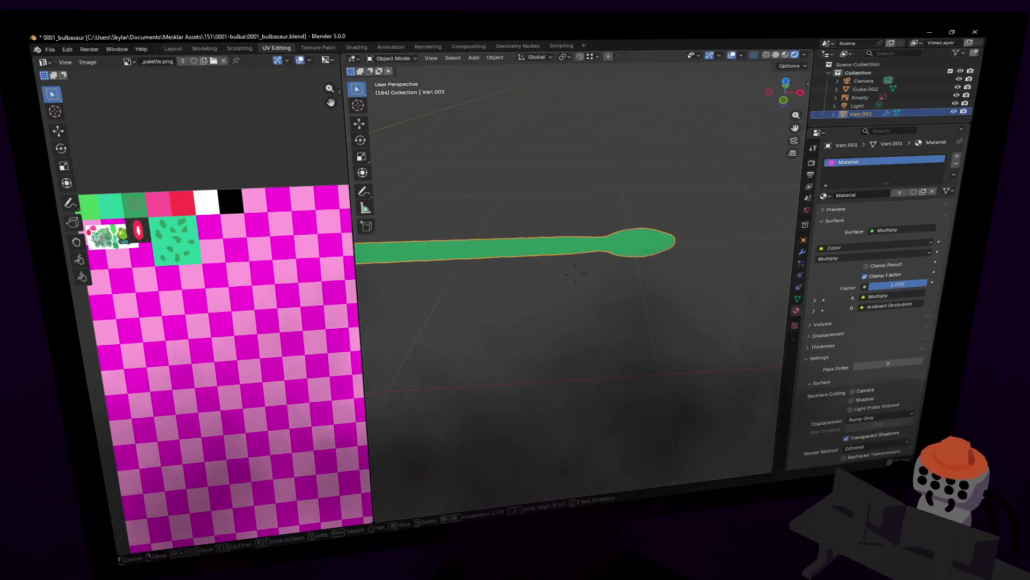
key("KP_Divide")
key("w")
left_click(606, 216)
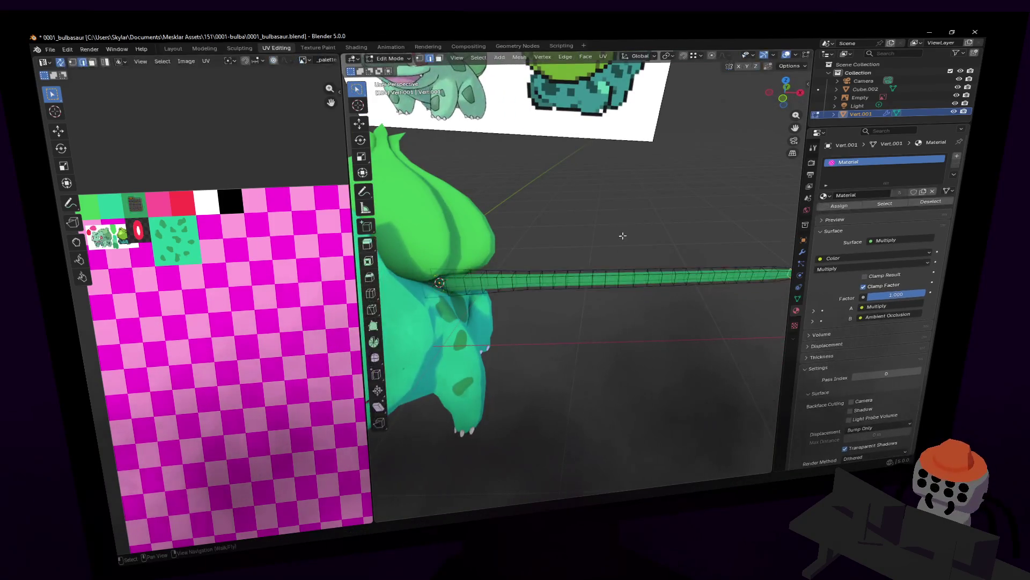
Delete the green vine object Vert.001, leaving Bulbasaur without it
left_click(803, 253)
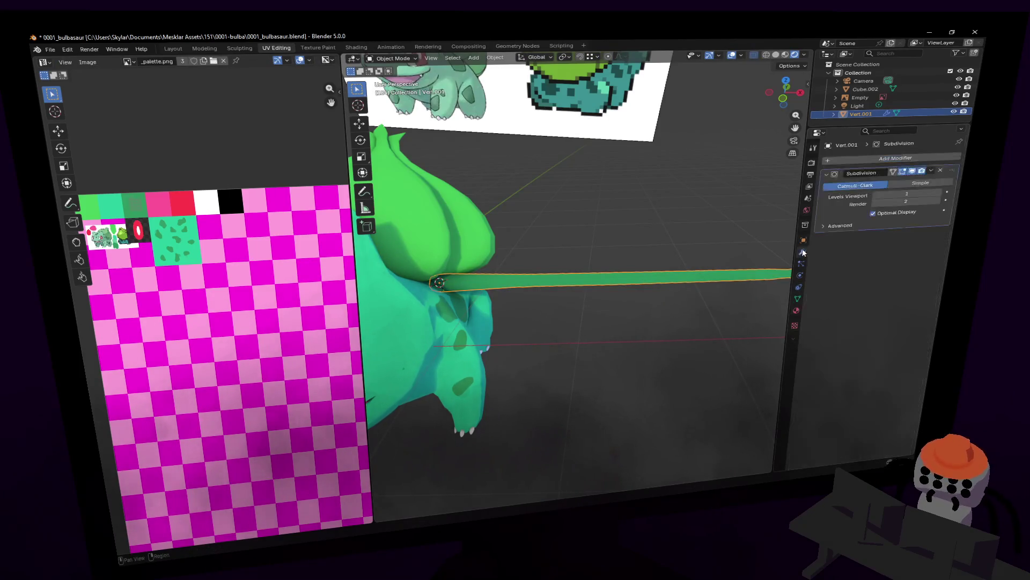
key("Home")
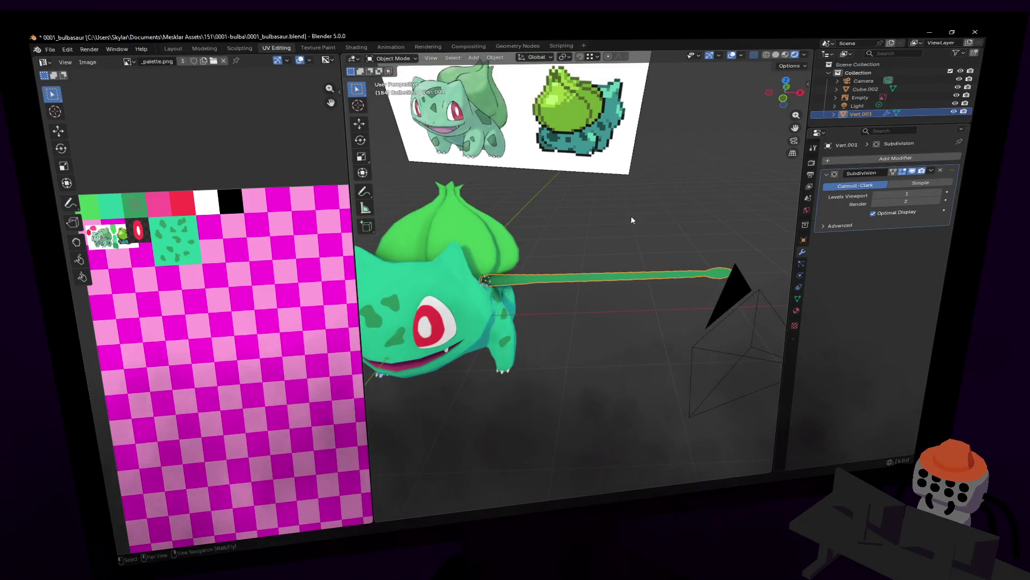
key("Tab")
key("a")
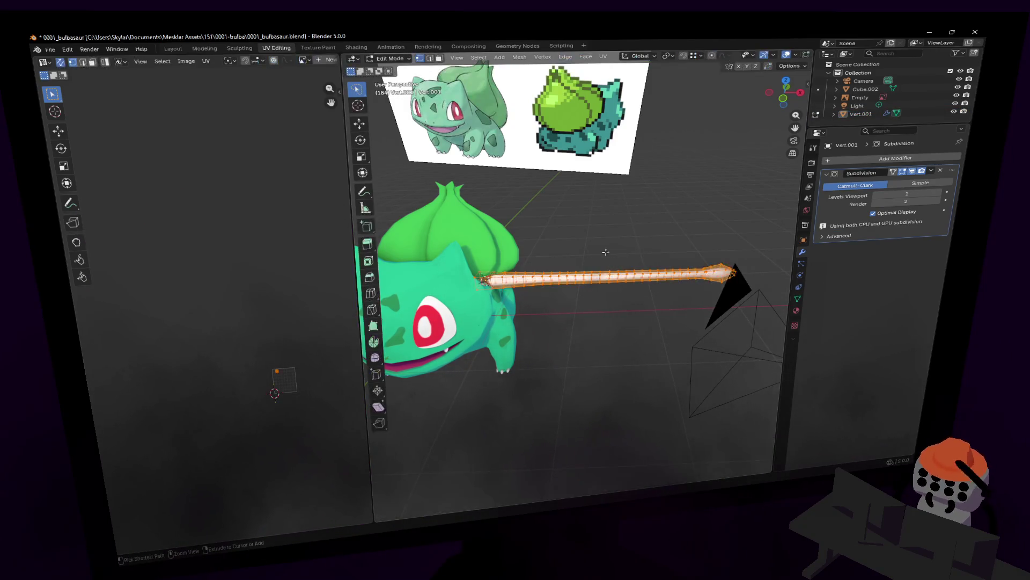
key("Tab")
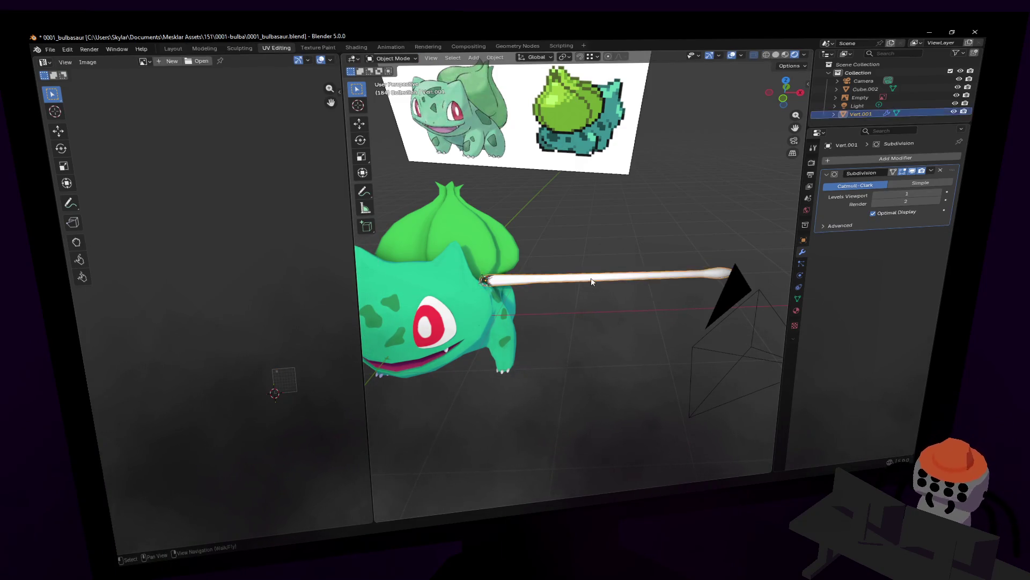
key("Delete")
scroll(573, 252, "up", 3)
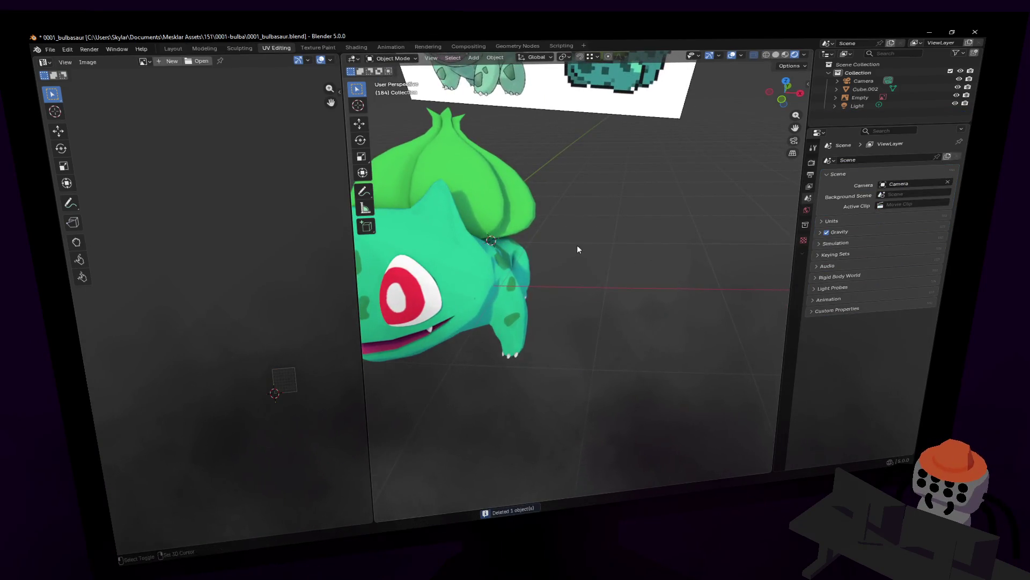
Add a Single Vert mesh object and extrude it into an edge along X
key("shift+a")
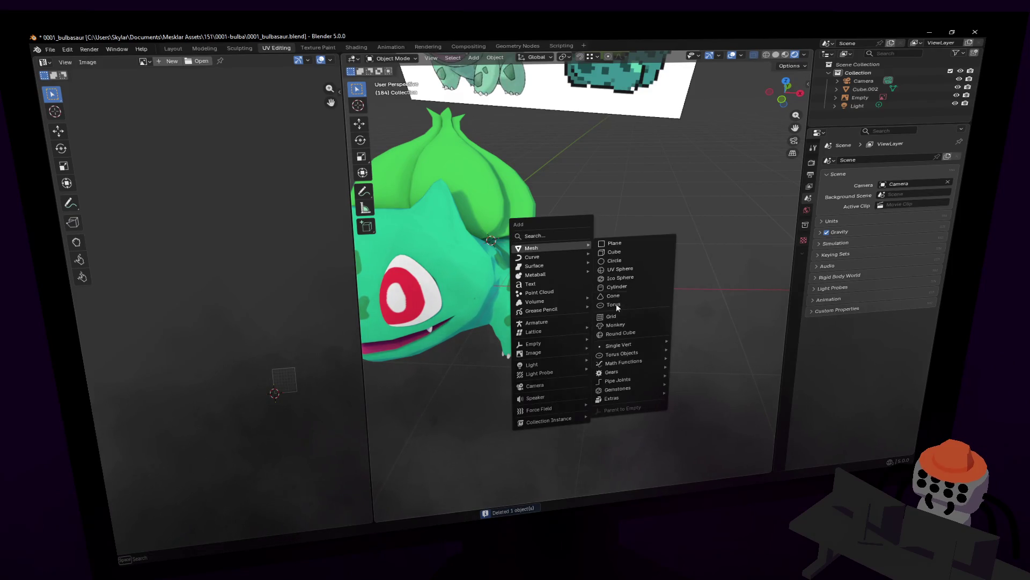
mouse_move(618, 345)
left_click(692, 338)
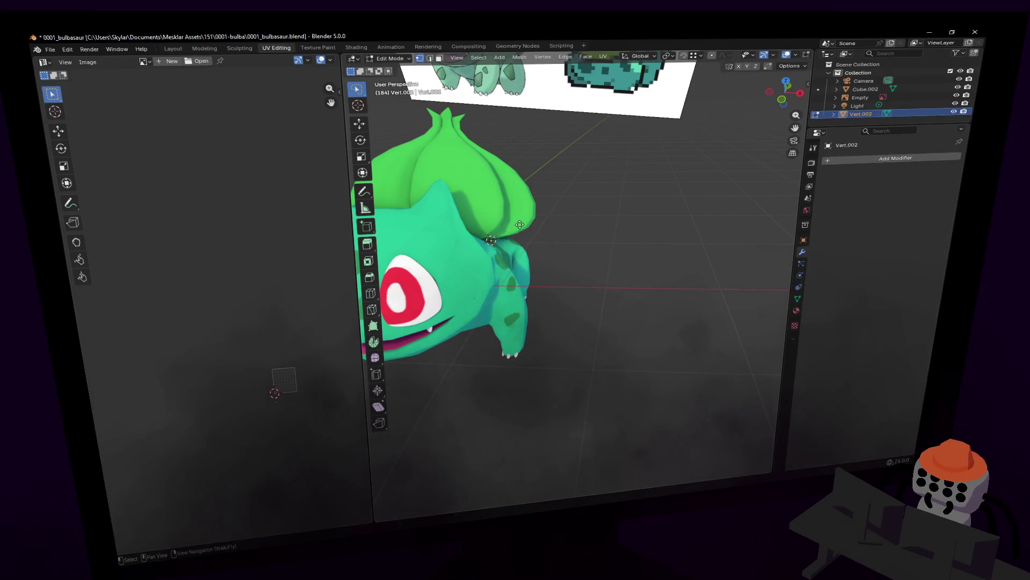
key("g")
key("x")
key("Return")
middle_click_drag(732, 274, 487, 275)
Subdivide the edge with four cuts and extrude the end vertex further along X
key("ctrl+r")
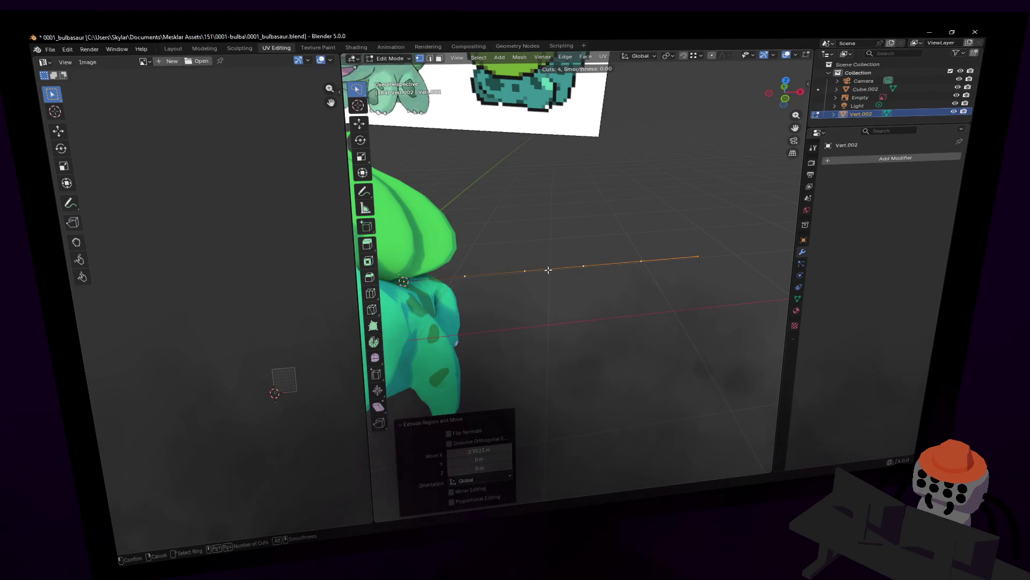
left_click(683, 255)
key("g")
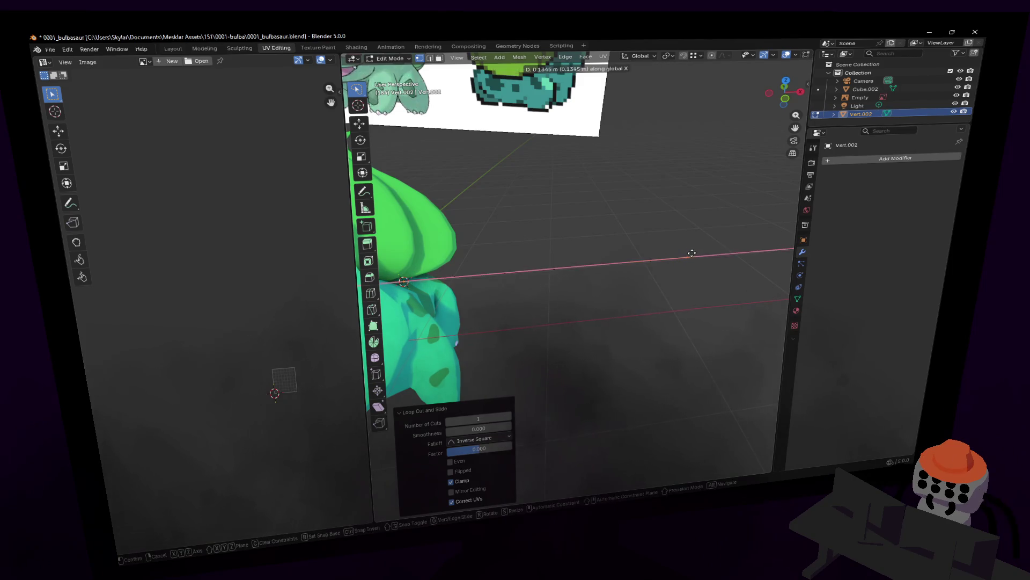
left_click(693, 256)
key("e")
key("x")
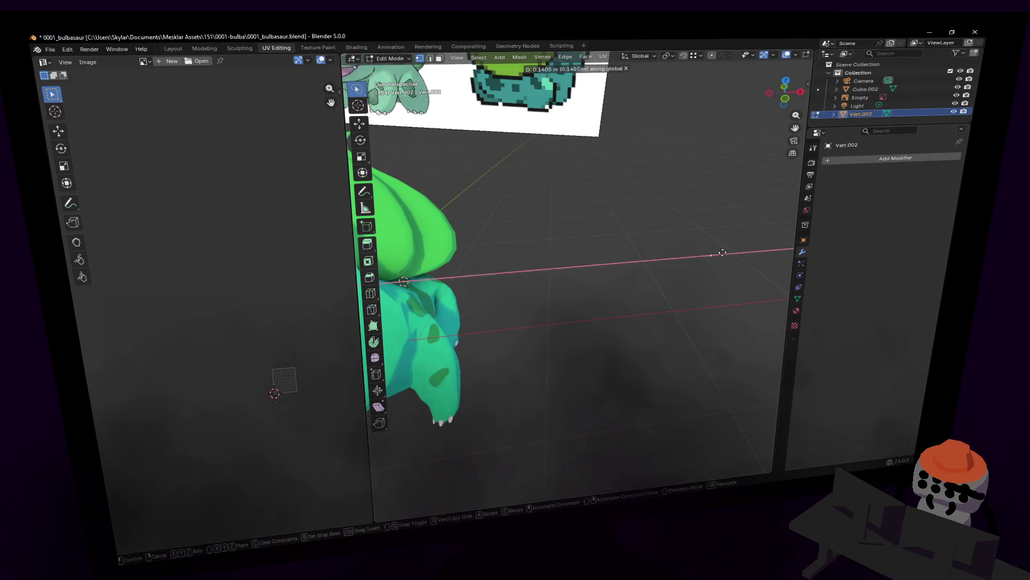
left_click(731, 254)
key("ctrl+z")
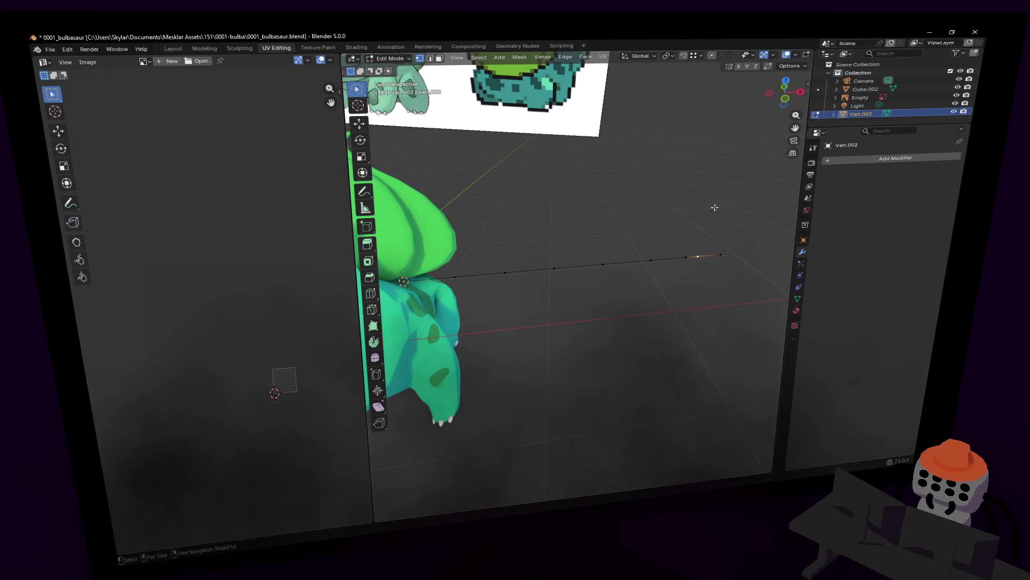
Add a Skin modifier to the vertex chain and return to Edit Mode
key("Tab")
left_click(873, 156)
type("skin")
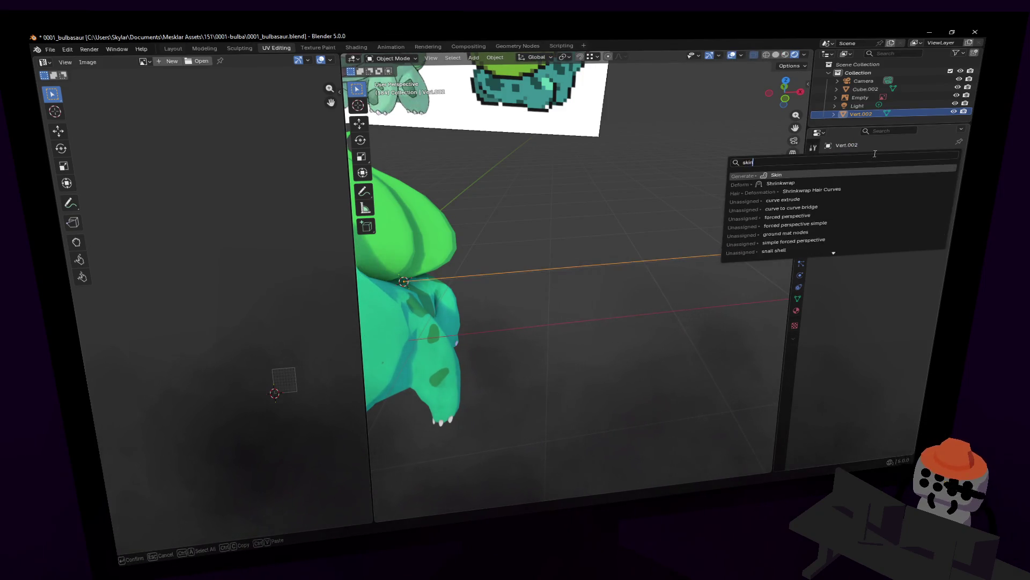
key("Return")
key("Tab")
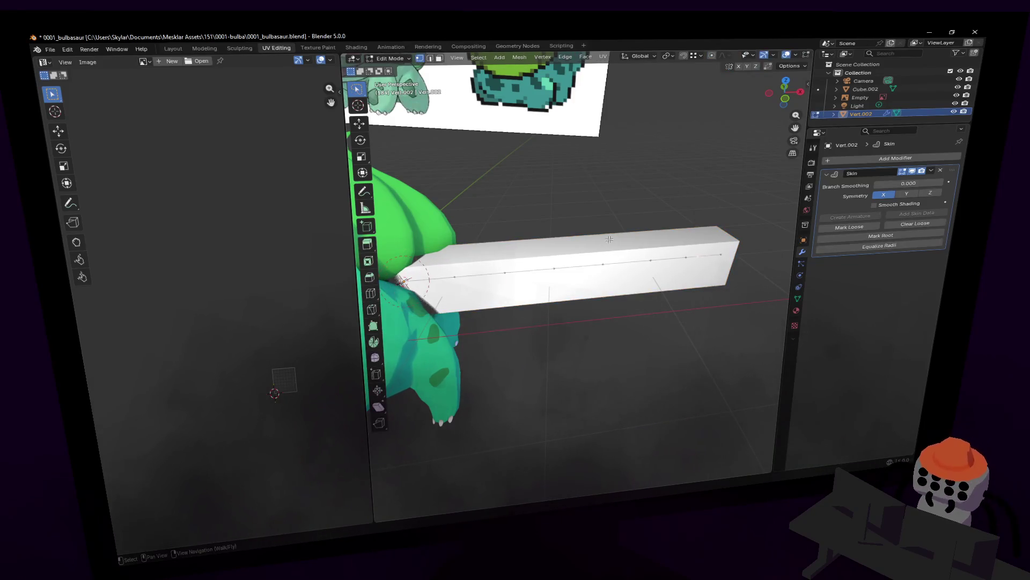
Enlarge the end vertex's skin radius to 1.181, thickening the chain's far end
key("shift+grave")
left_click(575, 274)
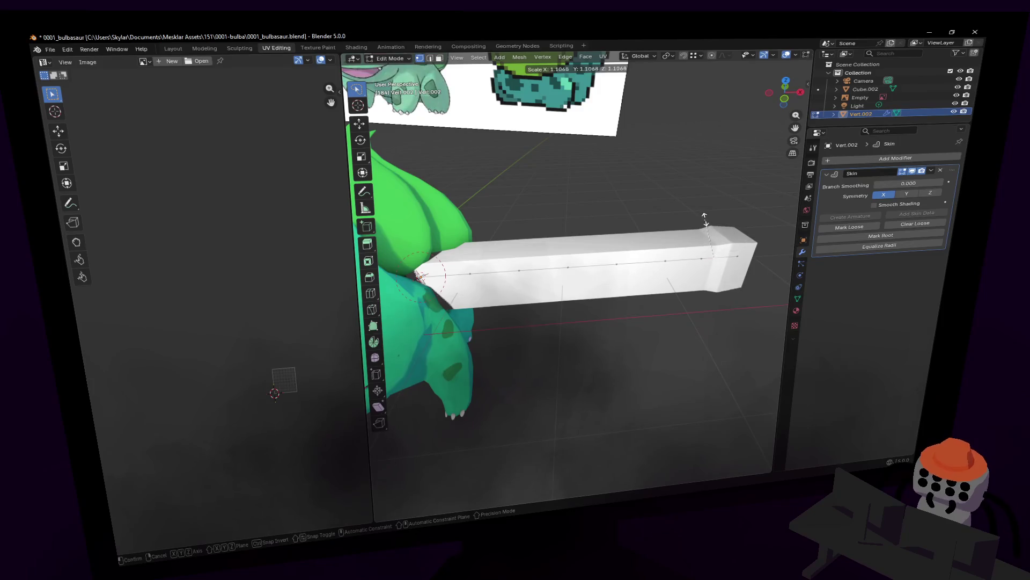
key("ctrl+a")
left_click(740, 234)
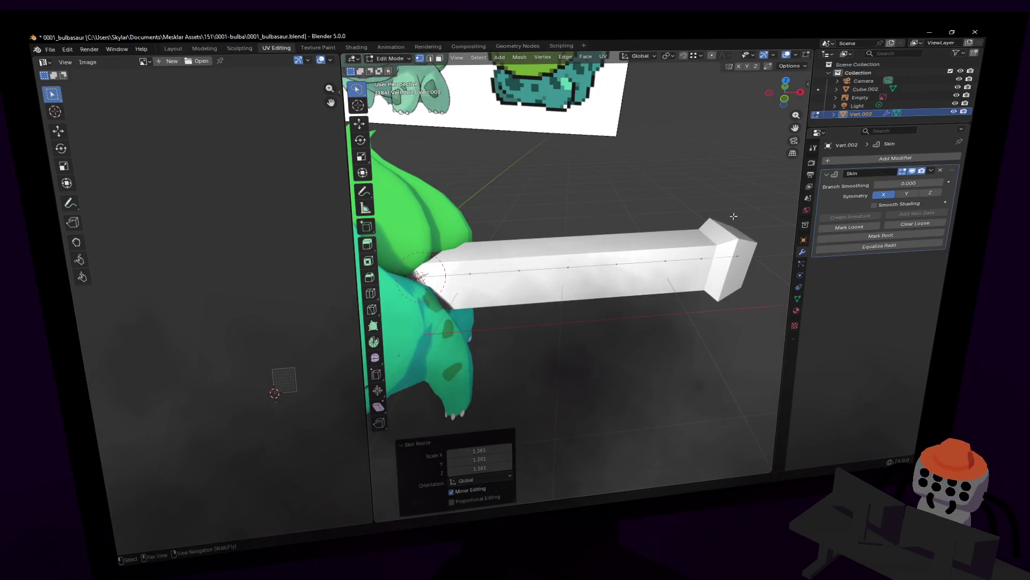
left_click(481, 287)
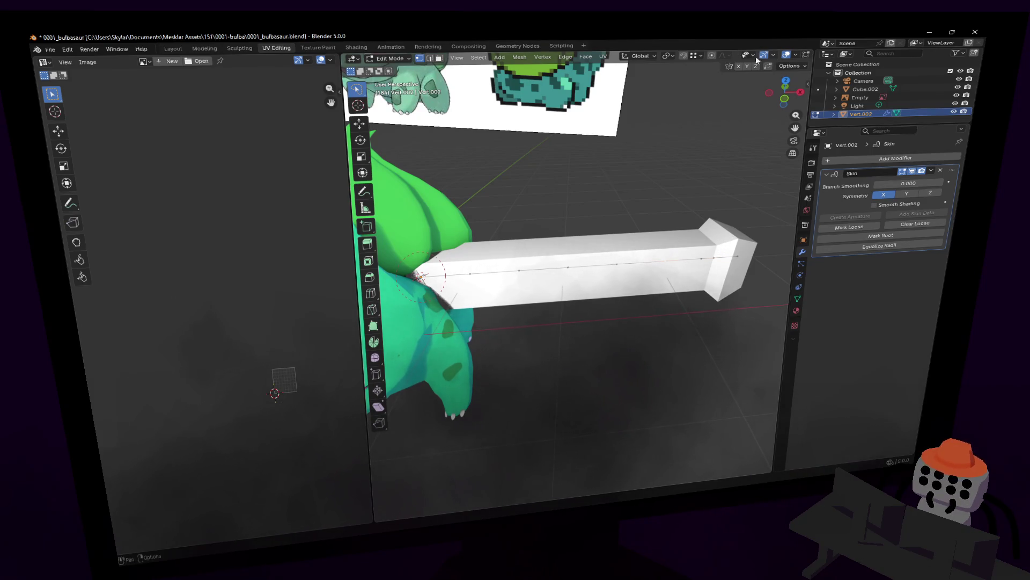
Enable snapping and set the proportional editing influence size
left_click(713, 54)
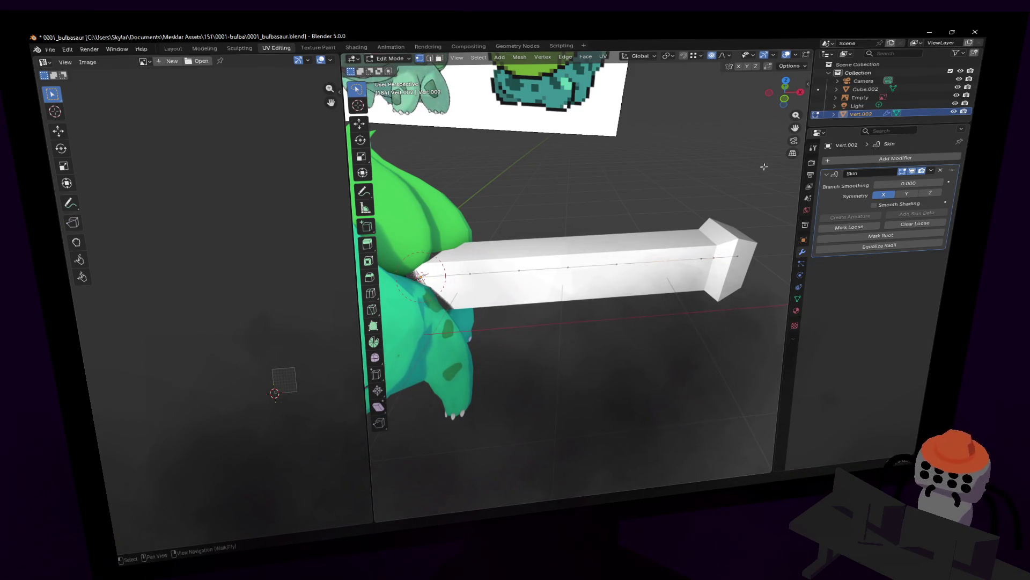
key("ctrl+a")
key("Escape")
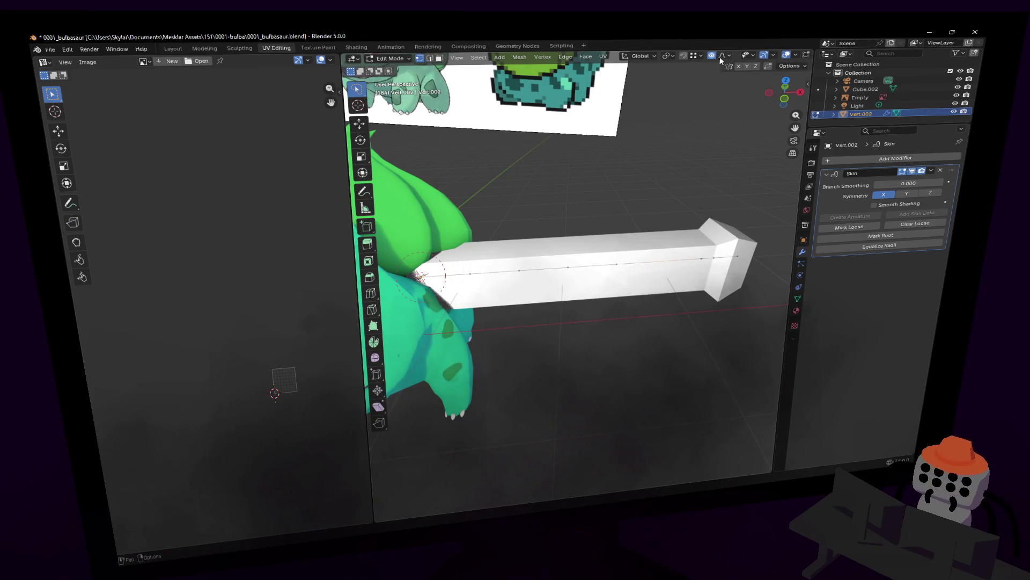
left_click(724, 55)
left_click(732, 164)
type("1")
key("Return")
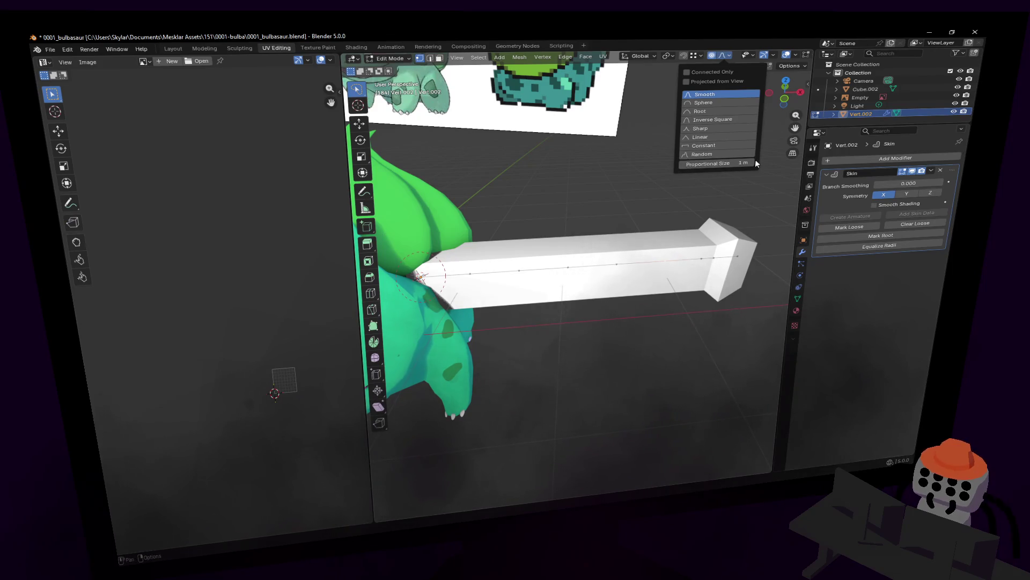
Taper the chain toward its end using proportional scaling, adjusting the falloff spread
key("s")
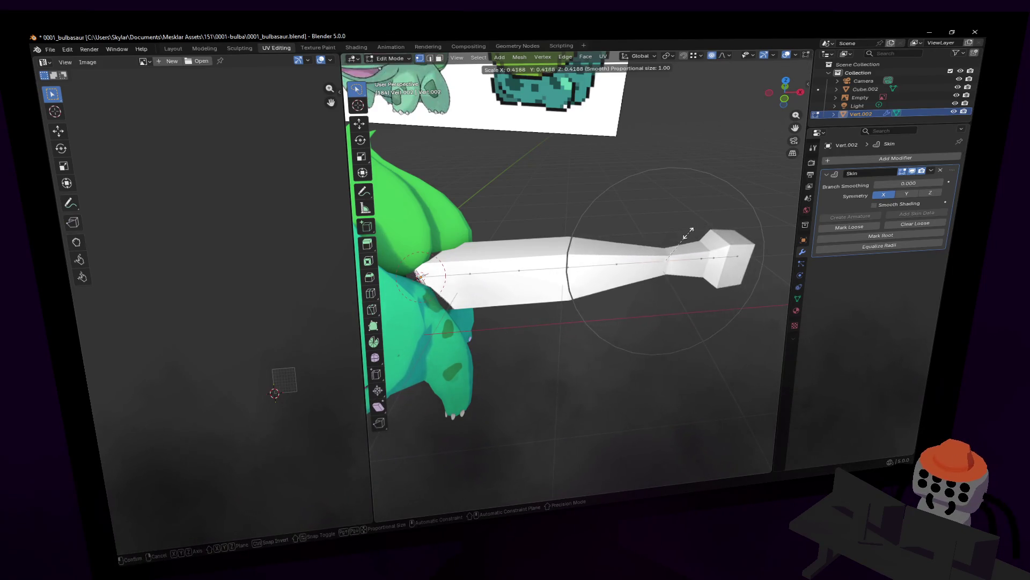
left_click(715, 197)
left_click(724, 55)
left_click(735, 163)
key("Return")
key("s")
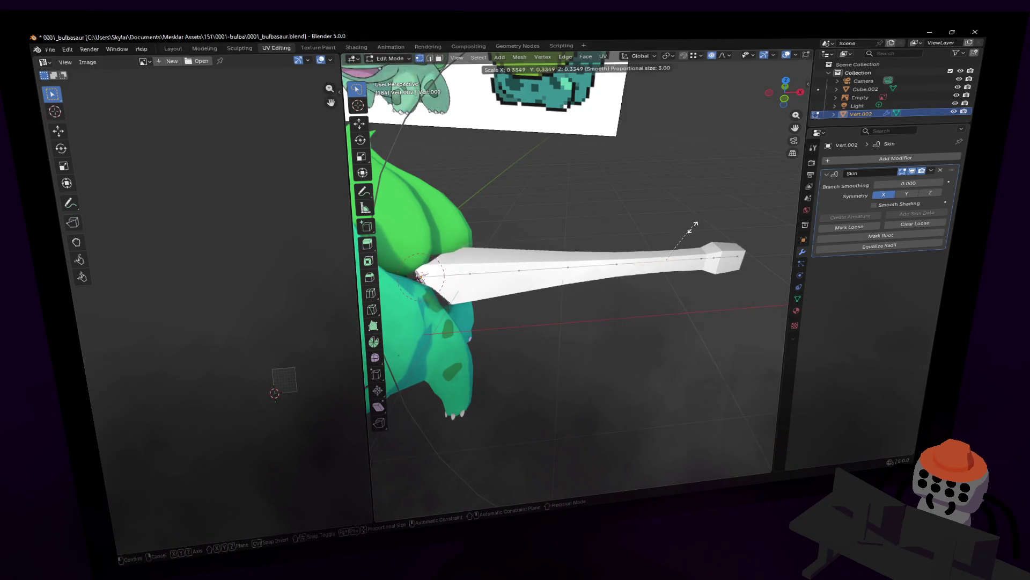
key("Escape")
key("s")
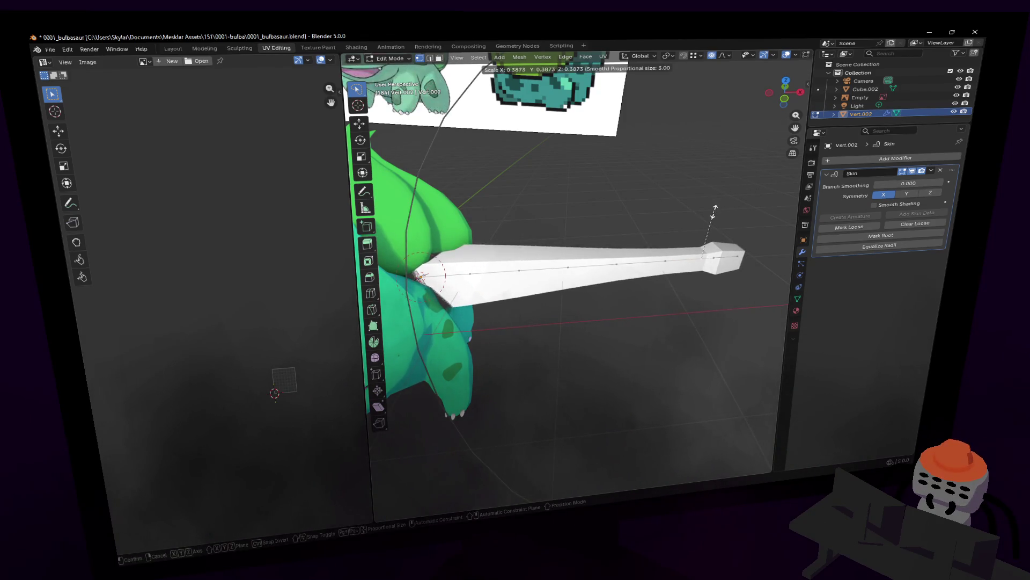
key("Escape")
key("s")
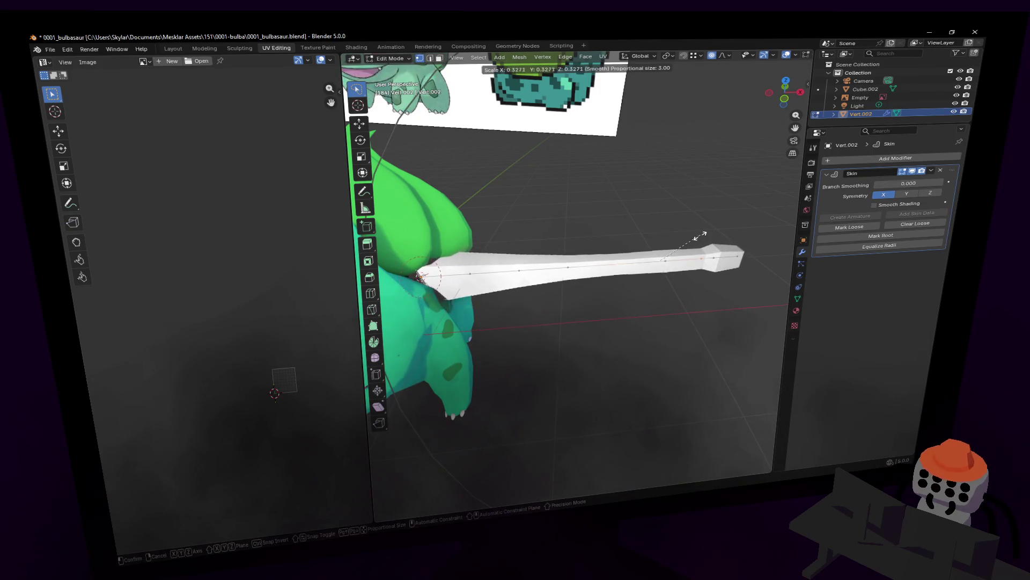
key("Escape")
Thin the vine's skin thickness near its base into a slim tube
key("s")
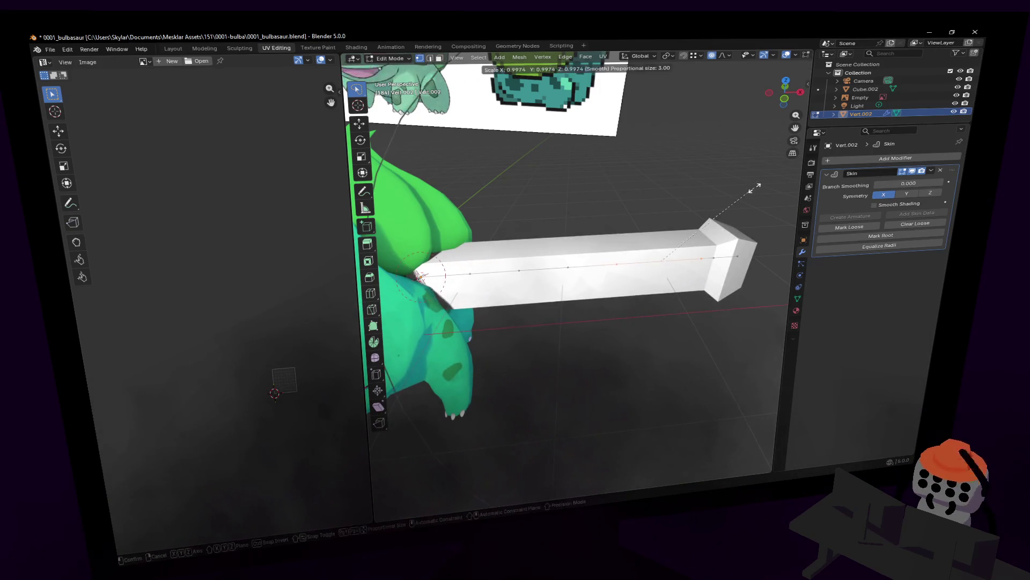
key("Escape")
key("s")
left_click(699, 230)
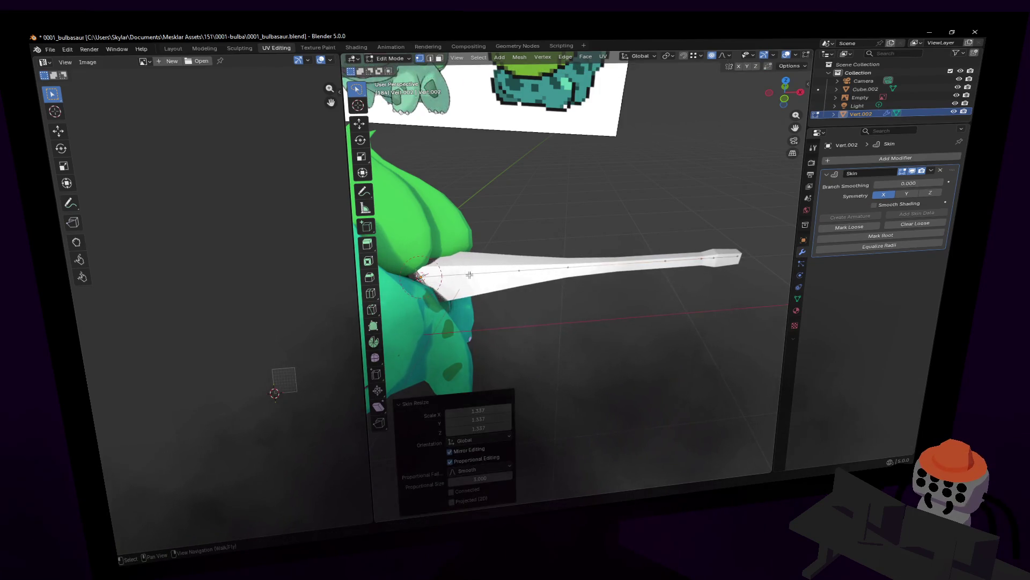
key("ctrl+a")
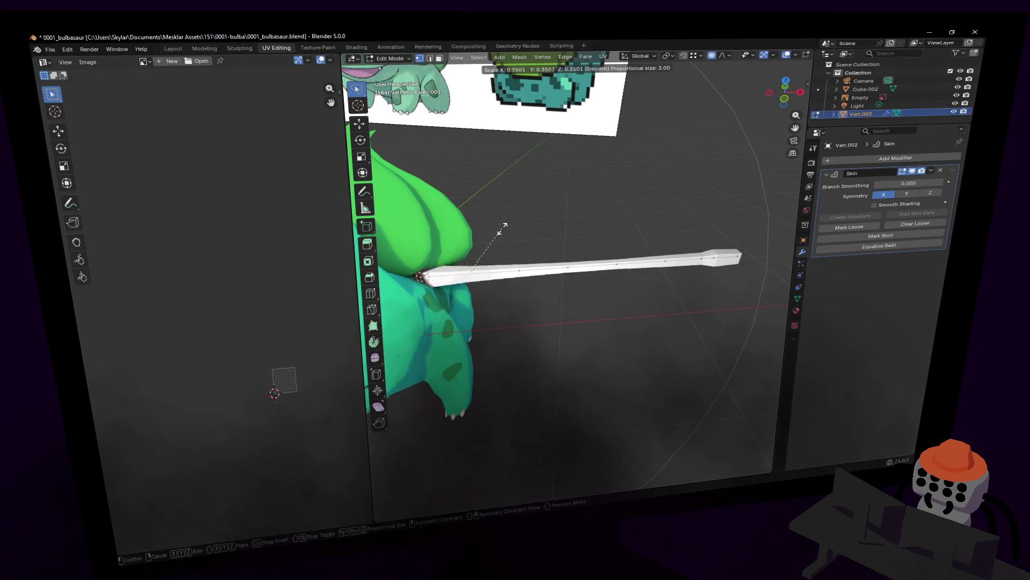
left_click(504, 228)
key("ctrl+a")
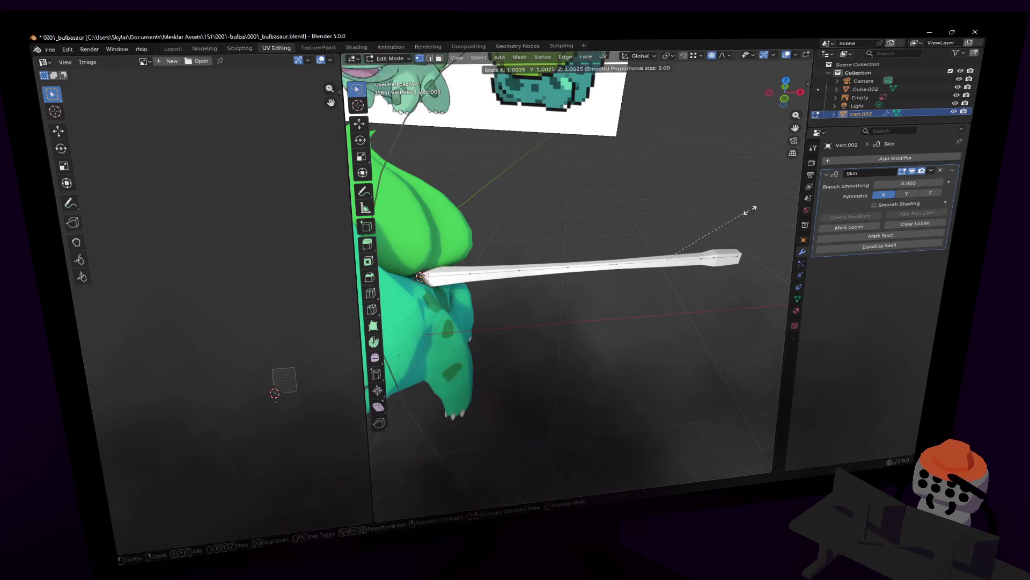
left_click(736, 222)
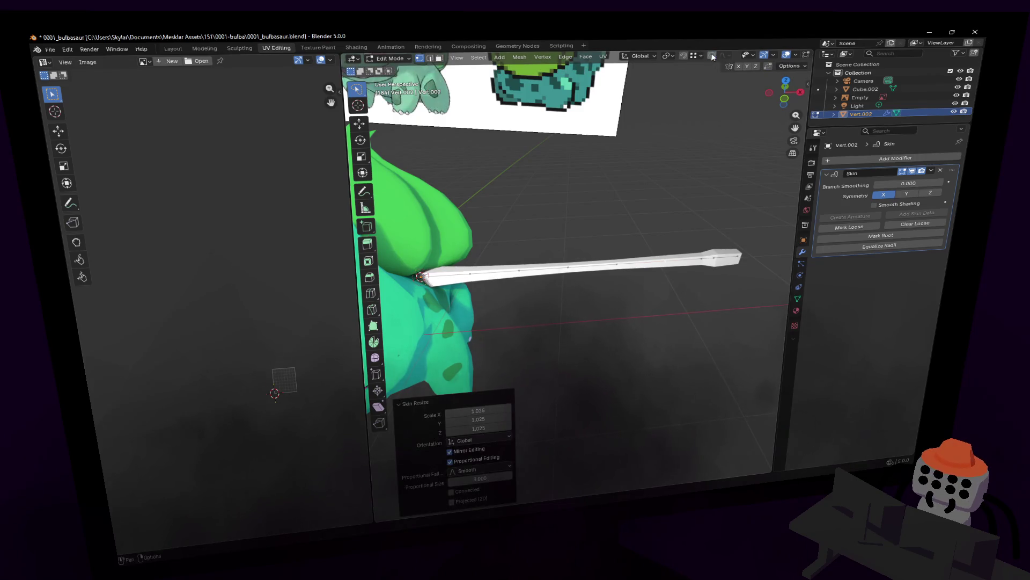
key("ctrl+a")
left_click(712, 229)
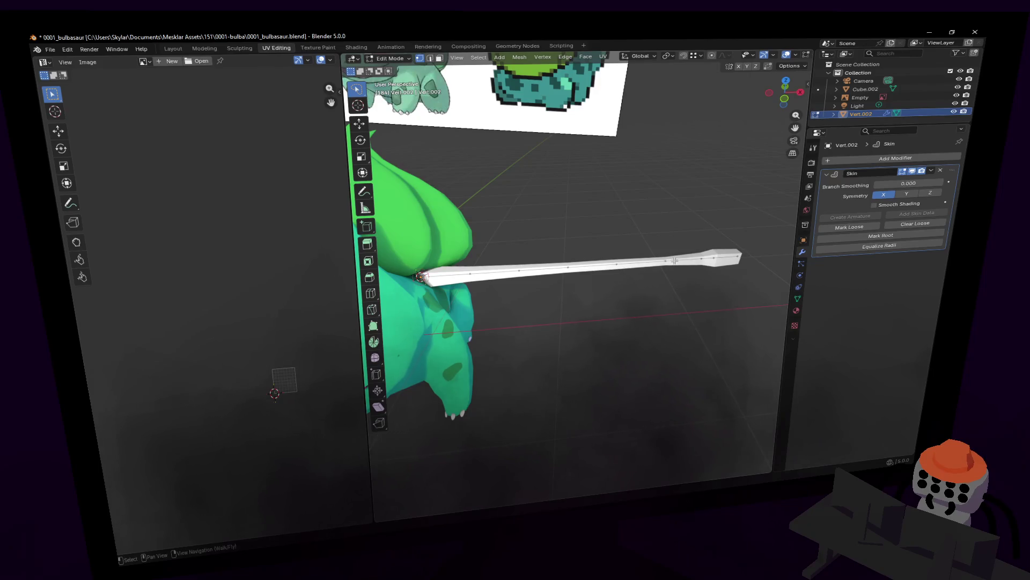
Straighten the tip along Y, shrink it to a point, and add a Subdivision modifier with Ctrl+1
key("g")
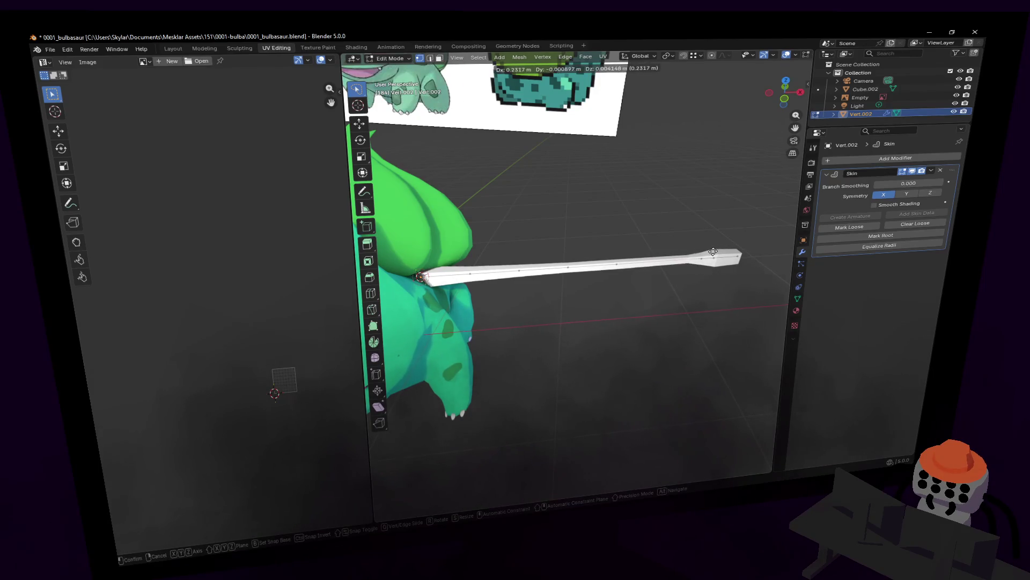
key("y")
left_click(716, 253)
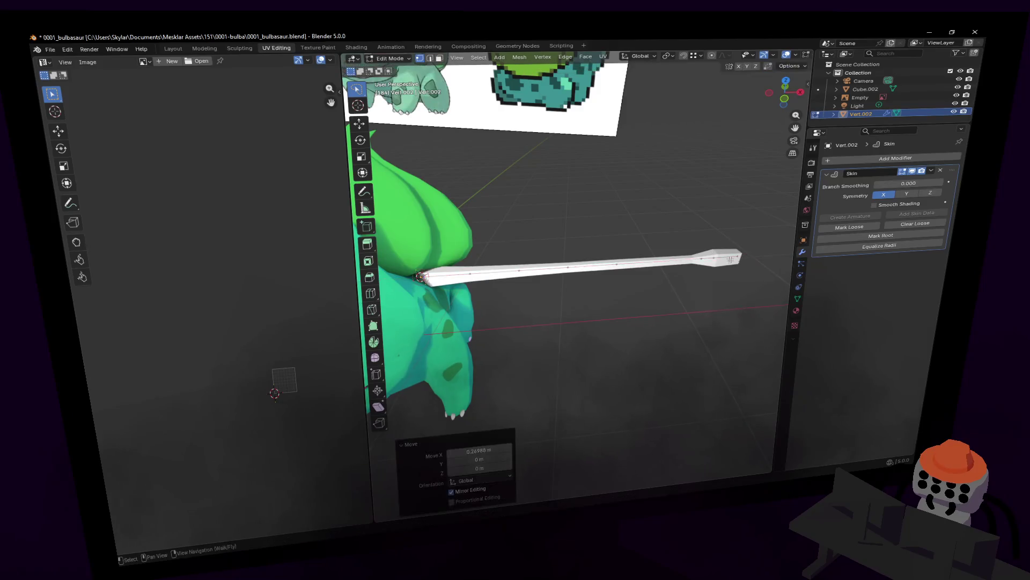
key("ctrl+a")
left_click(748, 249)
key("Tab")
key("ctrl+1")
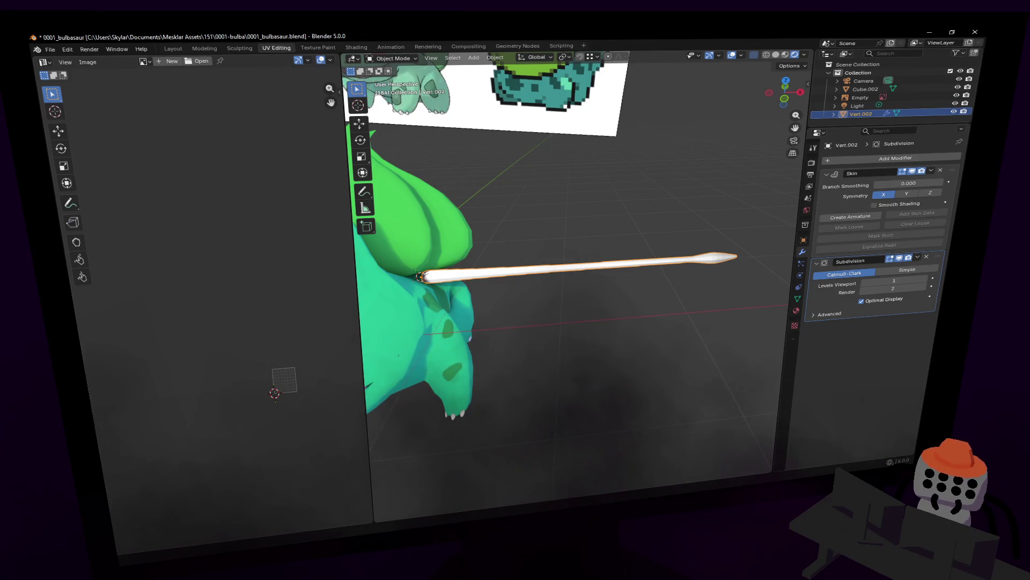
Briefly toggle Edit Mode to check the smoothed vine
key("Tab")
key("Tab")
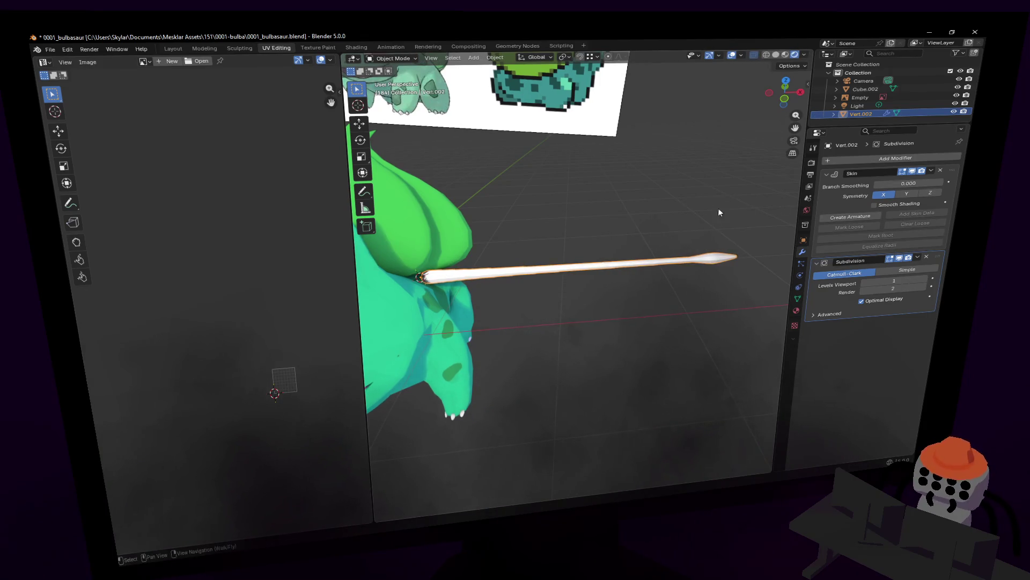
Enlarge the vine's skin radius, then slim it where it leaves the bulb
key("Tab")
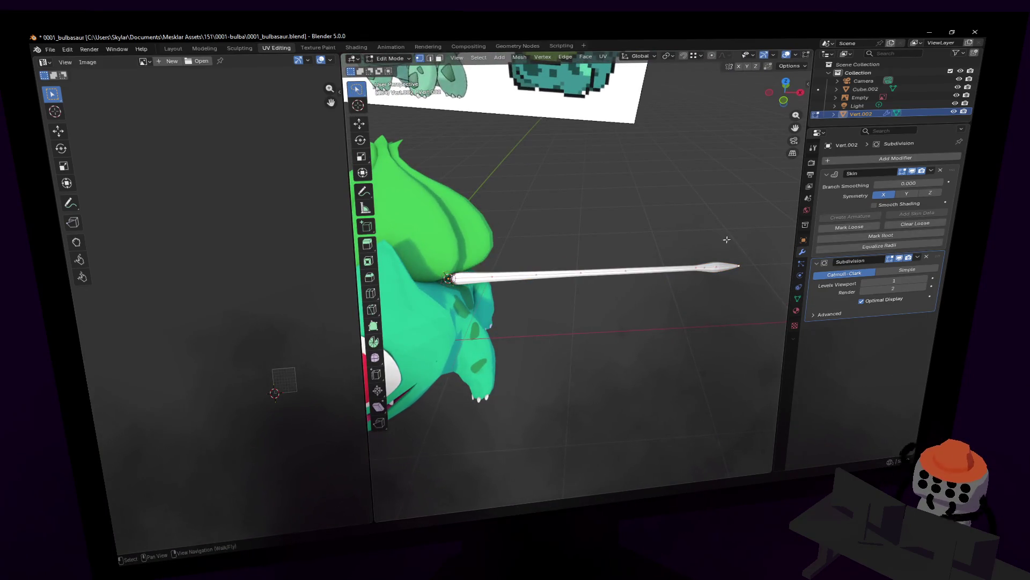
key("ctrl+a")
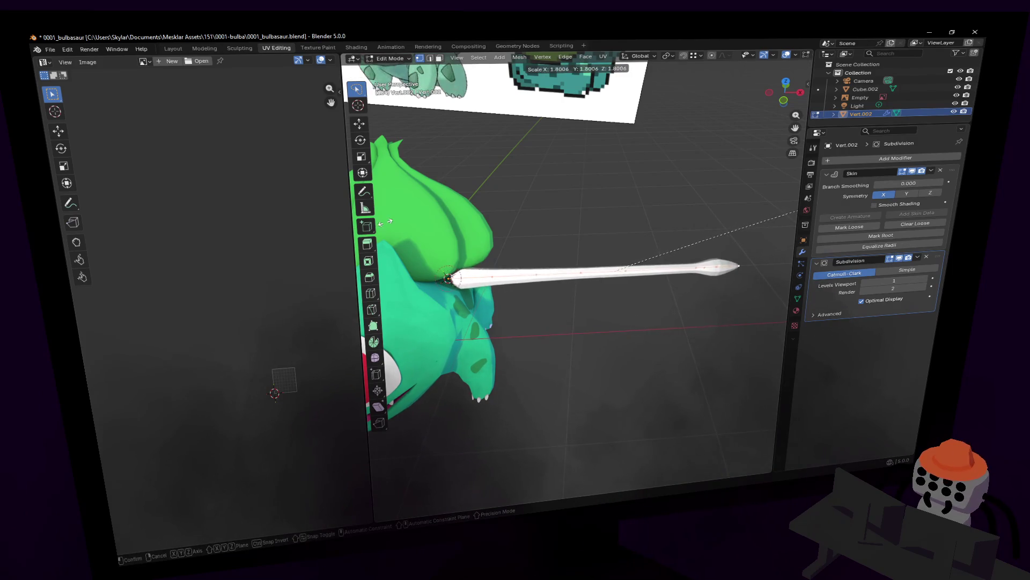
left_click(407, 253)
left_click(630, 176)
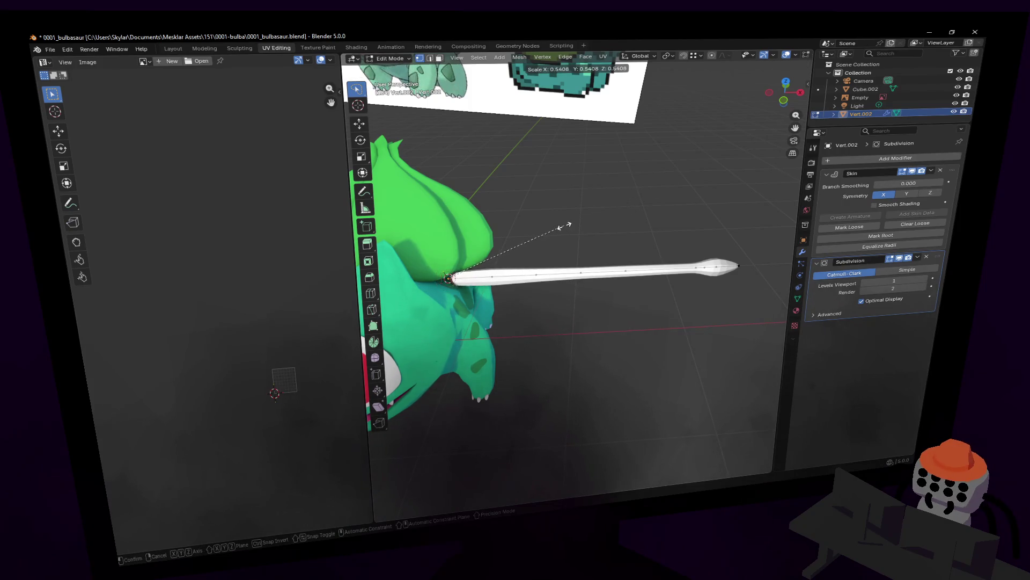
key("s")
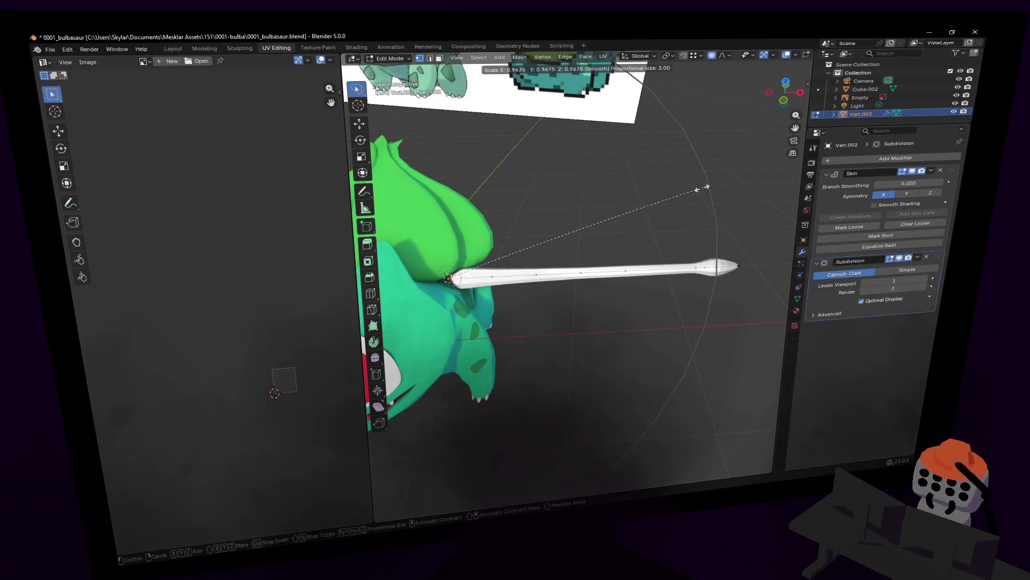
left_click(598, 245)
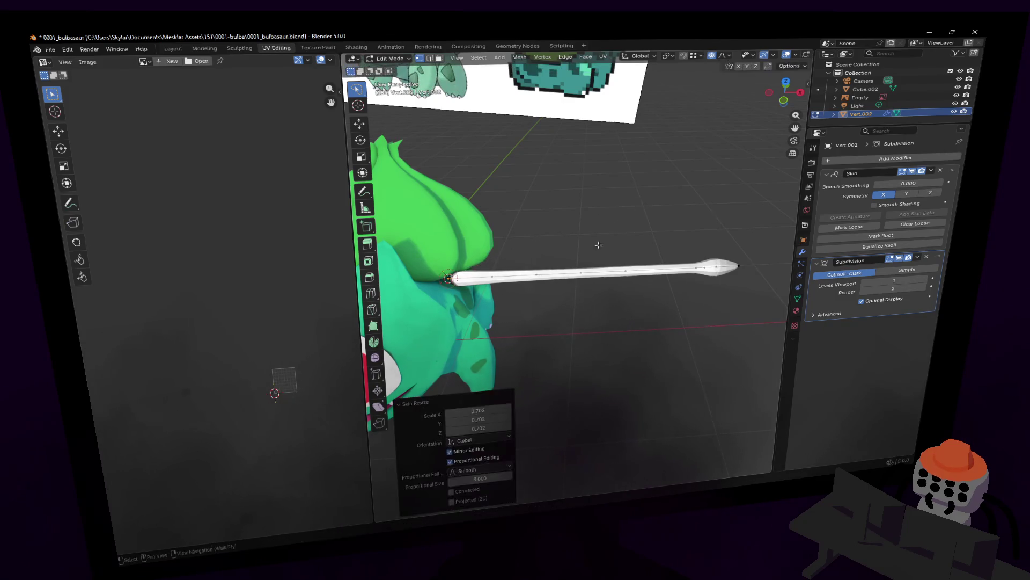
Nudge the tip vertices along the X axis to reshape the vine's end
key("g")
key("x")
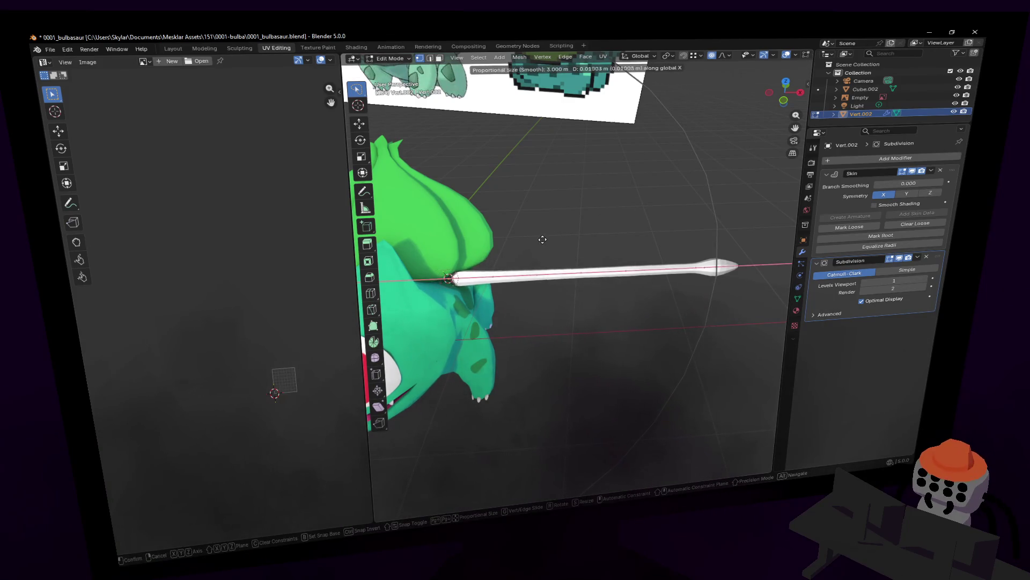
left_click(542, 239)
left_click(691, 266)
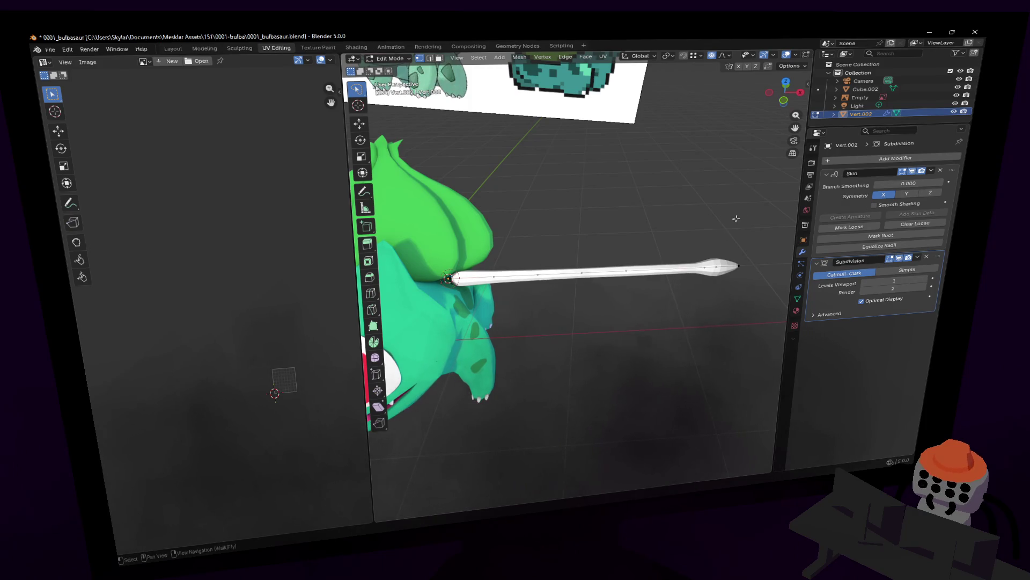
key("ctrl+a")
key("Escape")
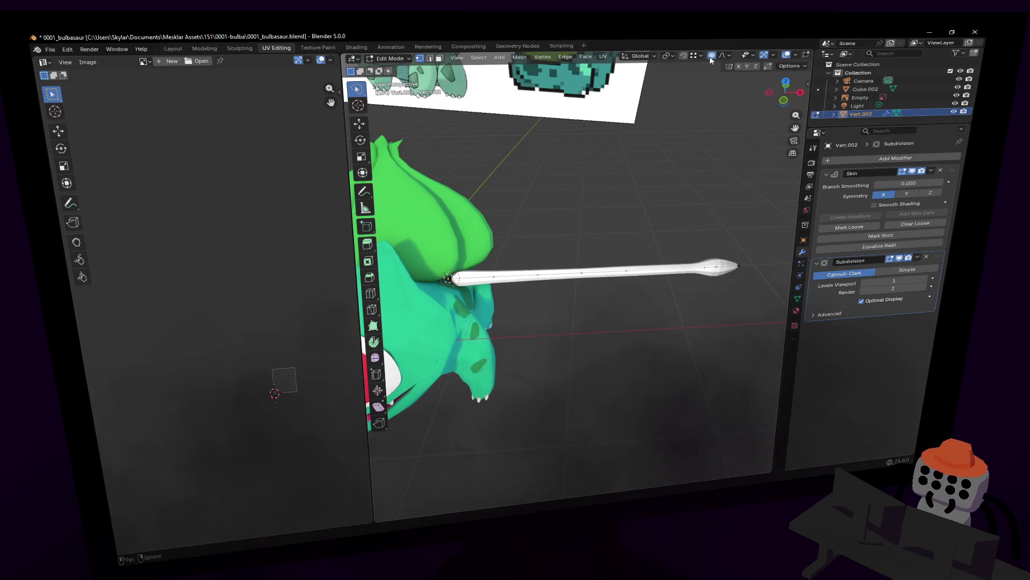
key("g")
key("x")
left_click(739, 195)
Reduce the tip's skin thickness into a spear shape and return to Object Mode
key("ctrl+a")
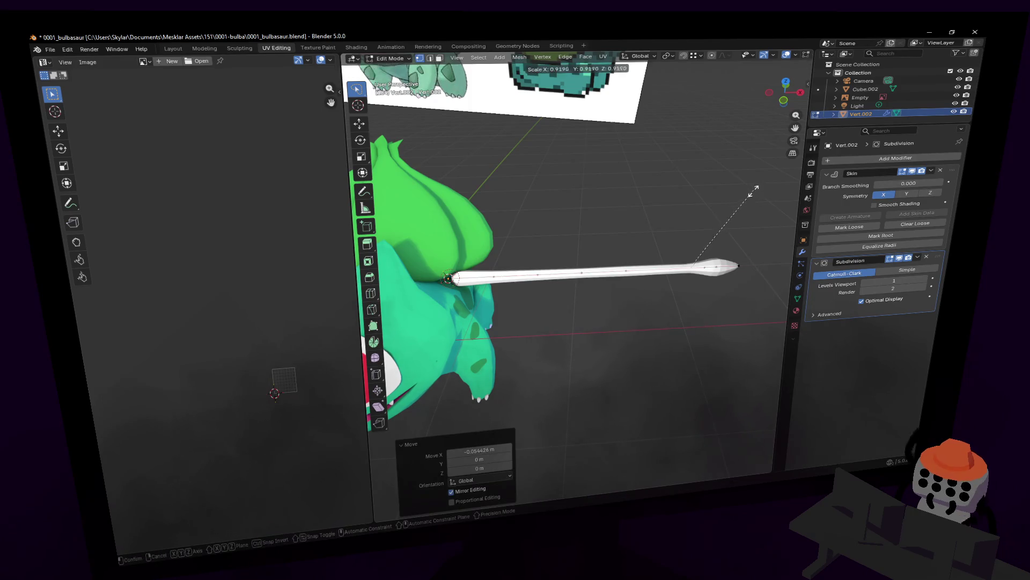
key("Escape")
left_click(641, 268)
key("ctrl+a")
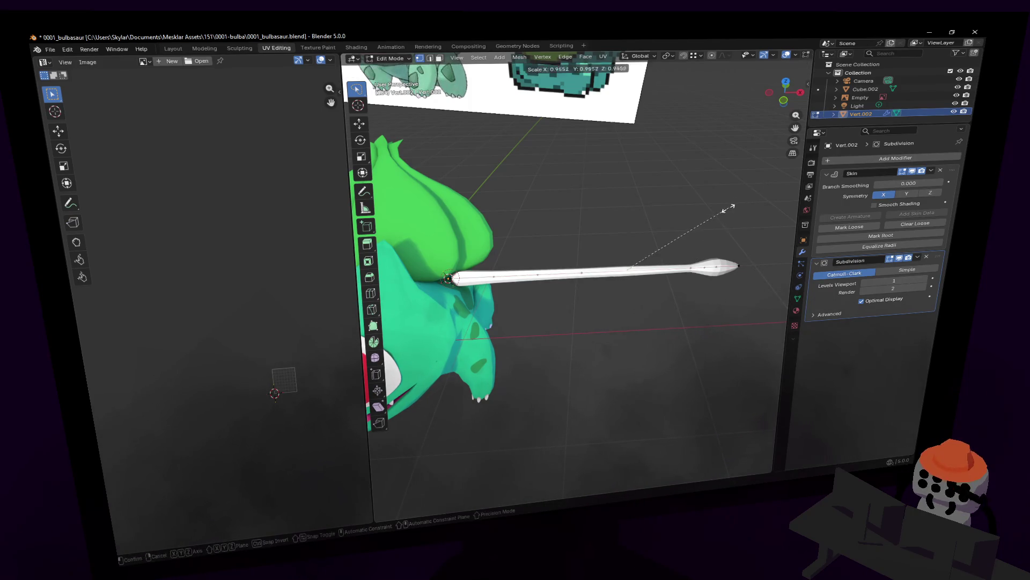
left_click(703, 216)
key("Tab")
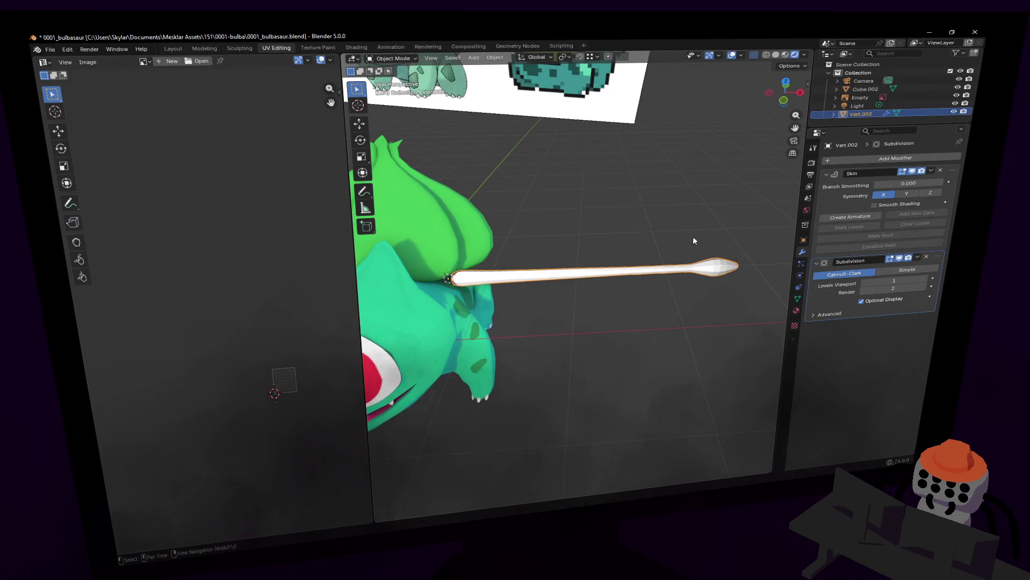
Shade the vine smooth and enable the Skin modifier's smooth shading
right_click(693, 235)
left_click(693, 236)
middle_click_drag(610, 273, 683, 242)
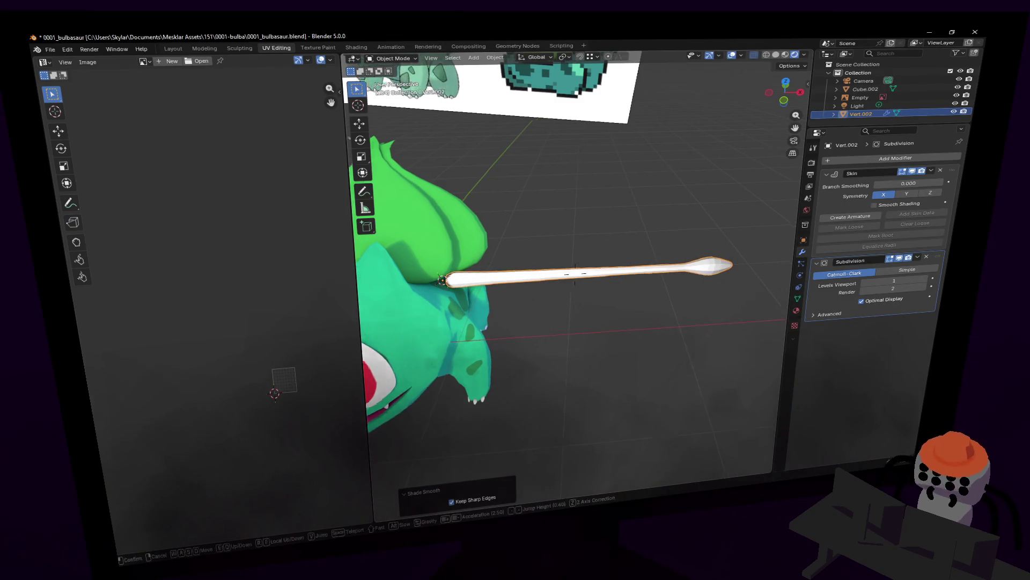
key("shift+grave")
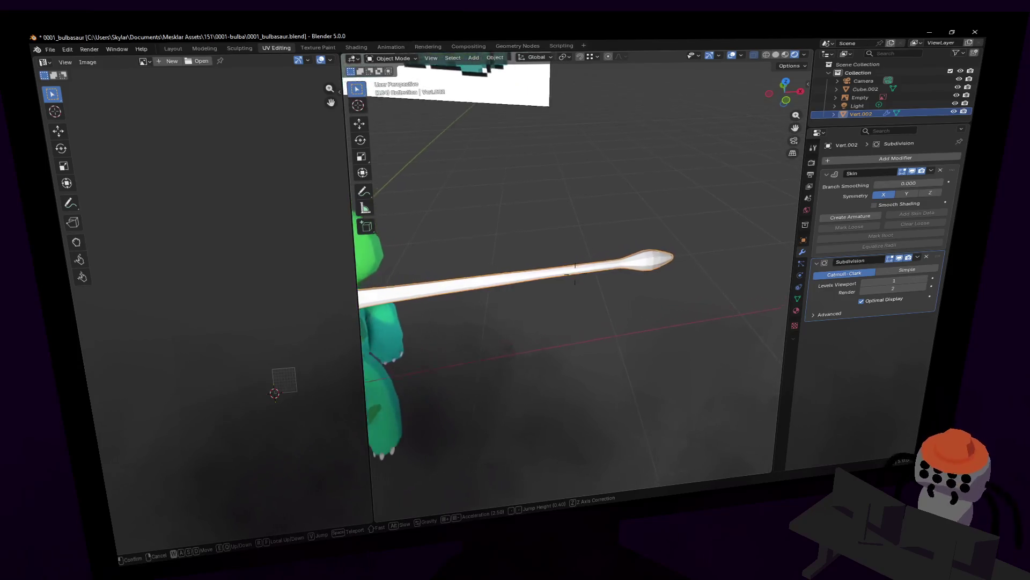
key("Return")
left_click(902, 207)
key("shift+grave")
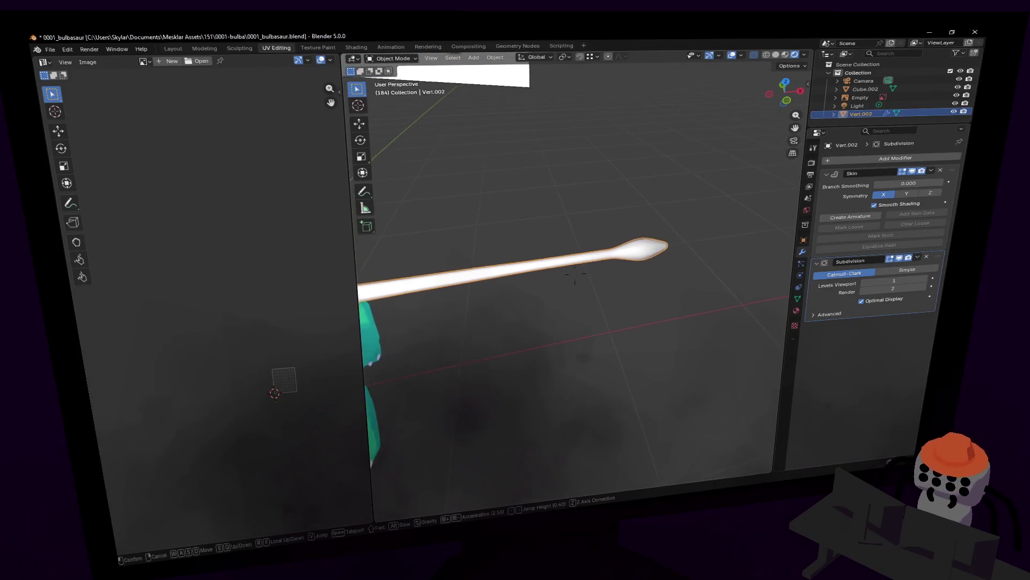
key("Return")
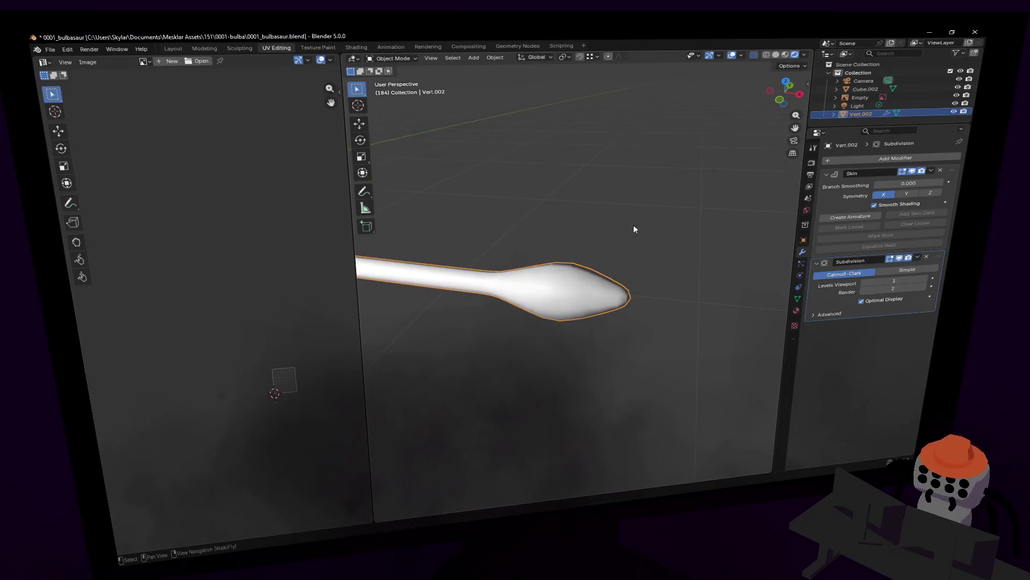
Select the vine's tip vertex and resize the bulbous tip
key("Tab")
left_click(563, 288)
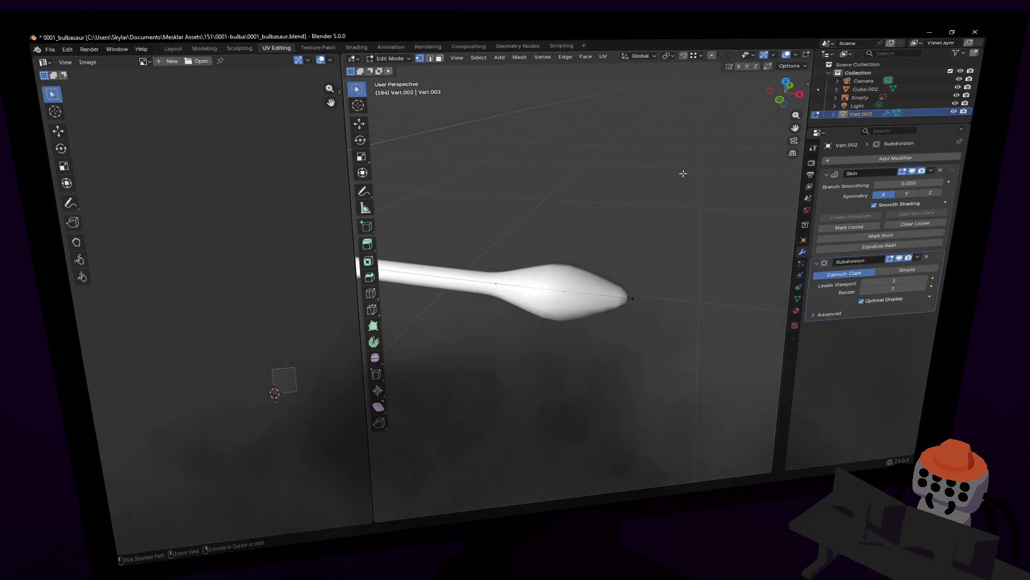
middle_click_drag(689, 174, 683, 217)
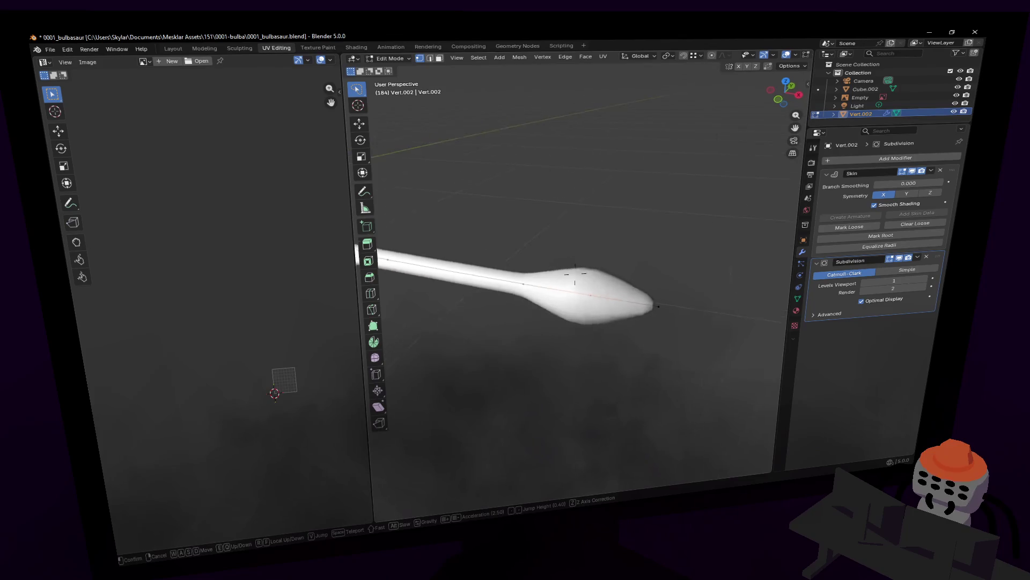
key("s")
key("x")
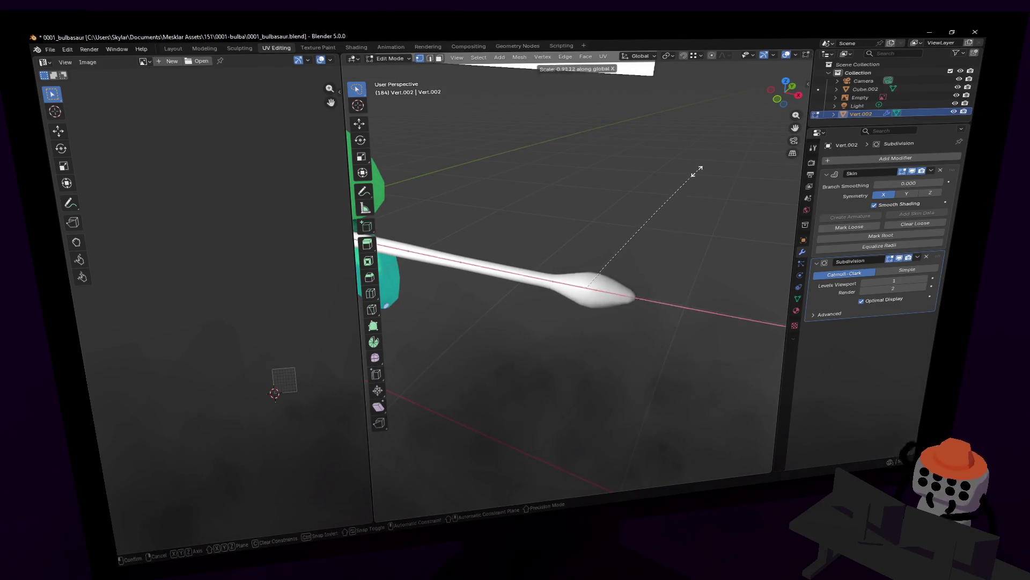
key("z")
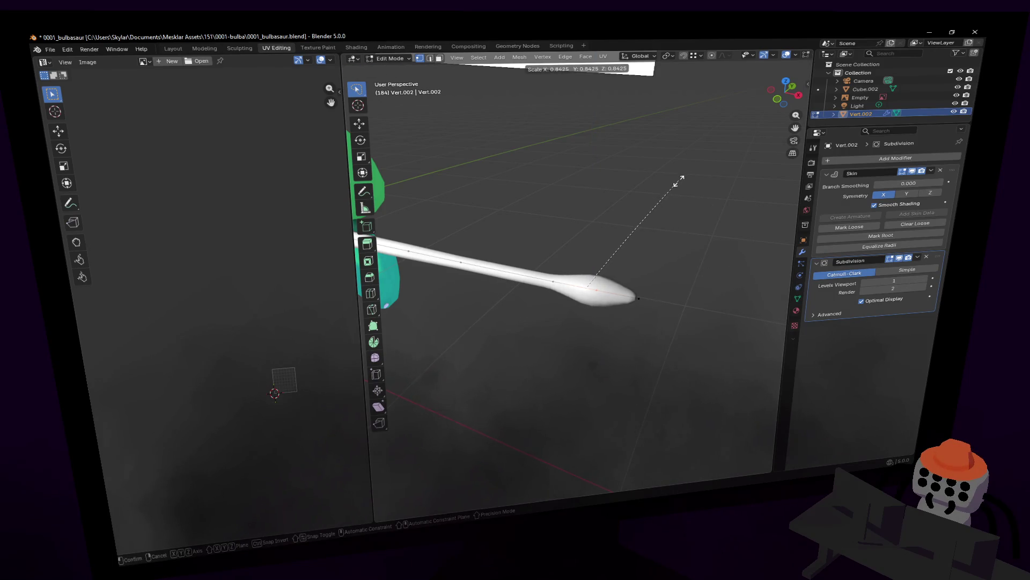
key("z")
key("z")
middle_click_drag(643, 199, 665, 167)
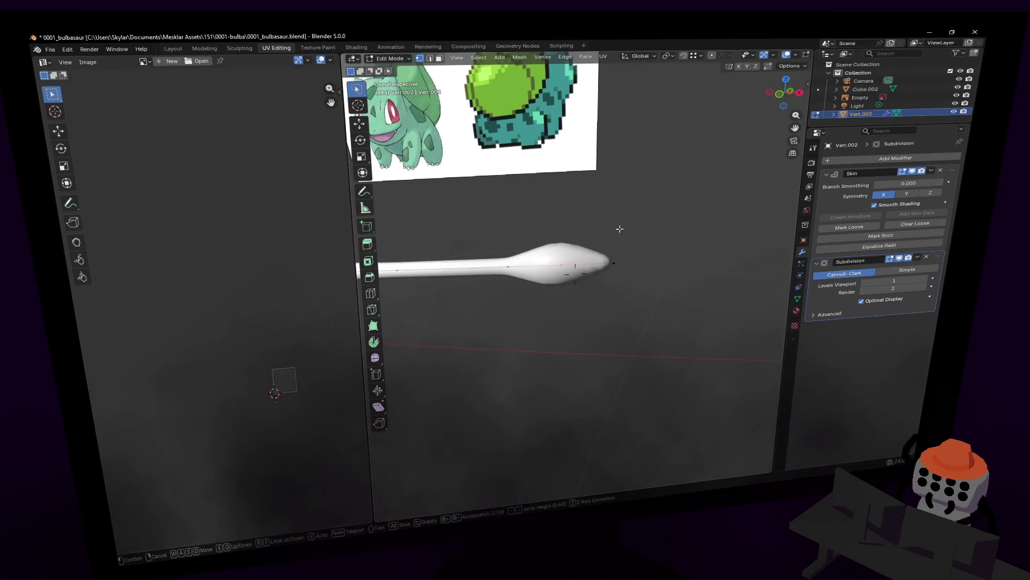
left_click(653, 175)
Flatten the tip sideways along global X into a spoon-like end
key("s")
key("z")
left_click(676, 153)
key("s")
key("z")
right_click(656, 168)
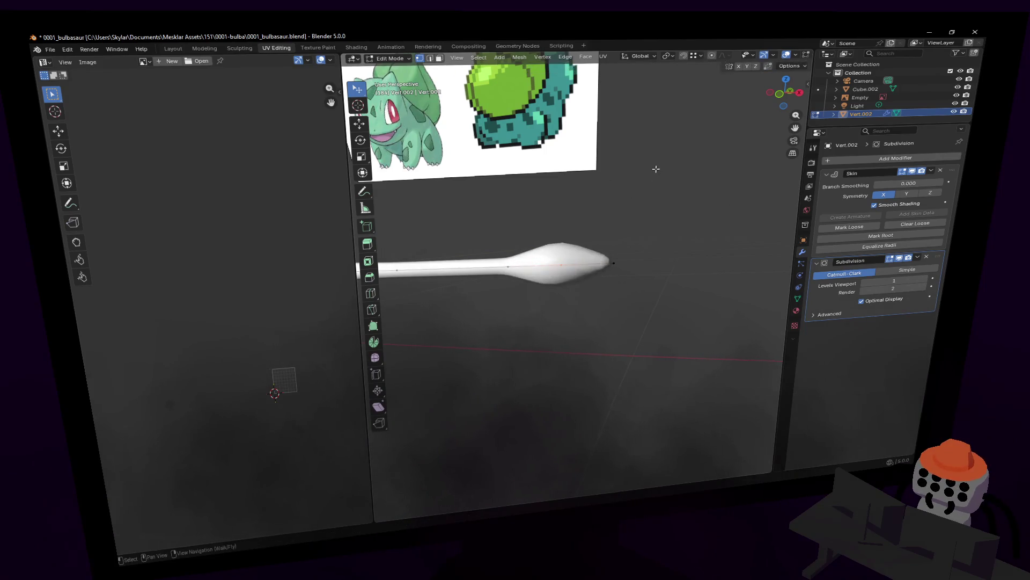
key("s")
key("z")
key("x")
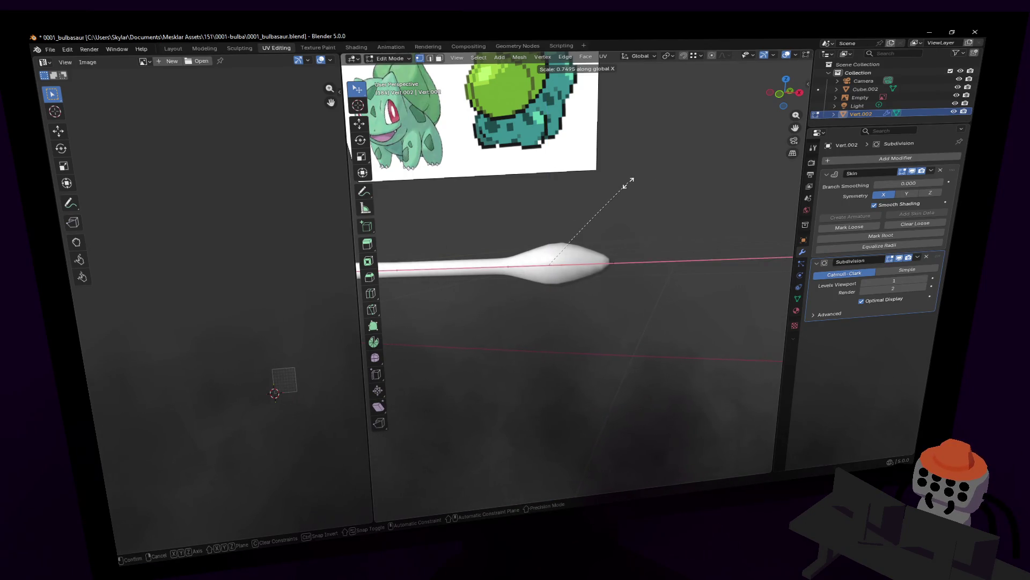
left_click(599, 197)
Fly around and frame the model to inspect the flattened vine tip
middle_click_drag(599, 197, 452, 121)
key("Tab")
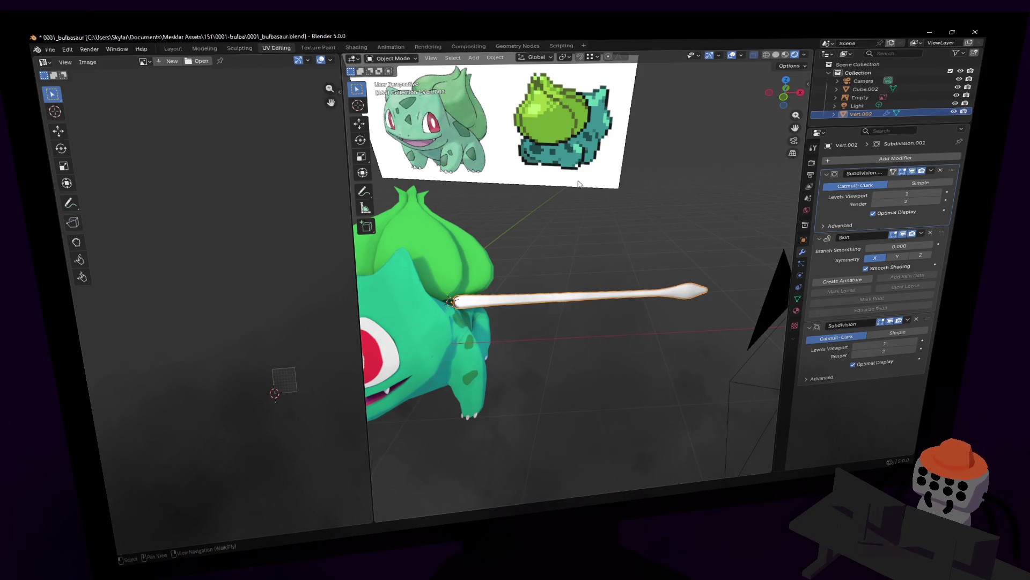
key("shift+grave")
left_click(626, 169)
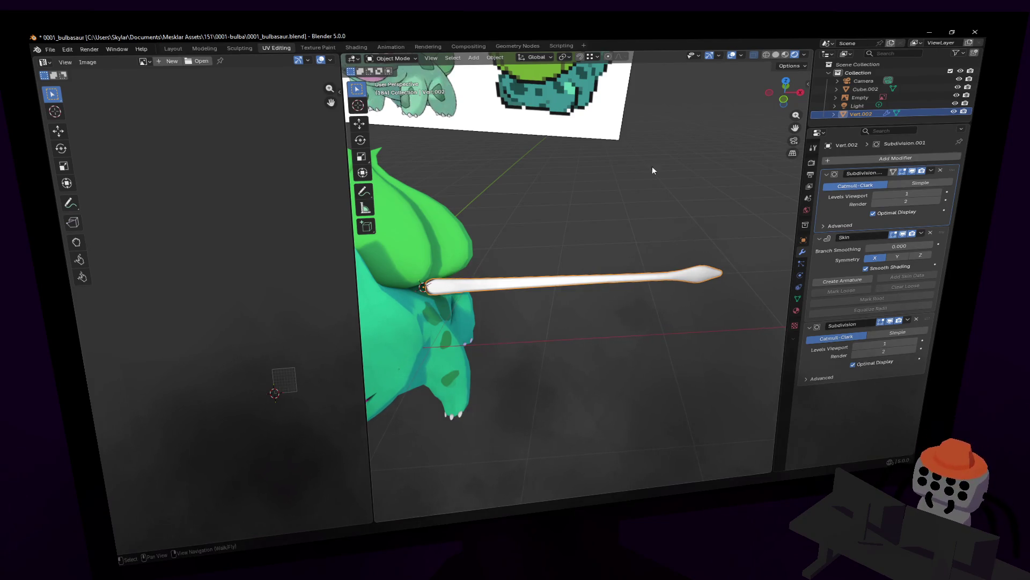
middle_click_drag(652, 166, 653, 166)
key("shift+grave")
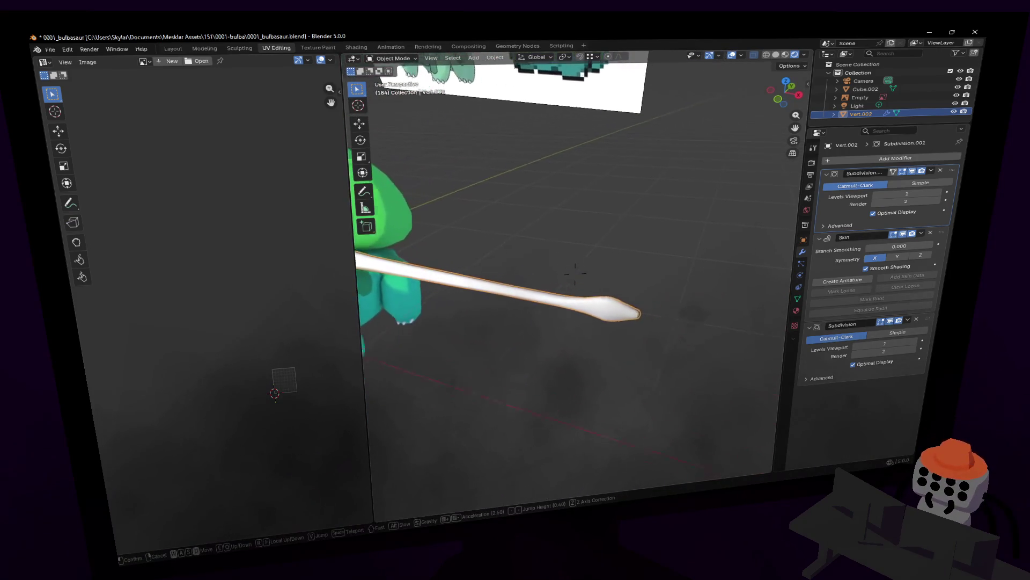
left_click(628, 161)
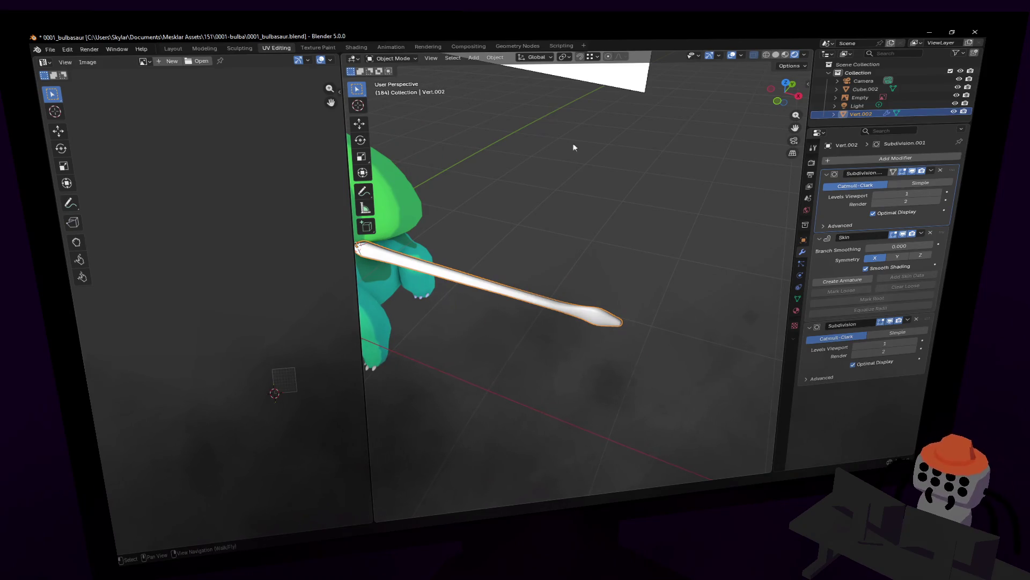
key("Tab")
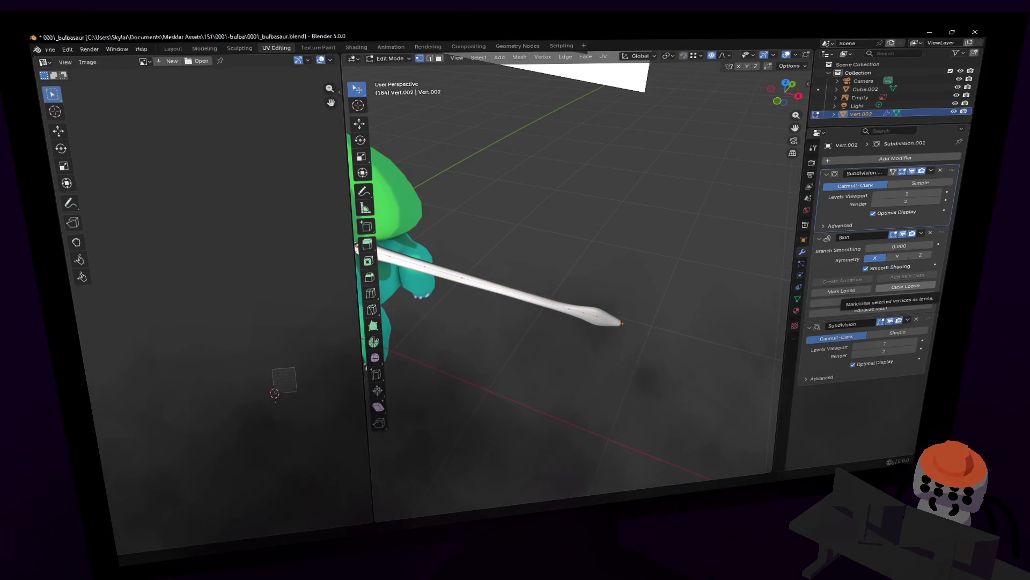
key("KP_Decimal")
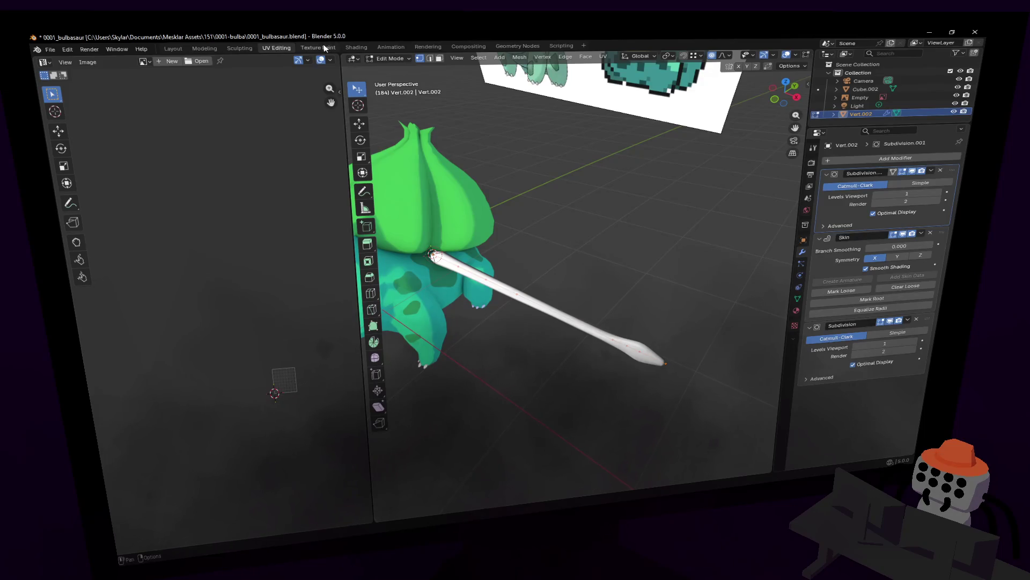
key("Tab")
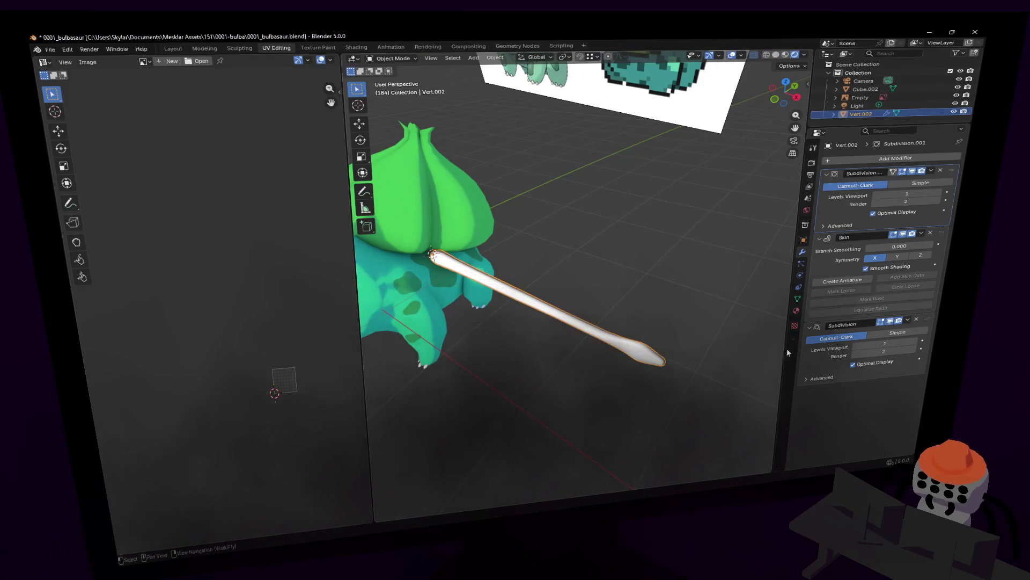
Assign the existing pink Material to the vine and inspect it against the body
left_click(796, 311)
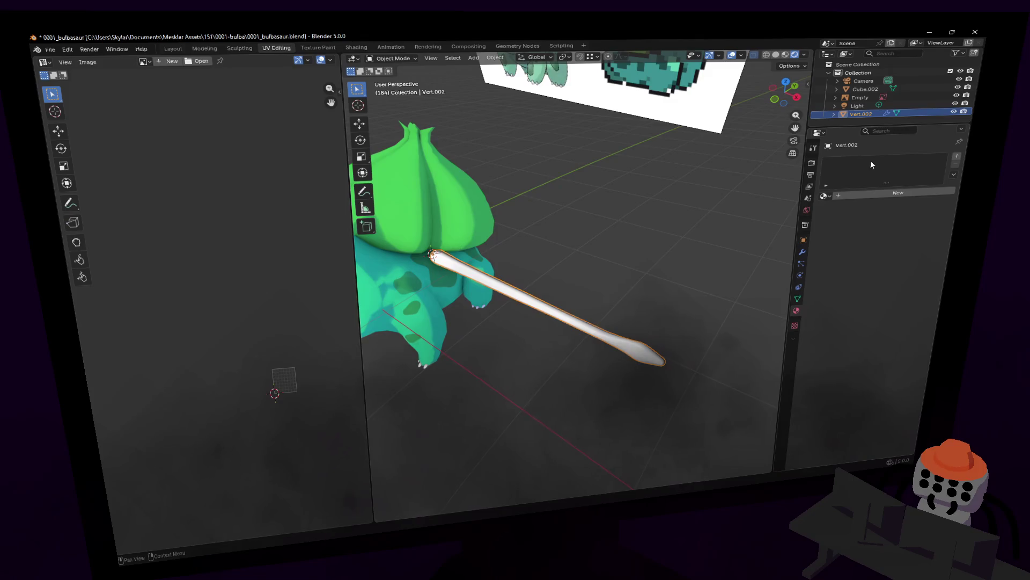
left_click(827, 195)
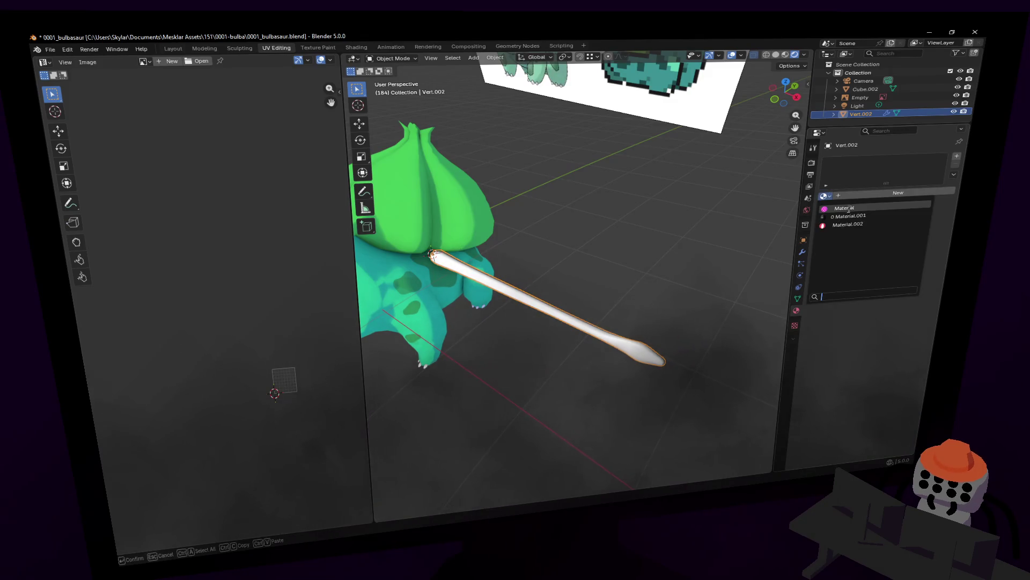
left_click(850, 209)
key("shift+grave")
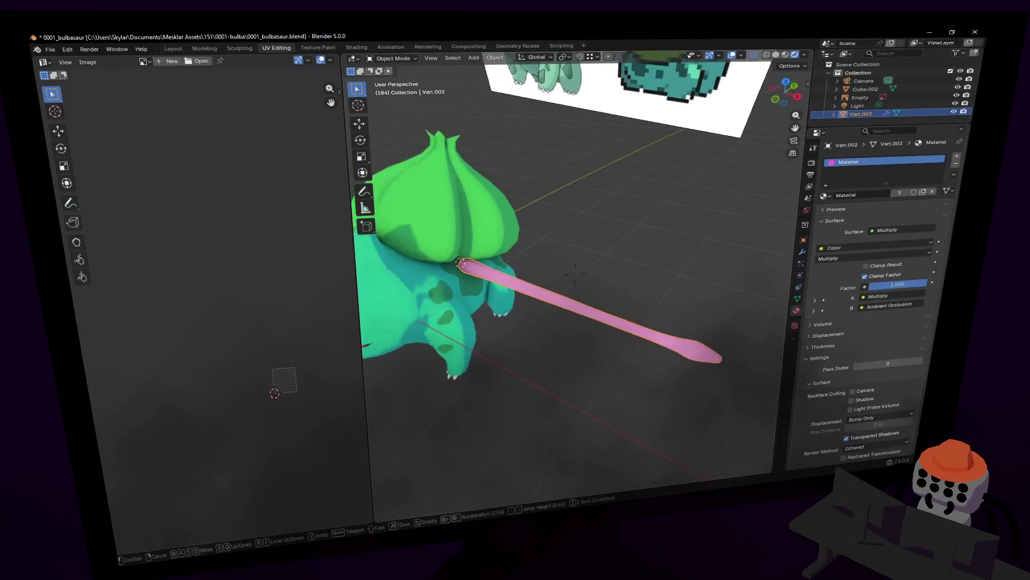
left_click(610, 241)
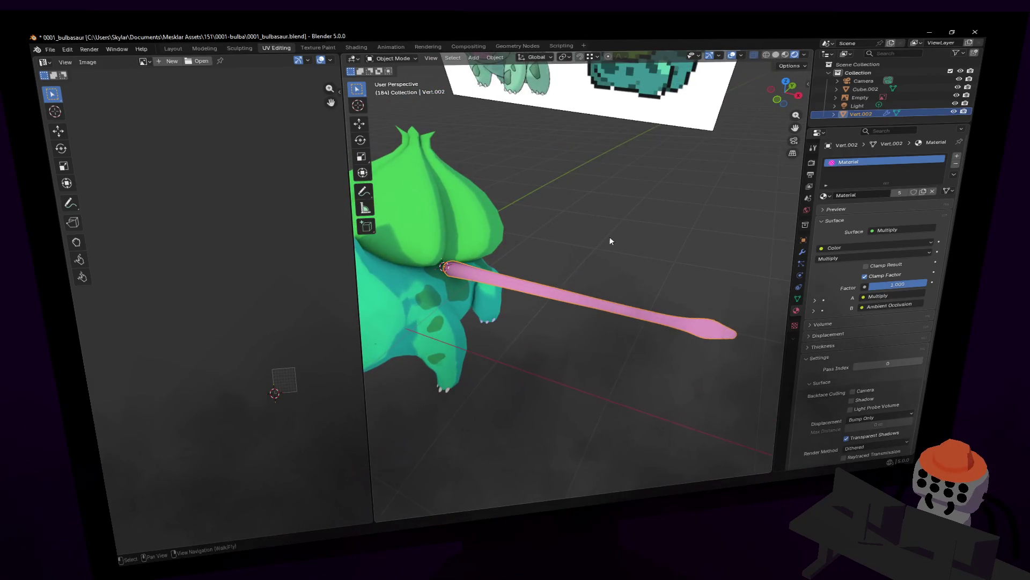
Toggle Edit Mode and pan the UV Editor to view the vine's UVs
key("Tab")
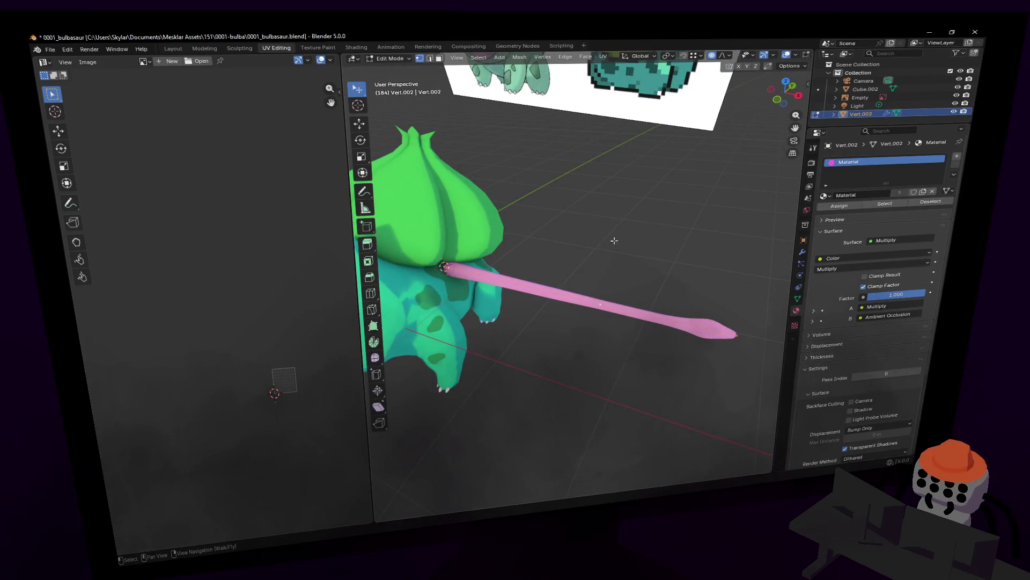
middle_click_drag(286, 290, 255, 282)
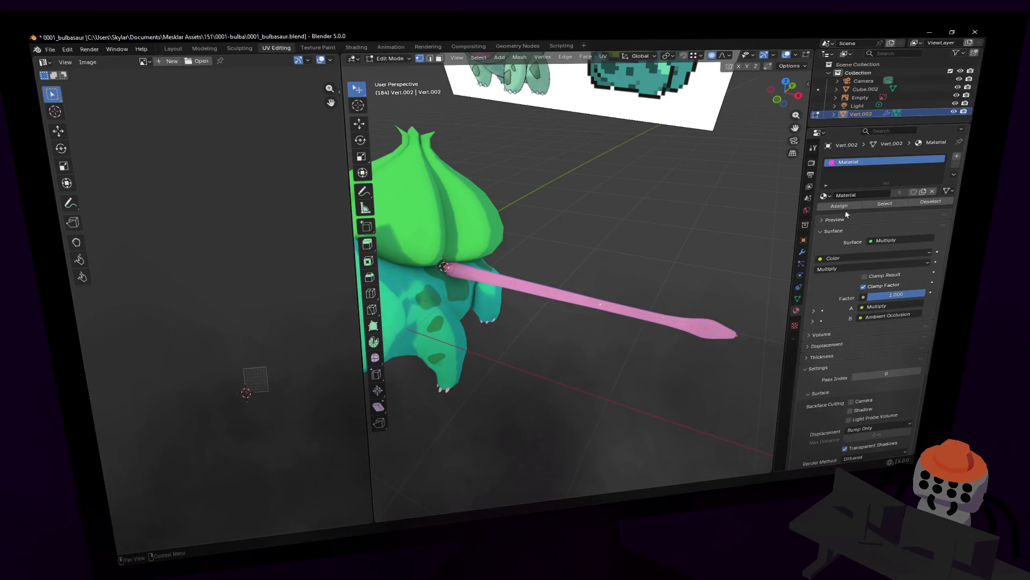
middle_click_drag(242, 227, 217, 206)
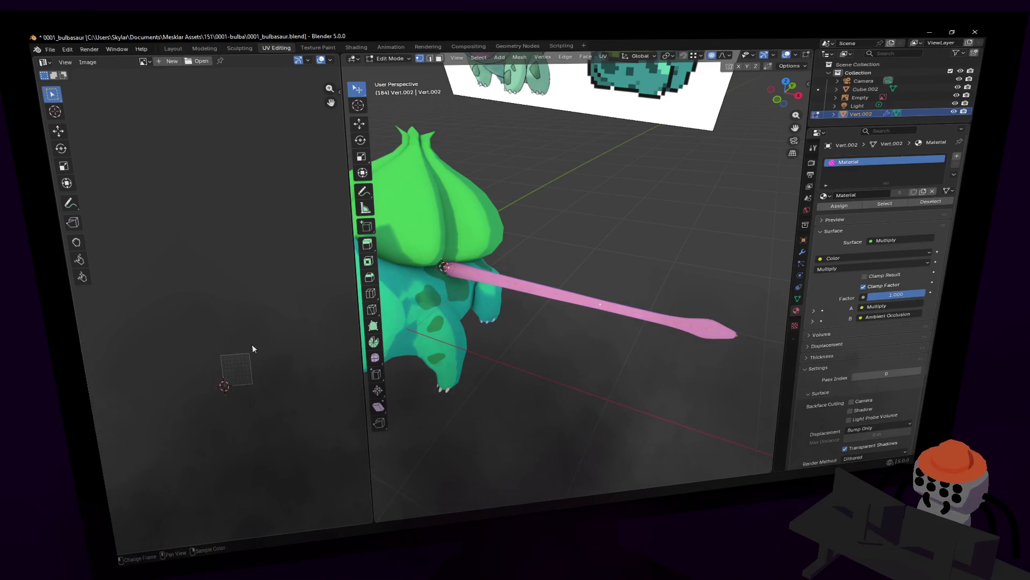
scroll(253, 344, "up", 4)
key("Tab")
middle_click_drag(316, 361, 317, 325)
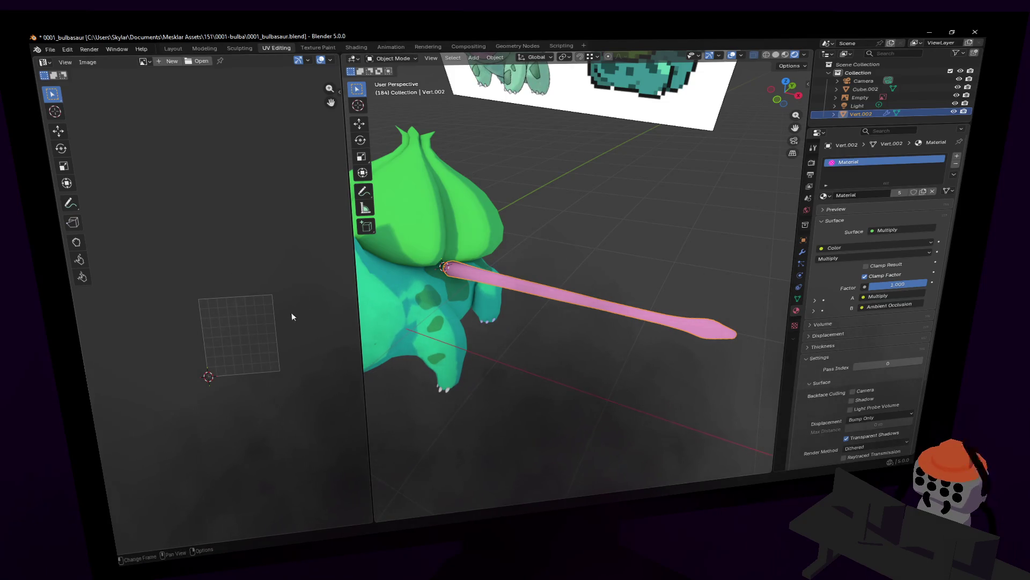
key("Tab")
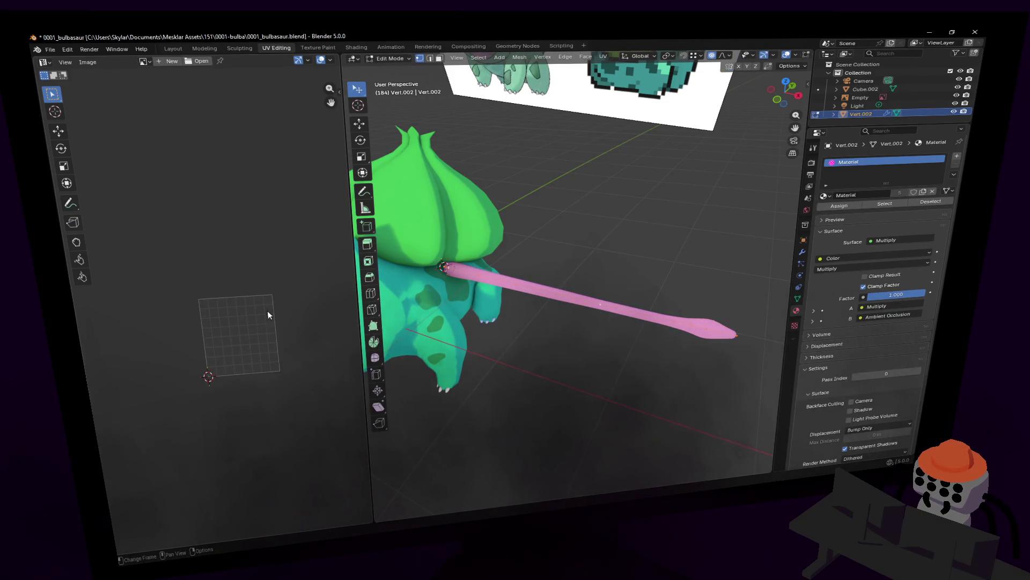
right_click(634, 195)
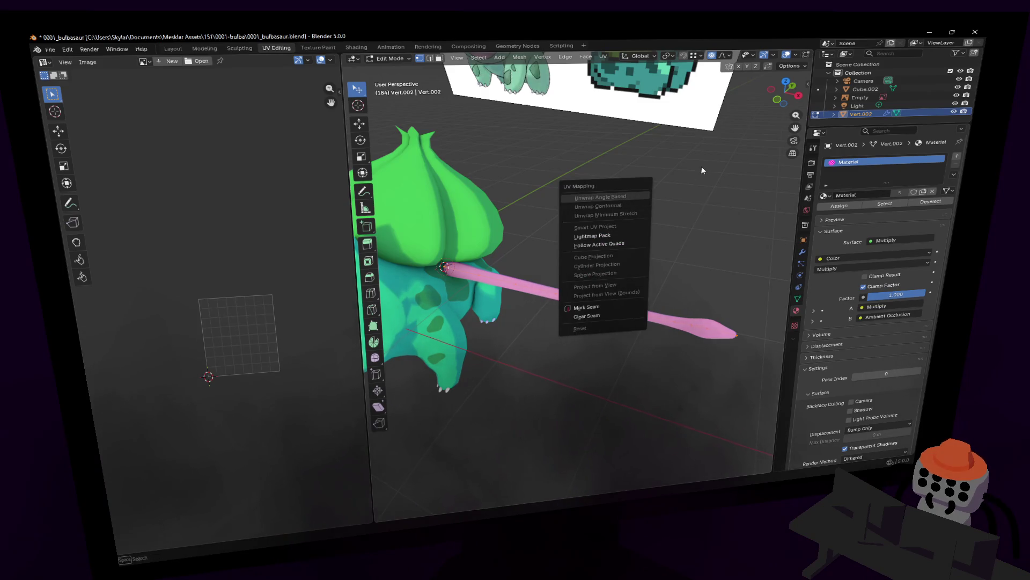
key("Escape")
key("Tab")
key("Tab")
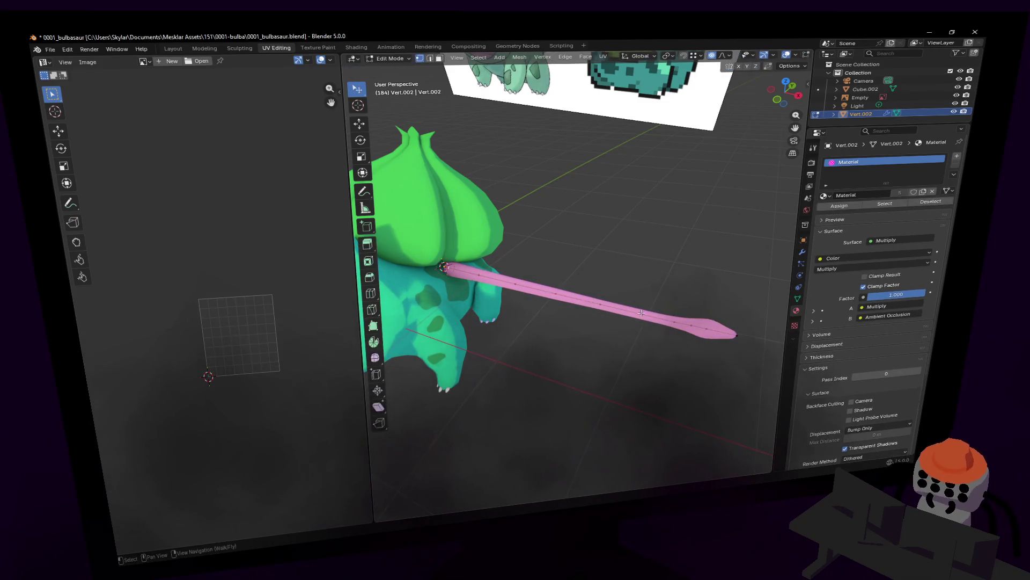
key("Tab")
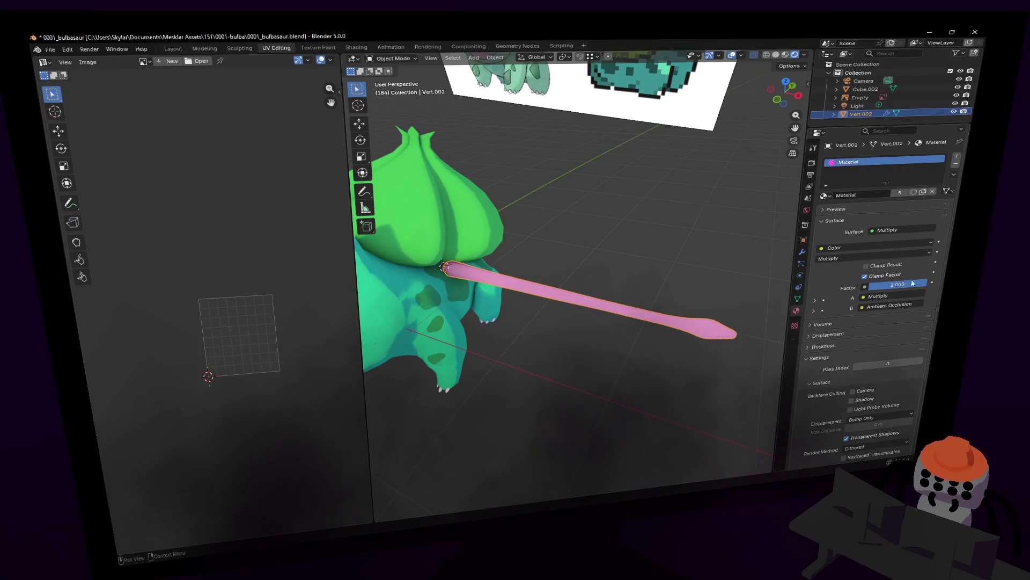
Delete the extra Subdivision.001 modifier, leaving Skin then Subdivision, and edit the mesh
left_click(803, 255)
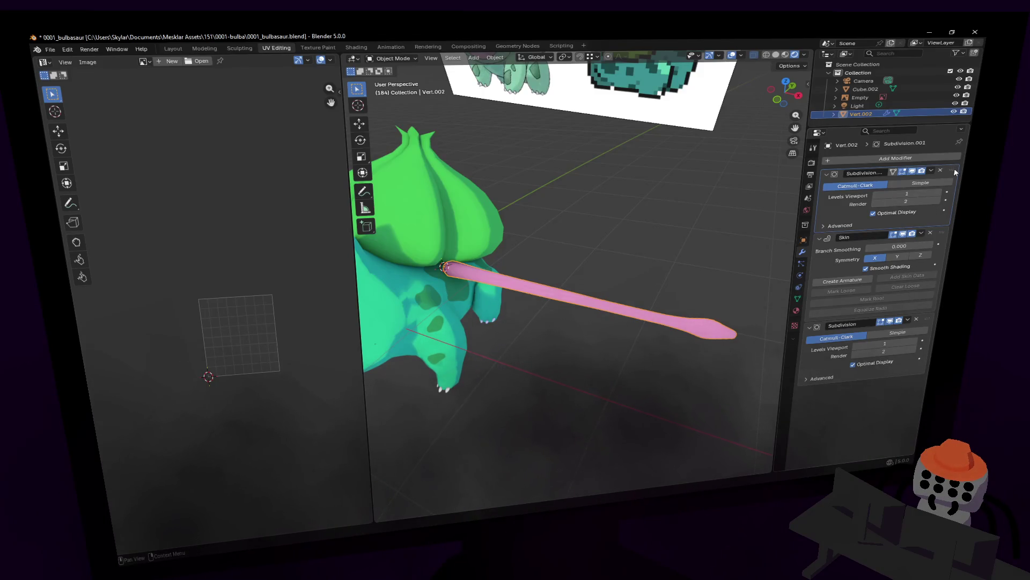
left_click(940, 171)
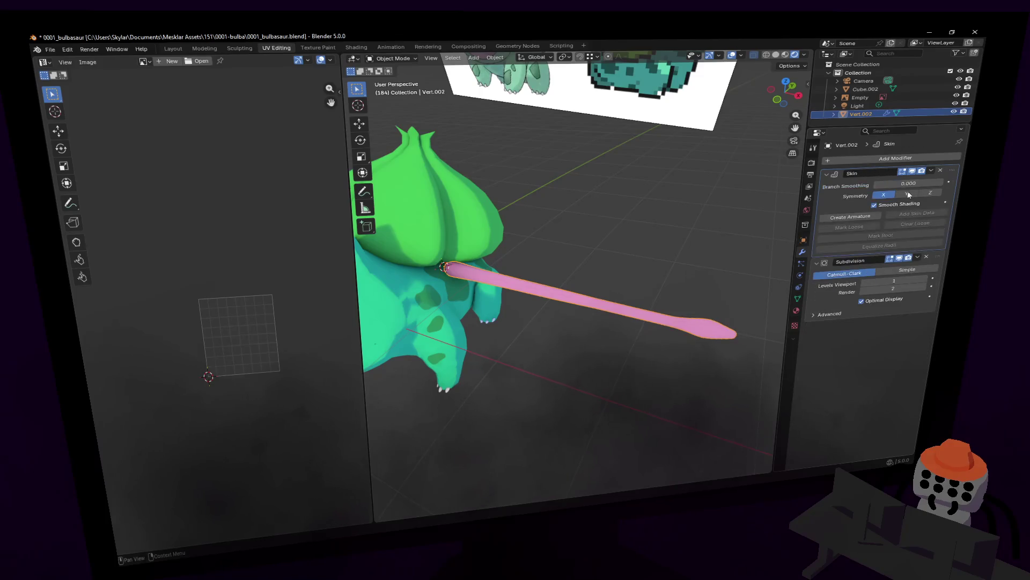
key("Tab")
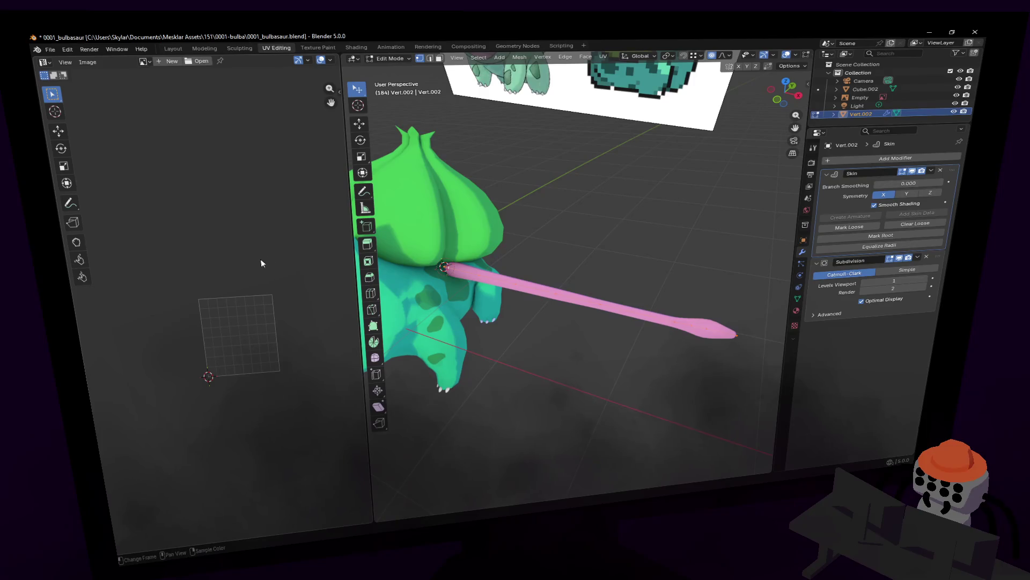
left_click(146, 62)
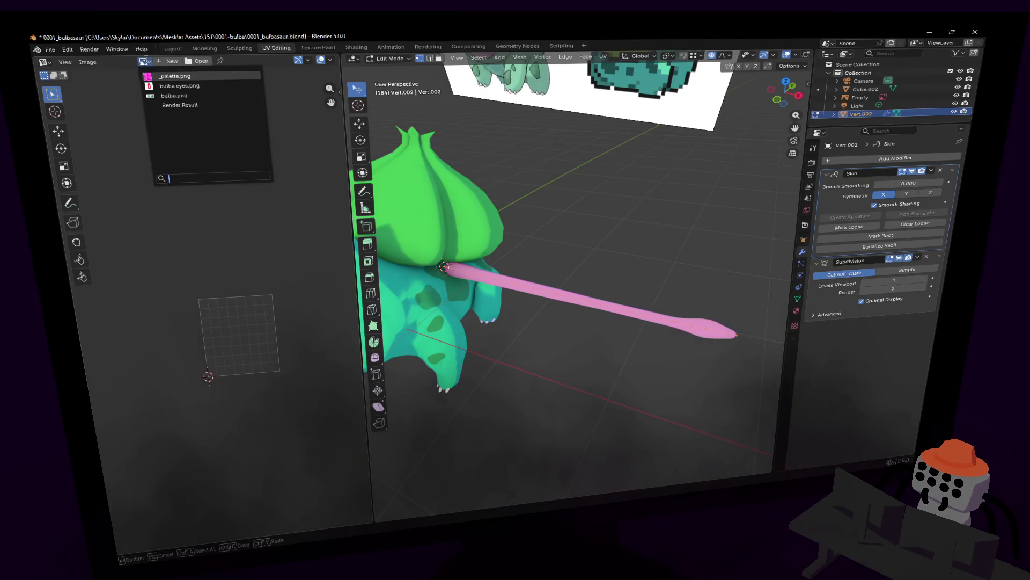
Show palette.png in the UV Editor and fly in to inspect the pink vine
left_click(176, 76)
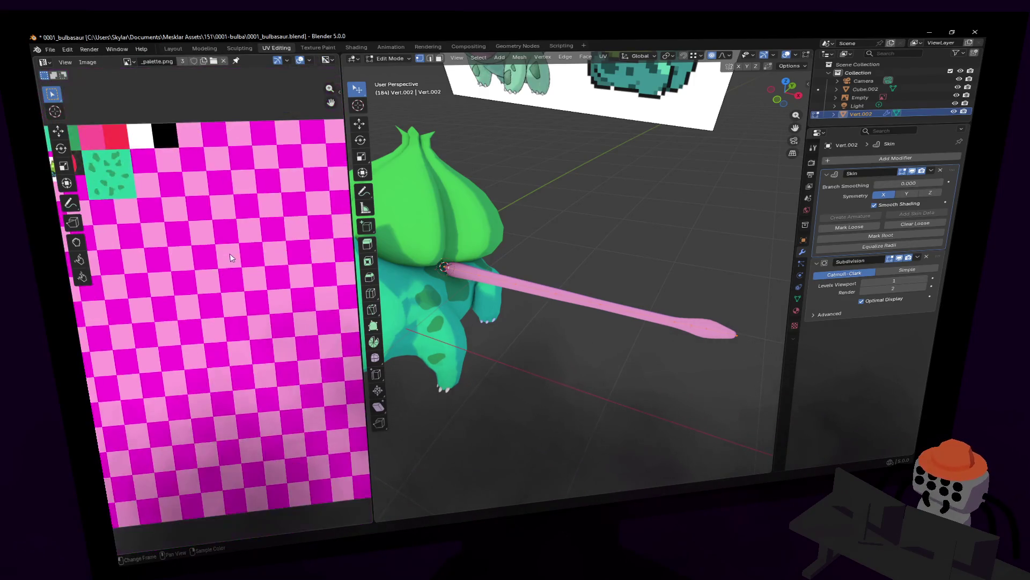
scroll(255, 241, "down", 5)
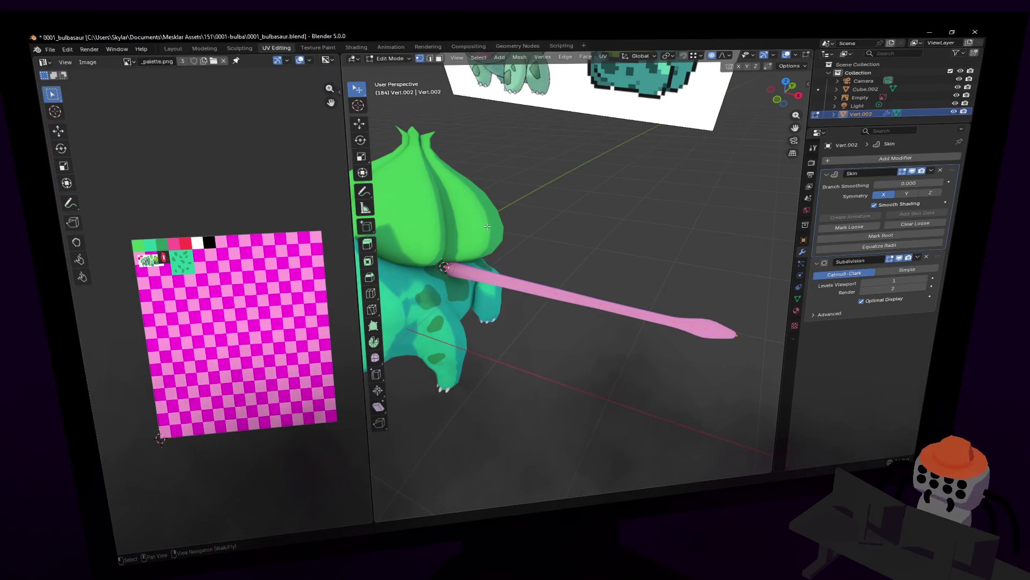
key("shift+grave")
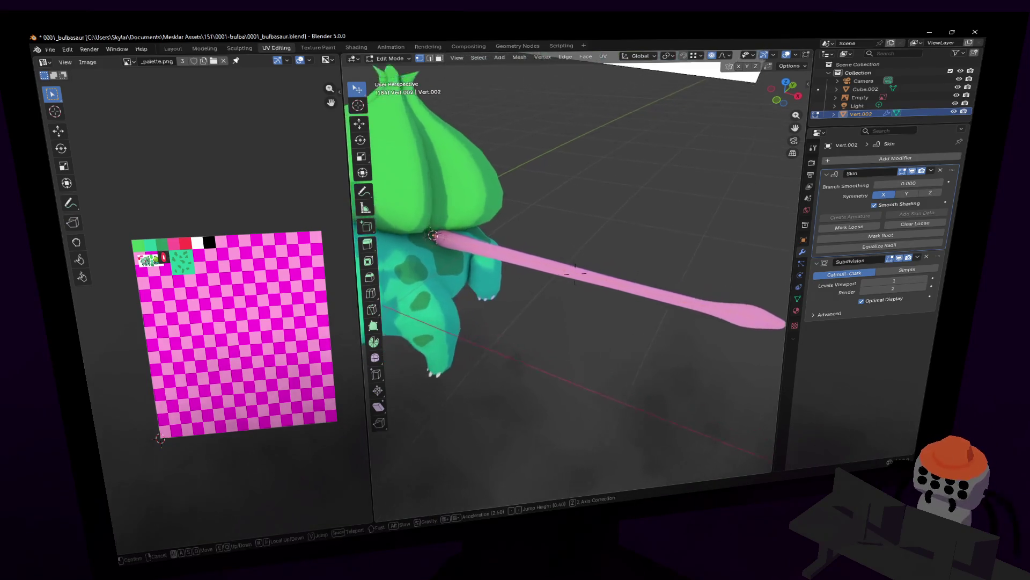
key("w")
key("s")
left_click(569, 265)
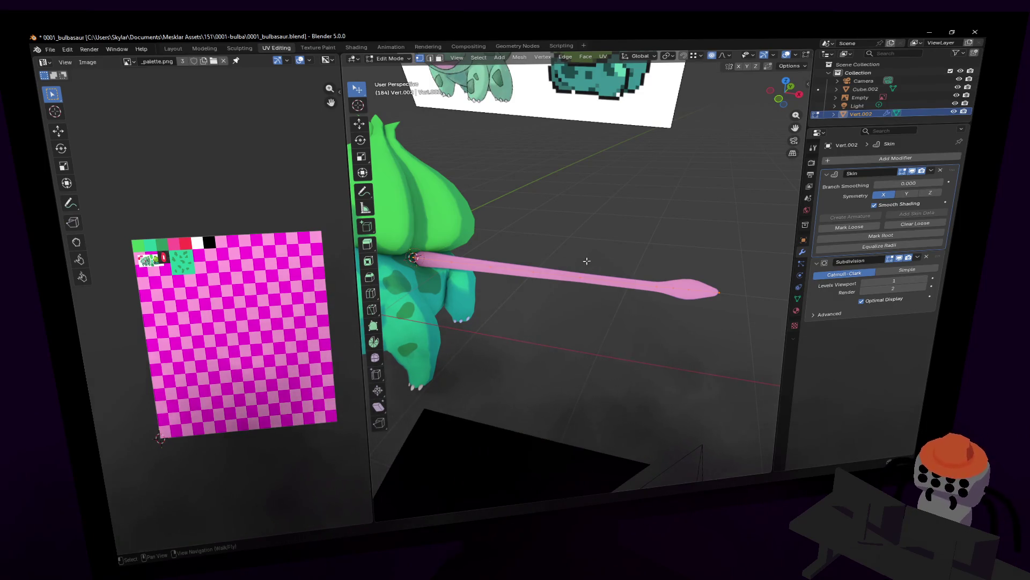
Try proportional bends of the vine, cancel them, and expand the Subdivision modifier's extra options
key("g")
right_click(590, 239)
middle_click_drag(589, 240, 651, 282)
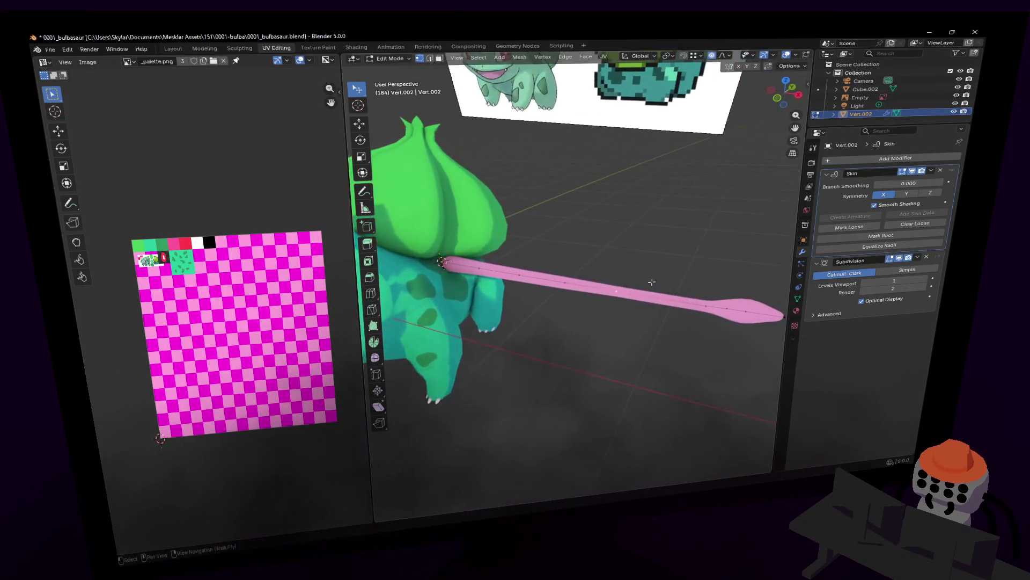
middle_click_drag(761, 356, 628, 255)
key("g")
right_click(628, 255)
left_click(919, 259)
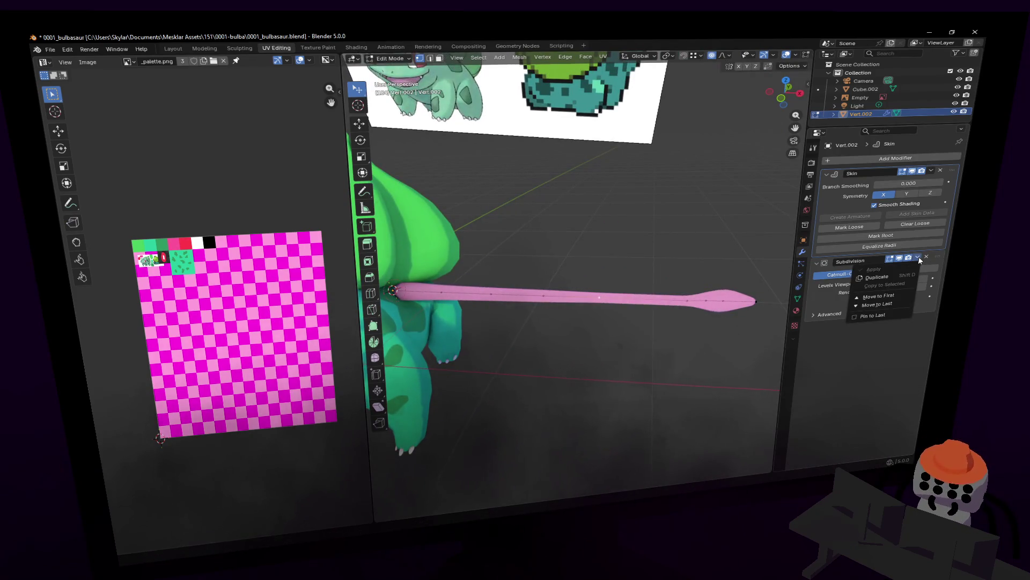
Duplicate the vine's Subdivision modifier and move the copy to the top of the stack
left_click(878, 278)
left_click_drag(929, 329, 946, 171)
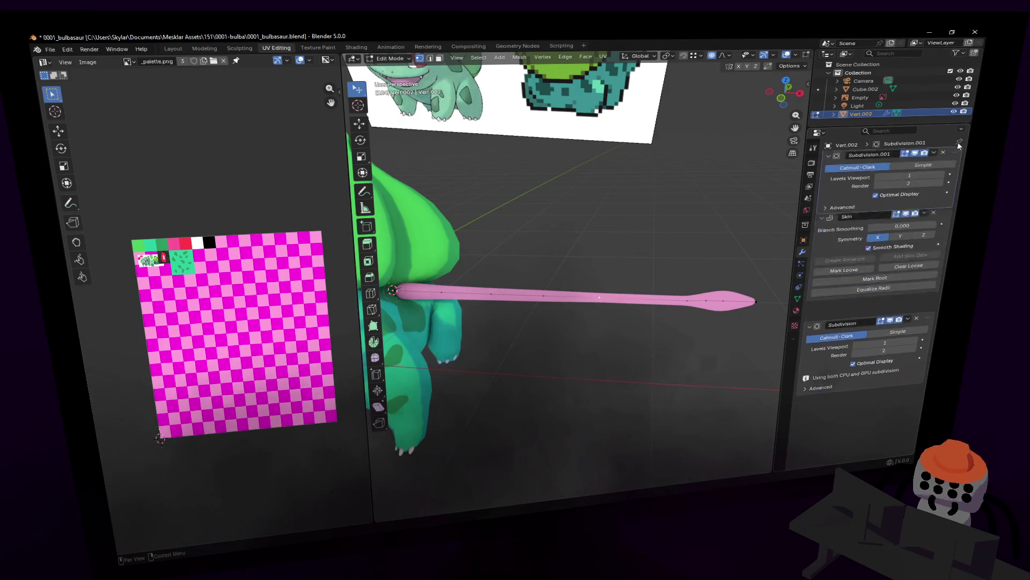
Bend the vine into a gentle vertical wave with soft falloff, then select its tip to raise it
key("g")
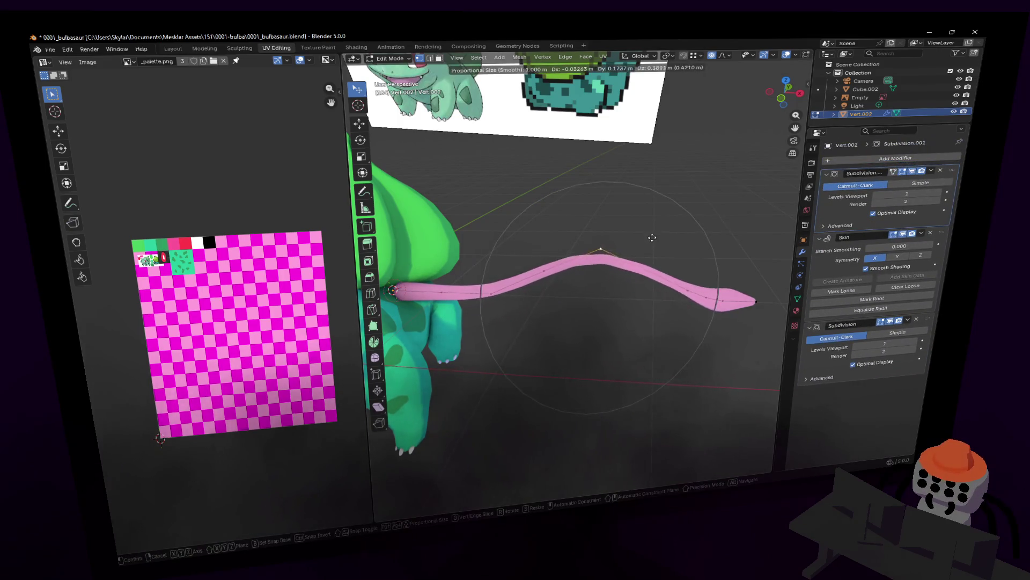
key("z")
left_click(670, 266)
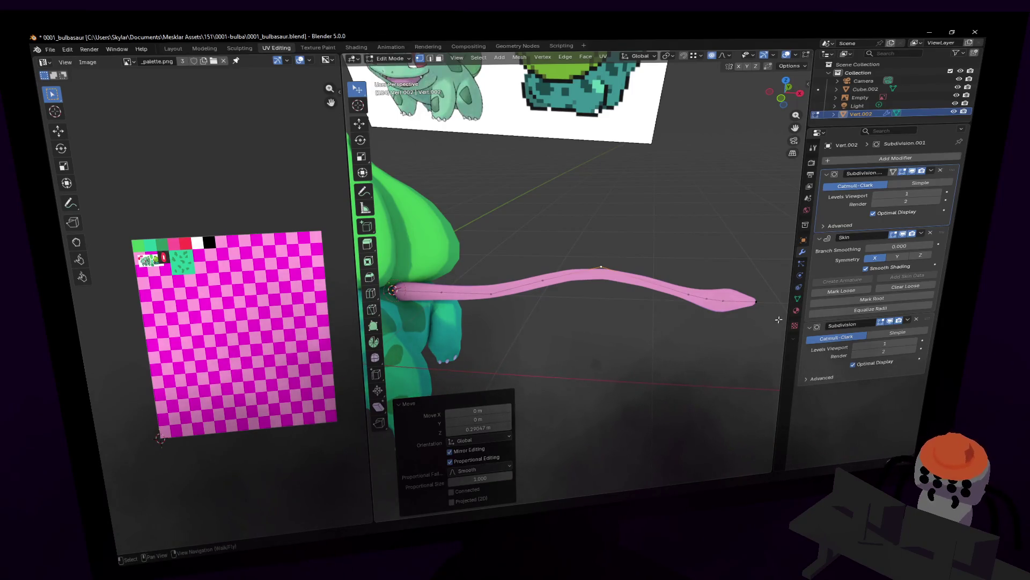
left_click(677, 266)
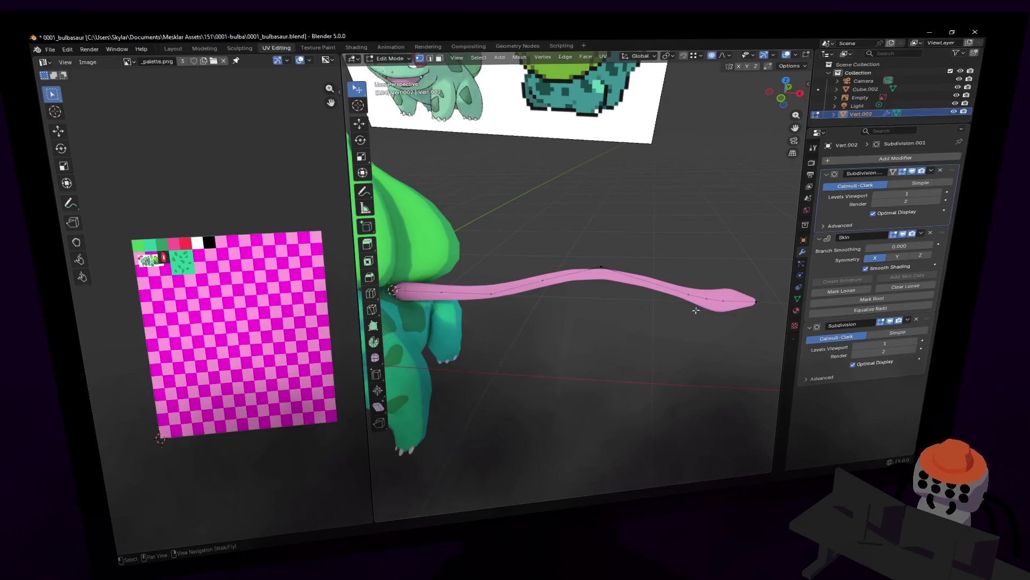
left_click_drag(670, 263, 765, 355)
key("g")
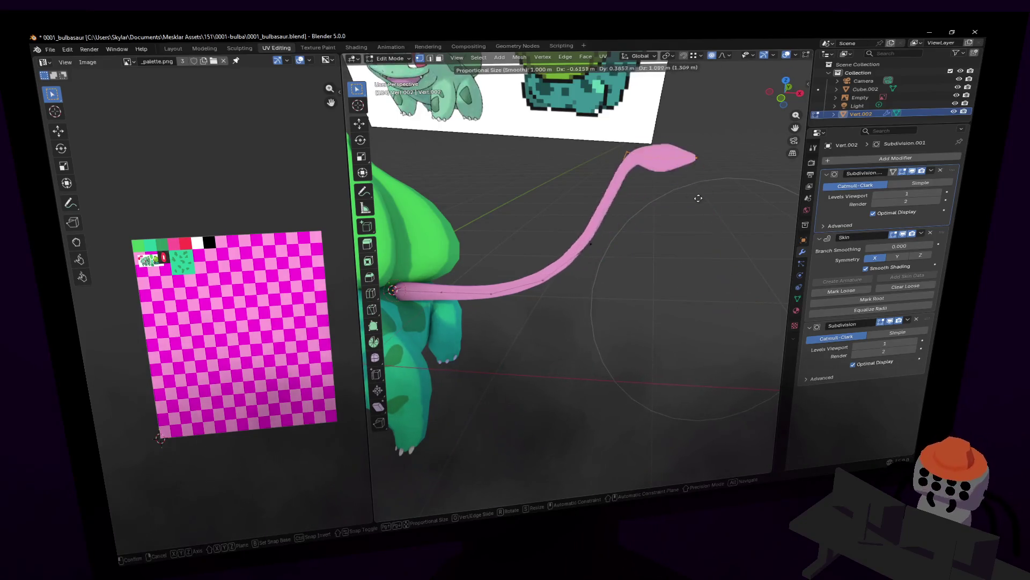
Raise and rotate the vine tip so the vine starts sweeping upward from the bulb
left_click(624, 122)
key("r")
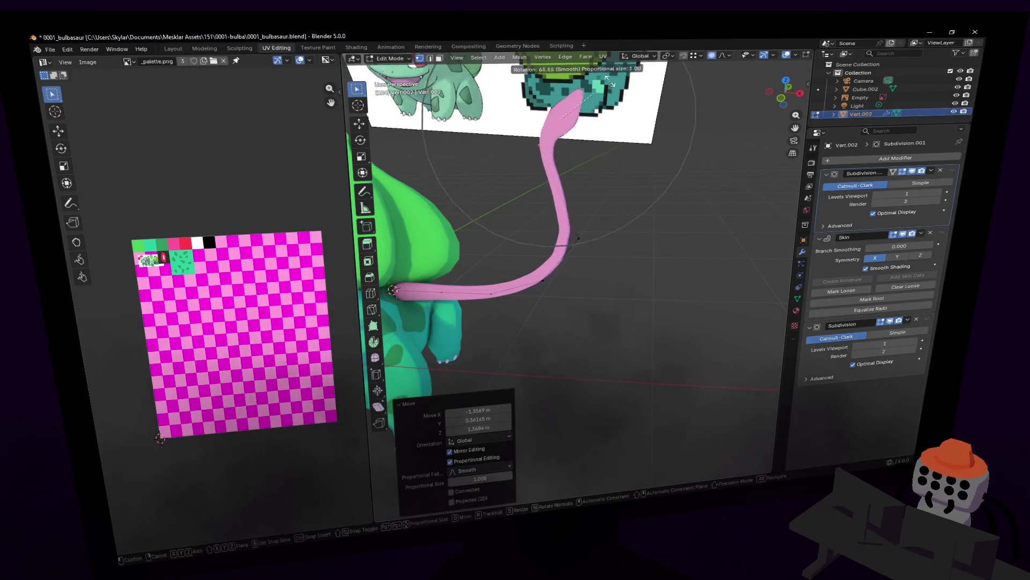
left_click(616, 129)
middle_click_drag(616, 129, 620, 183)
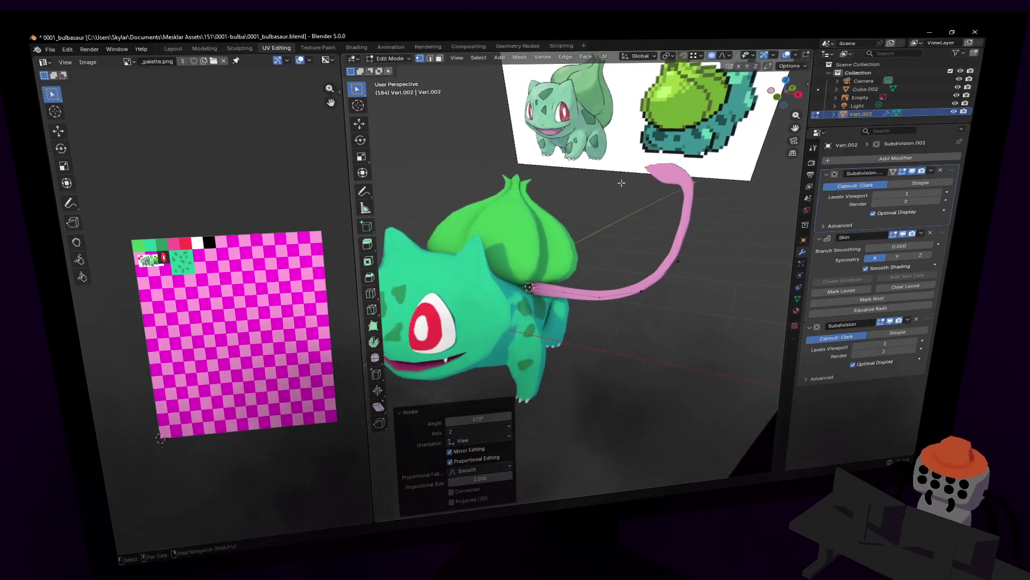
key("g")
left_click(656, 201)
key("g")
left_click(665, 259)
key("g")
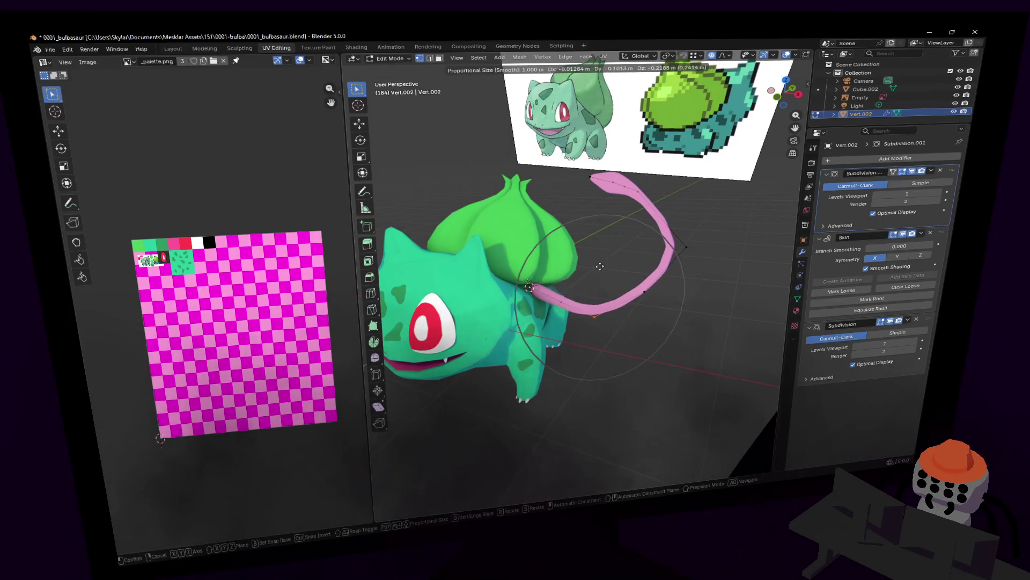
left_click(584, 306)
Swing the vine tip further upward and reposition it into a smoother curve
key("shift+grave")
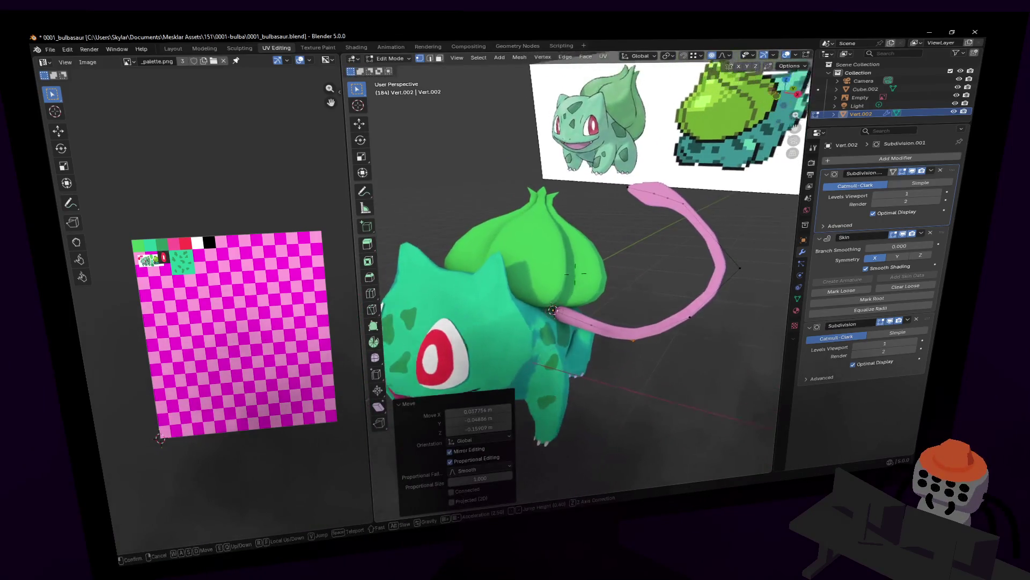
left_click(665, 239)
left_click(578, 185)
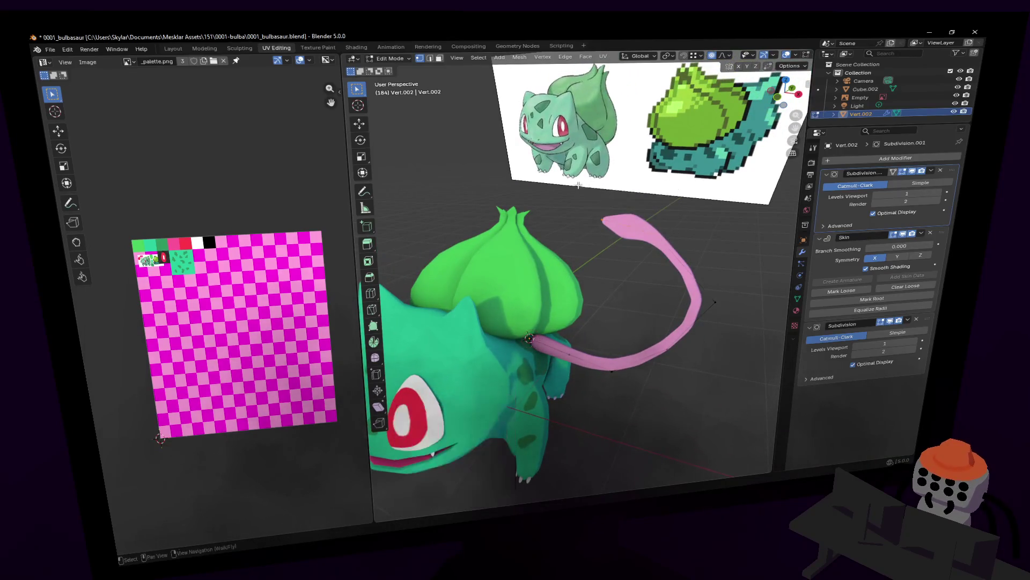
key("r")
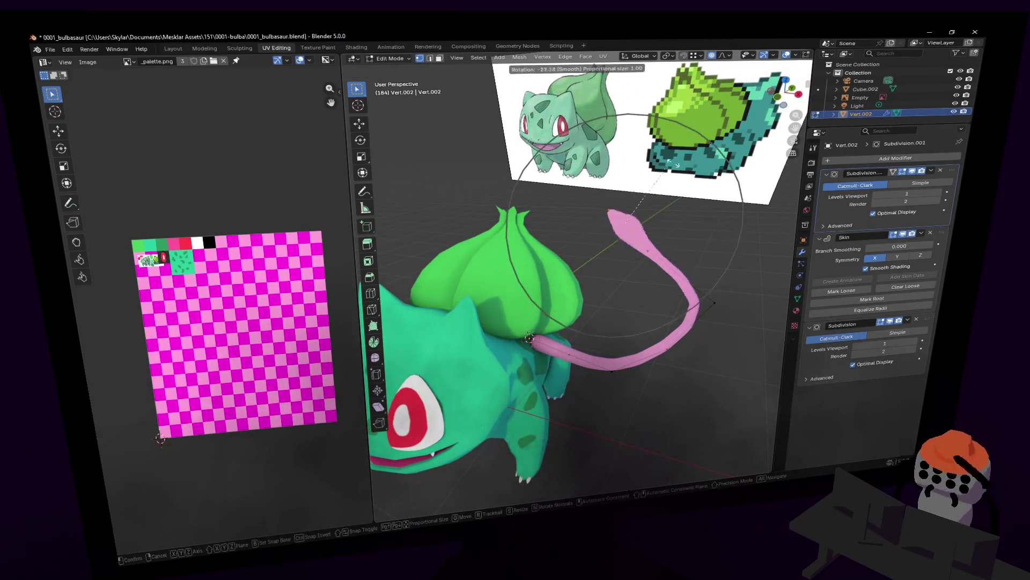
left_click(749, 231)
key("g")
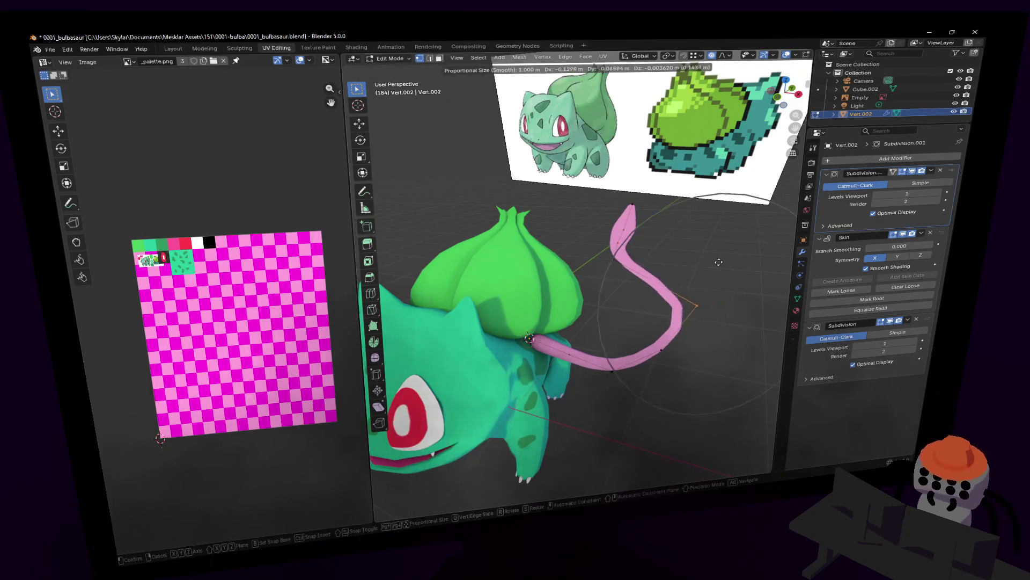
left_click(717, 267)
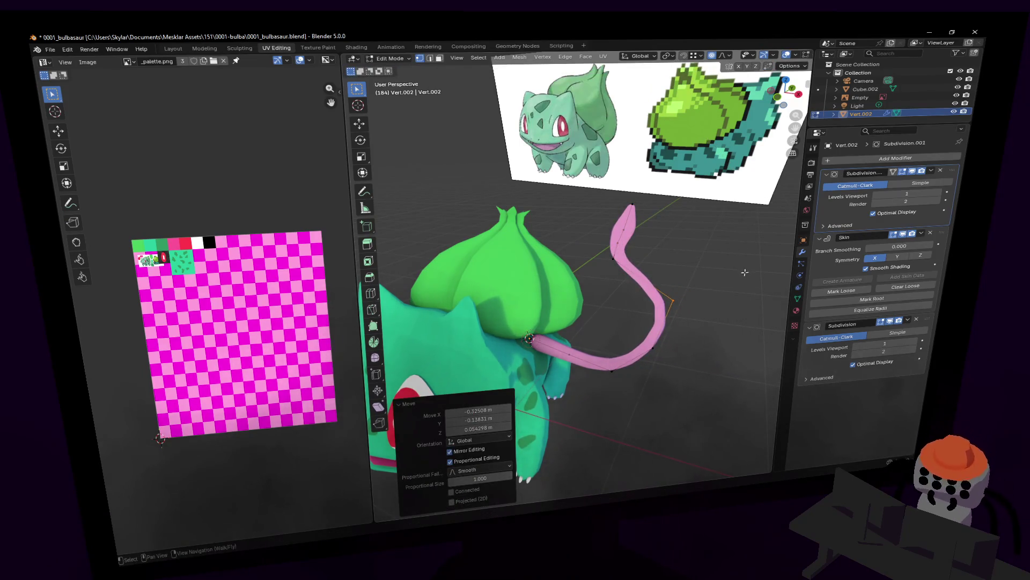
Reselect the tip vertices and refine their rotation and placement to finish the S-curve
left_click_drag(682, 245, 601, 179)
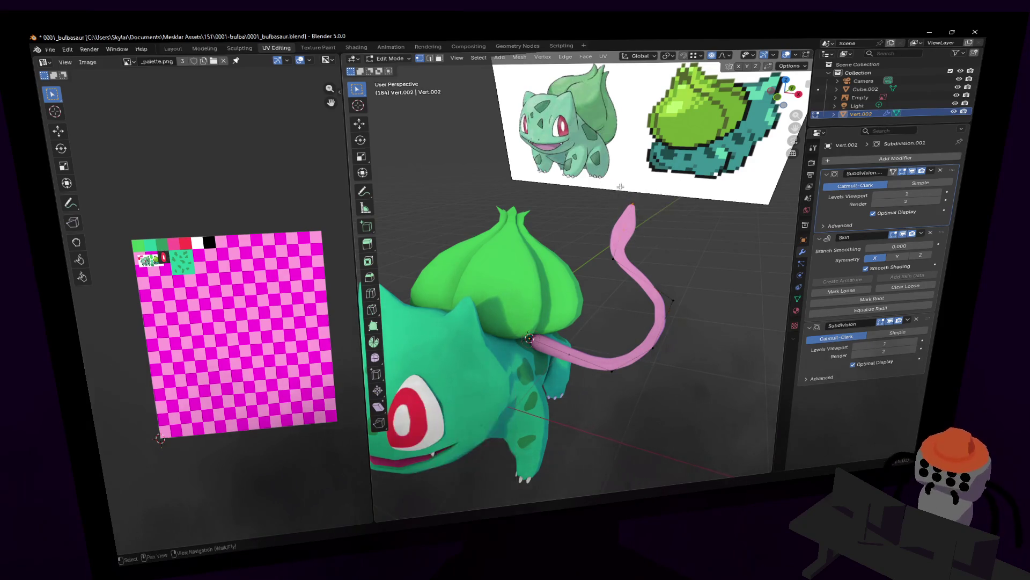
key("r")
left_click(648, 230)
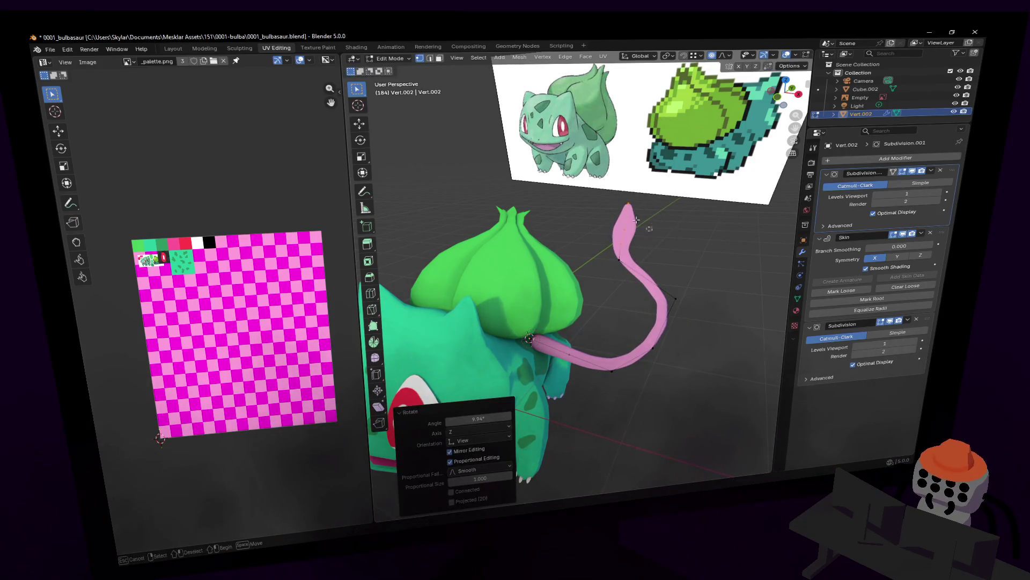
key("r")
key("Escape")
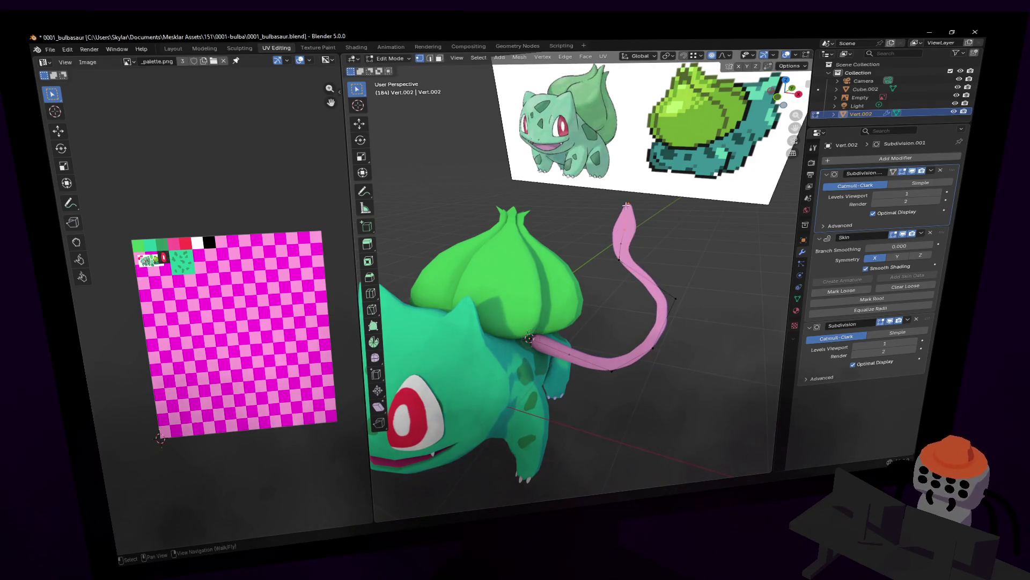
key("g")
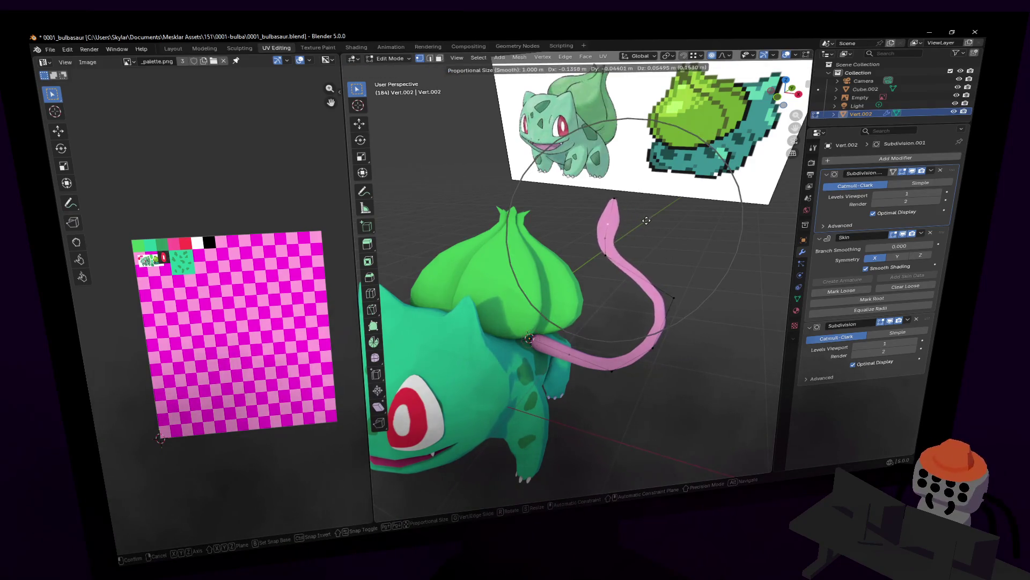
left_click(613, 201)
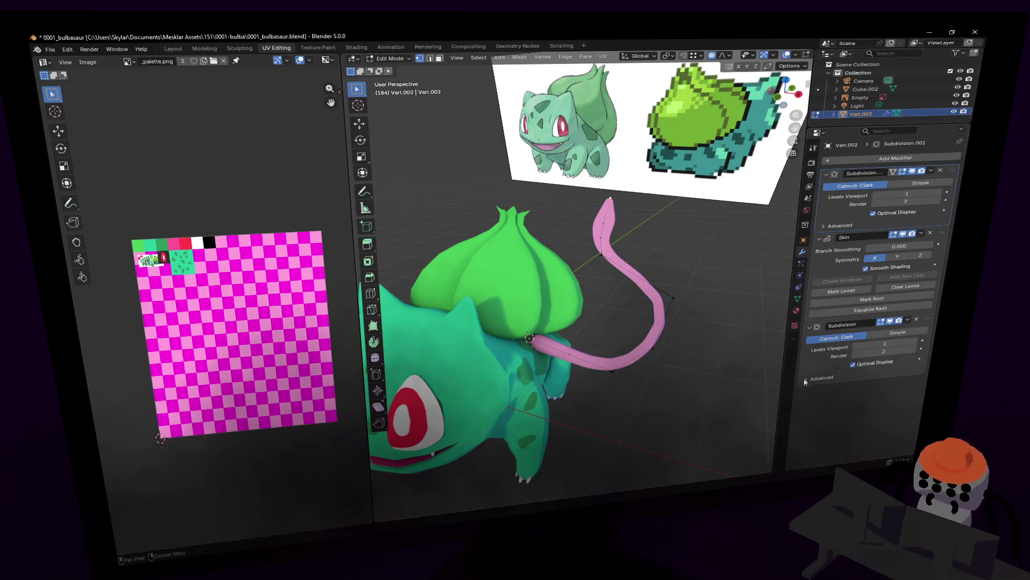
key("shift+grave")
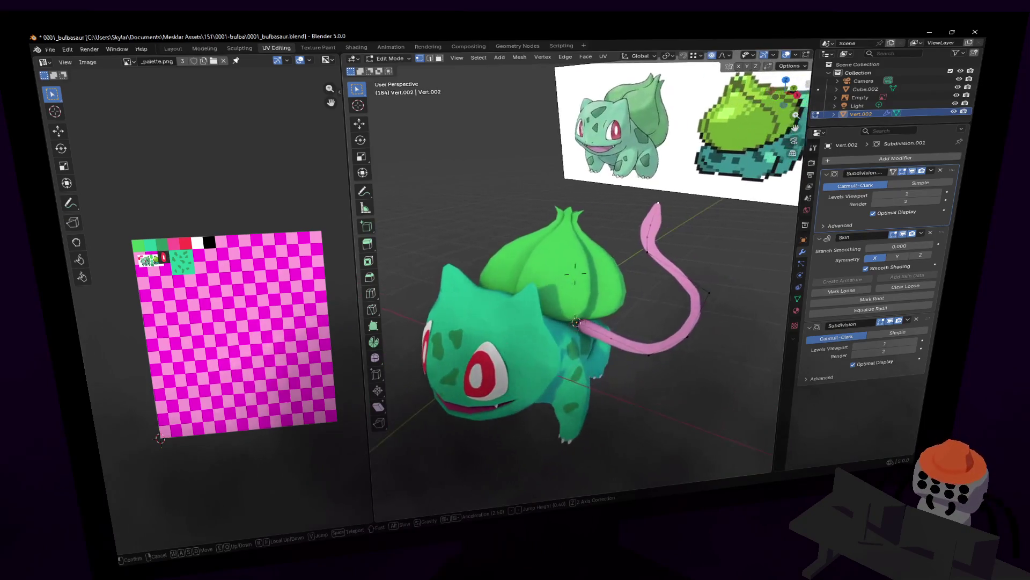
key("w")
left_click(618, 368)
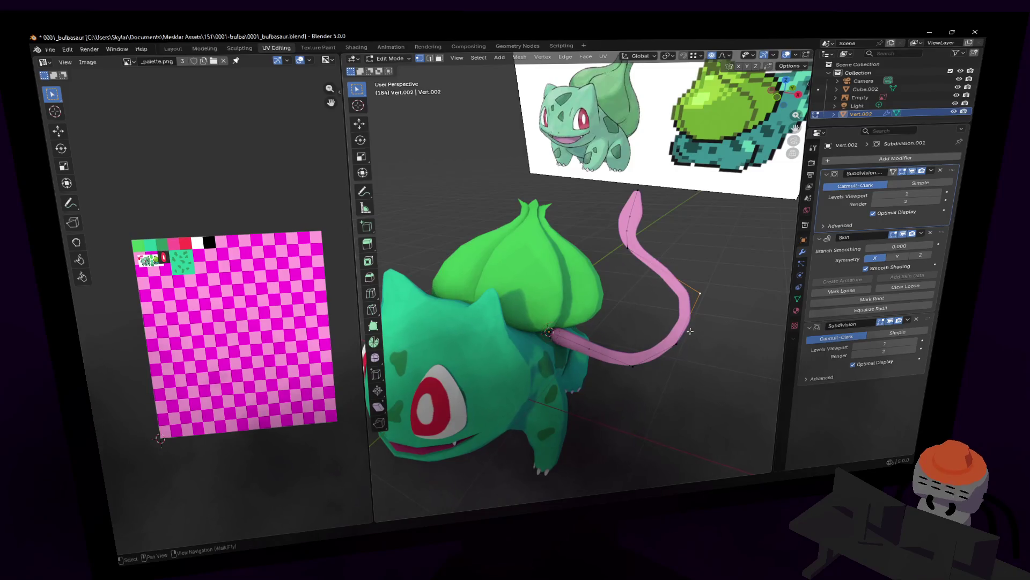
Shrink the vine's skin thickness toward the tip so it tapers
key("s")
left_click(725, 278)
key("s")
left_click(747, 262)
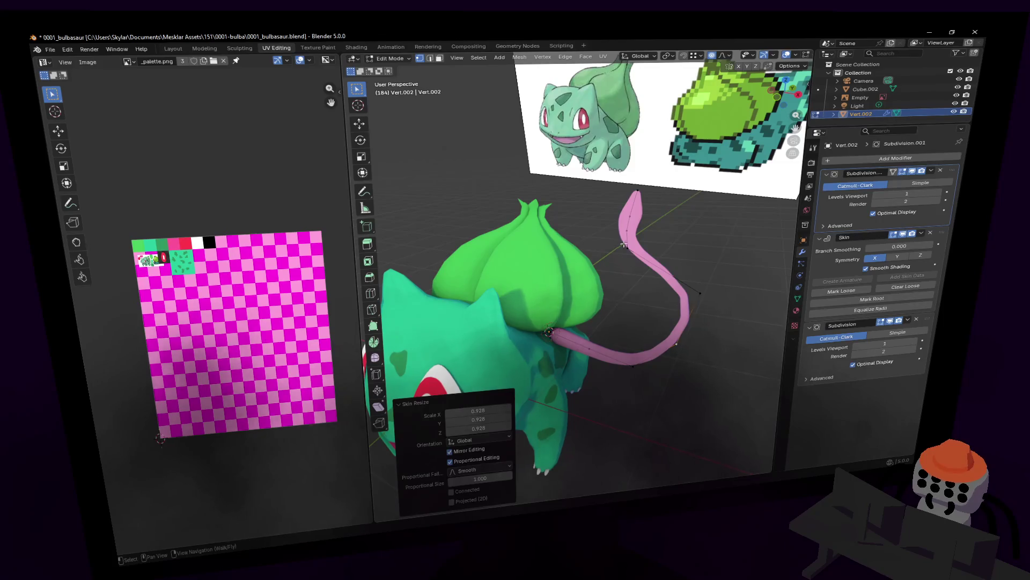
key("ctrl+a")
left_click(702, 223)
mouse_move(408, 393)
middle_mouse_down()
mouse_move(406, 205)
mouse_move(451, 266)
middle_mouse_up()
middle_click_drag(575, 274, 728, 204)
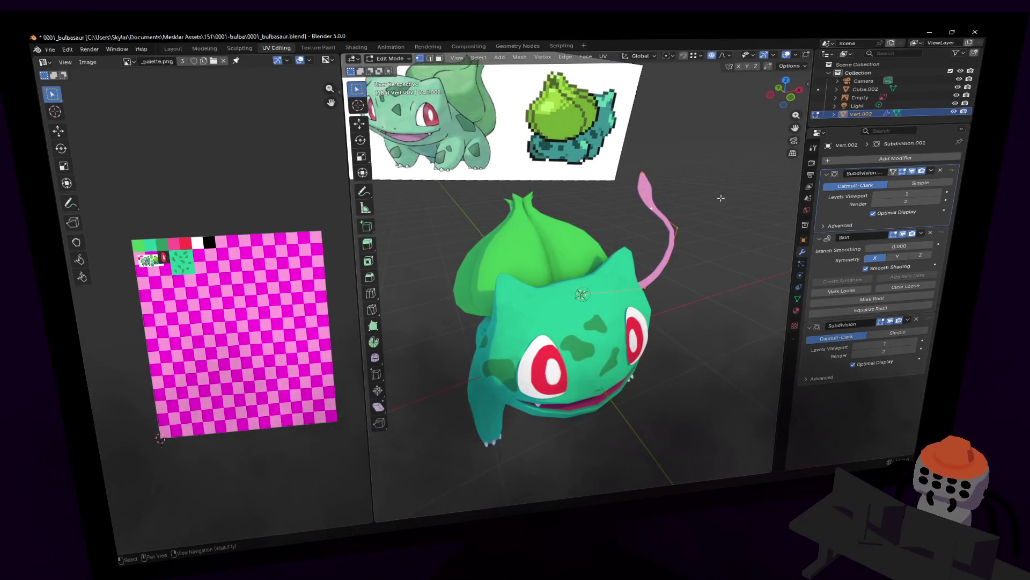
Duplicate the vine with Shift+D and offset the copy sideways along X
key("g")
key("z")
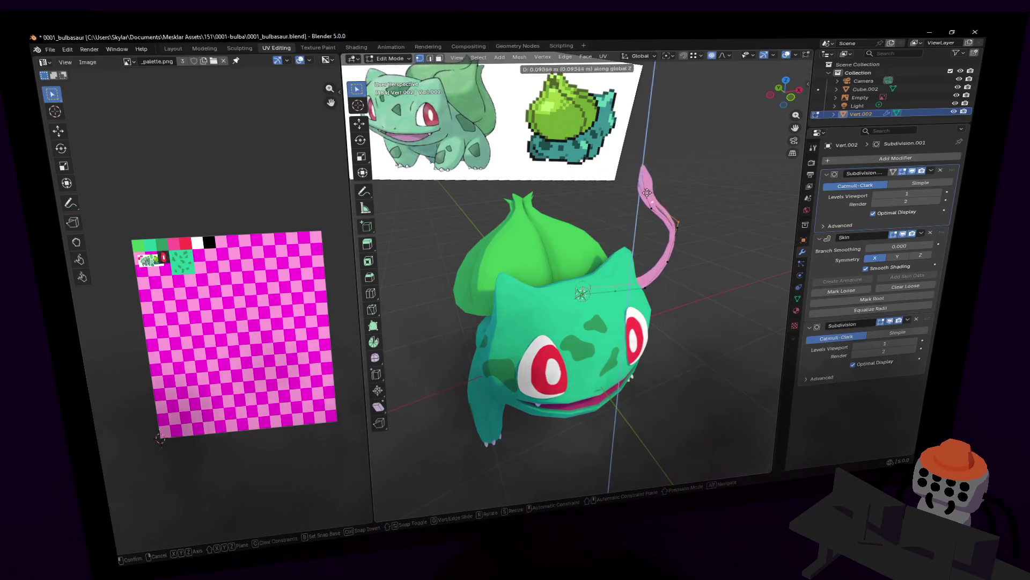
key("Escape")
key("shift+d")
key("x")
key("Return")
key("r")
key("z")
key("Escape")
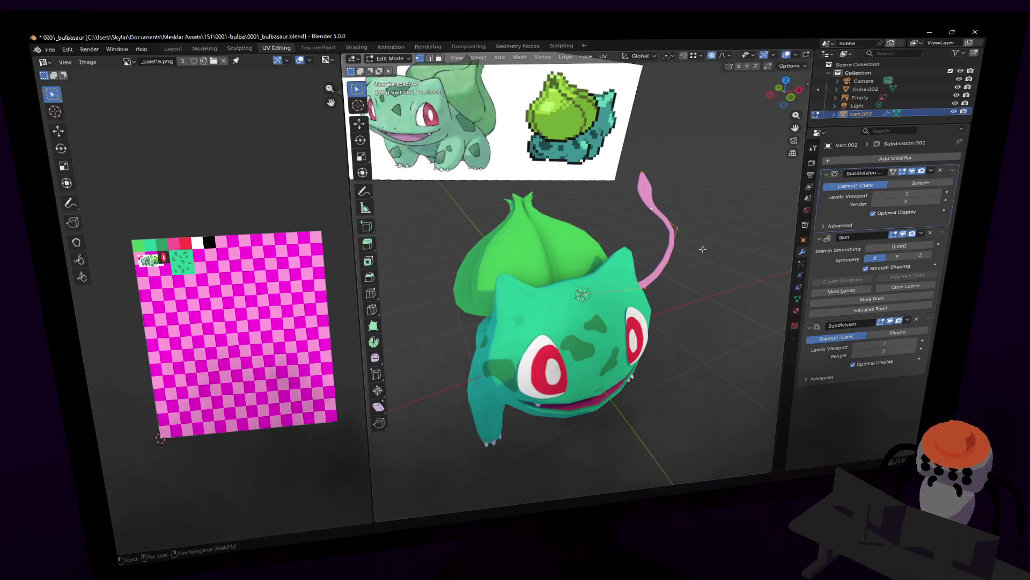
key("shift+grave")
key("w")
key("s")
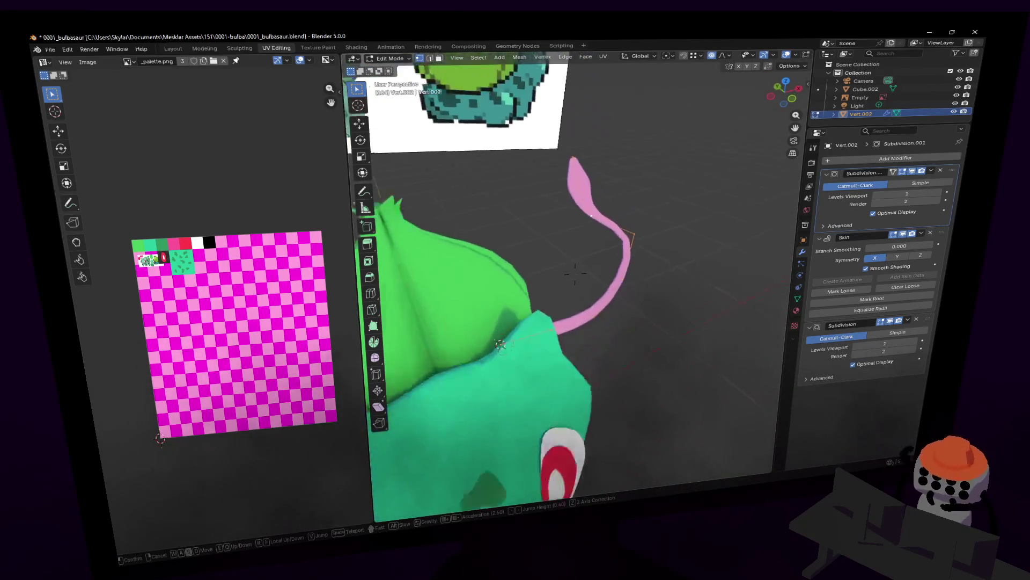
key("w")
left_click(573, 274)
Place the duplicated vine, turn it half a turn around Z and move it to the bulb's opposite side
key("g")
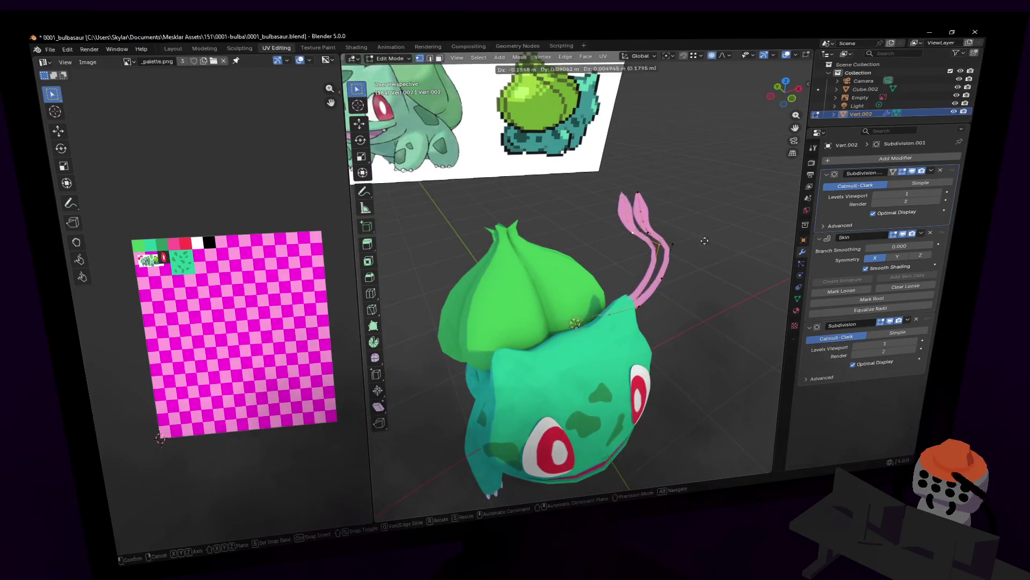
left_click(524, 273)
key("shift+grave")
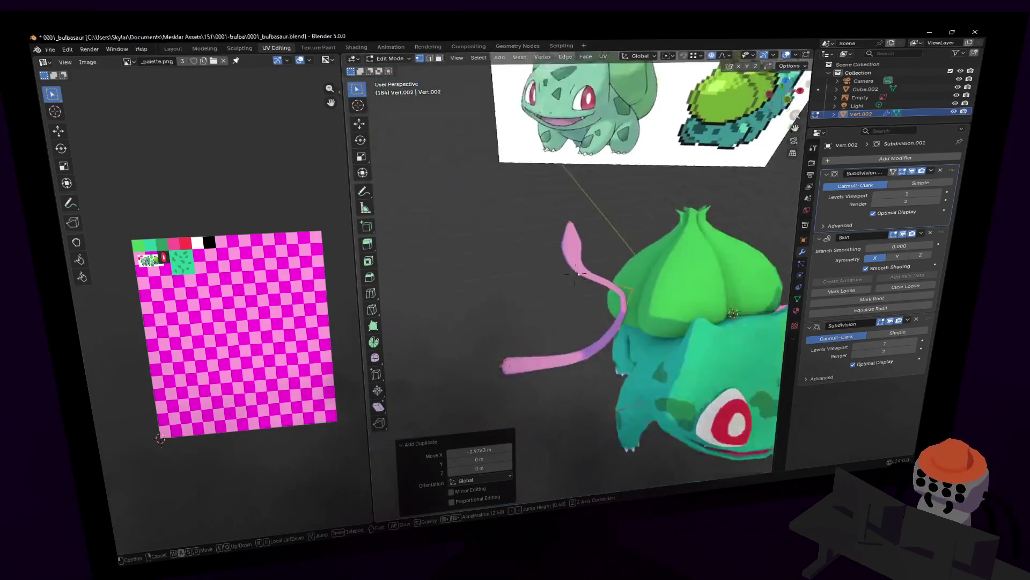
key("r")
left_click(577, 316)
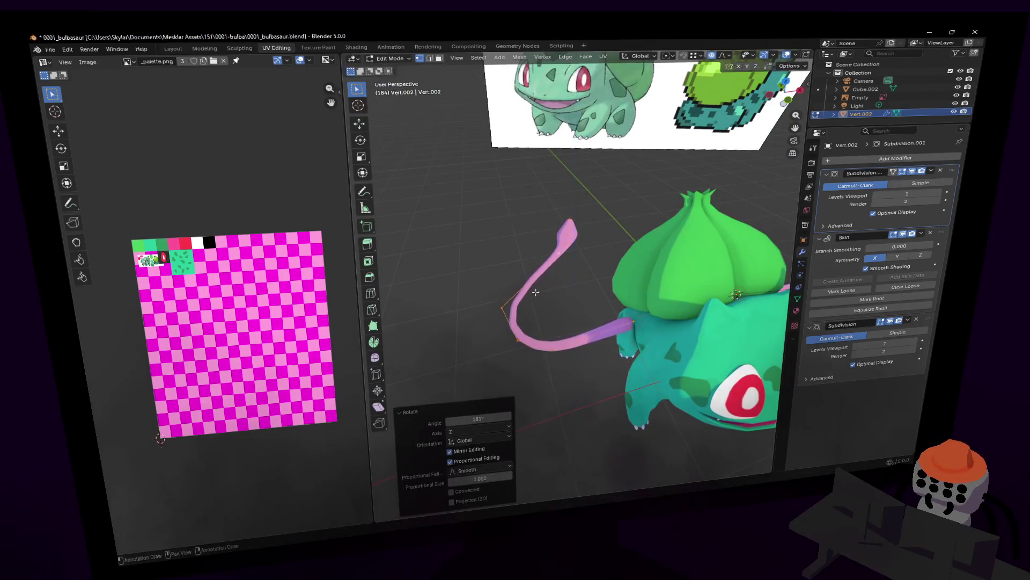
key("g")
left_click(576, 317)
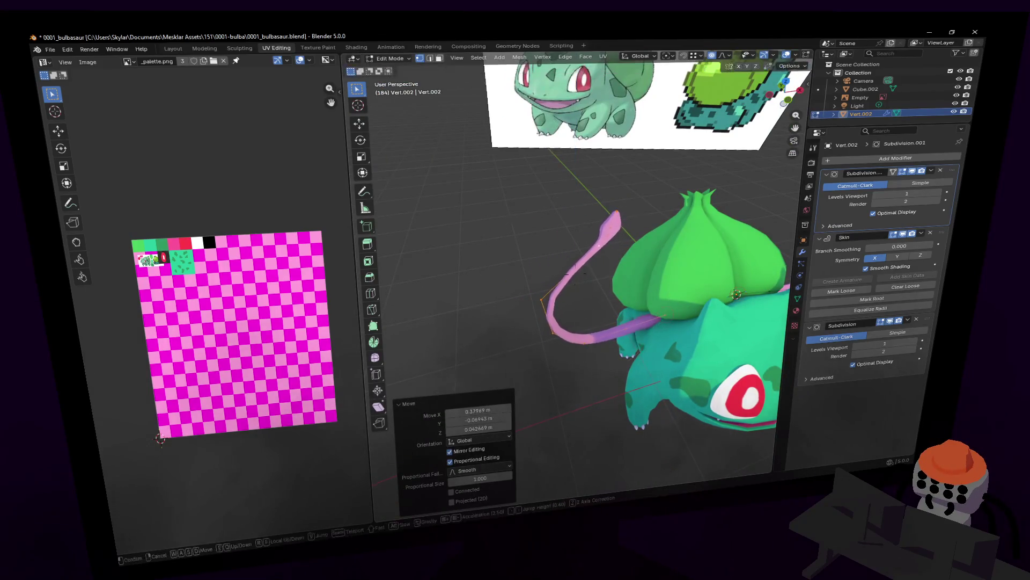
Fly and orbit the view out to see the whole two-vined model
key("shift+grave")
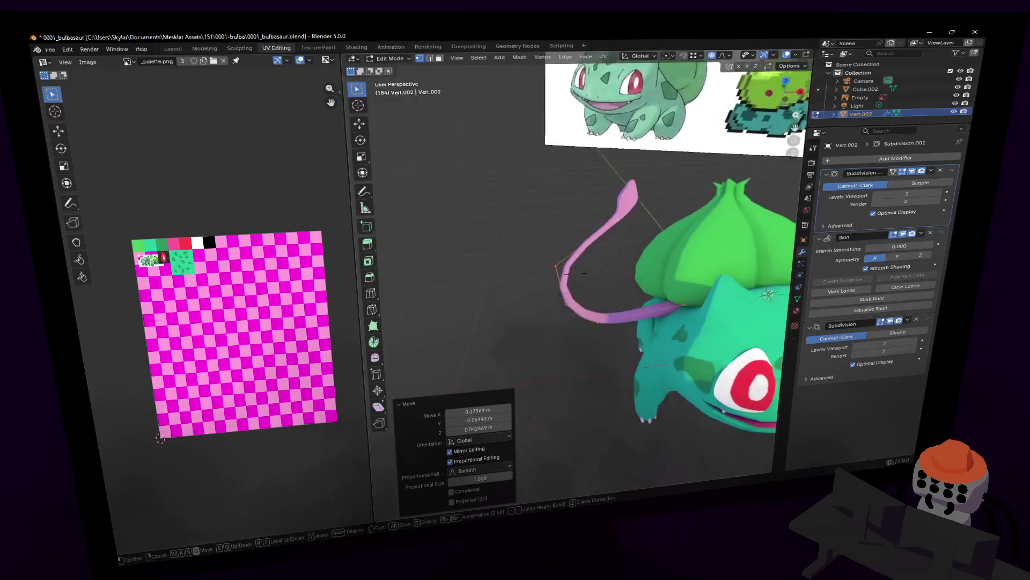
left_click(578, 339)
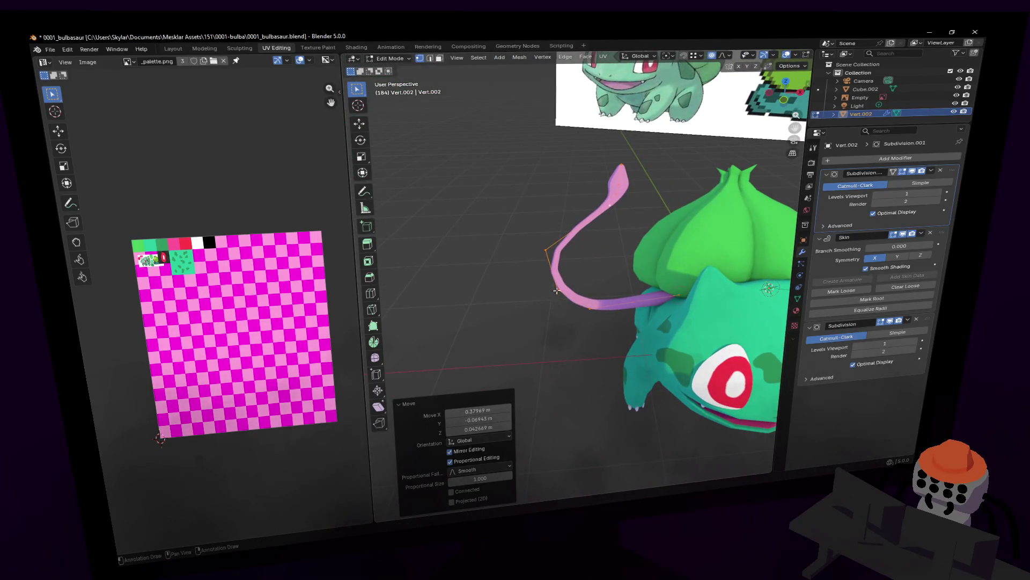
middle_click_drag(557, 291, 552, 296)
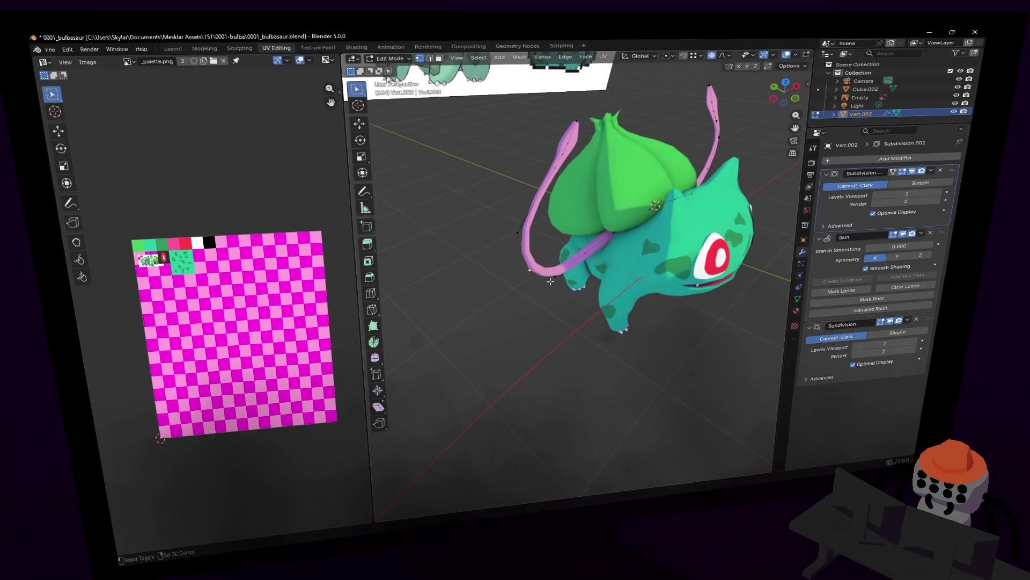
Move and rotate vine vertices with soft falloff so both vines arch outward from the bulb
key("g")
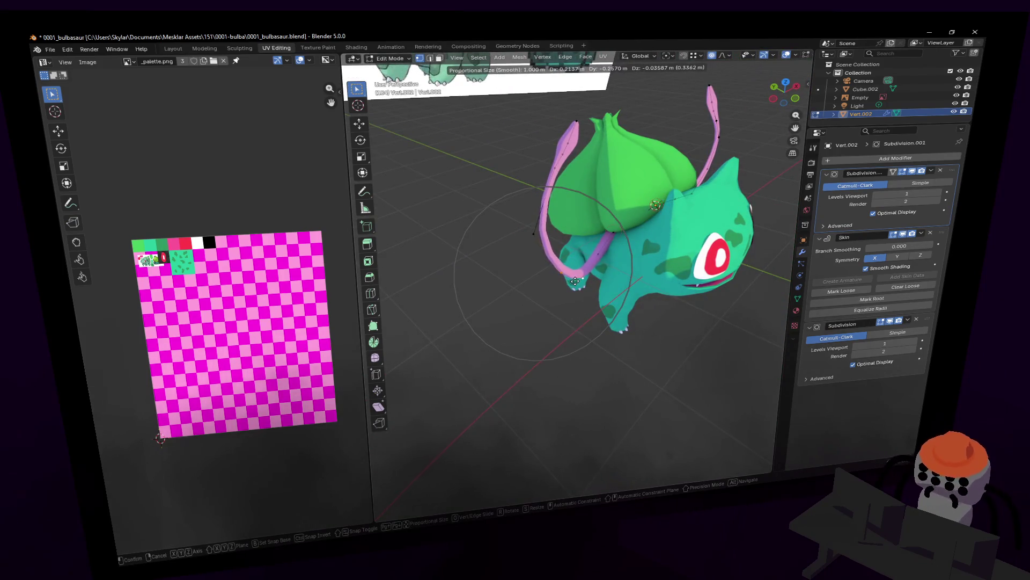
left_click(576, 201)
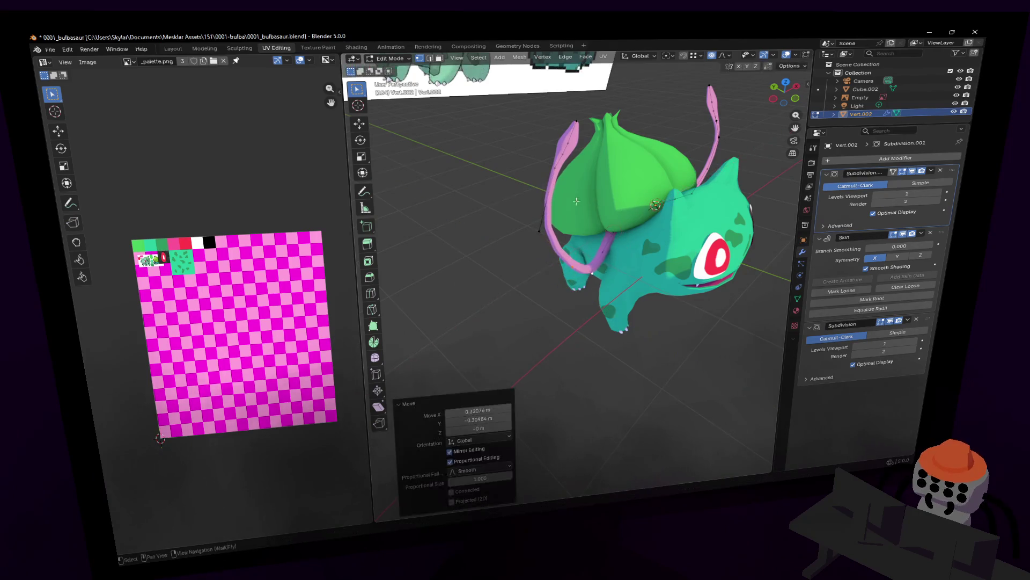
key("r")
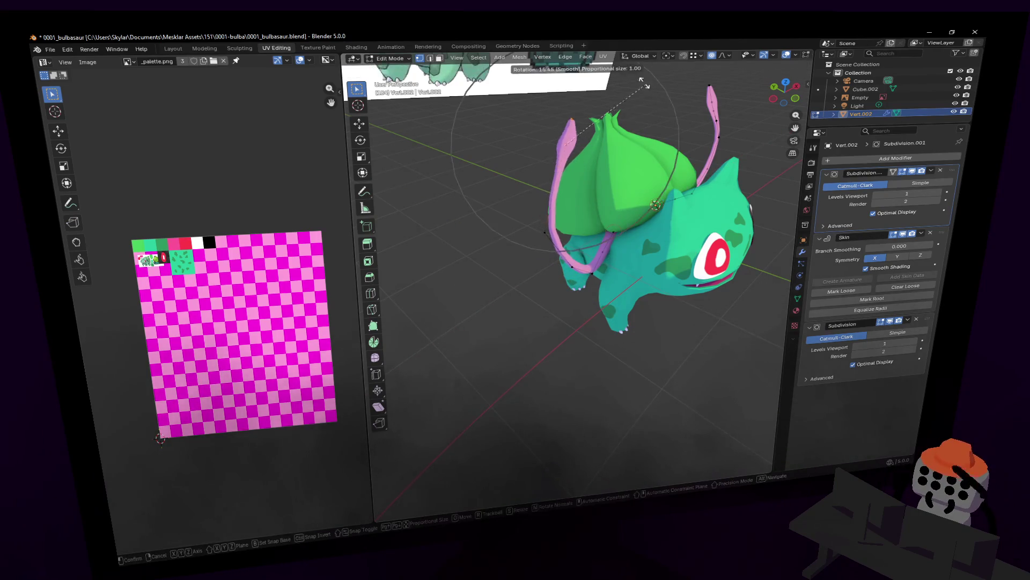
left_click(637, 133)
key("shift+grave")
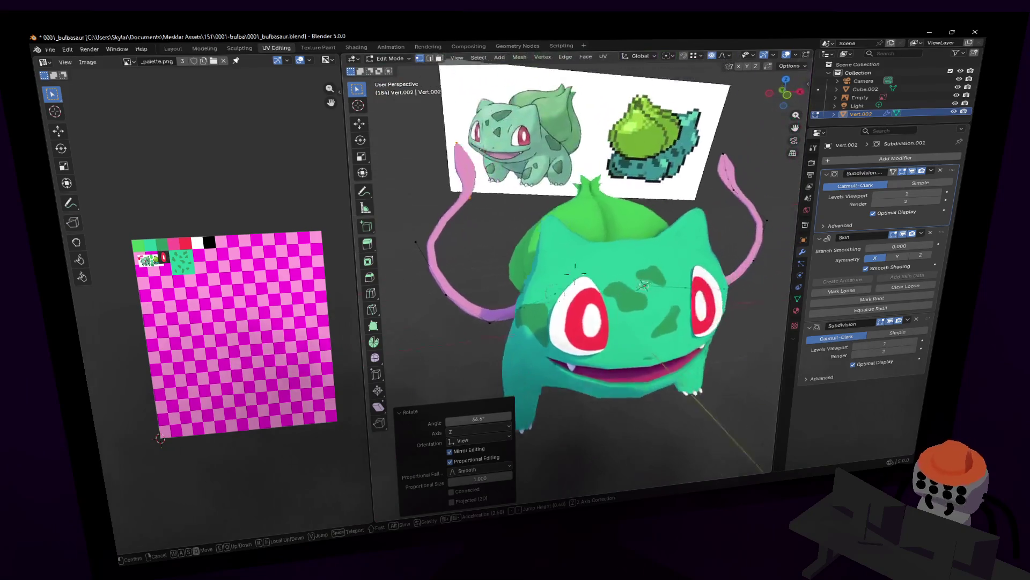
left_click(575, 266)
mouse_move(475, 256)
left_mouse_down()
mouse_move(387, 231)
mouse_move(420, 233)
left_mouse_up()
key("g")
left_click(420, 232)
Raise the vine tips vertically with a soft-falloff move
key("shift+grave")
left_click(518, 198)
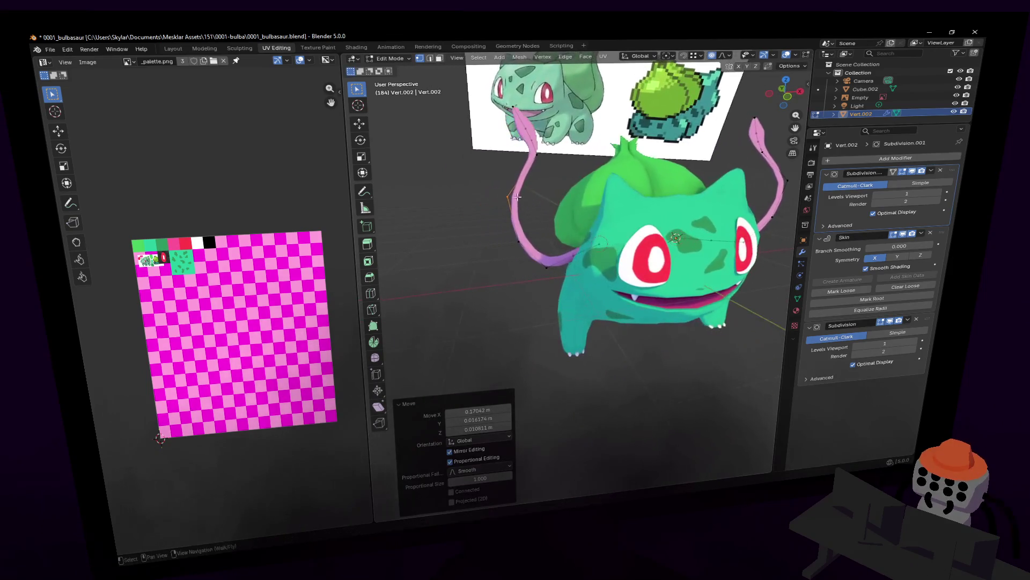
key("g")
key("z")
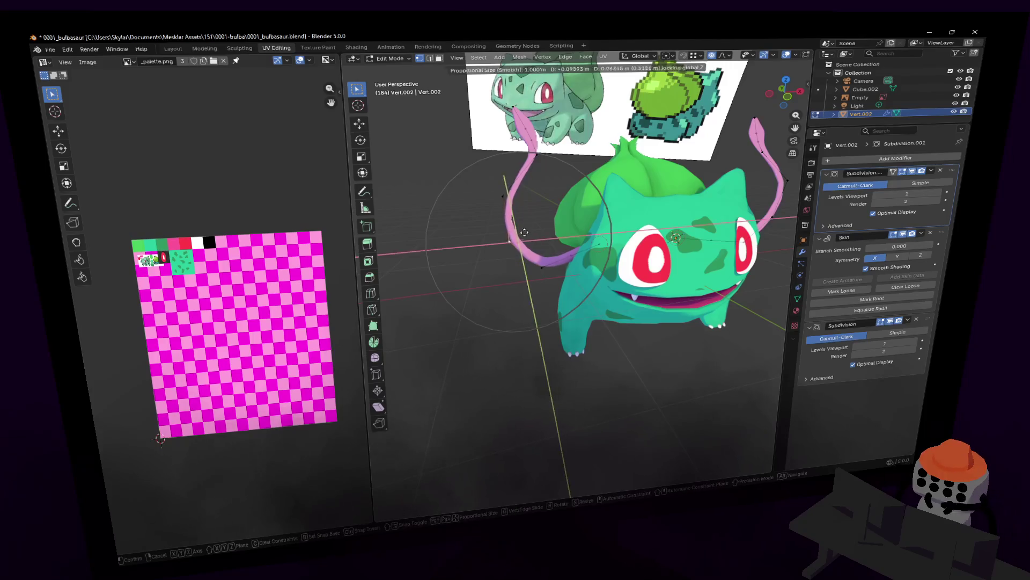
left_click(496, 226)
key("shift+grave")
key("w")
left_click(545, 238)
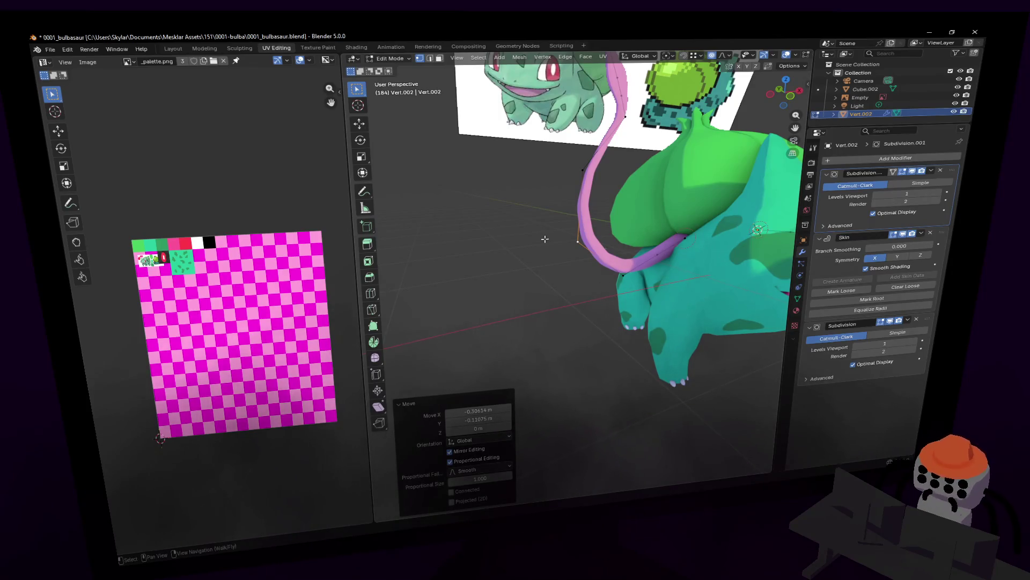
Refine the left vine's shape with further mirrored soft moves so both vines curve upward symmetrically
key("shift+grave")
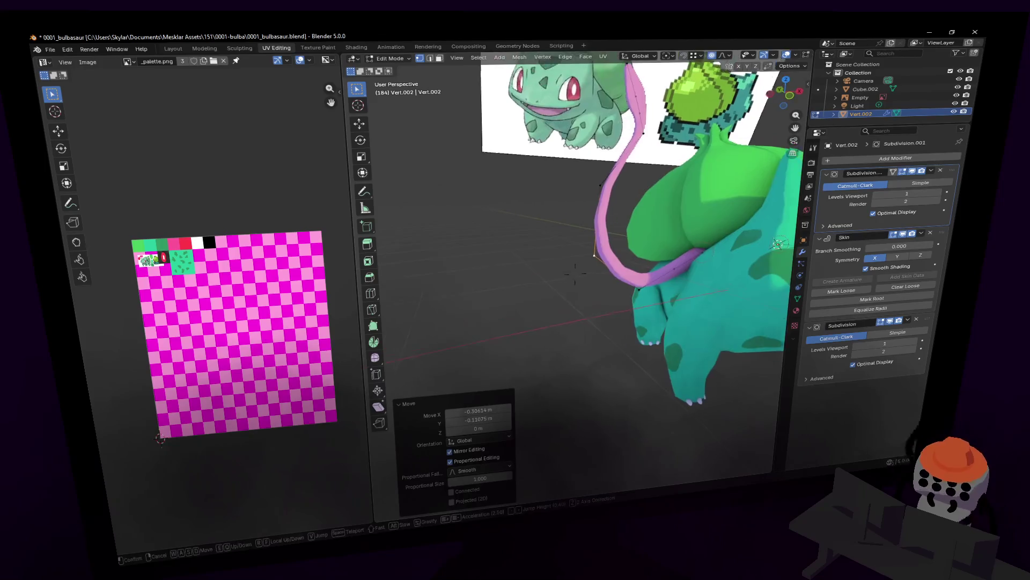
left_click(437, 185)
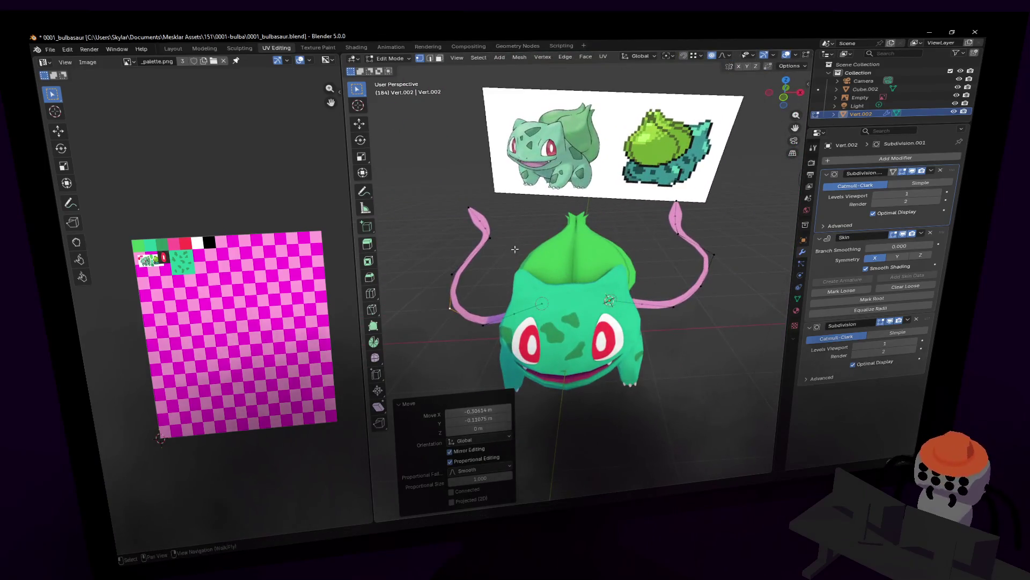
key("g")
left_click(535, 191)
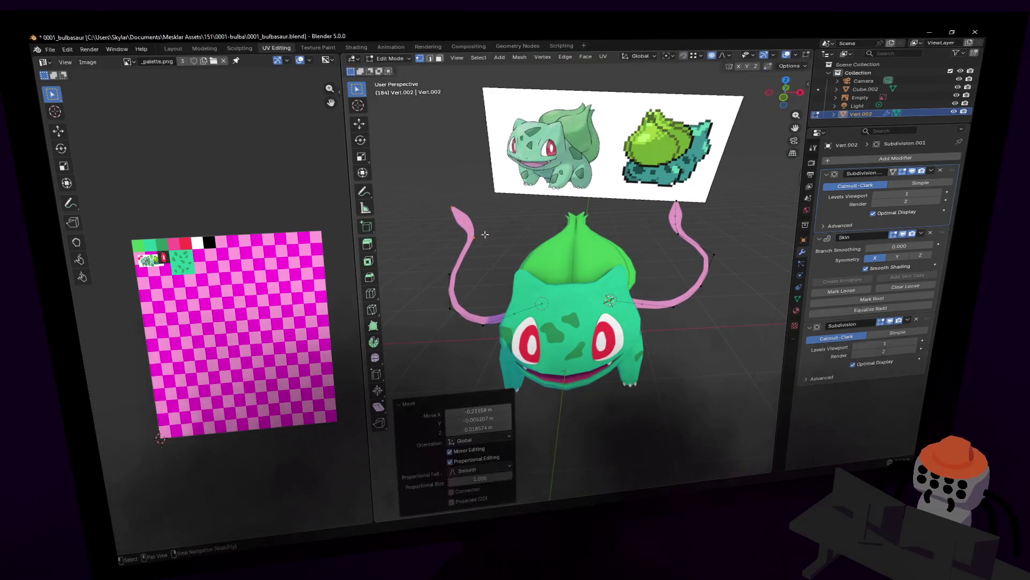
key("g")
left_click(499, 254)
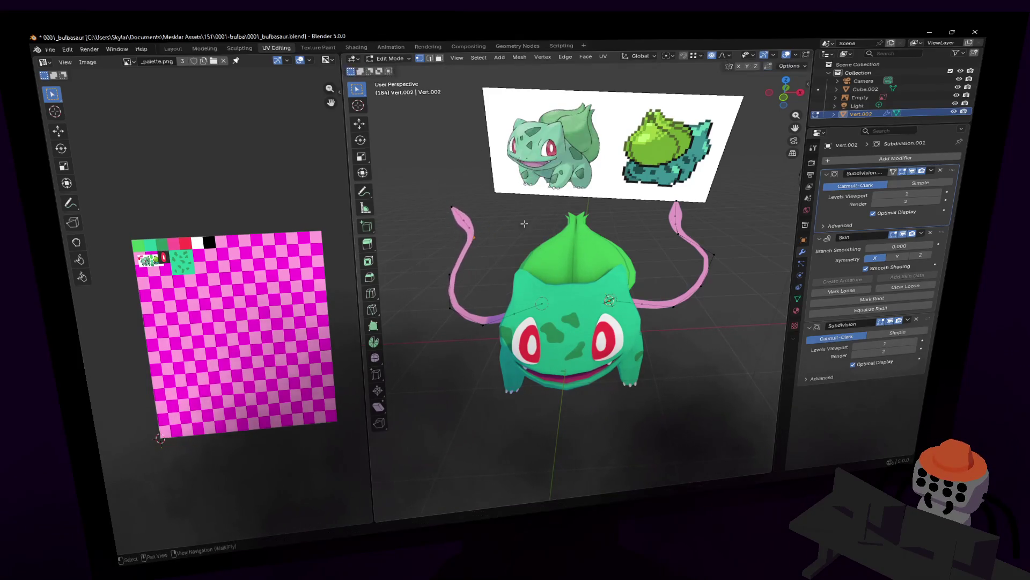
left_click(728, 55)
key("g")
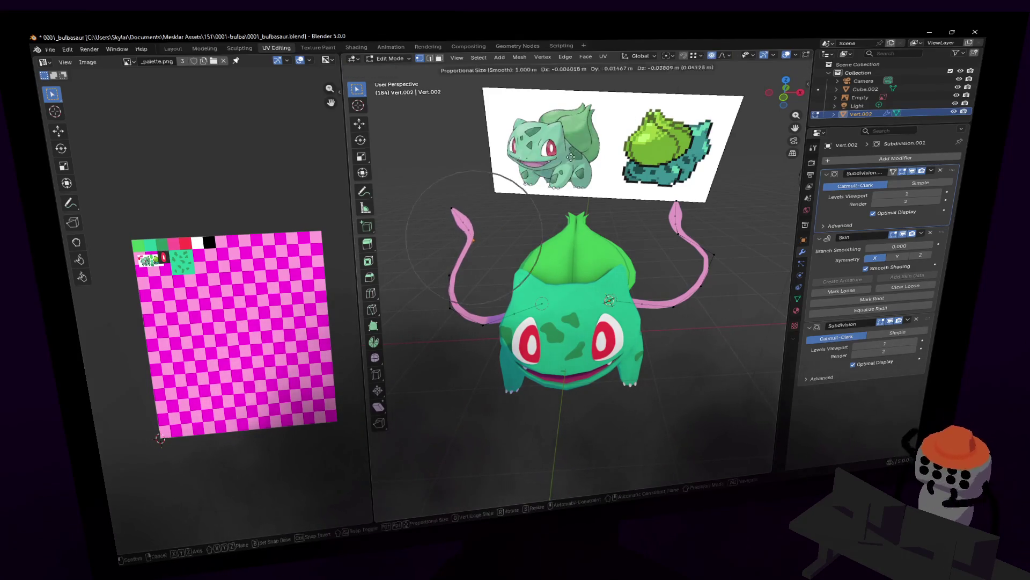
key("Escape")
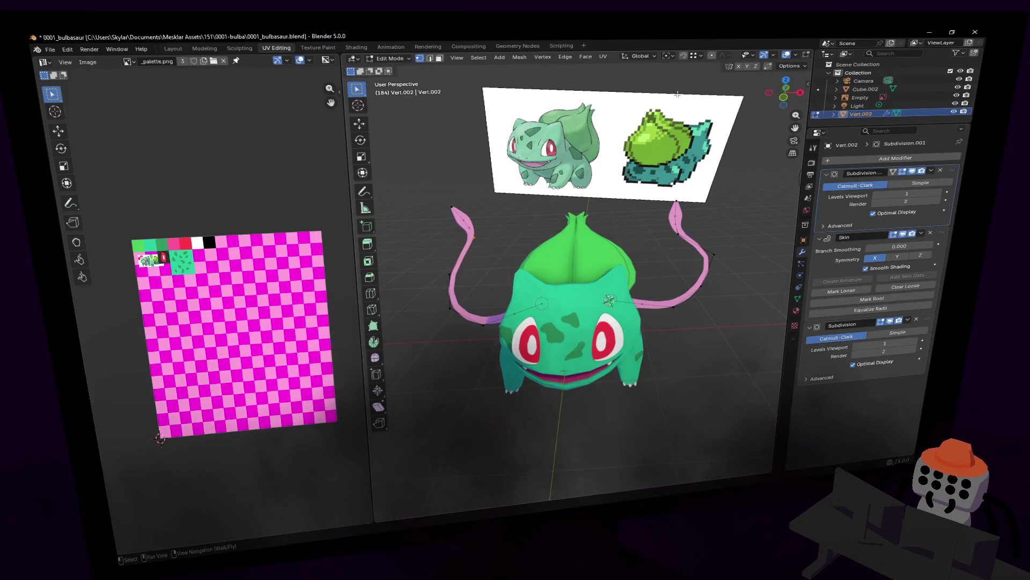
key("g")
left_click(516, 193)
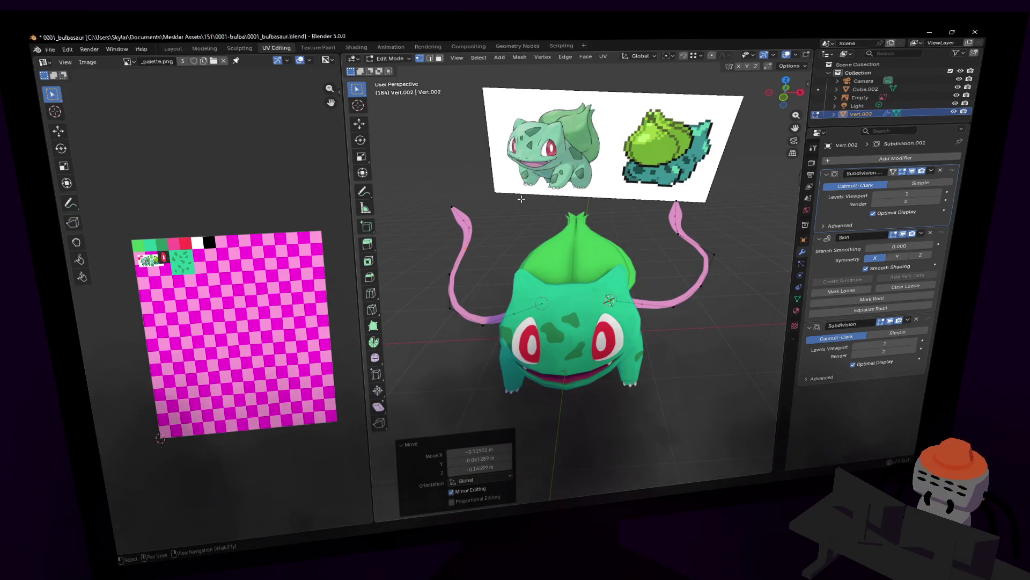
Return to object mode and fly around and below Bulbasaur to inspect the vines
key("Tab")
key("alt+a")
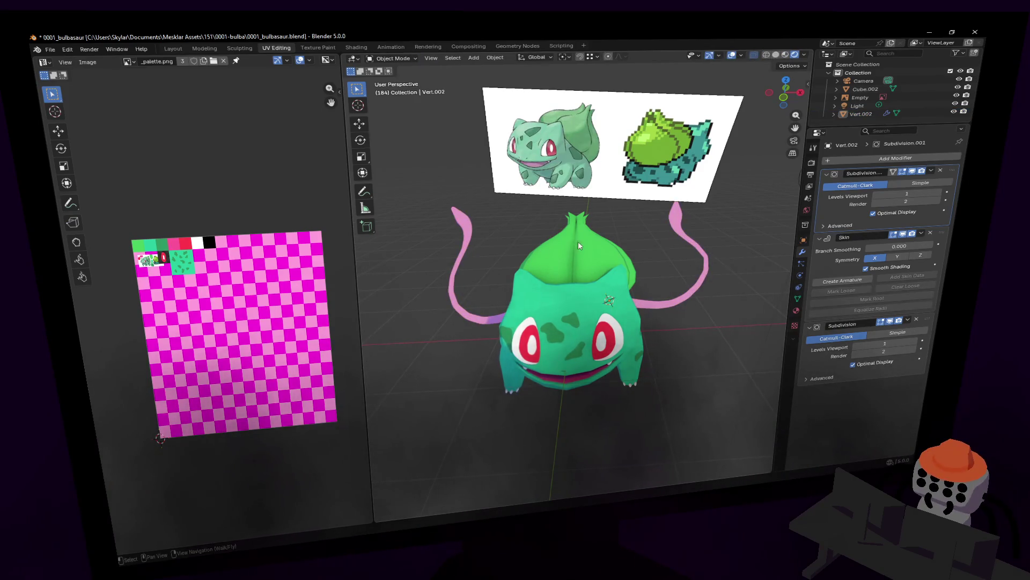
key("shift+grave")
key("a")
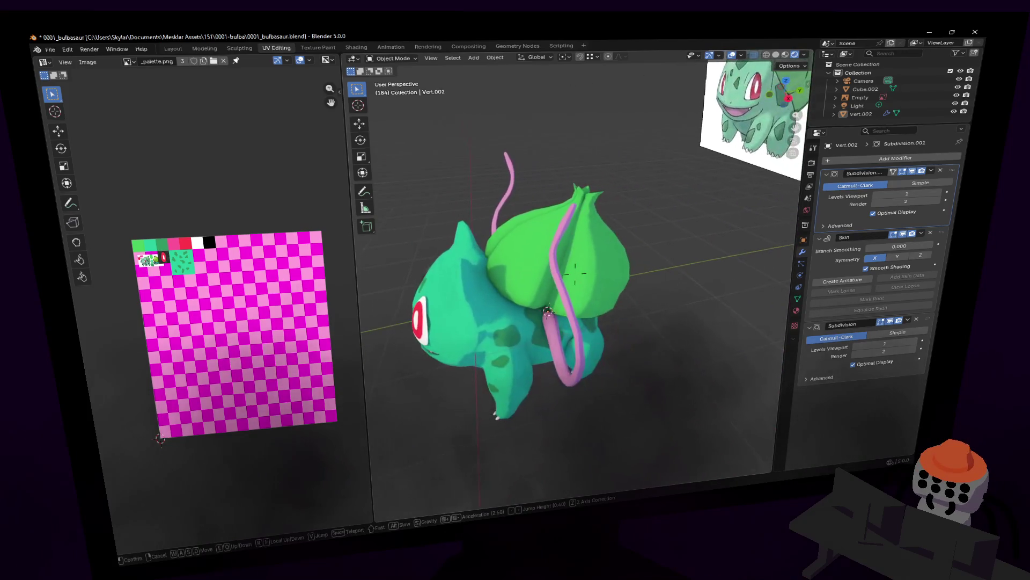
key("a")
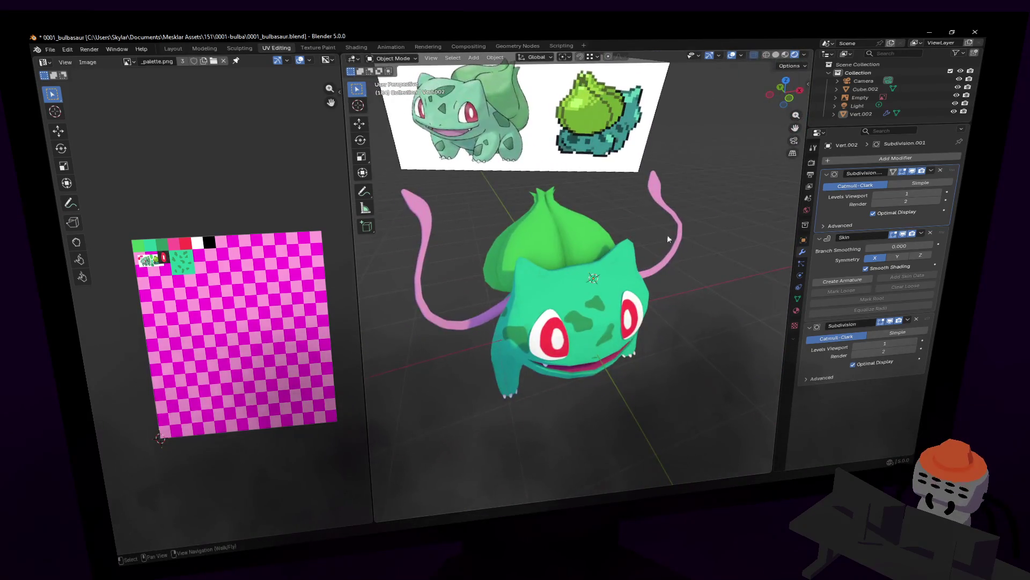
key("w")
left_click(430, 272)
Nudge one lower vine vertex about 0.209 along Y, then go back to object mode
key("Tab")
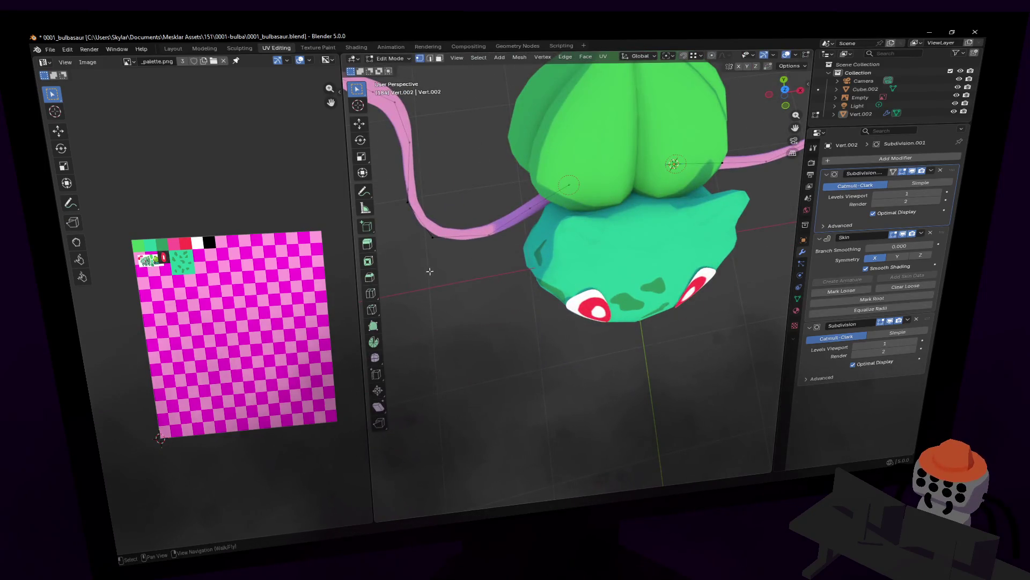
left_click_drag(504, 280, 388, 193)
key("g")
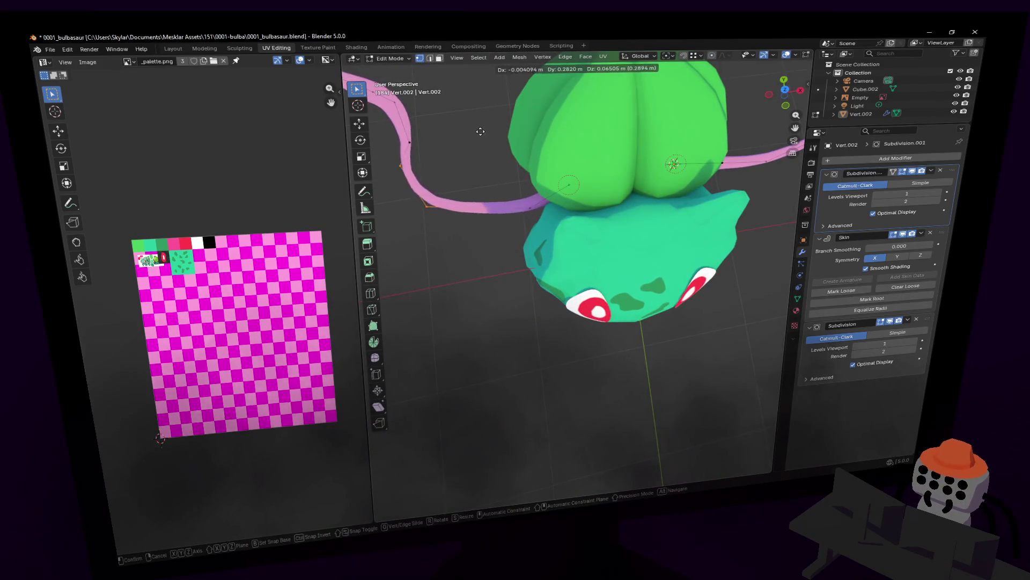
key("y")
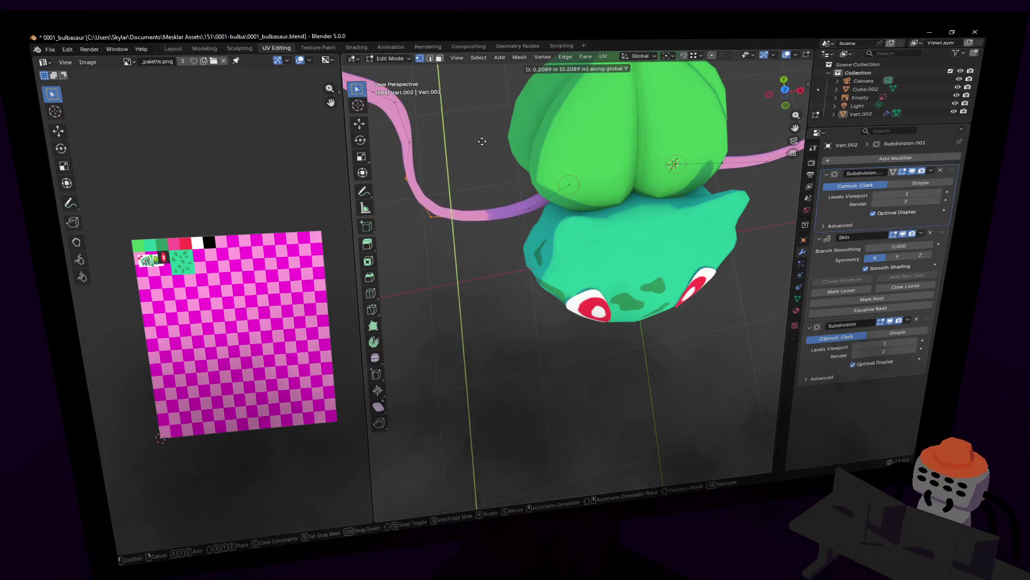
left_click(484, 137)
middle_click_drag(483, 138, 574, 272)
key("Tab")
key("Escape")
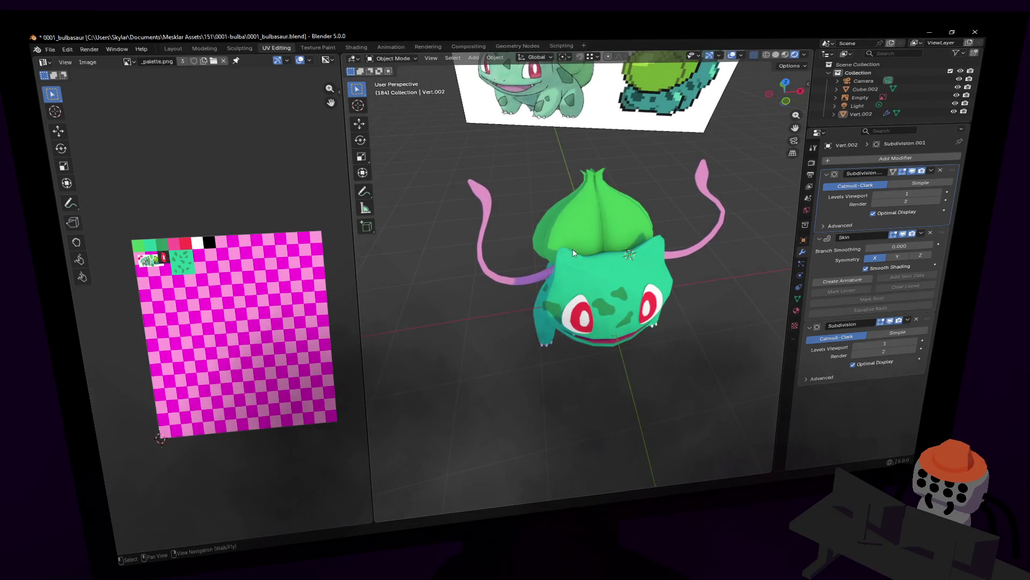
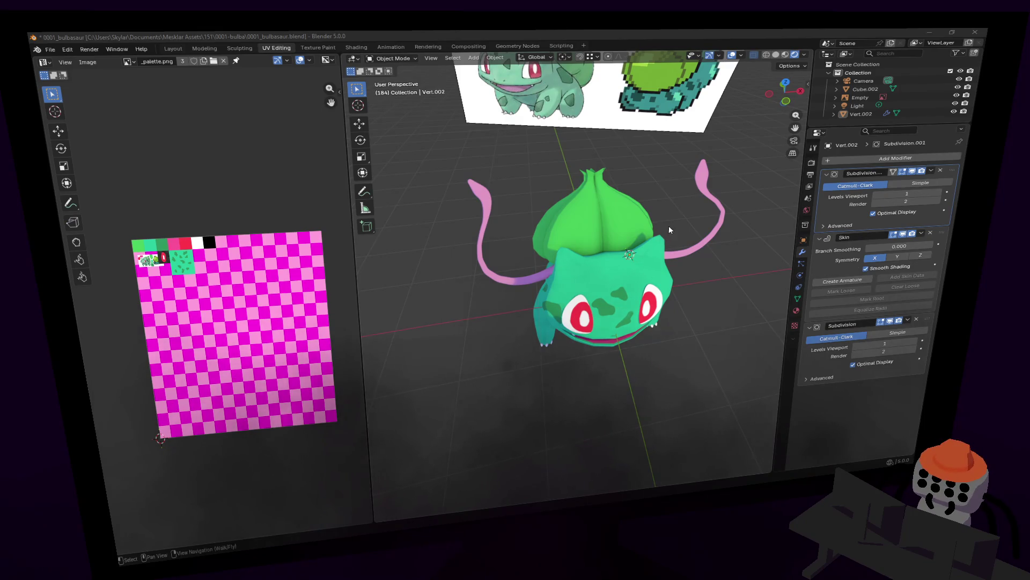
Select the vine object and apply its first Subdivision modifier
middle_click_drag(669, 225, 691, 240)
left_click(692, 240)
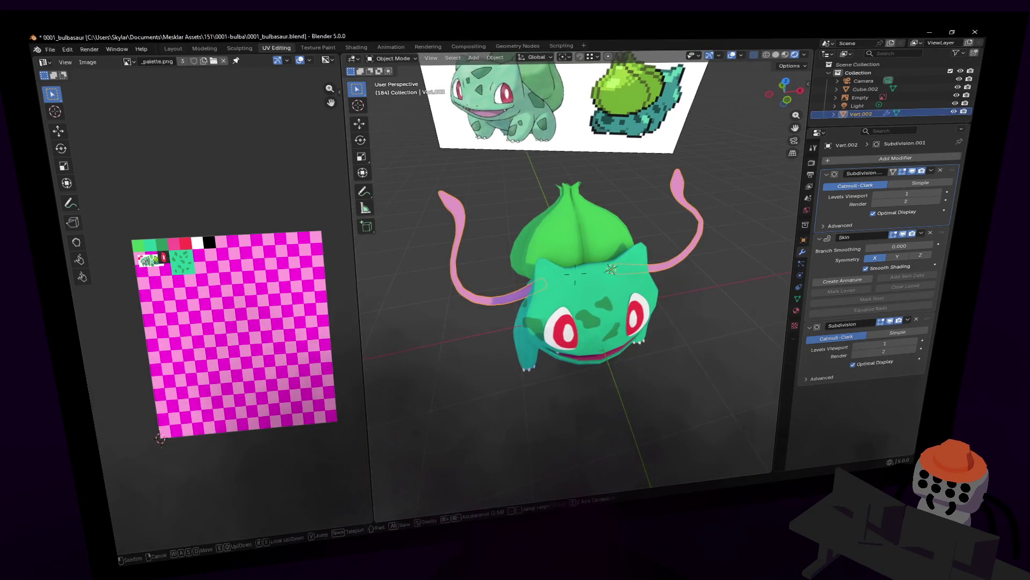
scroll(691, 240, "up", 2)
left_click(924, 171)
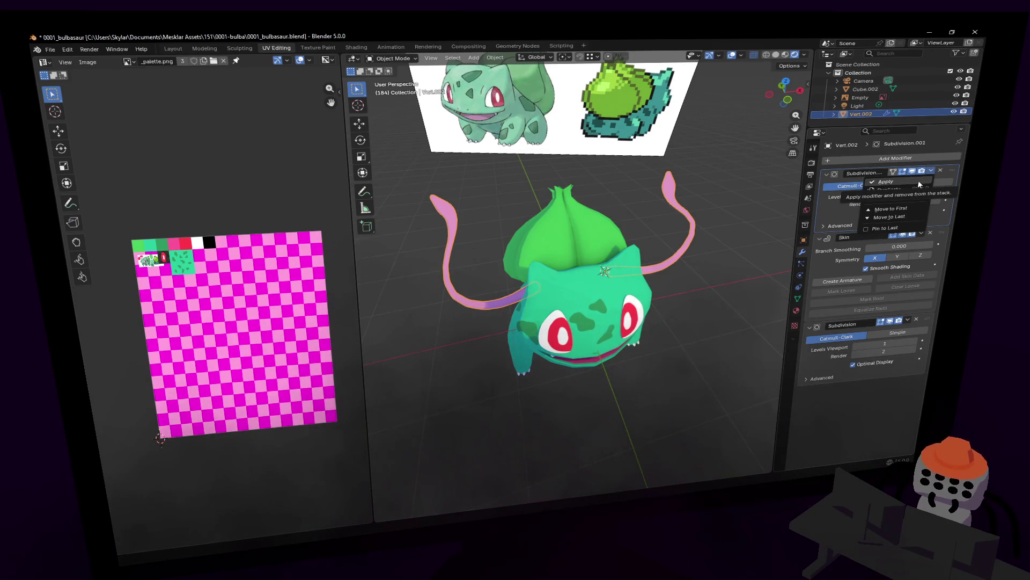
key("Escape")
left_click(935, 170)
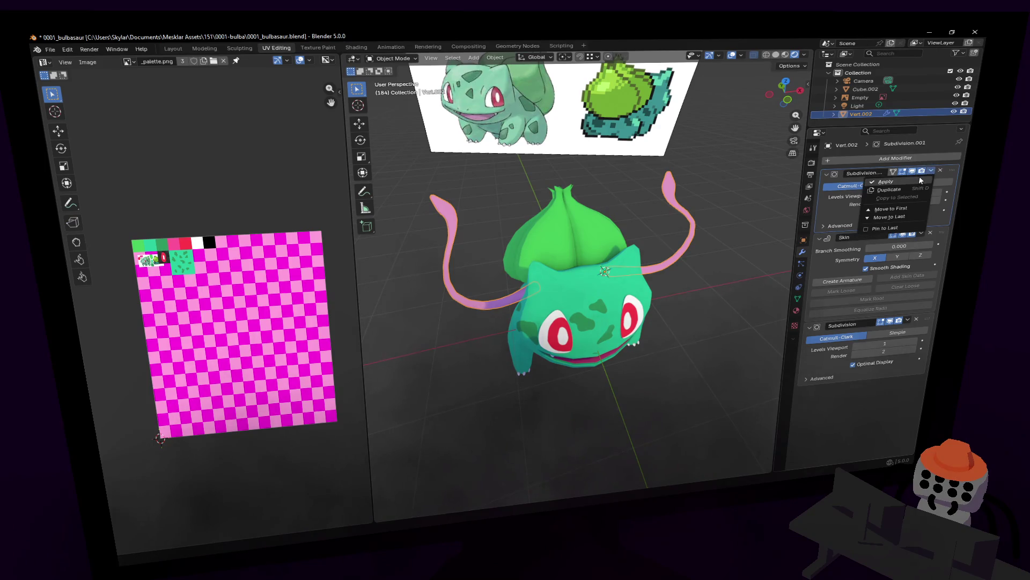
left_click(882, 194)
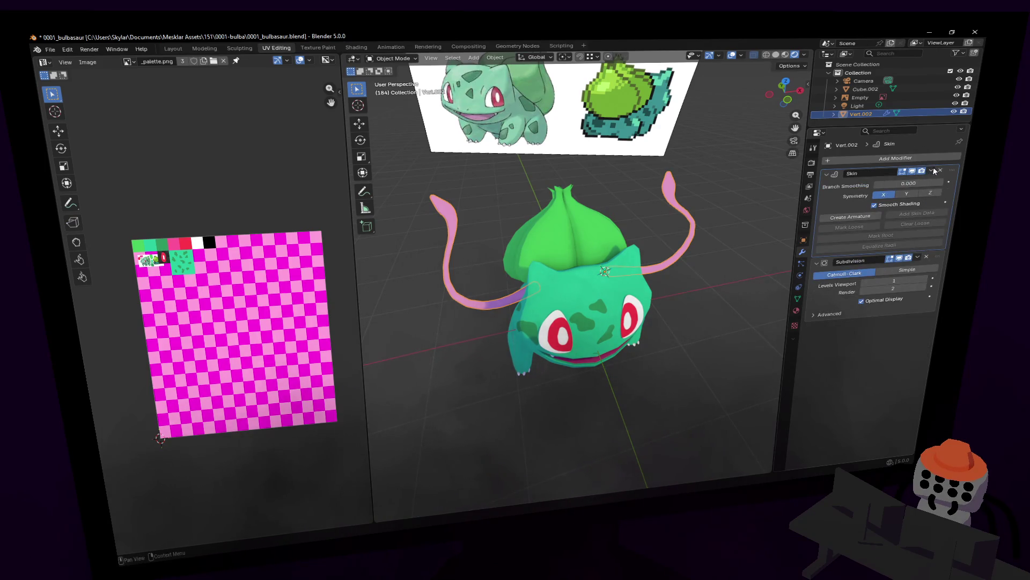
Apply the Skin modifier so the vines become real mesh, ready for editing
left_click(933, 171)
left_click(926, 182)
key("Tab")
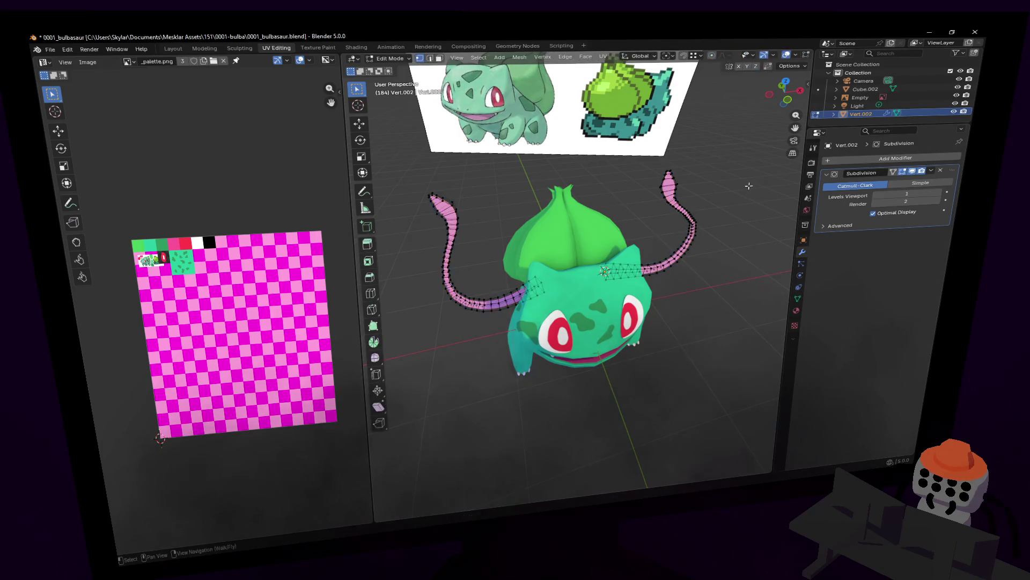
scroll(748, 186, "up", 1)
Unwrap the whole vine mesh and shrink its UV island
key("a")
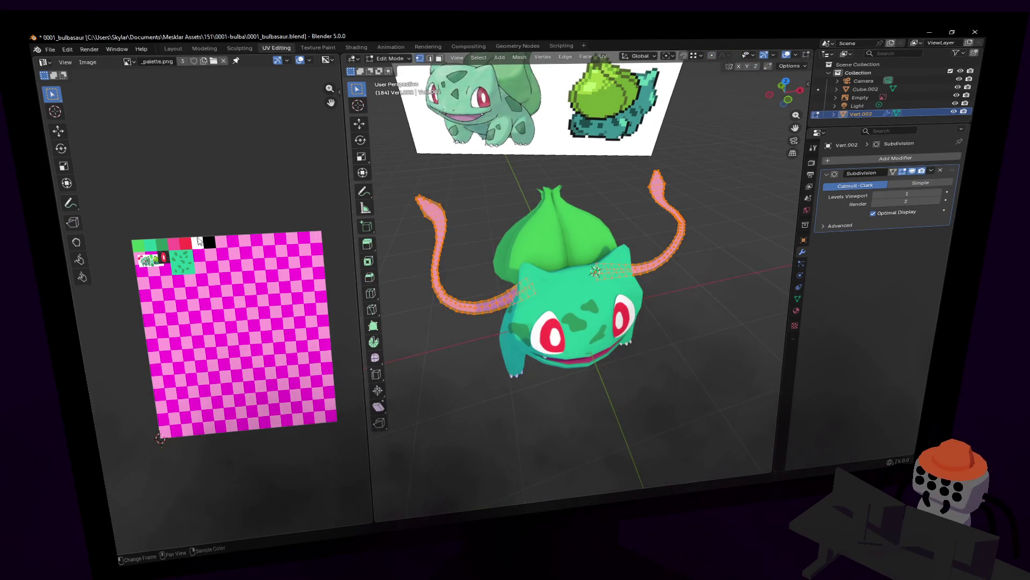
key("u")
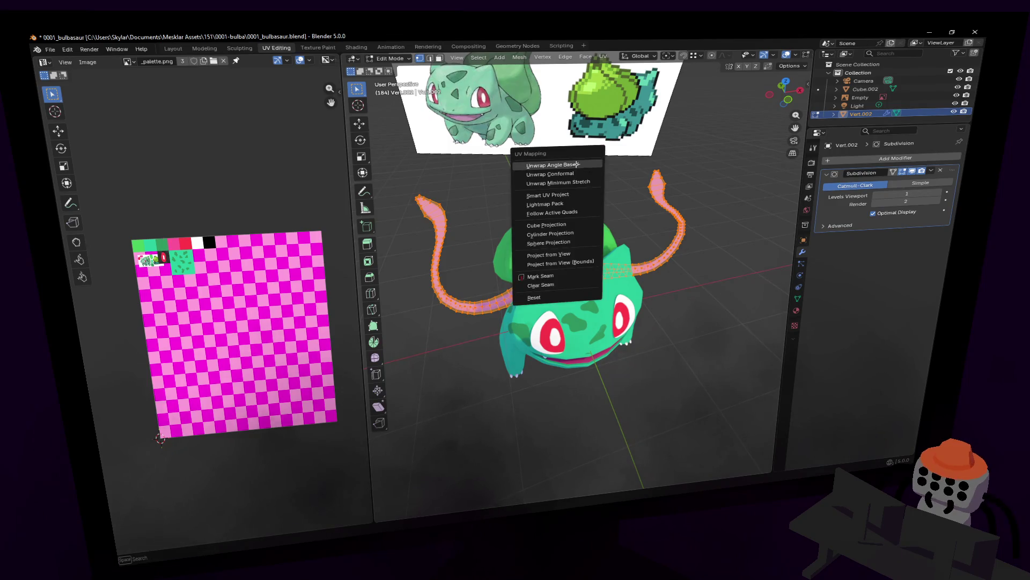
left_click(584, 161)
key("s")
left_click(221, 277)
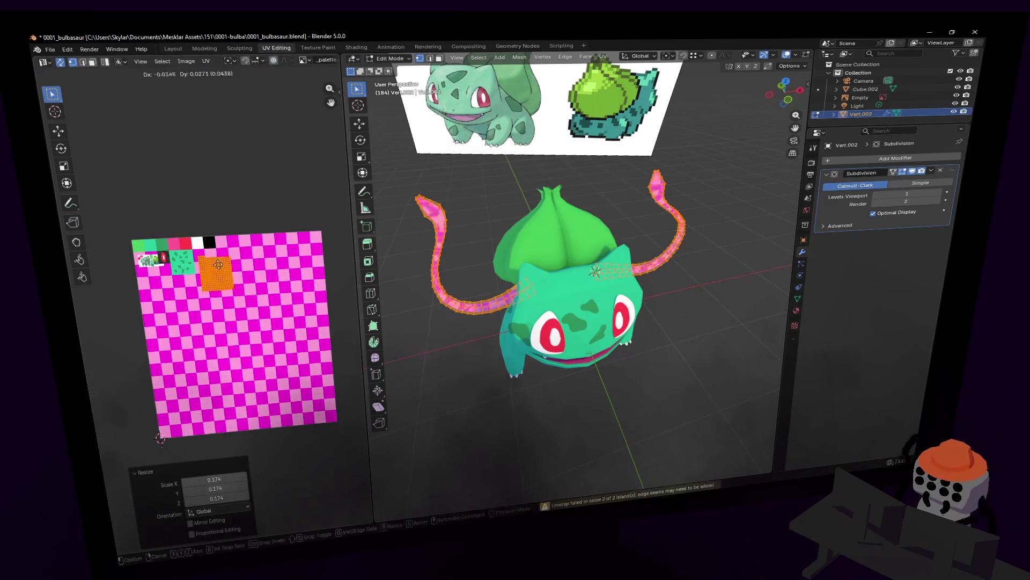
Place the vine UV island on the green palette swatch and return to Object Mode
key("g")
left_click(156, 246)
key("s")
left_click(161, 255)
key("g")
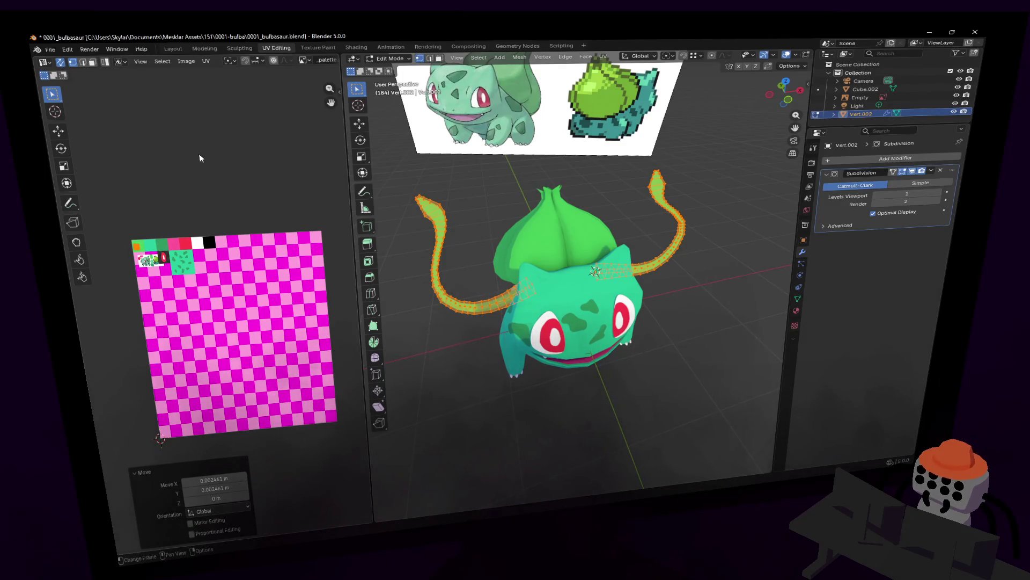
key("Tab")
scroll(163, 266, "up", 3)
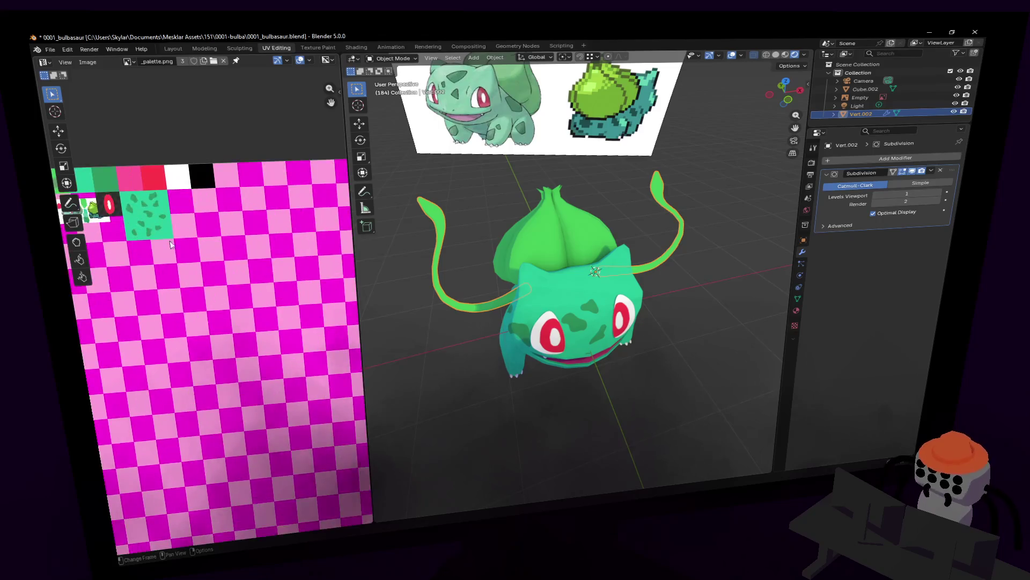
middle_click_drag(685, 294, 625, 267)
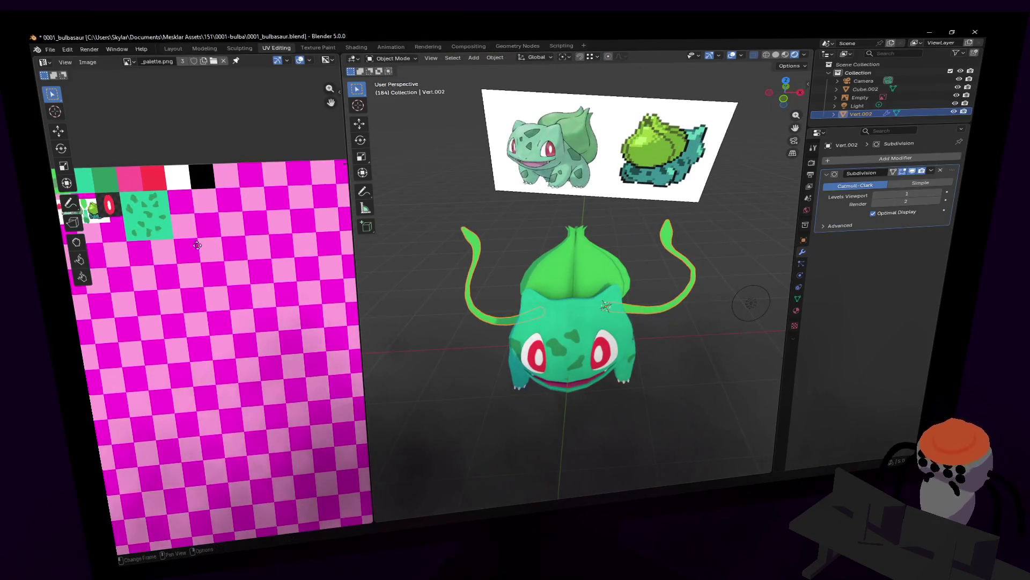
scroll(241, 242, "down", 1)
key("Tab")
key("g")
left_click(241, 213)
key("Tab")
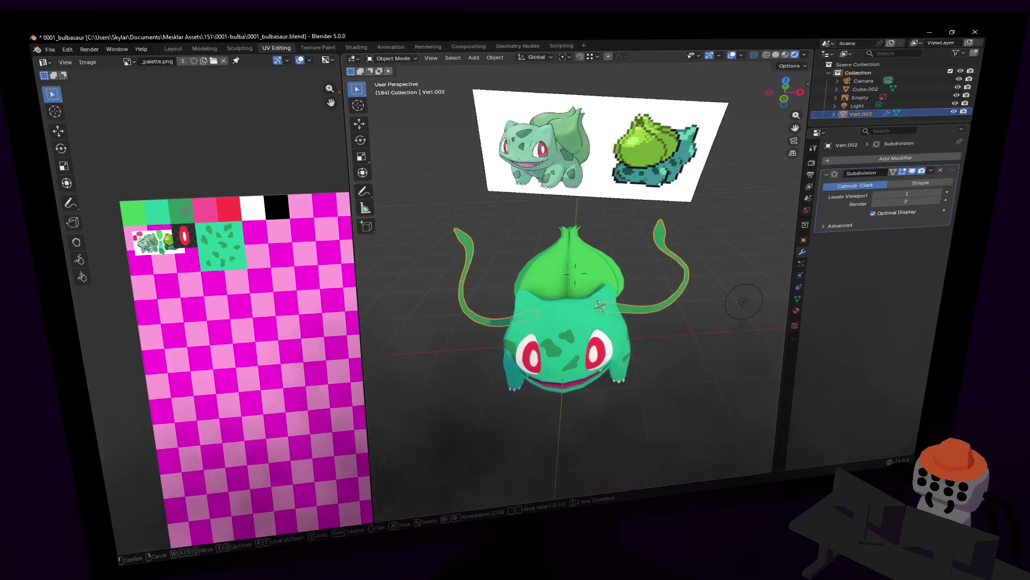
middle_click_drag(596, 267, 622, 244)
left_click(710, 272)
key("shift+grave")
key("w")
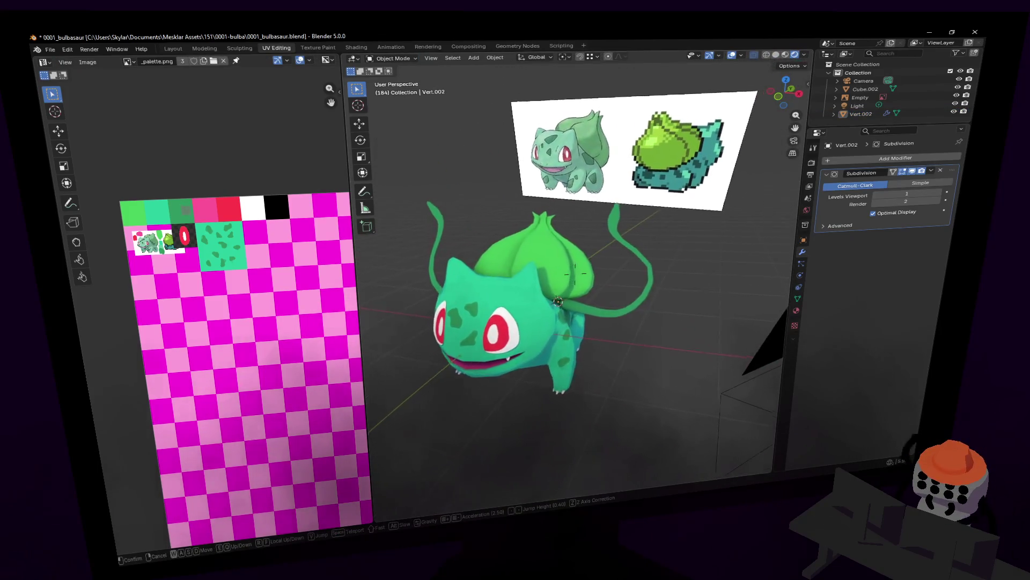
left_click(635, 320)
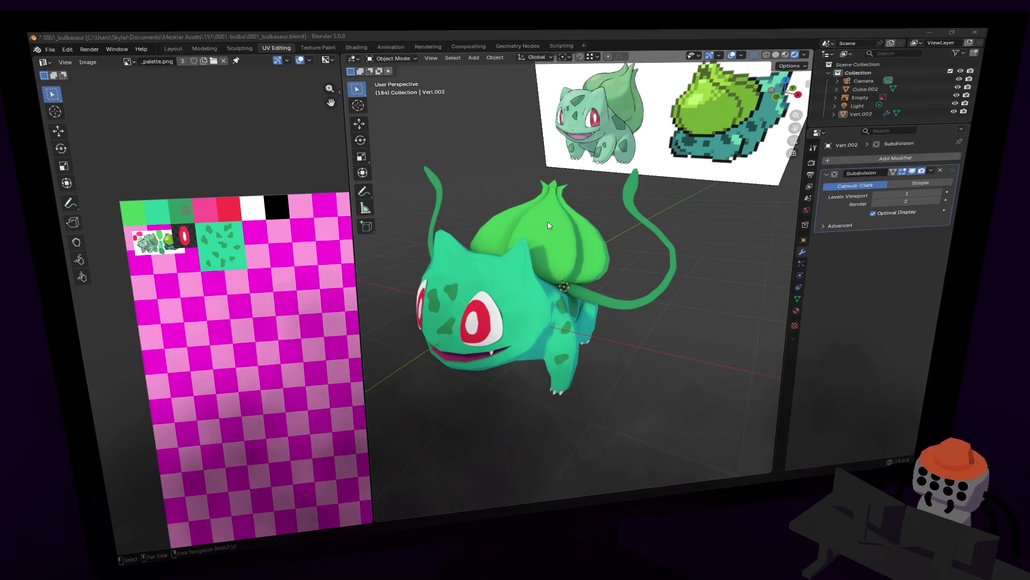
key("g")
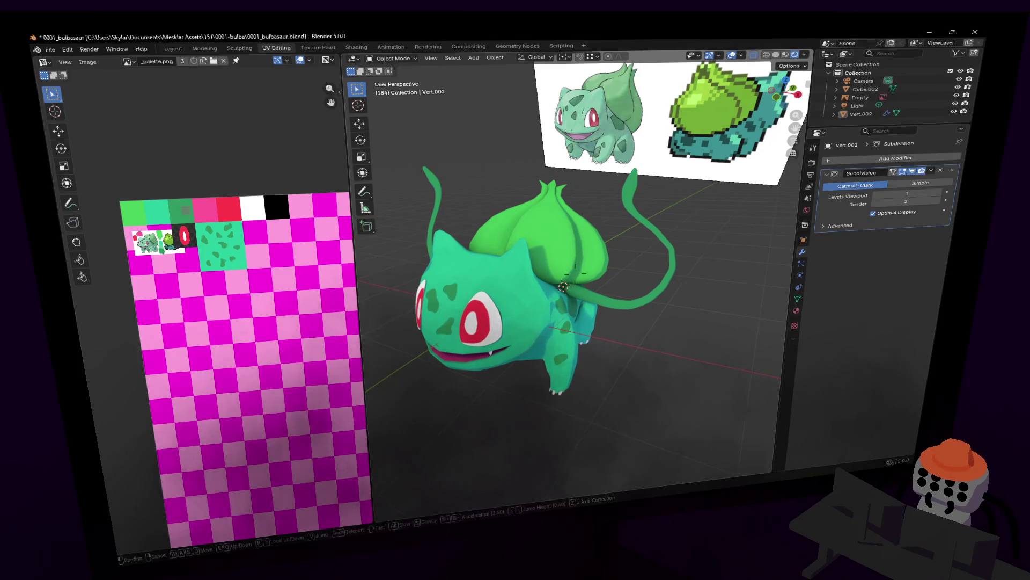
key("w")
left_click(596, 203)
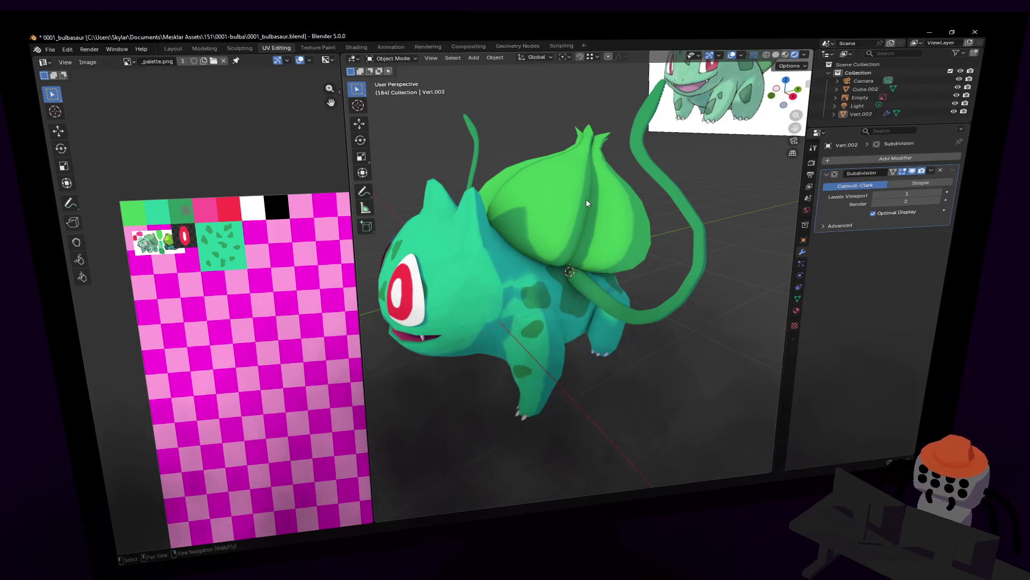
key("shift+grave")
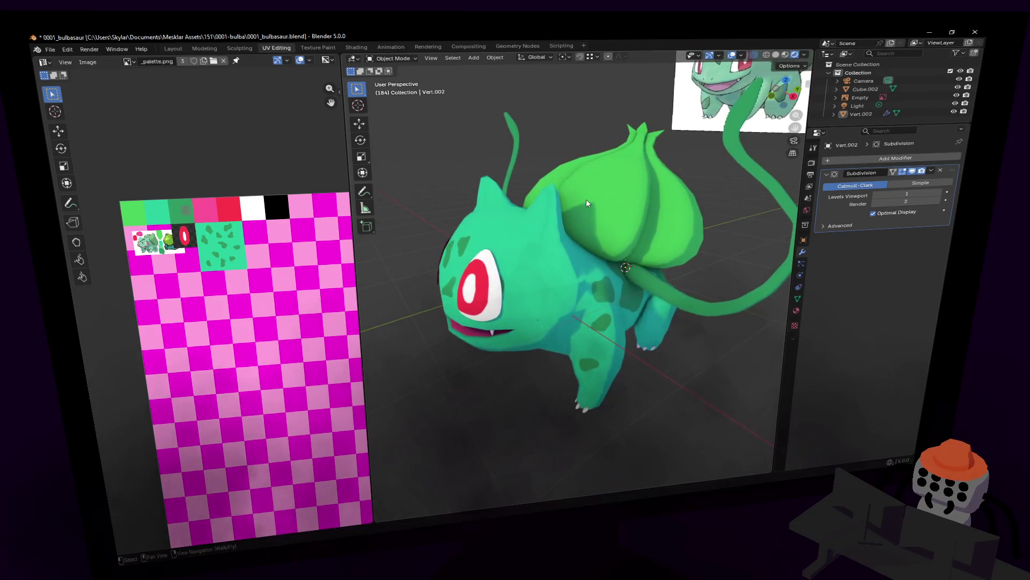
key("w")
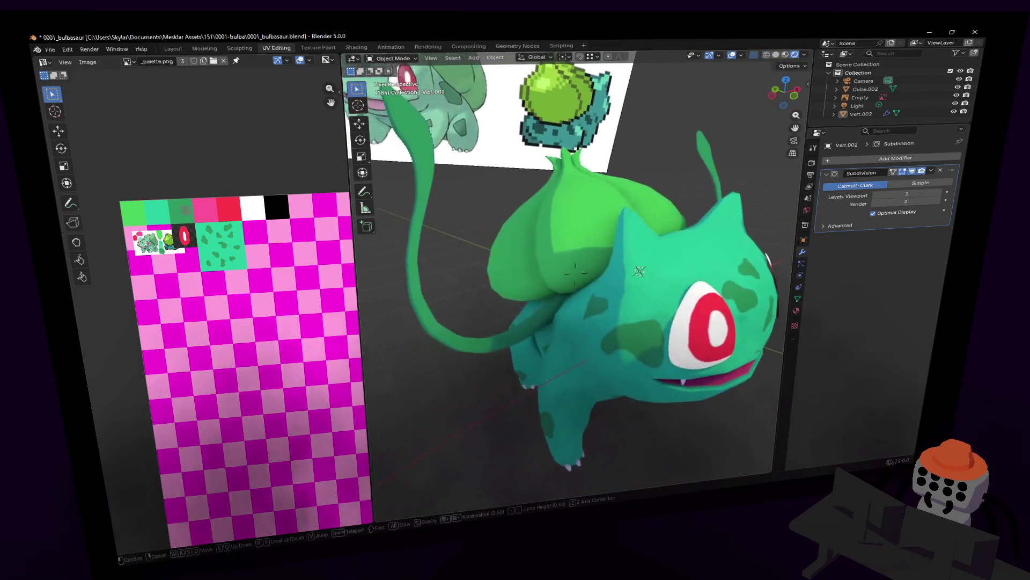
key("s")
left_click(576, 200)
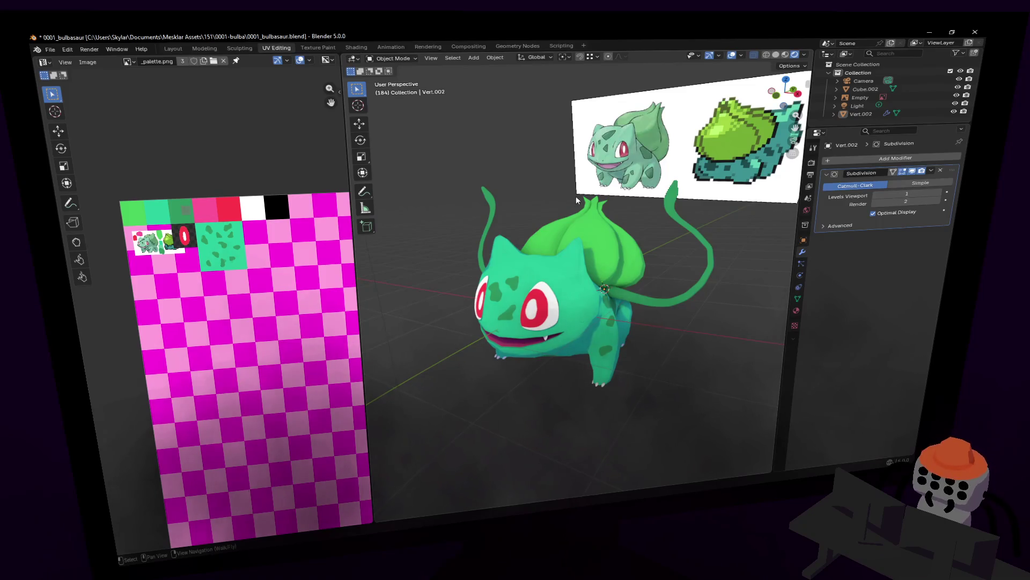
key("KP_0")
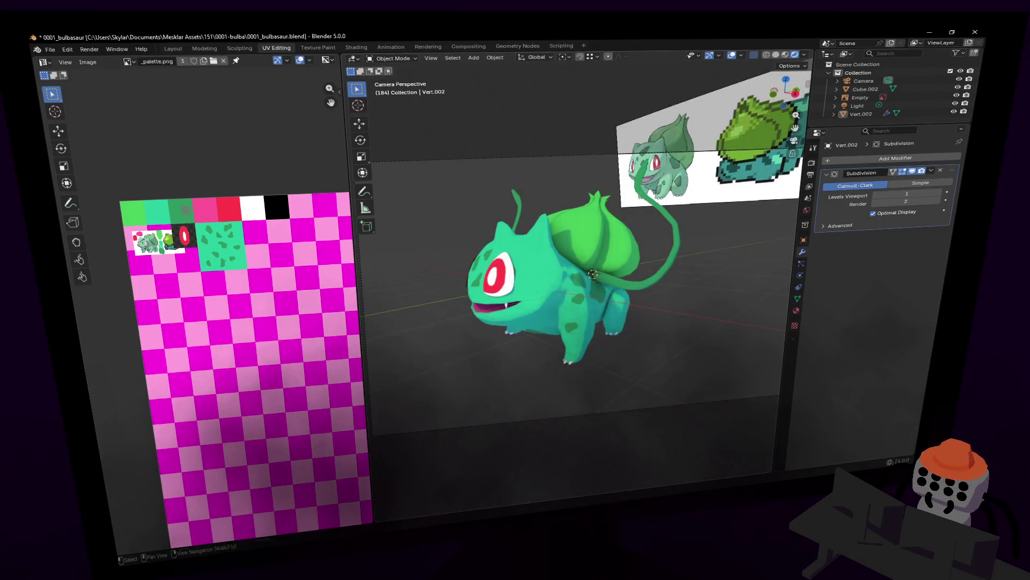
key("shift+grave")
key("w")
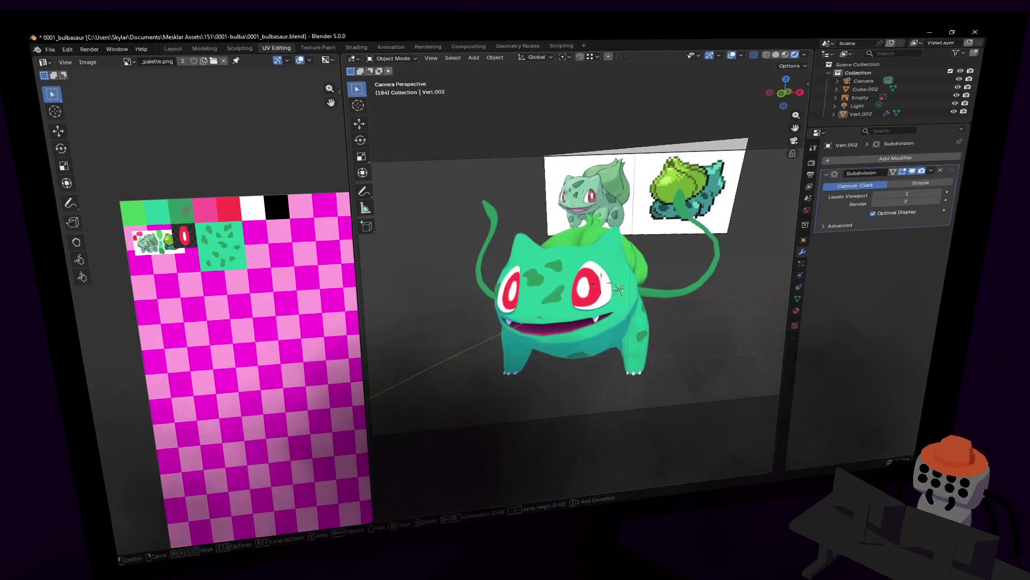
left_click(564, 194)
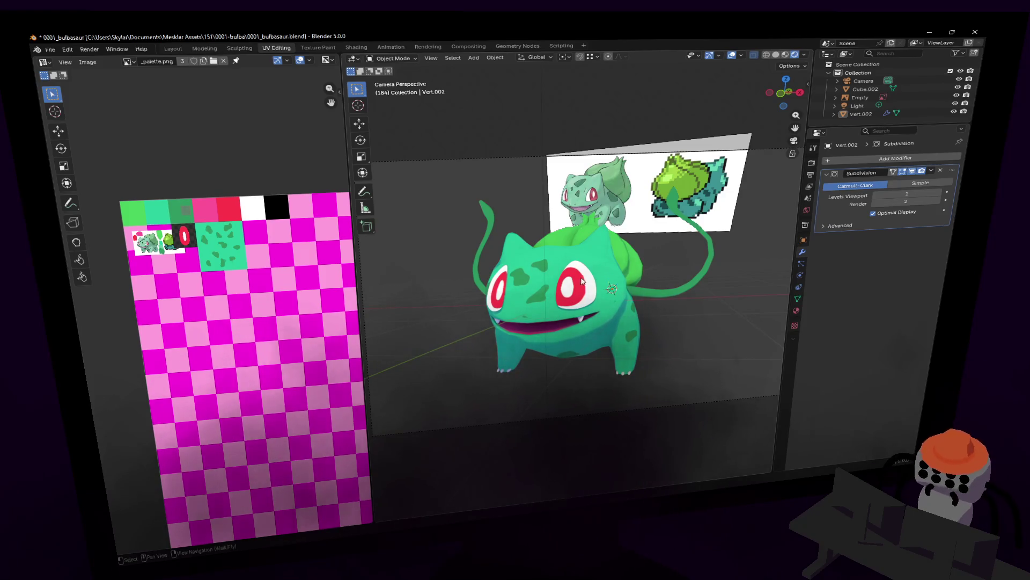
key("shift+grave")
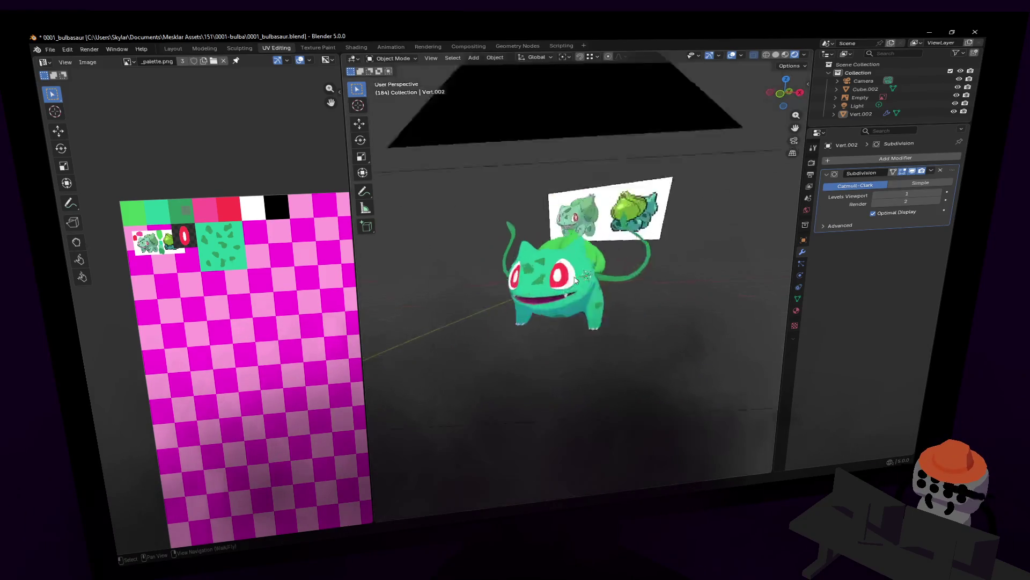
key("w")
key("s")
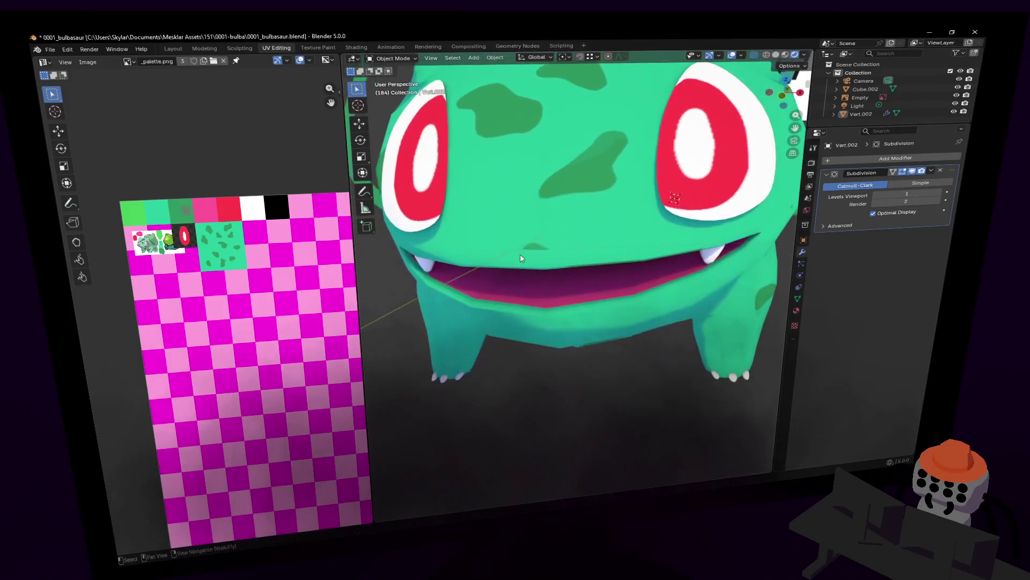
Edit the body mesh and select the two faces above Bulbasaur's mouth
left_click(535, 239)
key("Tab")
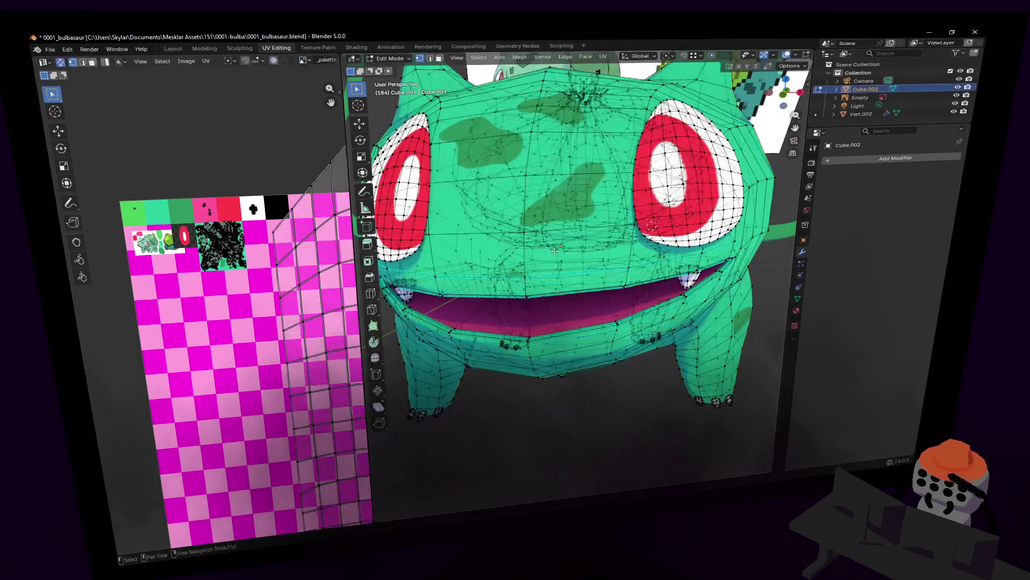
middle_click_drag(536, 238, 612, 266)
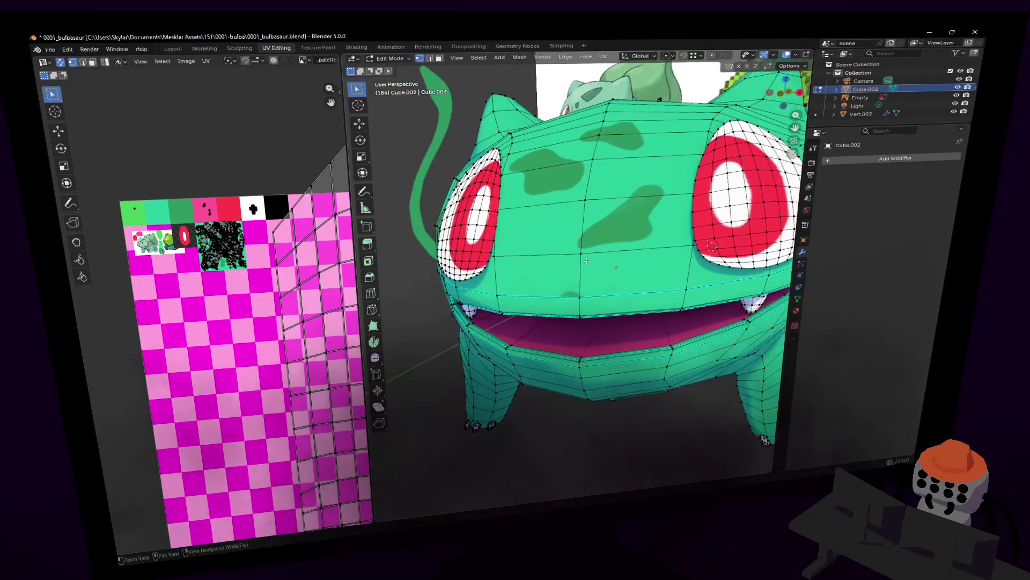
left_click(535, 274)
left_click(636, 266, "shift")
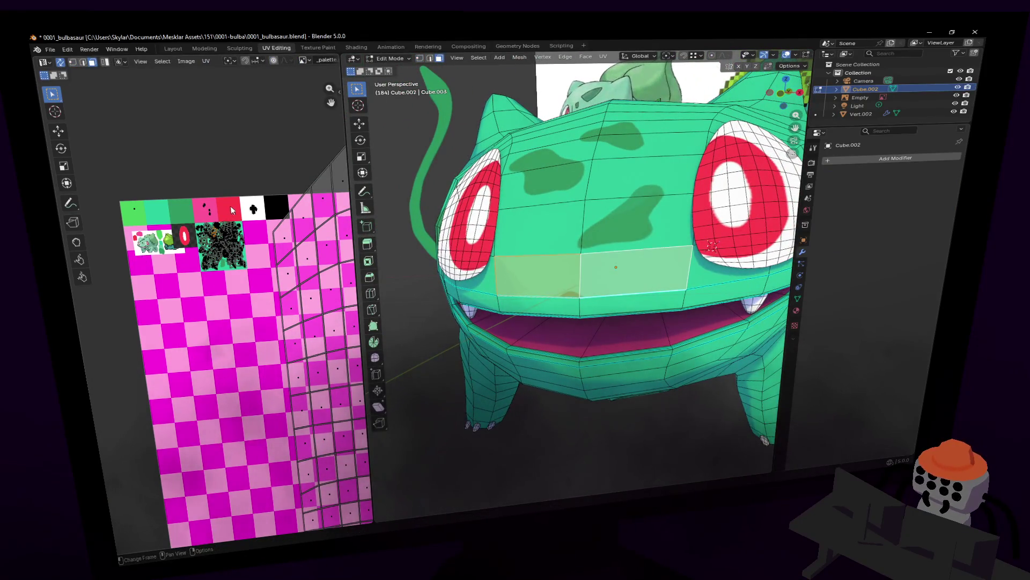
scroll(231, 211, "up", 1)
scroll(229, 233, "up", 2)
scroll(226, 257, "up", 2)
scroll(227, 276, "up", 1)
scroll(234, 272, "up", 1)
key("h")
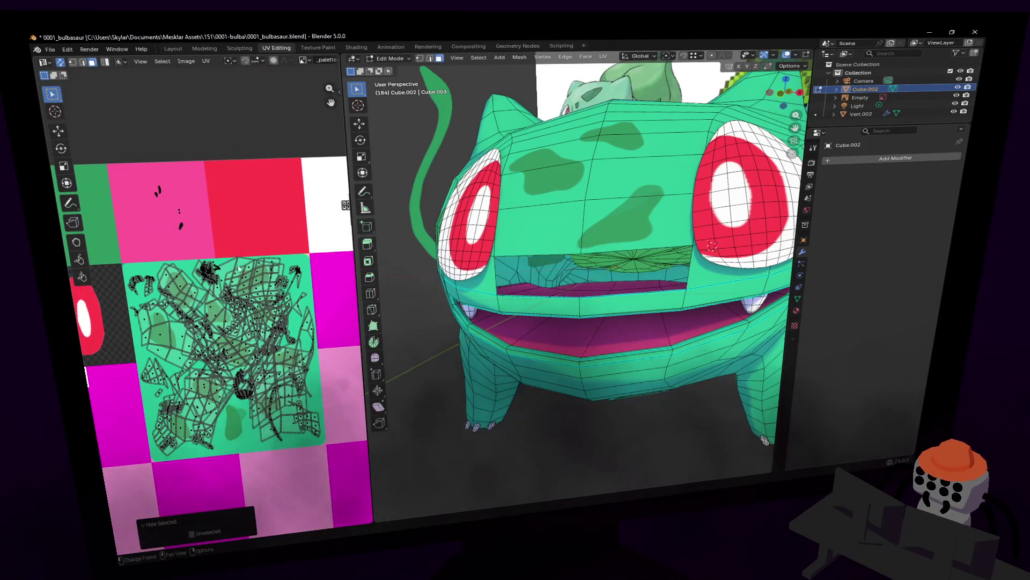
key("alt+h")
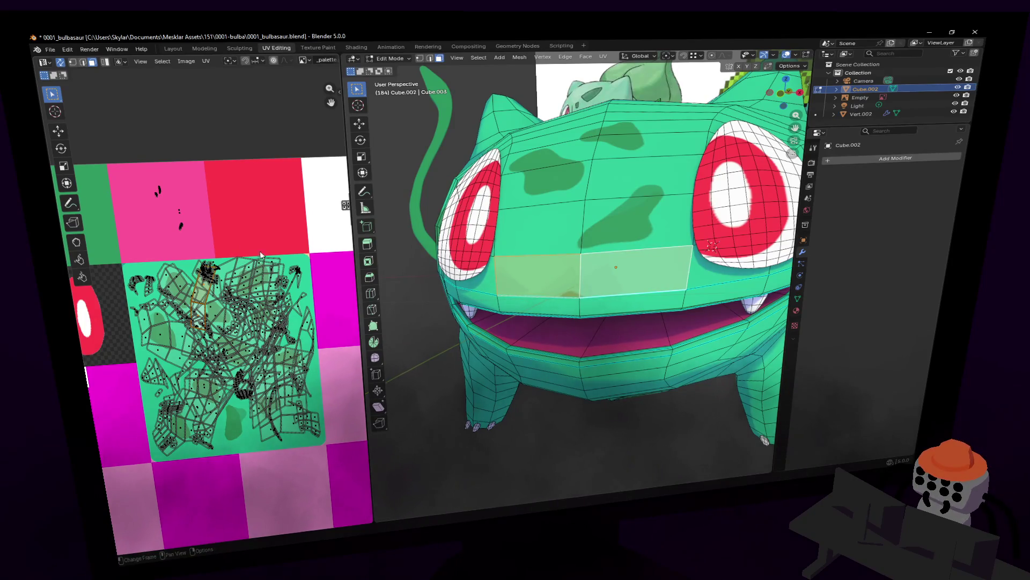
Undo a trial inset, rip the faces' UVs into their own island and shrink it to about a third
key("i")
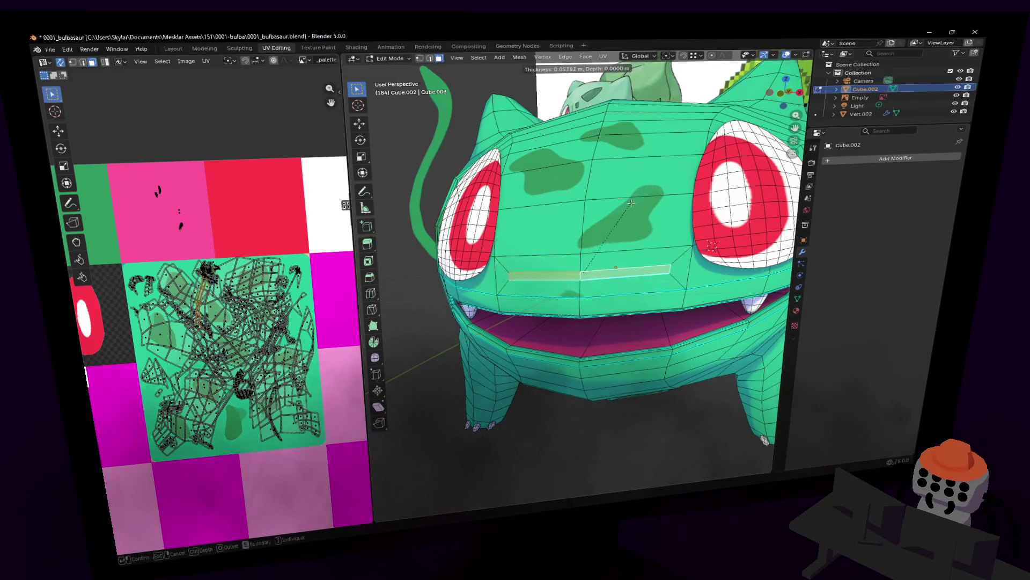
left_click(721, 59)
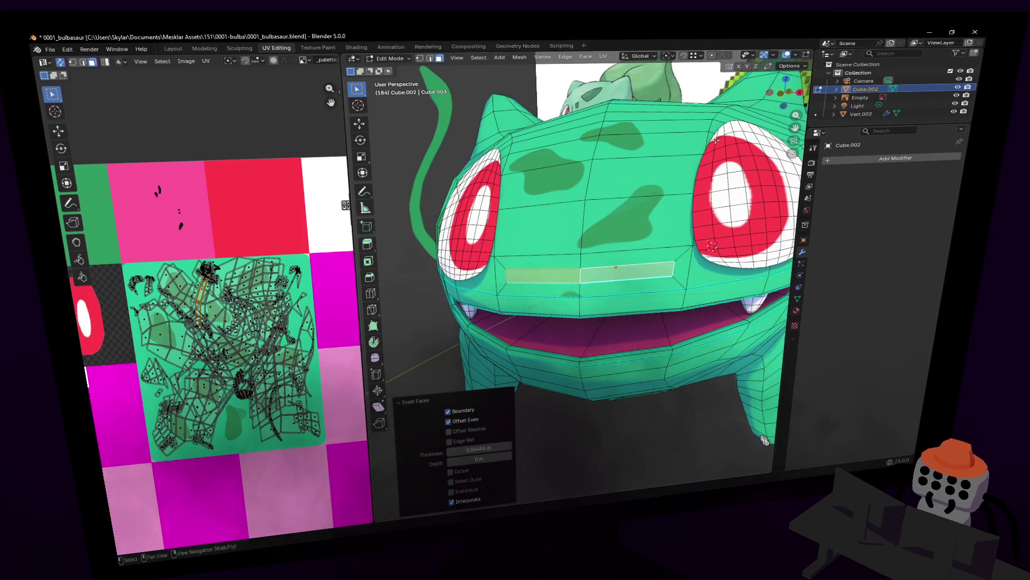
key("ctrl+z")
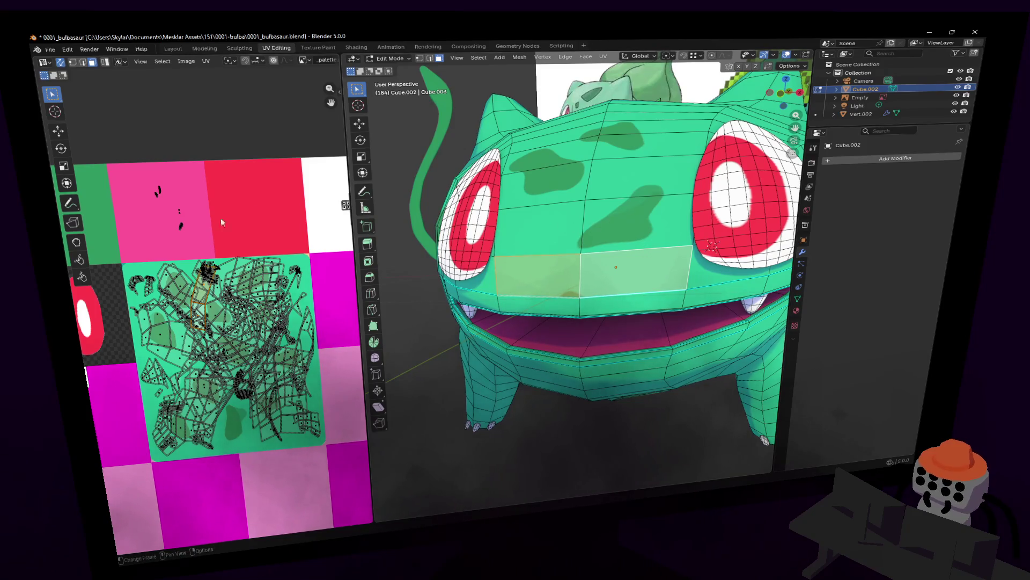
scroll(232, 262, "up", 2)
scroll(242, 256, "up", 1)
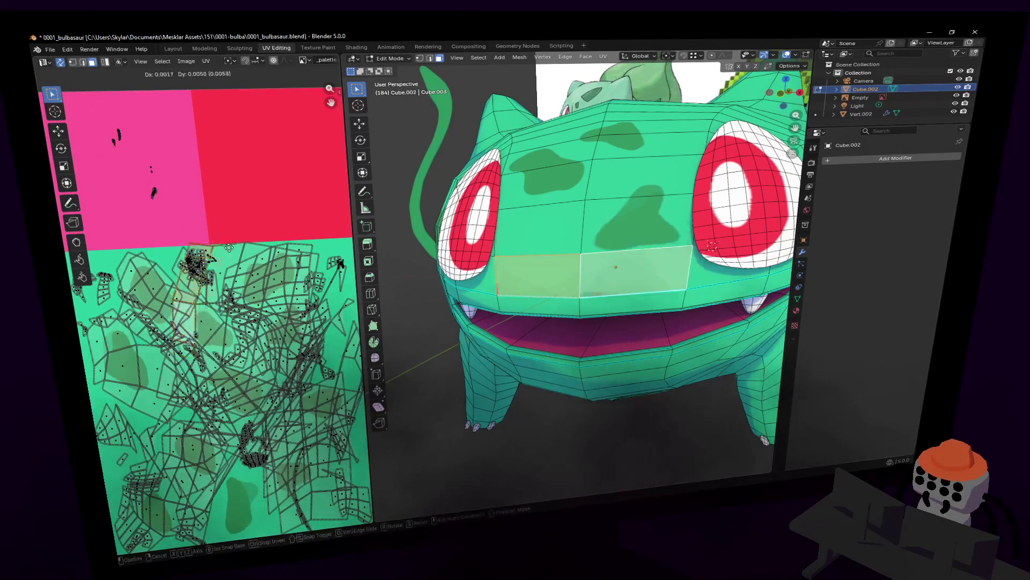
key("v")
left_click(259, 246)
key("s")
left_click(218, 234)
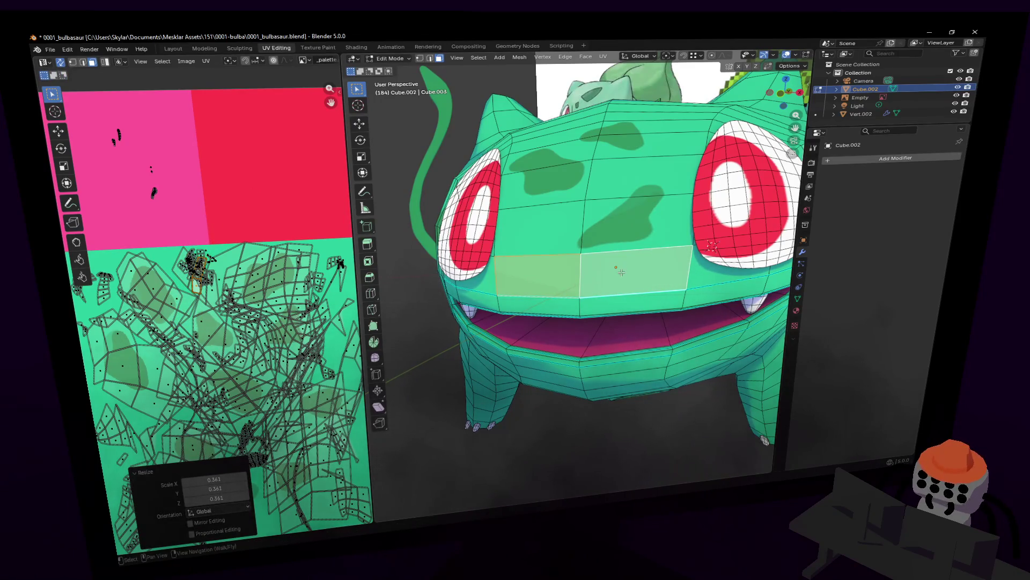
Reselect both faces above the mouth and inset them into a thin strip
left_click(635, 280)
left_click(537, 276, "shift")
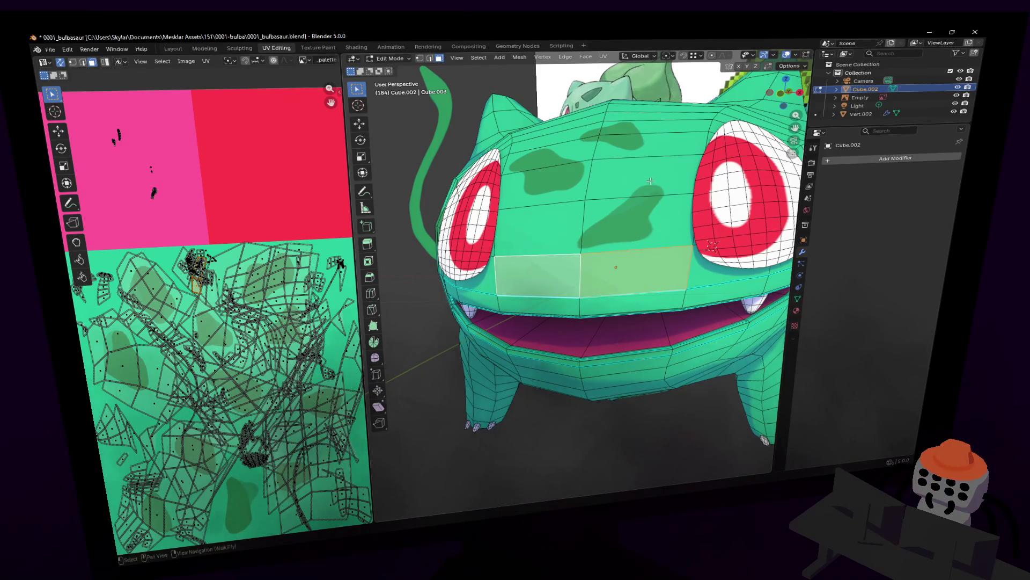
key("i")
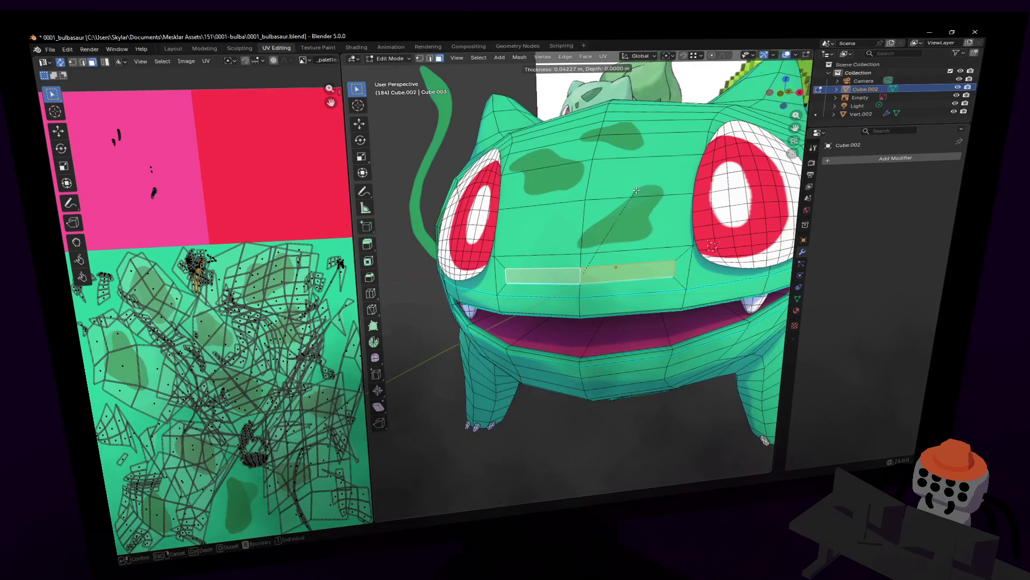
Enable X mirror, inset each face individually and set the pivot to median point
left_click(316, 378)
left_click(739, 67)
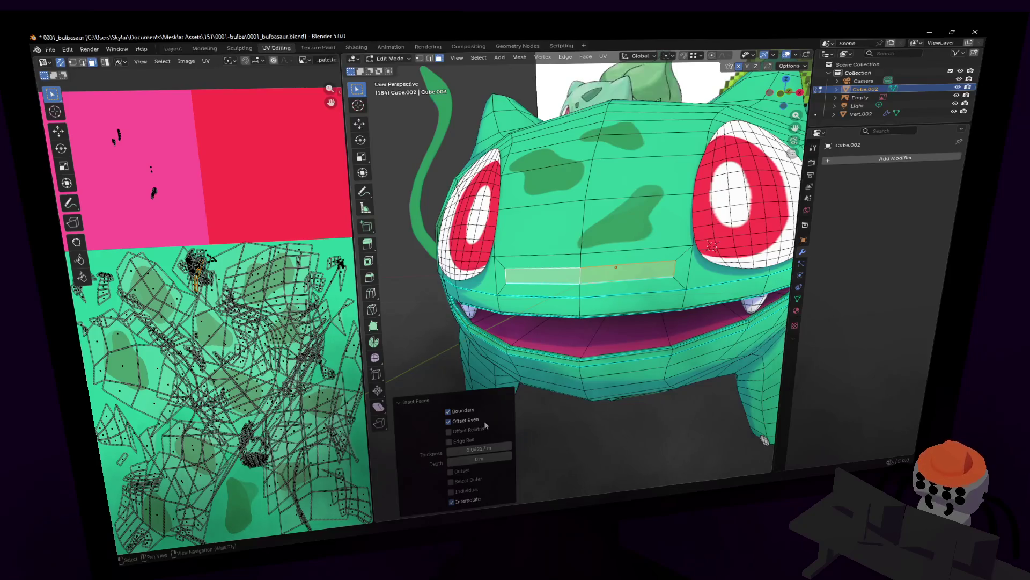
left_click(451, 491)
middle_click_drag(563, 363, 677, 201)
key("r")
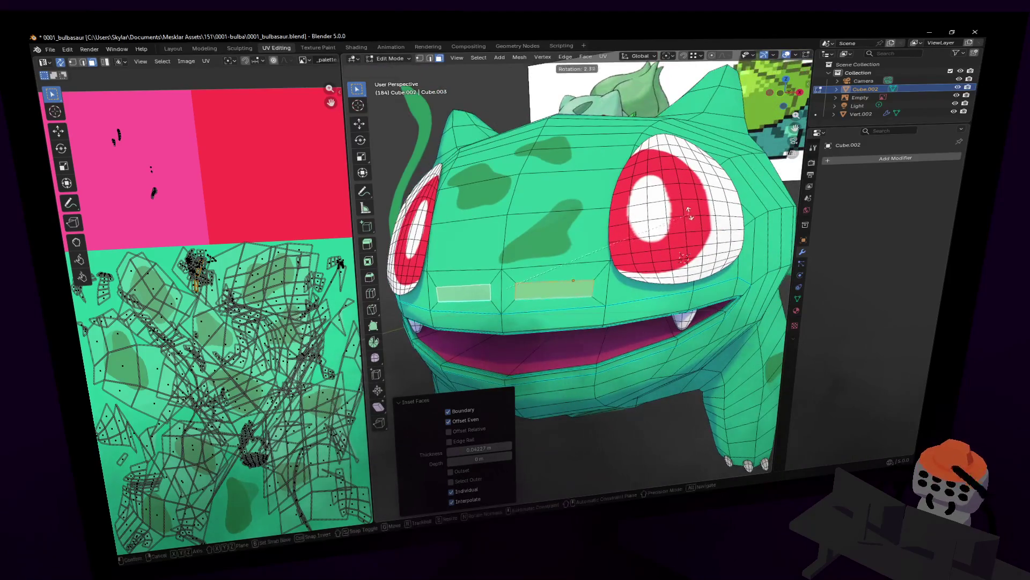
key("Escape")
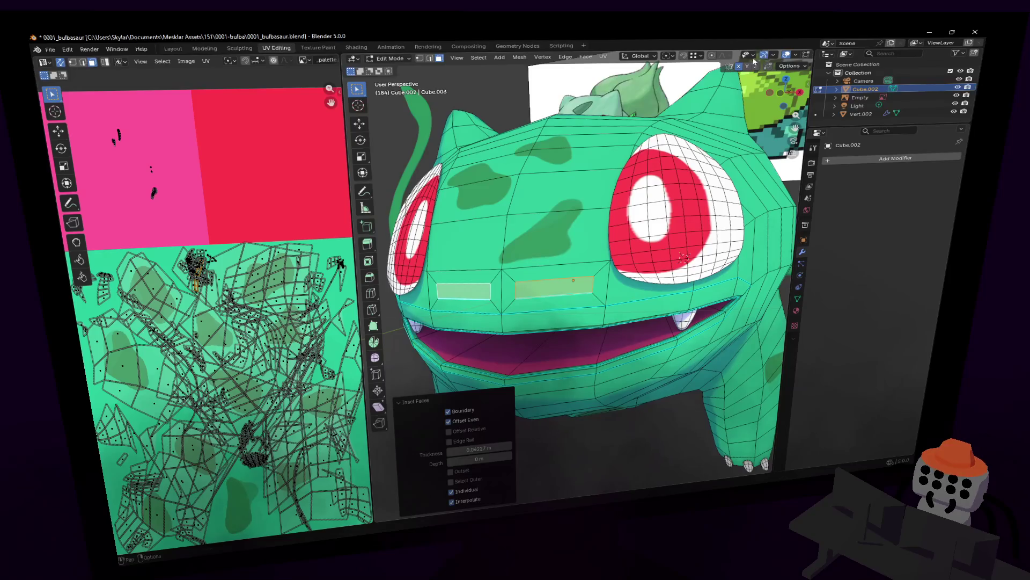
left_click(668, 56)
left_click(694, 108)
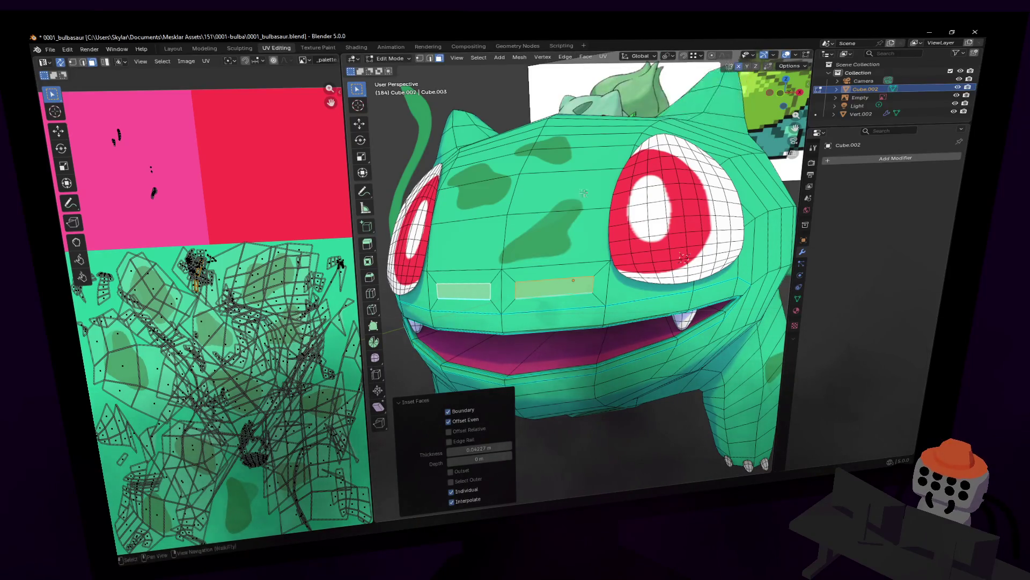
Tilt the inset faces about ten degrees and narrow them along X, then reselect the row above the mouth
key("r")
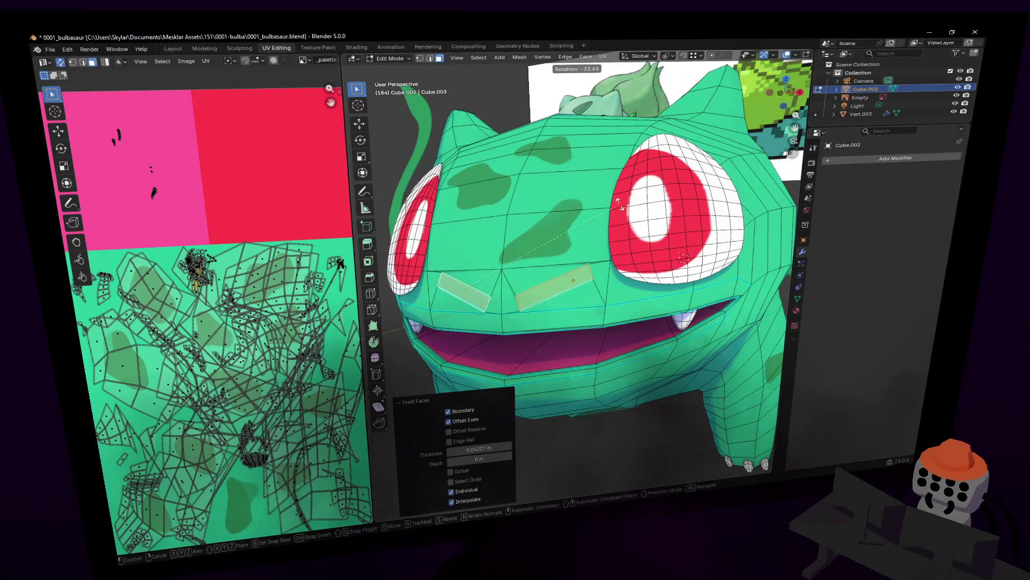
left_click(590, 188)
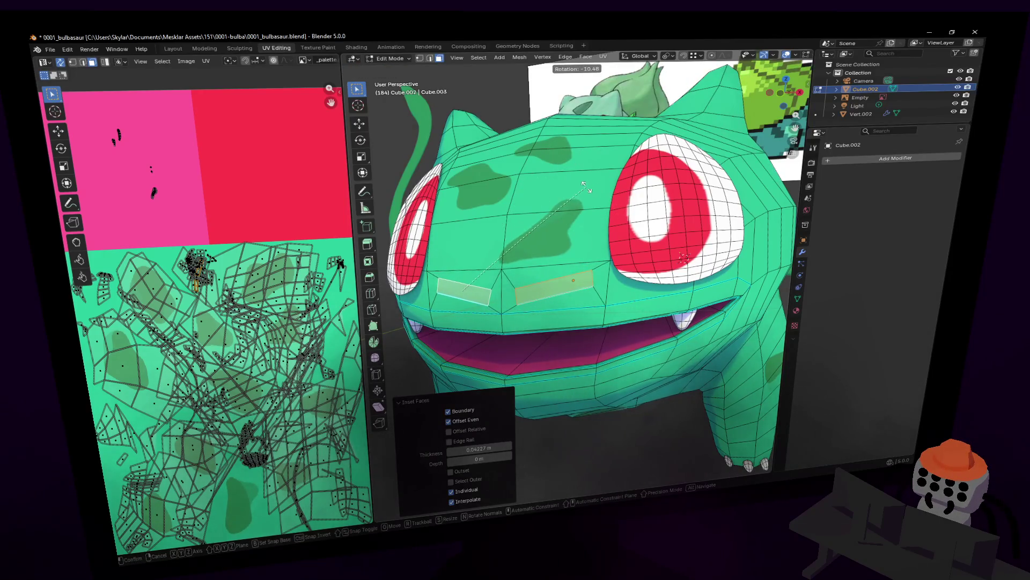
key("s")
key("x")
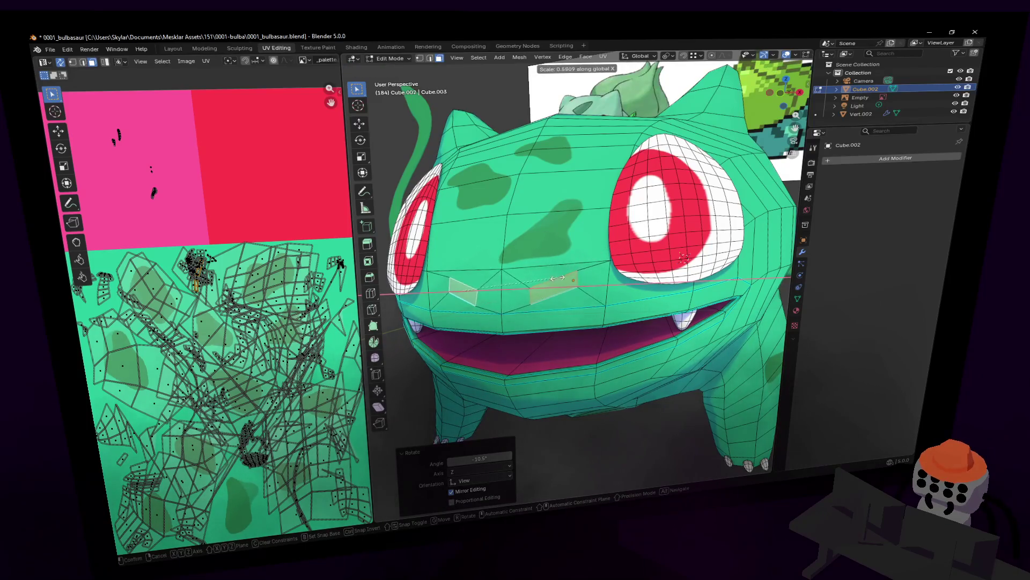
left_click(604, 241)
key("Tab")
key("Tab")
key("Tab")
key("Tab")
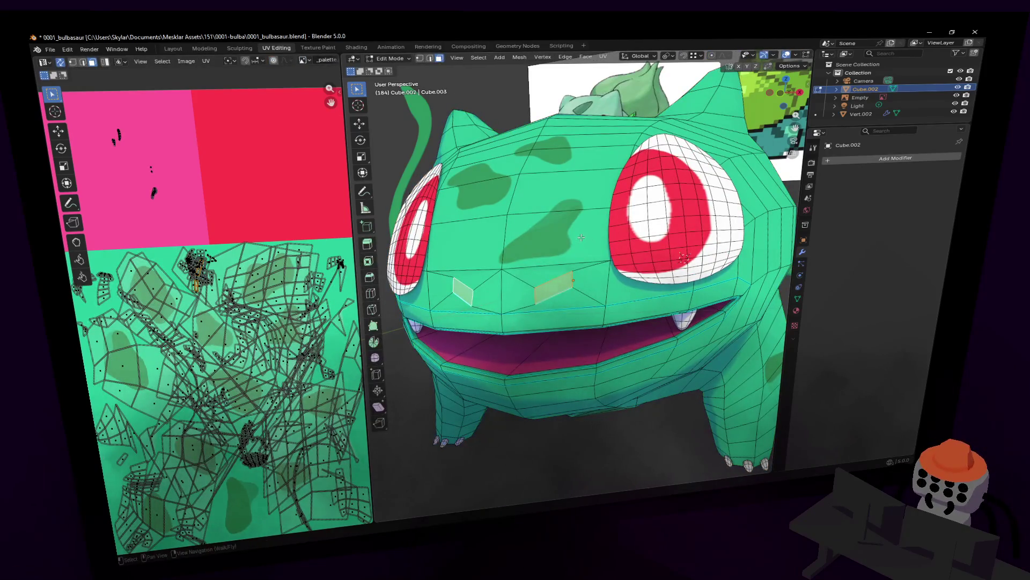
key("x")
key("Escape")
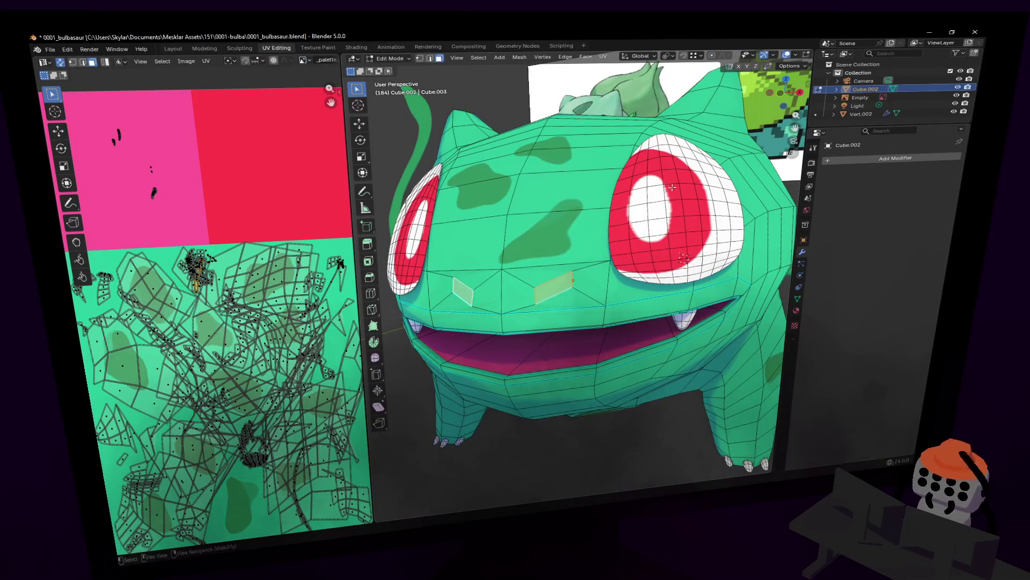
left_click(573, 282, "ctrl")
scroll(622, 186, "up", 3)
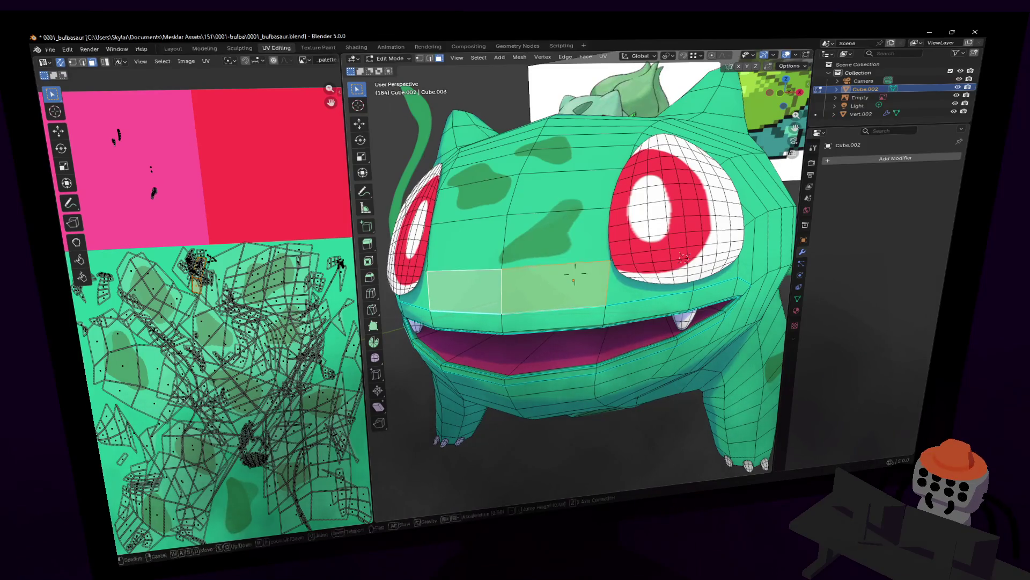
key("Tab")
key("Tab")
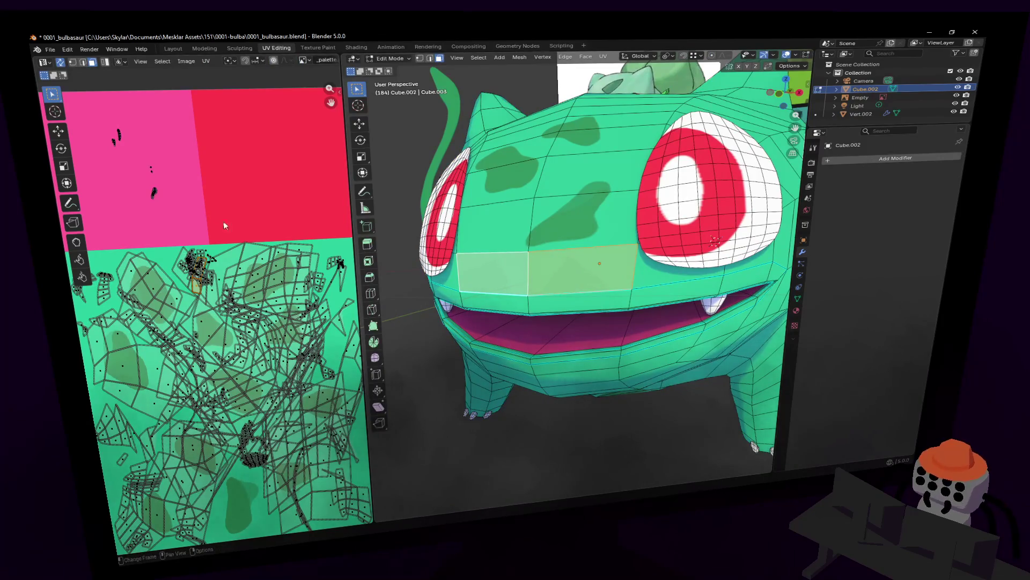
Enlarge the right face's UV island onto the magenta swatch
middle_click_drag(228, 244, 240, 192)
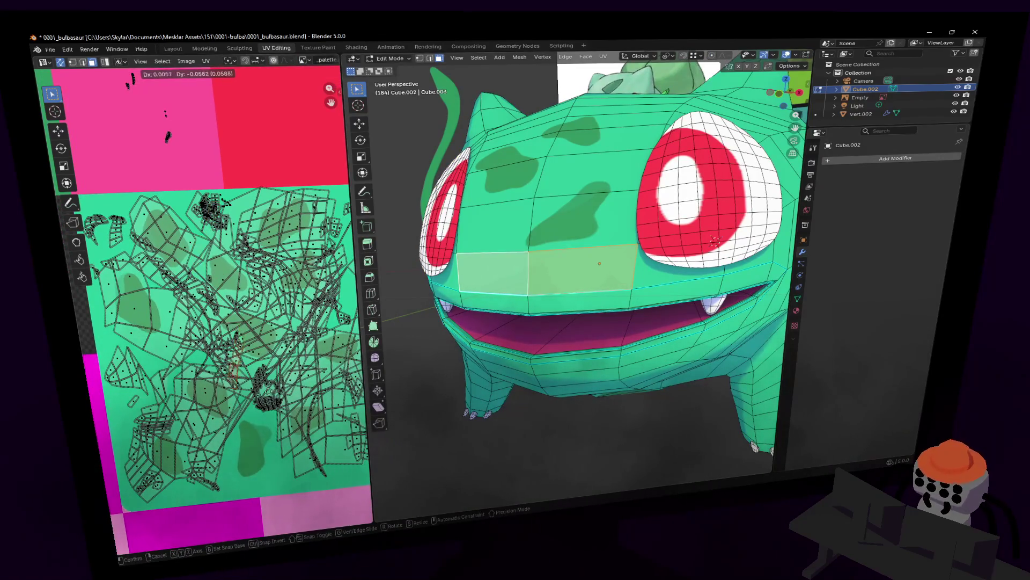
key("Return")
key("s")
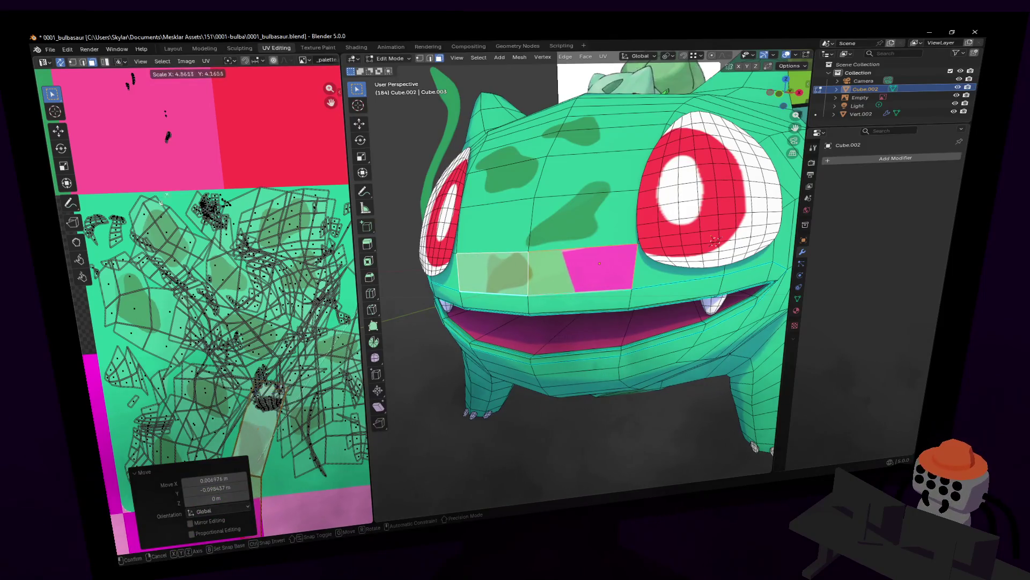
left_click(316, 164)
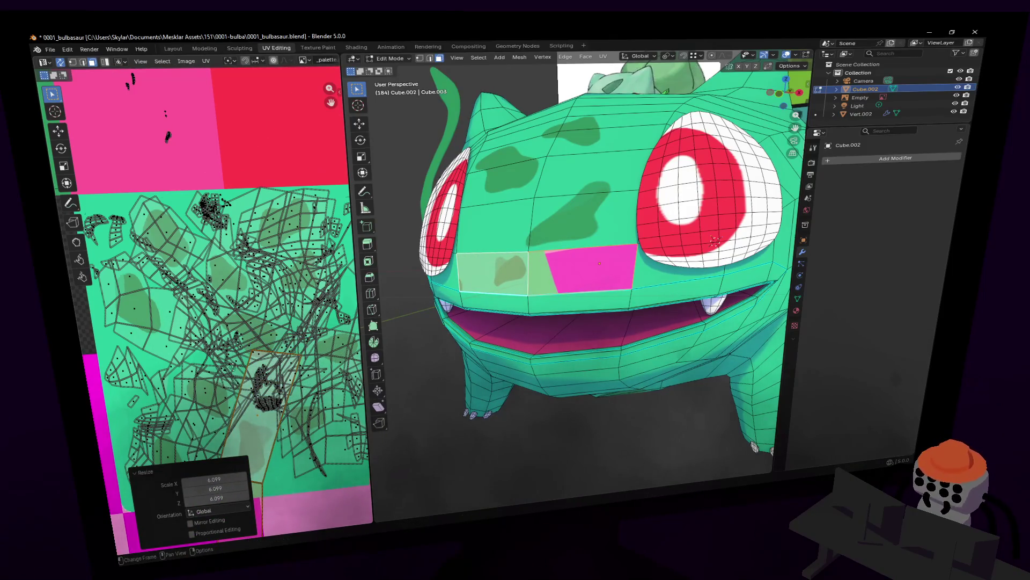
Move, rotate about sixty degrees and shrink the left face's UV island near the palette
middle_click_drag(234, 368, 230, 278)
left_click(246, 325)
key("g")
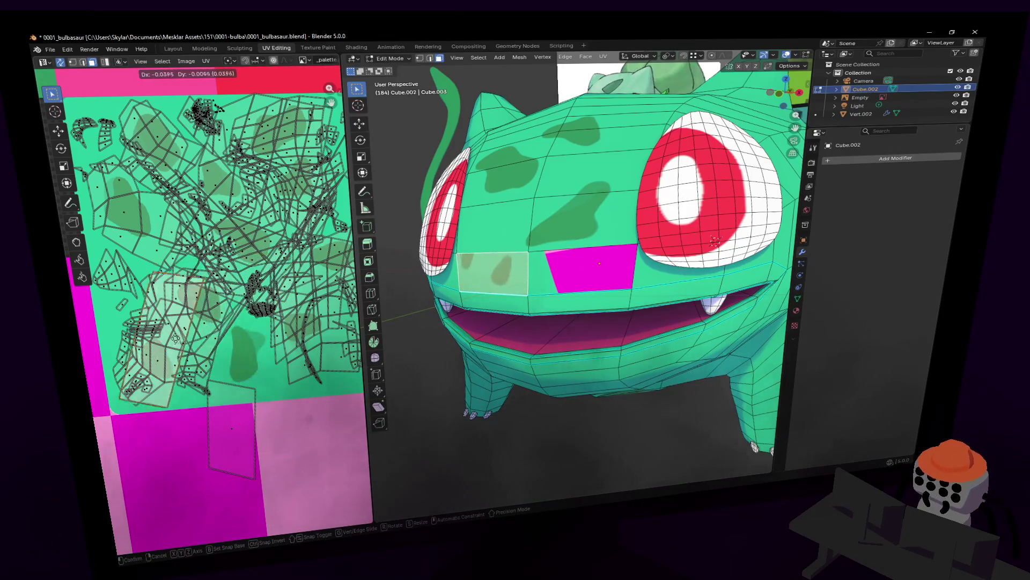
left_click(234, 378)
key("r")
left_click(161, 363)
key("g")
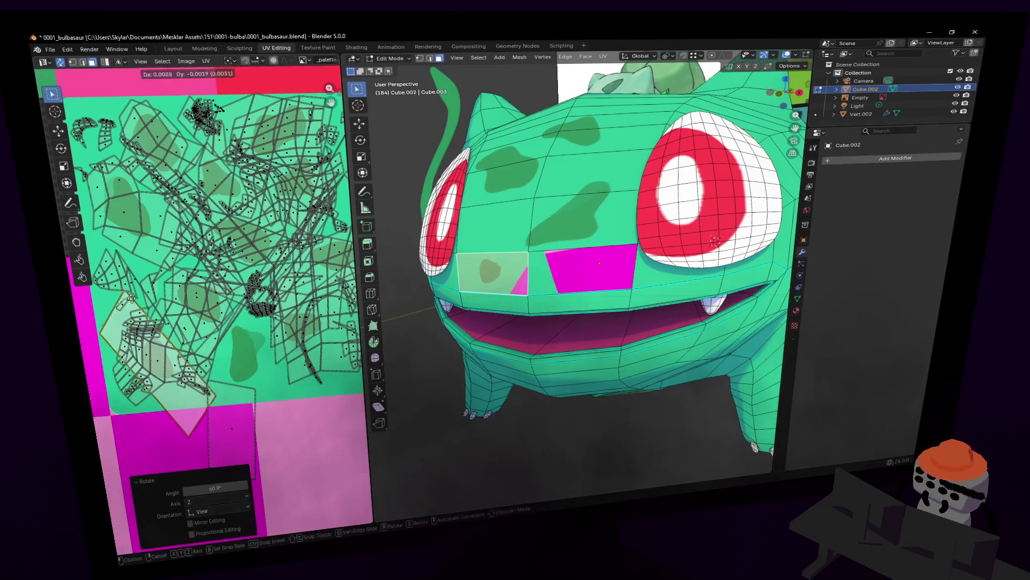
left_click(181, 366)
key("s")
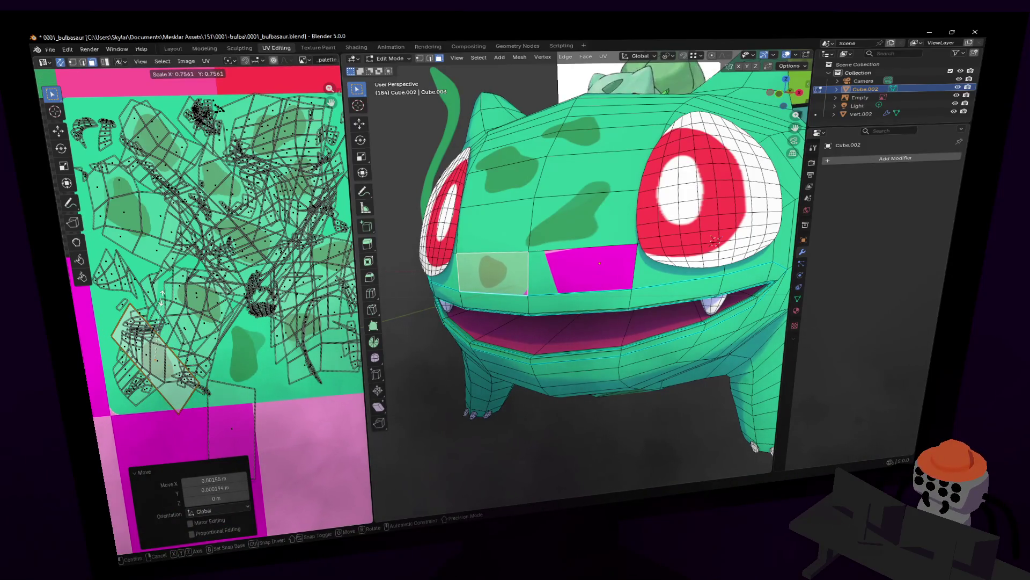
left_click(185, 367)
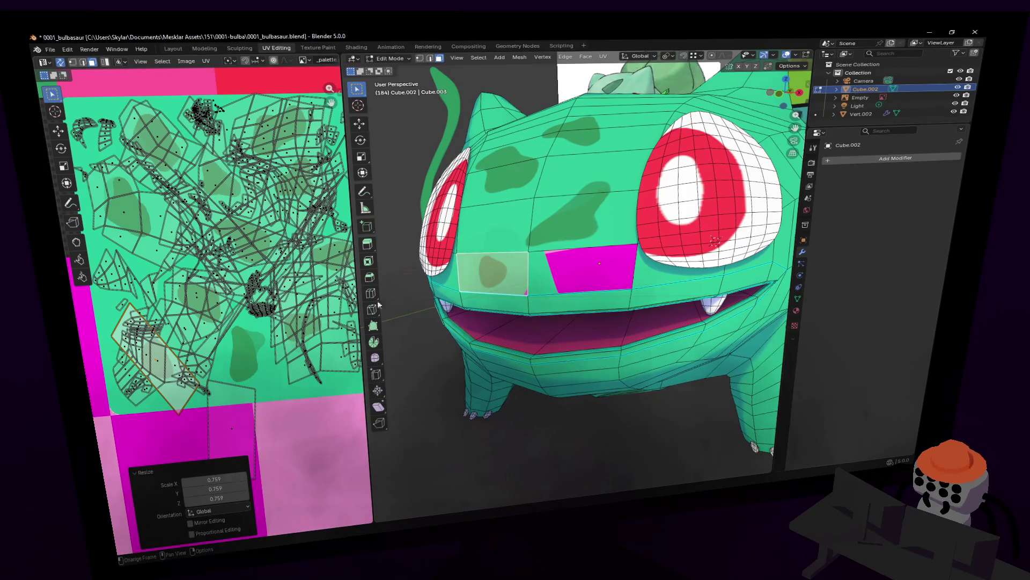
right_click(180, 322)
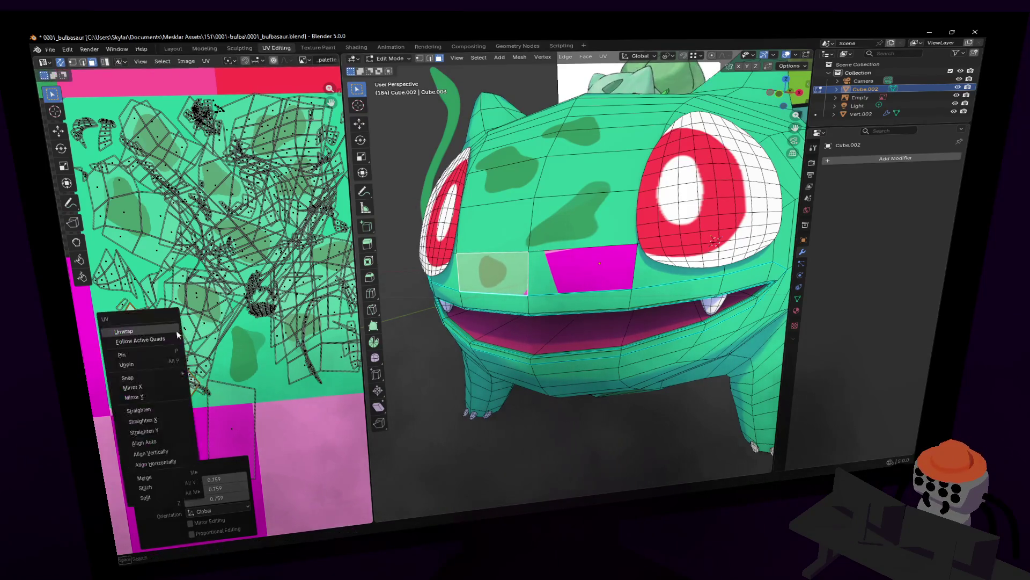
scroll(231, 281, "down", 3)
scroll(231, 281, "down", 2)
Level the left face's UV island, double its size and place it over the pink squares
key("g")
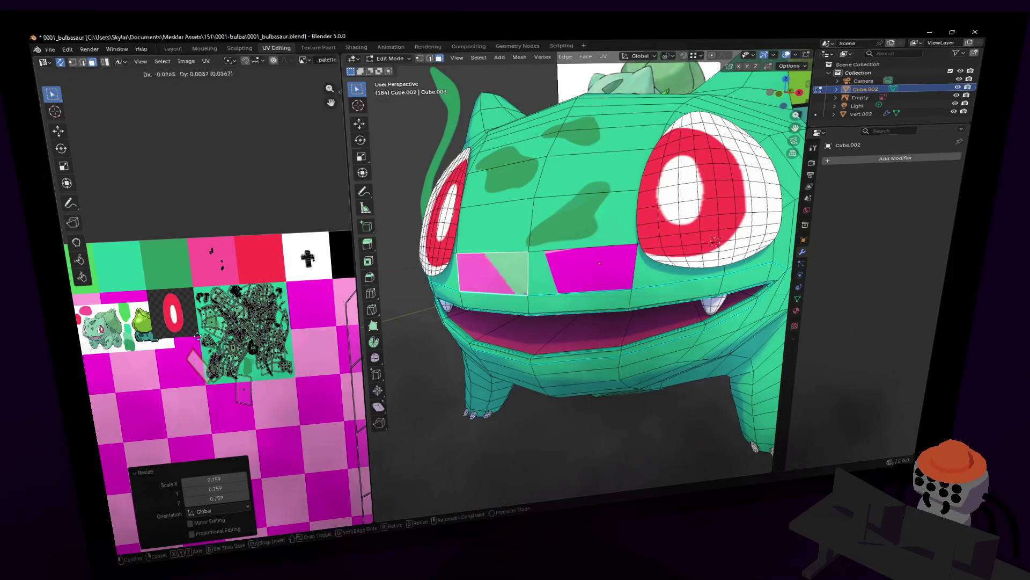
left_click(187, 359)
key("r")
left_click(201, 358)
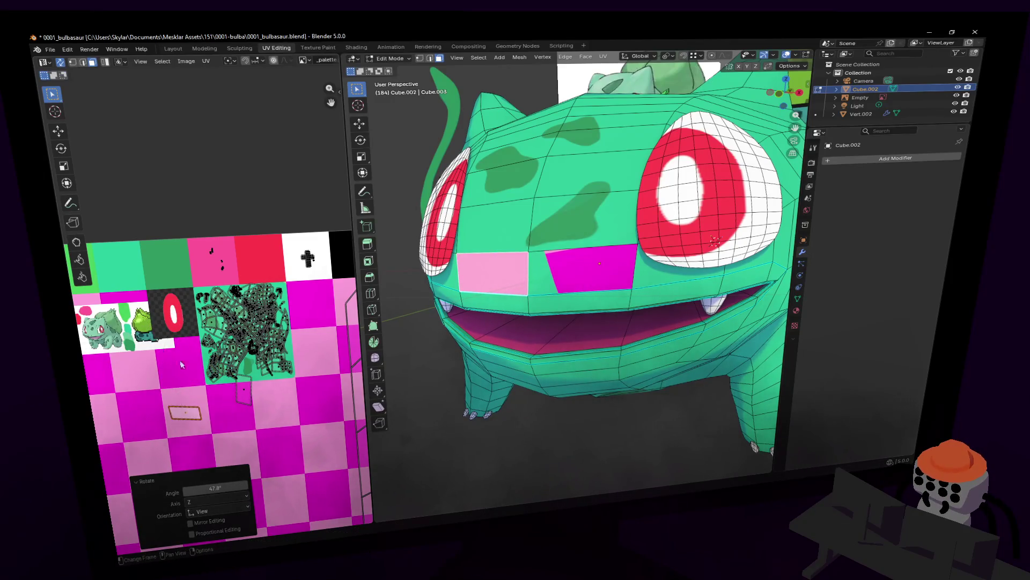
middle_click_drag(202, 358, 212, 345)
key("s")
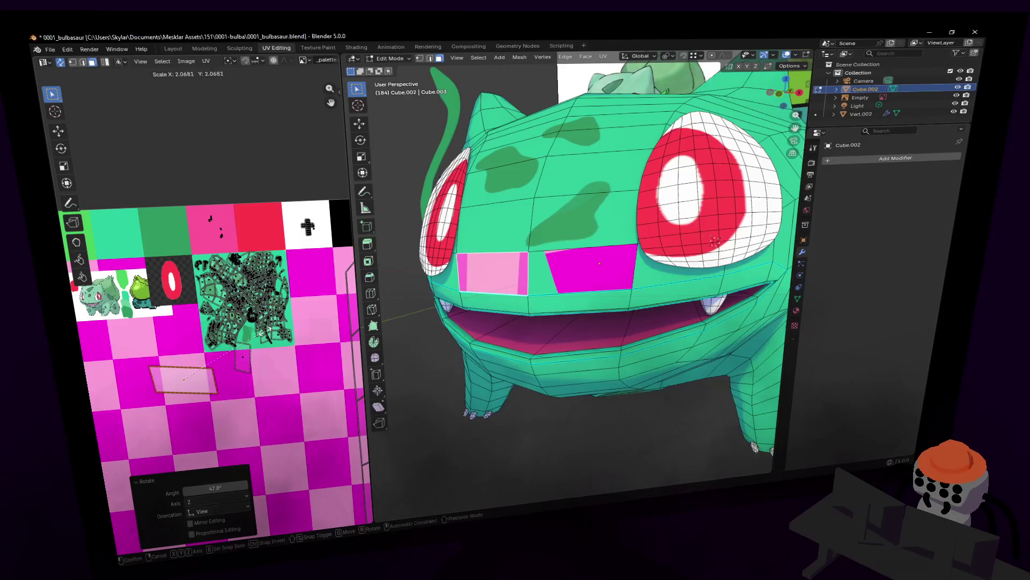
left_click(259, 323)
key("g")
left_click(223, 282)
scroll(218, 283, "down", 1)
scroll(205, 285, "up", 1)
scroll(193, 290, "up", 1)
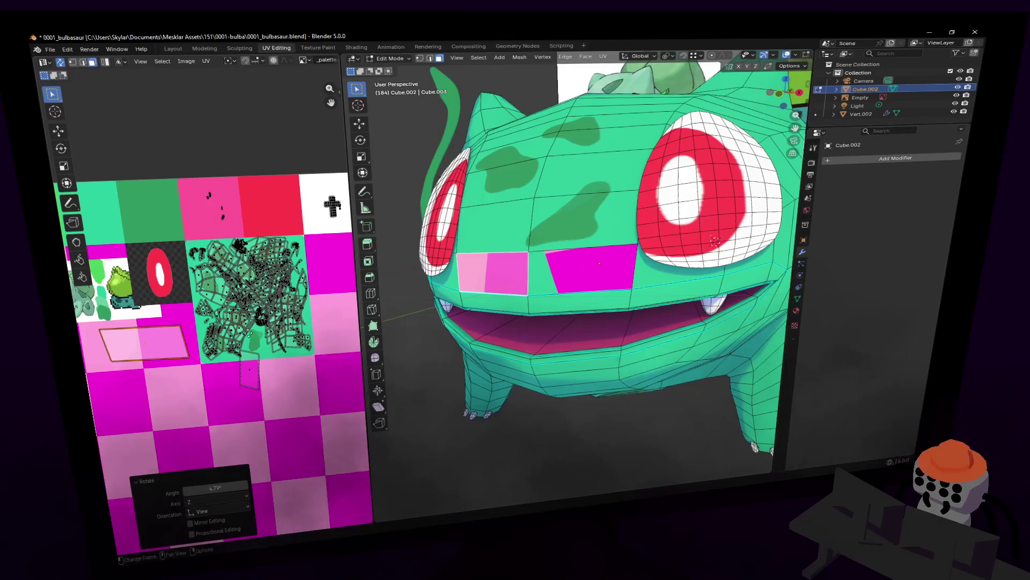
scroll(242, 338, "up", 1)
Move the small UV quad left, turn it upright and rotate the island into place
left_click(291, 374)
key("g")
left_click(208, 340)
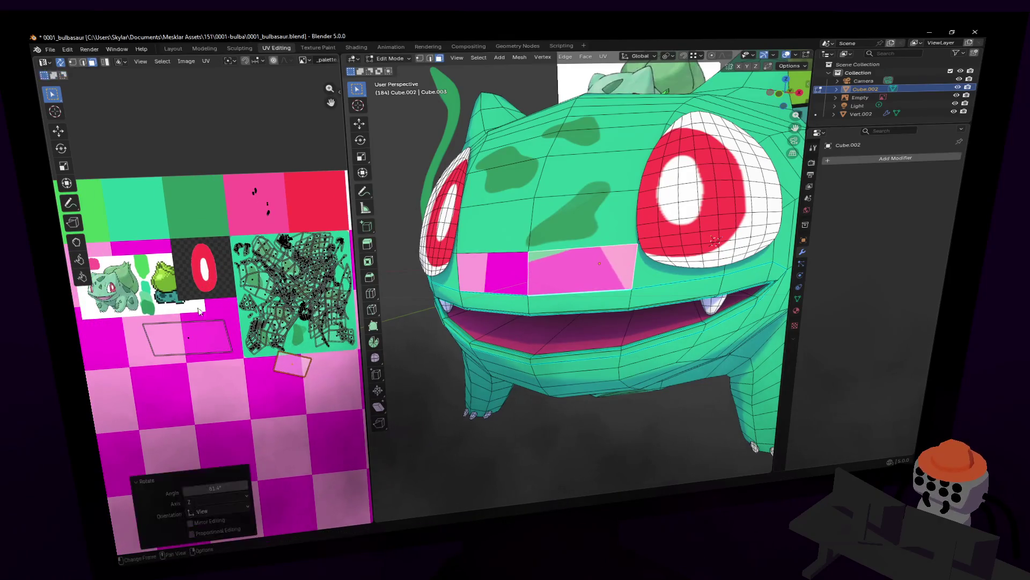
key("r")
left_click(229, 290)
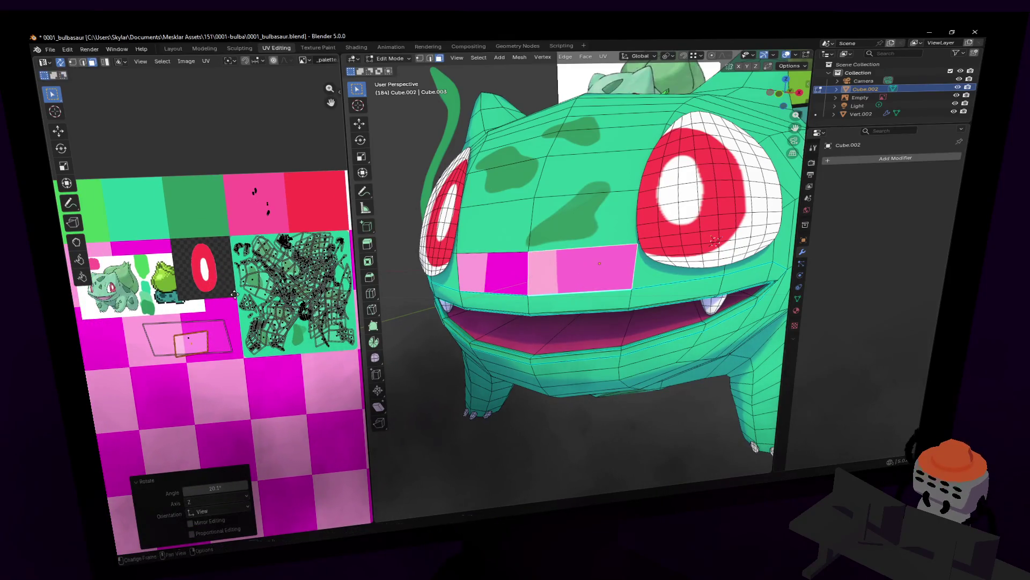
key("g")
left_click(205, 319)
key("r")
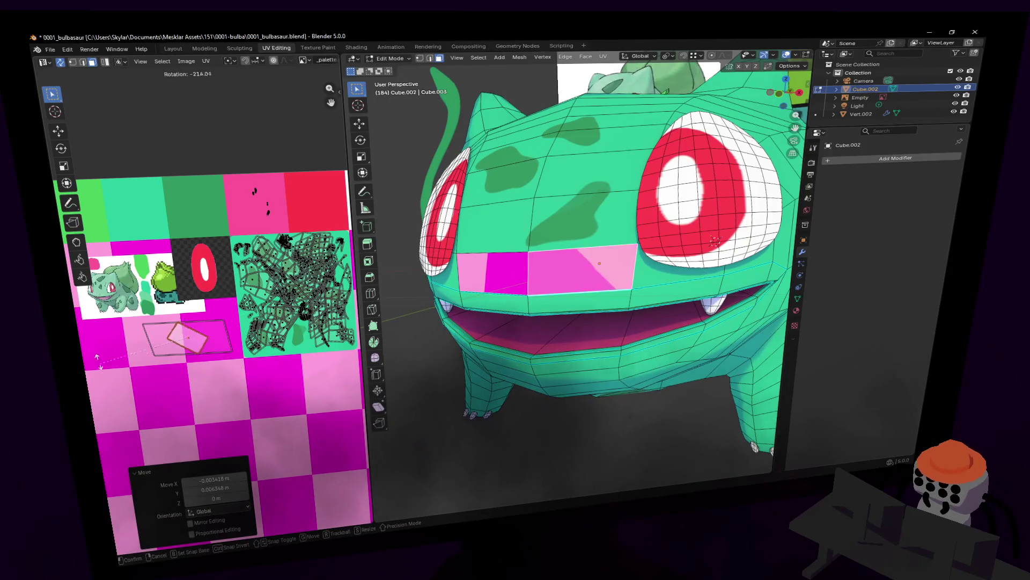
left_click(155, 445)
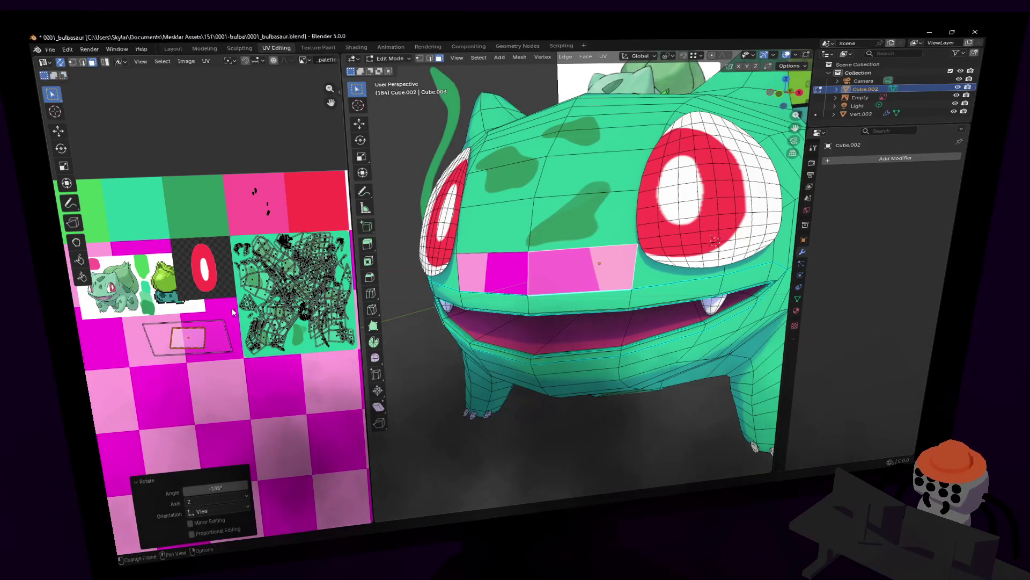
Stretch the island horizontally, enlarge it and give it a slight rotation over the pink tile
key("s")
key("x")
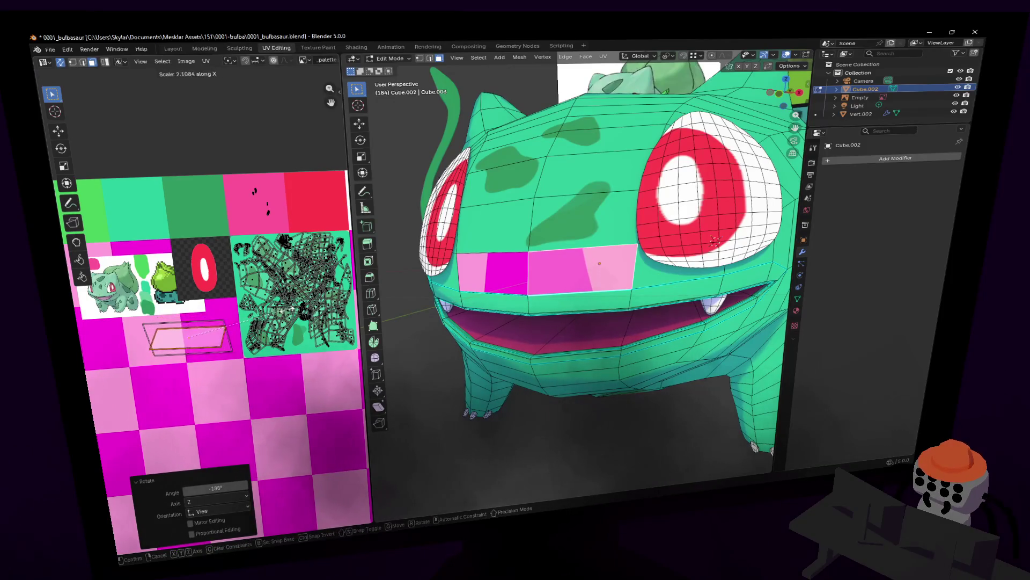
left_click(274, 311)
key("s")
left_click(121, 523)
key("s")
key("x")
key("Escape")
key("r")
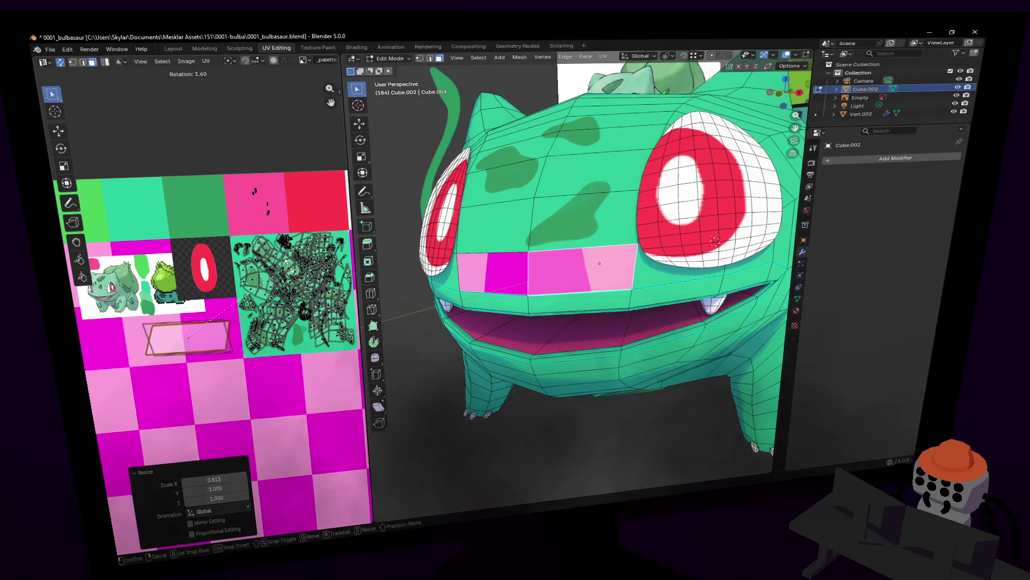
left_click(233, 317)
key("s")
left_click(305, 272)
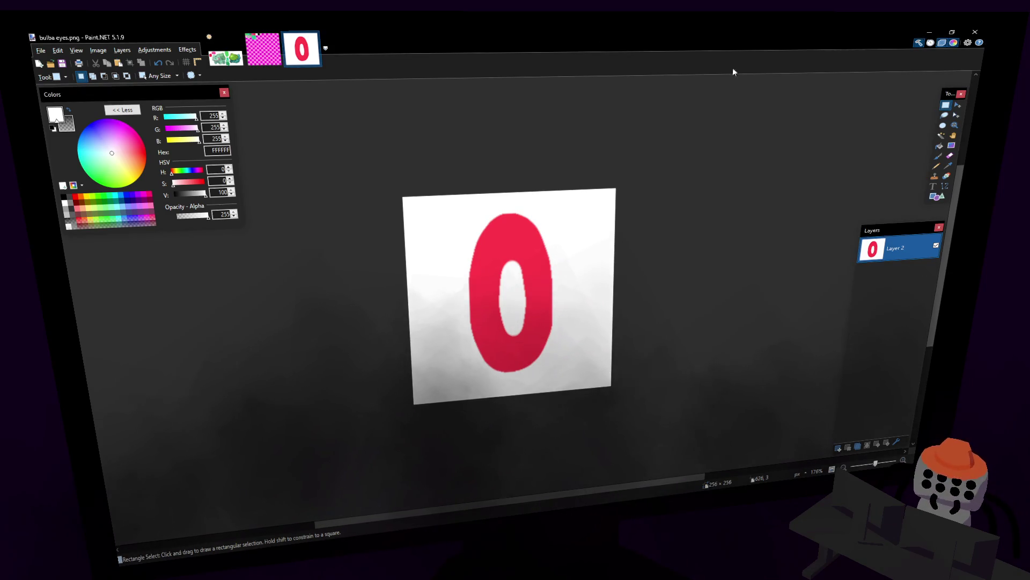
In _palette.png, rectangle-select the pink and magenta tiles and fill them with teal 2BCE9F
left_click(269, 62)
scroll(574, 183, "down", 5)
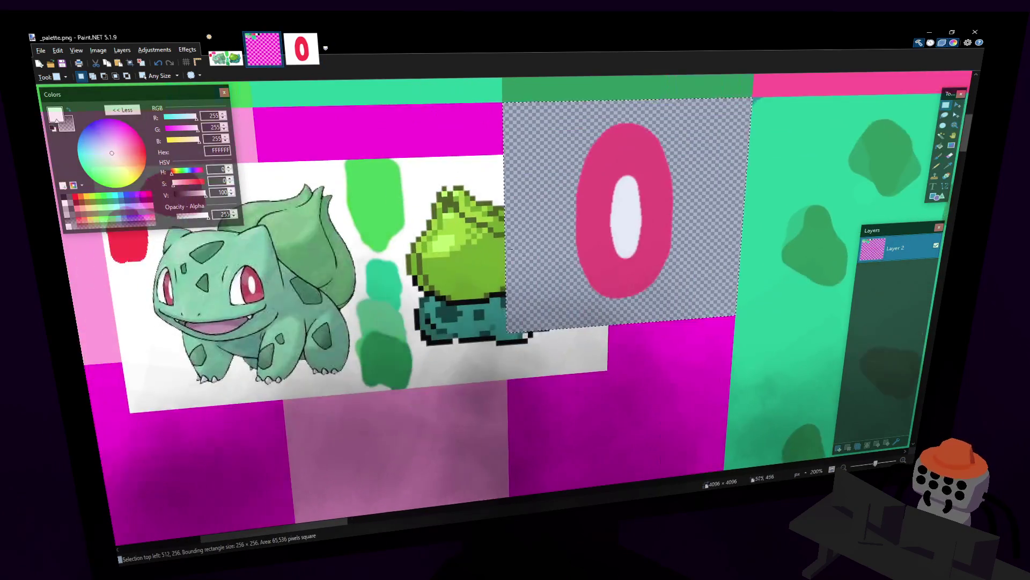
scroll(574, 184, "left", 3)
scroll(490, 212, "down", 2)
scroll(490, 212, "right", 3)
scroll(580, 237, "up", 1)
scroll(580, 237, "left", 2)
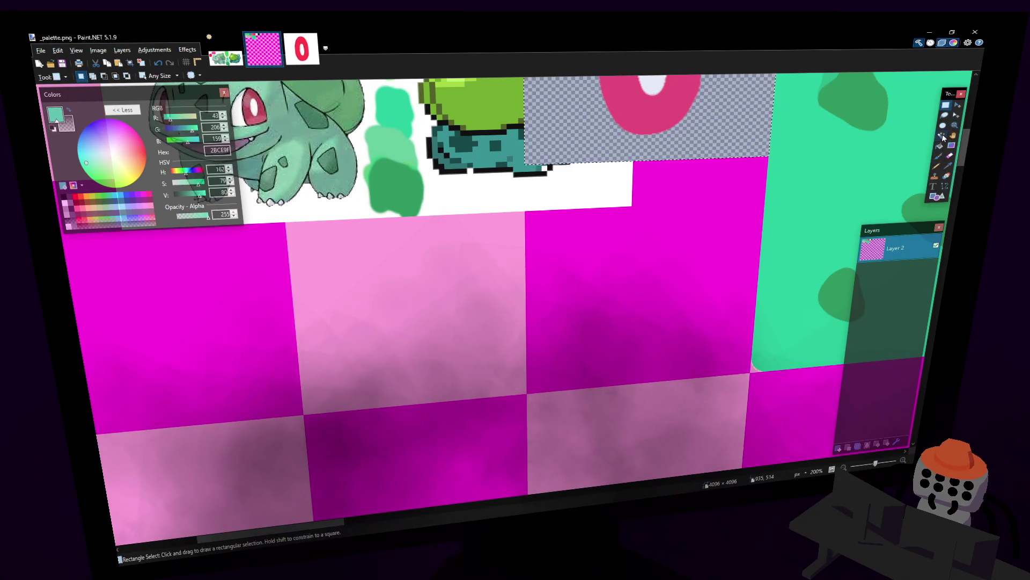
left_click(948, 171)
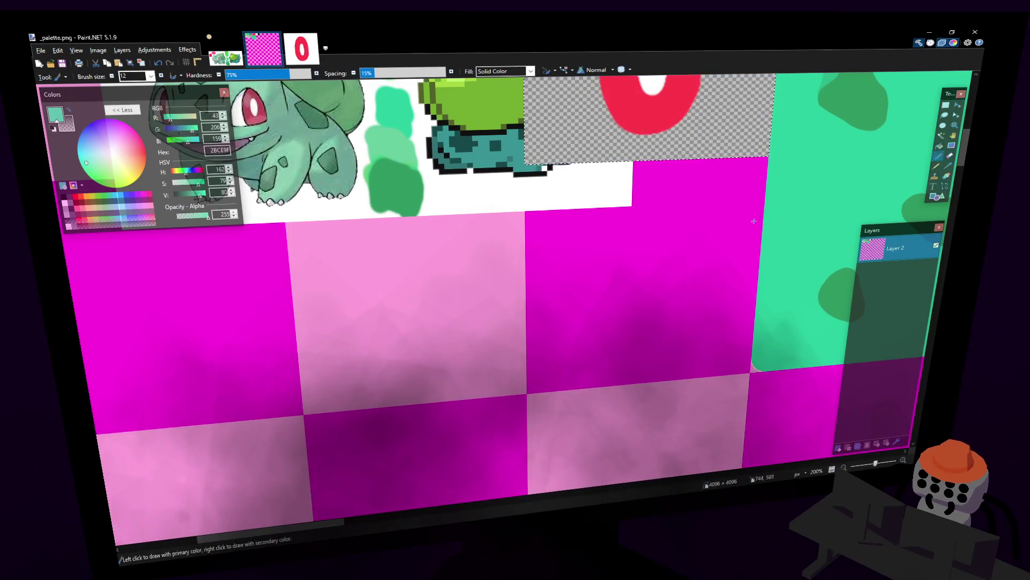
left_click(945, 105)
mouse_move(313, 220)
left_mouse_down()
mouse_move(731, 376)
mouse_move(752, 370)
left_mouse_up()
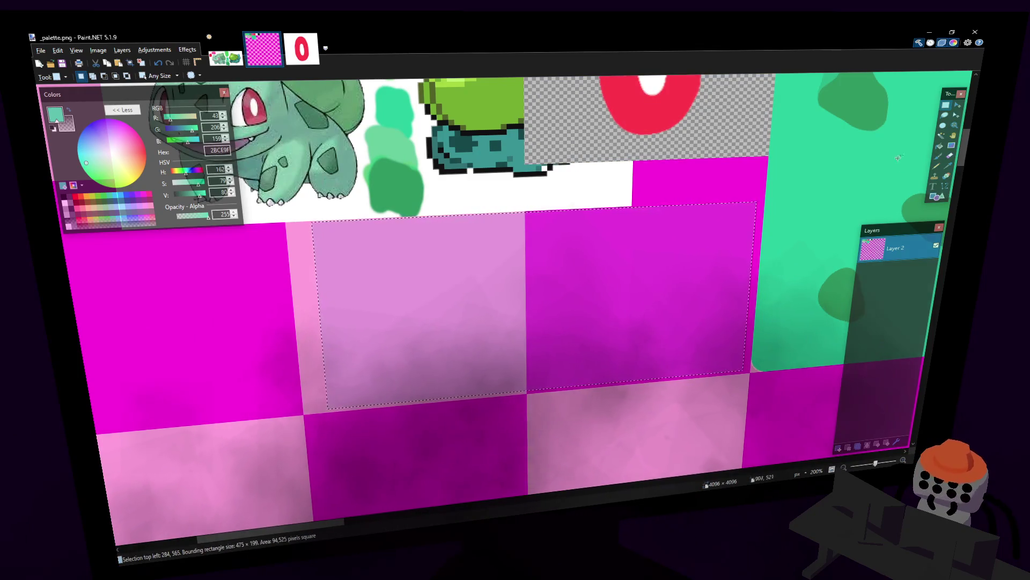
left_click(936, 148)
left_click(693, 265)
left_click(501, 262)
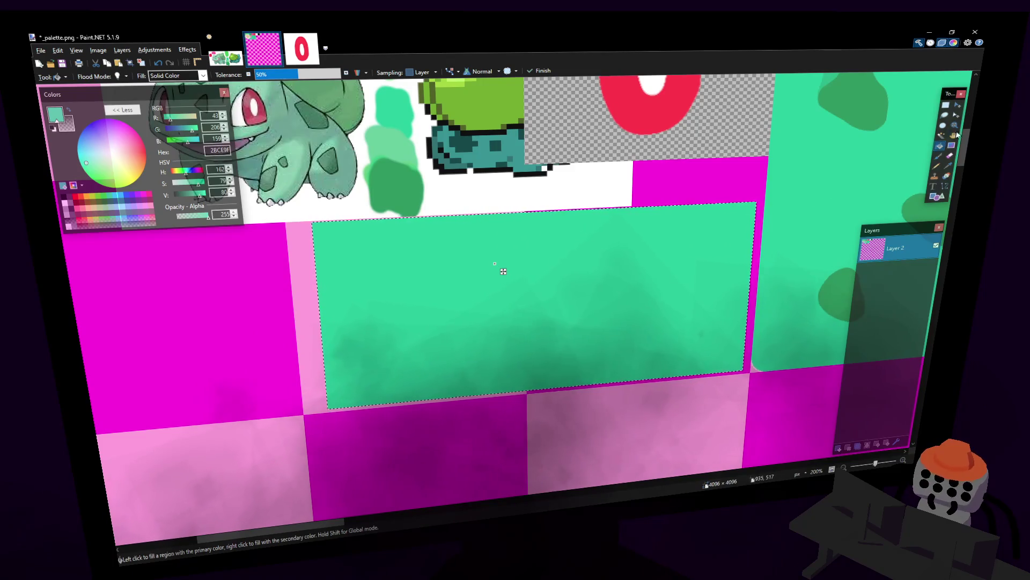
Brush a dark green 2F9962 spot on the teal tile, save the palette and return to Blender
key("k")
left_click(853, 101)
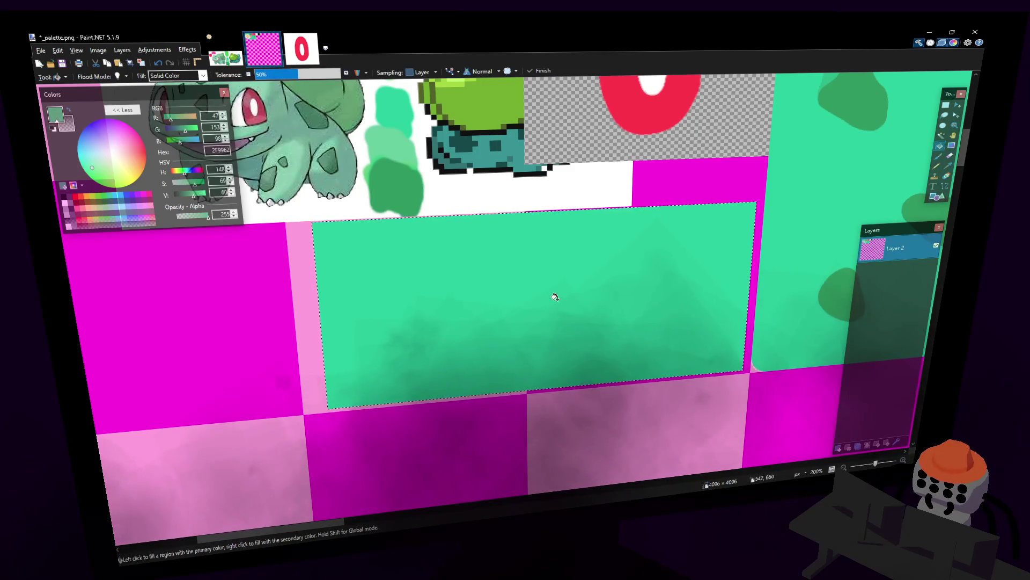
key("b")
left_click_drag(427, 267, 649, 328)
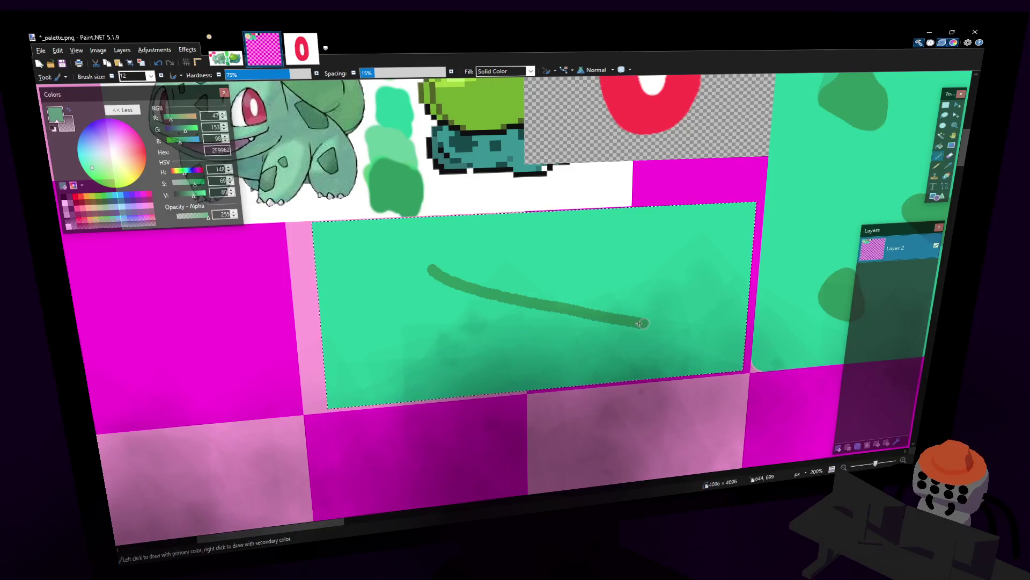
key("ctrl+z")
mouse_move(448, 288)
left_mouse_down()
mouse_move(579, 316)
mouse_move(448, 286)
left_mouse_up()
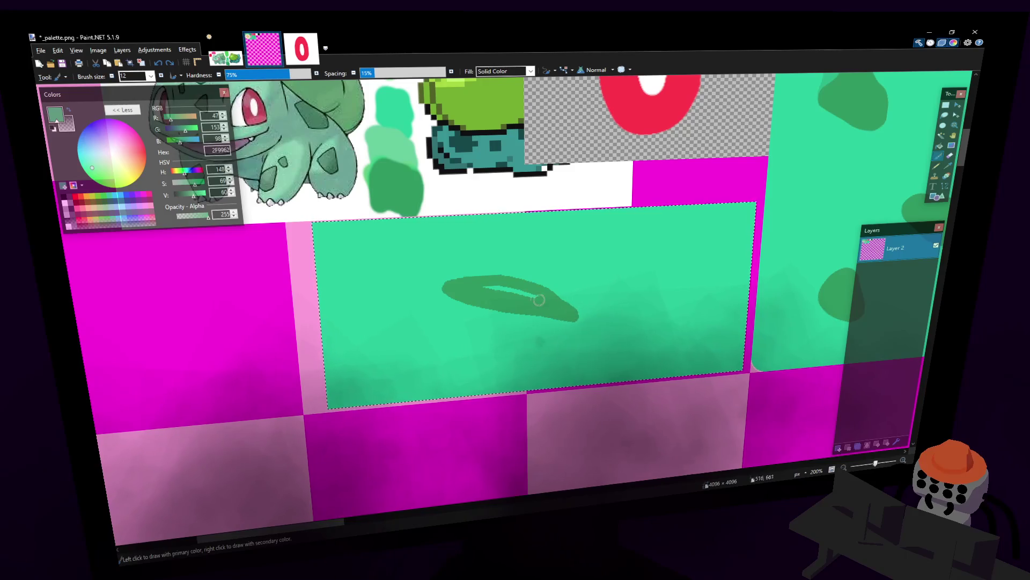
key("ctrl+s")
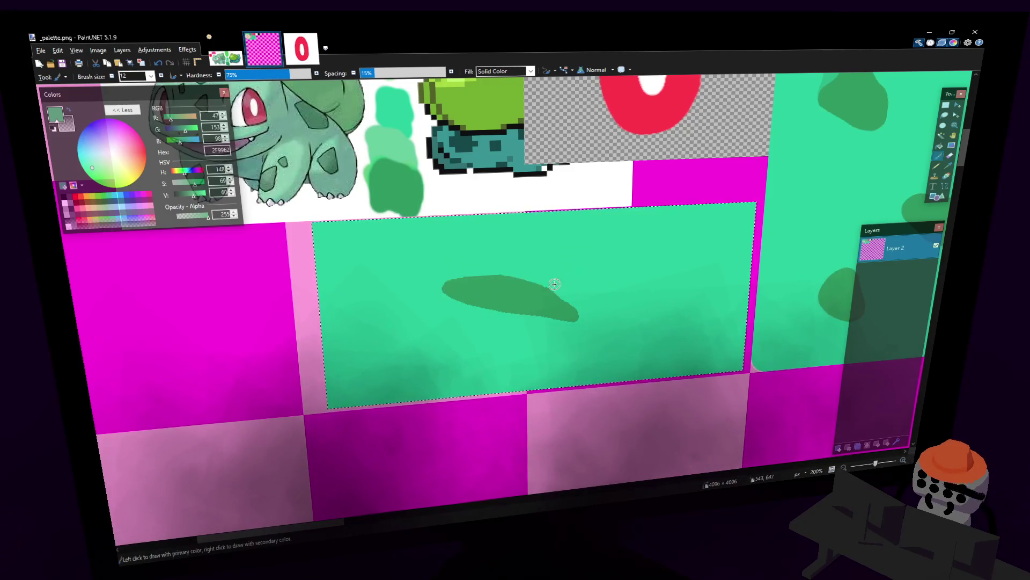
key("alt+Tab")
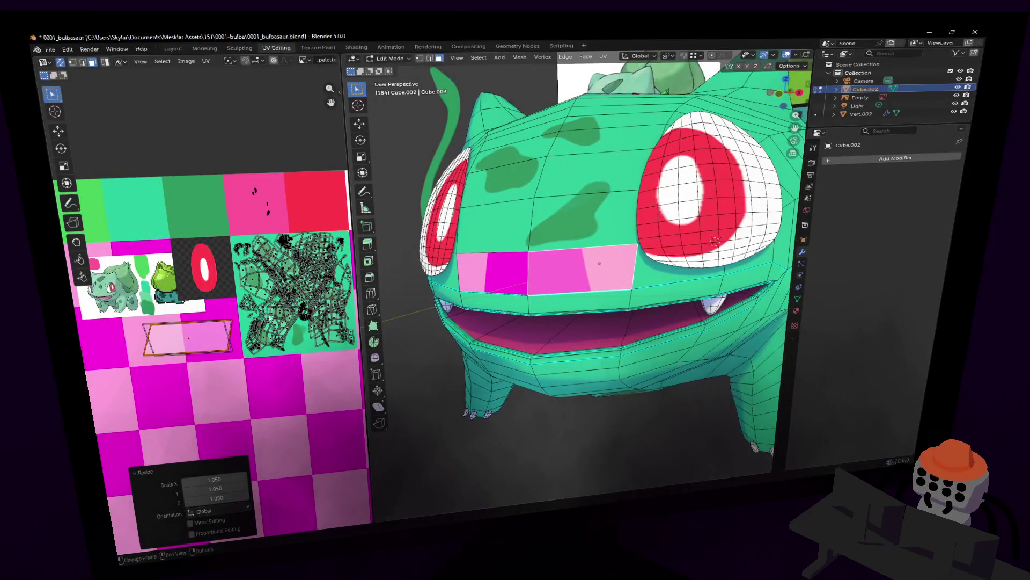
Reload the updated palette texture and rotate the face UV island upright
middle_click_drag(243, 315, 236, 315)
key("alt+r")
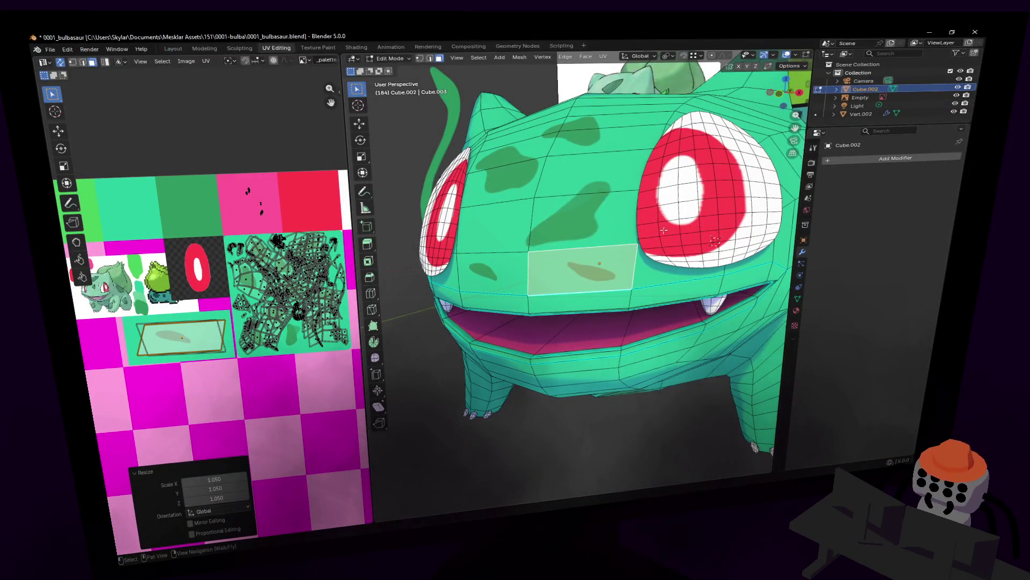
key("r")
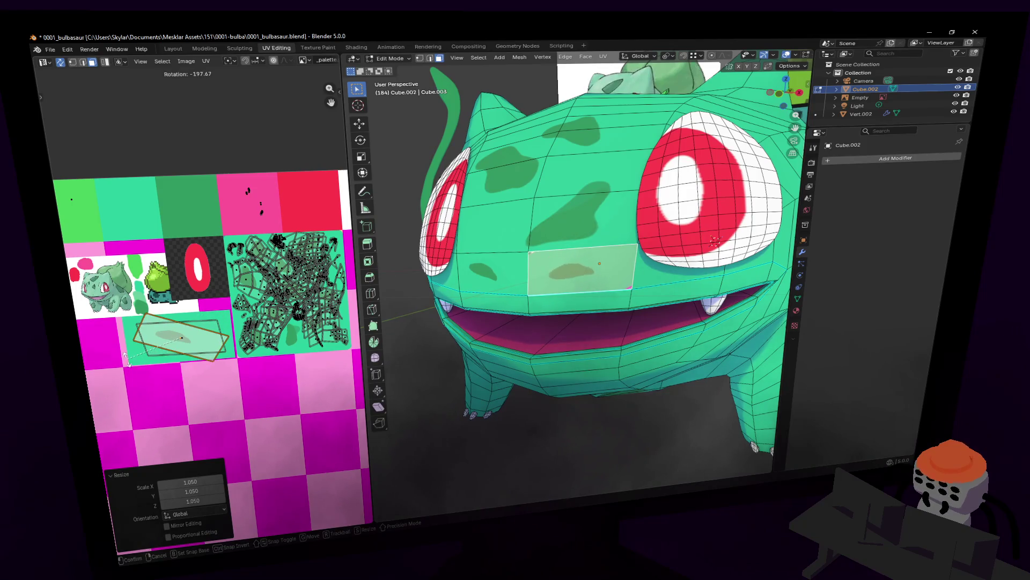
key("Escape")
Mirror the island with a negative X scale and give it a slight tilt, keeping its position
key("s")
key("x")
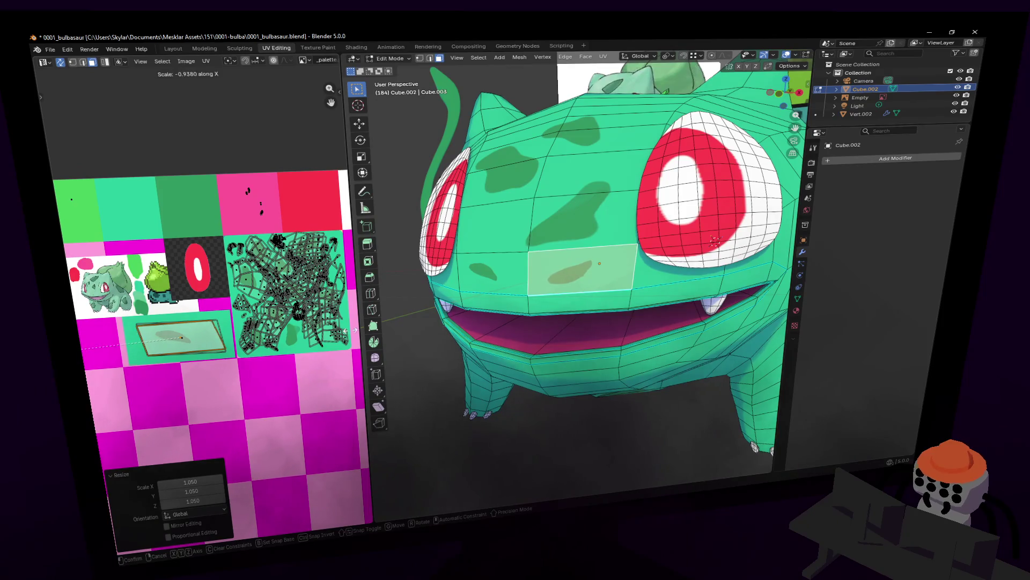
key("Return")
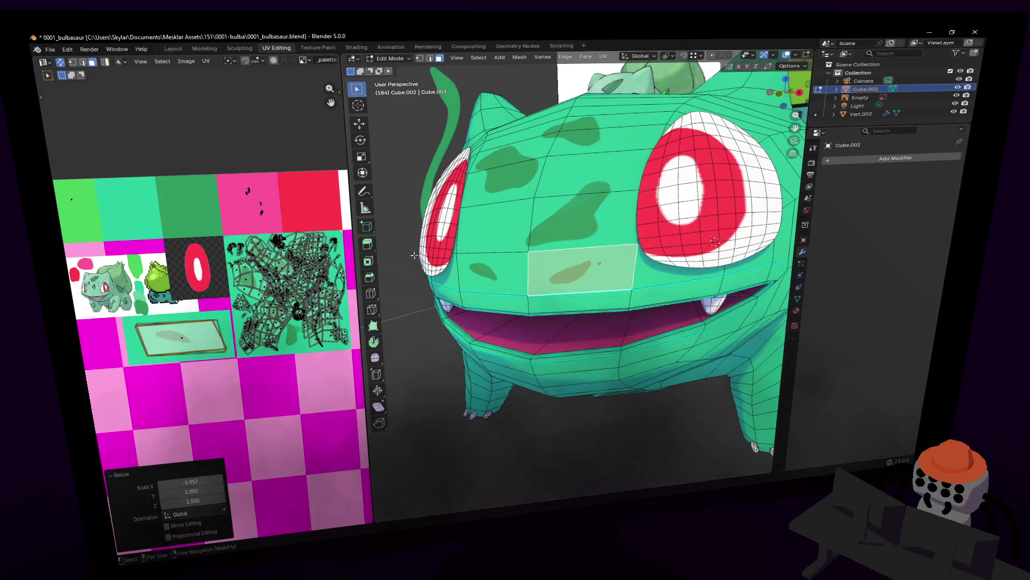
key("r")
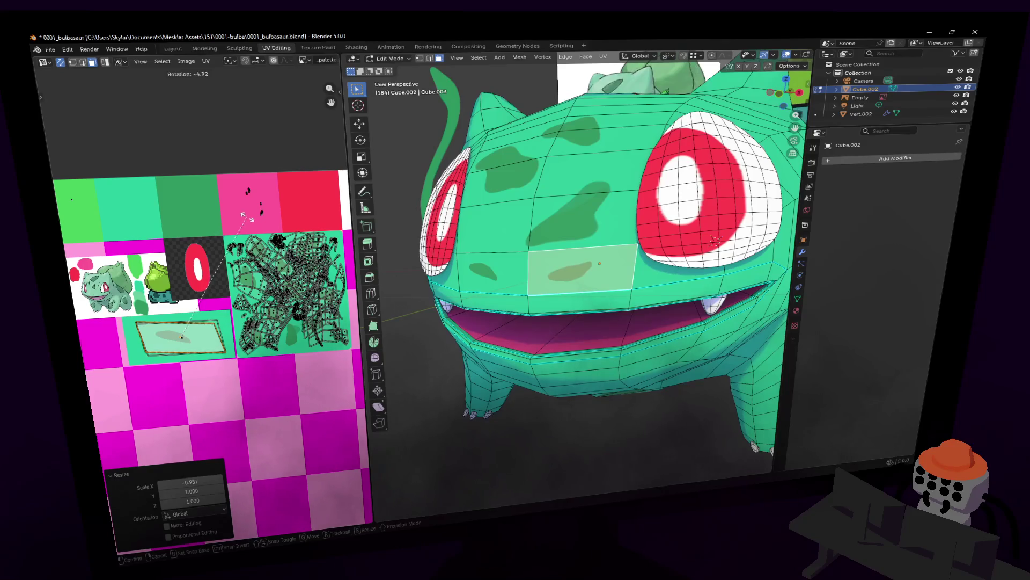
key("Return")
key("g")
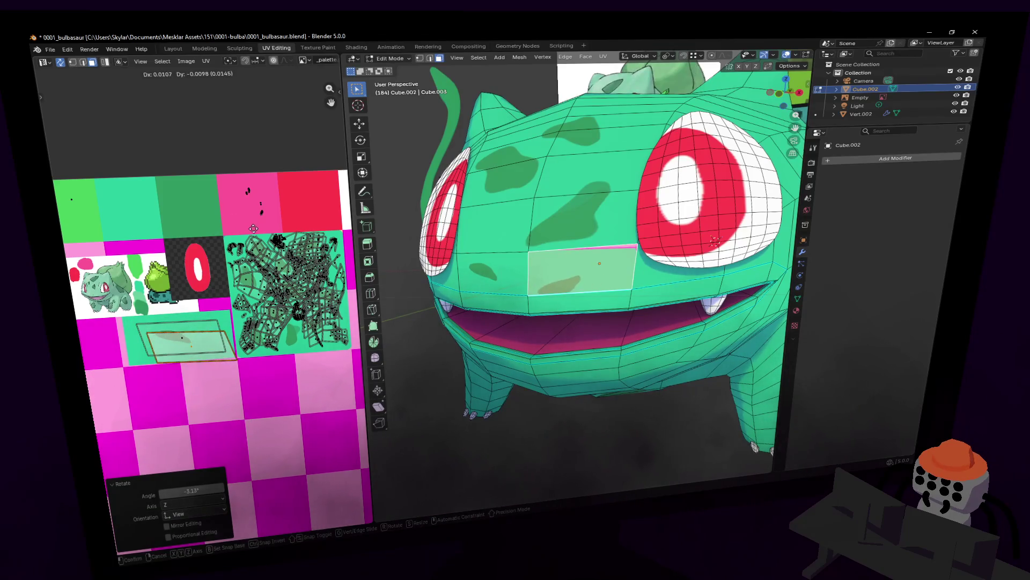
key("Escape")
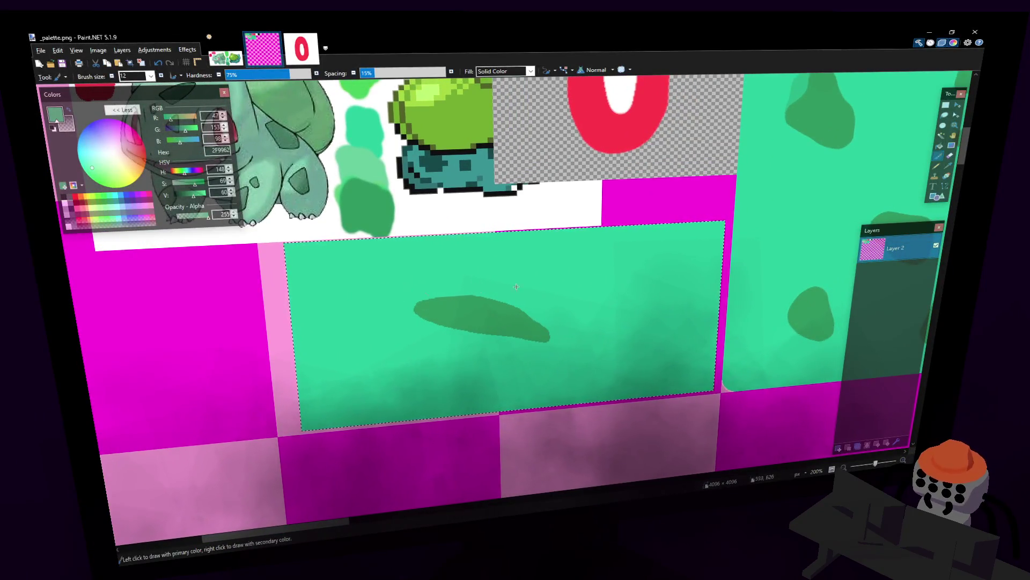
Sample the teal and paint out the old dark blob and its leftover marks
left_click(587, 308, "ctrl")
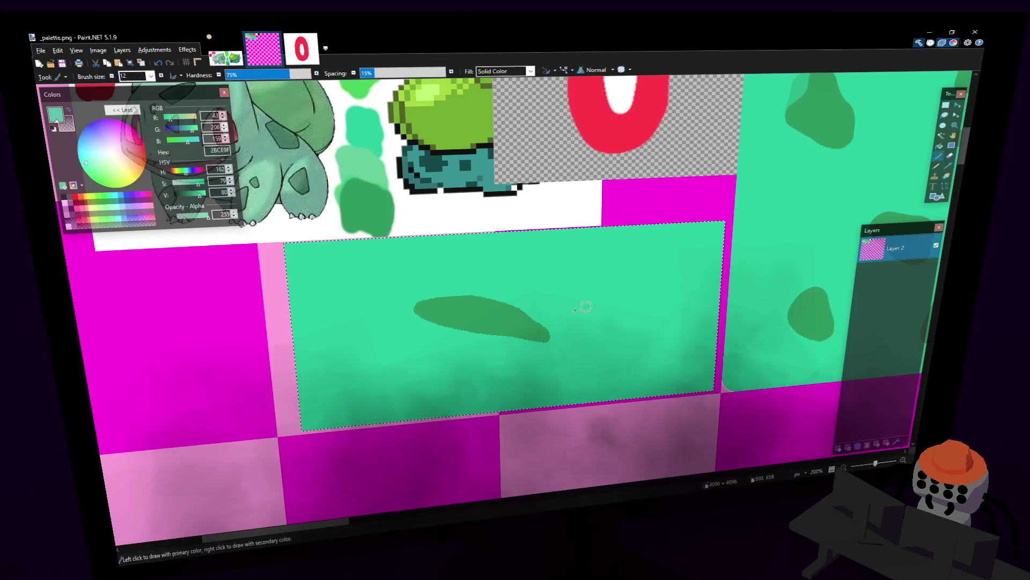
left_click_drag(545, 324, 458, 287)
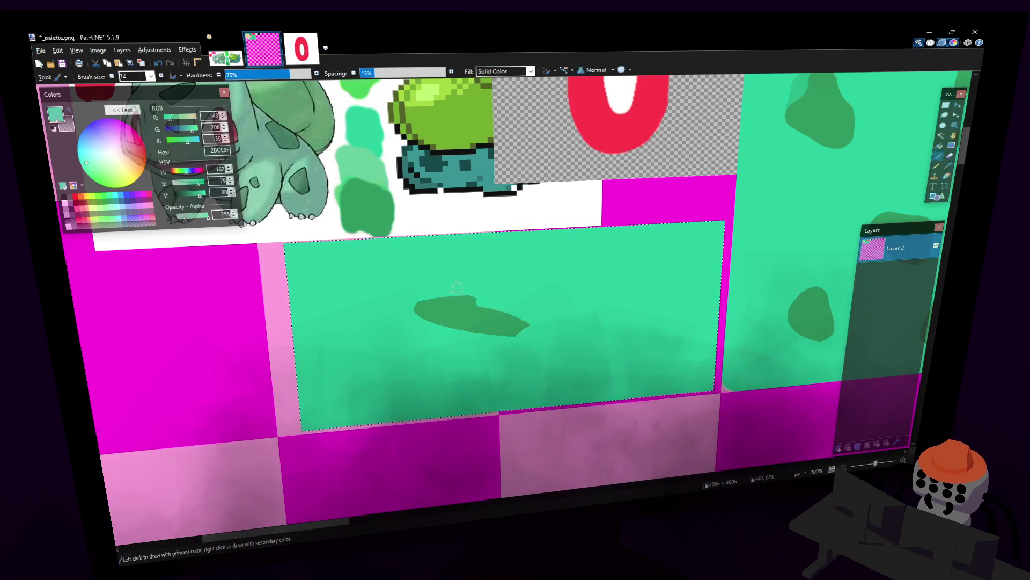
middle_click_drag(413, 284, 550, 331)
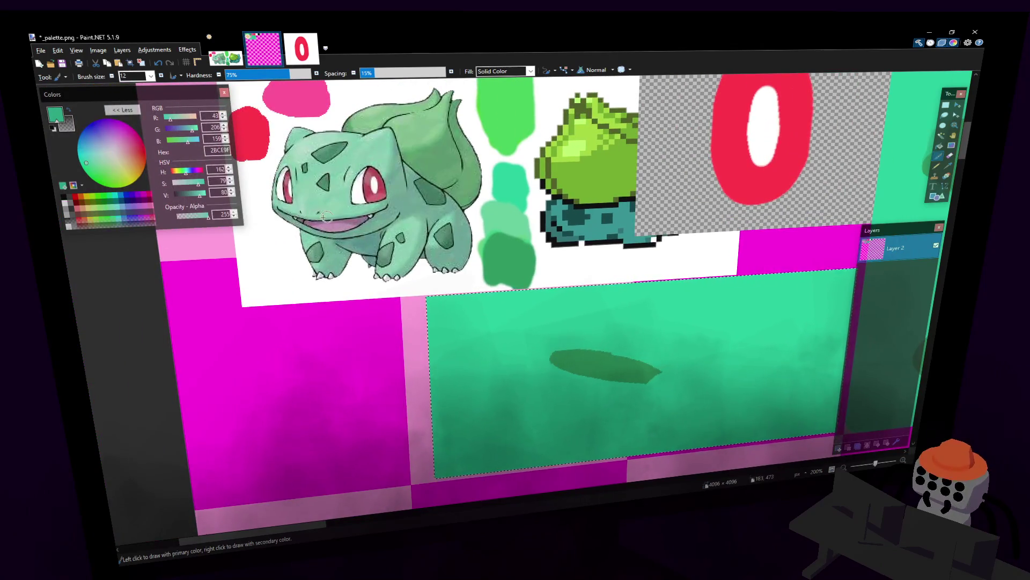
middle_click_drag(435, 289, 374, 250)
left_click_drag(491, 311, 516, 327)
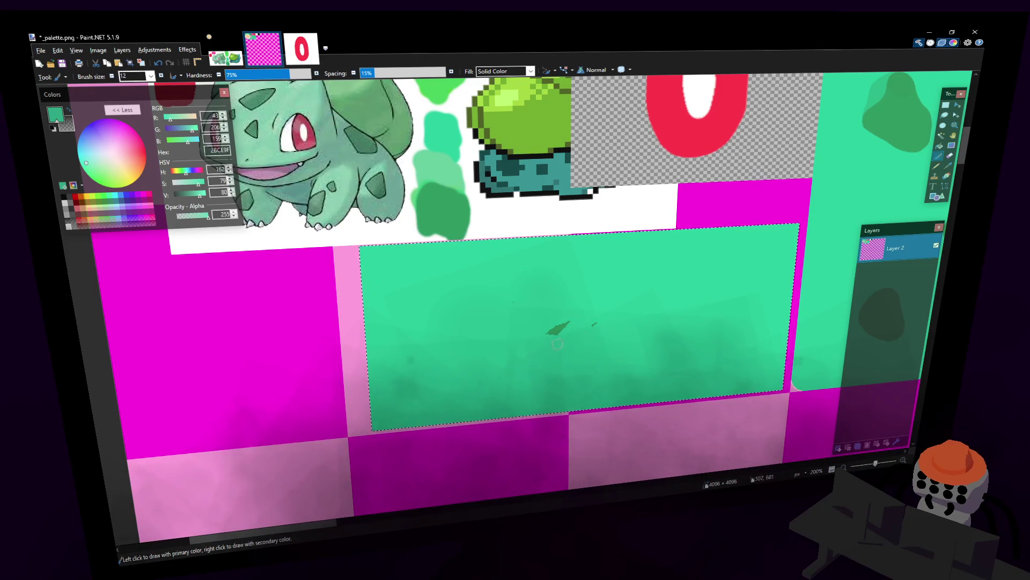
left_click_drag(554, 333, 589, 330)
middle_click_drag(532, 250, 549, 264)
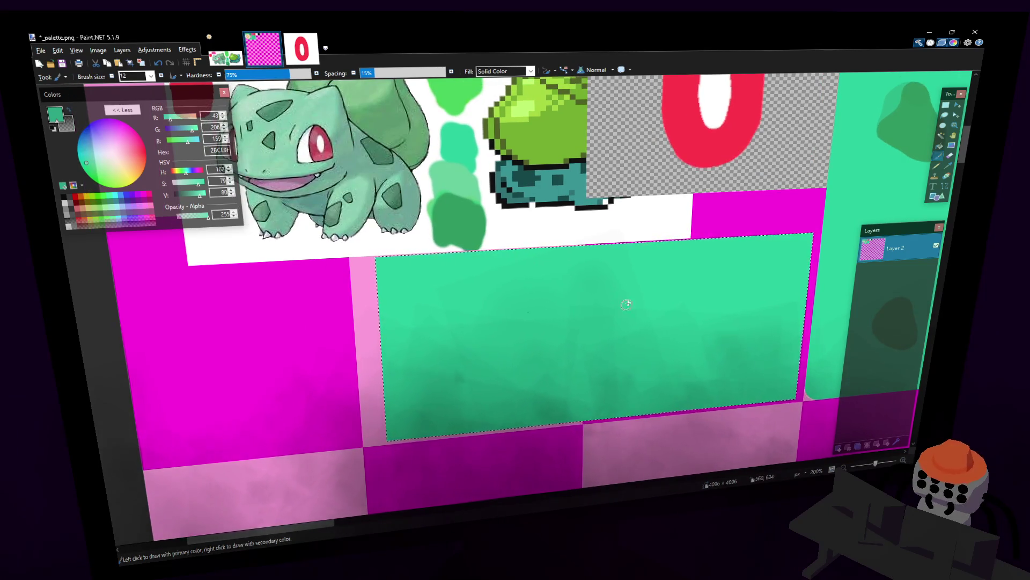
Paint a curved dark green mark low on the teal tile and save the palette
middle_click_drag(626, 304, 611, 308)
left_click(479, 402, "ctrl")
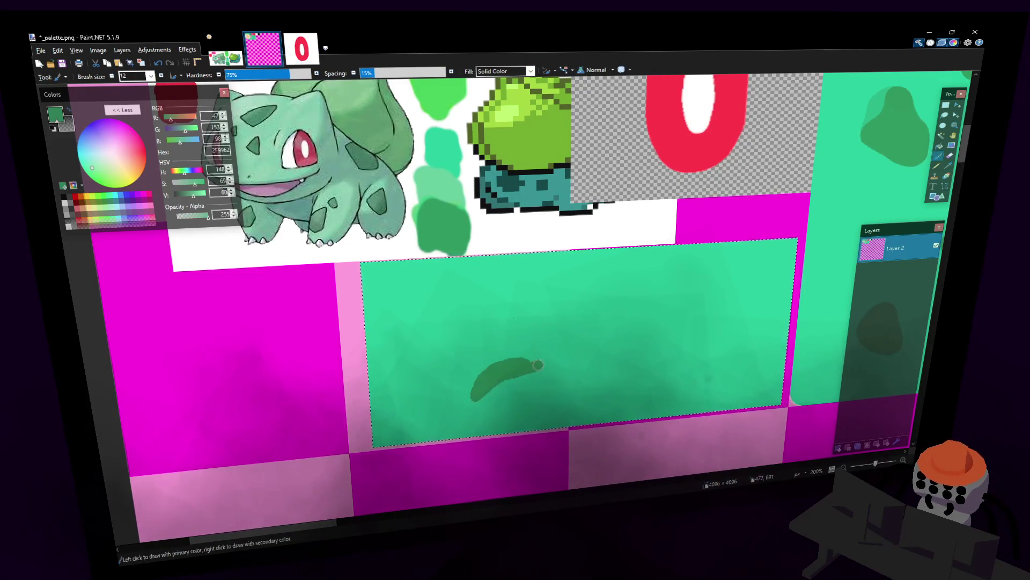
left_click_drag(538, 365, 503, 369)
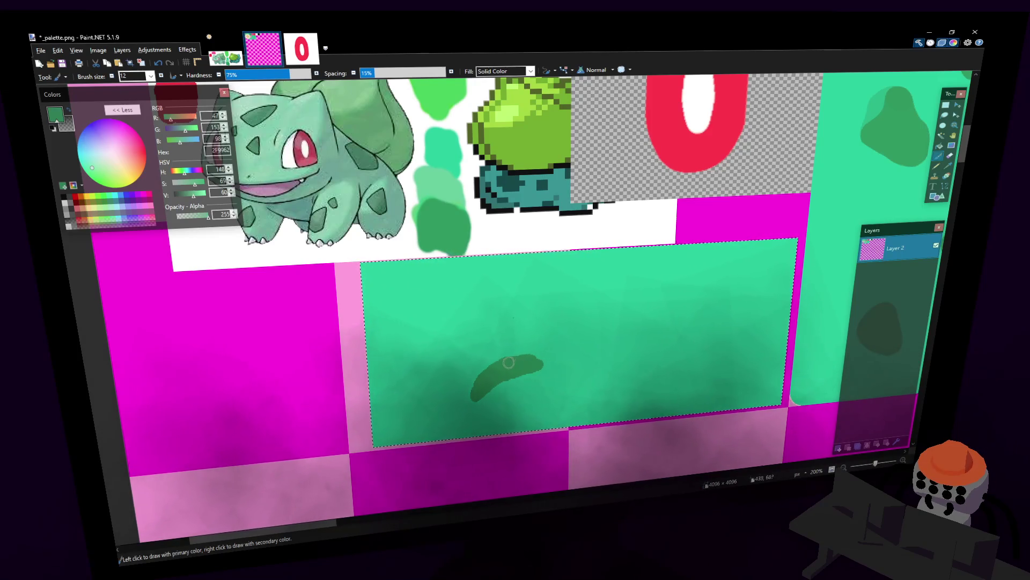
middle_click_drag(609, 355, 587, 358)
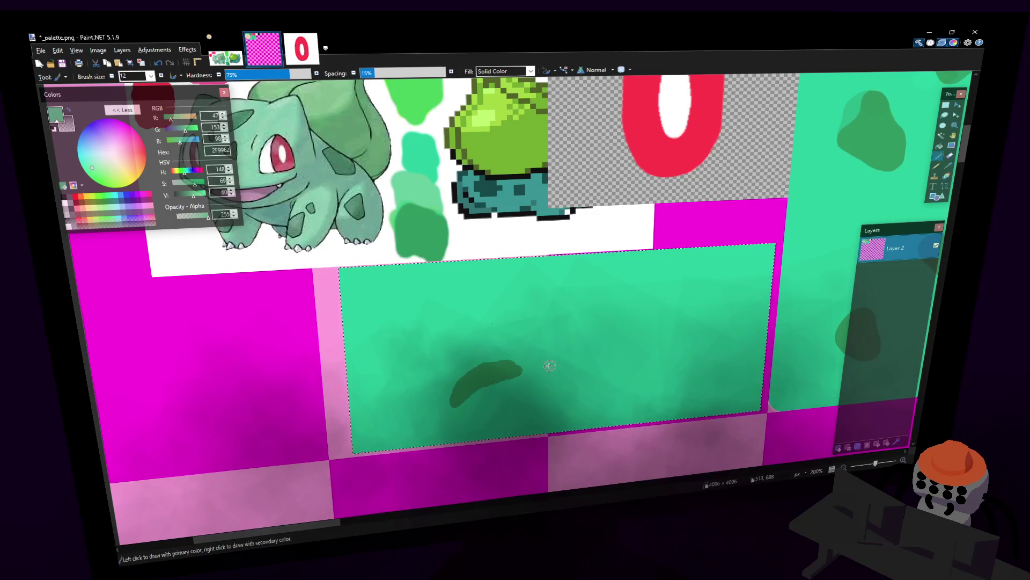
key("ctrl+s")
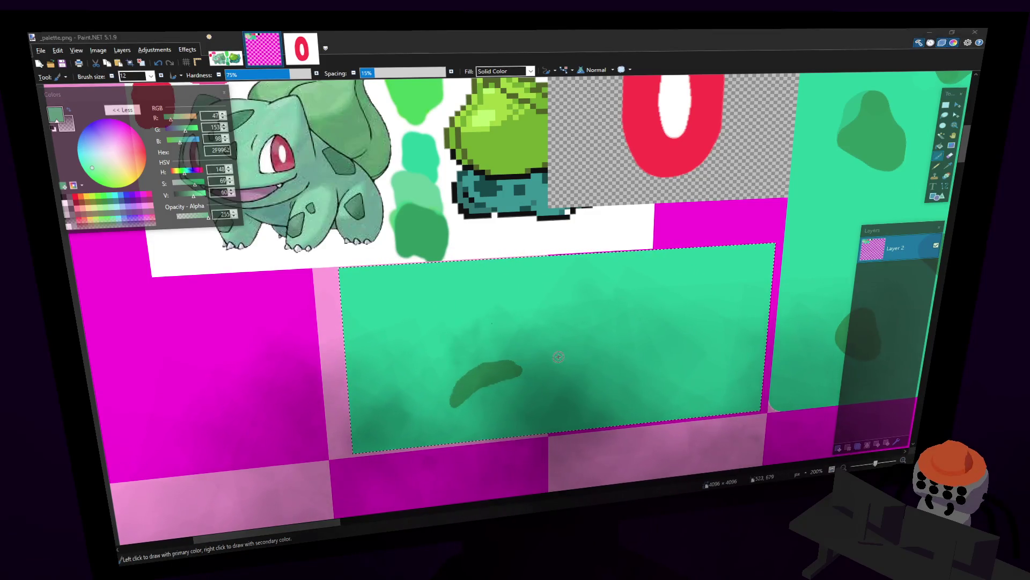
Shift the UV patch between Bulbasaur's eyes sideways and rotate it into alignment
key("alt+Tab")
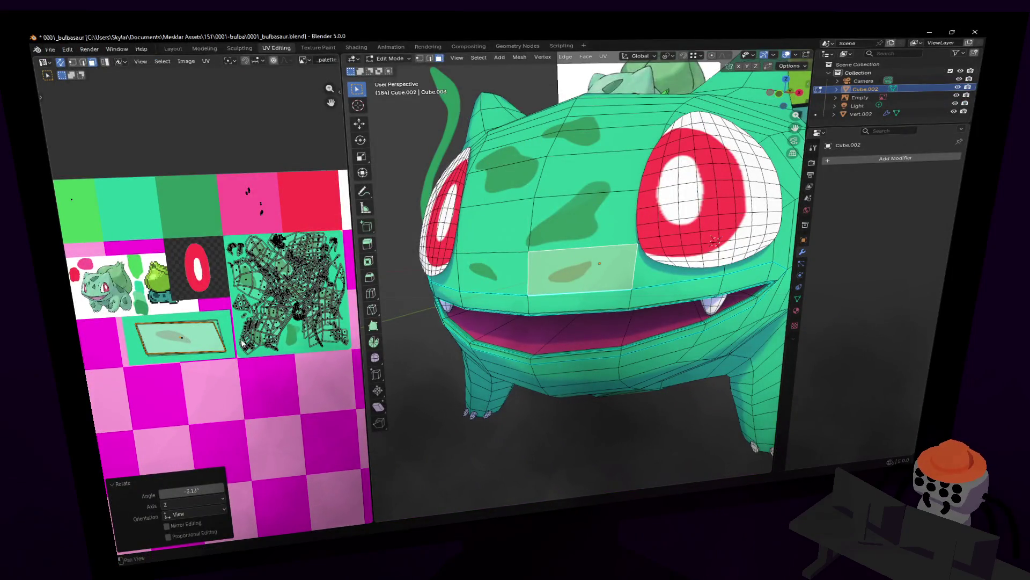
key("g")
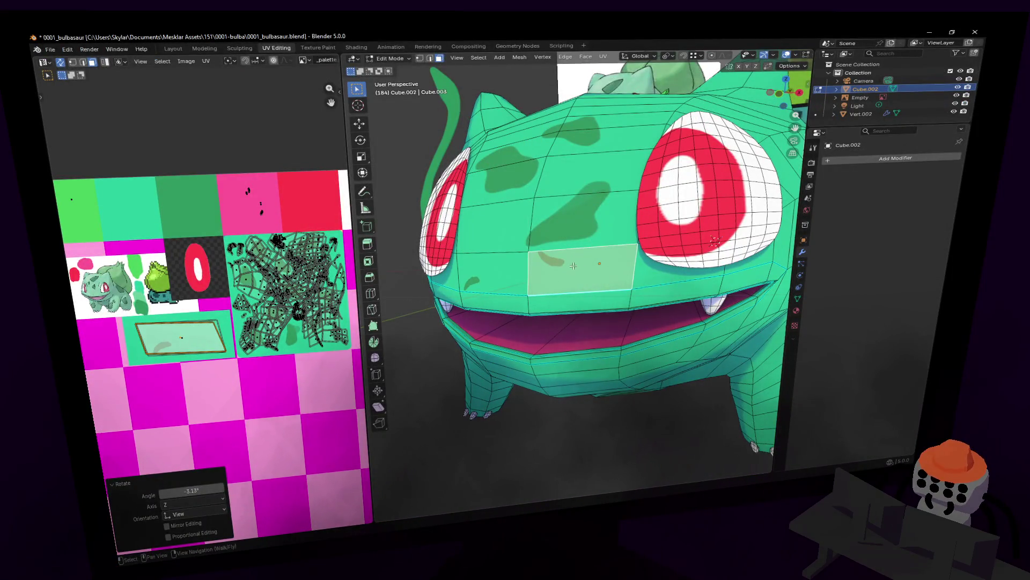
key("r")
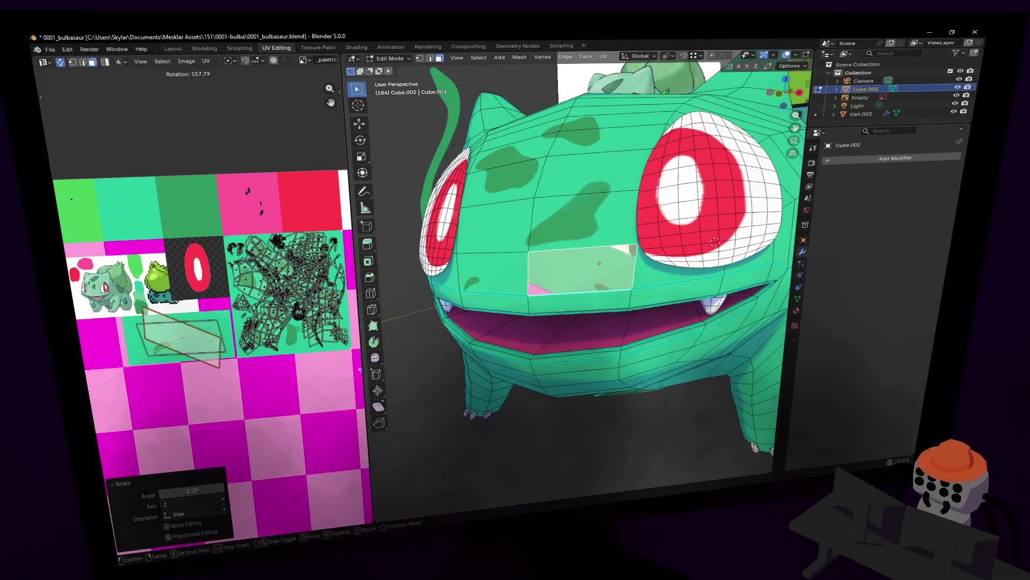
left_click(137, 407)
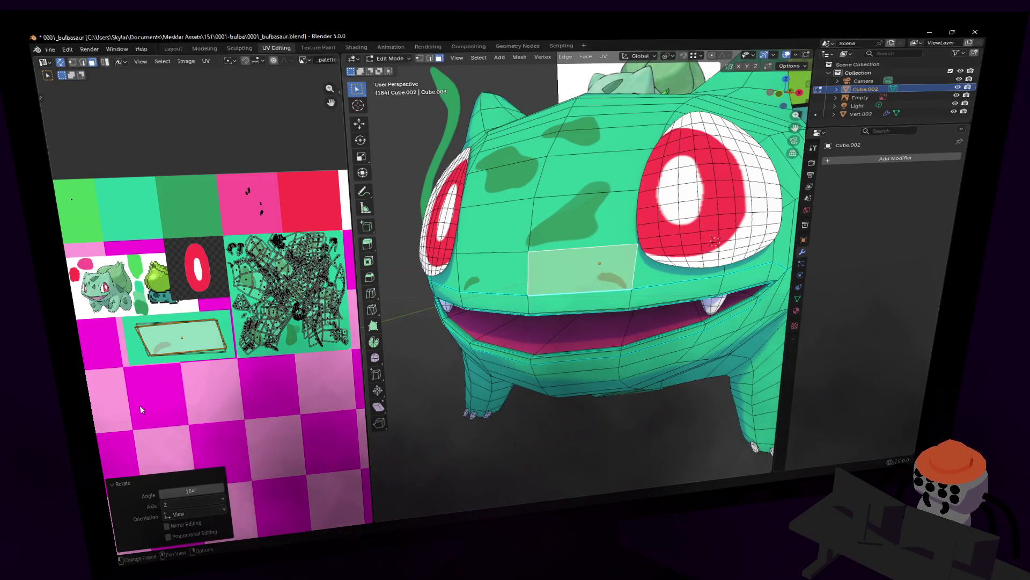
With the neighbouring face added, narrow the patch along X, rotate it slightly and finish editing
left_click(196, 339)
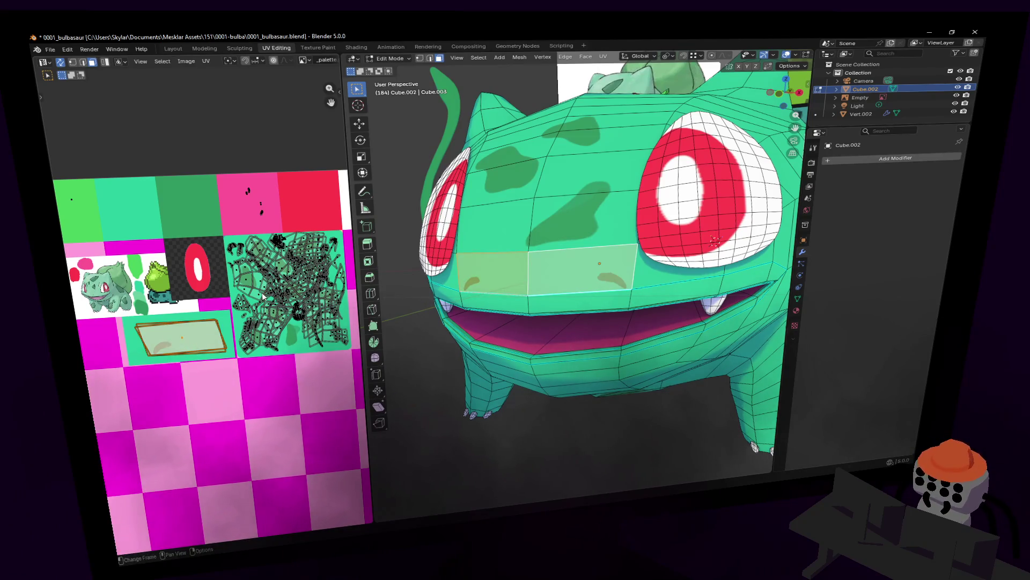
key("s")
key("x")
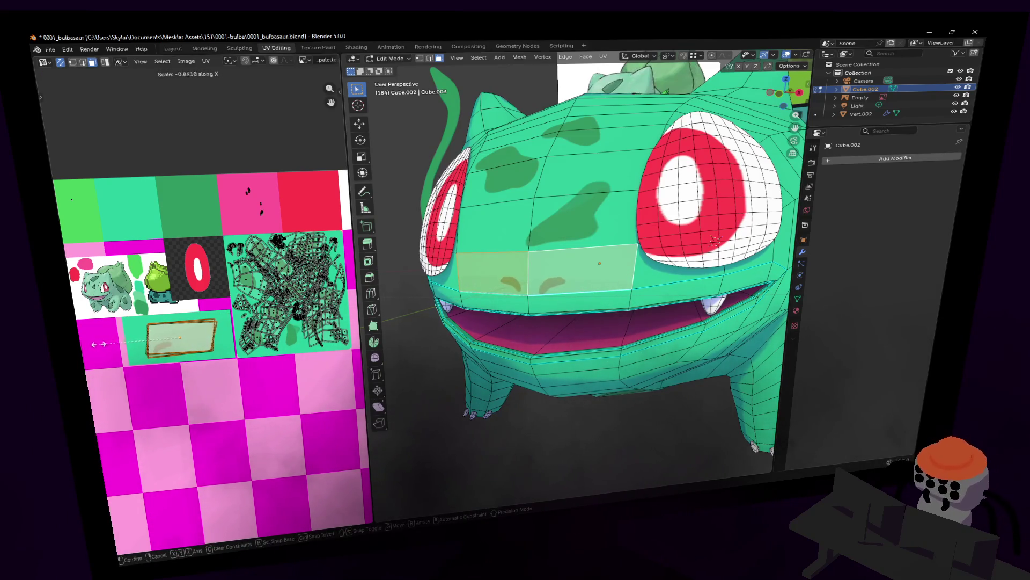
left_click(86, 344)
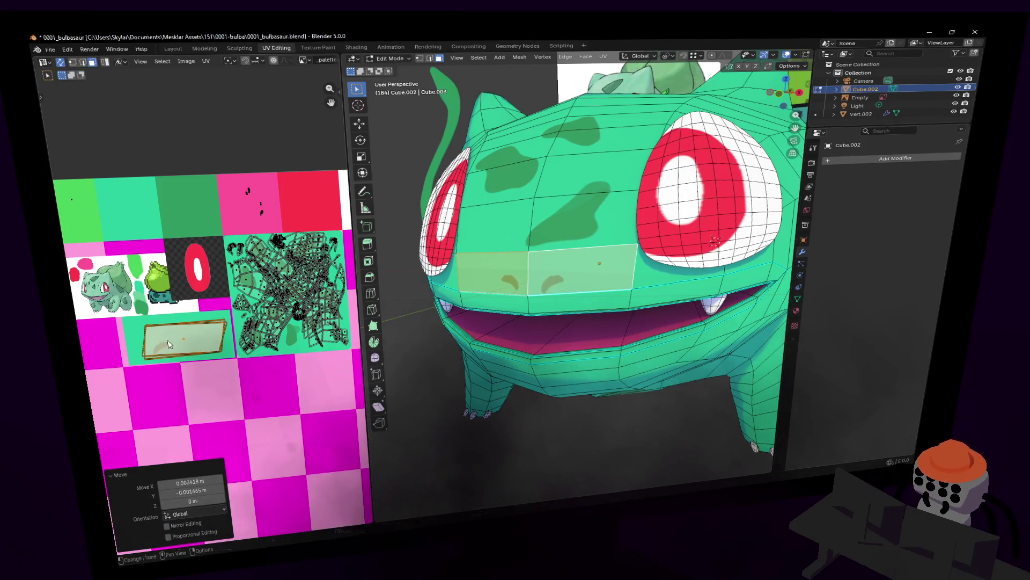
key("r")
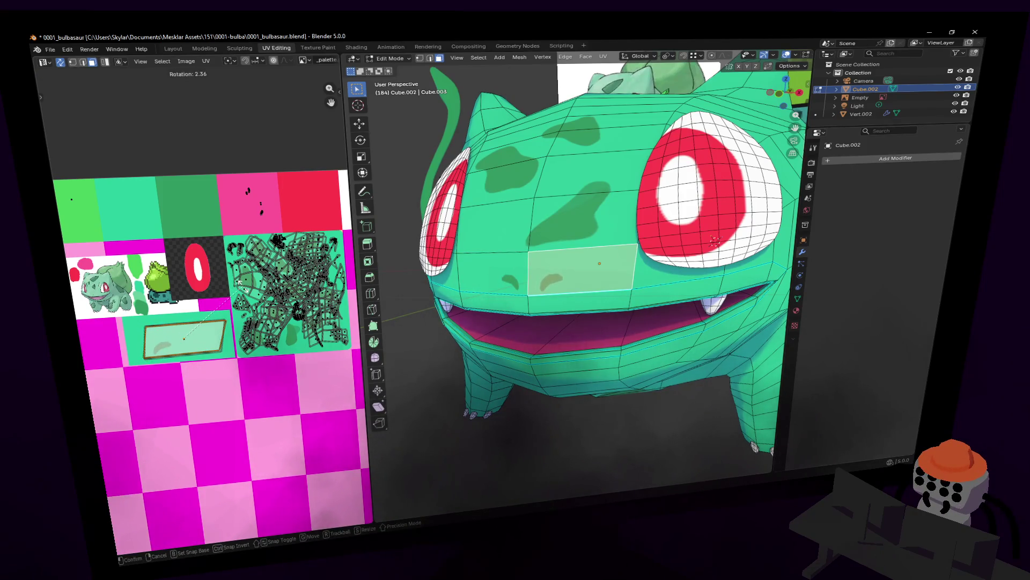
left_click(715, 240)
key("Tab")
scroll(574, 262, "down", 5)
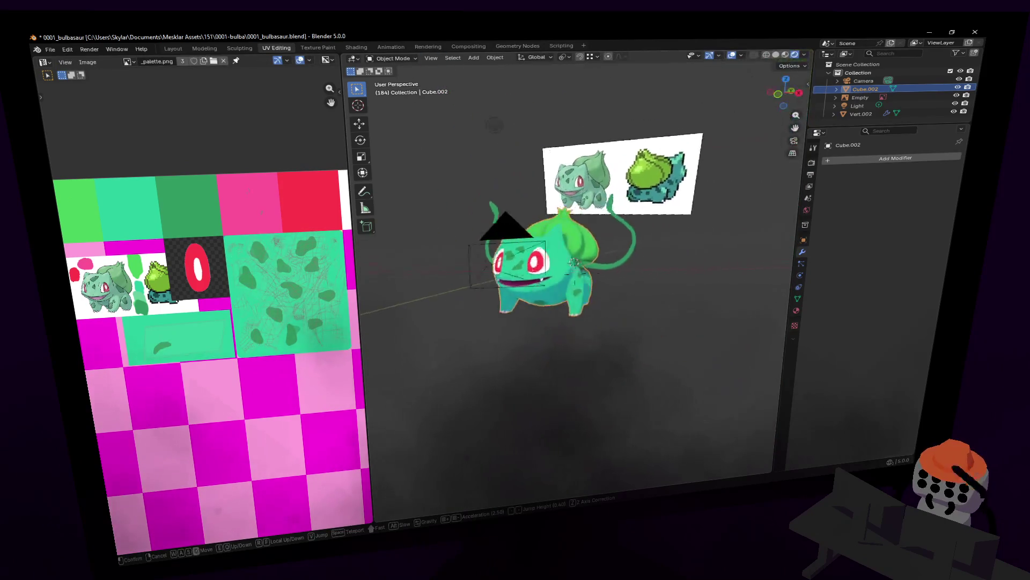
Through the scene camera, nudge the face's UV patch slightly and return to Object Mode
key("w")
left_click(646, 233)
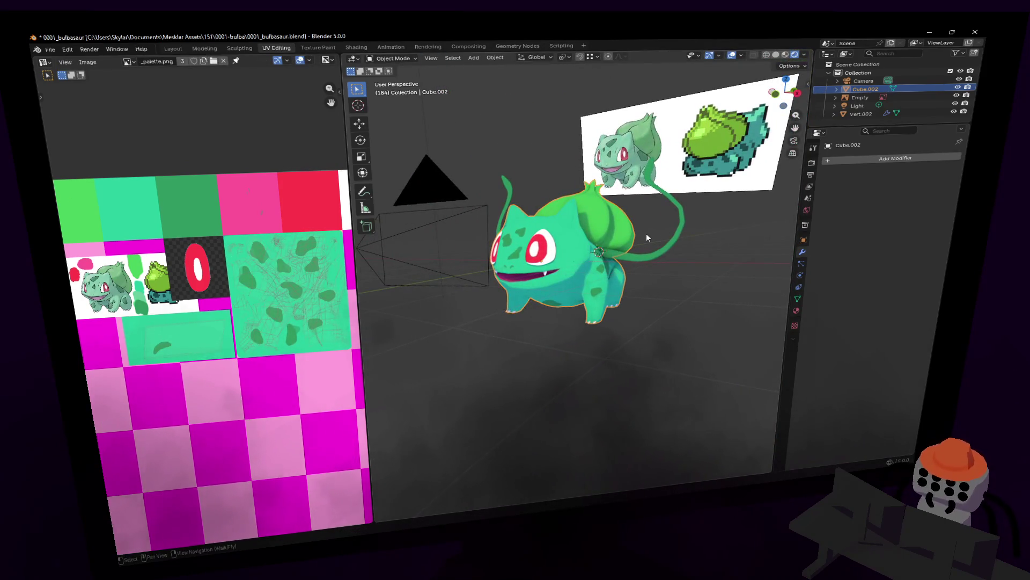
key("KP_0")
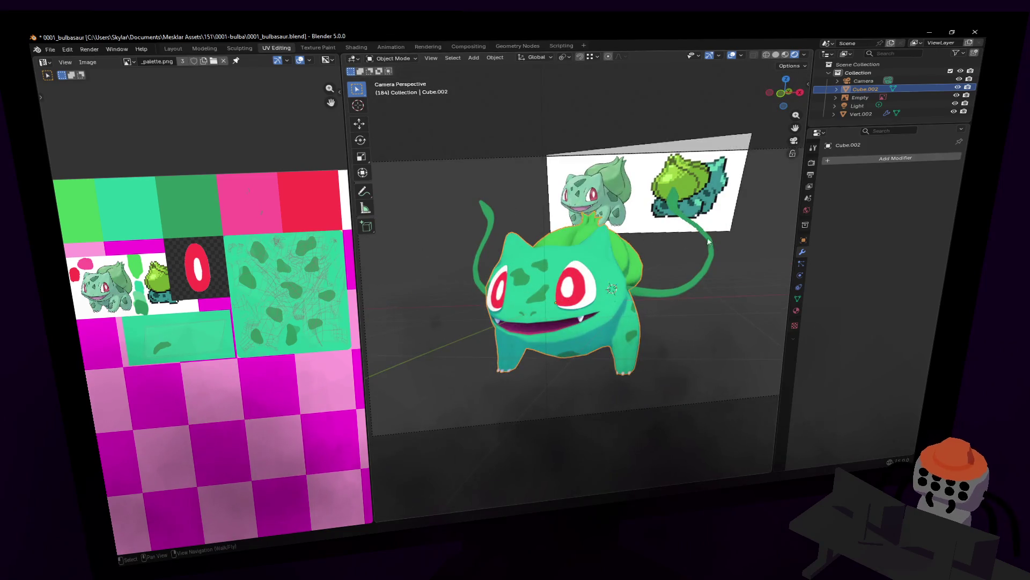
key("Tab")
key("g")
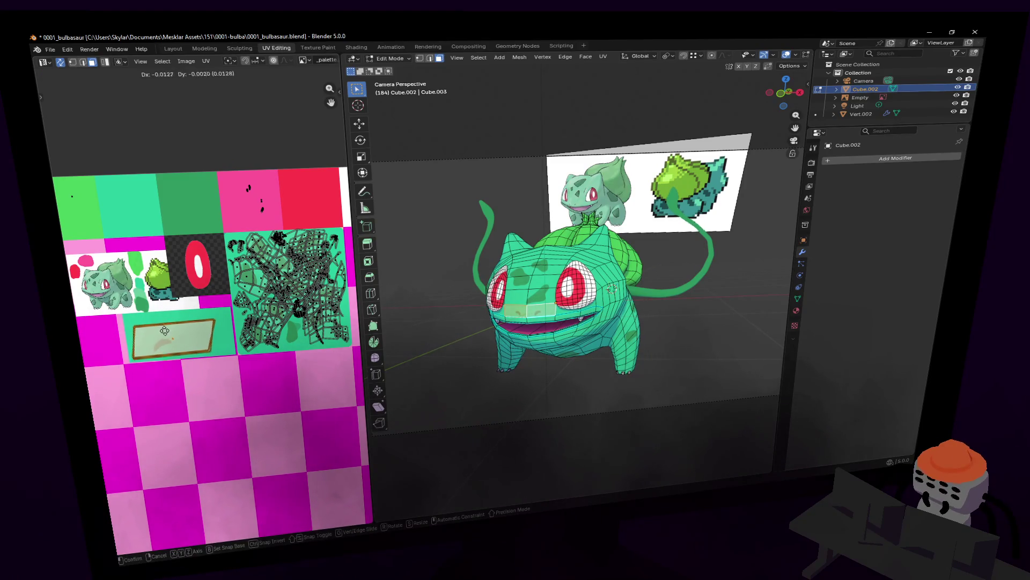
left_click(164, 330)
key("Tab")
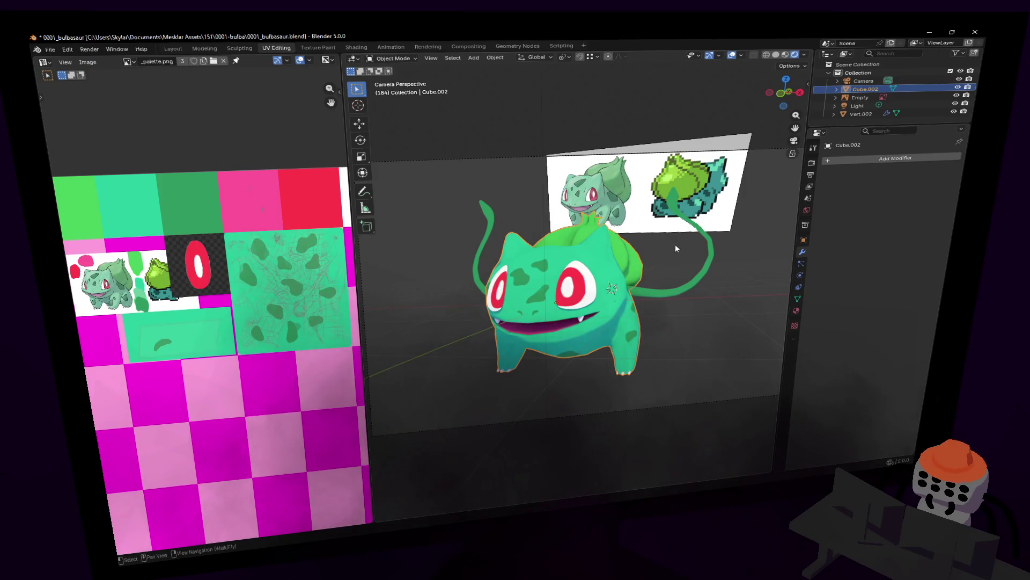
scroll(692, 304, "up", 1)
scroll(660, 301, "down", 1)
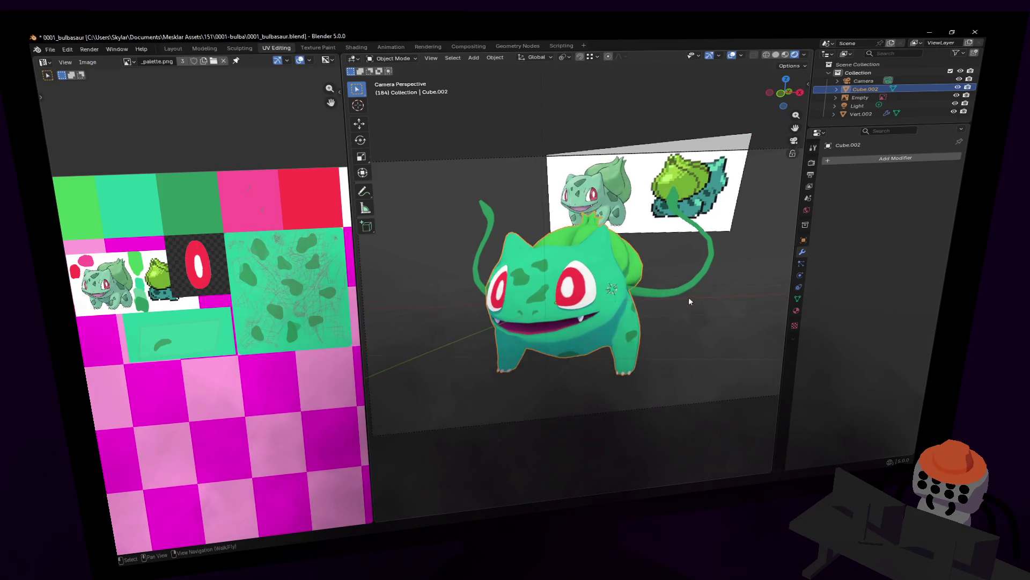
scroll(688, 298, "down", 1)
scroll(686, 299, "down", 1)
Fly around the textured Bulbasaur and widen the 3D view by shrinking the UV editor
middle_click_drag(656, 308, 643, 312, "shift")
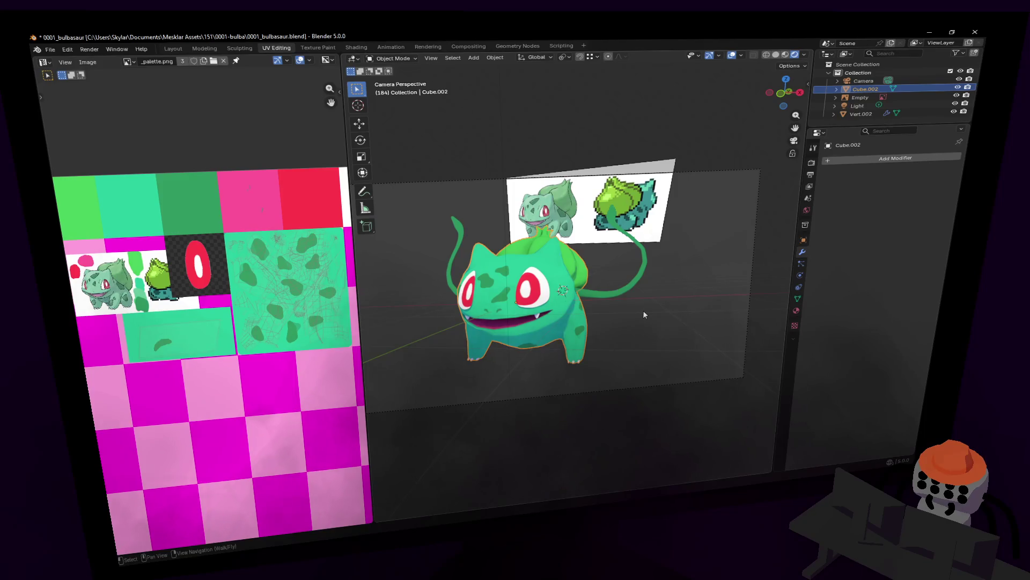
key("KP_0")
key("KP_0")
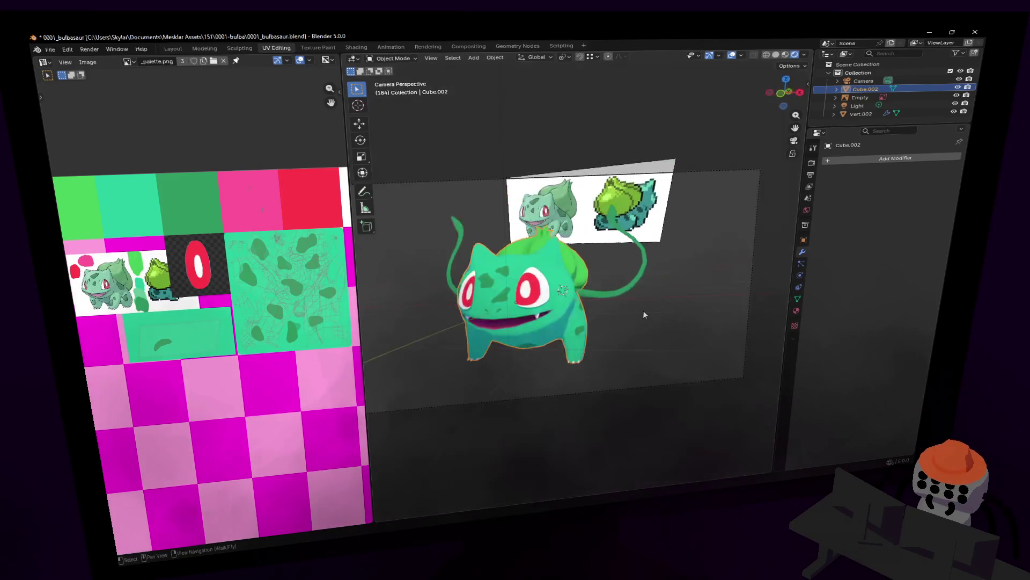
key("shift+grave")
key("s")
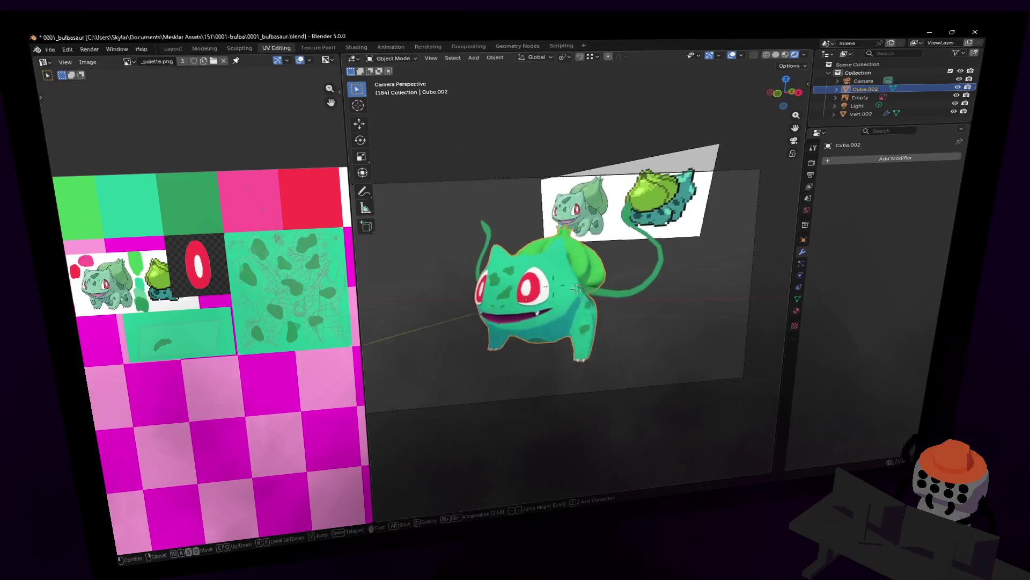
key("d")
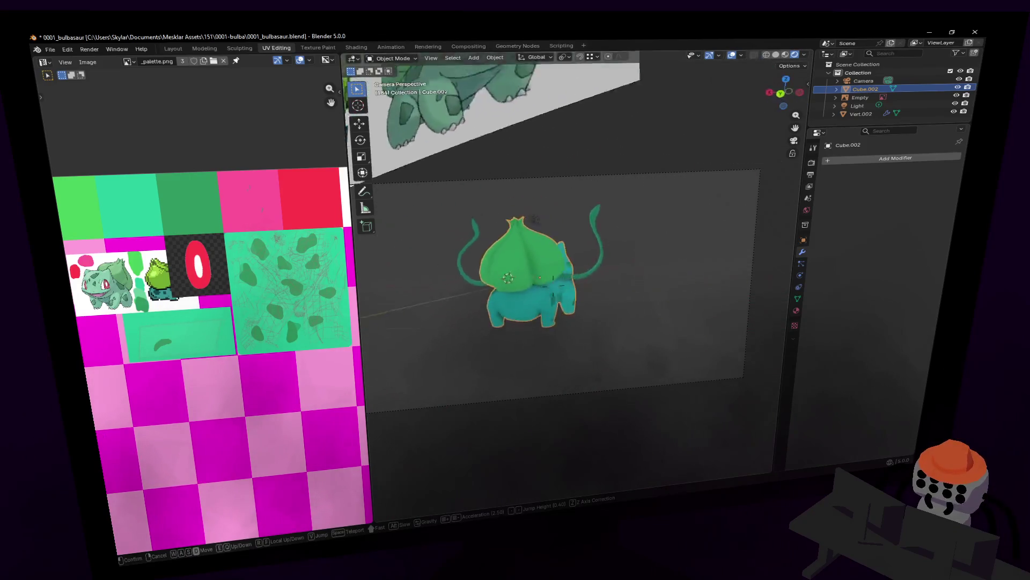
key("a")
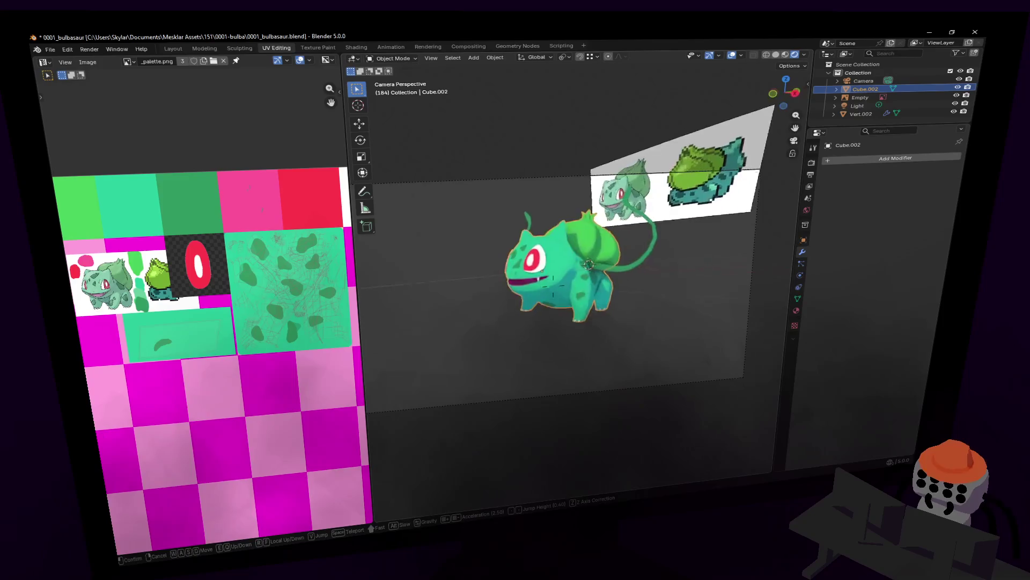
left_click(669, 303)
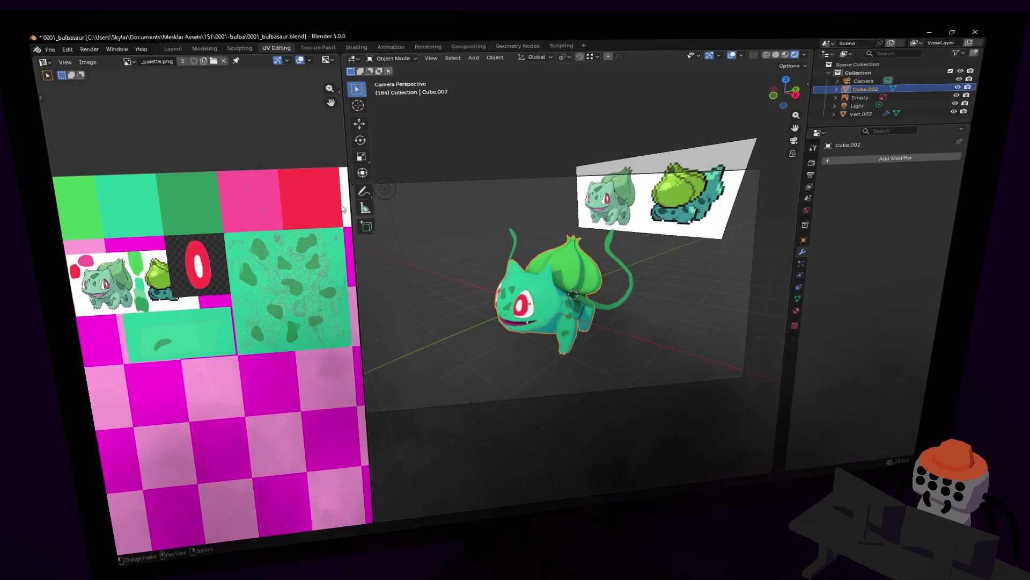
left_click_drag(349, 205, 165, 204)
key("shift+grave")
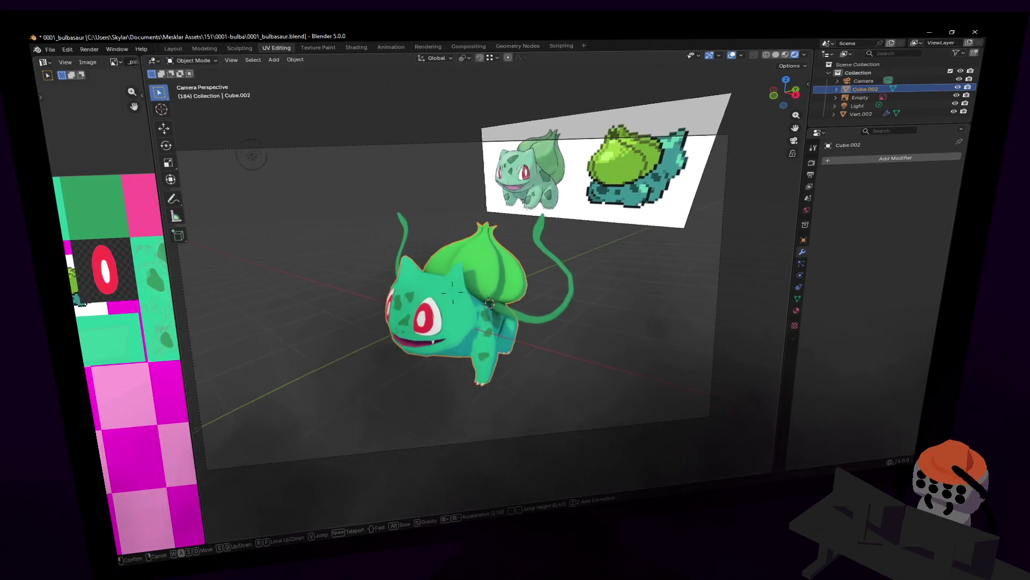
key("w")
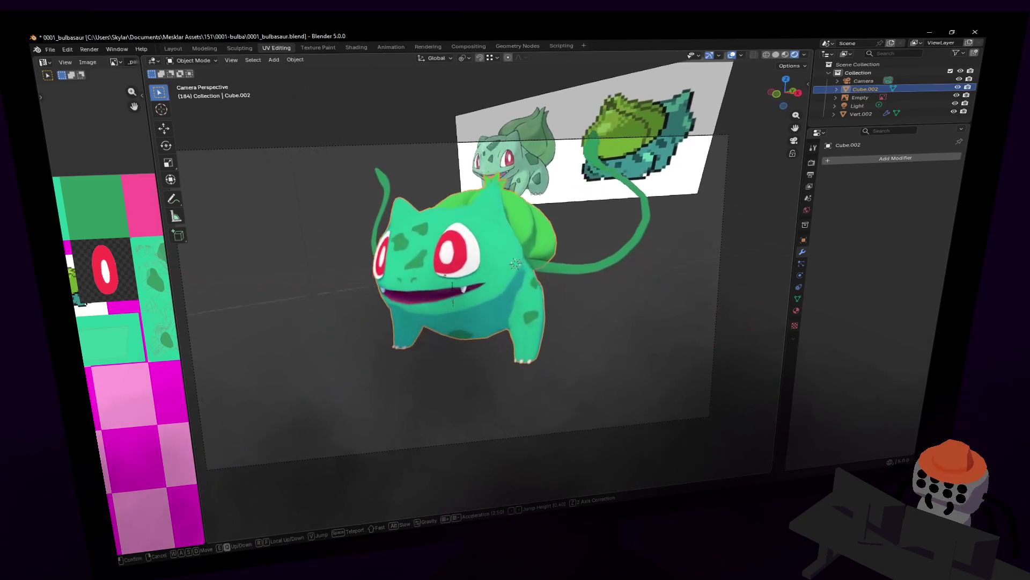
Fly up over Bulbasaur to look down on the bulb's leafy top and enter Edit Mode
left_click(509, 316)
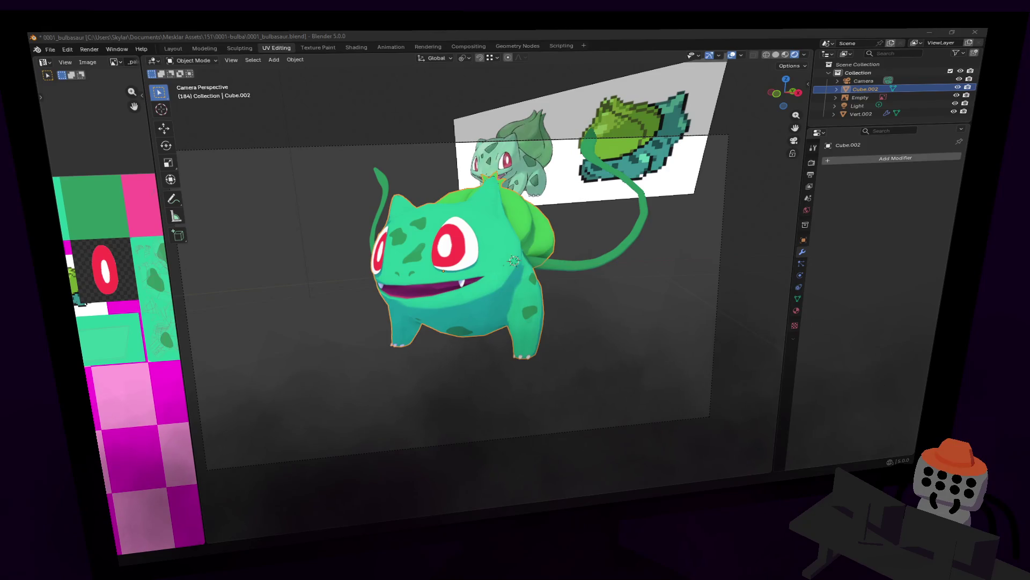
middle_click_drag(669, 242, 688, 221)
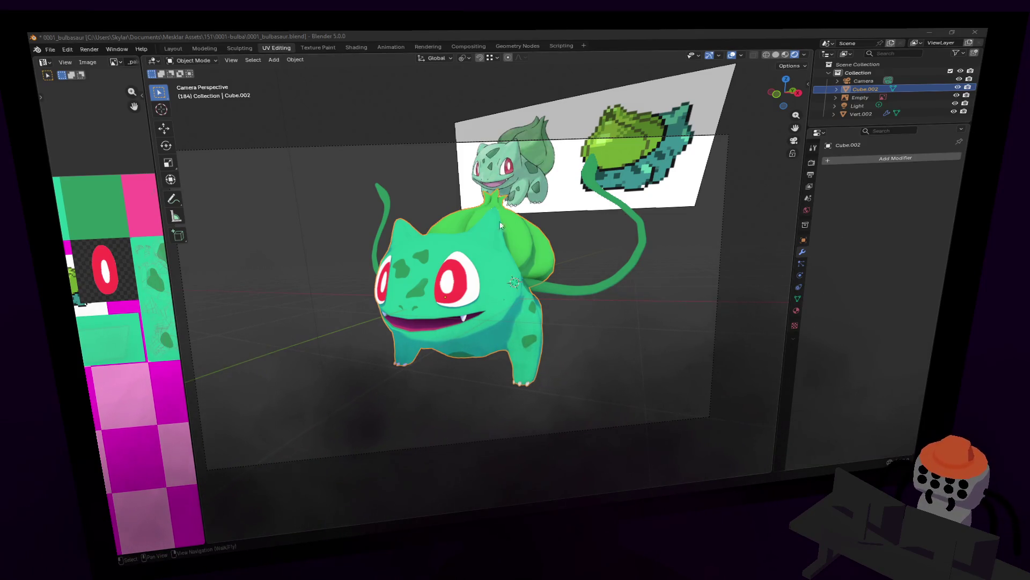
key("shift+grave")
key("w")
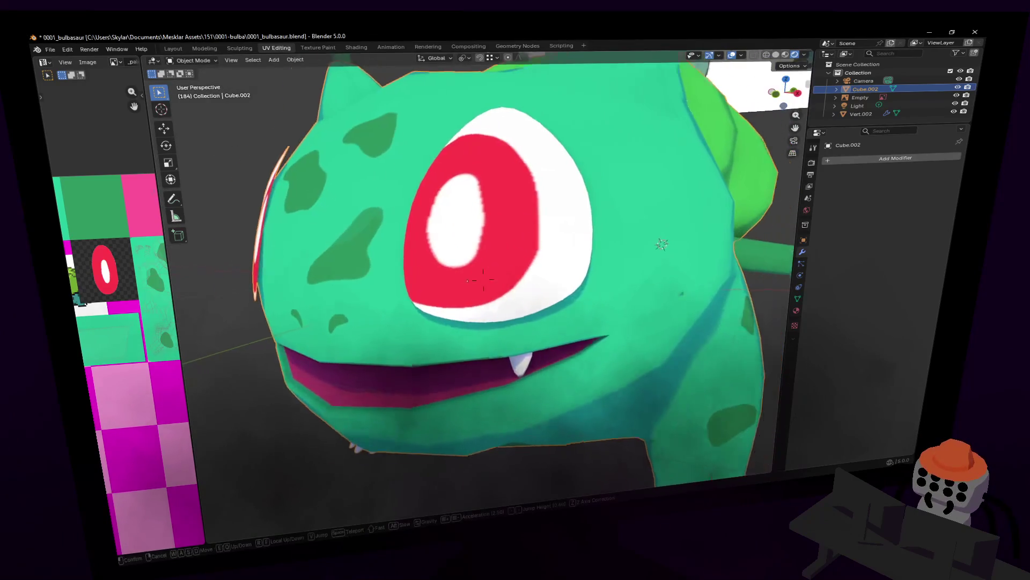
key("e")
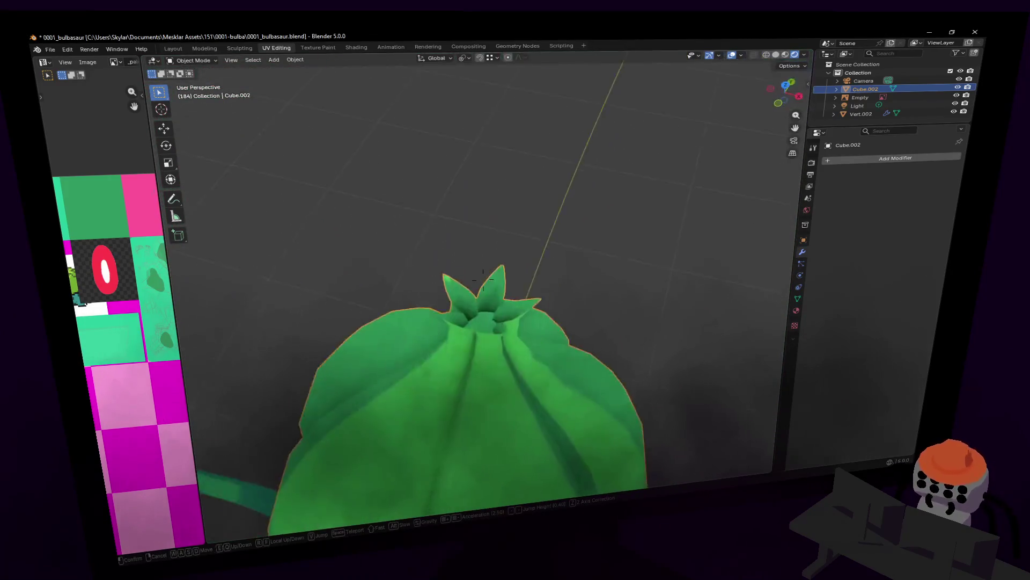
left_click(565, 225)
scroll(565, 225, "up", 3)
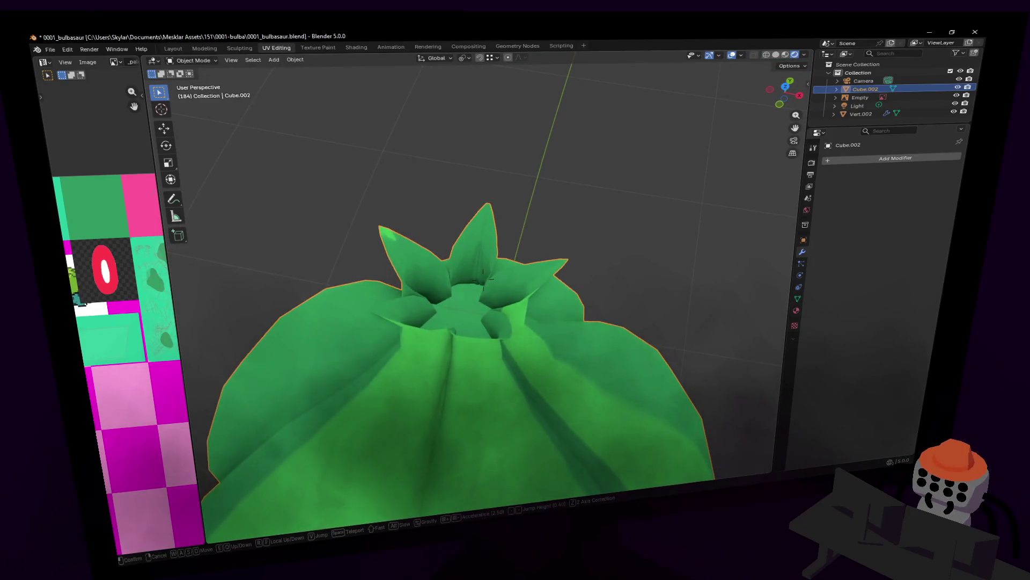
key("Tab")
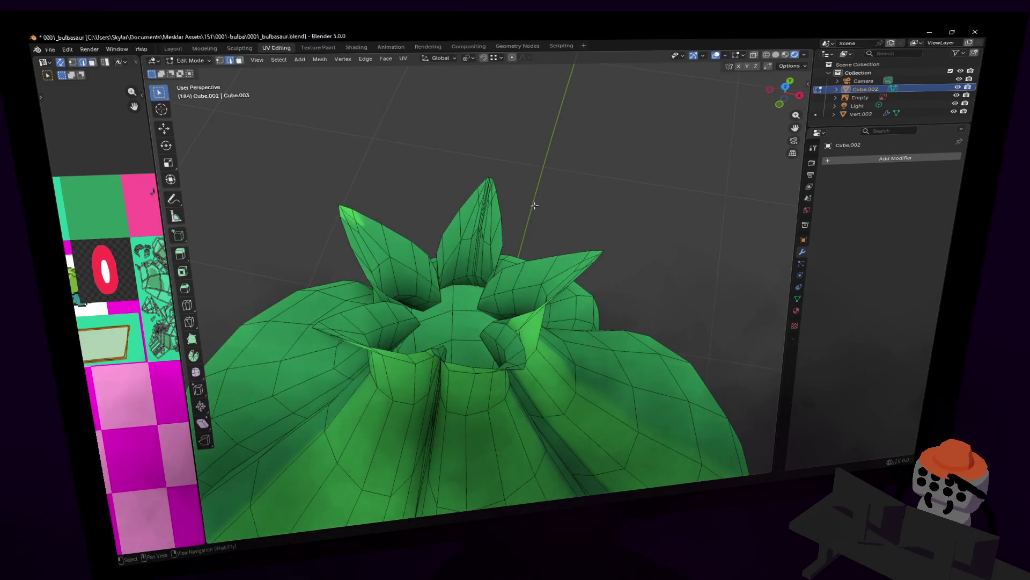
key("shift+grave")
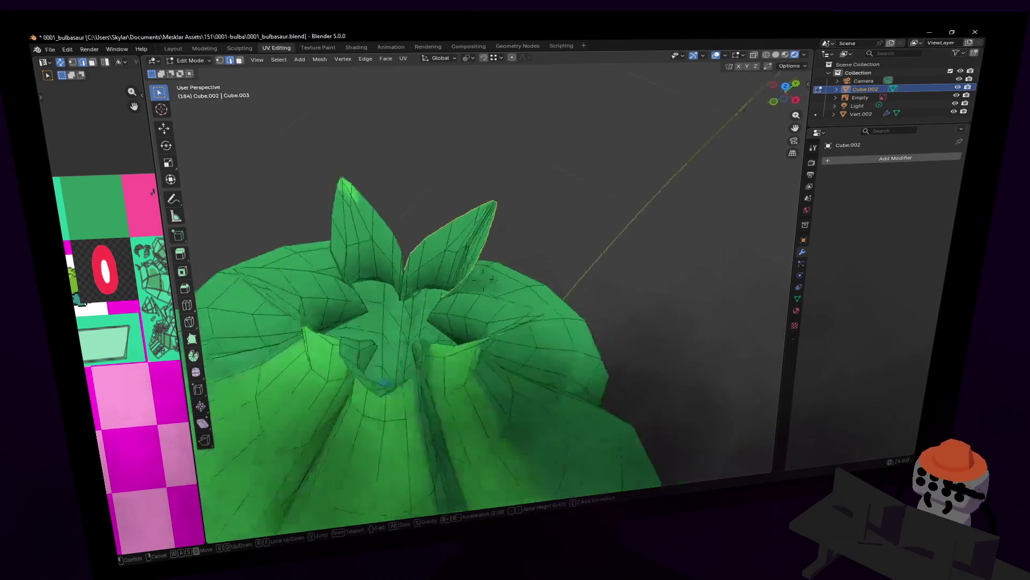
key("s")
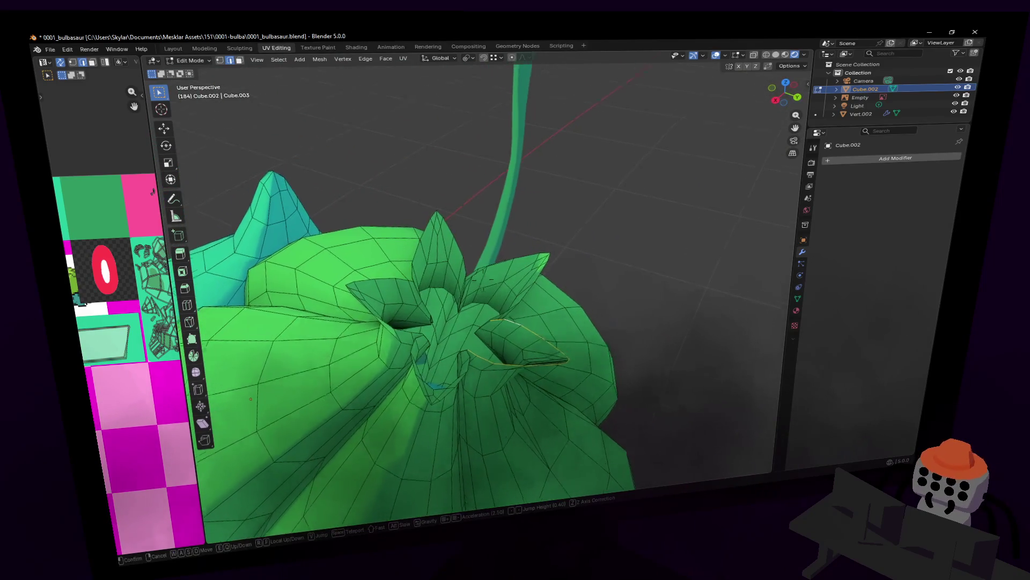
left_click(485, 234)
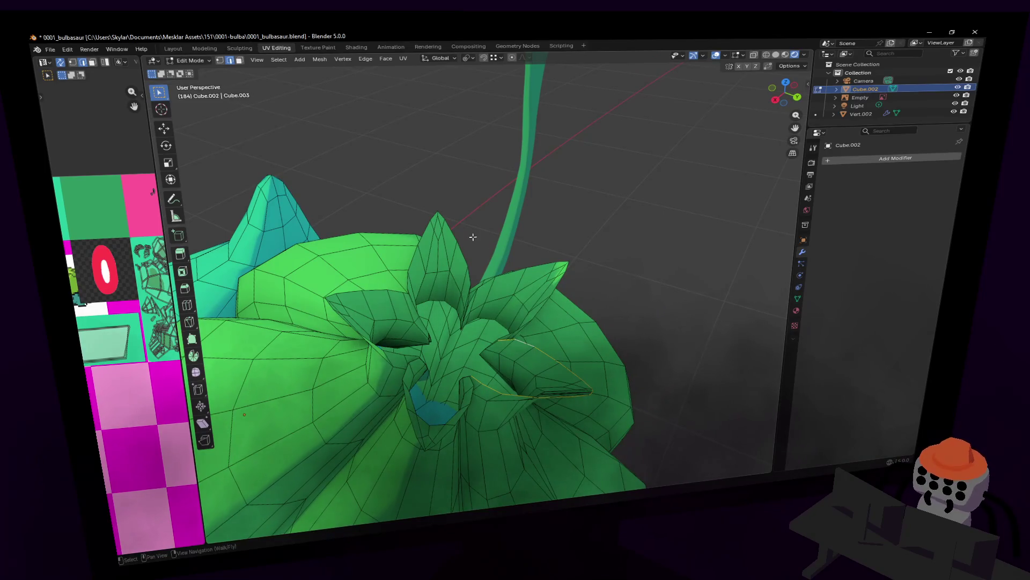
scroll(474, 239, "down", 3)
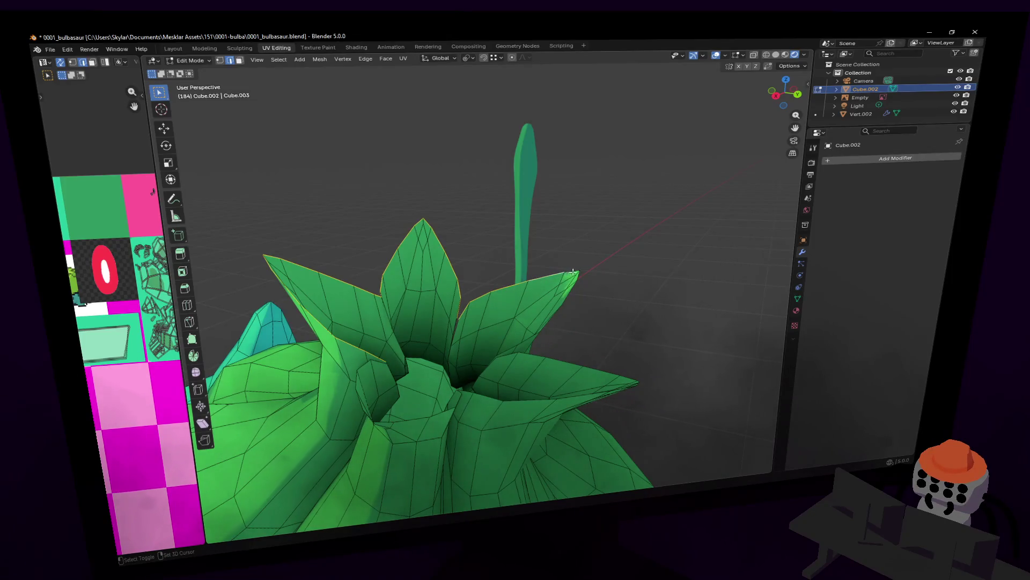
key("shift+grave")
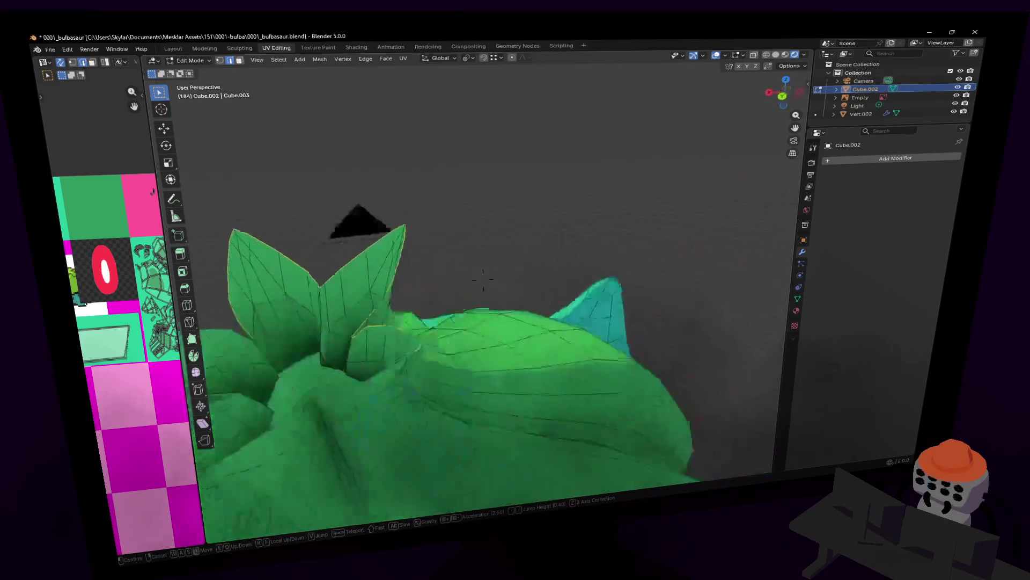
left_click(452, 298)
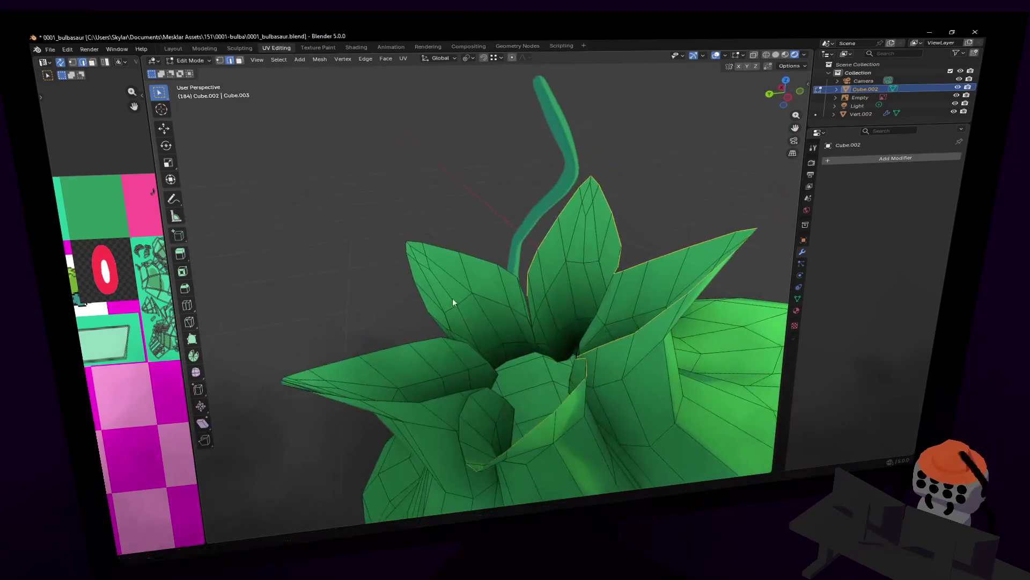
middle_click_drag(502, 310, 550, 301)
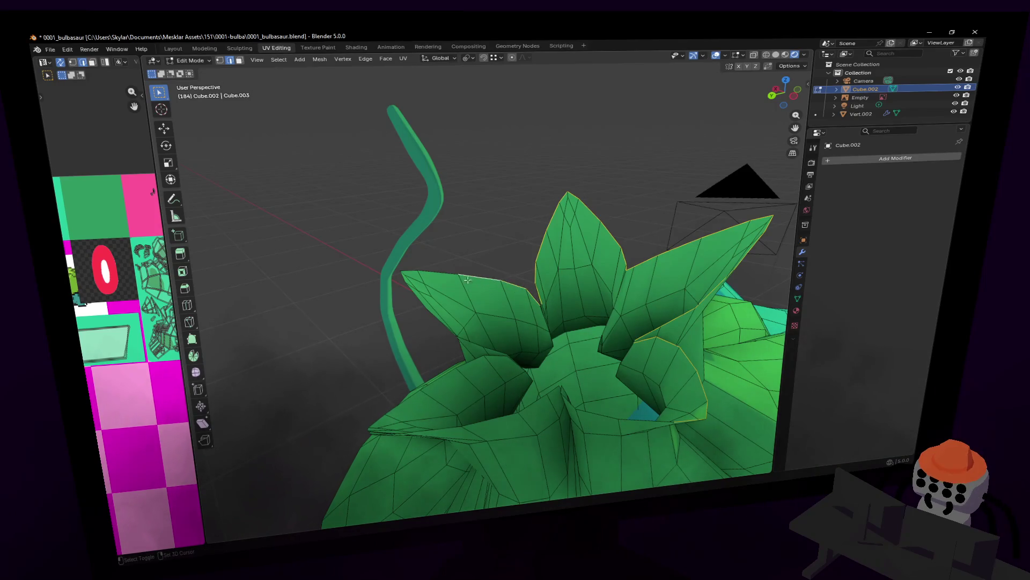
mouse_move(413, 268)
middle_mouse_down()
mouse_move(562, 321)
mouse_move(759, 248)
mouse_move(642, 256)
mouse_move(564, 193)
middle_mouse_up()
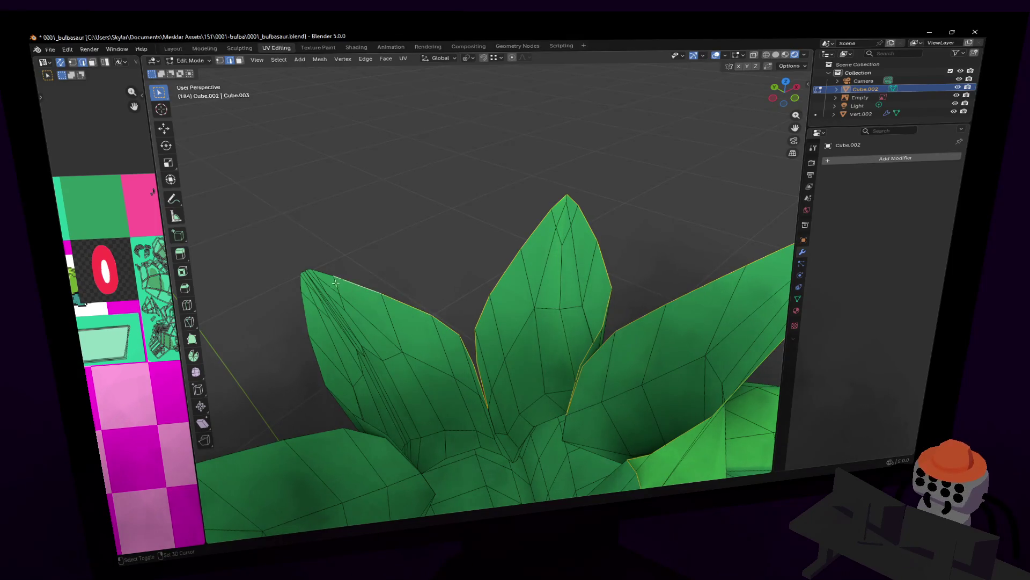
mouse_move(395, 276)
middle_mouse_down()
mouse_move(571, 202)
mouse_move(578, 212)
mouse_move(549, 252)
middle_mouse_up()
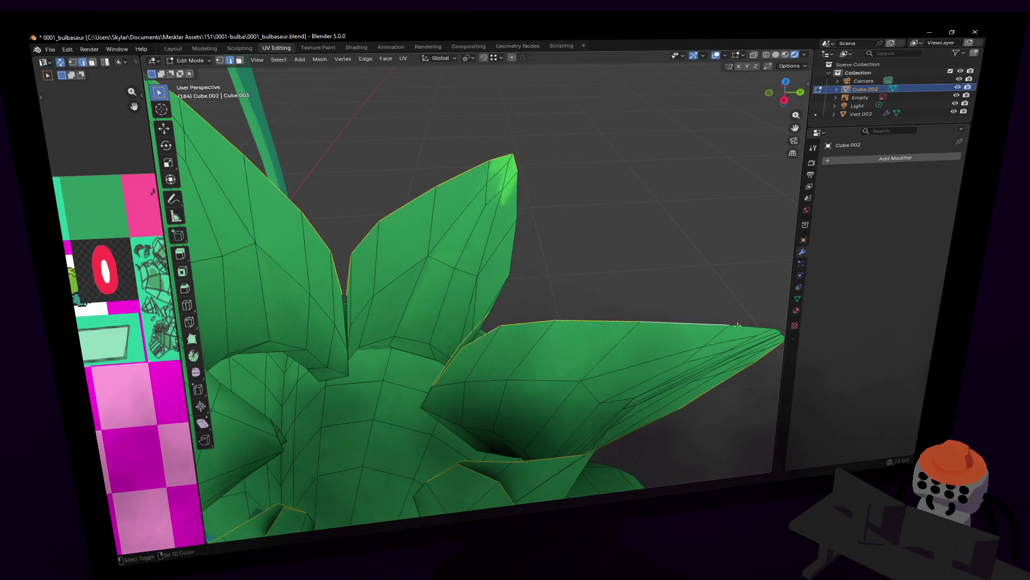
key("shift+grave")
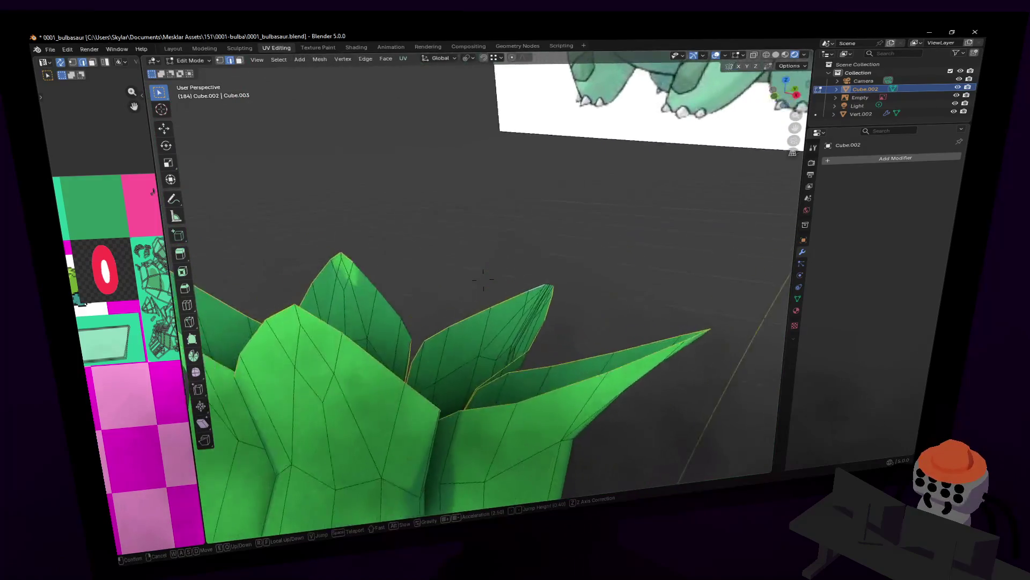
key("w")
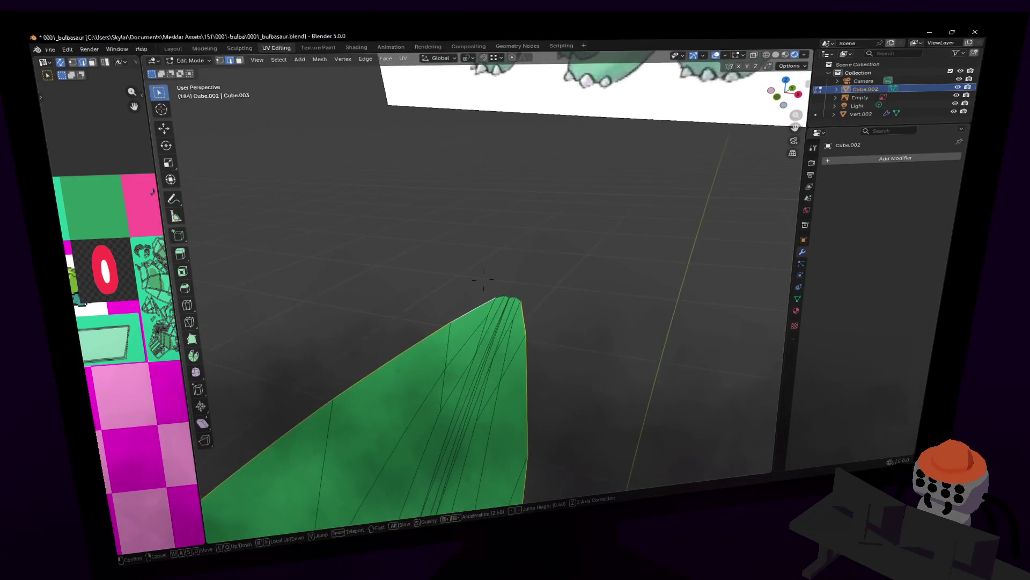
left_click(484, 277)
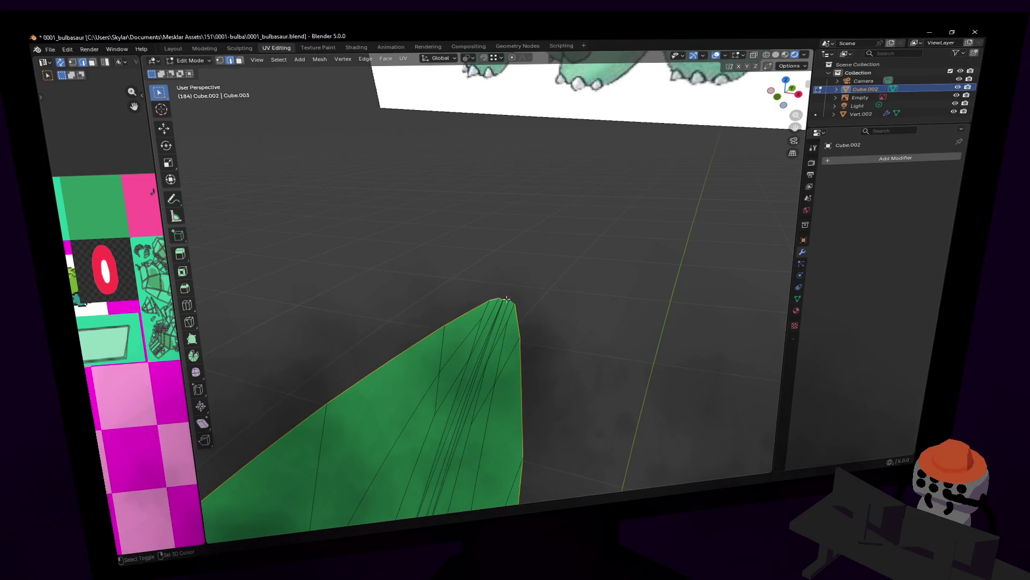
key("shift+grave")
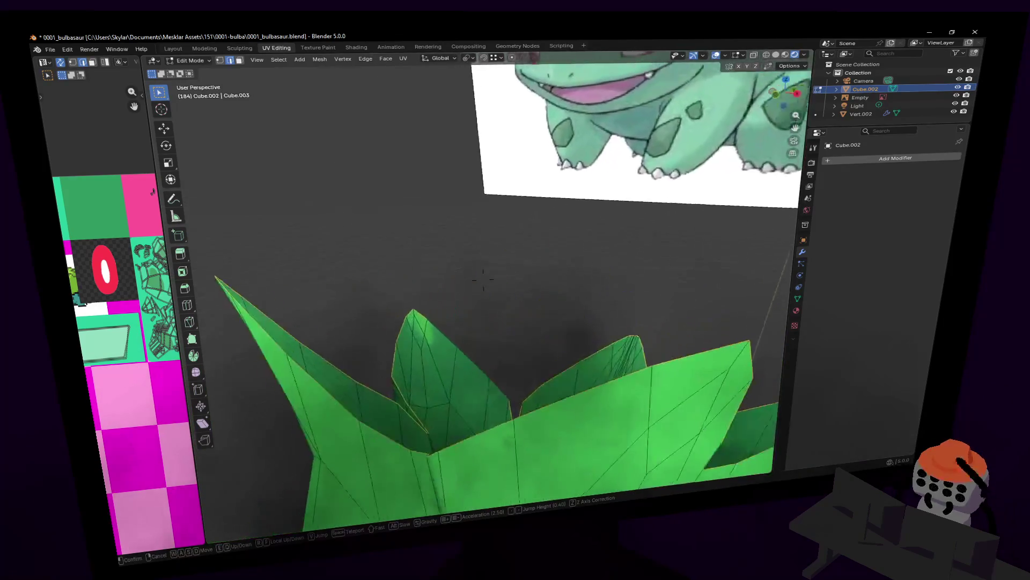
left_click(483, 278)
key("shift+grave")
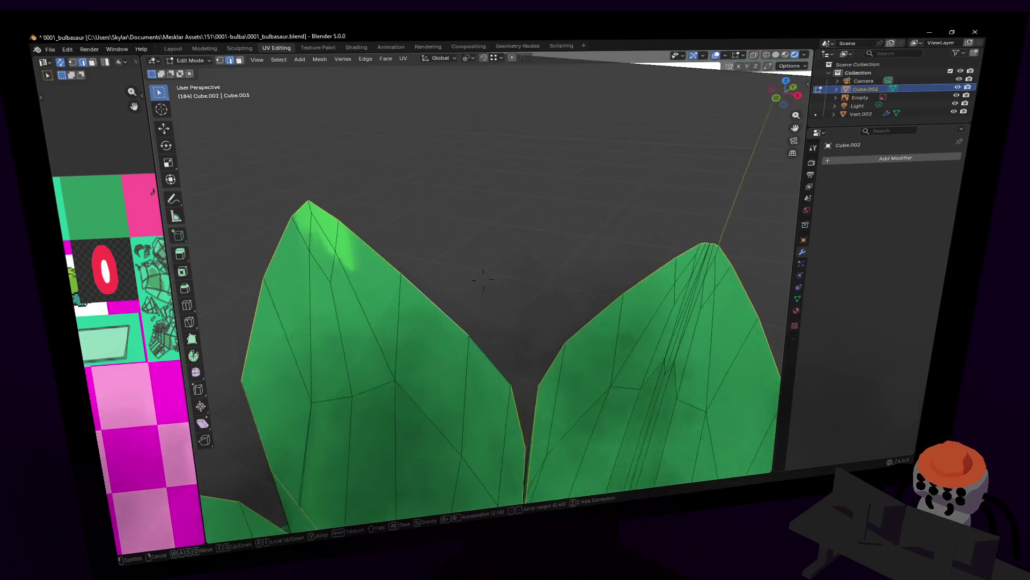
left_click(484, 277)
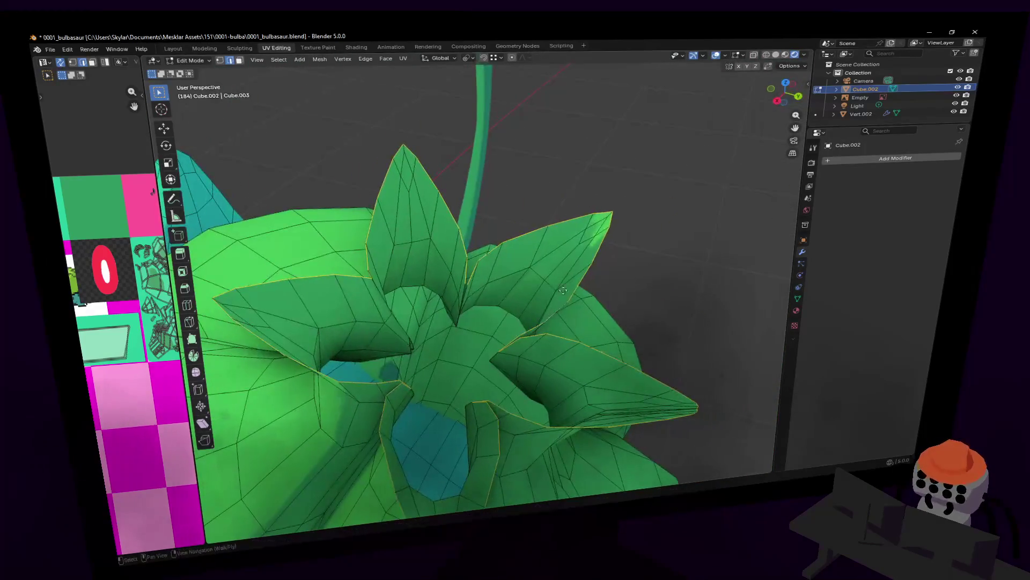
Extrude the bulb's leaf edges upward into tall walls and taper their tops to points
key("e")
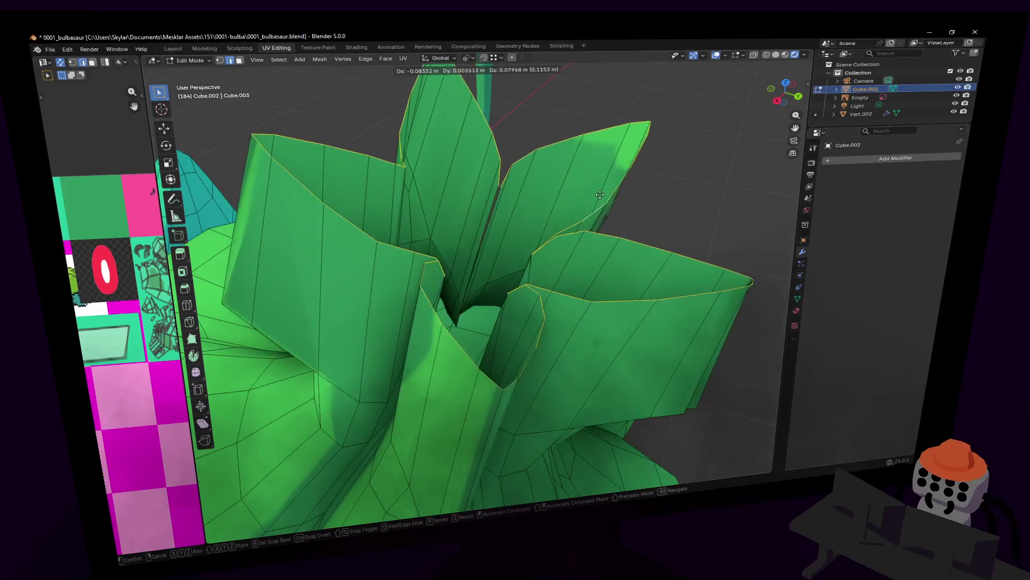
left_click(590, 266)
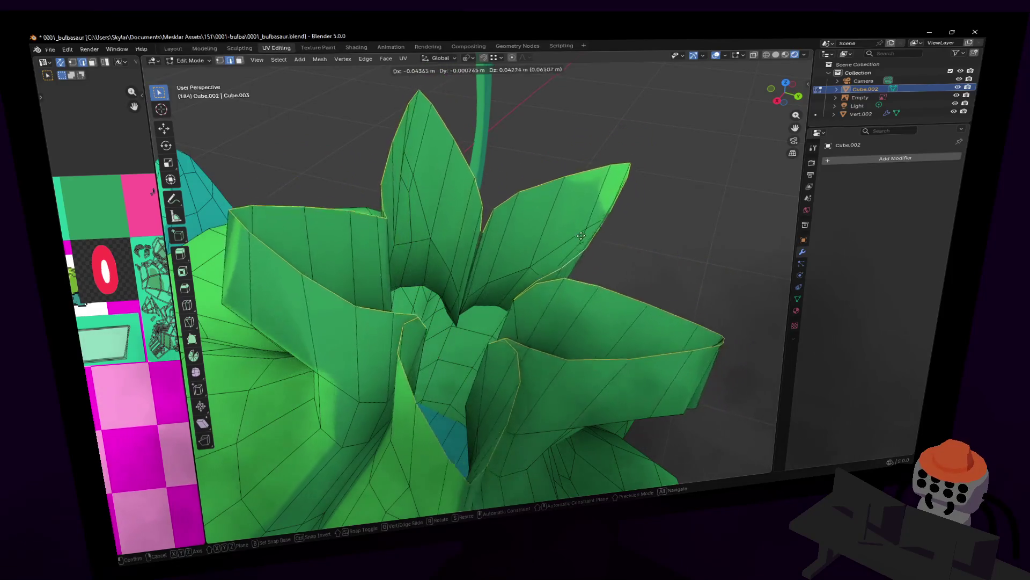
mouse_move(590, 266)
middle_mouse_down()
mouse_move(609, 233)
mouse_move(620, 274)
middle_mouse_up()
key("s")
left_click(637, 282)
key("e")
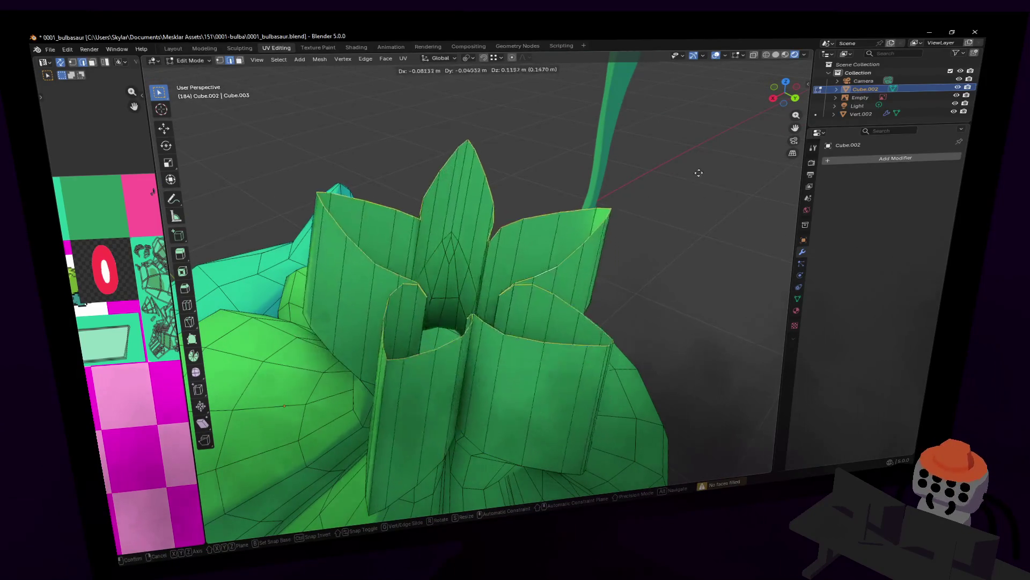
left_click(699, 172)
key("s")
left_click(669, 184)
middle_click_drag(670, 185, 569, 241)
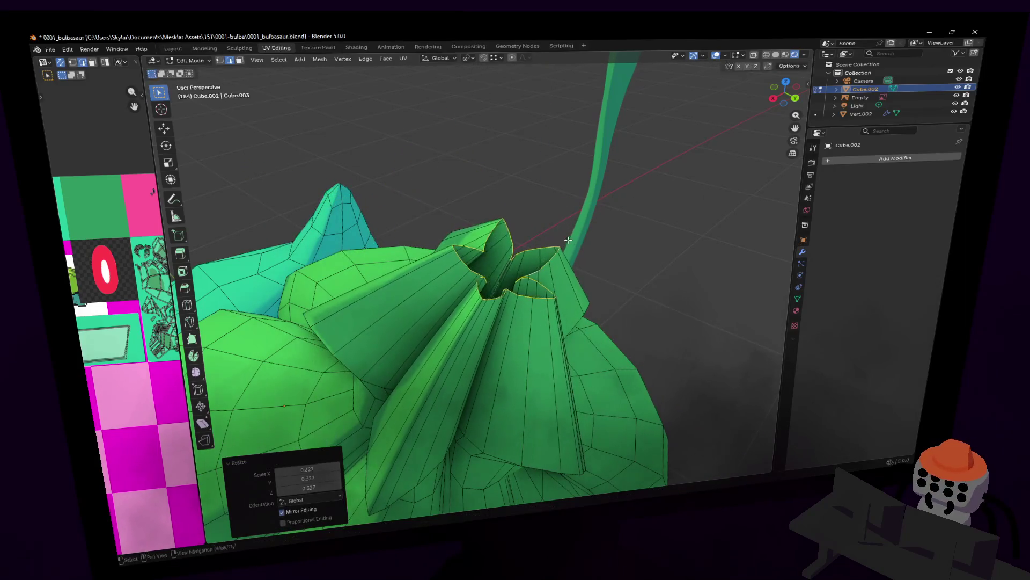
scroll(568, 240, "up", 3)
scroll(569, 240, "down", 3)
Reposition the leaf tips and shrink and move the centre opening vertices together
key("shift+grave")
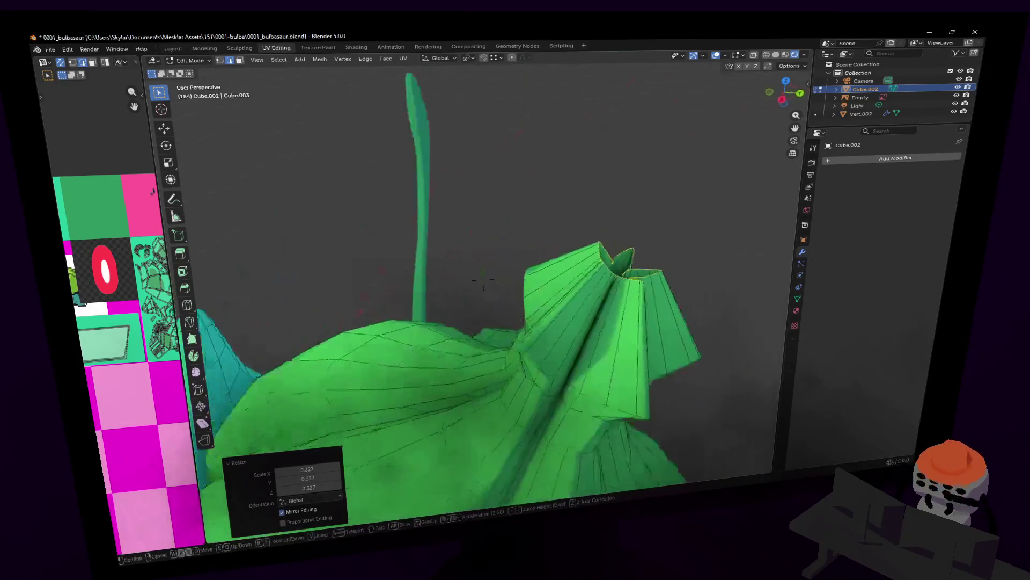
left_click(483, 278)
key("g")
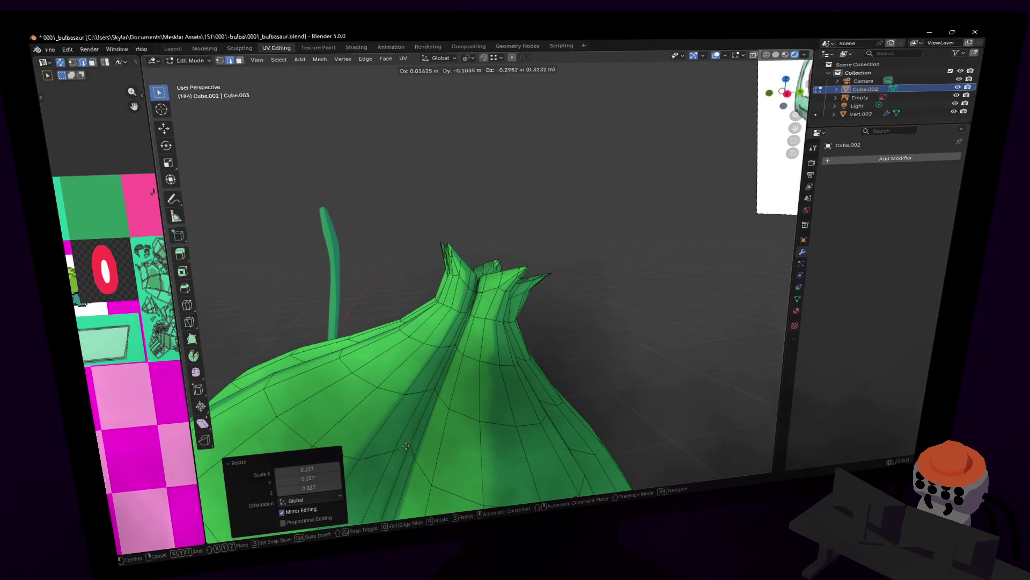
left_click(421, 417)
middle_click_drag(420, 417, 456, 383)
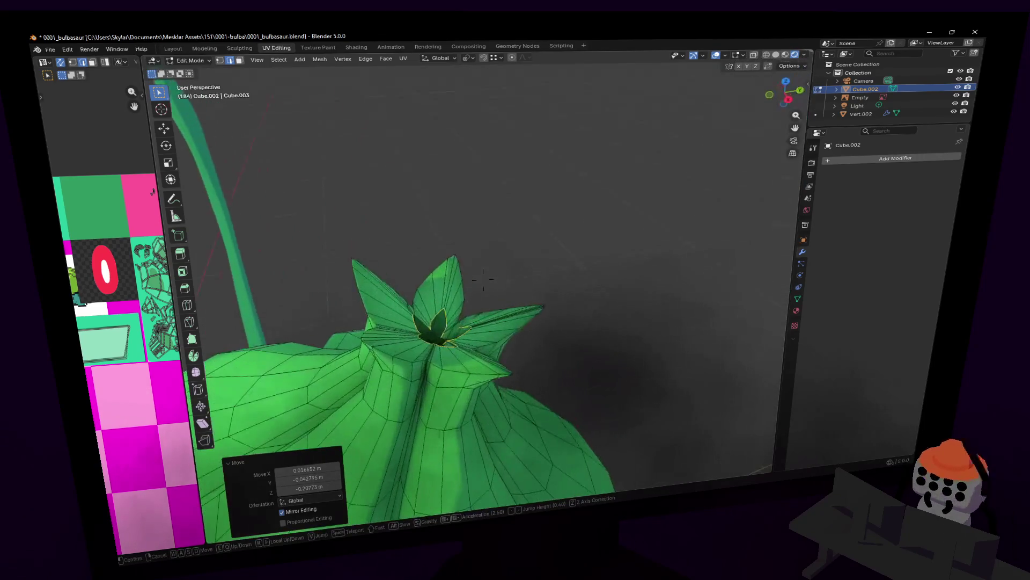
key("s")
left_click(448, 345)
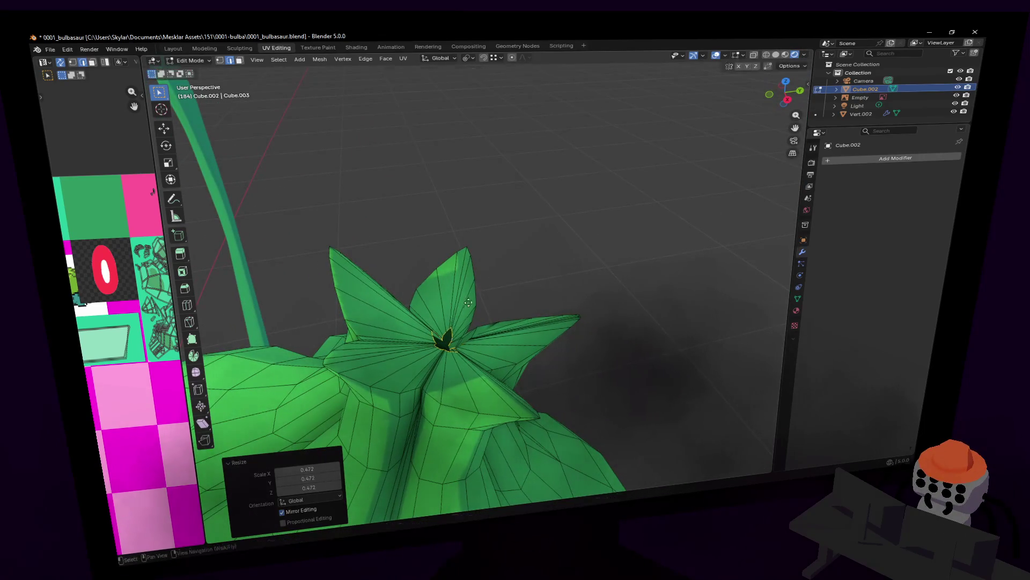
key("g")
left_click(458, 310)
mouse_move(457, 310)
middle_mouse_down()
mouse_move(523, 276)
mouse_move(504, 290)
middle_mouse_up()
key("g")
left_click(522, 276)
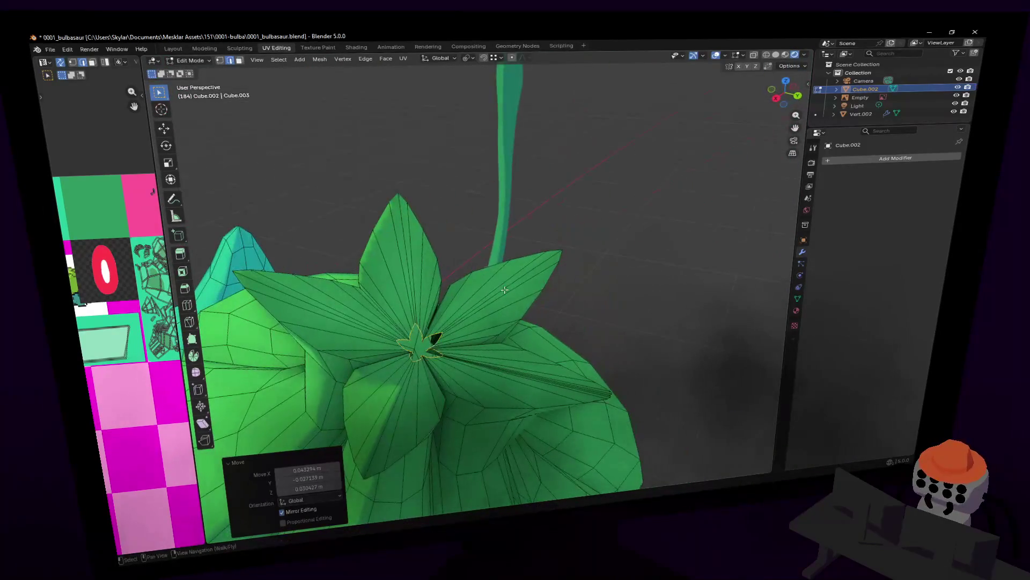
Merge the centre vertices At Center into one closed point and leave Edit Mode
key("m")
left_click(495, 294)
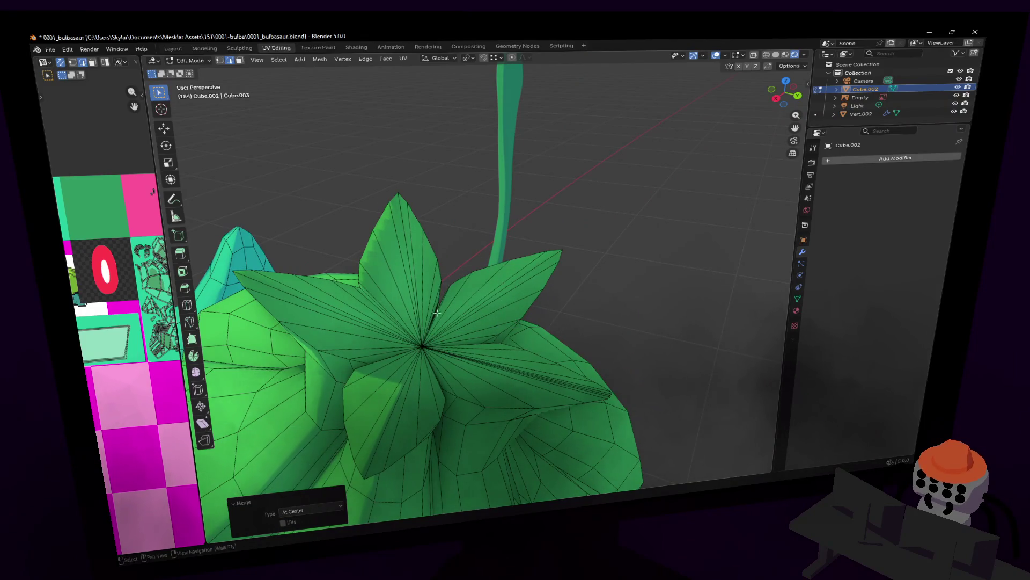
middle_click_drag(449, 350, 484, 278)
key("Tab")
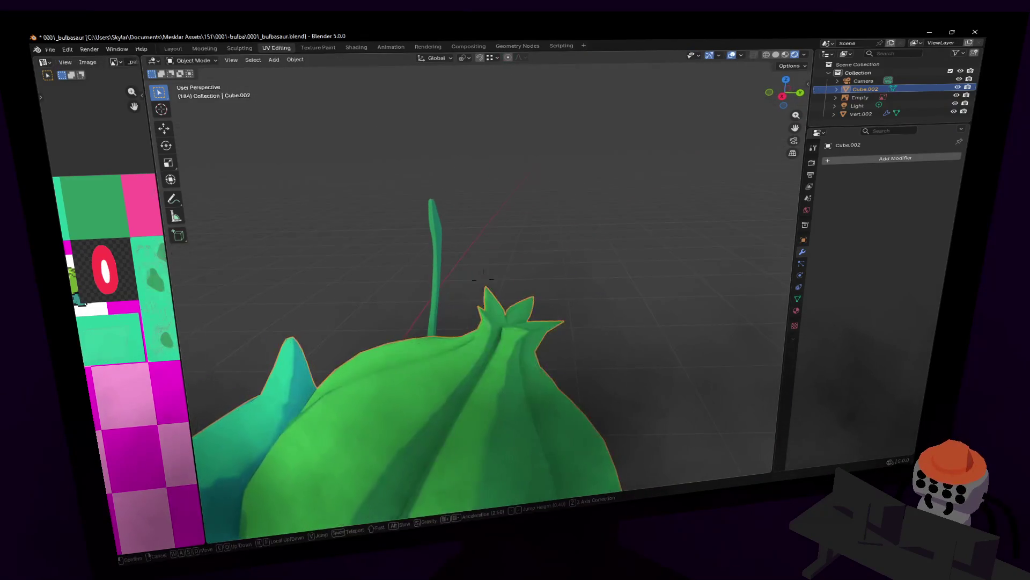
key("shift+grave")
key("w")
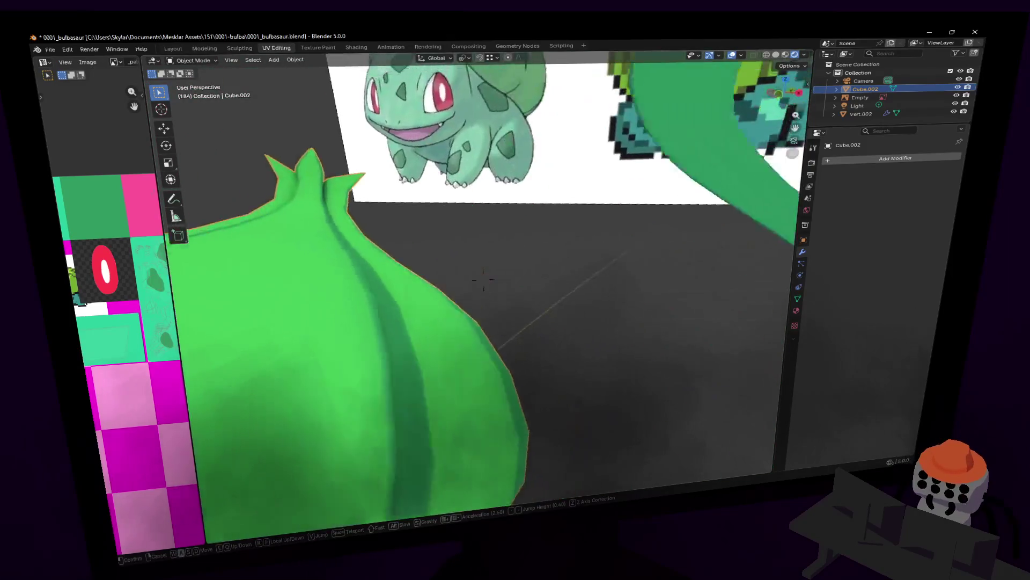
key("s")
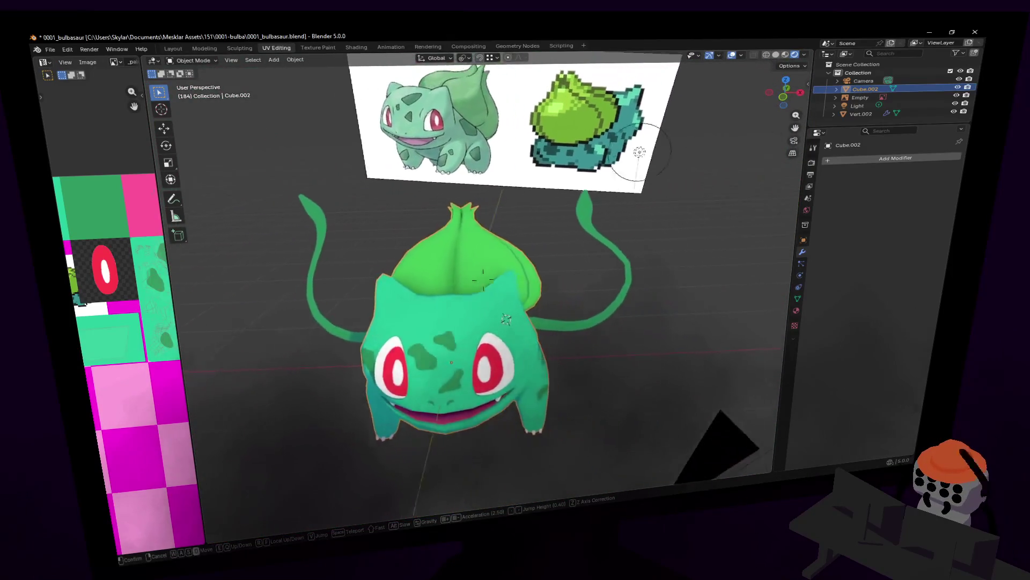
key("w")
left_click(483, 278)
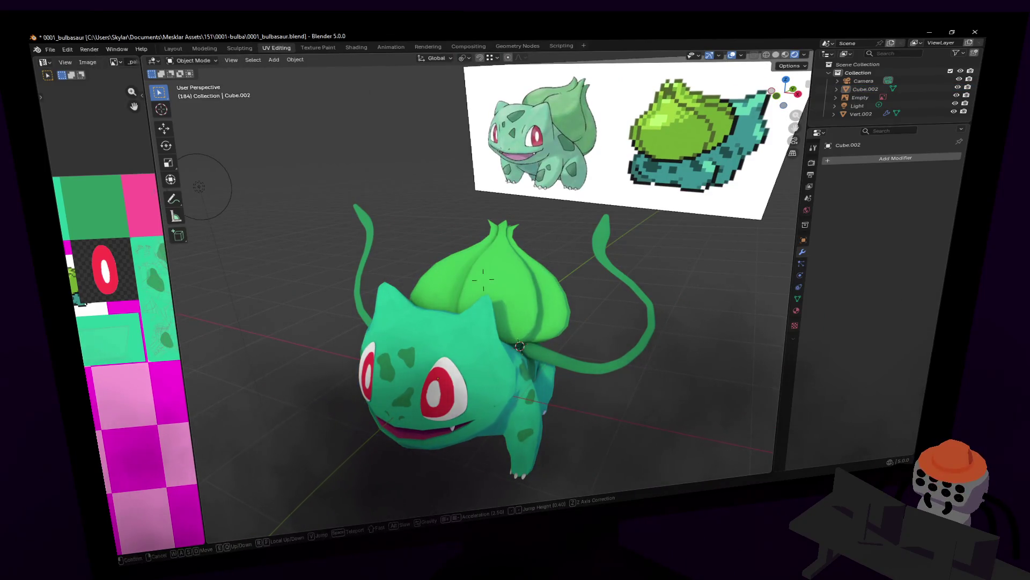
key("shift+grave")
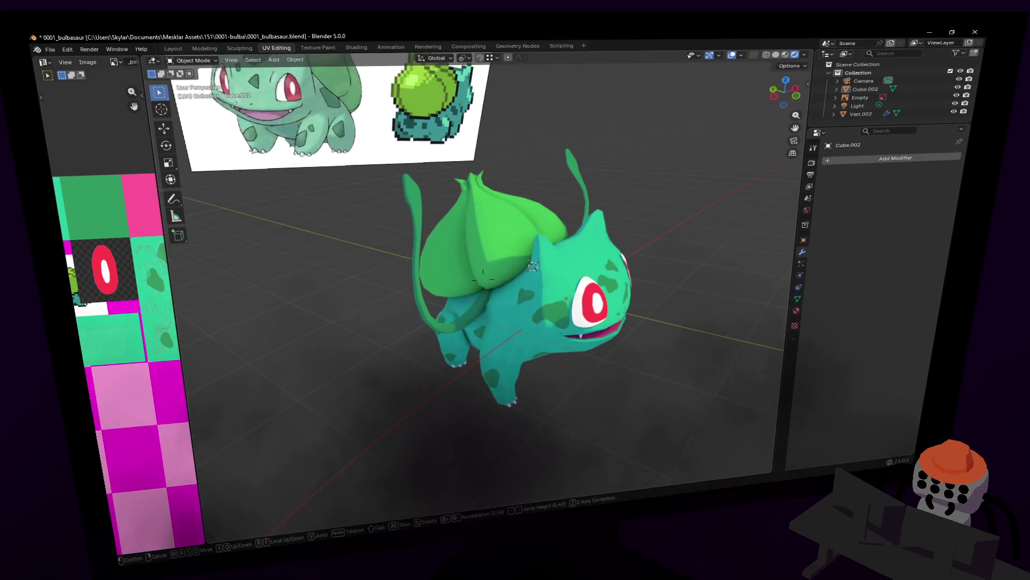
key("w")
key("s")
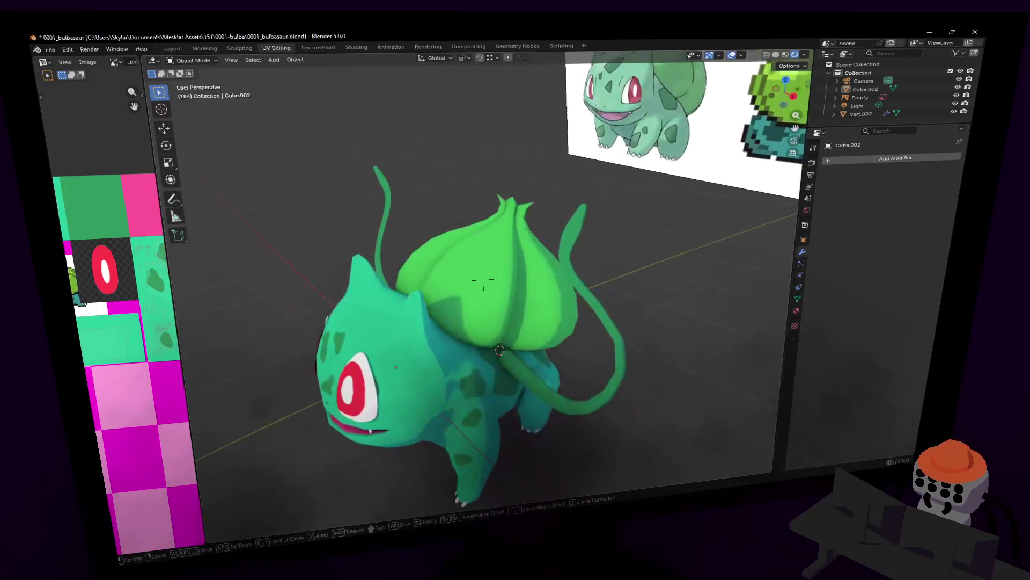
key("a")
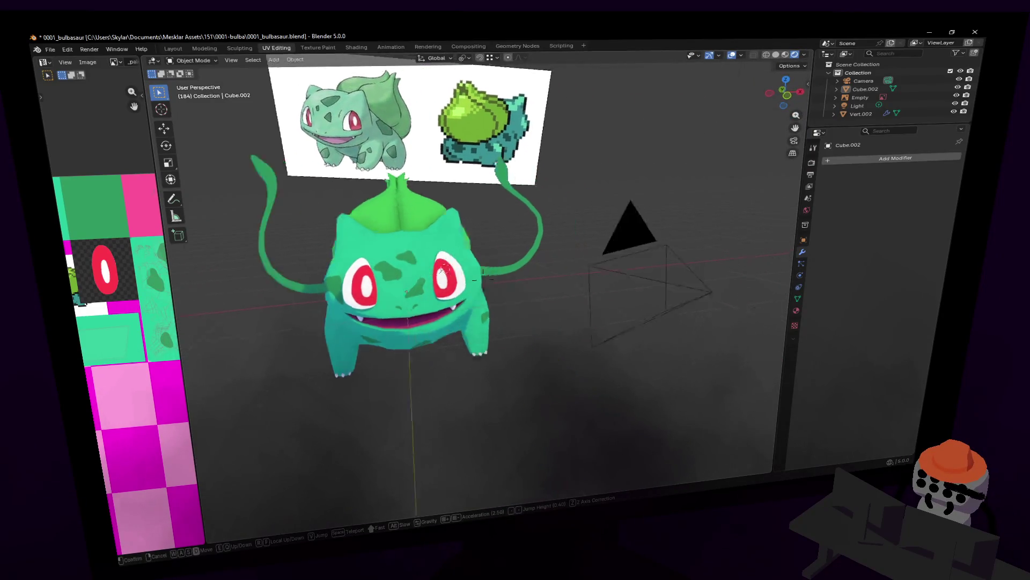
left_click(405, 295)
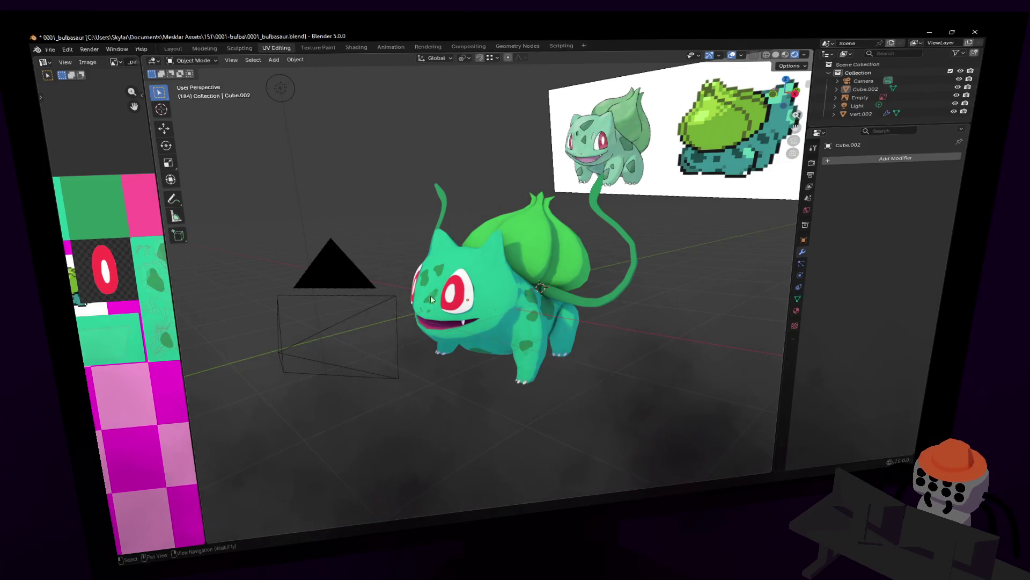
key("shift+grave")
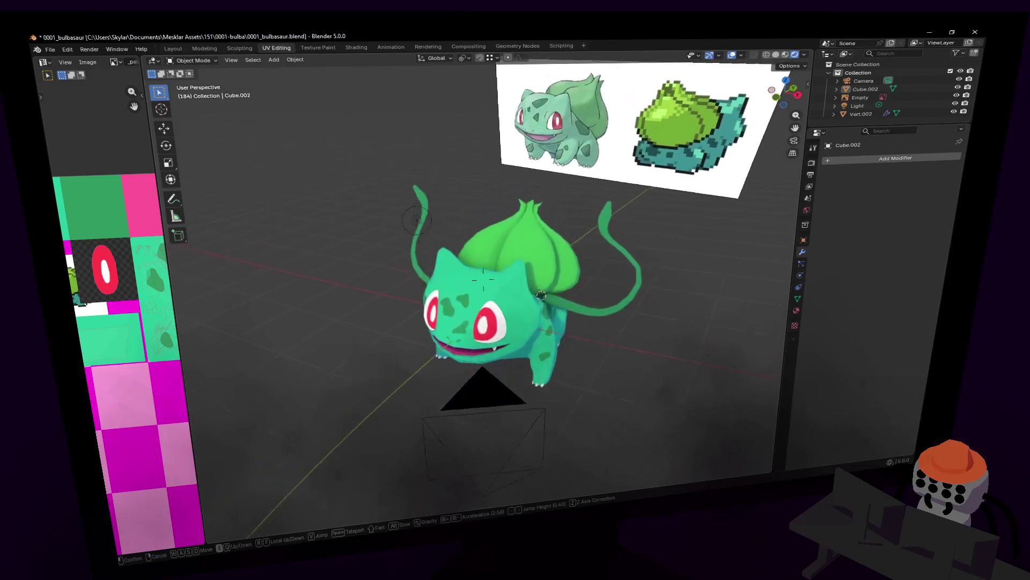
key("w")
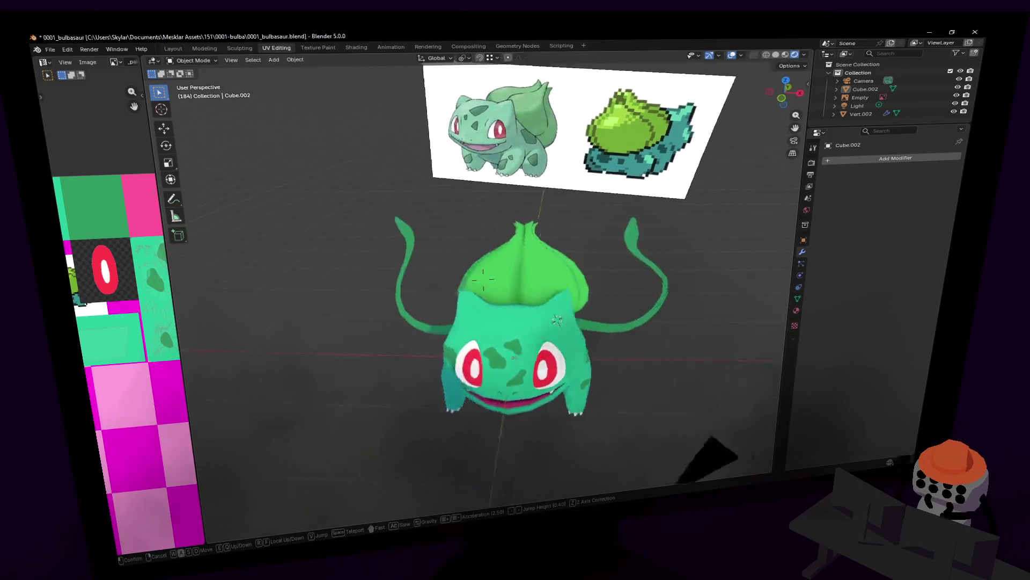
key("w")
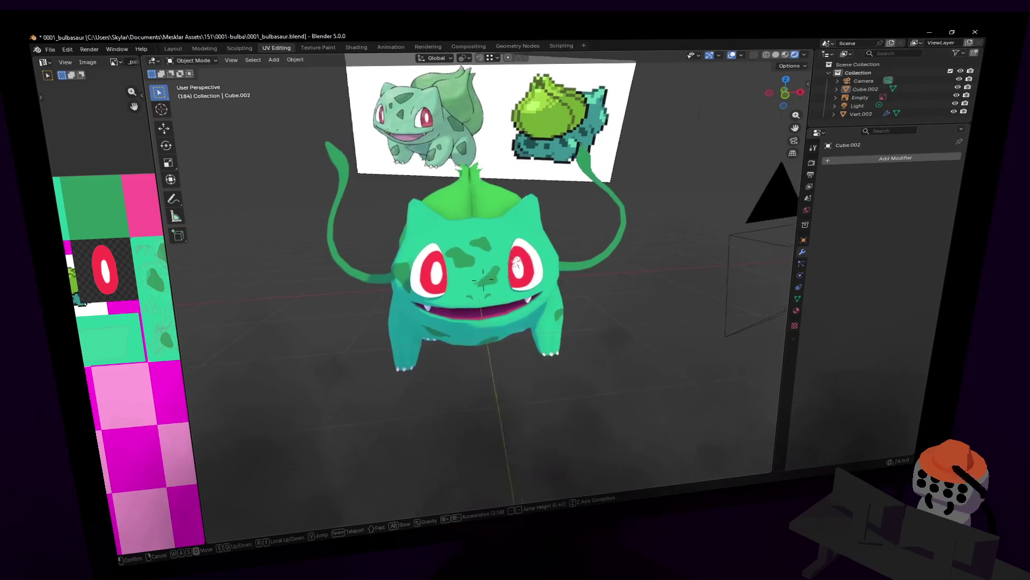
left_click(483, 278)
left_click(532, 291)
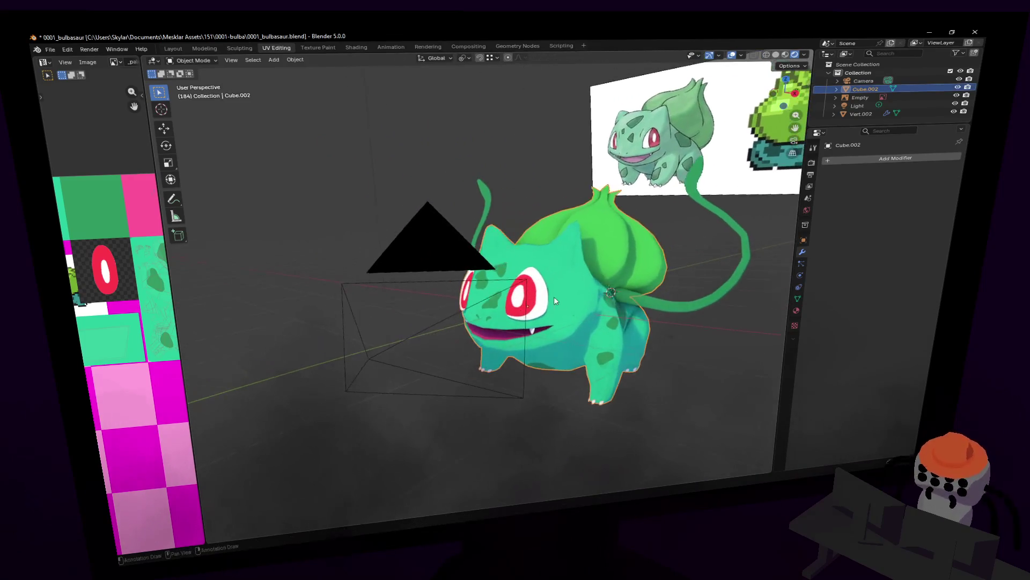
Select the tail Vert.002, clear its Subdivision modifier, then make the body active
middle_click_drag(554, 297, 613, 277)
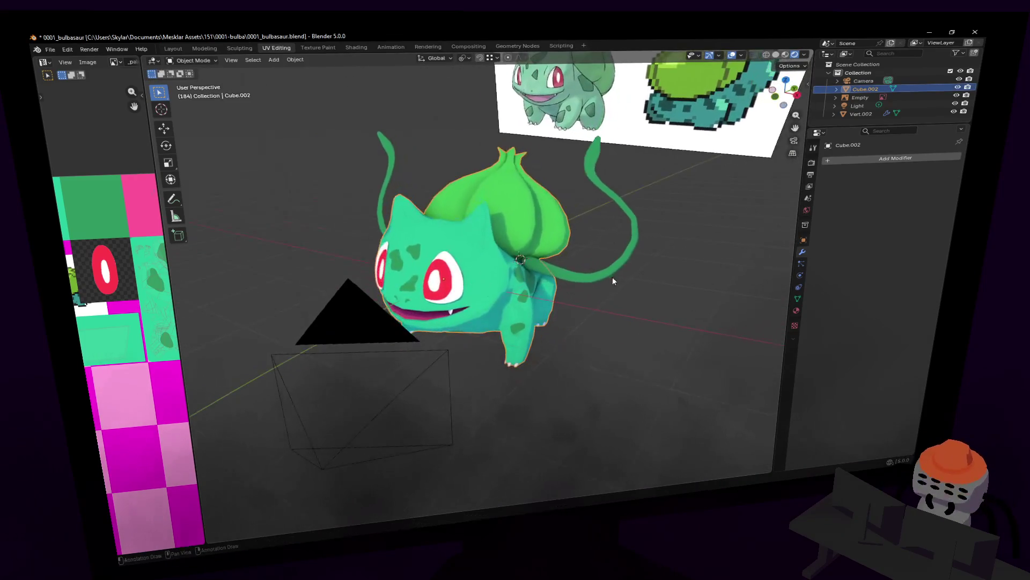
left_click(580, 273)
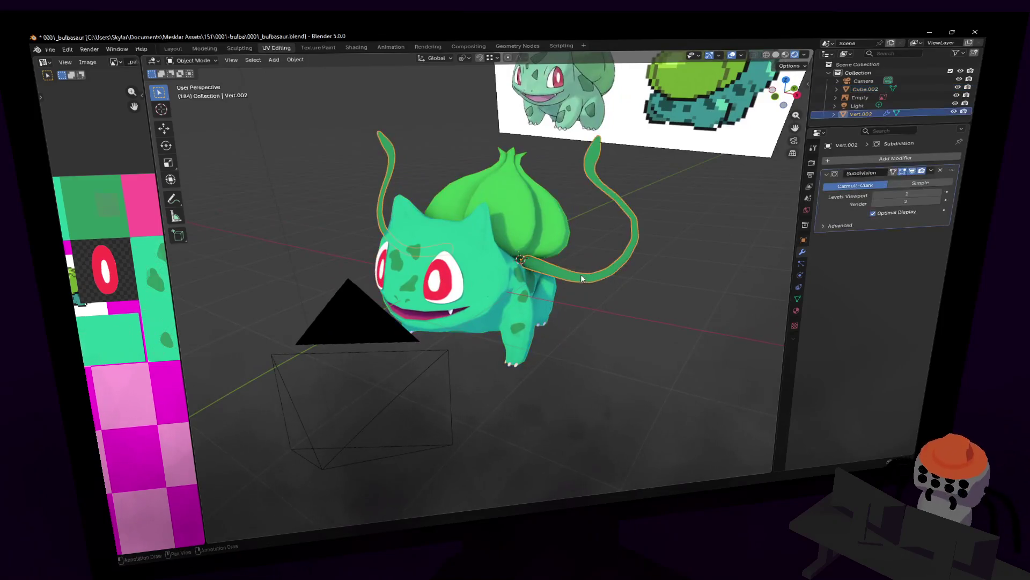
left_click(938, 170)
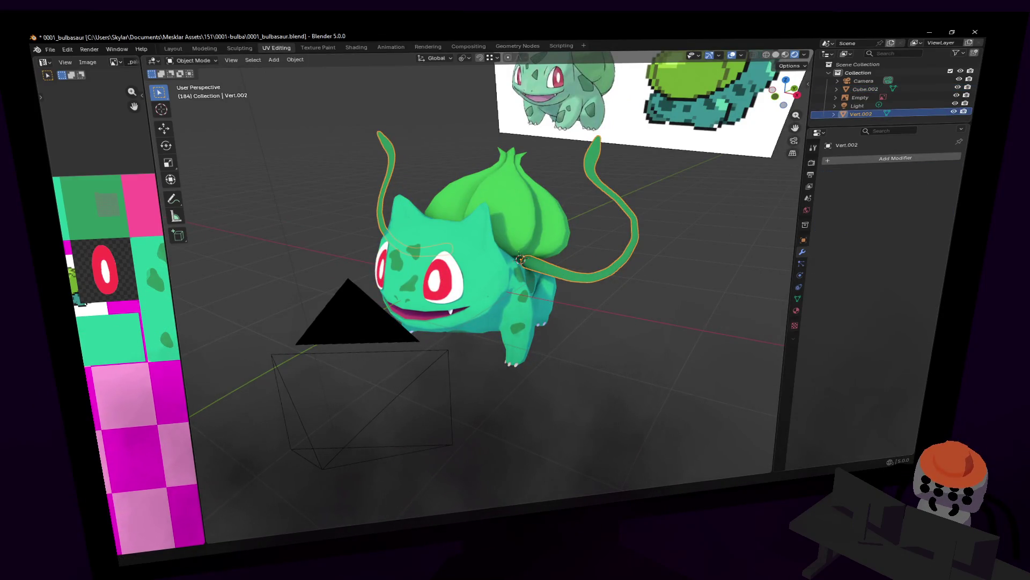
middle_click_drag(532, 242, 569, 208)
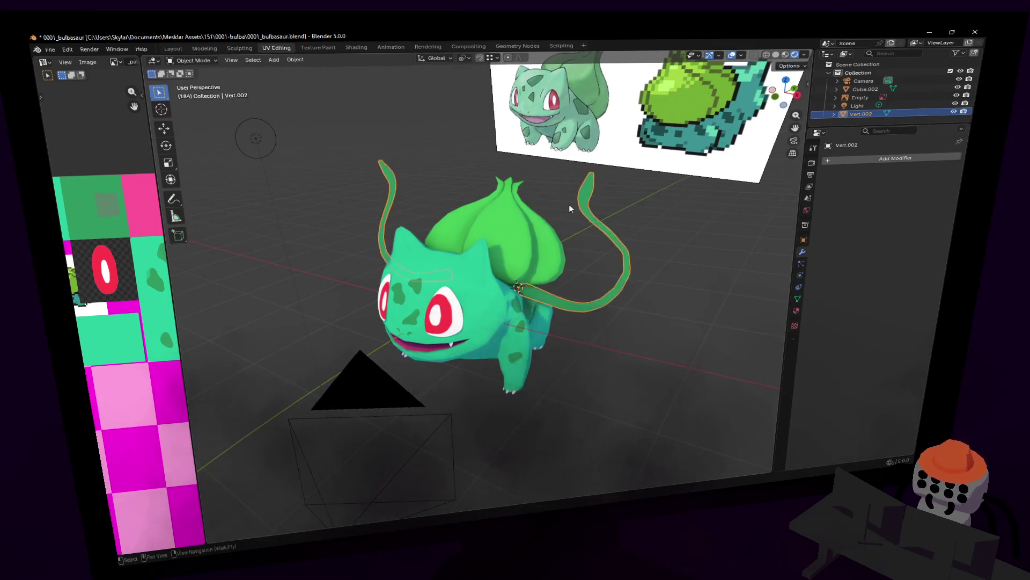
key("shift+grave")
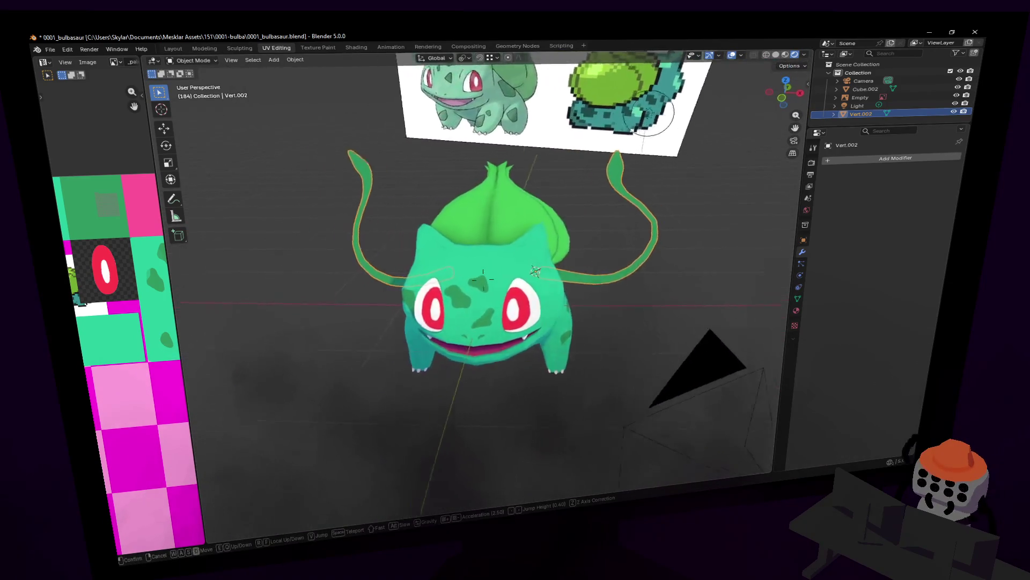
left_click(483, 273)
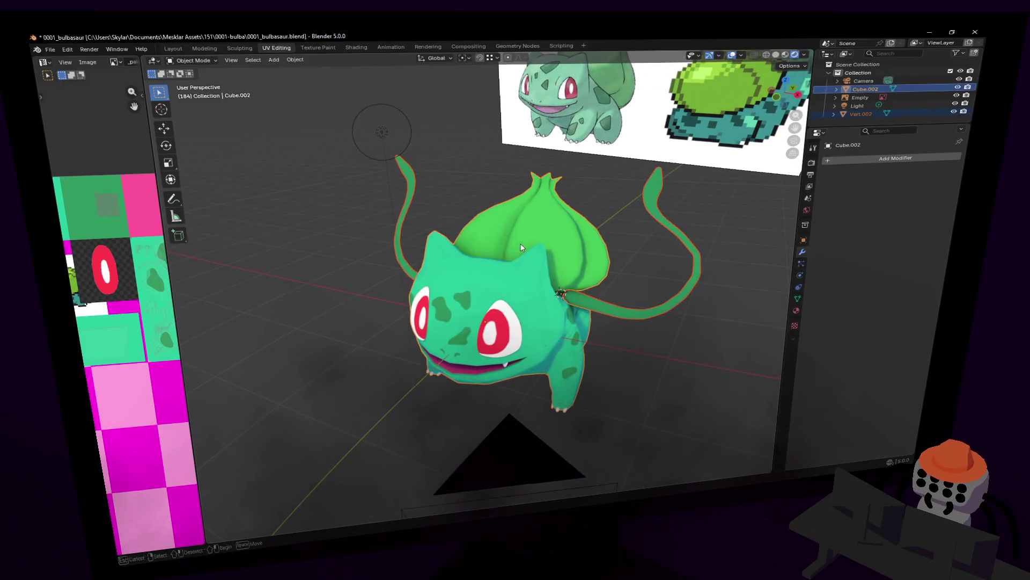
Join the tail into Cube.002, rotate it upright and raise it 1.2814 m along Z
key("ctrl+j")
key("r")
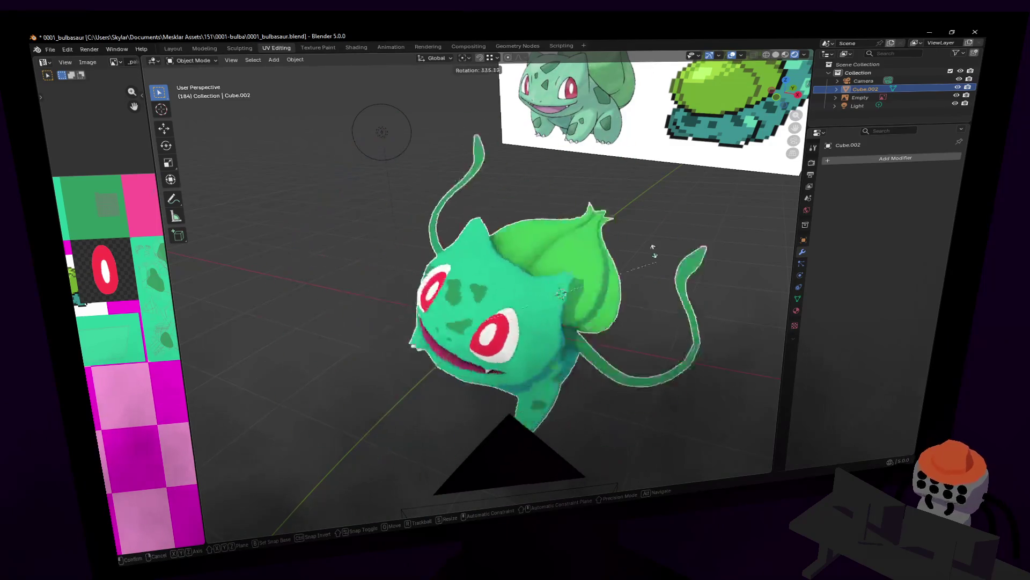
left_click(653, 250)
key("shift+grave")
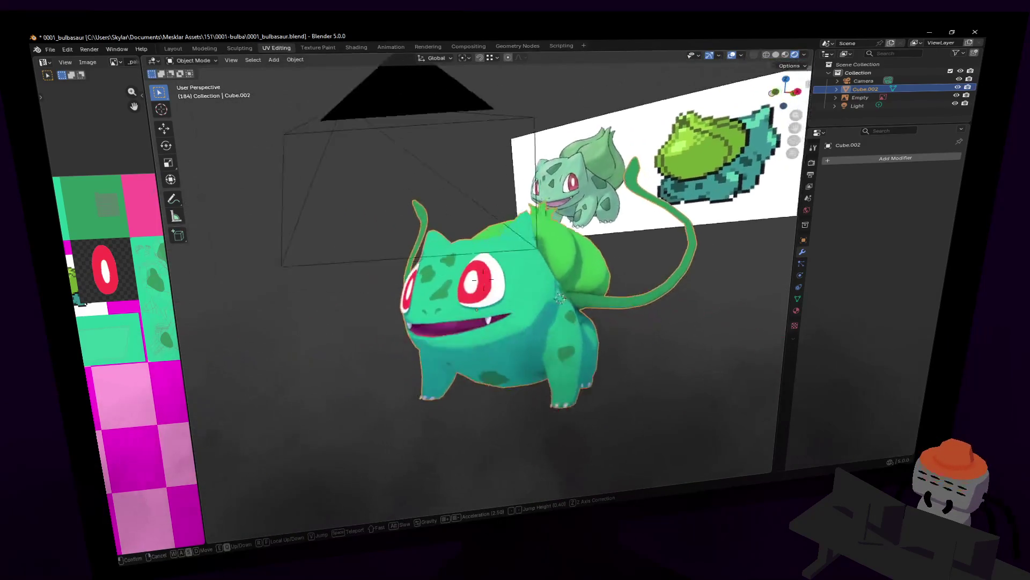
key("g")
key("z")
key("Return")
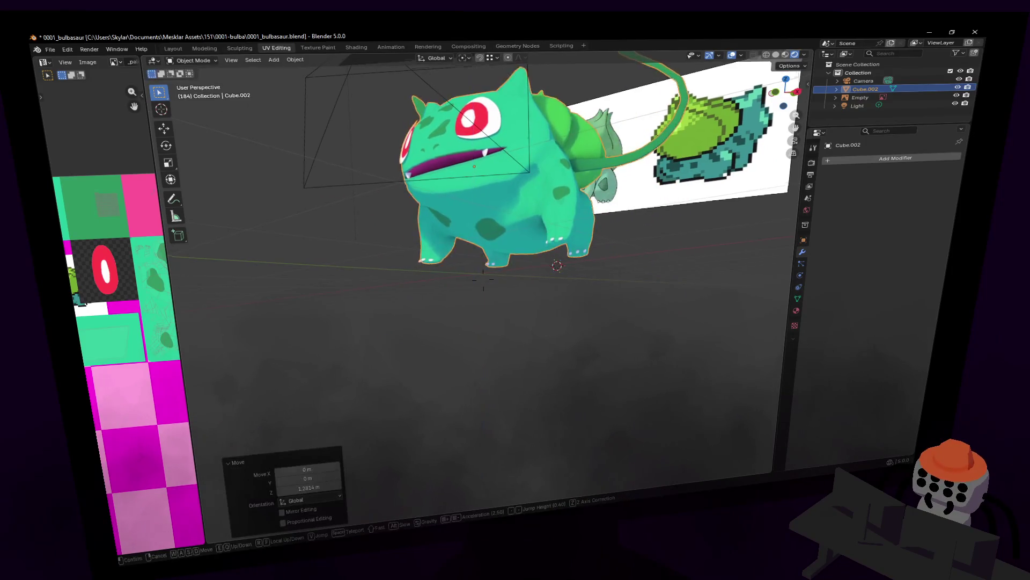
Inspect the model from front and side, cancelling a second vertical move
key("a")
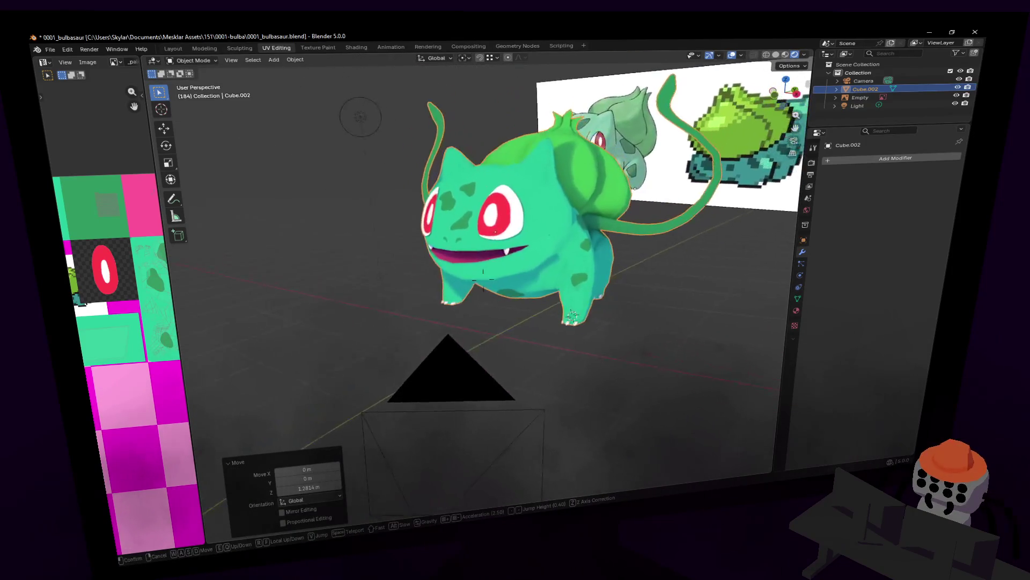
key("d")
key("d")
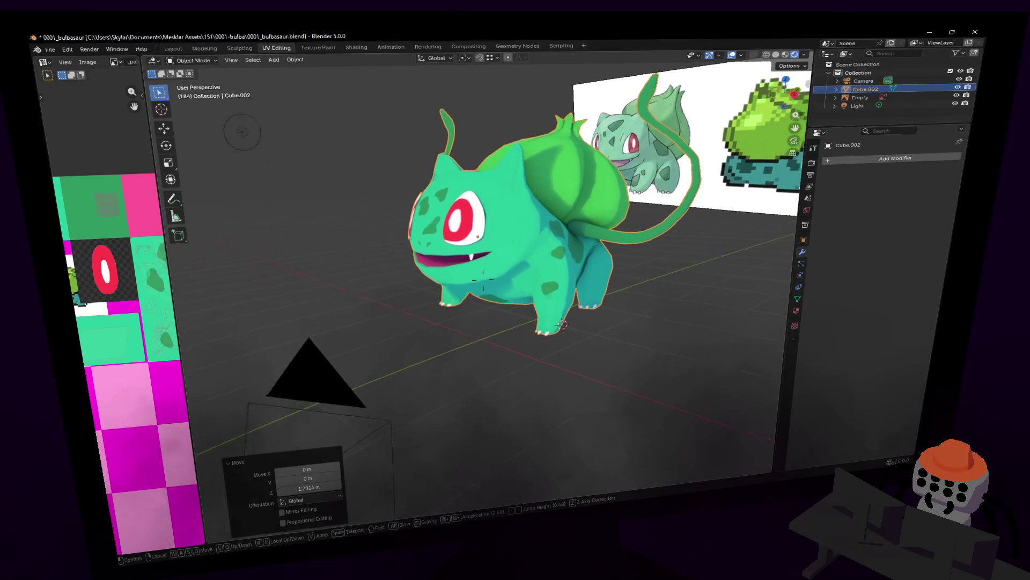
key("a")
left_click(484, 274)
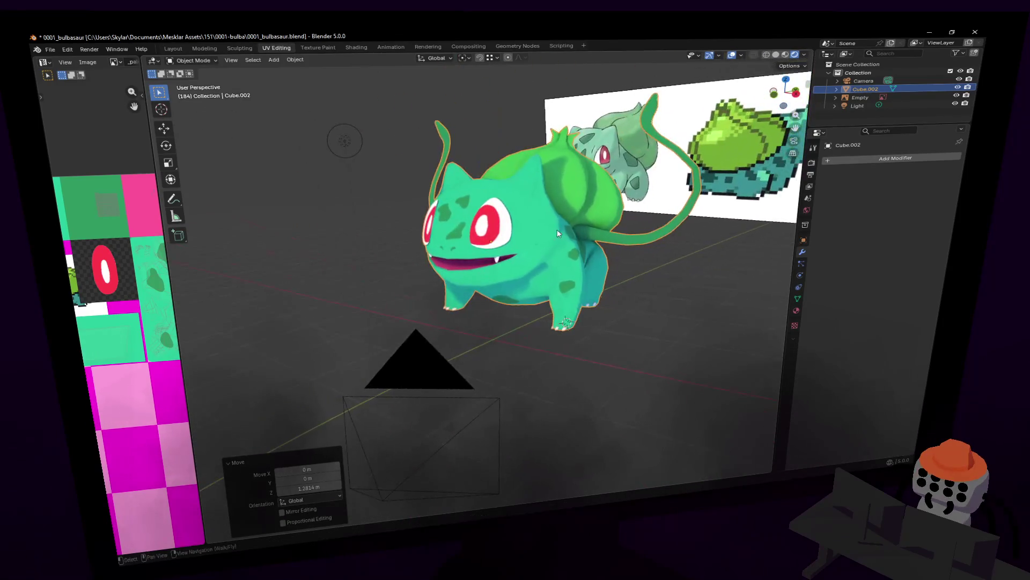
key("r")
key("z")
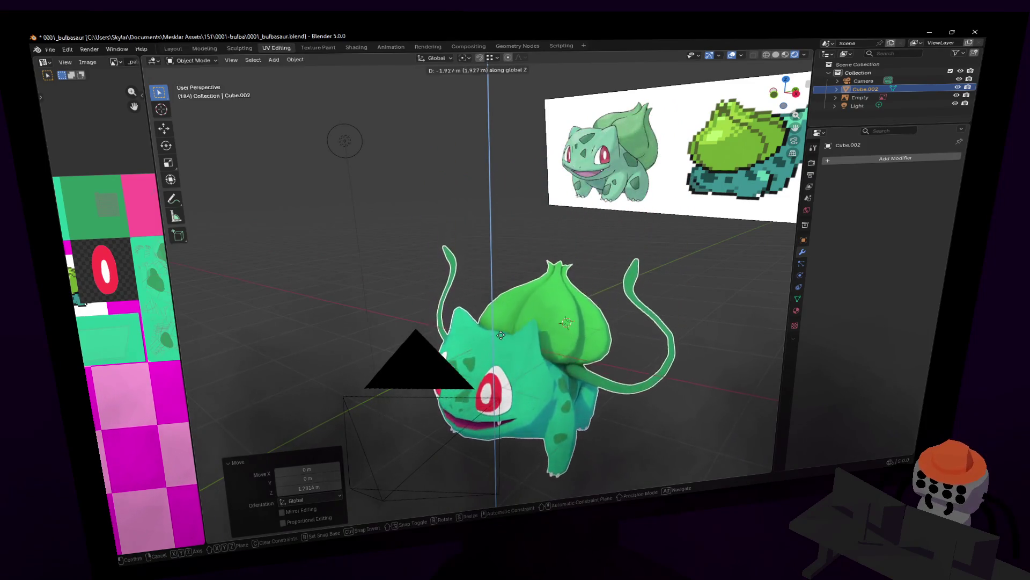
key("Escape")
left_click(465, 58)
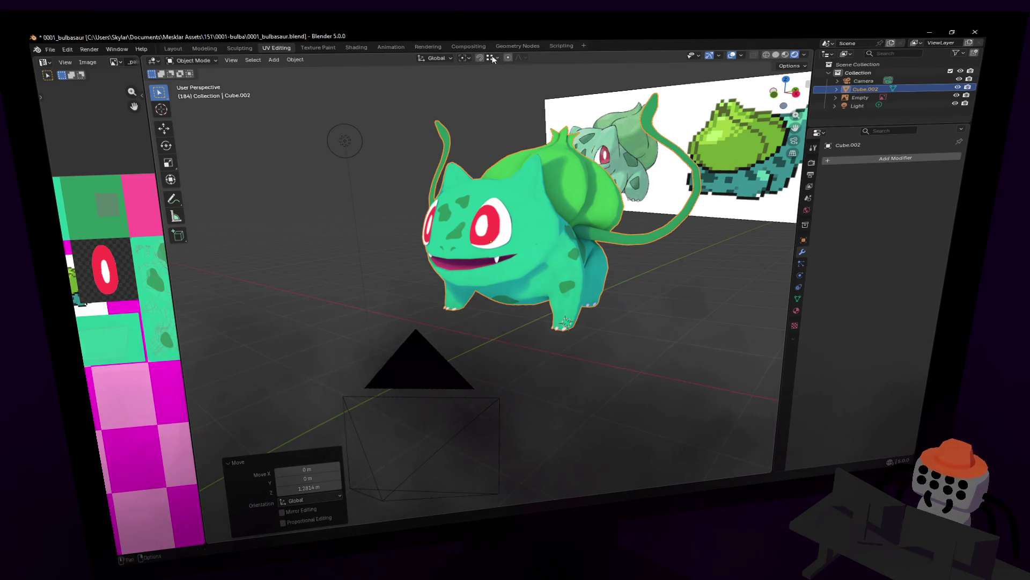
key("shift+grave")
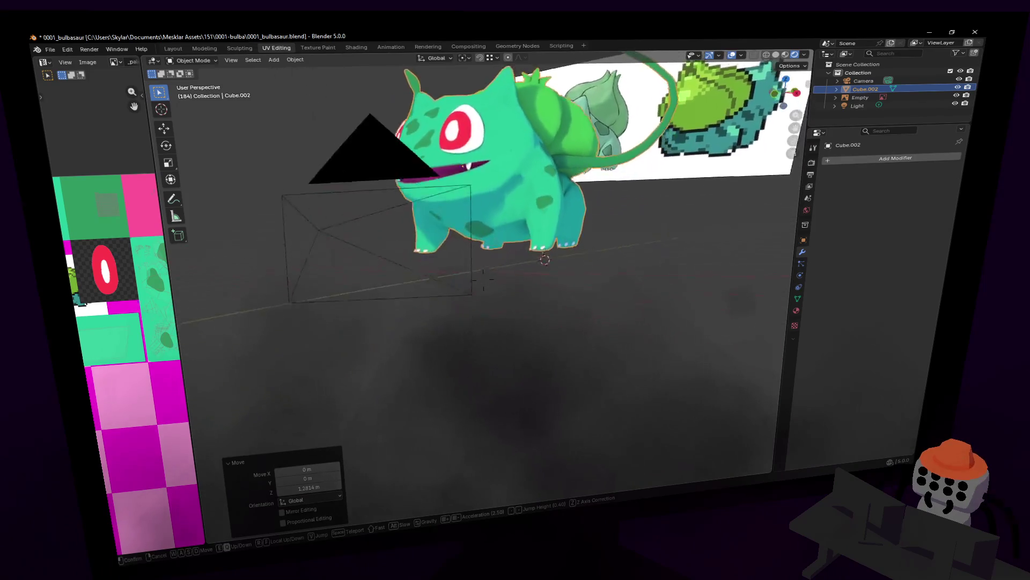
key("Tab")
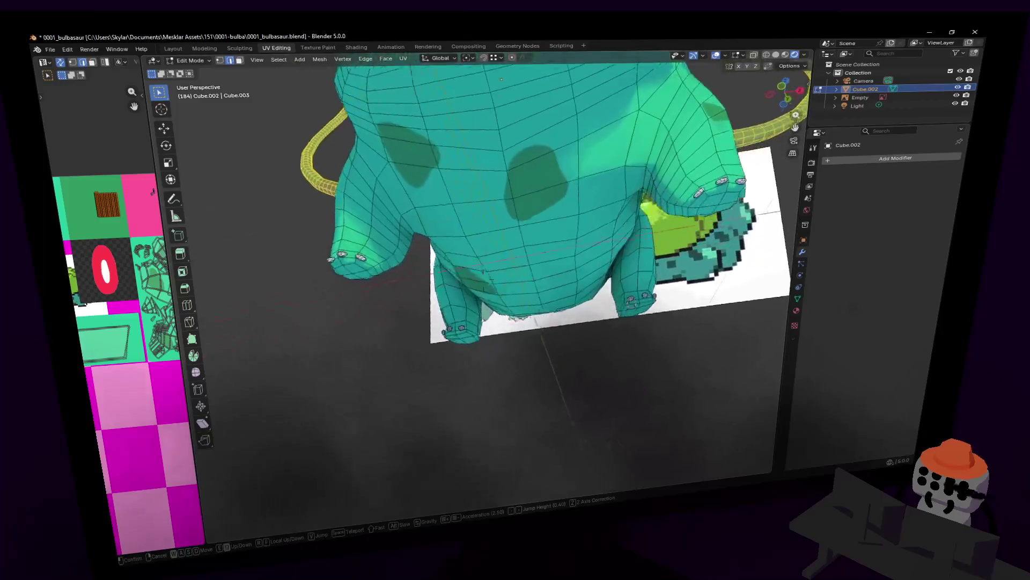
Walk-navigate under the joined mesh to view its quad wireframe from below
key("Return")
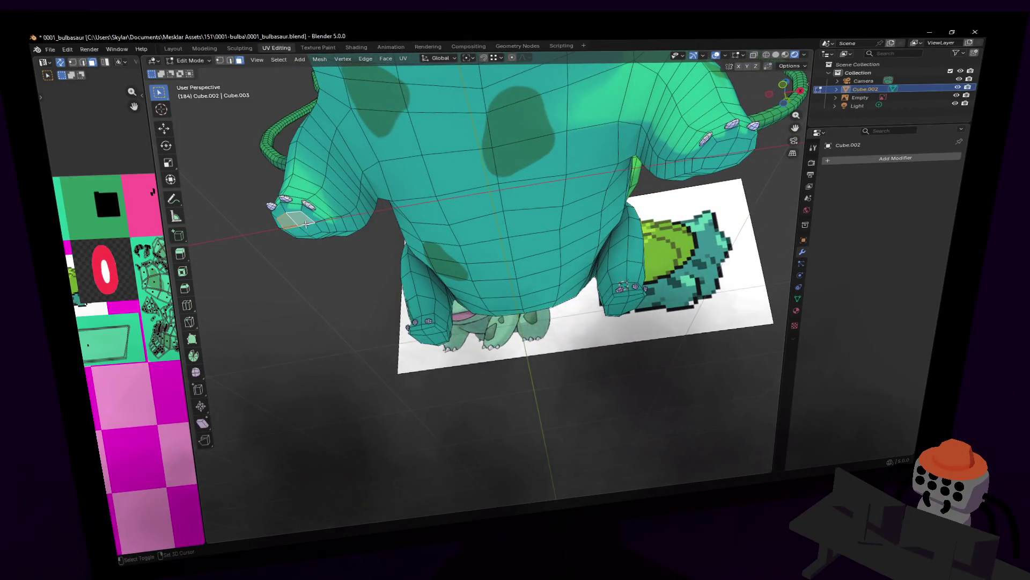
key("shift+grave")
left_click(461, 279)
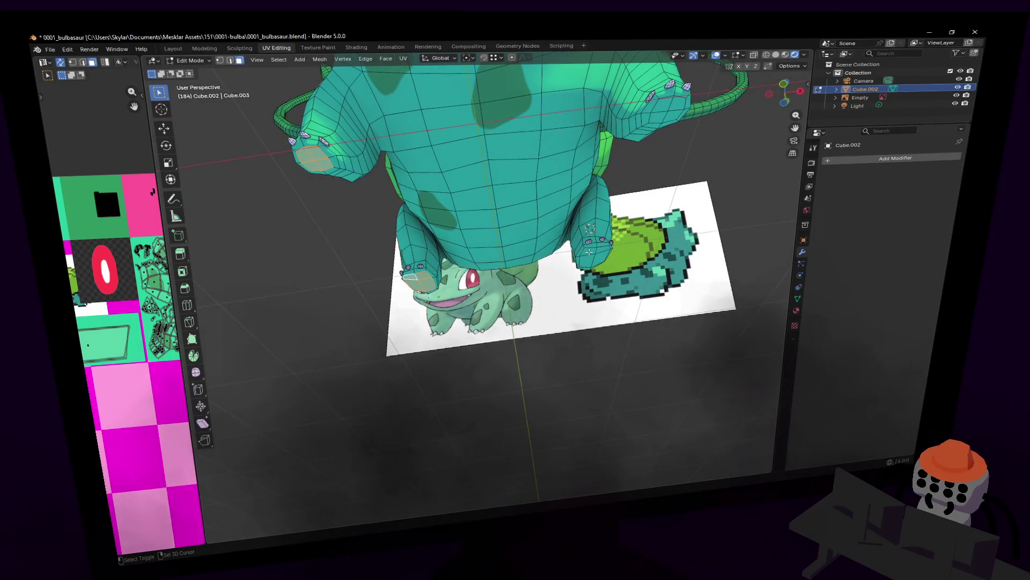
key("shift+grave")
left_click(627, 182)
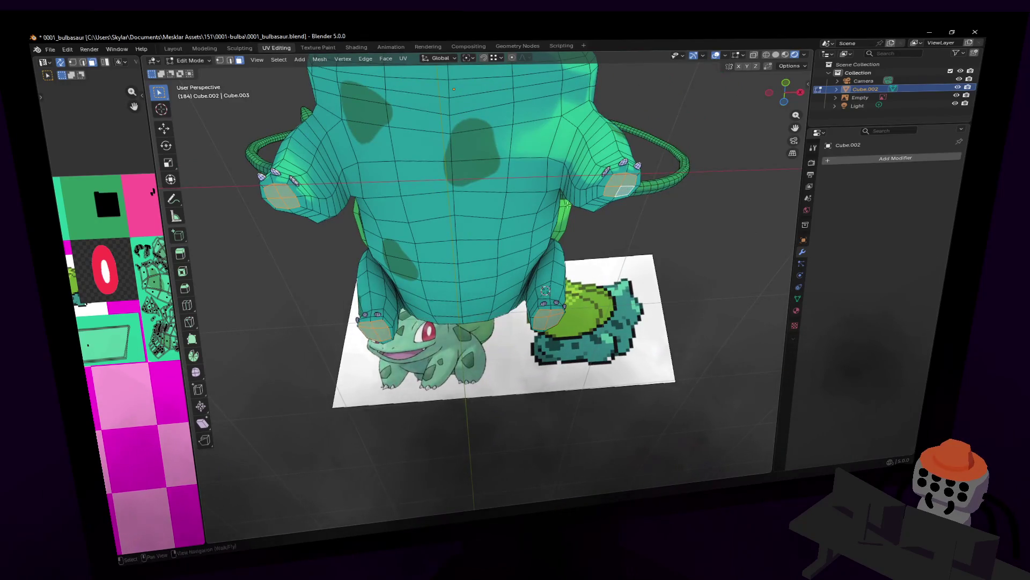
Browse the Face menu, Shift+S snap pie and context menu without making changes
key("ctrl+f")
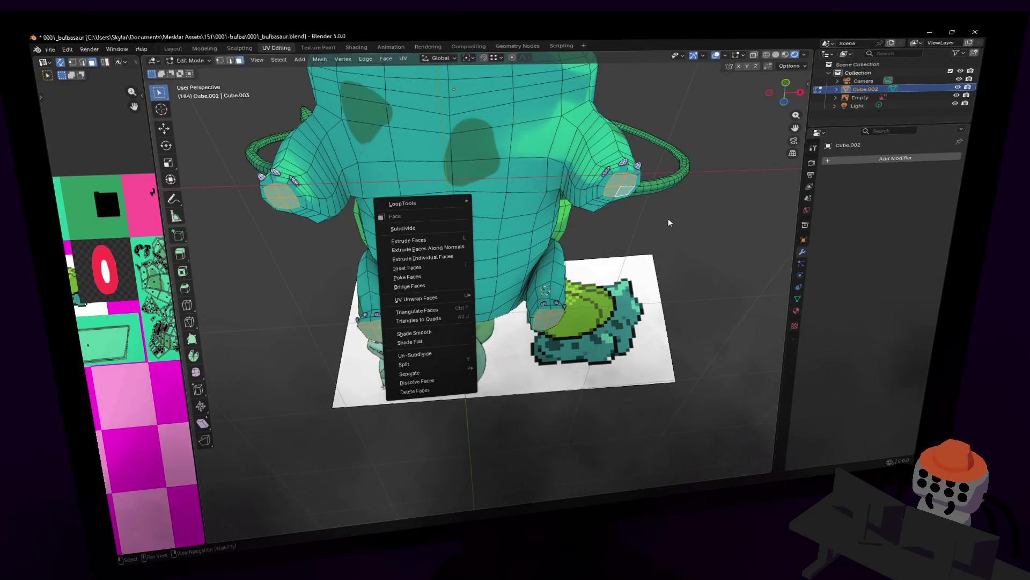
key("Escape")
key("shift+s")
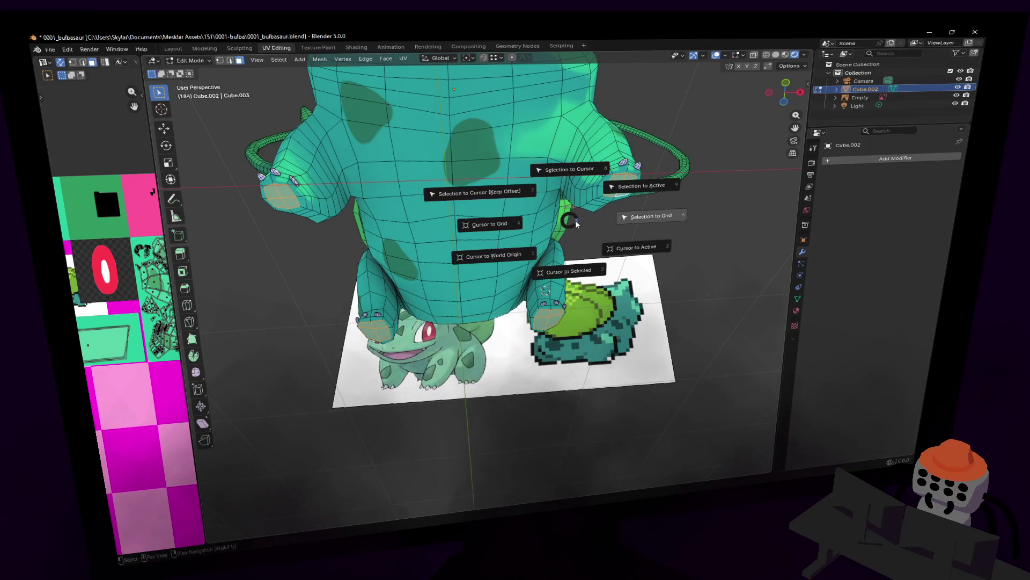
key("Escape")
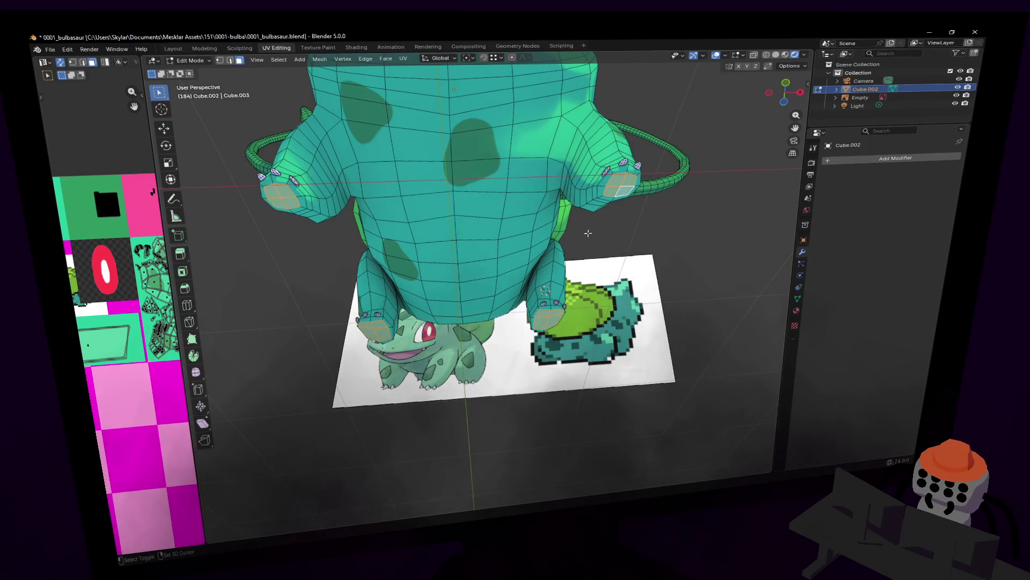
right_click(589, 234)
key("Escape")
key("shift+s")
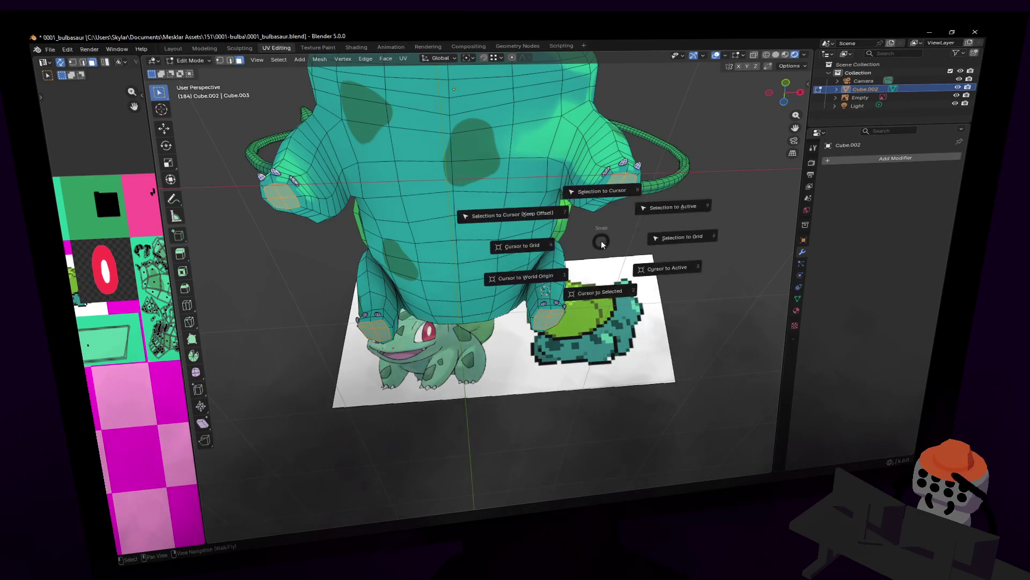
key("Escape")
key("shift+grave")
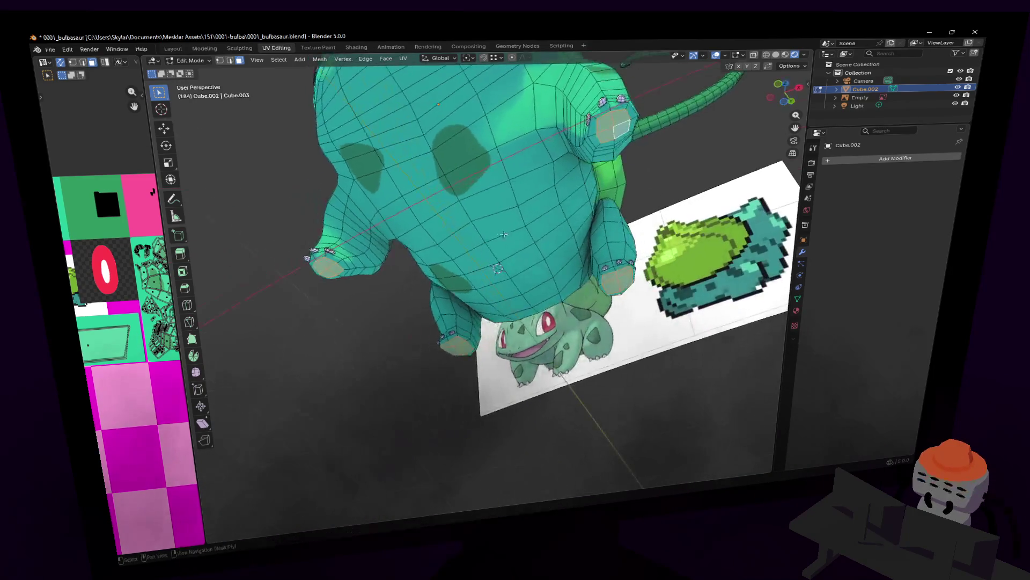
key("Return")
key("Tab")
Reset Bulbasaur's origin via the Set Origin menu, first to geometry then to the 3D cursor
key("ctrl+alt+shift+c")
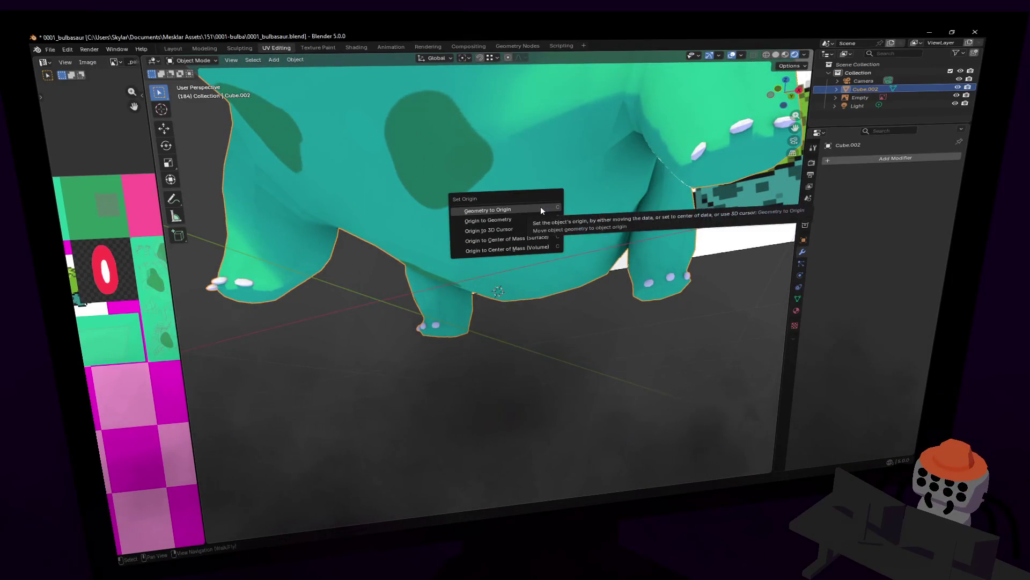
left_click(540, 207)
middle_click_drag(539, 209, 562, 192)
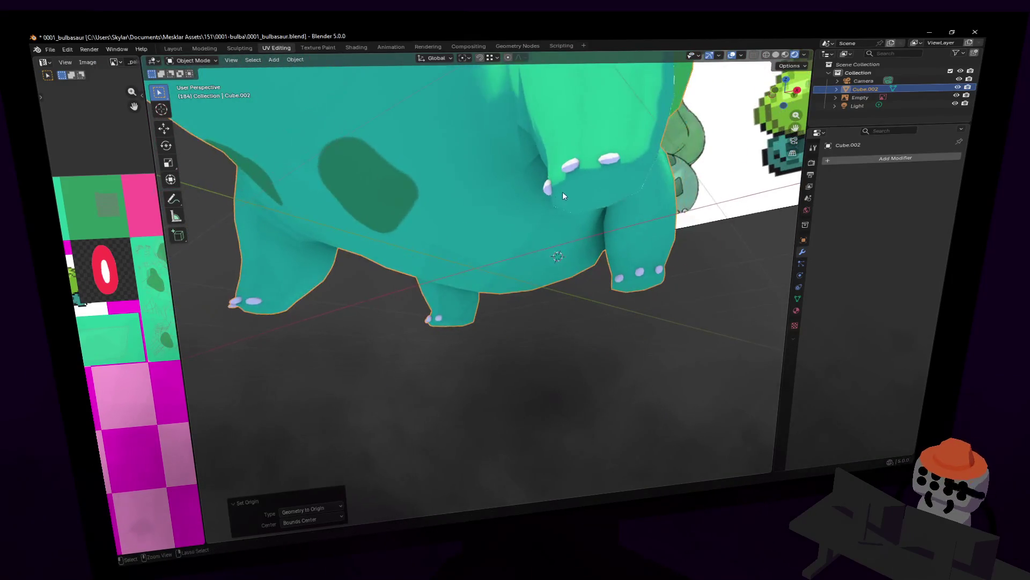
key("ctrl+alt+shift+c")
left_click(537, 205)
key("shift+grave")
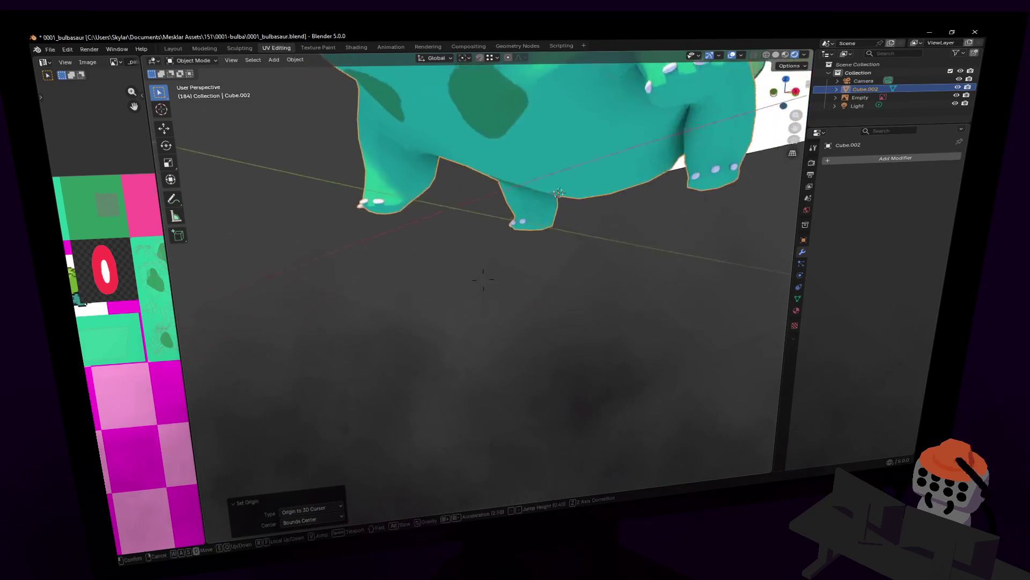
key("s")
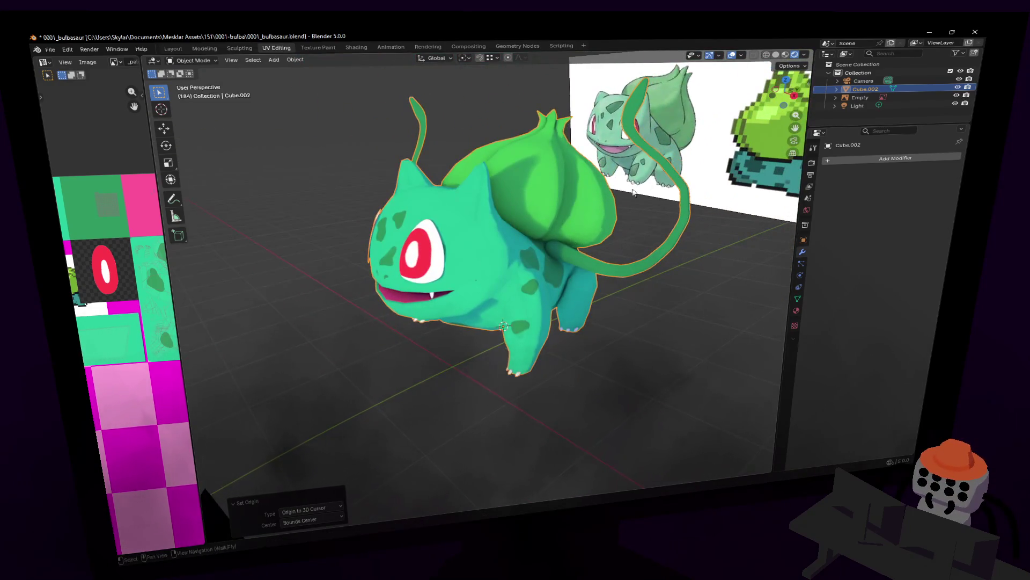
left_click(623, 196)
Snap the 3D cursor to the nearest grid point at the world origin
key("Tab")
key("Tab")
key("shift+a")
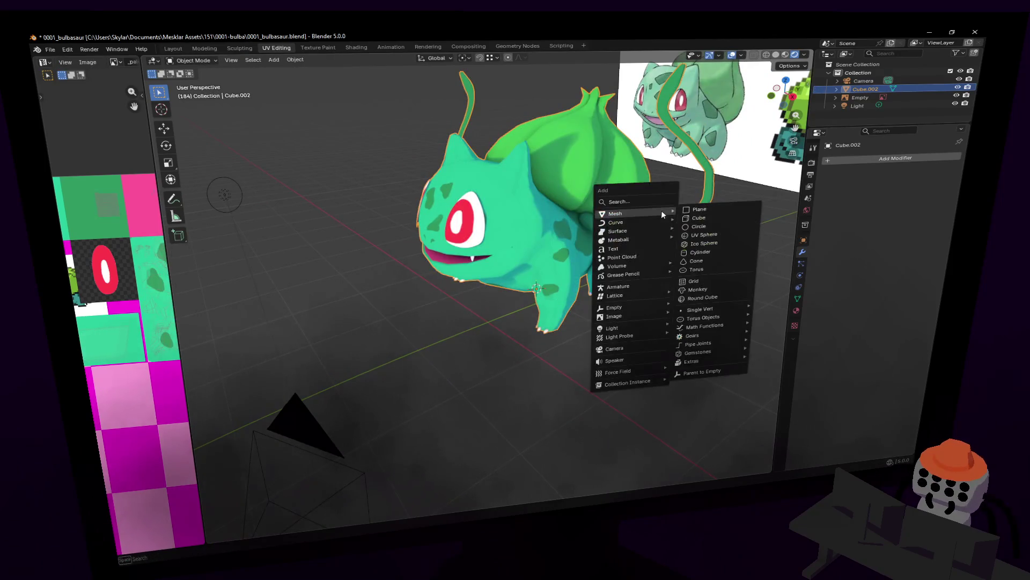
key("Escape")
key("shift+grave")
key("s")
left_click(659, 286)
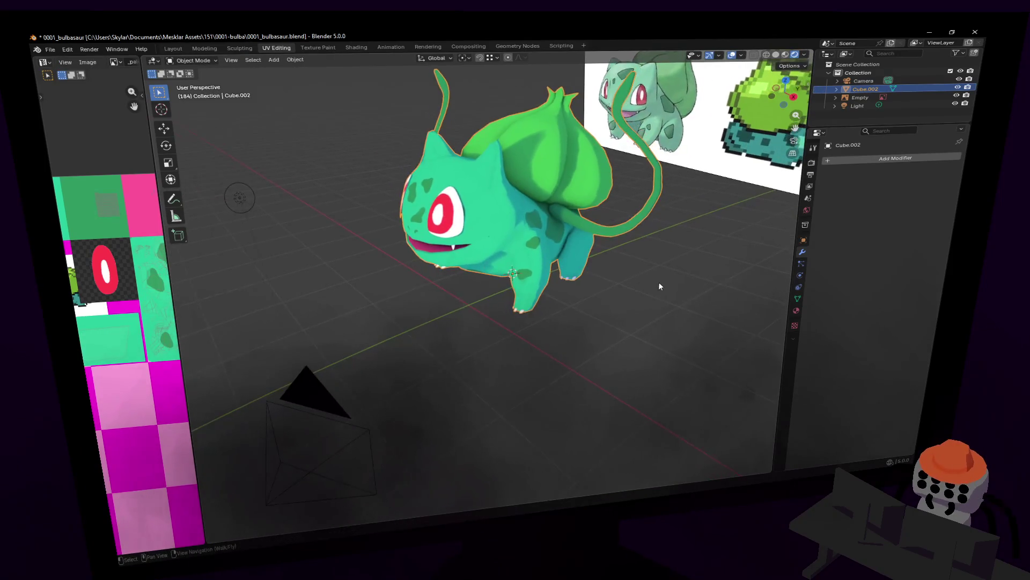
key("shift+s")
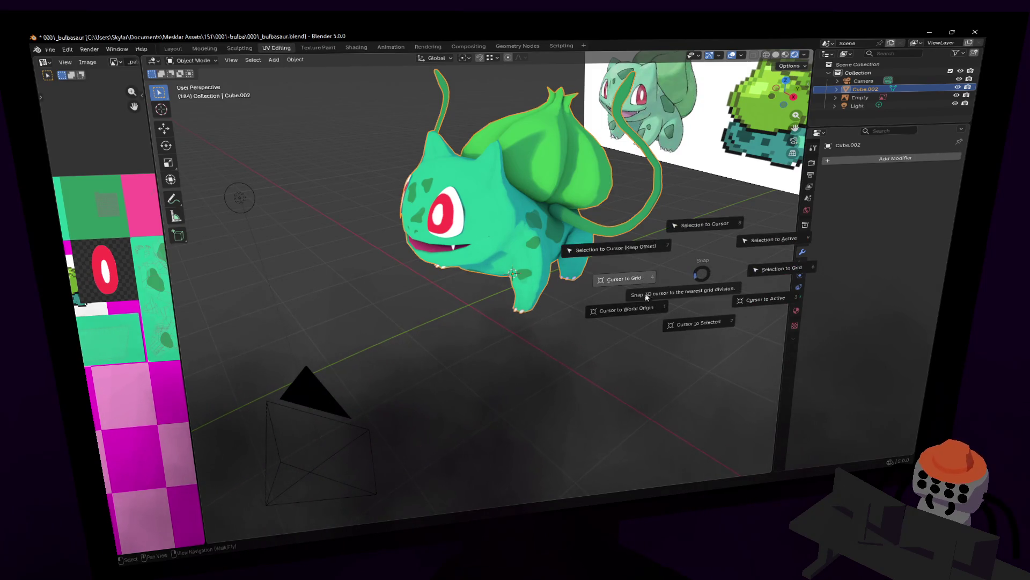
left_click(642, 277)
key("Tab")
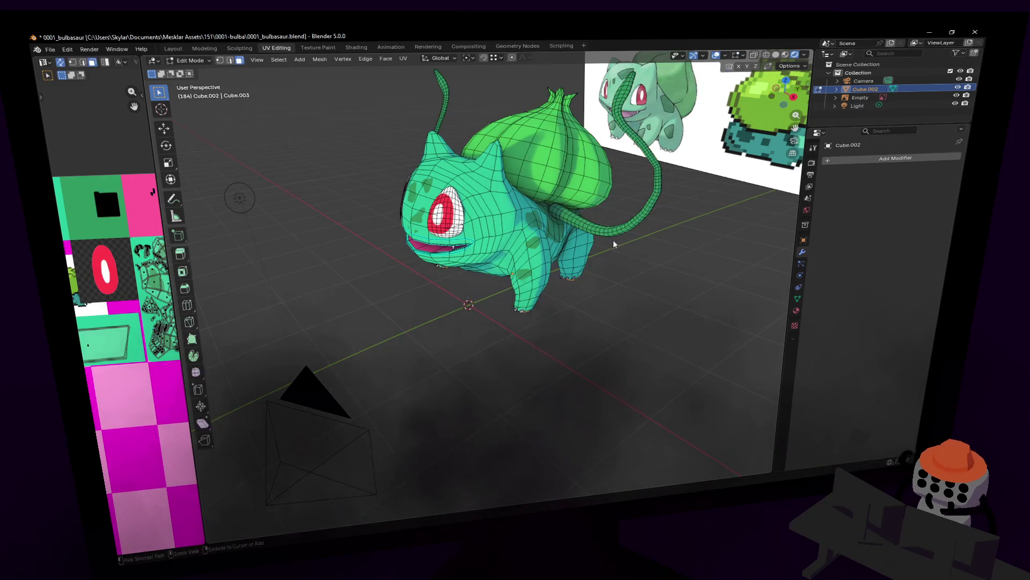
key("Tab")
Snap the Bulbasaur model onto the 3D cursor and turn to face it from the front
key("ctrl+alt+shift+c")
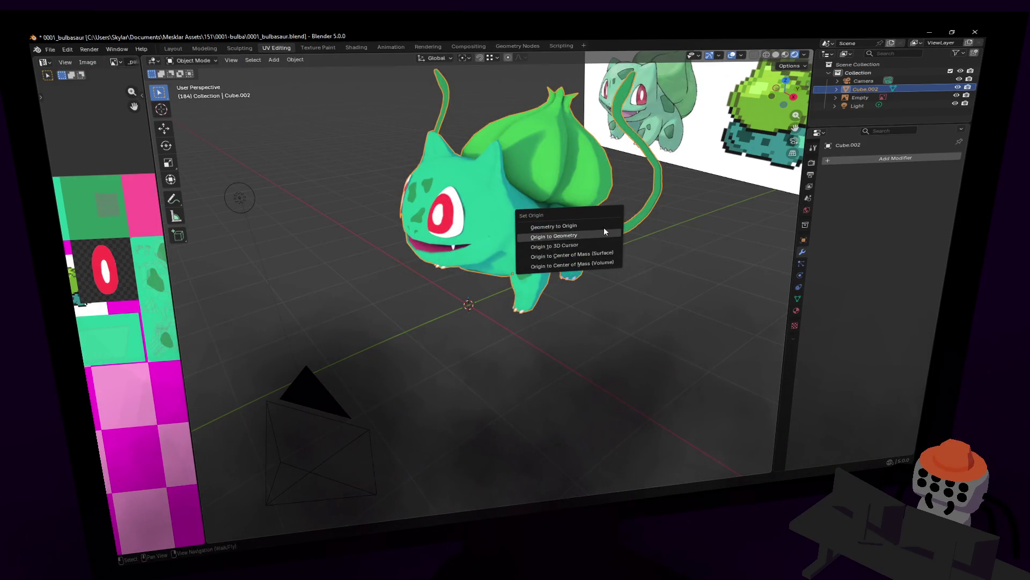
key("shift+a")
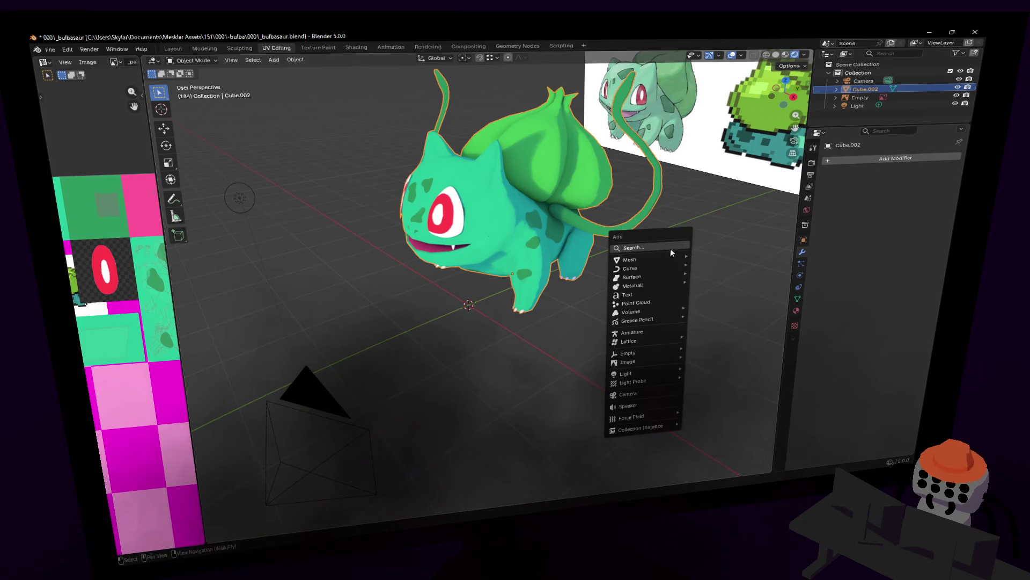
key("shift+s")
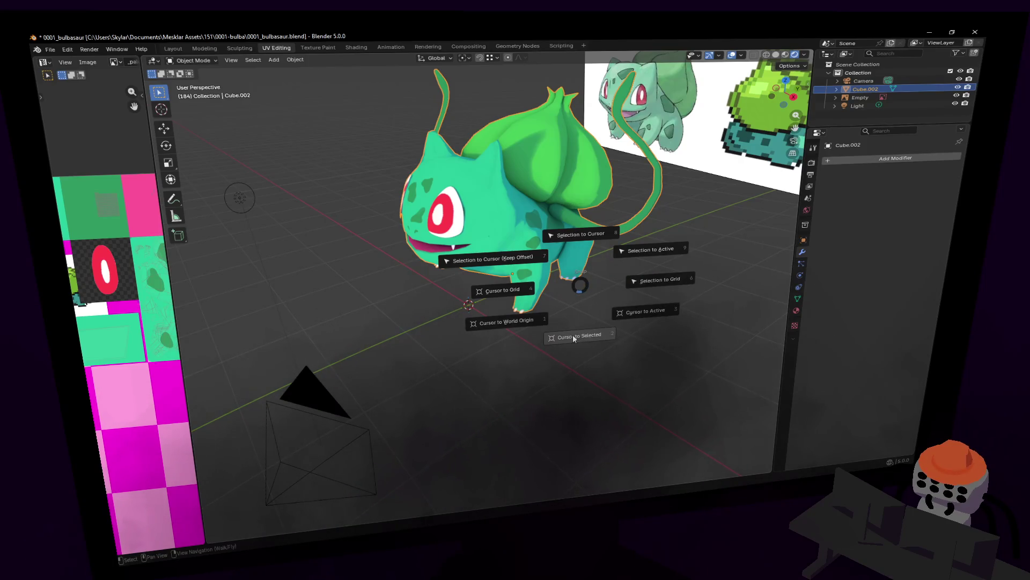
left_click(520, 258)
mouse_move(520, 258)
middle_mouse_down()
mouse_move(484, 278)
mouse_move(527, 297)
middle_mouse_up()
key("Tab")
key("Tab")
left_click(503, 302)
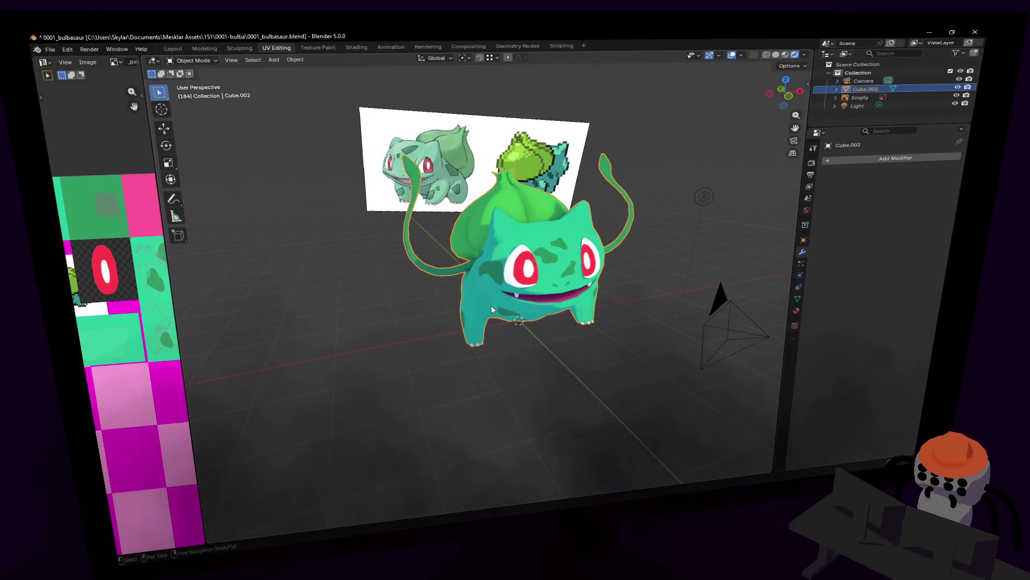
Walk the camera closer to frame Bulbasaur, render with F12 and close the render window
key("shift+grave")
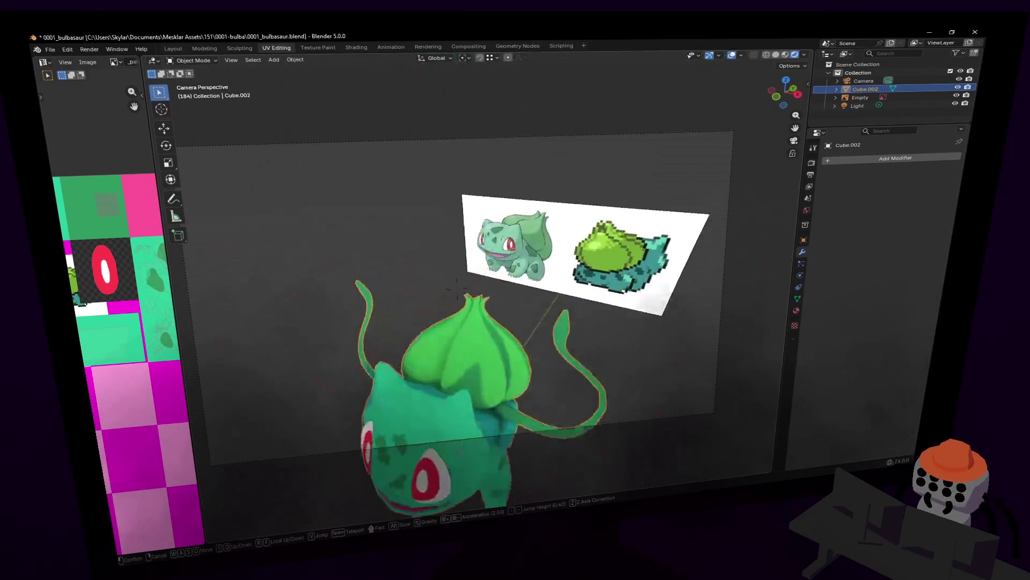
key("w")
left_click(485, 236)
key("shift+grave")
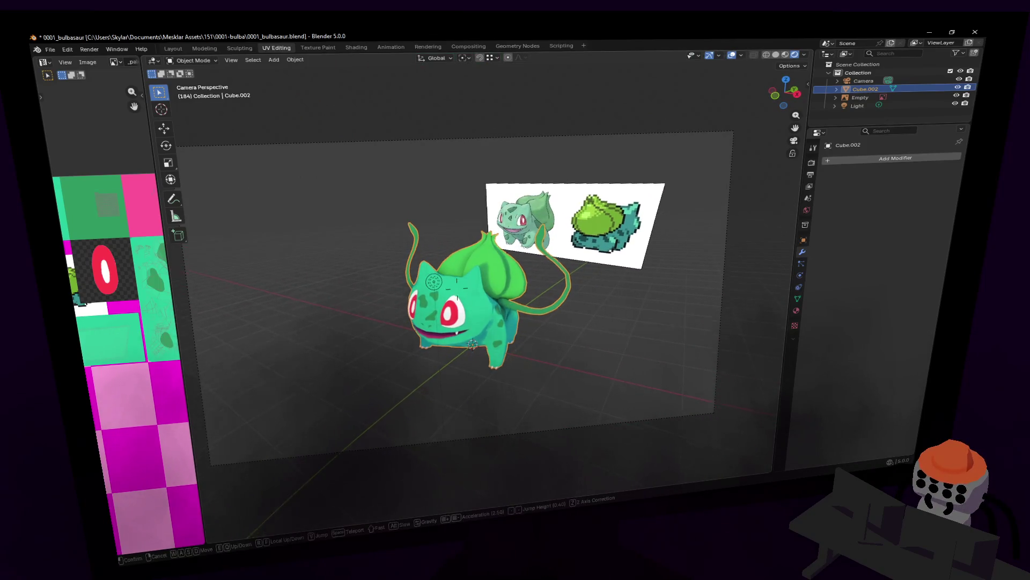
key("w")
left_click(516, 342)
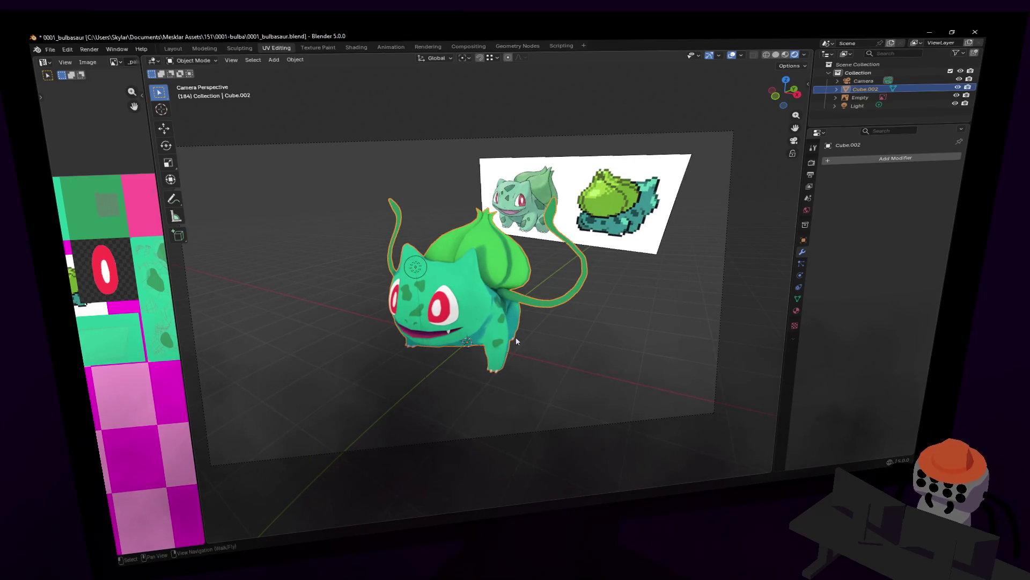
key("F12")
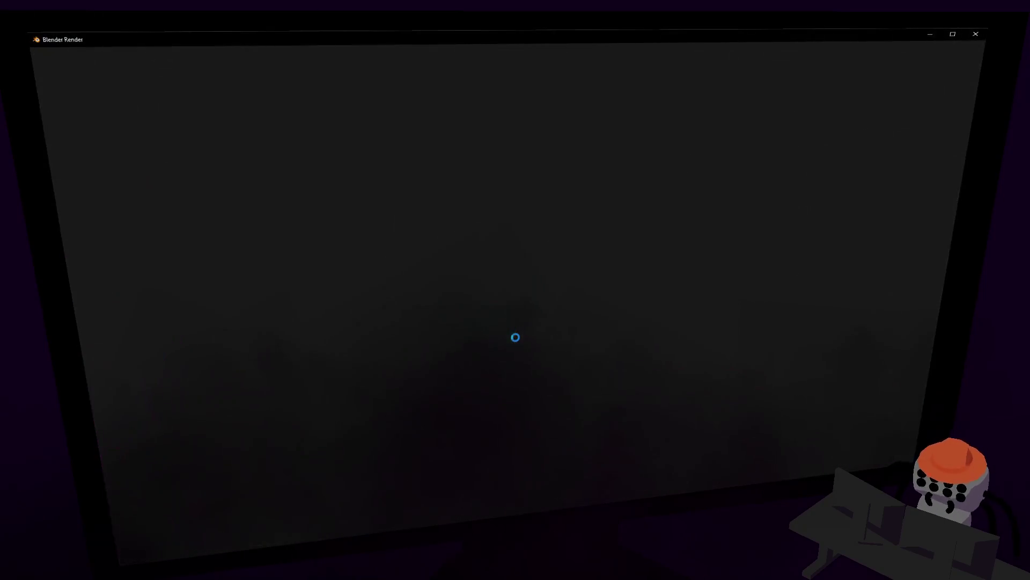
scroll(644, 303, "down", 2)
scroll(639, 301, "down", 1)
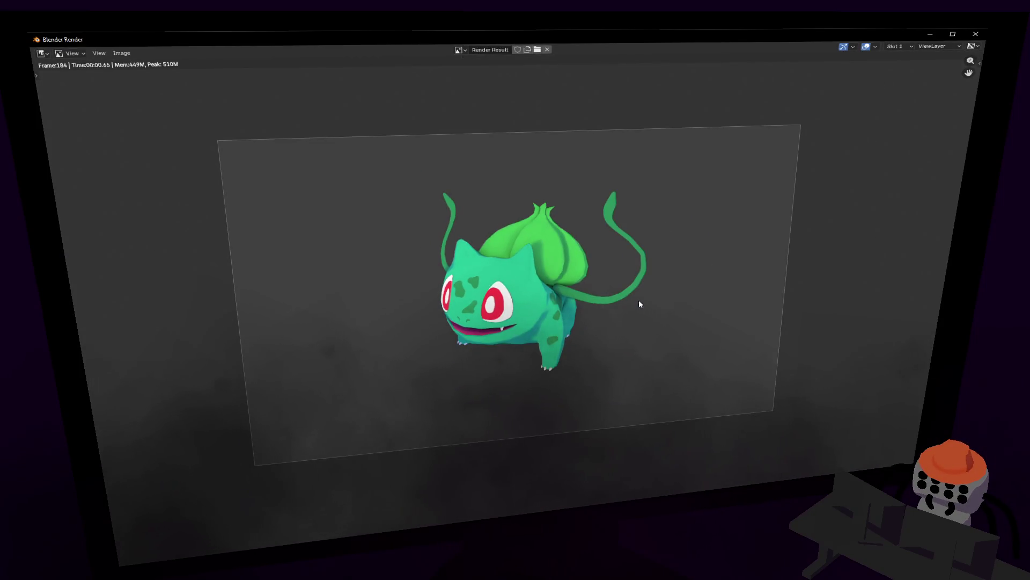
scroll(606, 294, "up", 1)
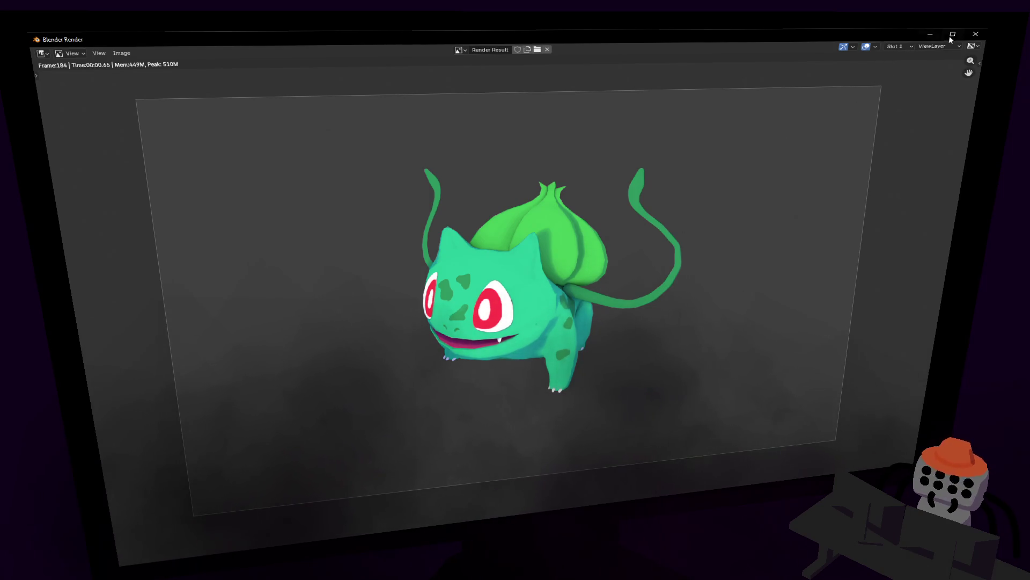
left_click(975, 35)
scroll(581, 257, "up", 2)
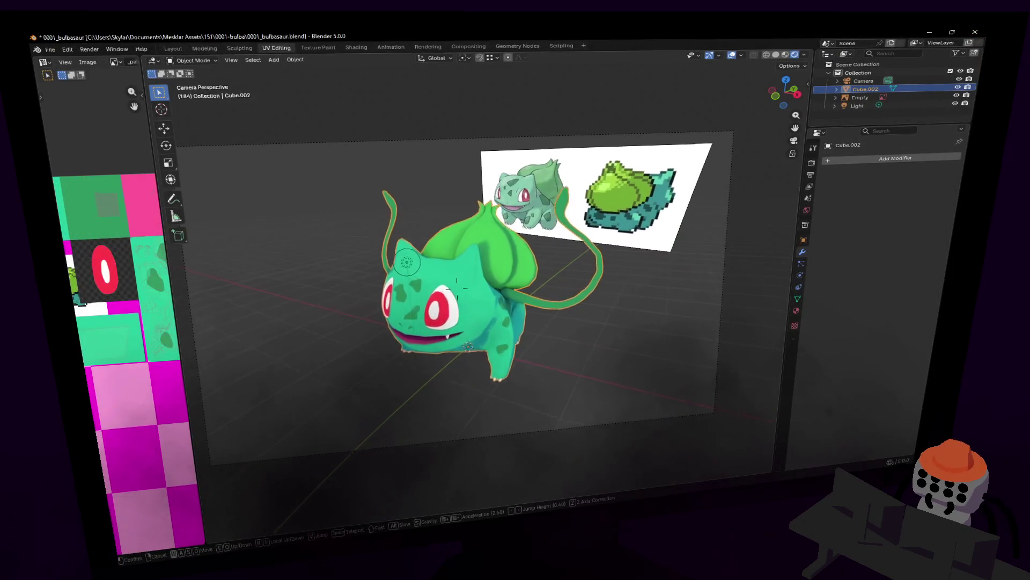
scroll(580, 257, "up", 2)
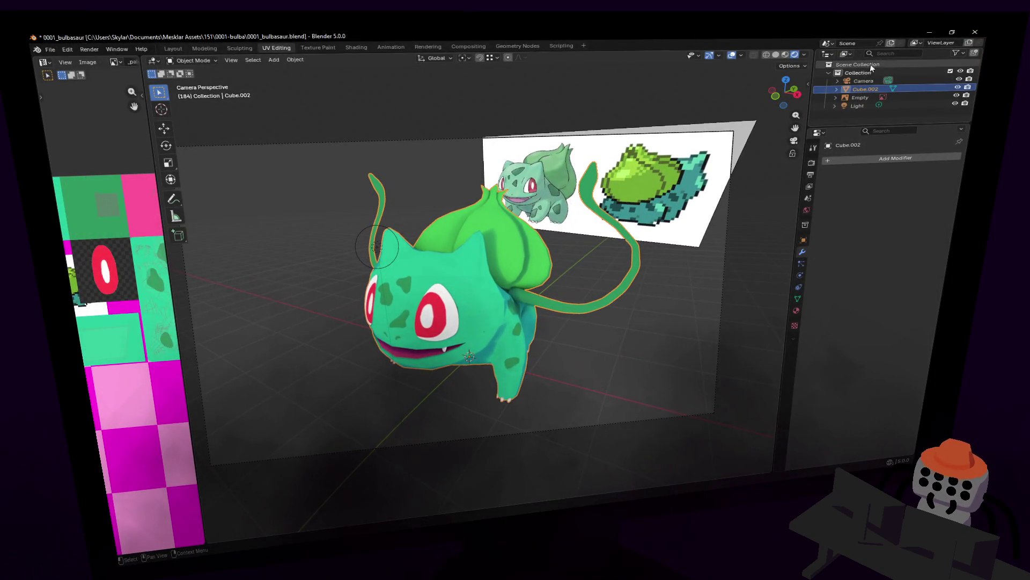
Set the Camera's focal length to about 53 mm, pull it back to fit, and render again
left_click(863, 81)
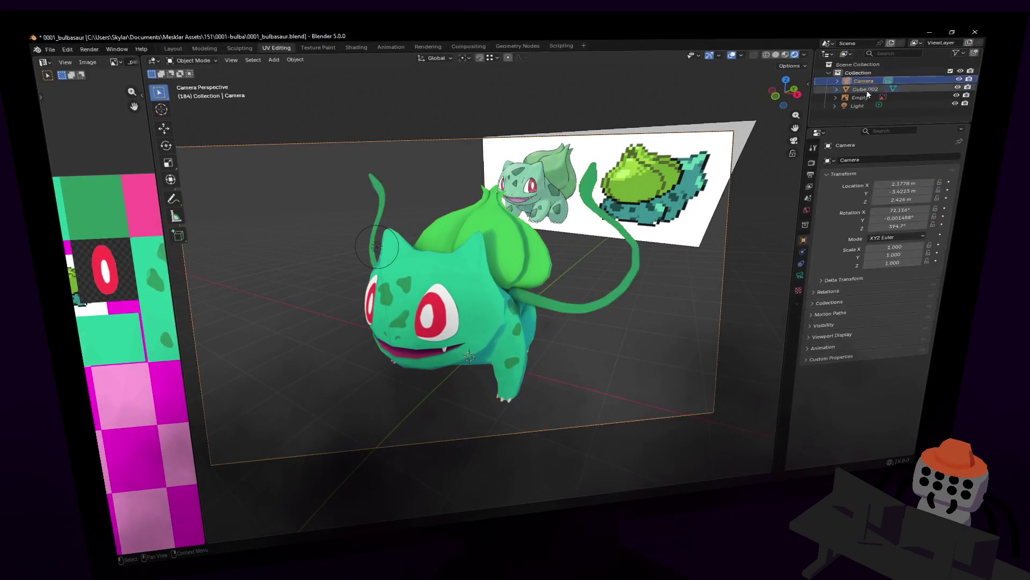
left_click(800, 276)
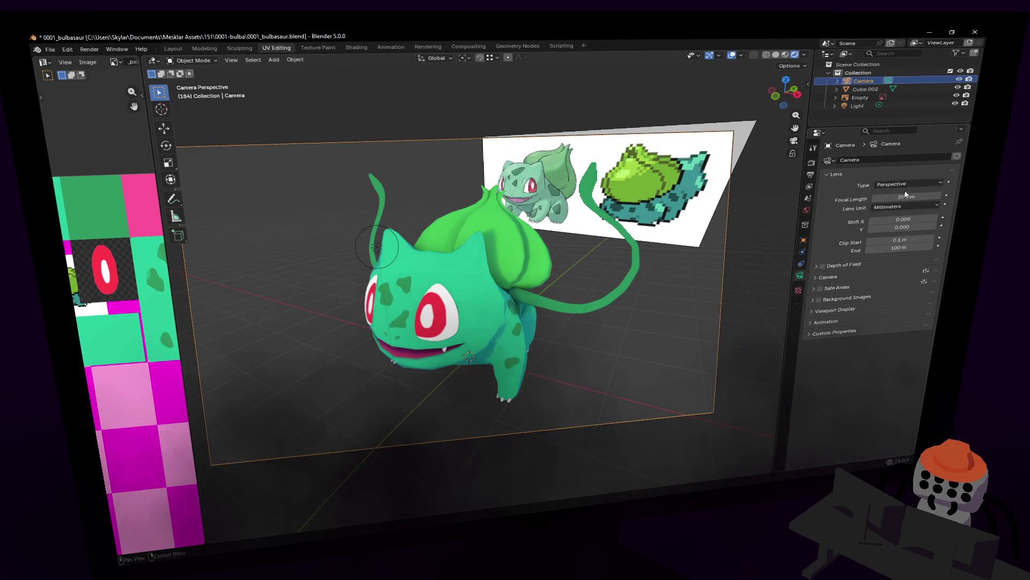
left_click_drag(905, 194, 943, 193)
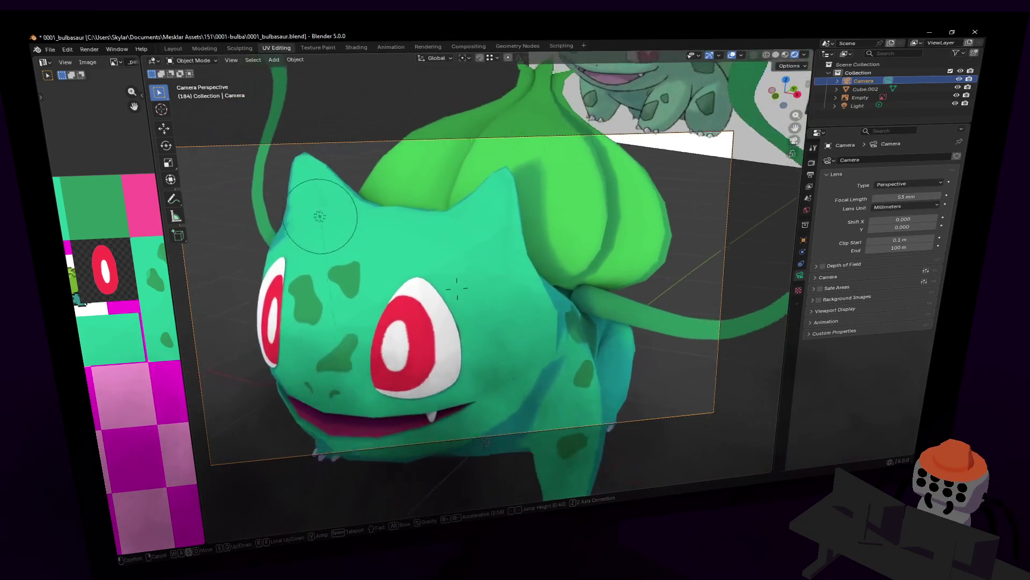
key("s")
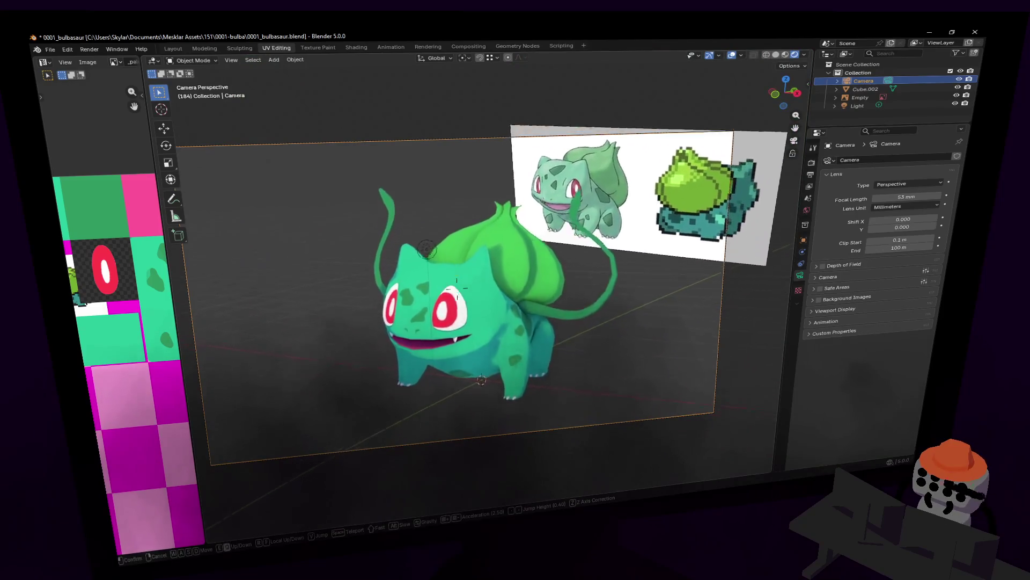
left_click(520, 249)
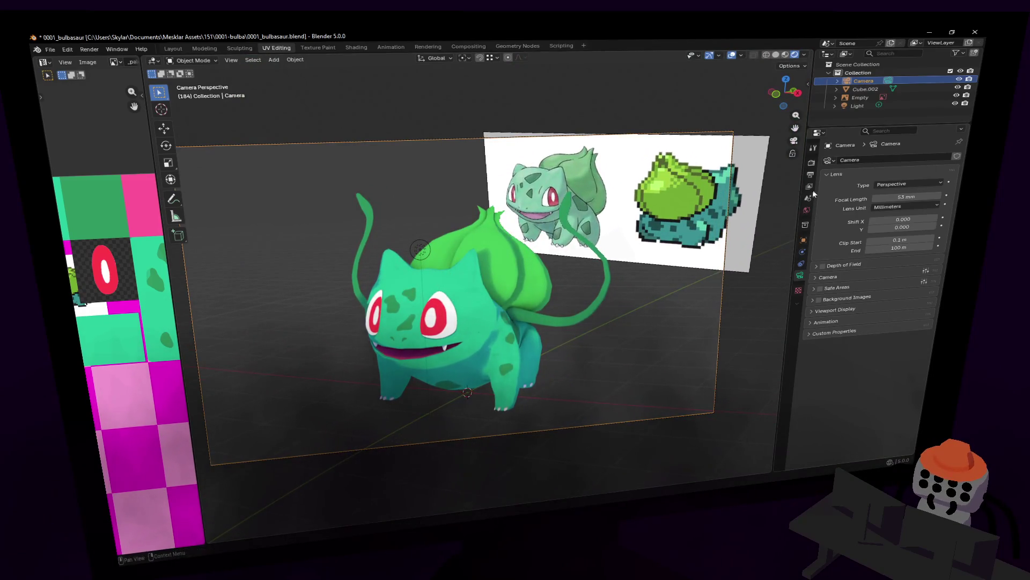
left_click(813, 162)
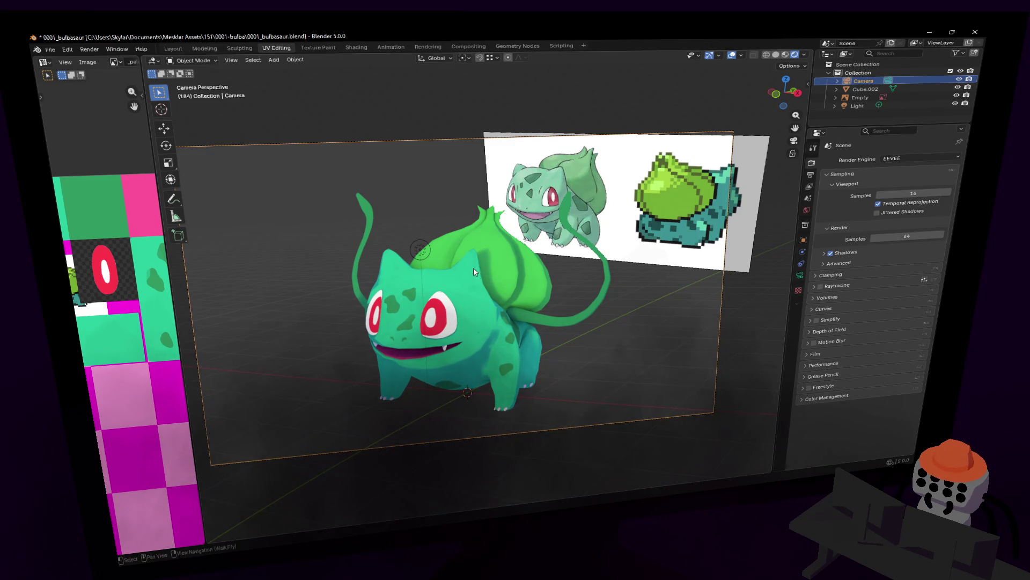
scroll(474, 267, "up", 1)
scroll(474, 268, "up", 1)
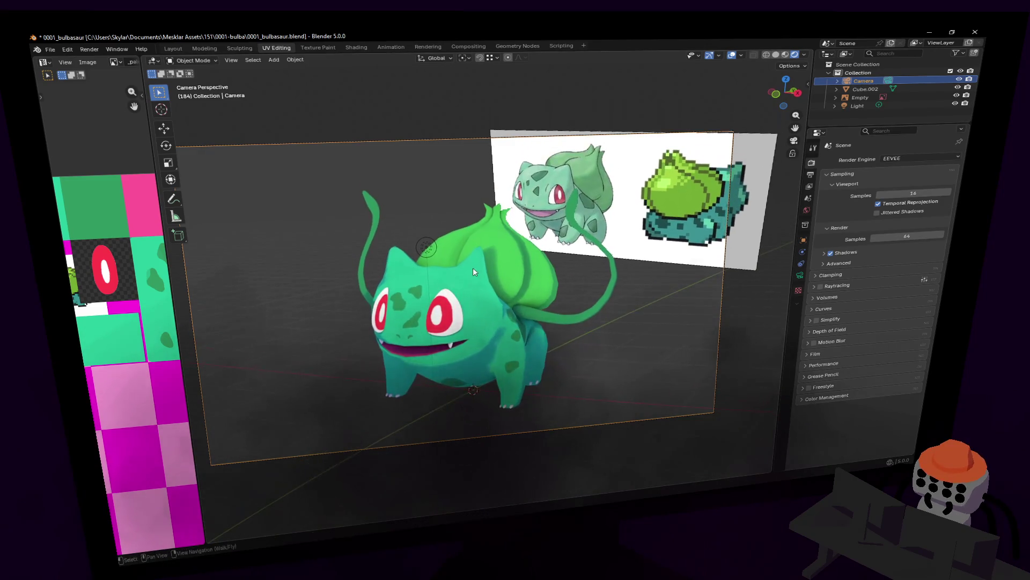
key("F12")
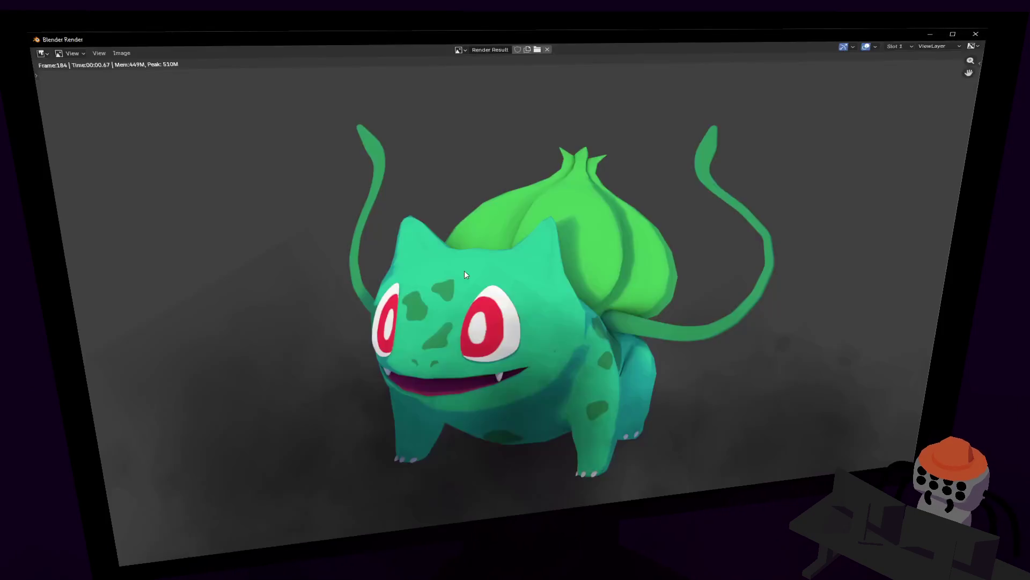
scroll(504, 271, "down", 1)
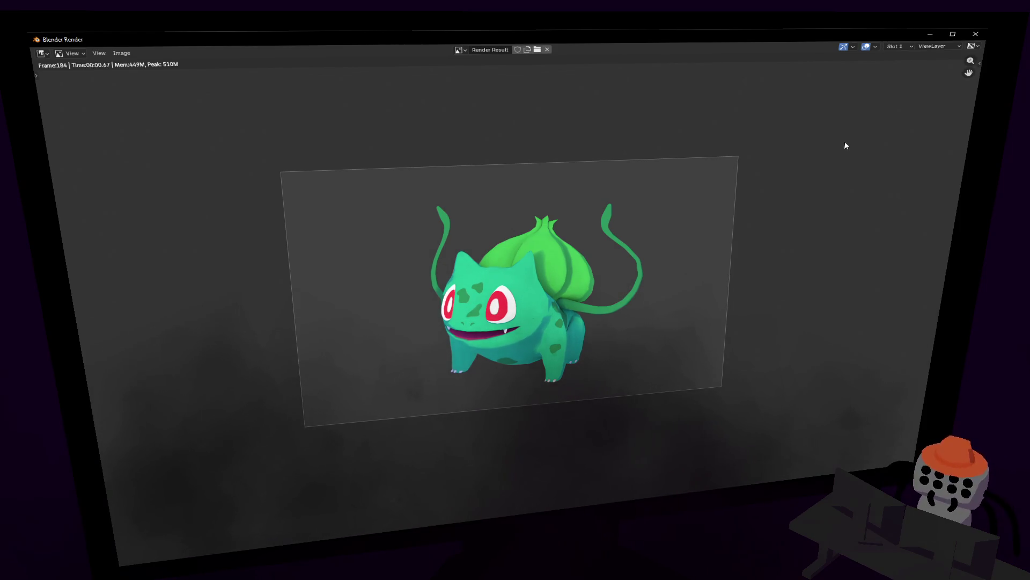
Close the Render Result window to return to the camera view of Bulbasaur
left_click(975, 32)
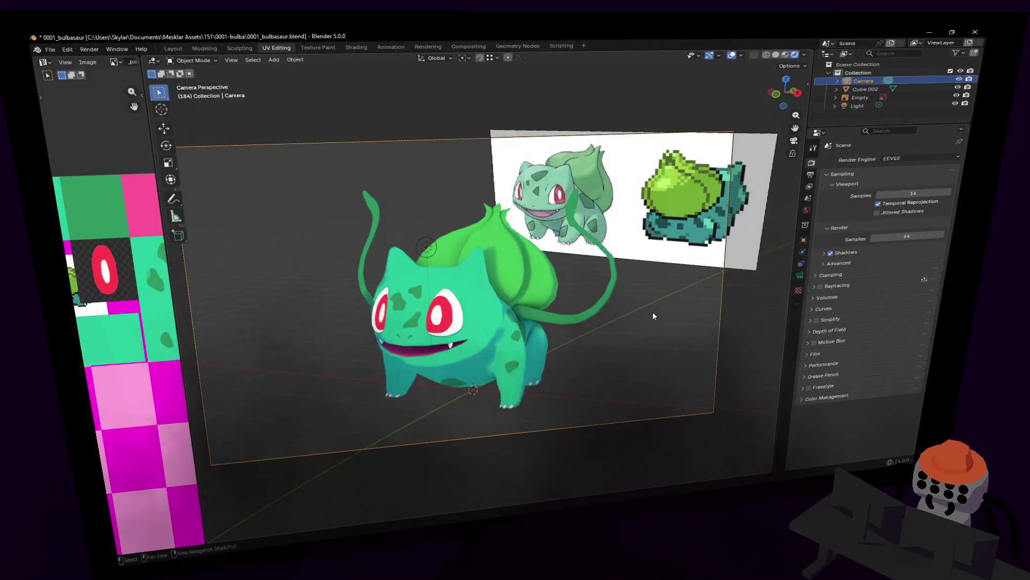
Leave the camera view with walk navigation, backing away from the model
key("shift+grave")
key("w")
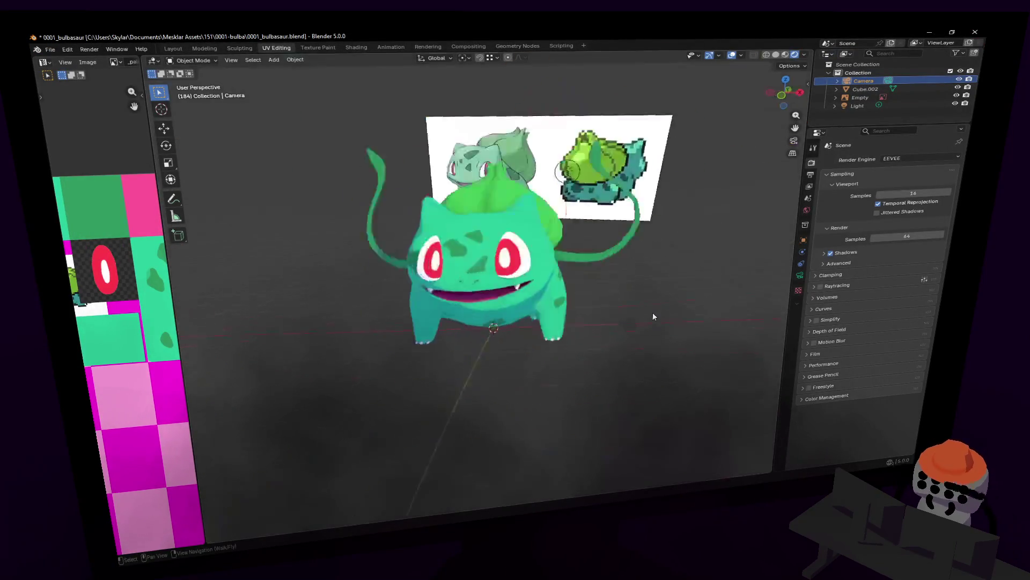
key("s")
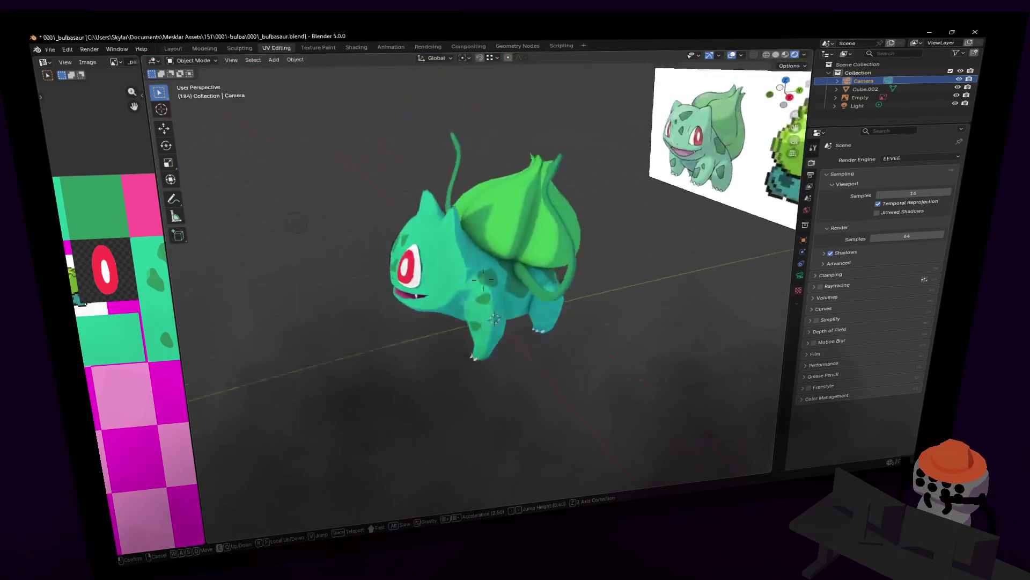
left_click(483, 278)
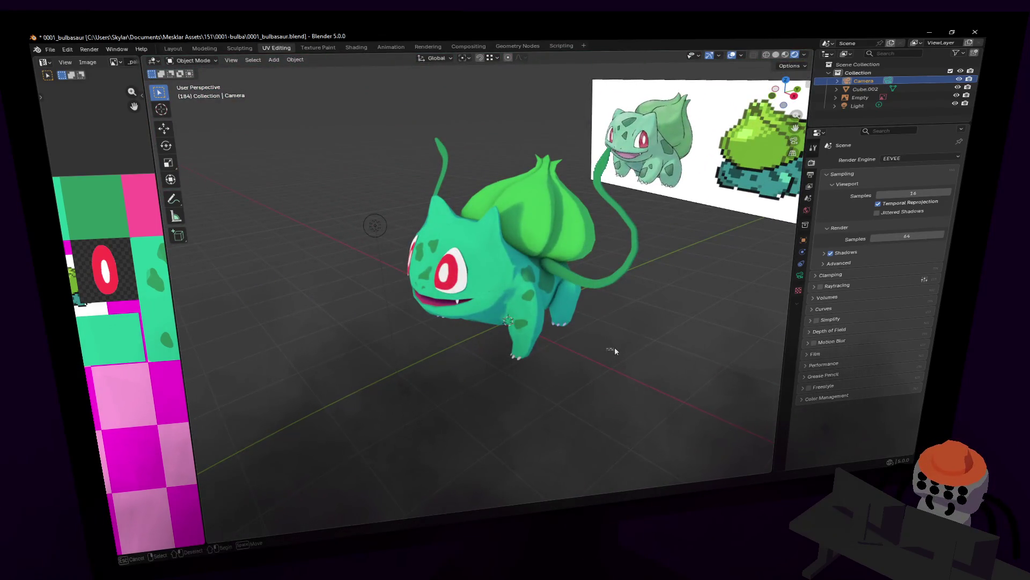
Orbit to face Bulbasaur more frontally and bring up the Add menu
middle_click_drag(614, 348, 667, 353)
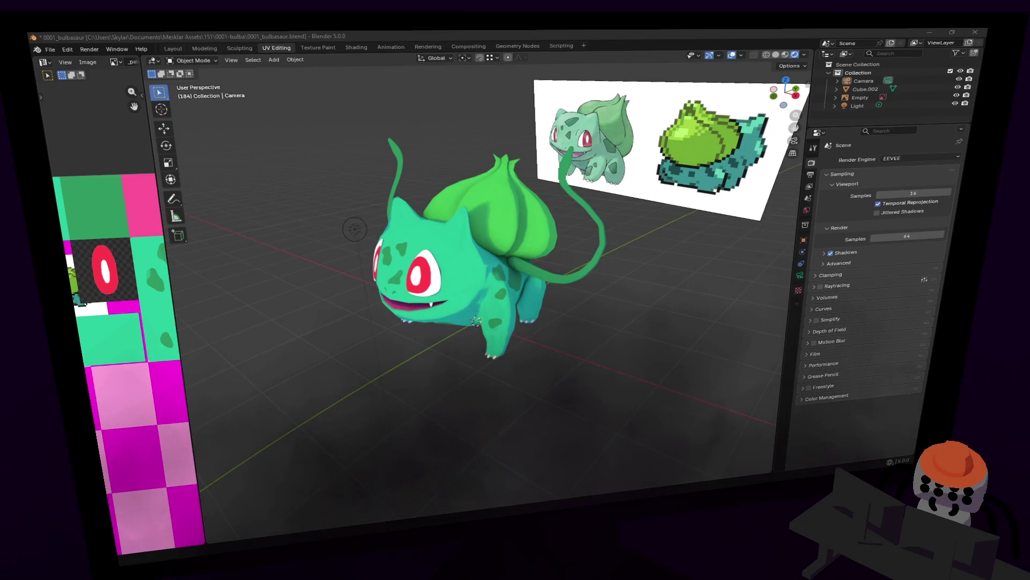
middle_click_drag(510, 278, 569, 307)
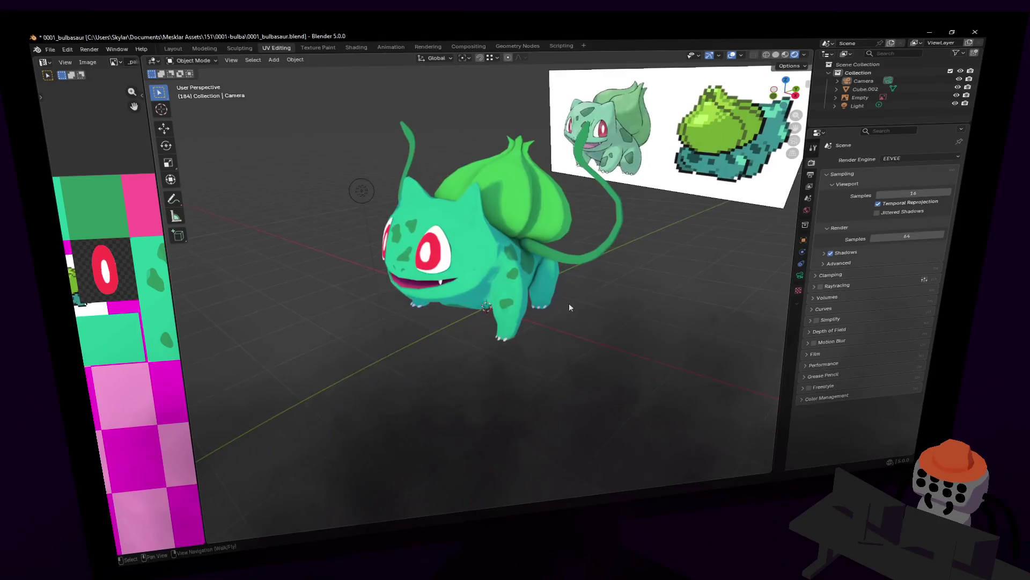
key("shift+a")
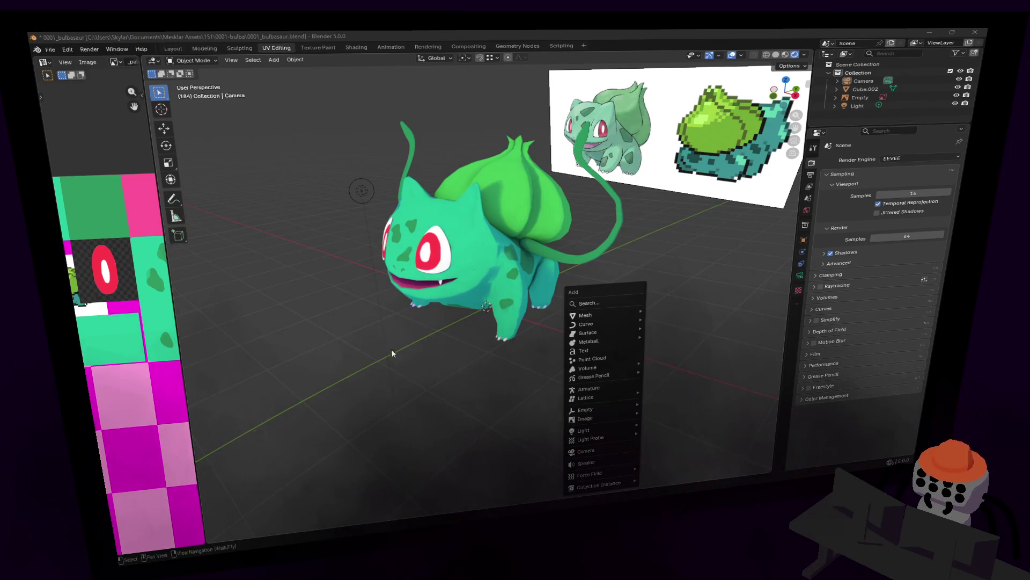
middle_click_drag(498, 358, 582, 365)
key("shift+a")
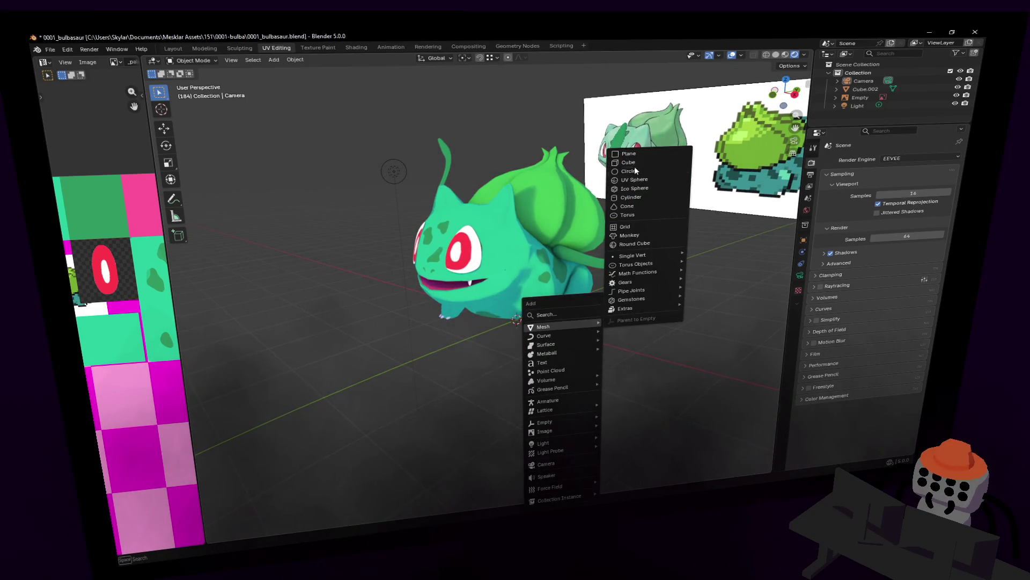
left_click(635, 170)
key("s")
right_click(665, 255)
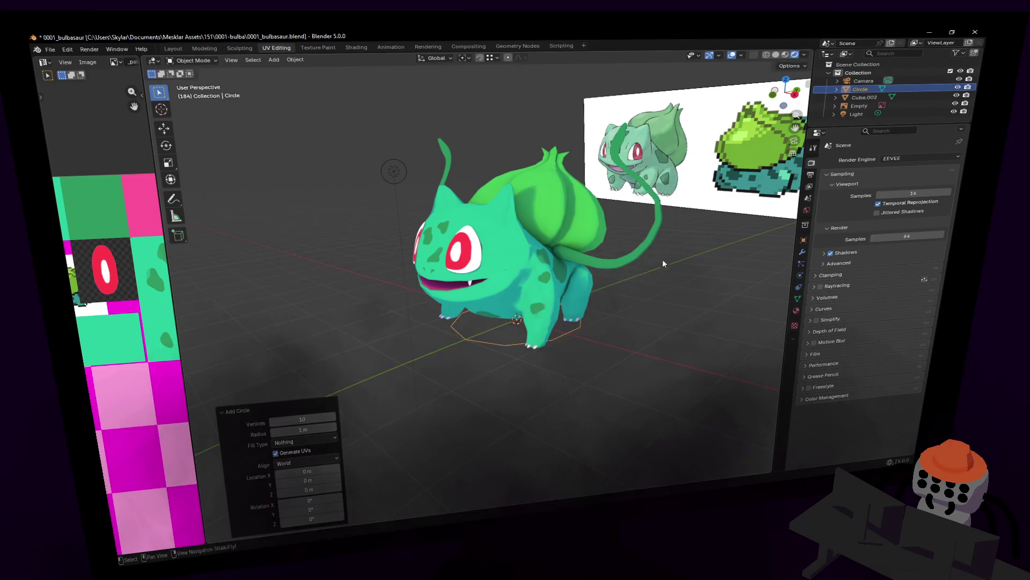
left_click(312, 418)
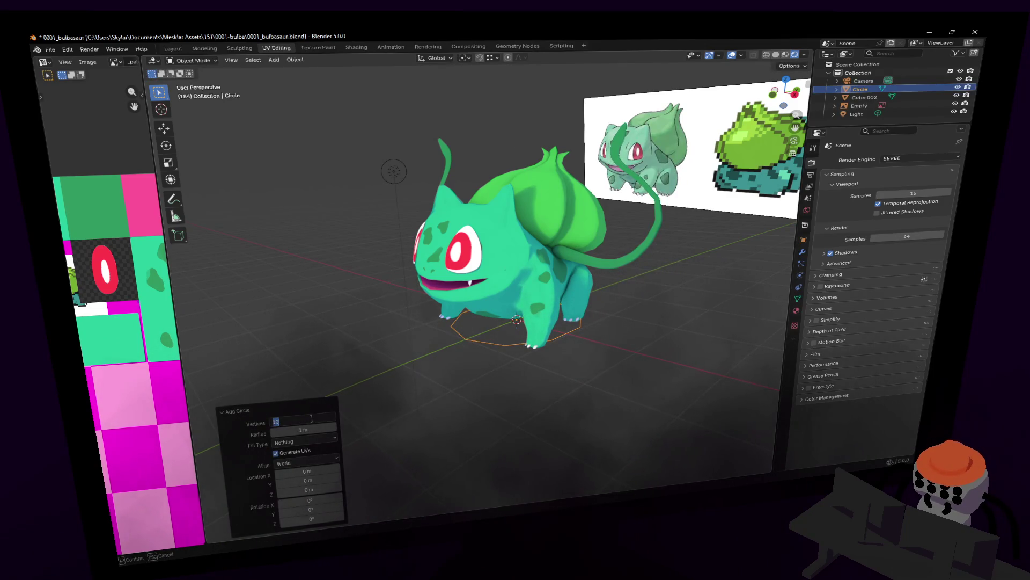
type("64")
key("Return")
key("s")
left_click(748, 263)
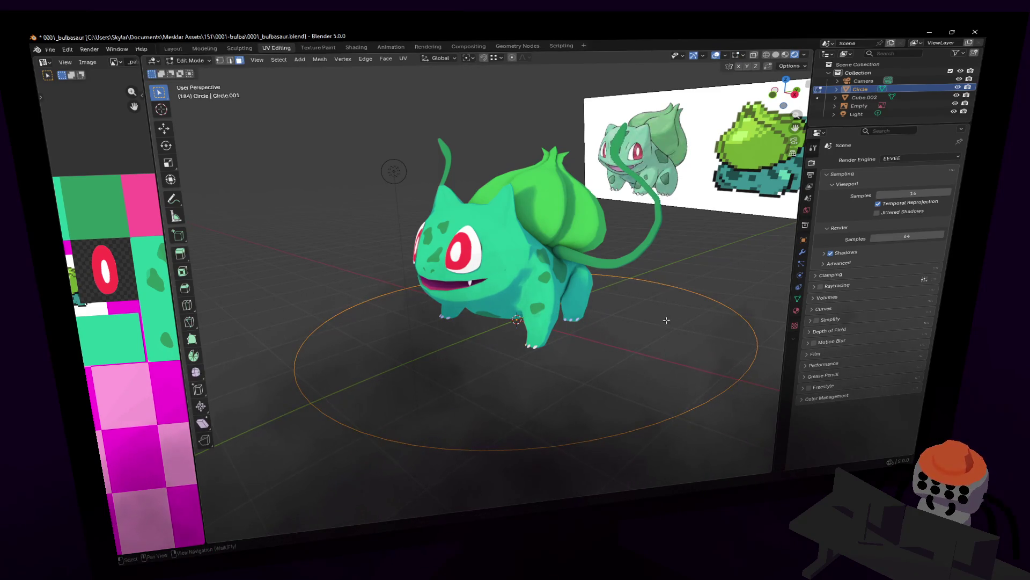
key("shift+grave")
left_click(680, 309)
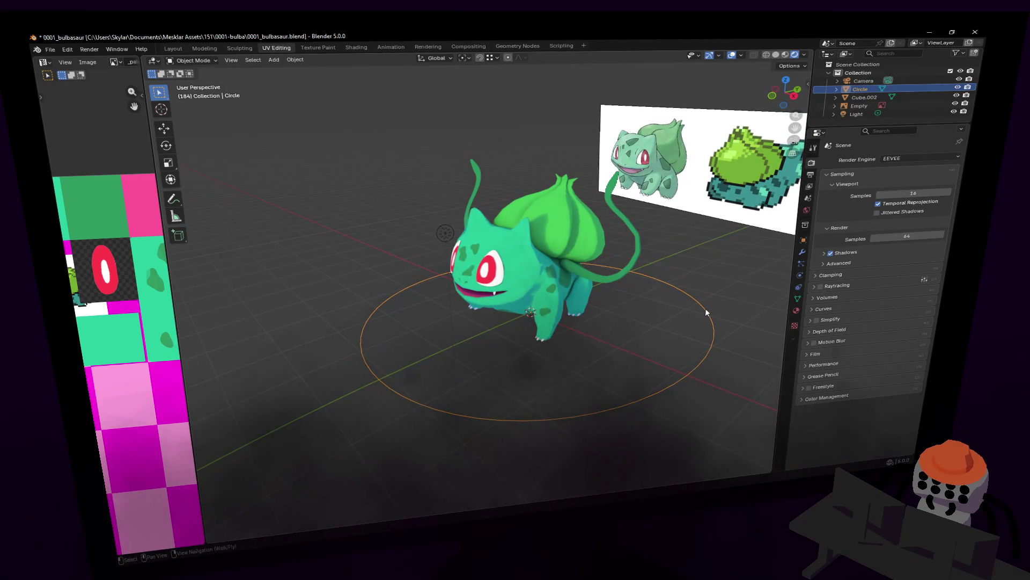
key("Tab")
key("alt+a")
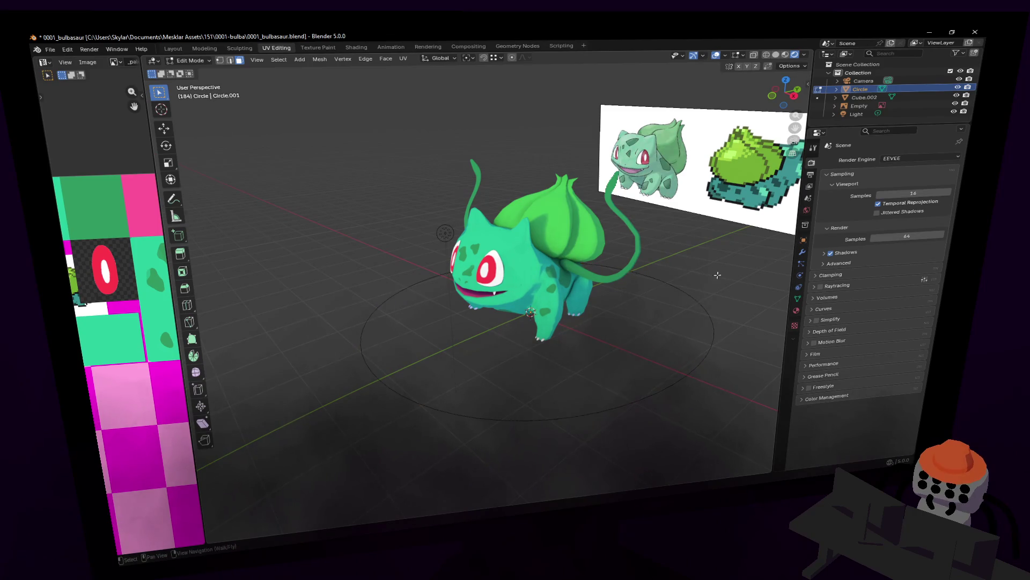
key("Tab")
key("alt+a")
left_click(691, 302)
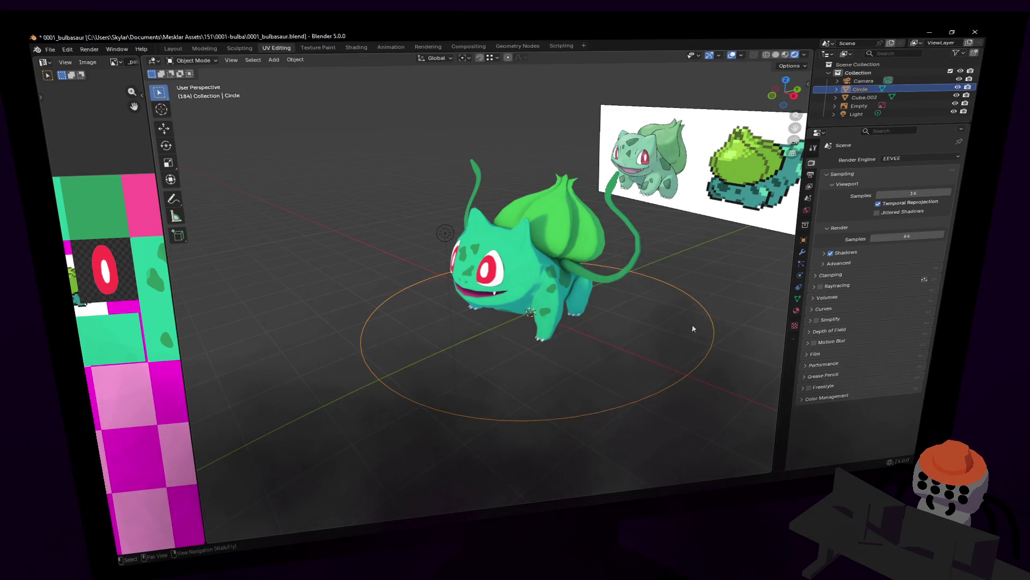
key("Delete")
key("shift+grave")
key("Return")
key("shift+a")
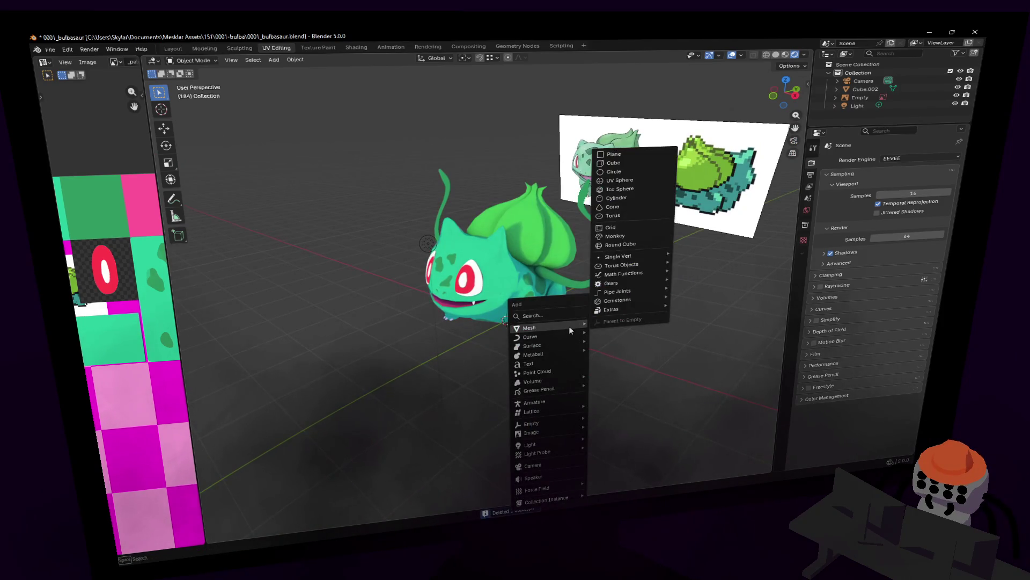
Dismiss the Add menu and fly the view to a three-quarter angle on Bulbasaur
key("Escape")
key("Escape")
key("shift+grave")
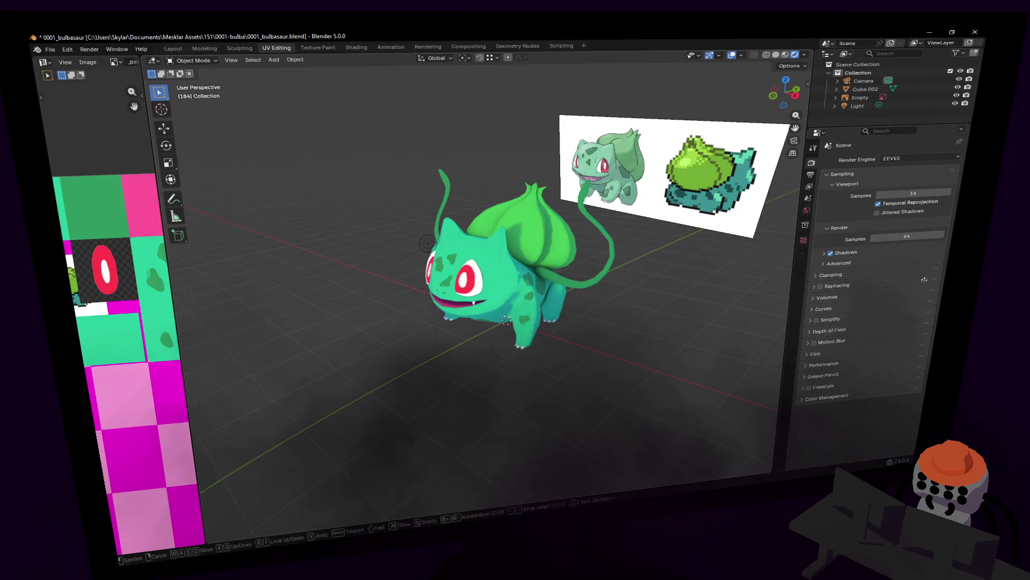
key("a")
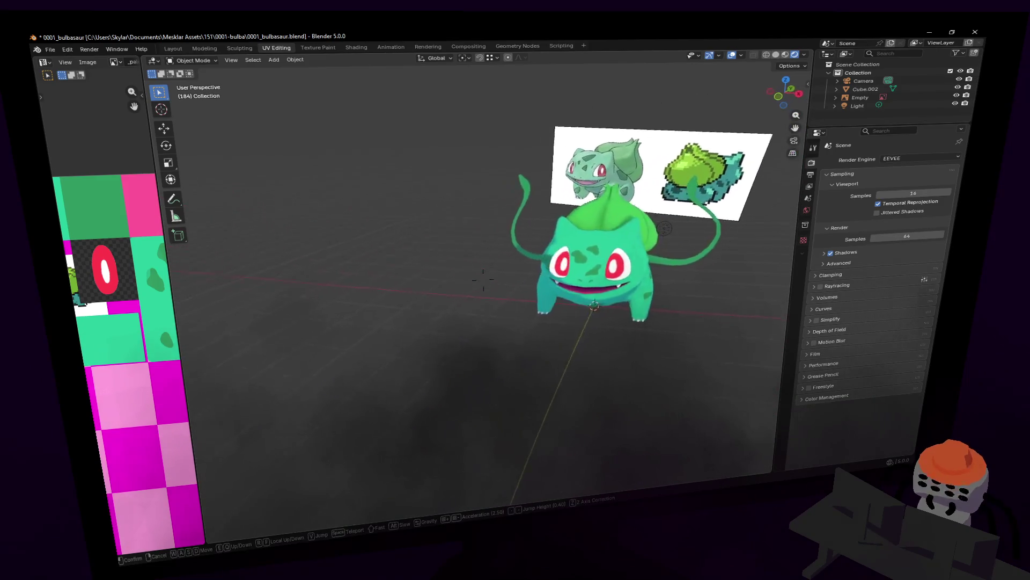
key("d")
key("Return")
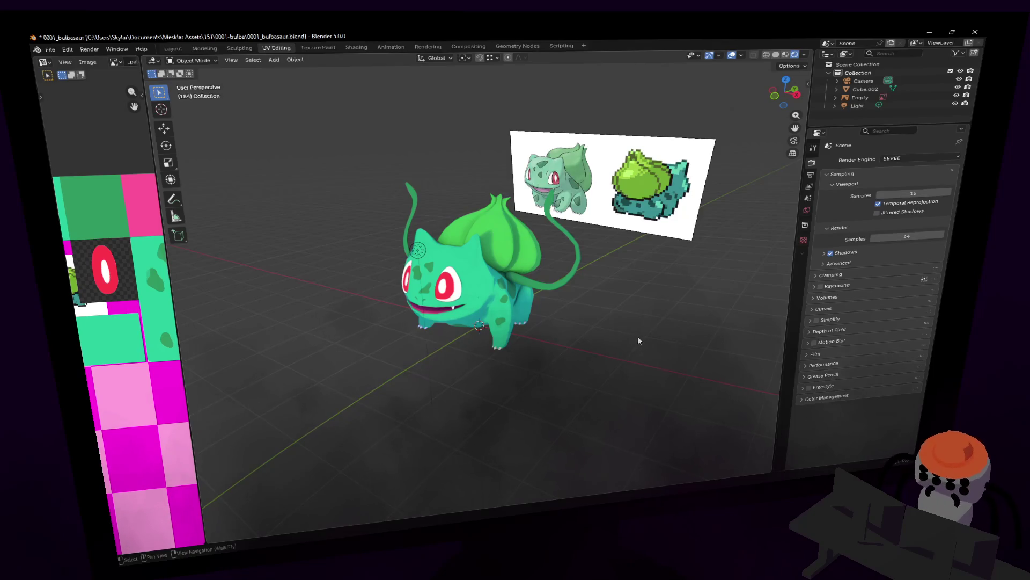
Fly the viewport in closer to Bulbasaur
key("shift+grave")
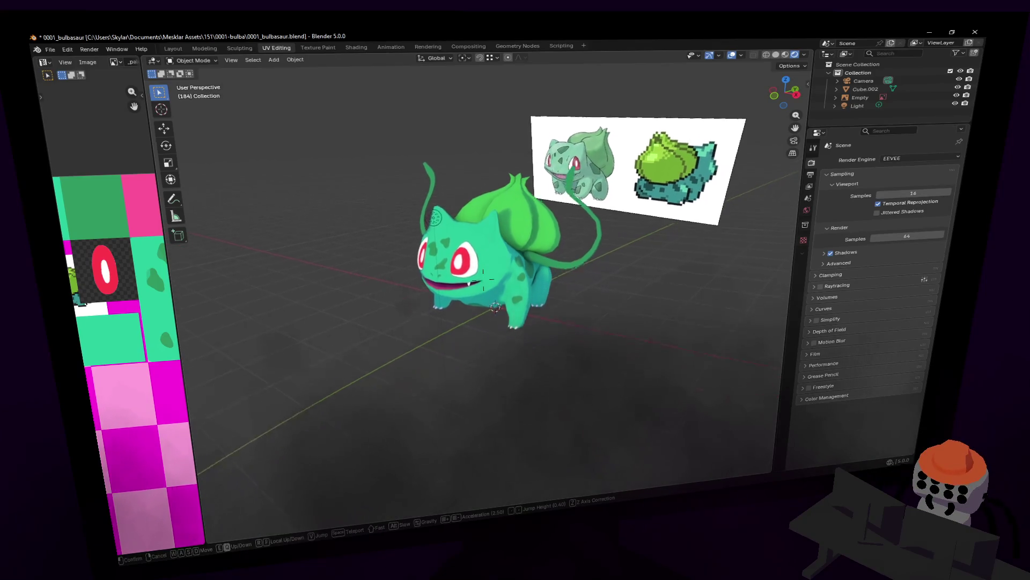
left_click(627, 318)
key("shift+grave")
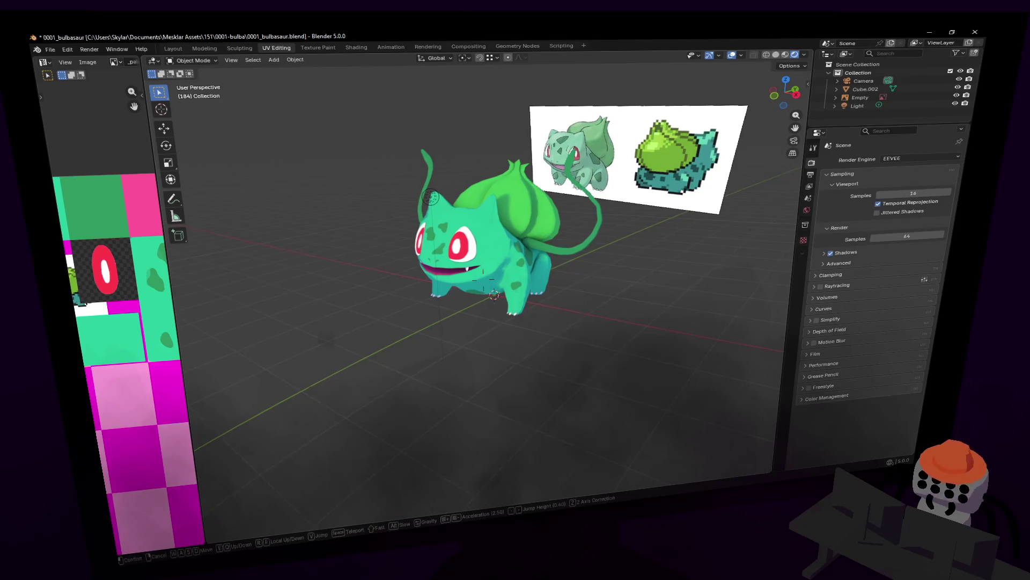
key("w")
left_click(605, 289)
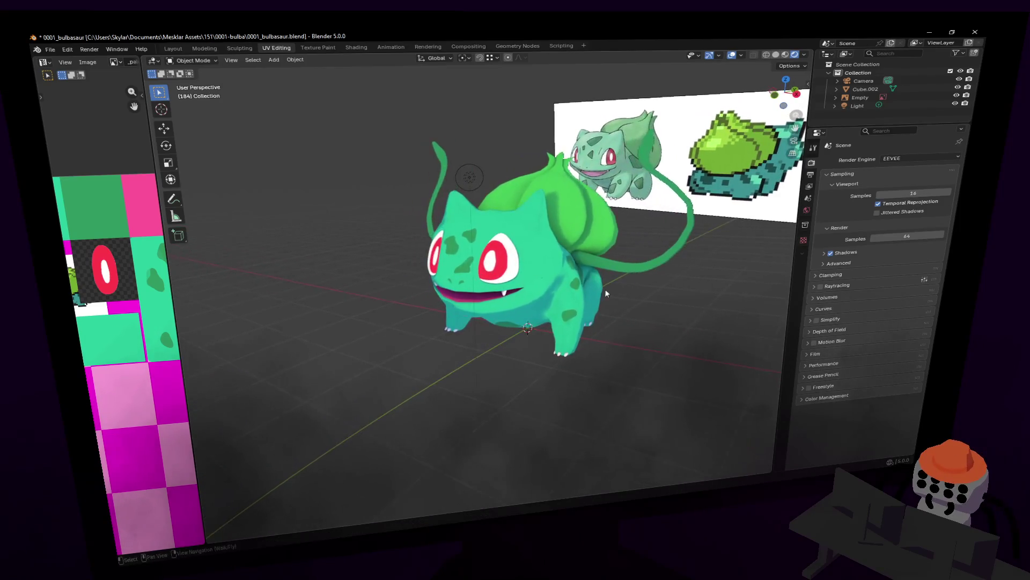
Add a Plane mesh at the world origin beneath Bulbasaur's feet
key("shift+a")
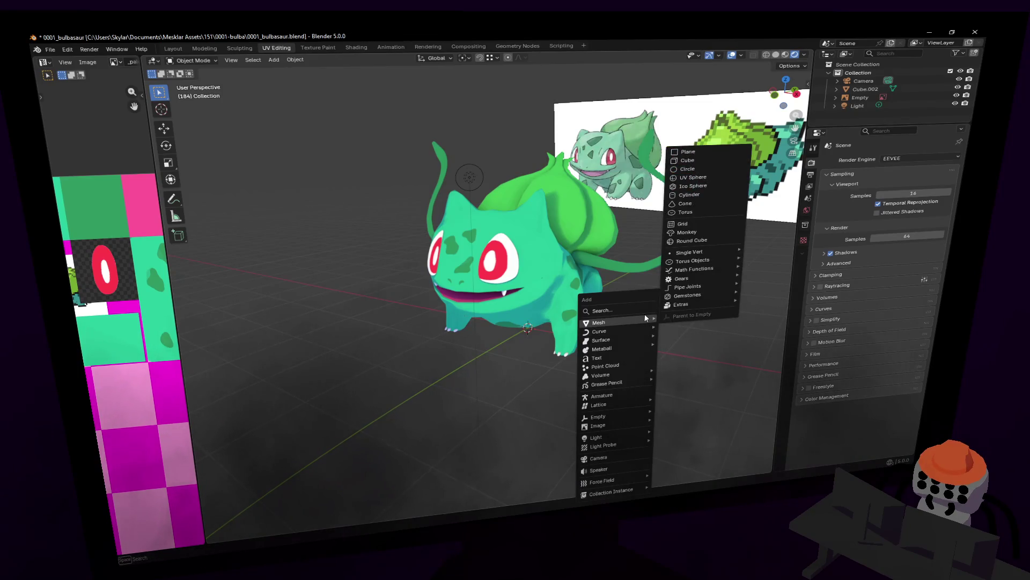
right_click(636, 340)
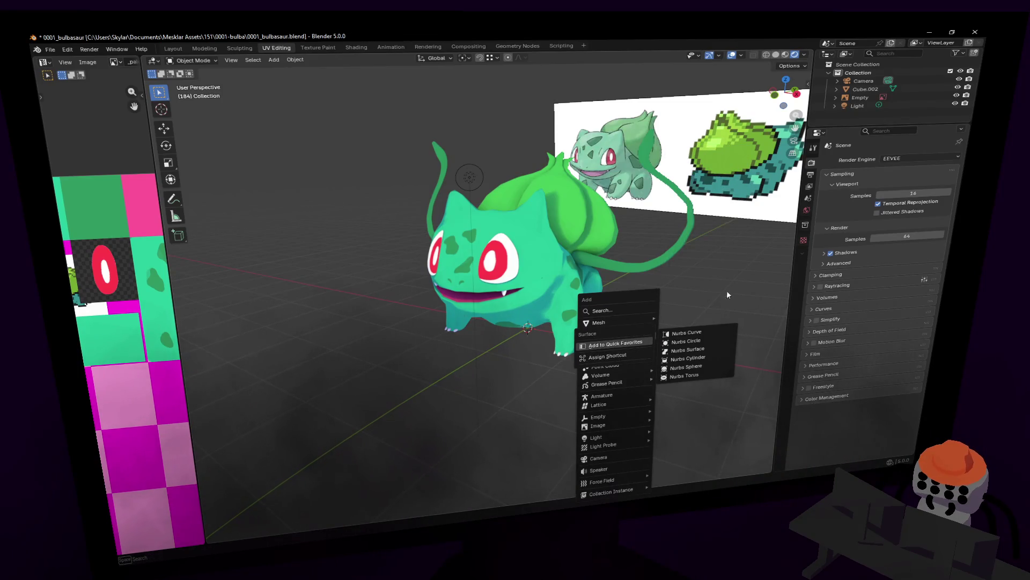
mouse_move(600, 322)
left_click(677, 150)
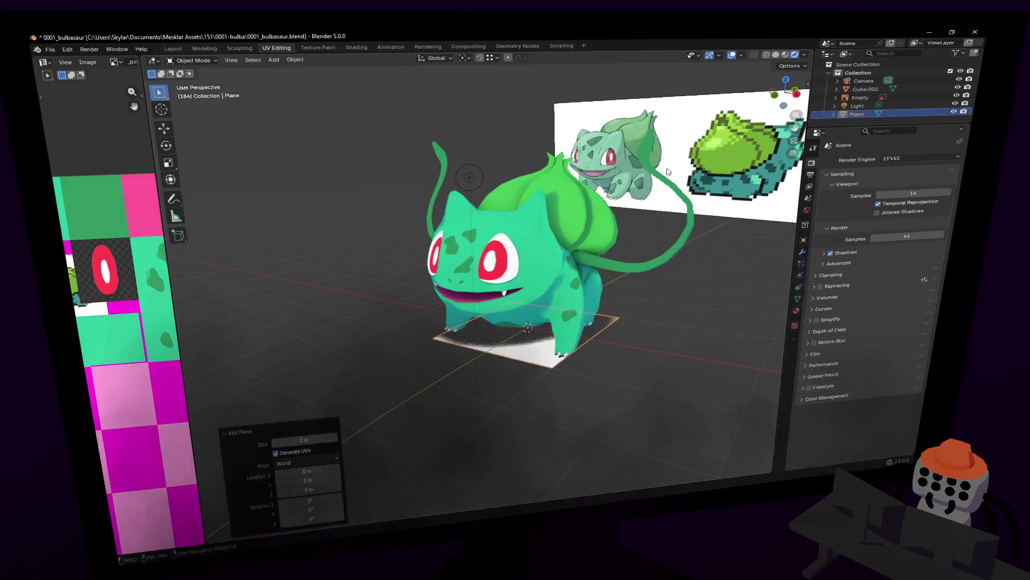
In Edit Mode, loop cut the plane, extrude it and scale the extruded ring smaller
key("KP_Decimal")
key("Tab")
key("ctrl+r")
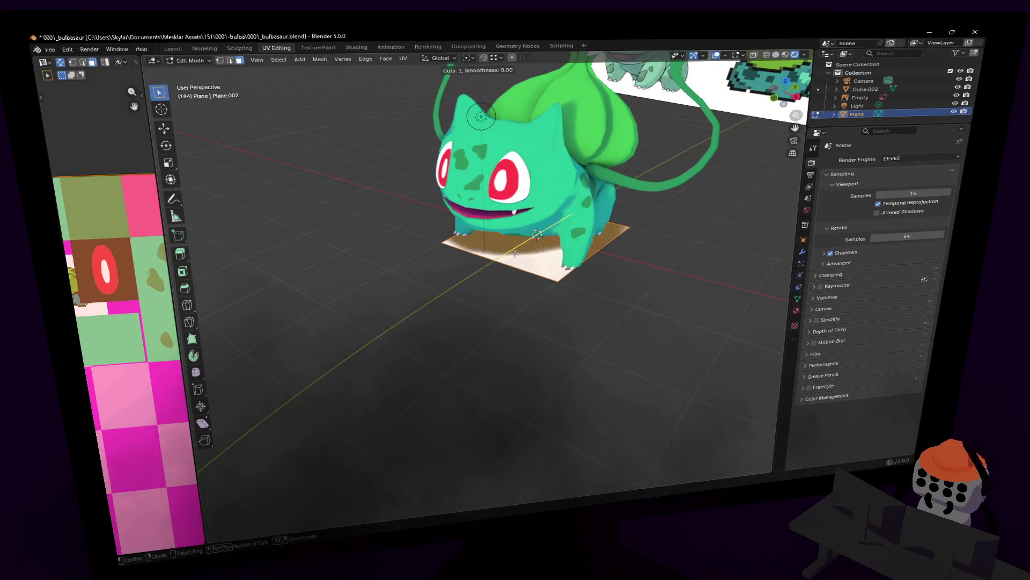
left_click(513, 254)
key("e")
key("s")
left_click(598, 251)
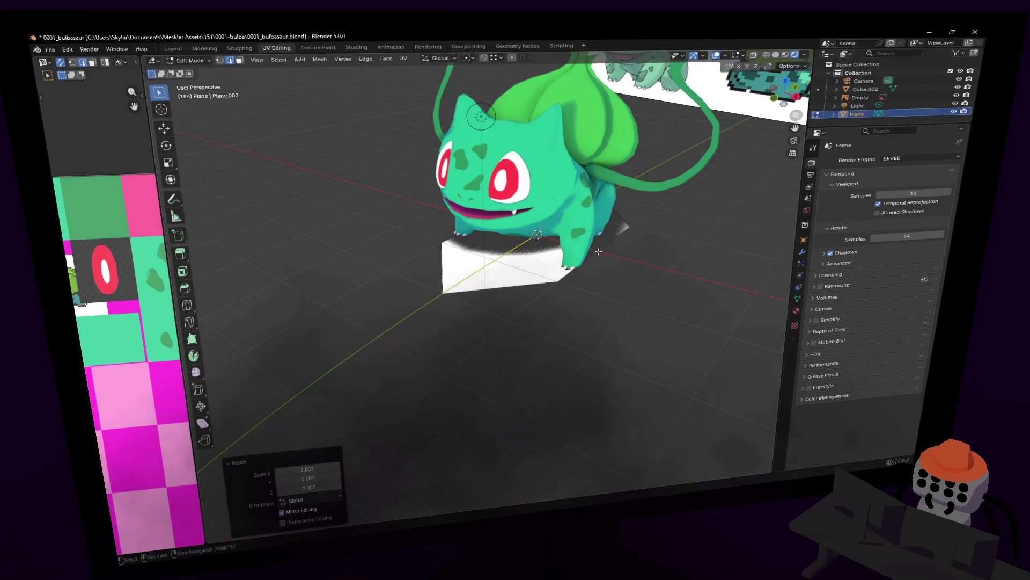
key("s")
left_click(647, 221)
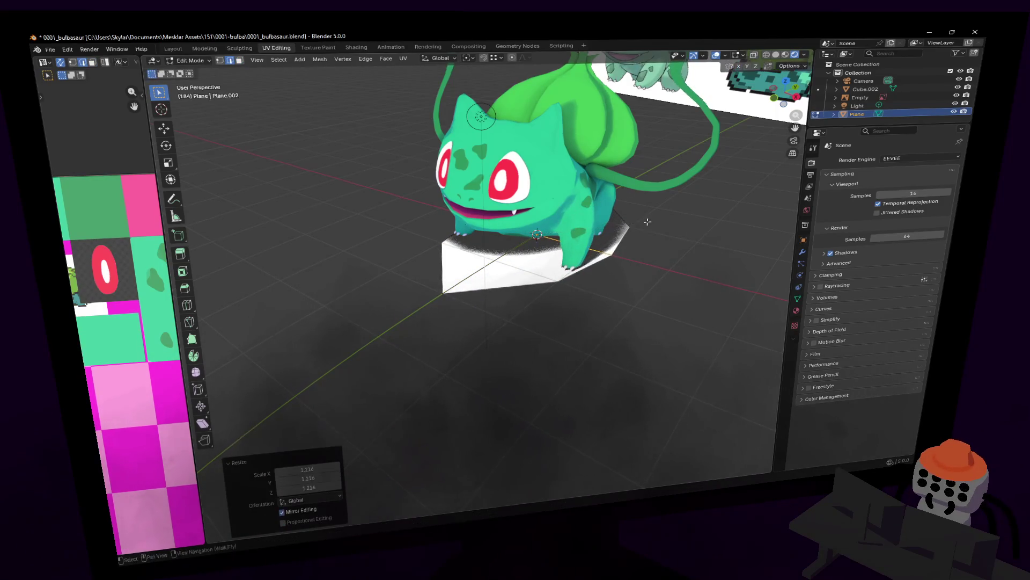
Flatten the block to zero height along Z into an octagon and shrink the base
left_click(618, 240, "alt")
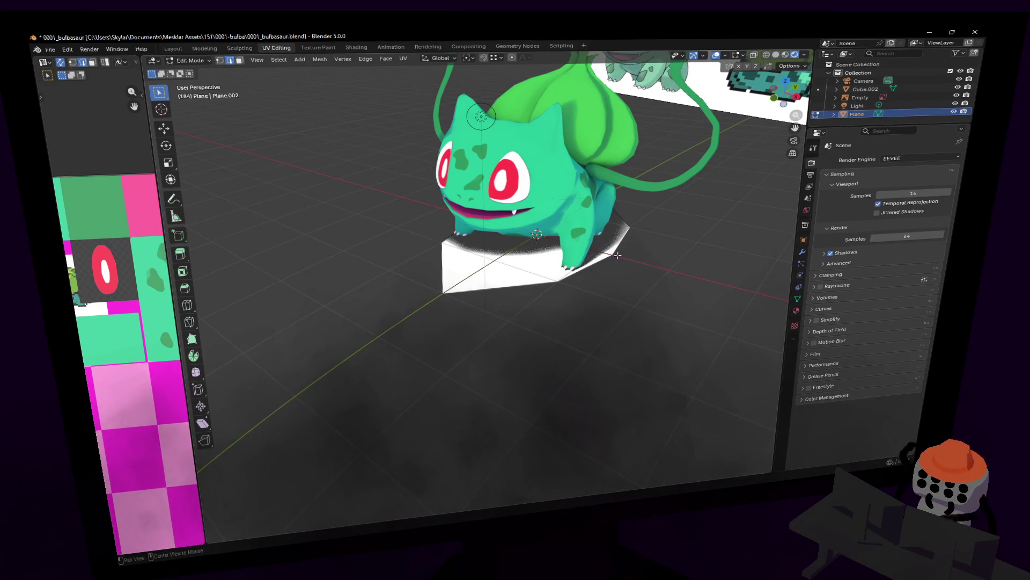
left_click(594, 264, "shift")
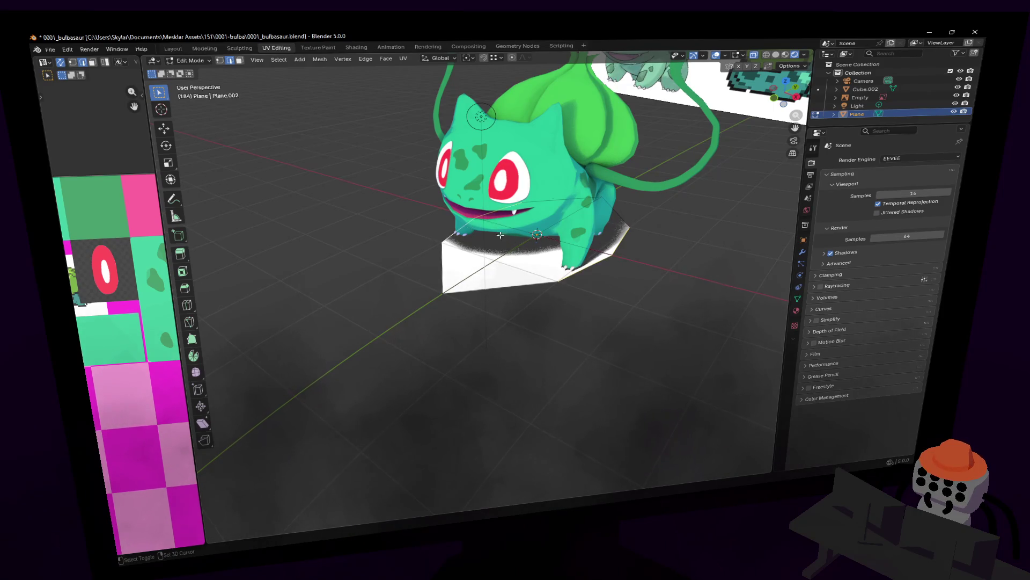
key("s")
key("z")
key("0")
key("Return")
key("1")
key("s")
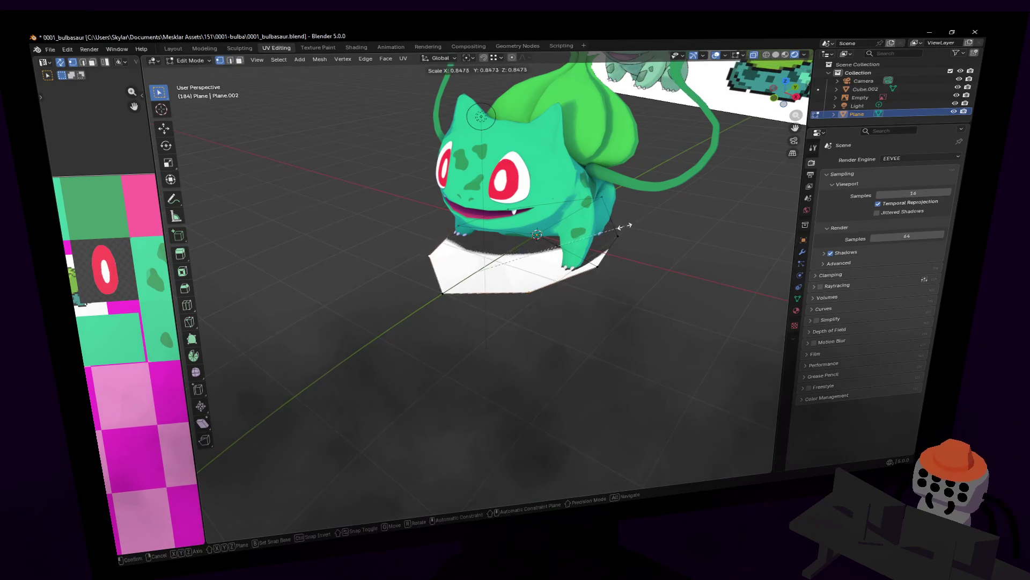
left_click(595, 239)
Circle-select vertices on the base and move them along the Y axis
key("shift+grave")
left_click(606, 235)
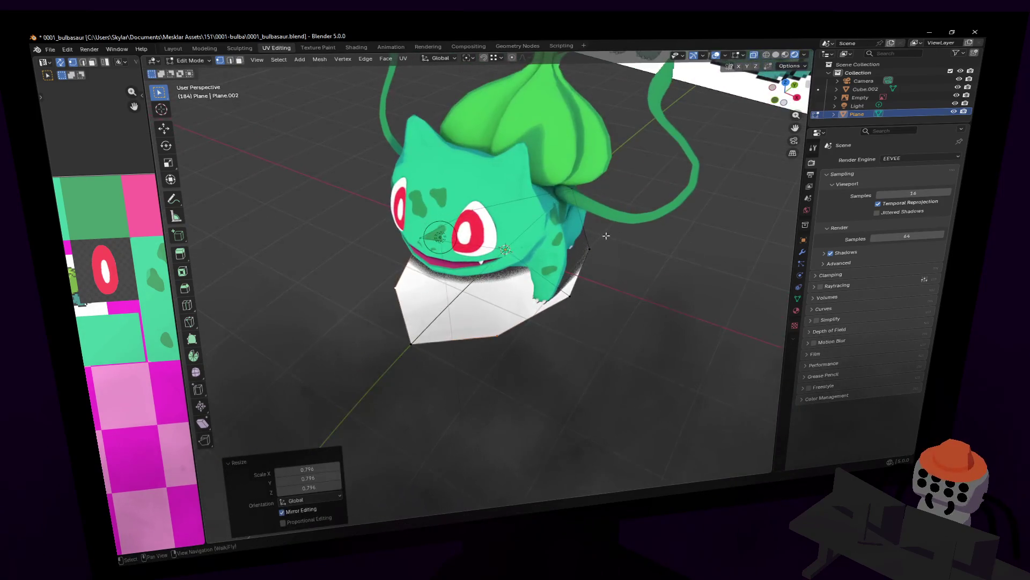
key("c")
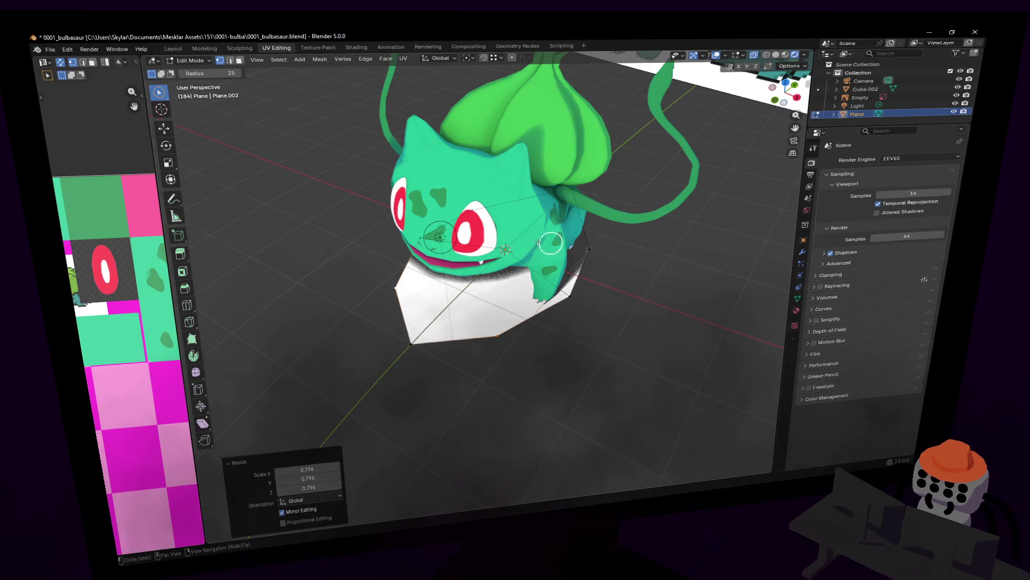
left_click_drag(479, 208, 454, 300)
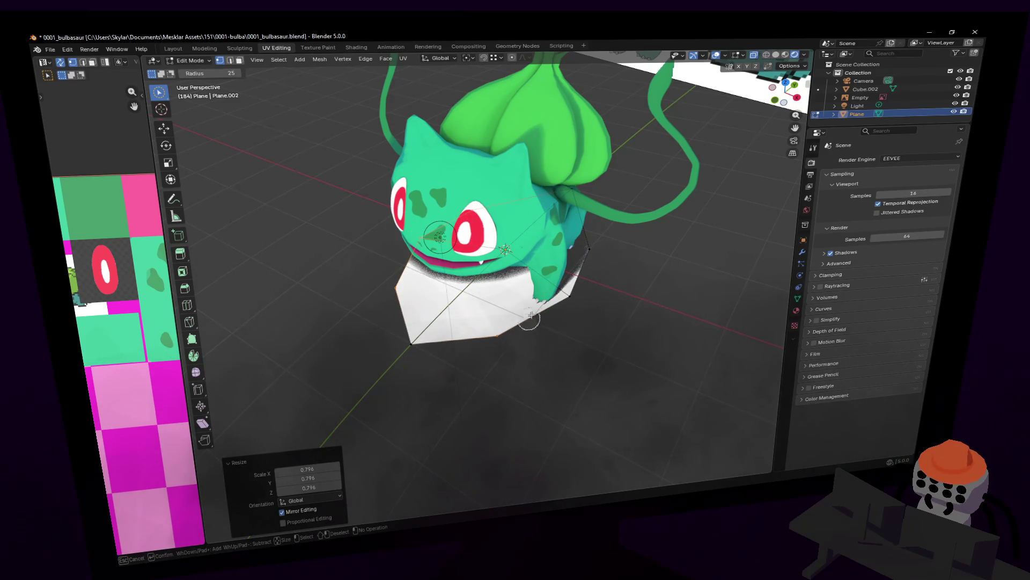
key("Escape")
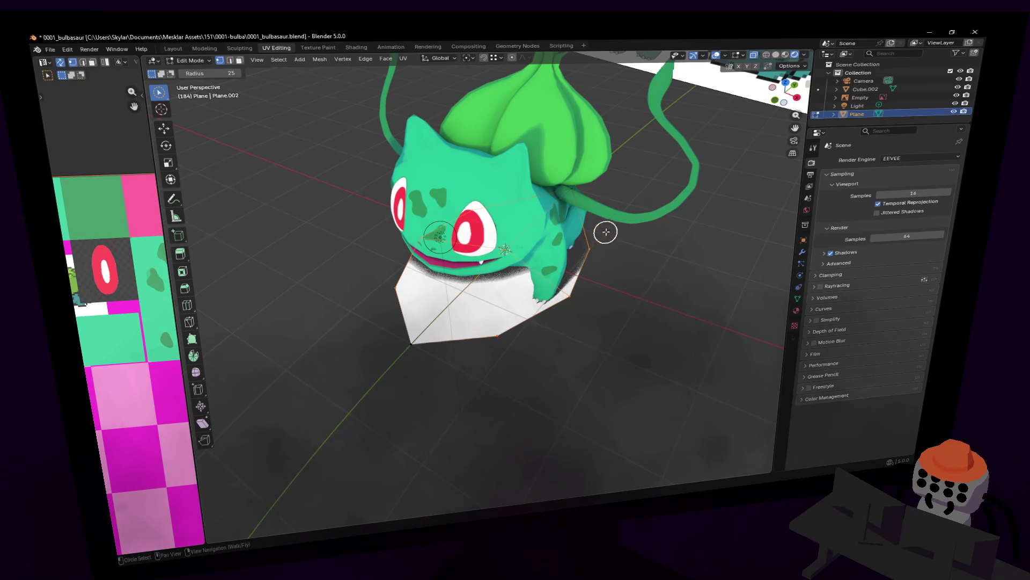
key("g")
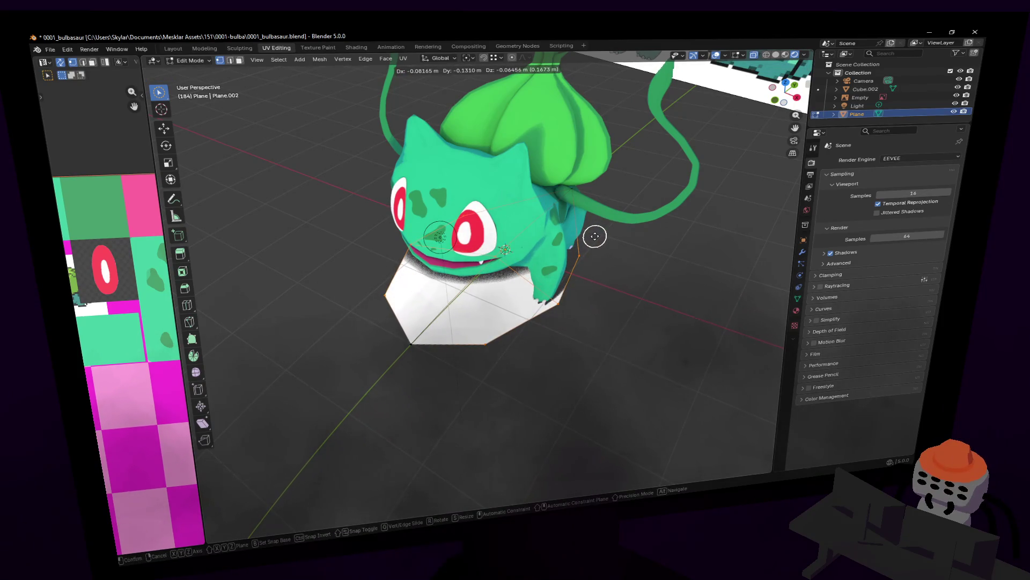
key("y")
left_click(596, 237)
Move a second vertex selection along Y to stretch the base, then fly toward Bulbasaur
key("c")
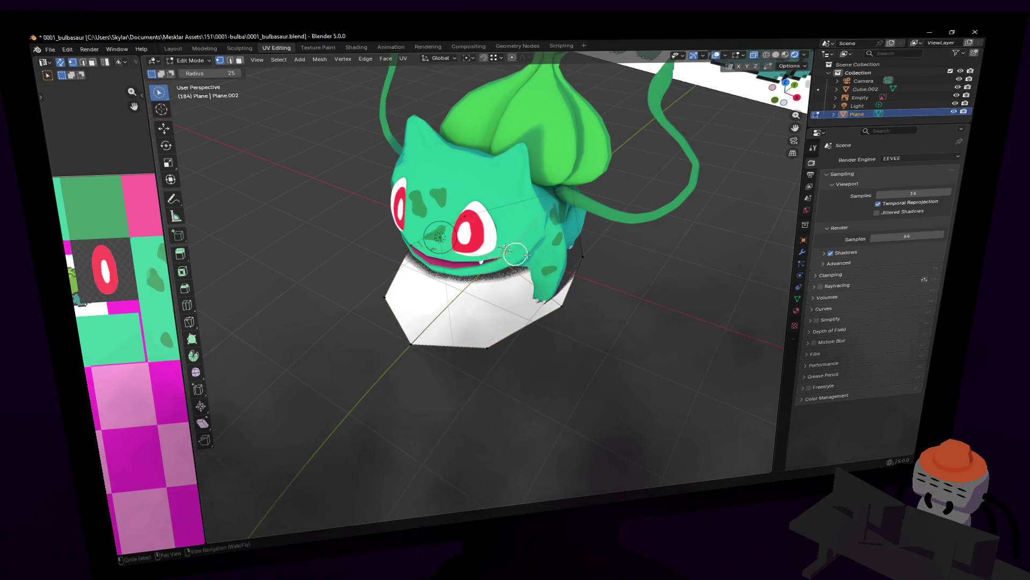
key("Escape")
key("g")
key("y")
left_click(533, 259)
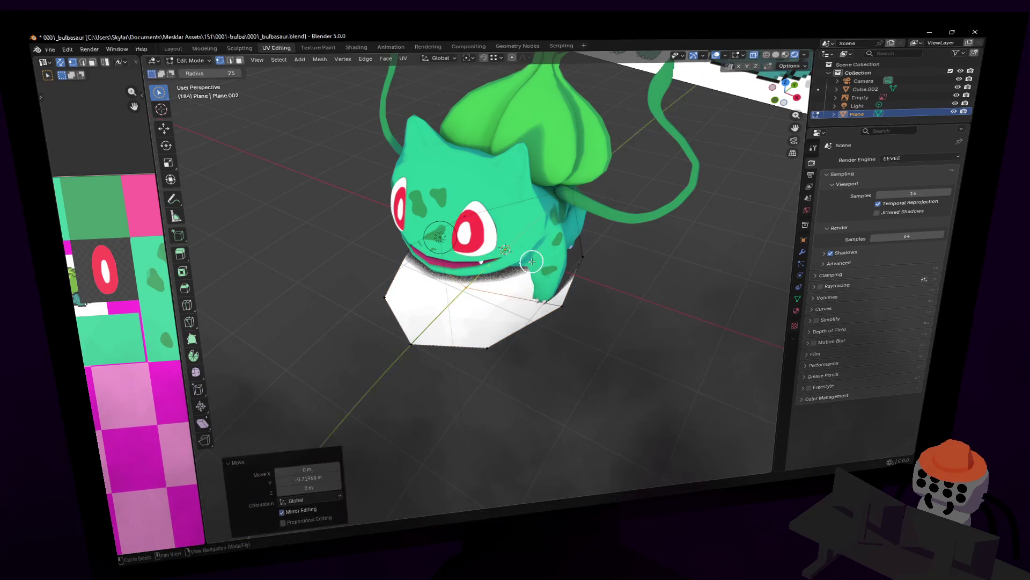
key("shift+grave")
key("w")
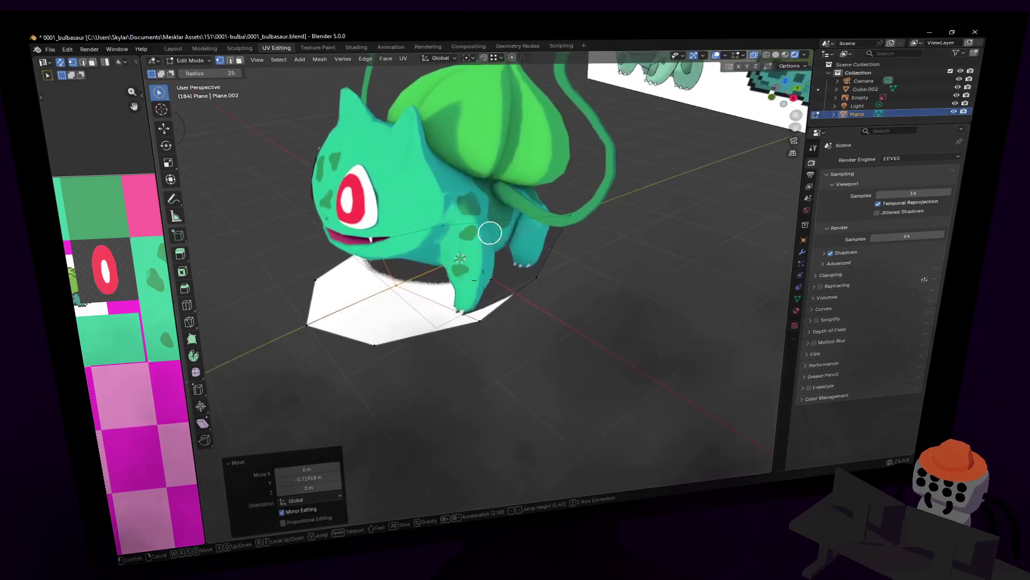
left_click(348, 145)
key("ctrl+r")
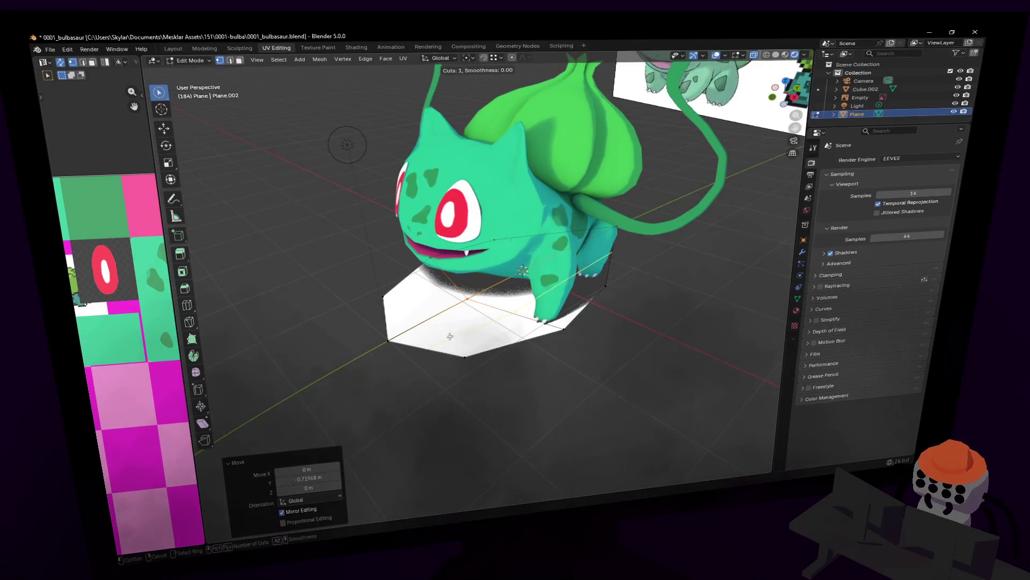
Add a centred edge loop to the base and scale the selected edges along X
left_click(451, 315)
right_click(451, 314)
middle_click_drag(405, 308, 420, 312)
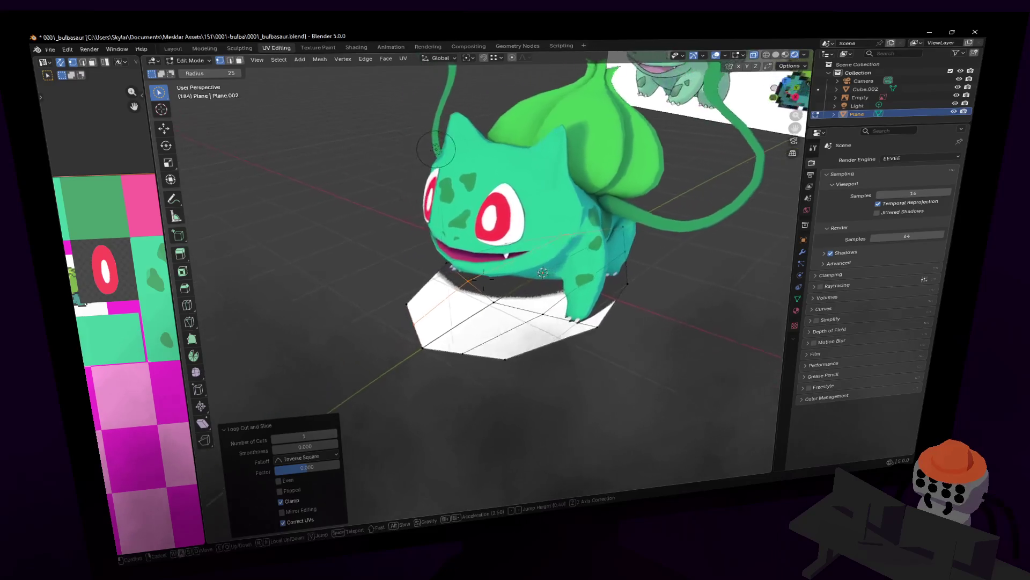
key("shift+grave")
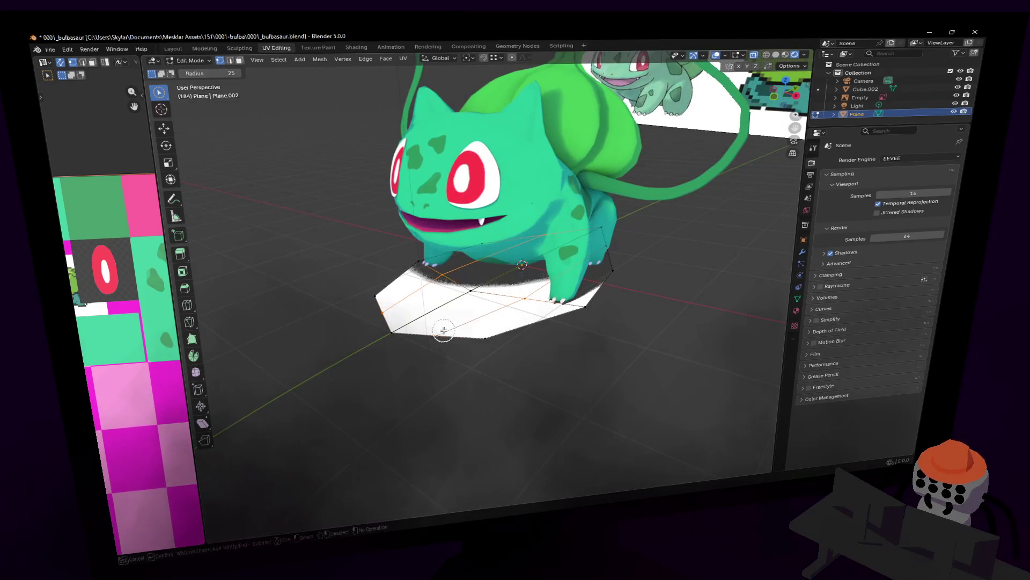
left_click(583, 264)
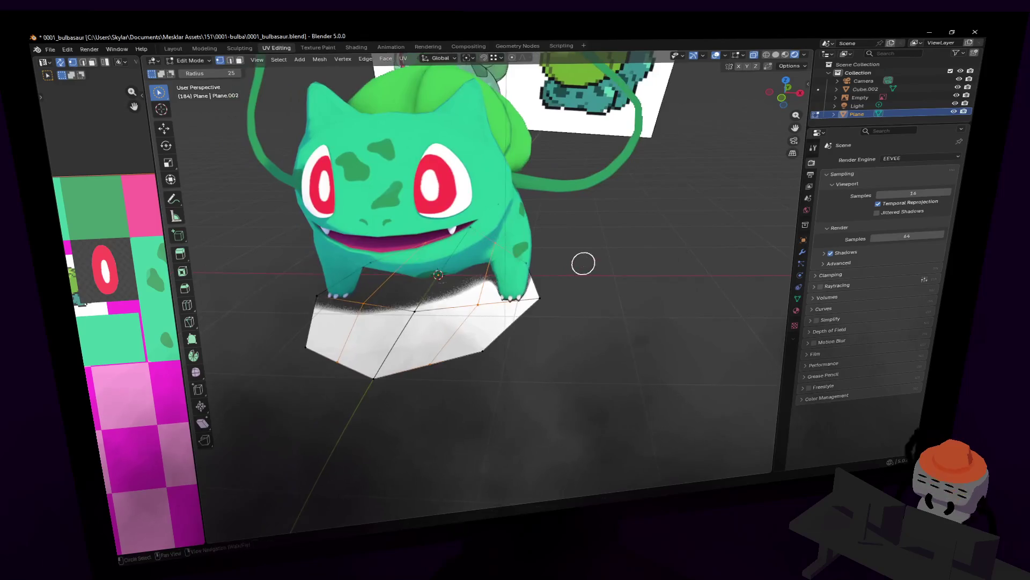
key("s")
key("x")
key("g")
left_click(472, 276)
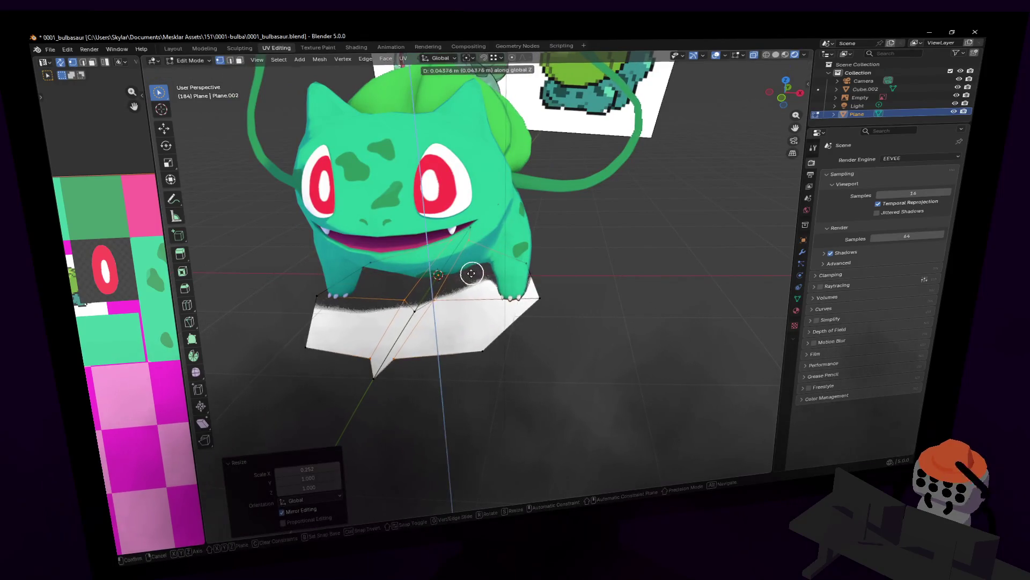
Circle-select a row of side edges and push them outward along Y
key("c")
middle_click_drag(460, 287, 542, 323)
left_click(541, 322)
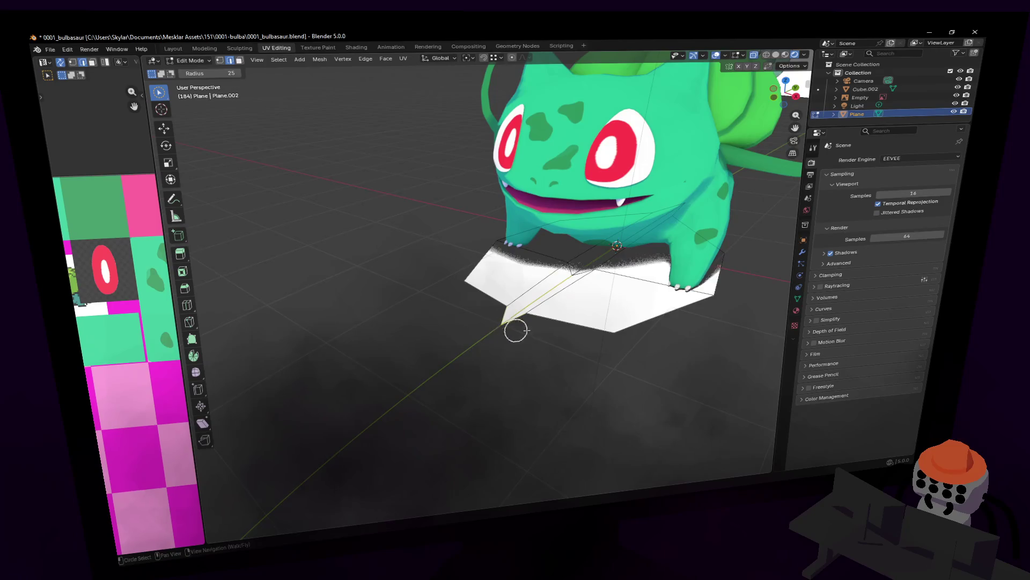
scroll(515, 329, "up", 3)
key("g")
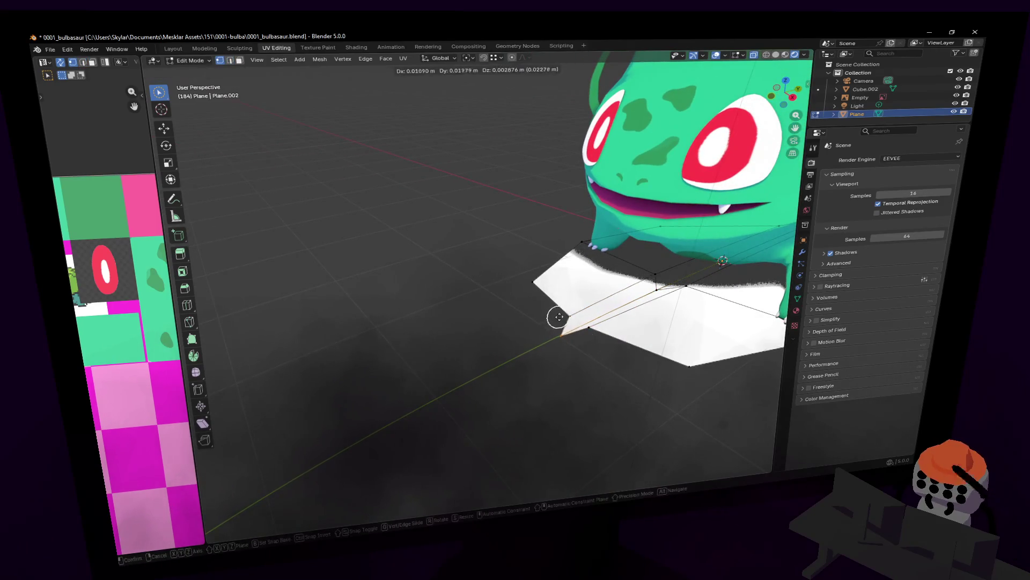
key("y")
left_click(586, 328)
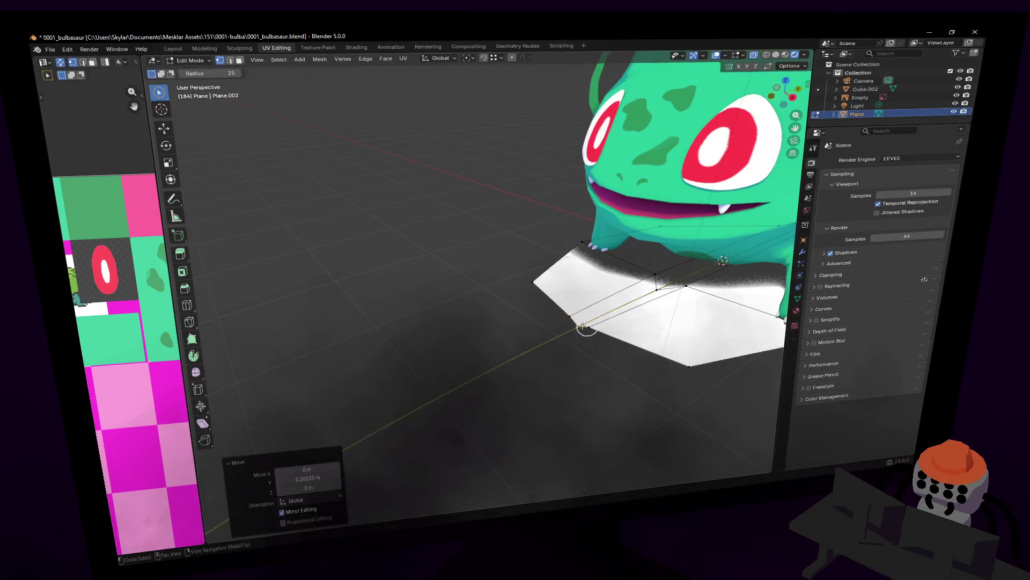
key("Escape")
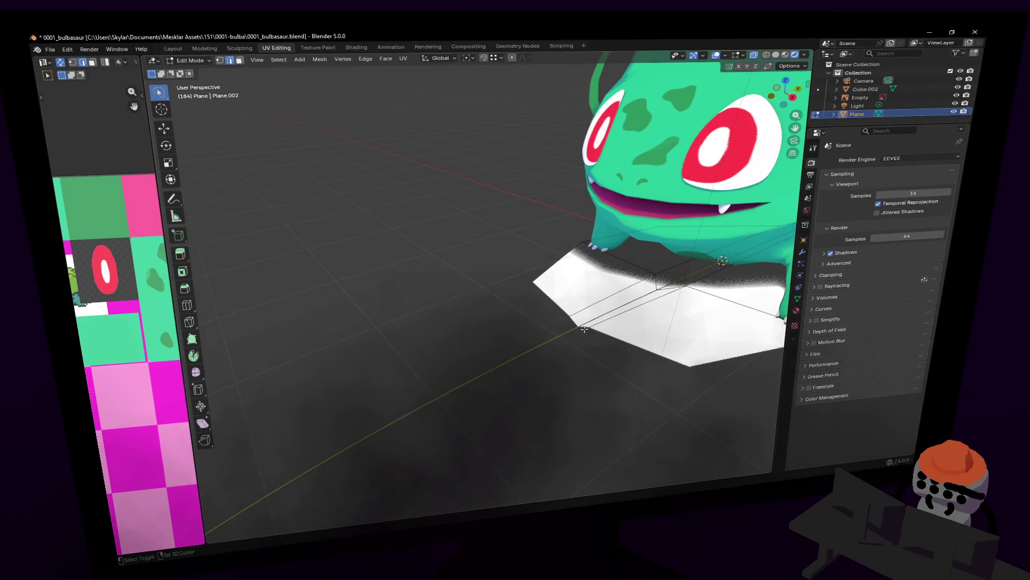
Extrude a strip from the selected edge and move its vertices along Y
key("e")
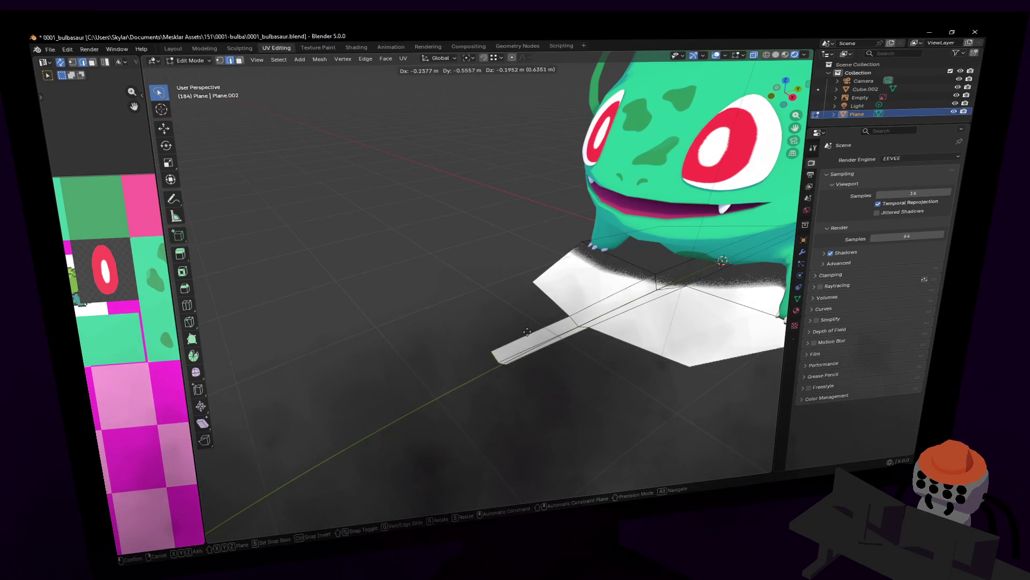
left_click(483, 347)
mouse_move(483, 346)
middle_mouse_down()
mouse_move(481, 275)
mouse_move(479, 356)
middle_mouse_up()
key("1")
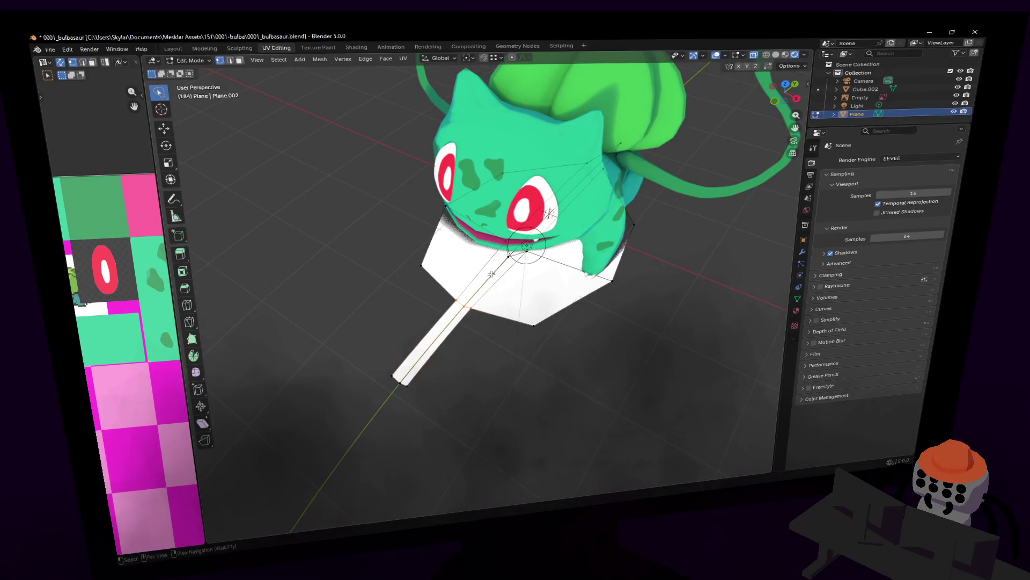
key("g")
key("y")
left_click(490, 275)
From a side view, move a single plane vertex along Y
key("shift+grave")
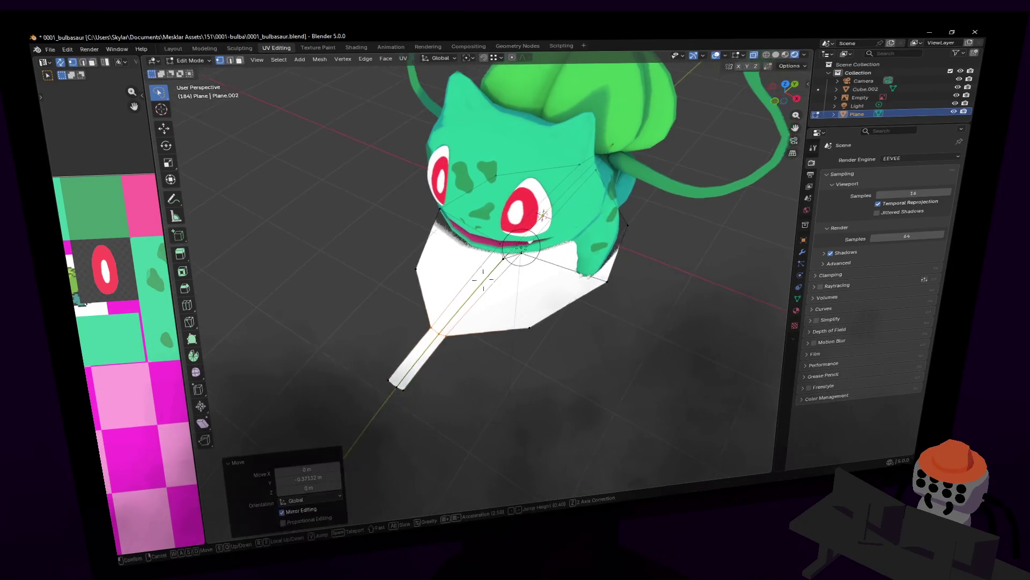
left_click(639, 300)
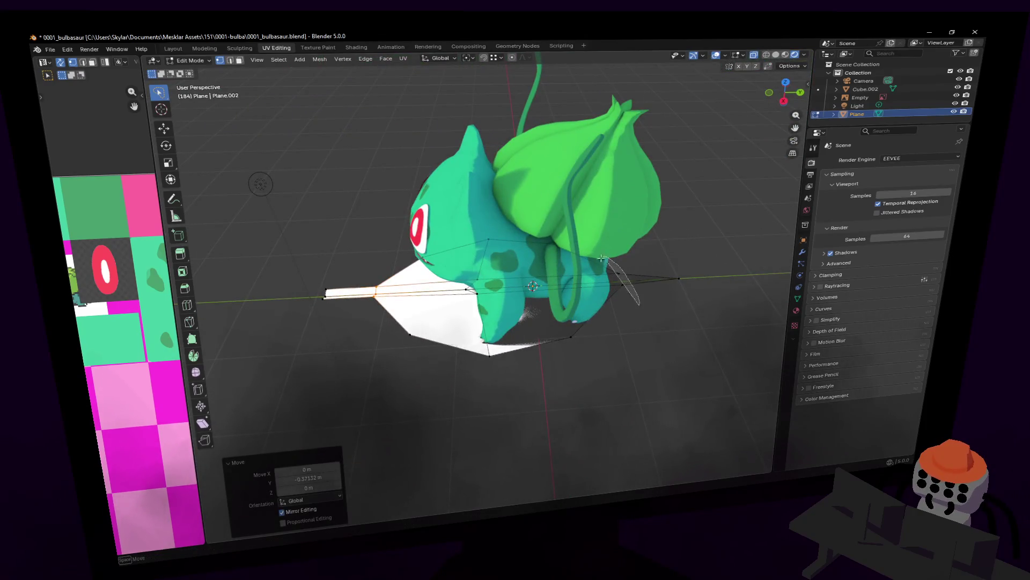
left_click(624, 271)
key("g")
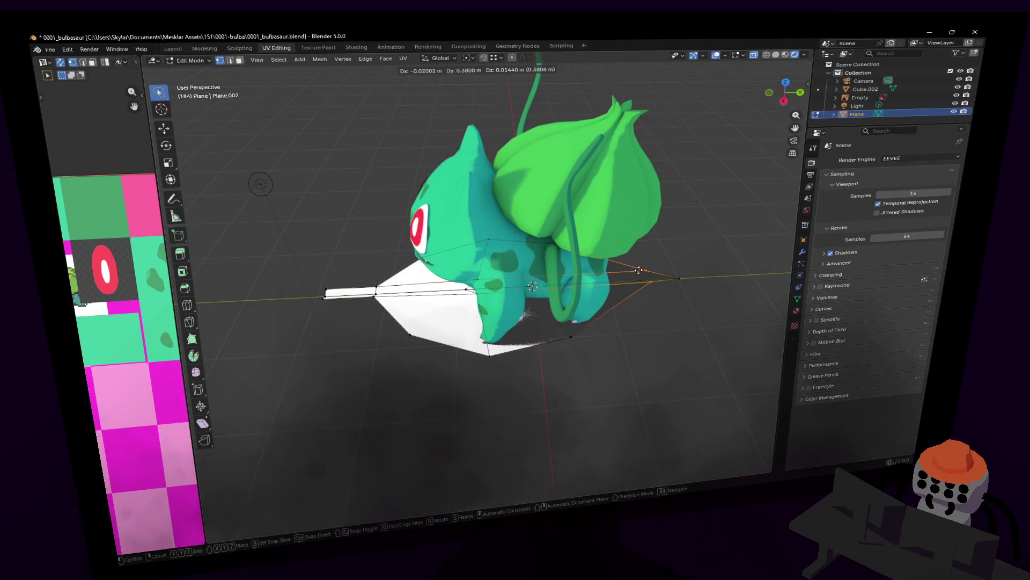
key("y")
left_click(655, 272)
Return to Object Mode and delete the base plane entirely
key("Tab")
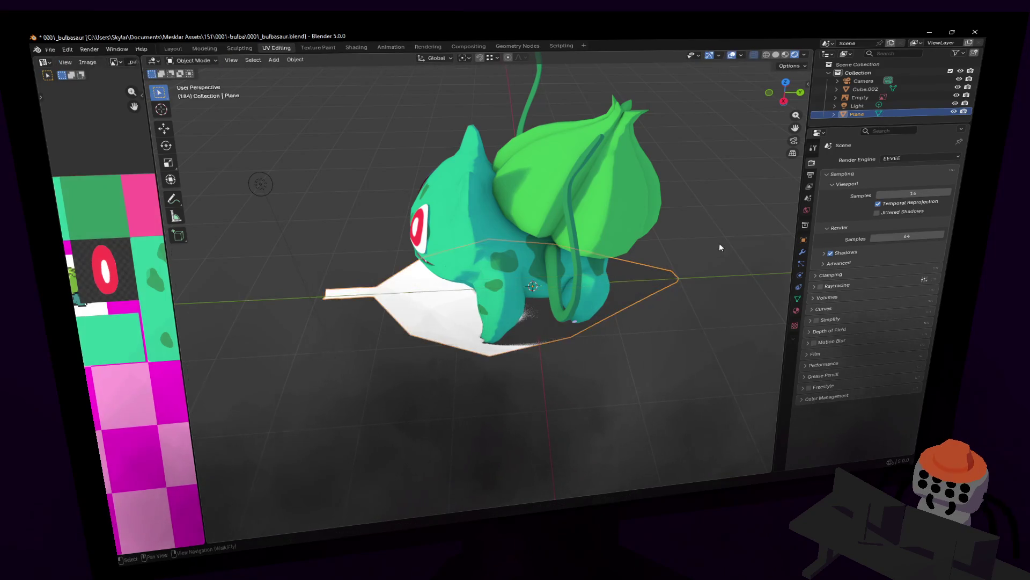
key("Delete")
key("shift+grave")
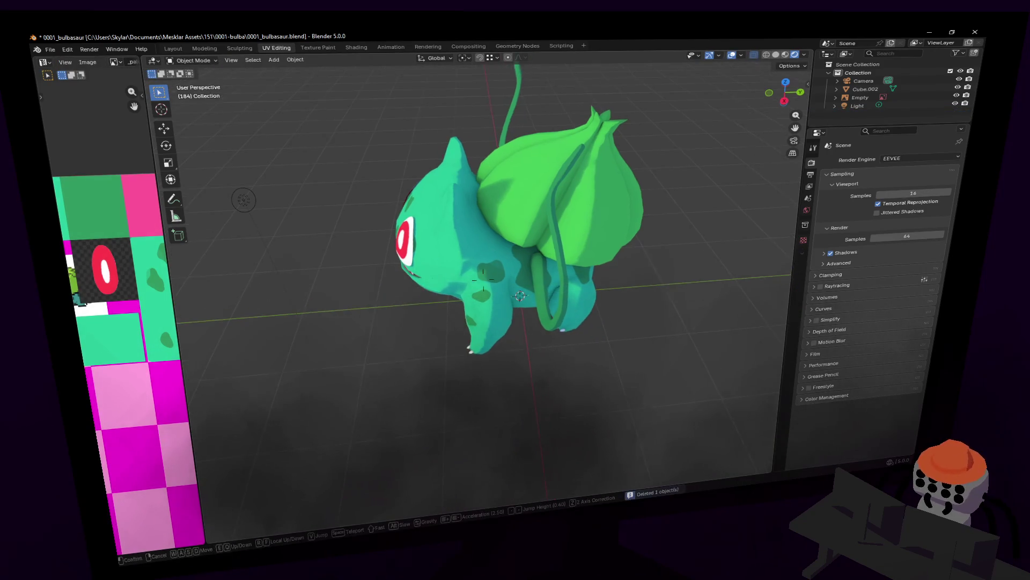
Pan and orbit to Bulbasaur's front and bring up the Add menu's Mesh list
left_click(511, 333)
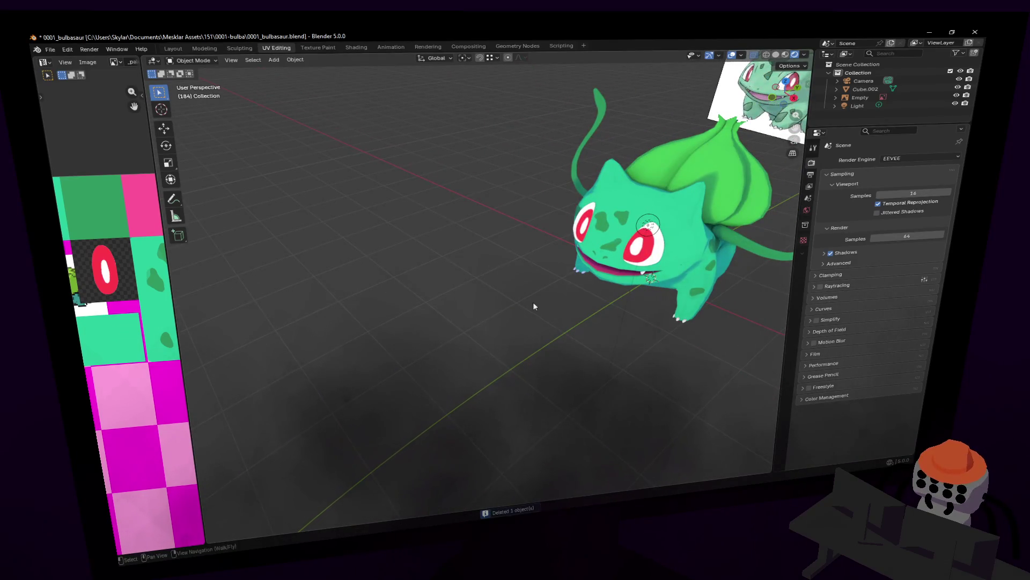
middle_click_drag(533, 305, 533, 304, "shift")
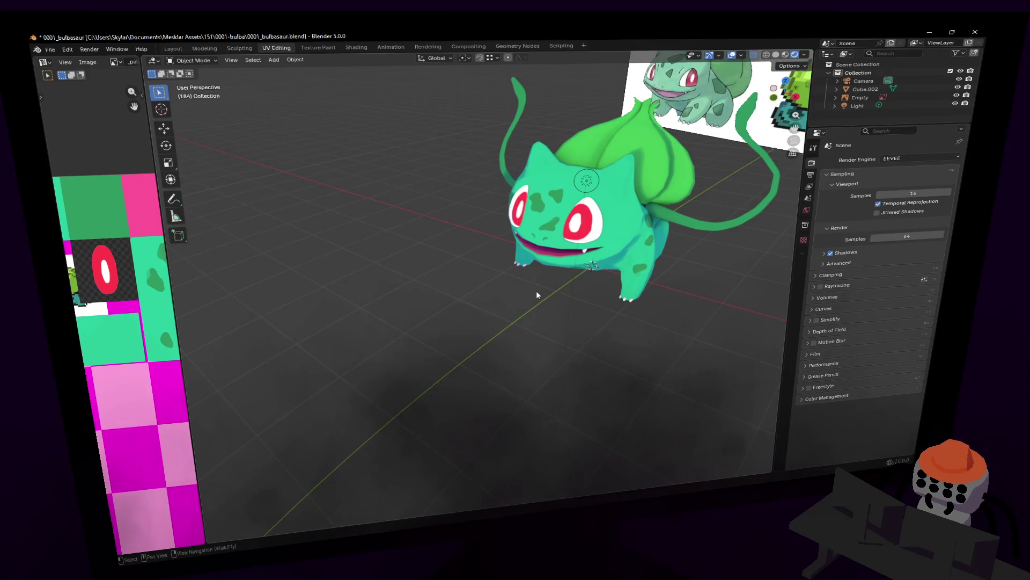
middle_click_drag(502, 283, 454, 280)
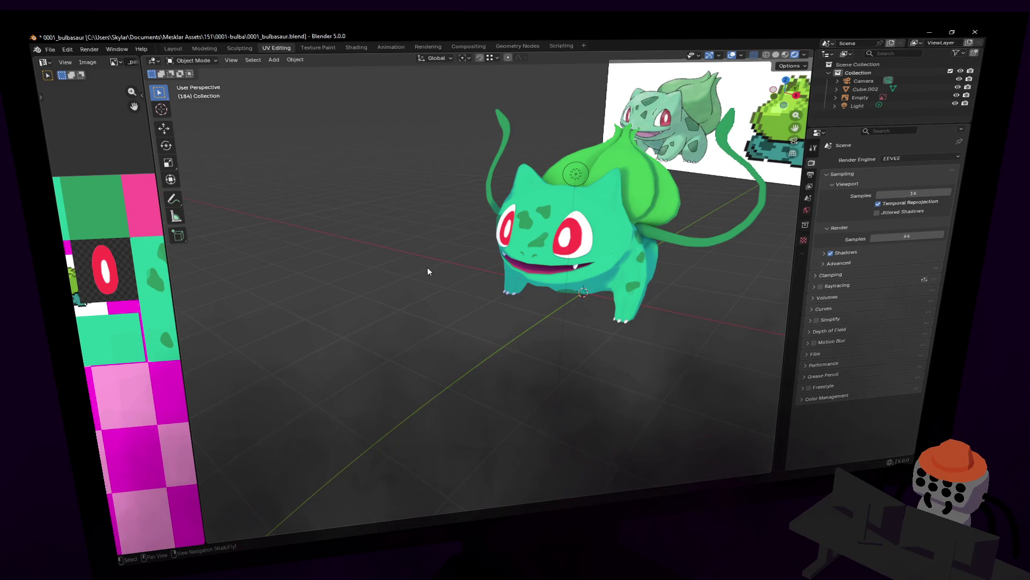
scroll(427, 271, "up", 3)
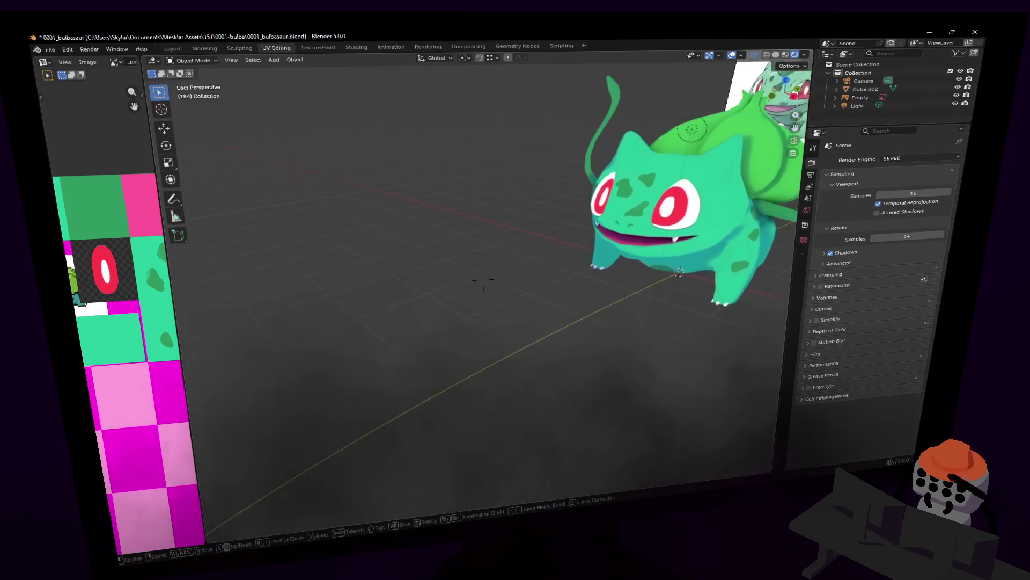
key("shift+a")
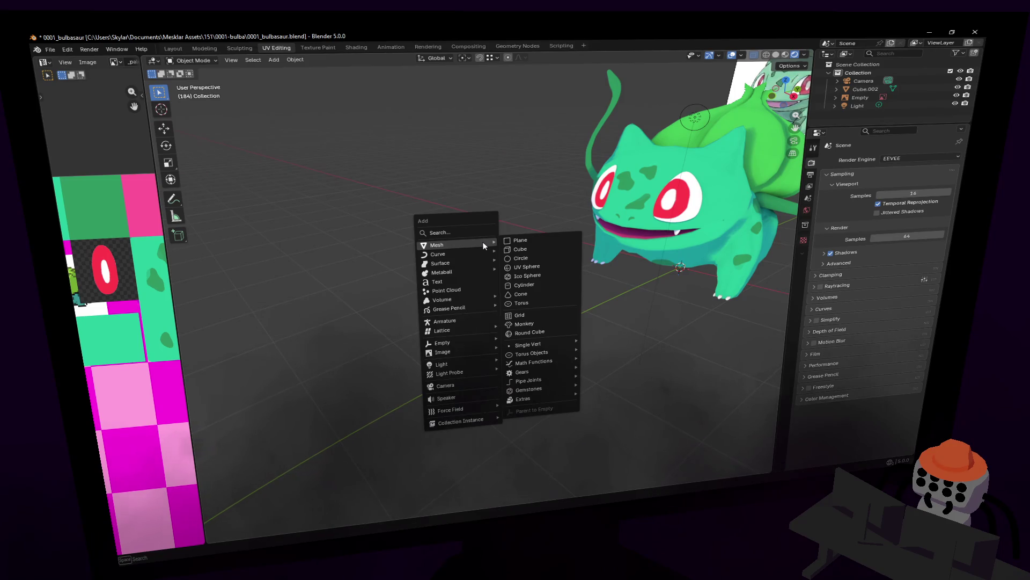
Add a new plane, loop cut it at the centre and lift part of it upward
left_click(520, 243)
middle_click_drag(520, 242, 554, 185)
key("Tab")
key("ctrl+r")
left_click(579, 204)
right_click(577, 205)
key("g")
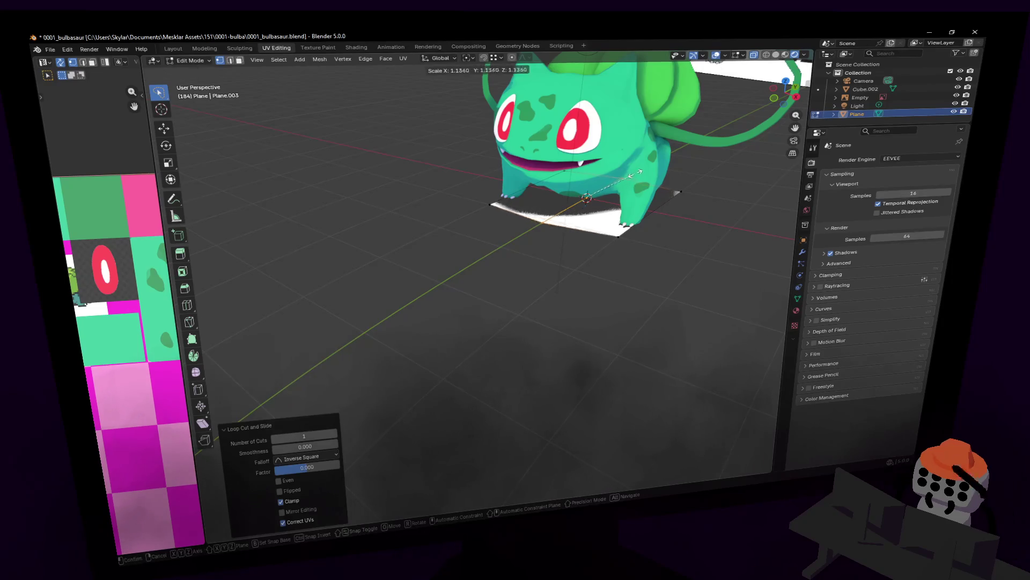
left_click(635, 238)
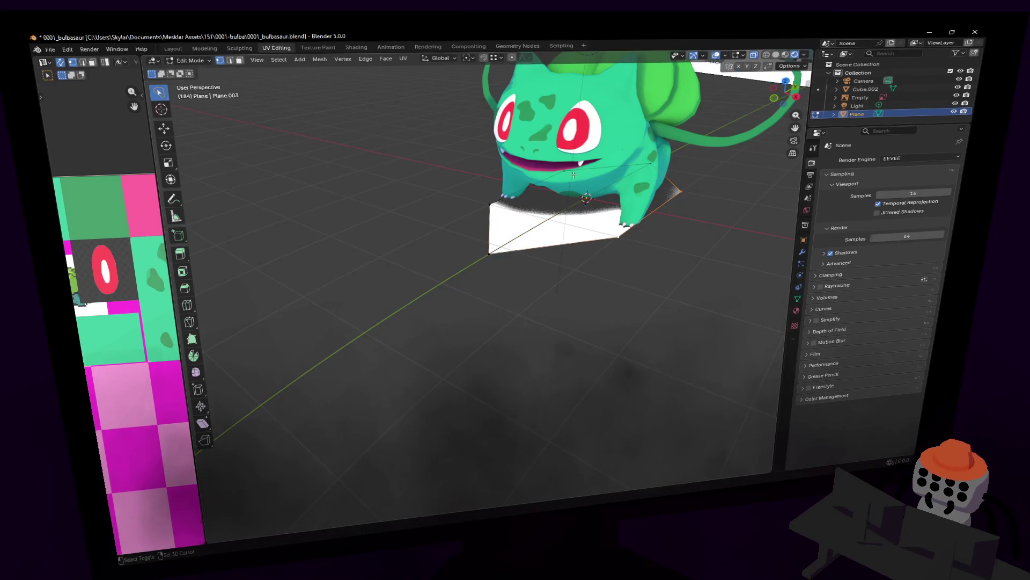
Select the whole plane, add another centred edge loop and start sliding it
key("a")
key("ctrl+r")
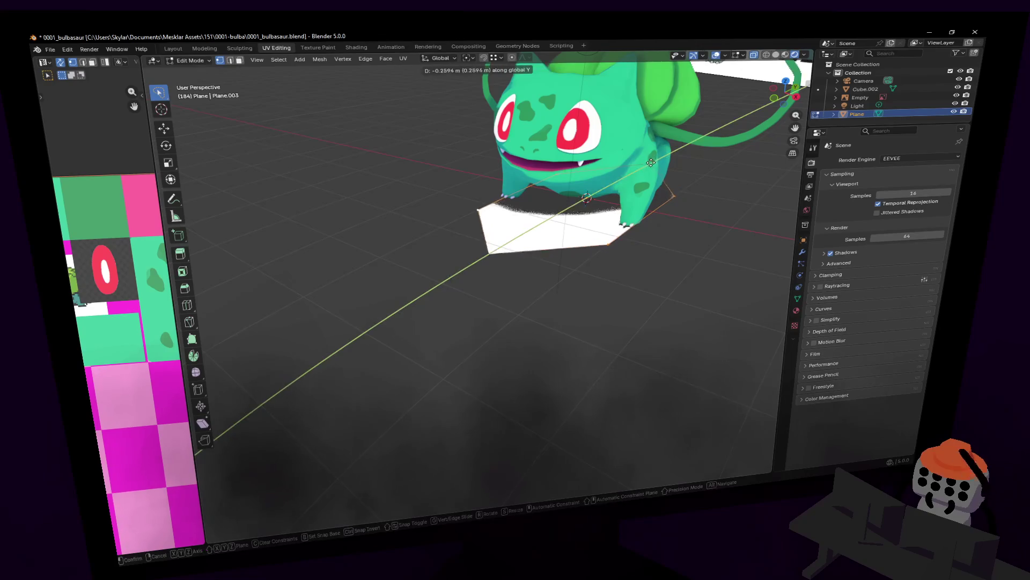
left_click(511, 200)
right_click(511, 200)
key("g")
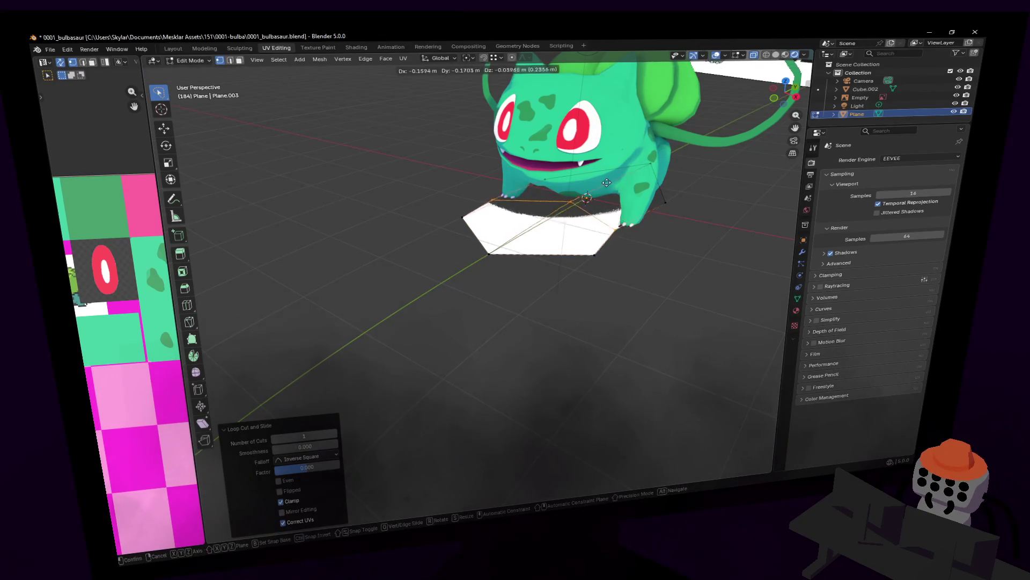
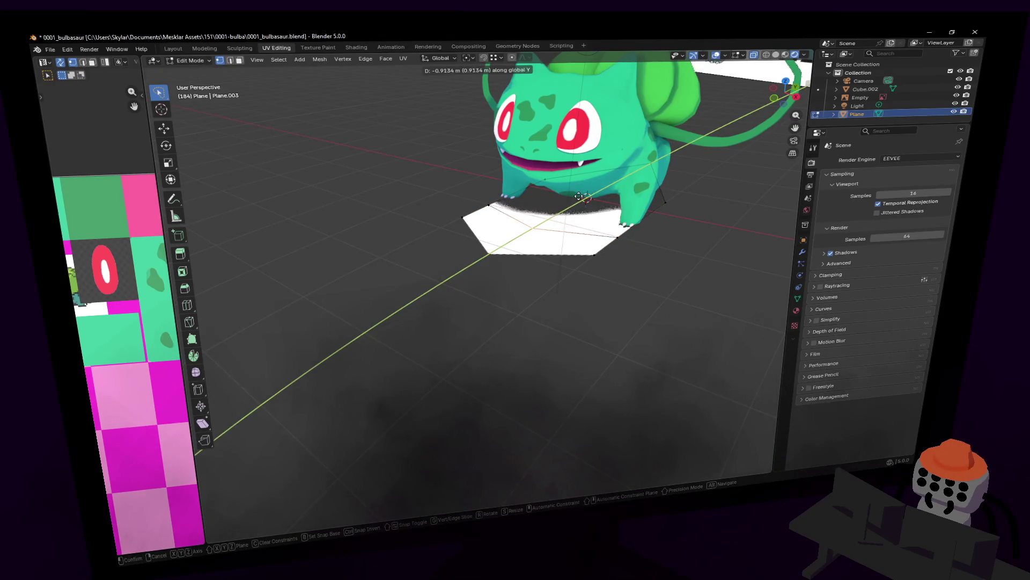
Enlarge the plane's selected vertices and shift them along Y beneath Bulbasaur
left_click(600, 189)
left_click(624, 234, "shift")
key("s")
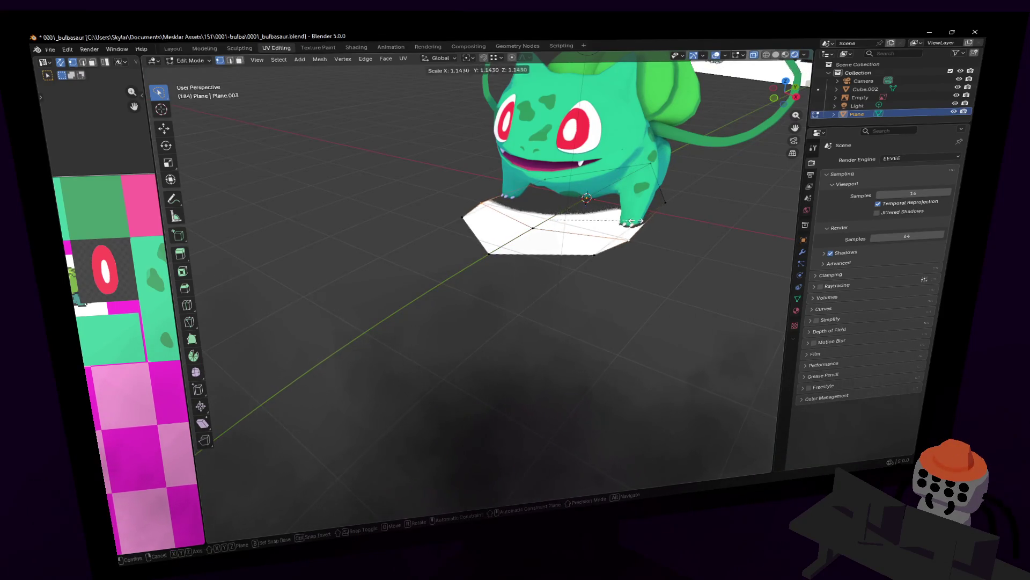
left_click(644, 219)
key("g")
key("y")
left_click(637, 213)
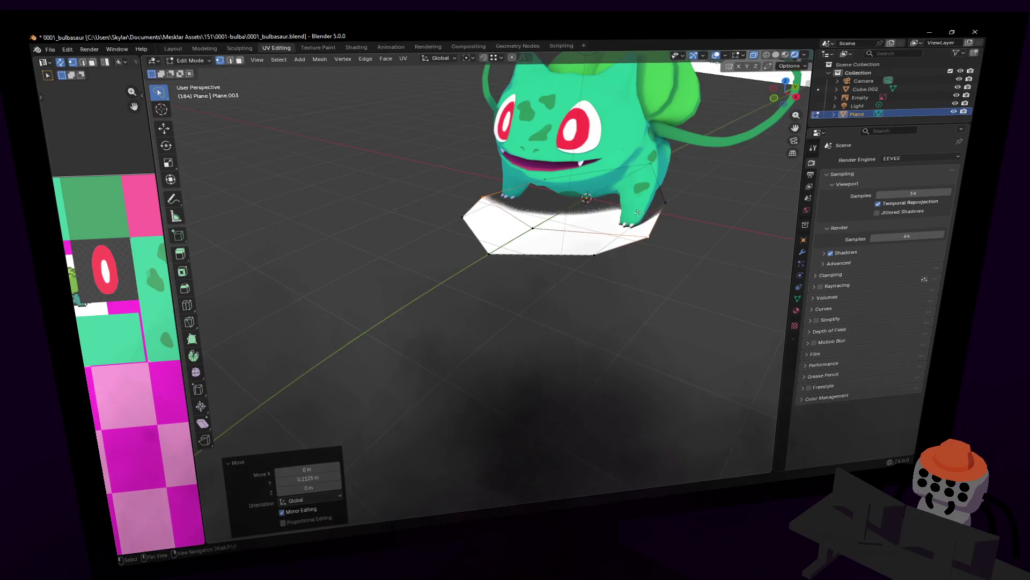
key("Tab")
middle_click_drag(515, 255, 576, 226)
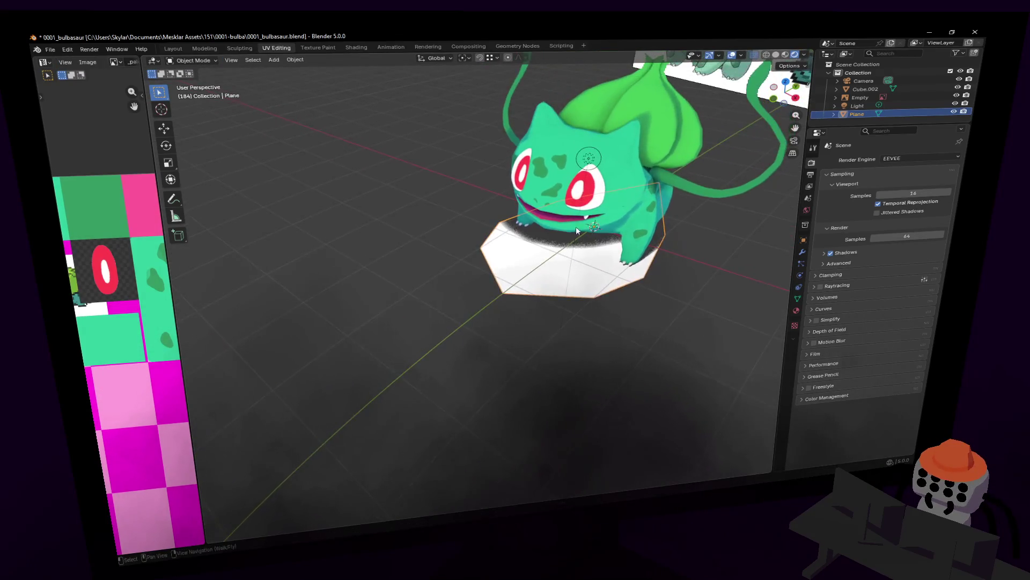
Add a centred edge loop across the plane and shrink part of the mesh
key("Tab")
key("ctrl+r")
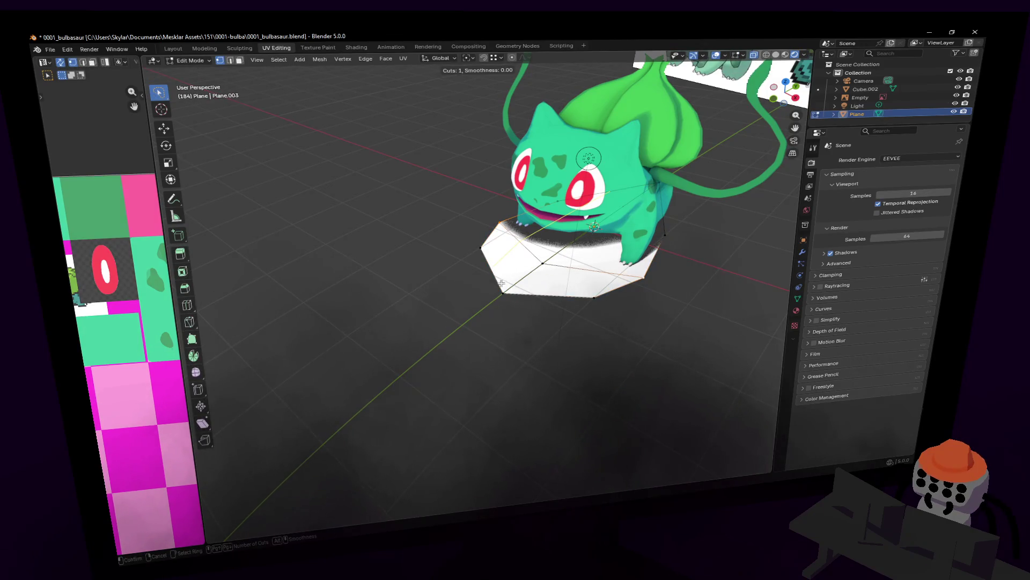
left_click(594, 228)
right_click(593, 228)
left_click(536, 275)
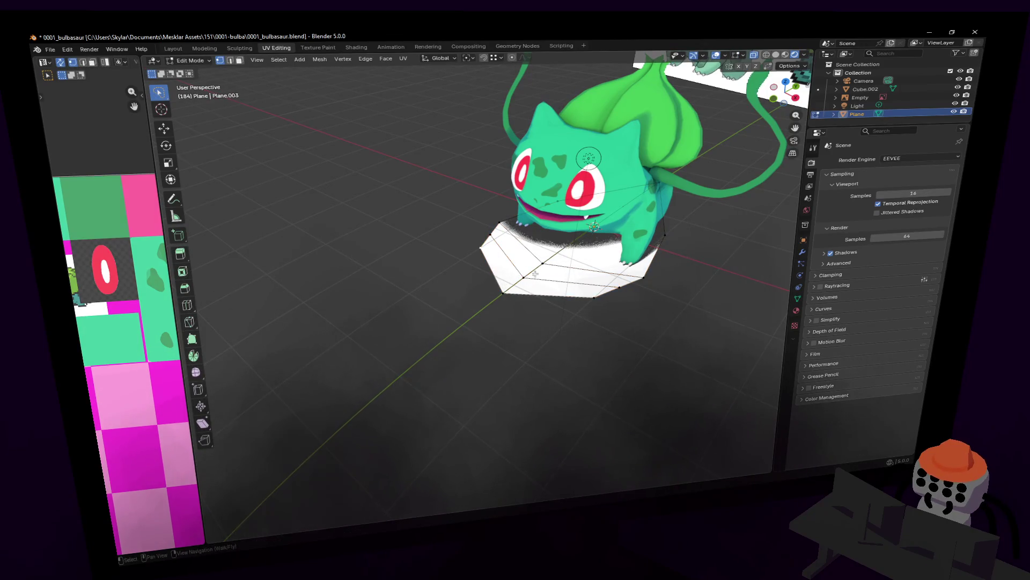
key("s")
left_click(628, 248)
key("g")
key("y")
key("Escape")
key("s")
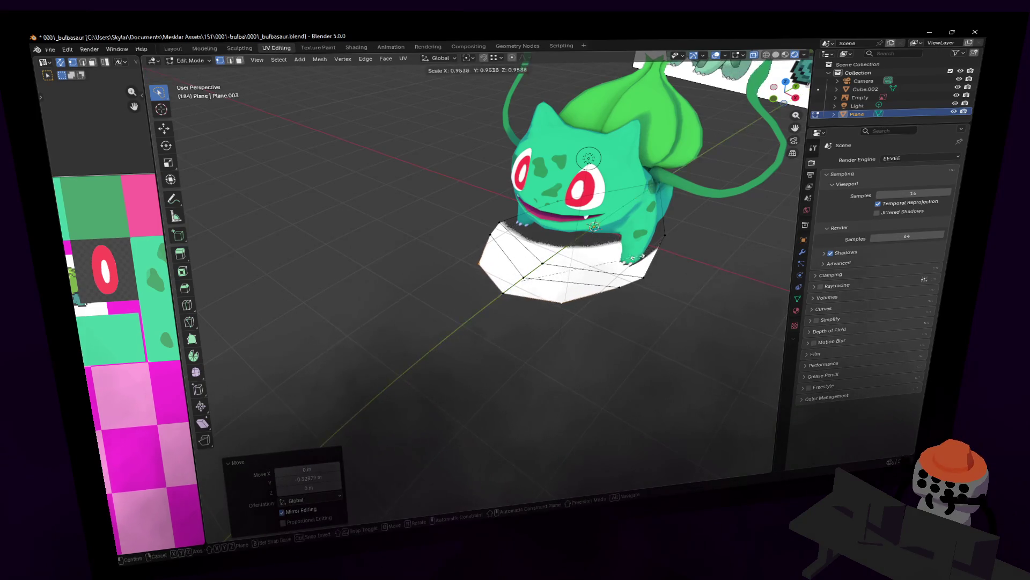
left_click(624, 263)
Push the plane's edges along Y to curve its outline
left_click(606, 279)
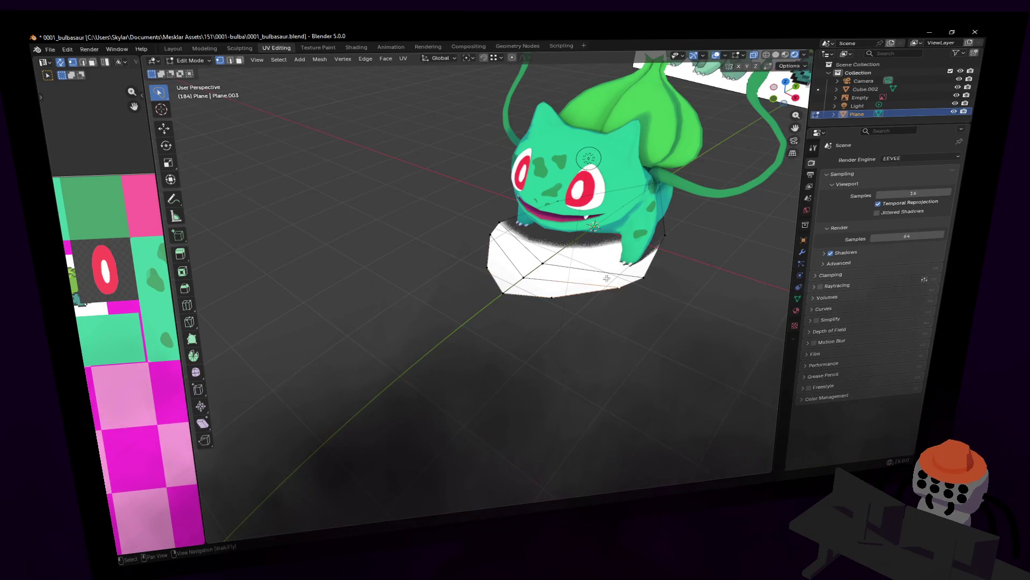
key("g")
key("y")
left_click(564, 242)
key("shift+grave")
left_click(512, 262)
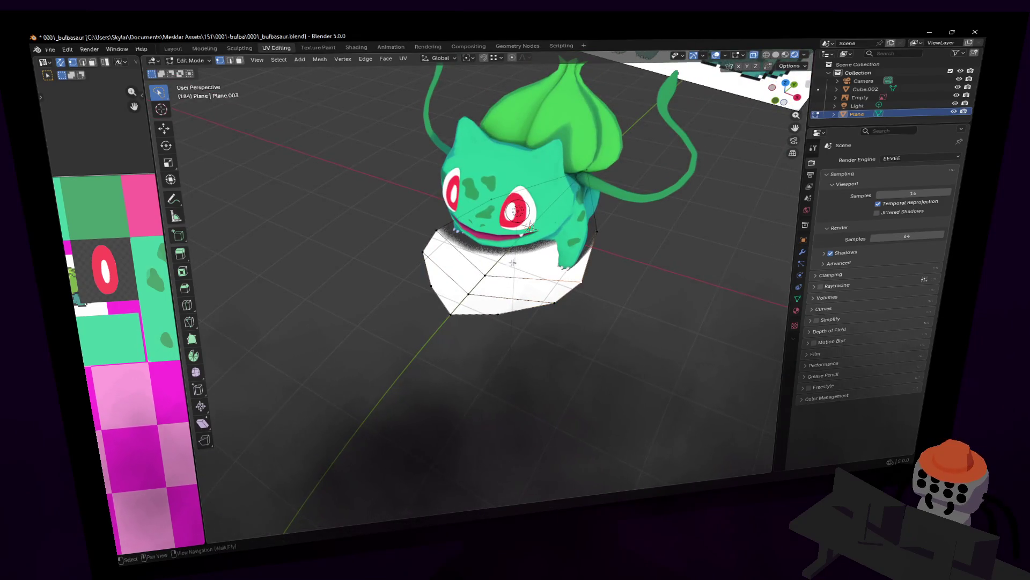
left_click(478, 269, "shift")
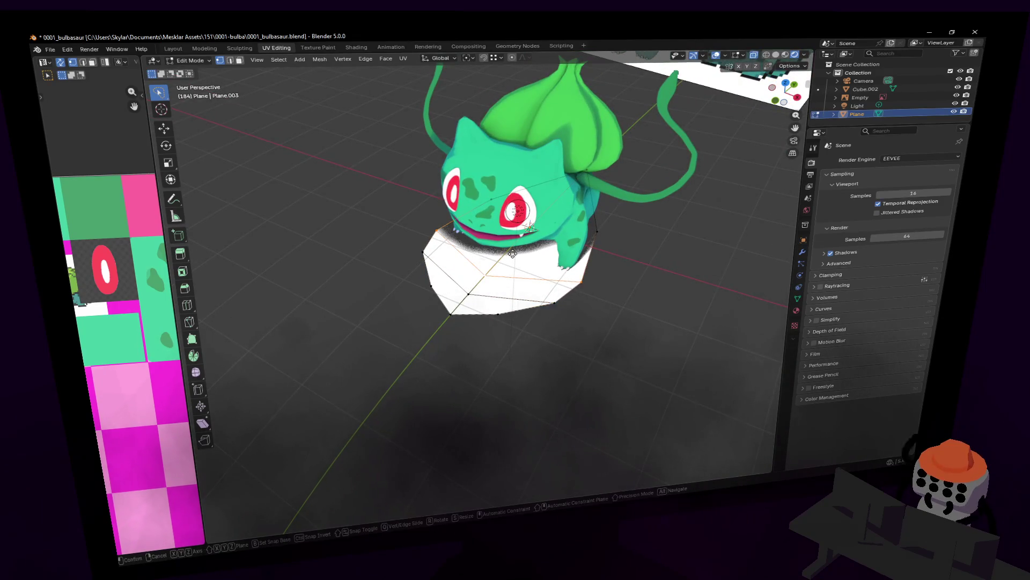
key("g")
key("y")
left_click(651, 223)
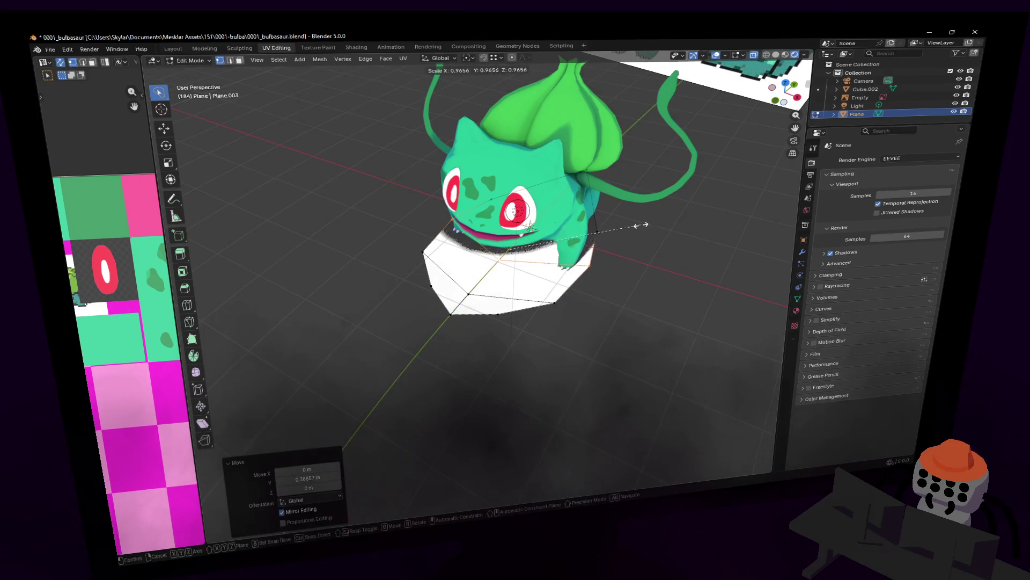
Pull the right corner vertex outward along Y and resize it into a leaf-like point
left_click(597, 231)
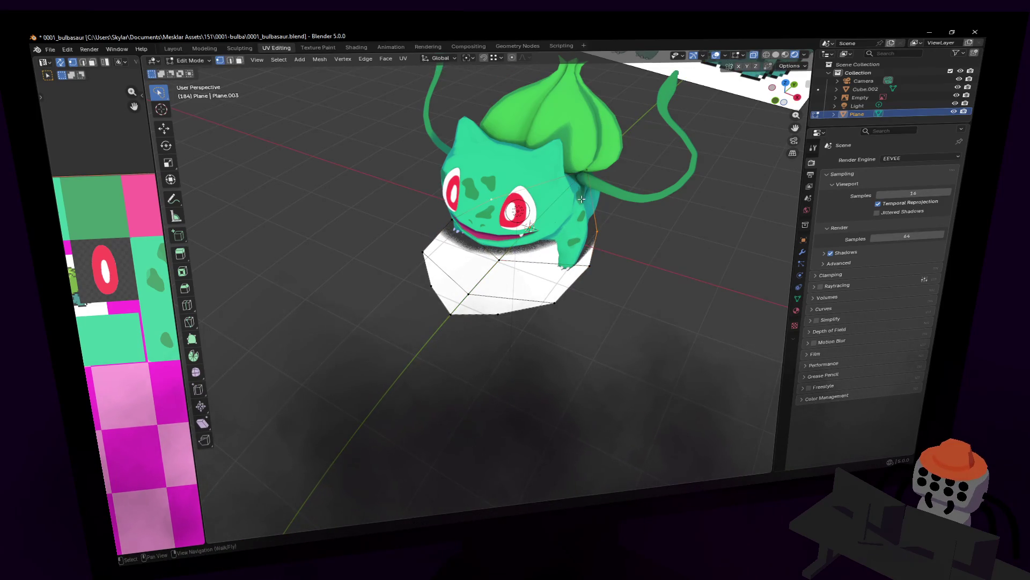
key("g")
key("y")
left_click(600, 206)
key("s")
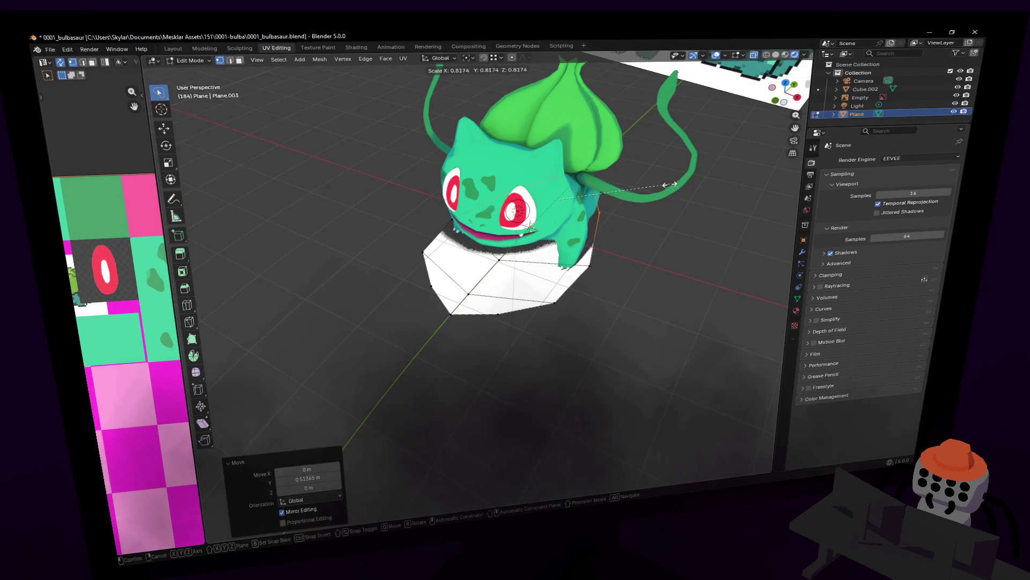
left_click(669, 184)
key("Tab")
middle_click_drag(670, 184, 637, 233)
key("g")
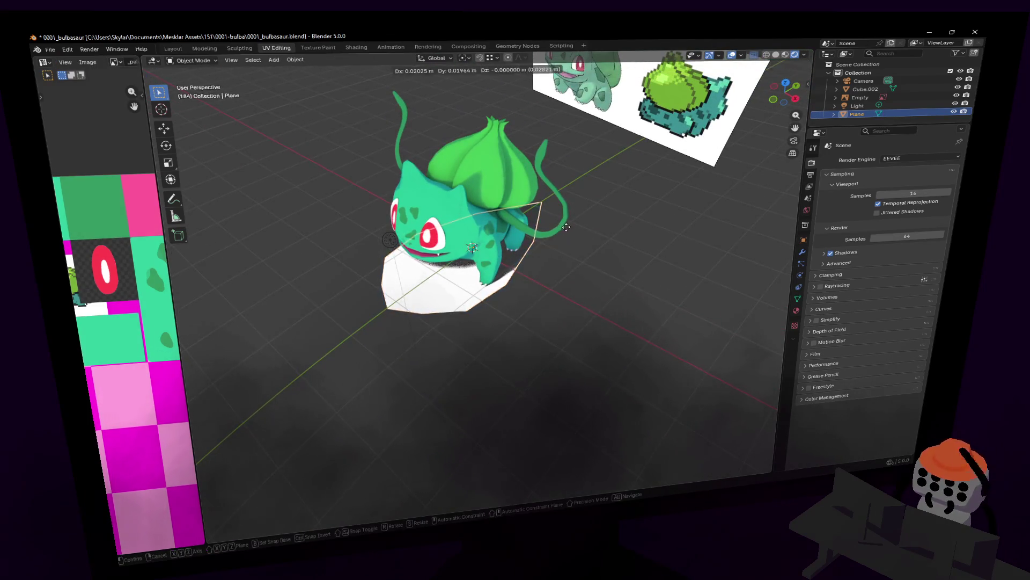
Move the plane to the left of Bulbasaur, keeping its height
key("shift+z")
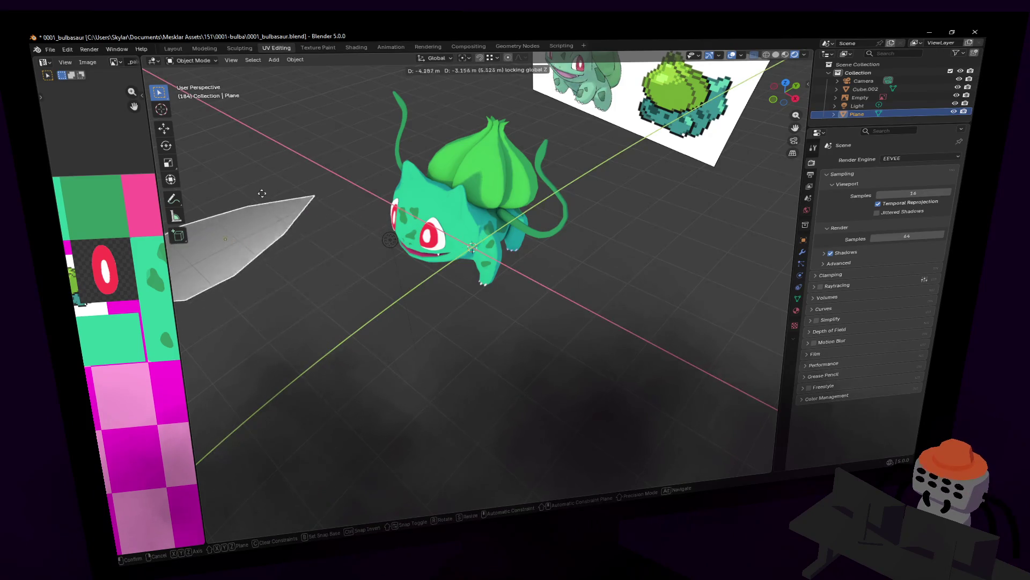
left_click(262, 193)
key("Tab")
middle_click_drag(257, 203, 398, 172)
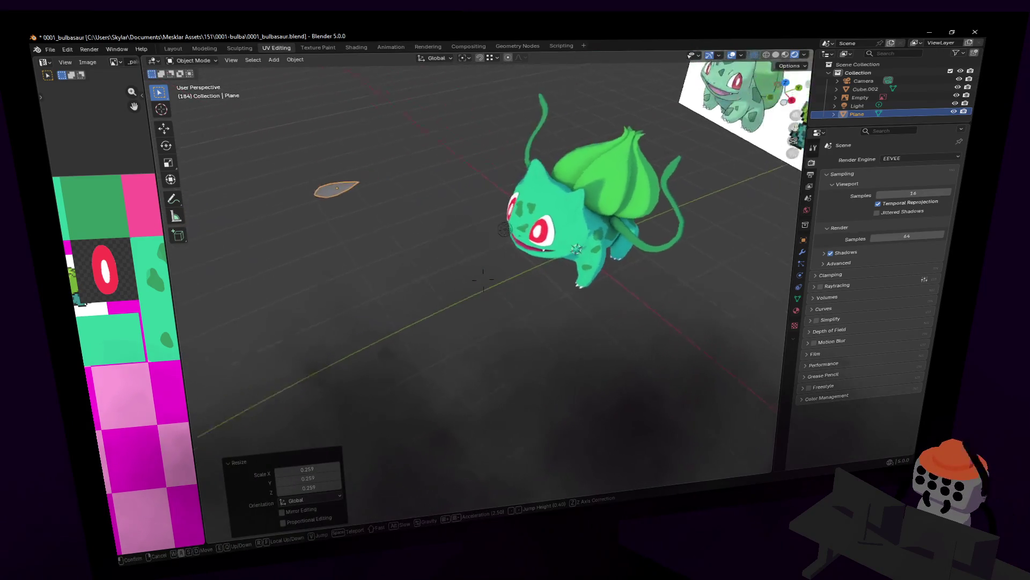
Scale the whole leaf mesh down to a much smaller size
key("a")
key("s")
left_click(393, 179)
key("alt+a")
key("a")
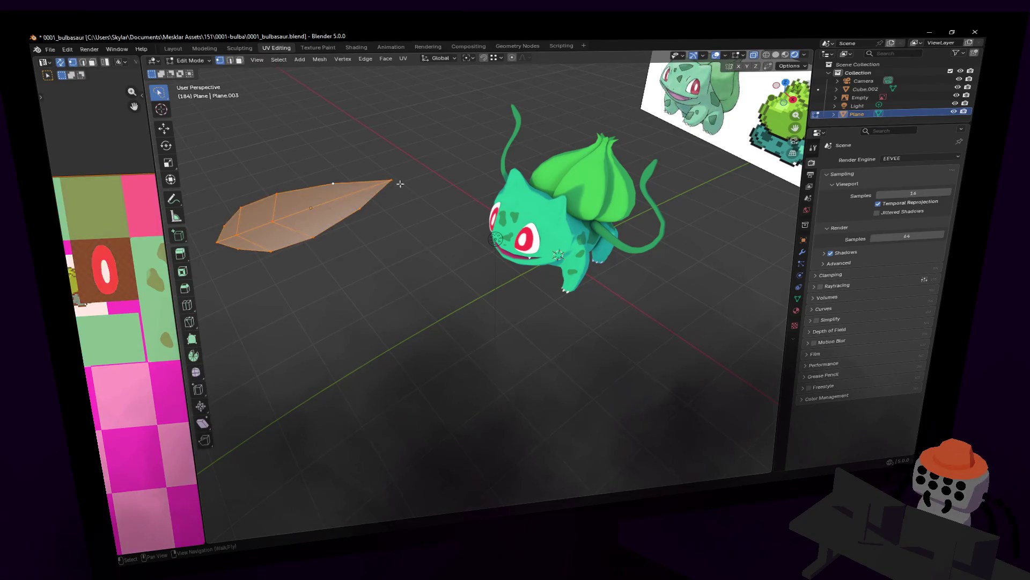
key("s")
left_click(367, 189)
key("Tab")
mouse_move(371, 238)
middle_mouse_down()
mouse_move(483, 278)
mouse_move(434, 231)
middle_mouse_up()
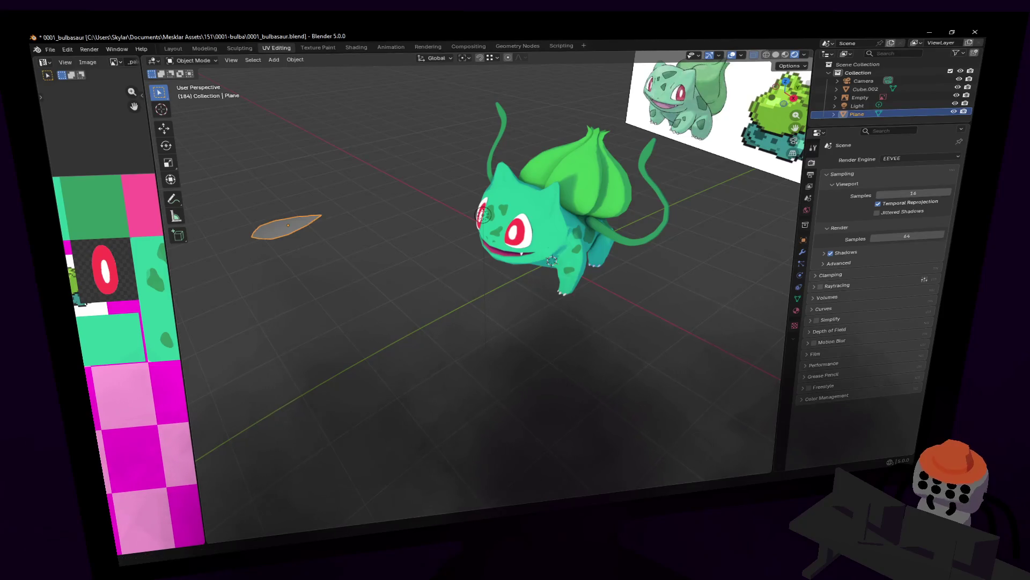
middle_click_drag(383, 175, 433, 171)
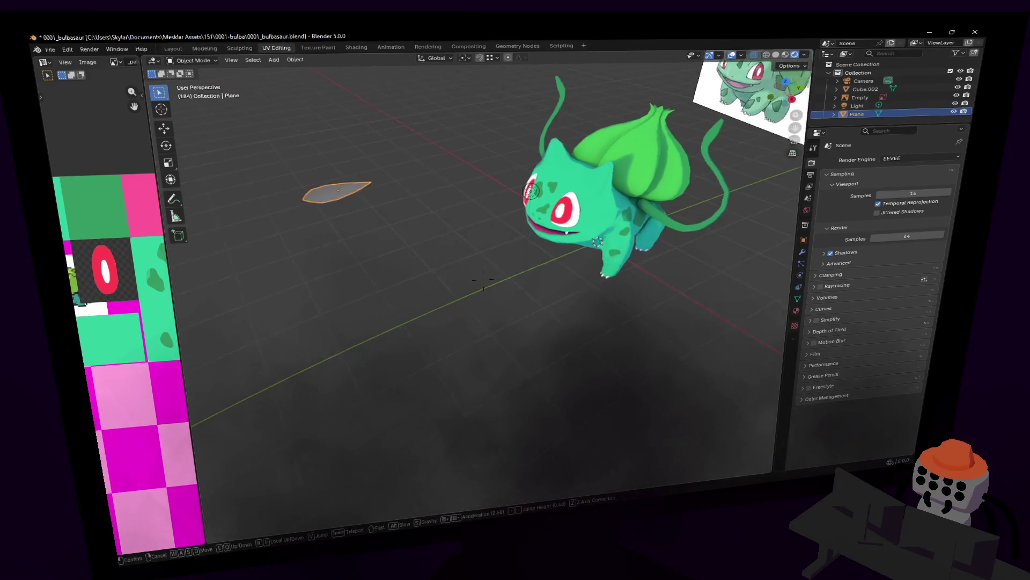
Snap the 3D cursor to the leaf's tip vertex and set the leaf's origin there
key("Tab")
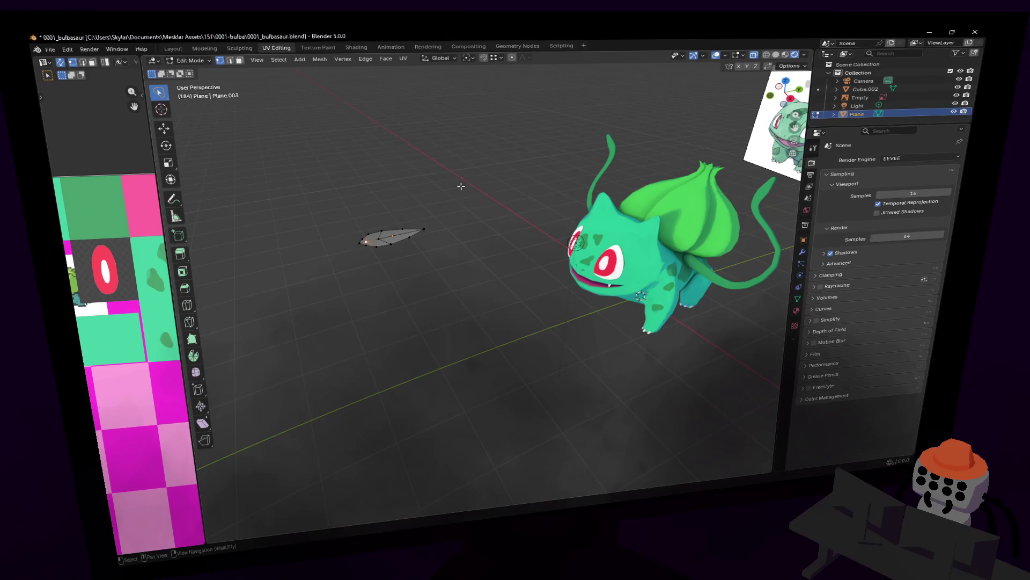
key("shift+s")
left_click(470, 234)
key("ctrl+shift+alt+c")
key("Escape")
key("Tab")
key("ctrl+shift+alt+c")
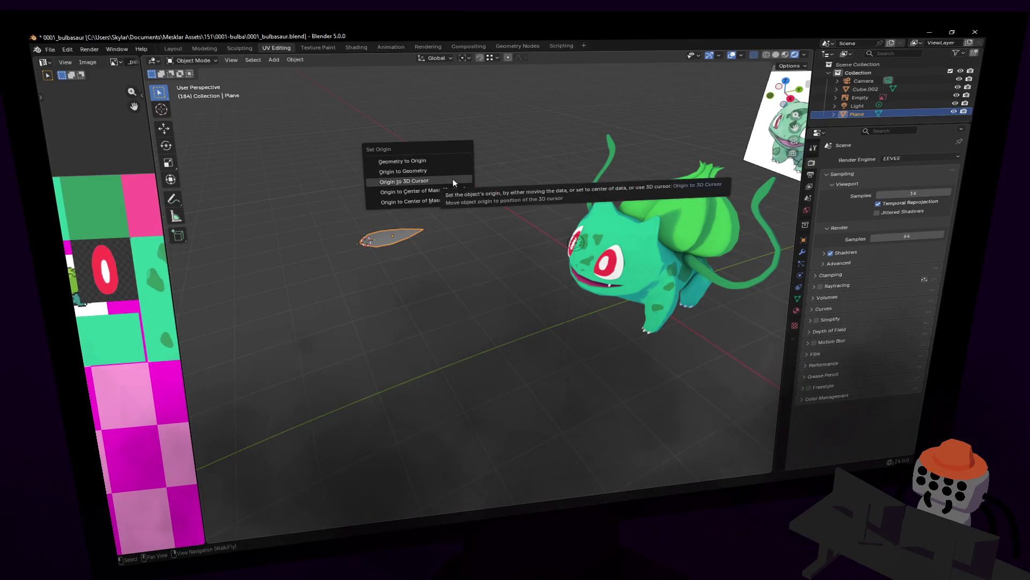
left_click(453, 183)
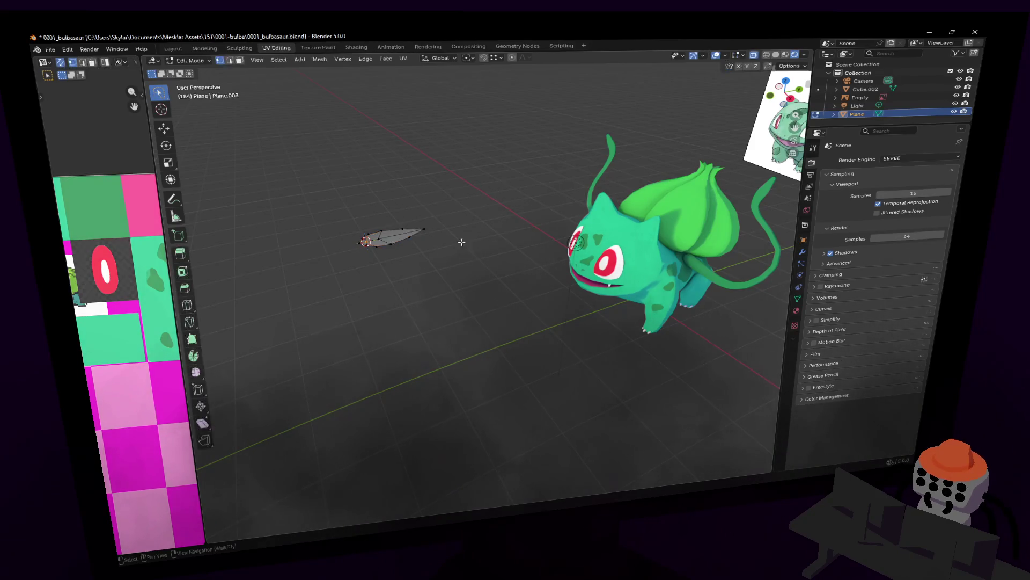
Fly the view to the leaf, zoom in on it and show its material settings
left_click(458, 239)
key("shift+grave")
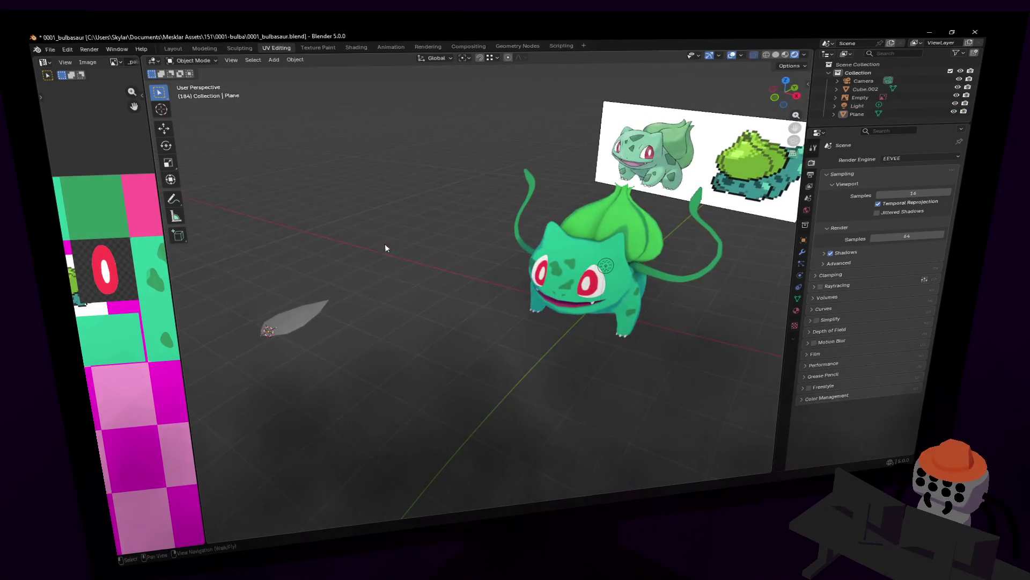
left_click(409, 259)
key("Tab")
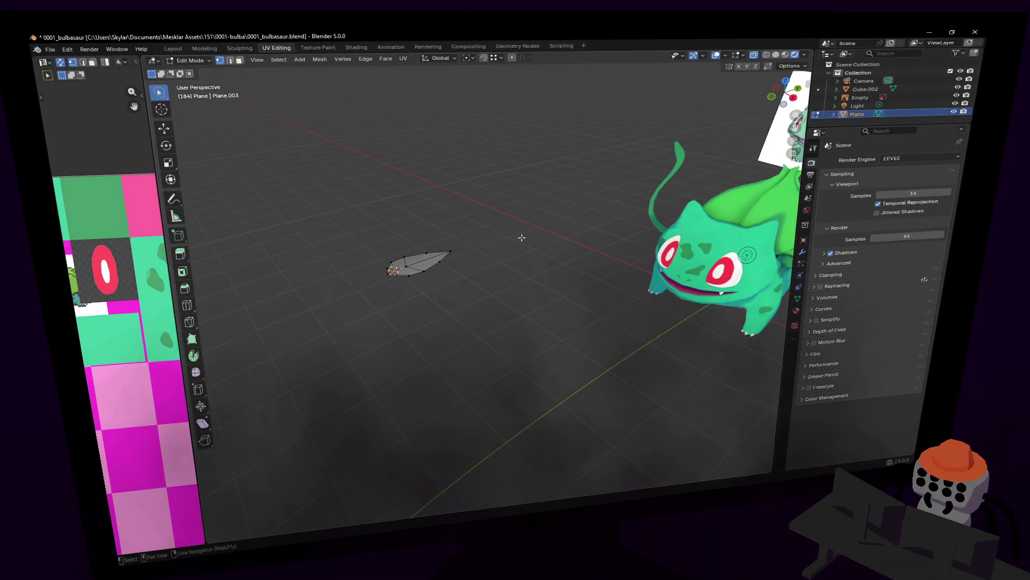
left_click(796, 310)
key("KP_Decimal")
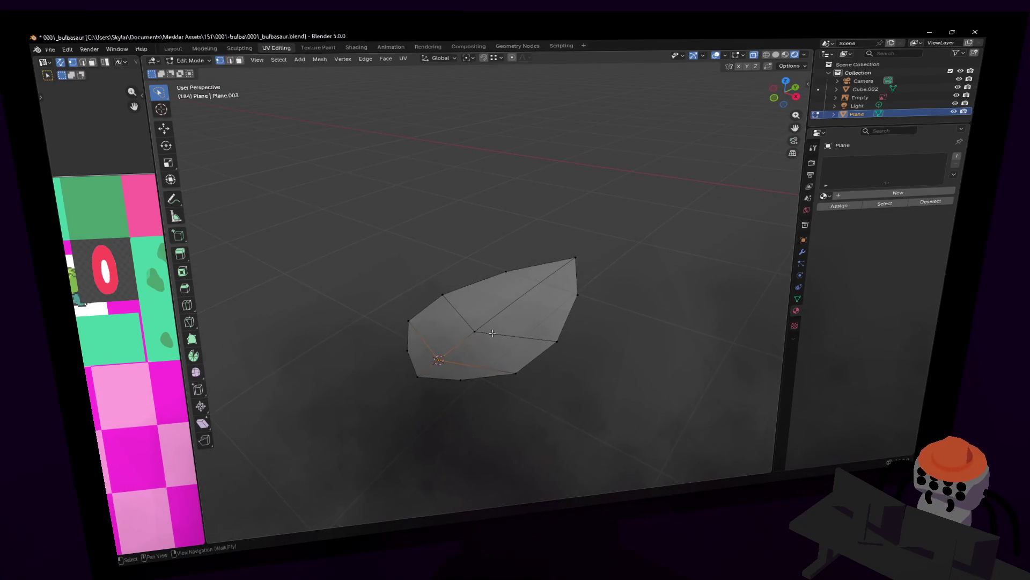
Add an edge loop along the leaf and raise its centre line along Z
key("ctrl+r")
left_click(459, 322)
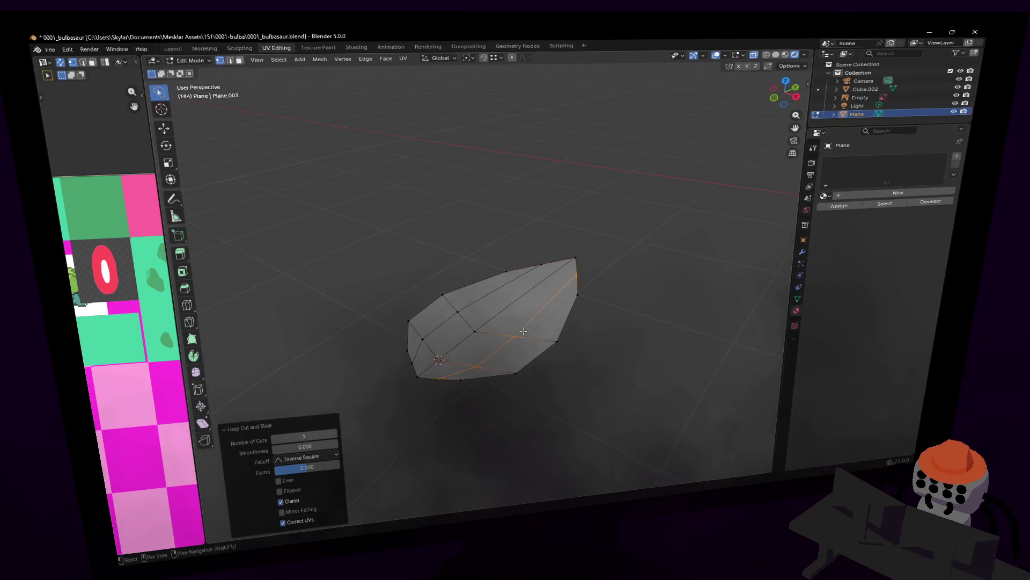
left_click(453, 311, "shift")
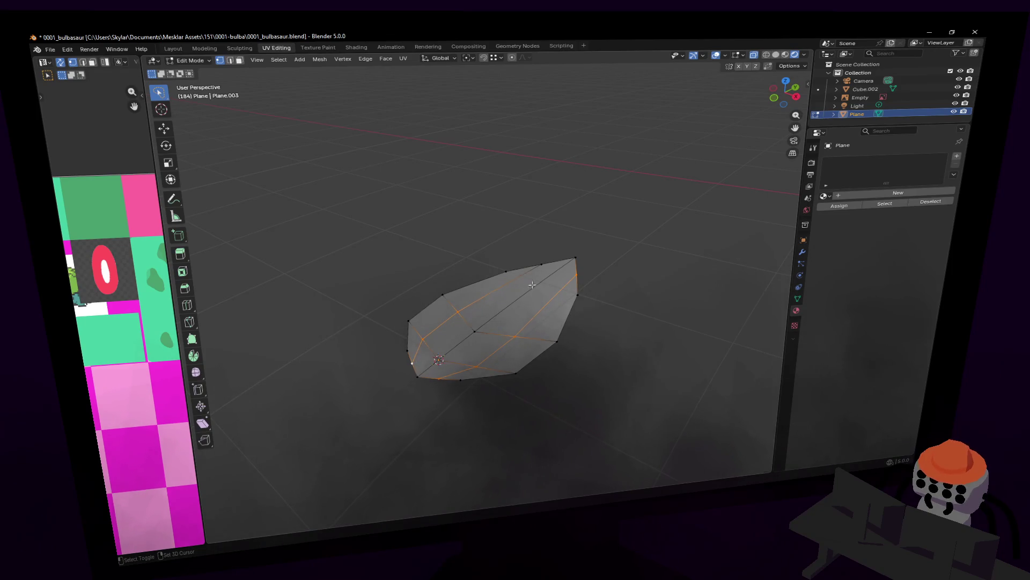
key("g")
key("z")
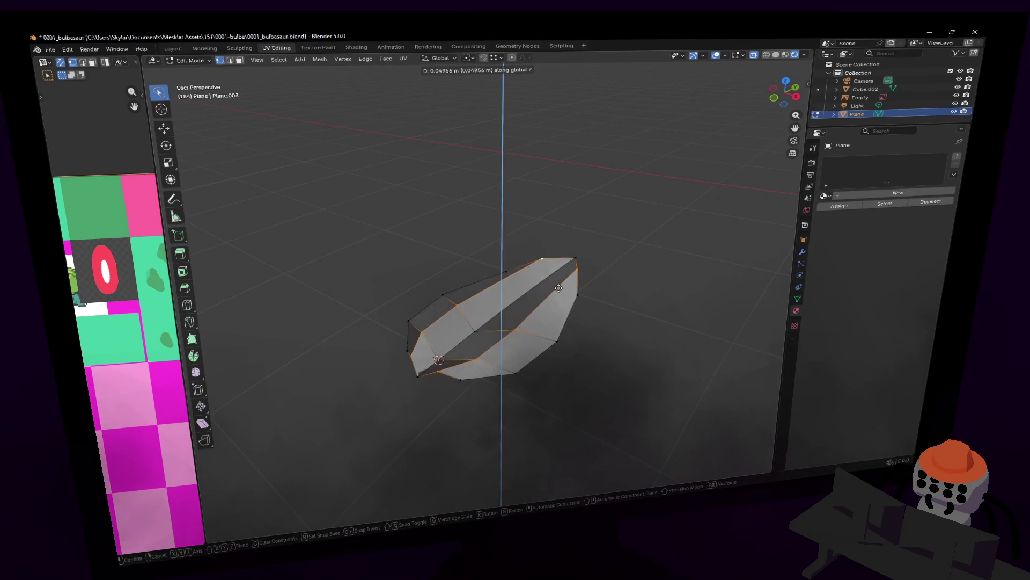
key("Return")
Set the leaf to shade smoothly
key("Tab")
right_click(586, 272)
left_click(586, 273)
middle_click_drag(579, 302, 573, 310)
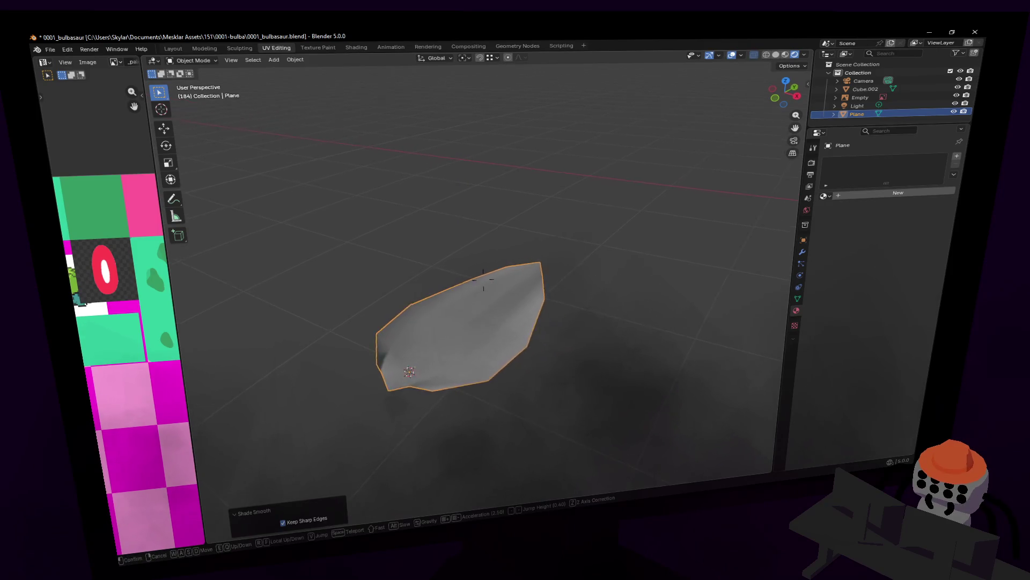
key("Tab")
Raise further leaf vertices along Z so the mesh bulges into a dome
left_click(509, 346)
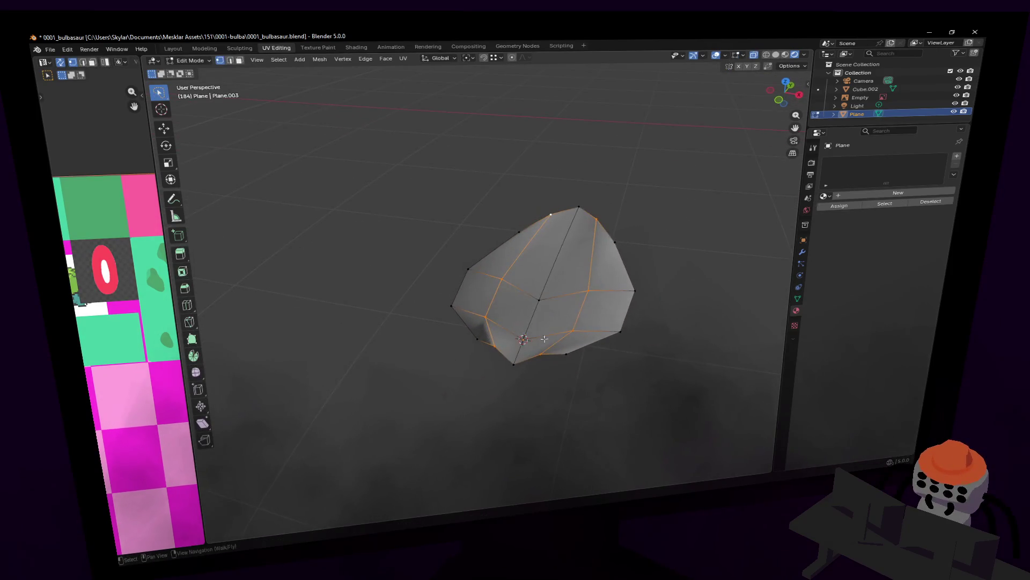
key("g")
key("z")
left_click(539, 312)
key("Tab")
middle_click_drag(583, 291, 560, 293)
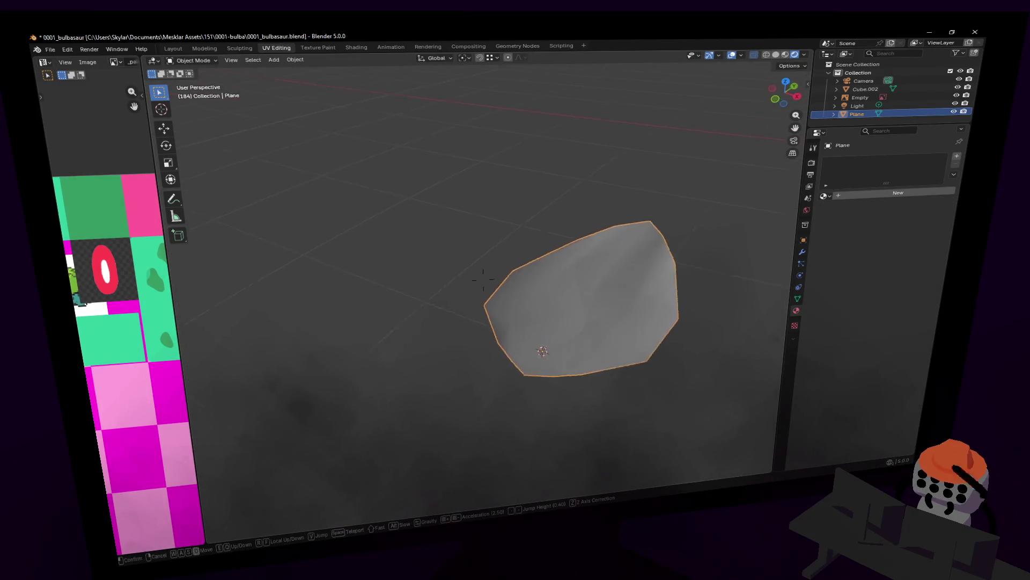
key("Tab")
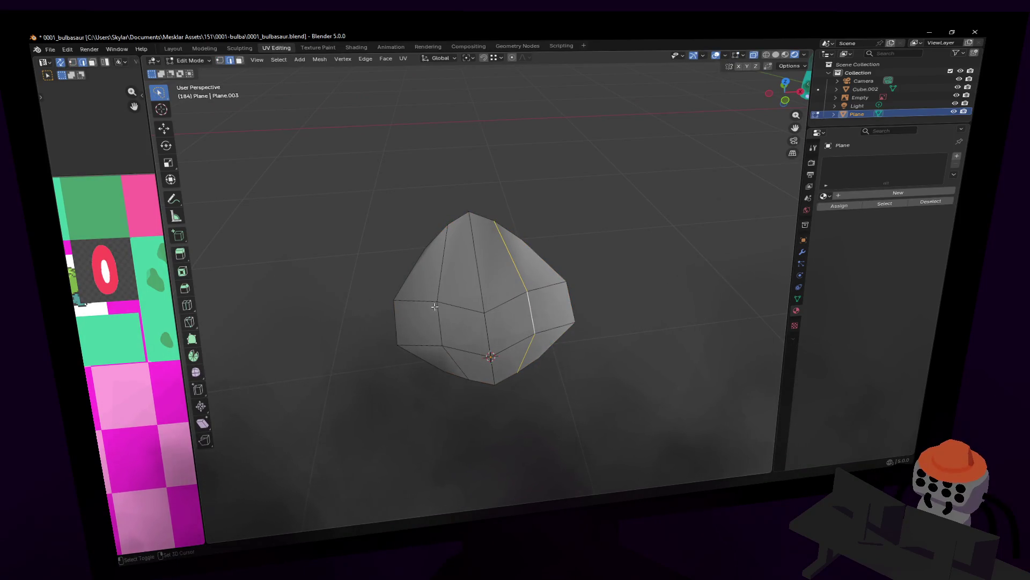
Pinch the leaf's top edges together along X
left_click(531, 307, "shift")
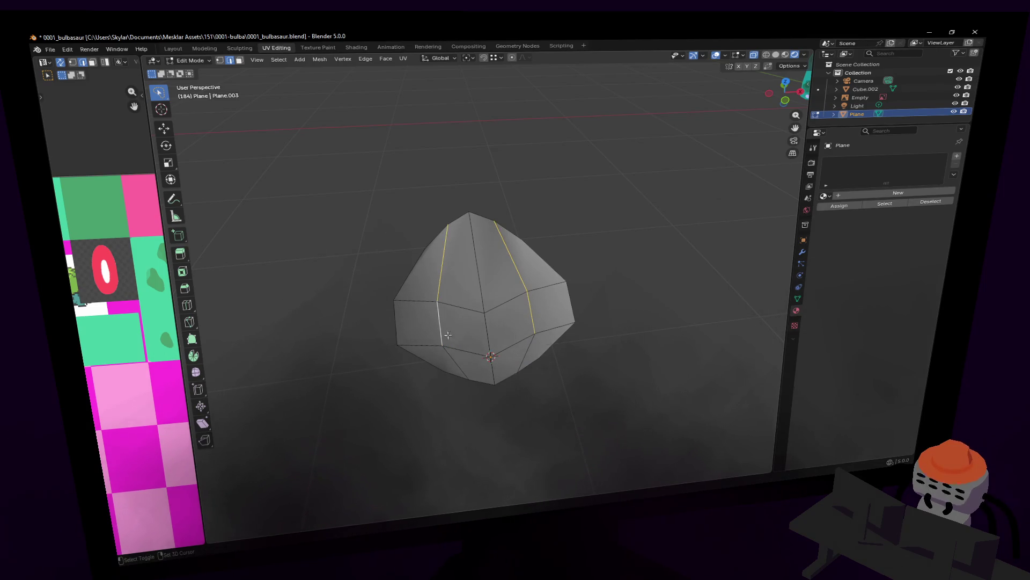
key("s")
key("x")
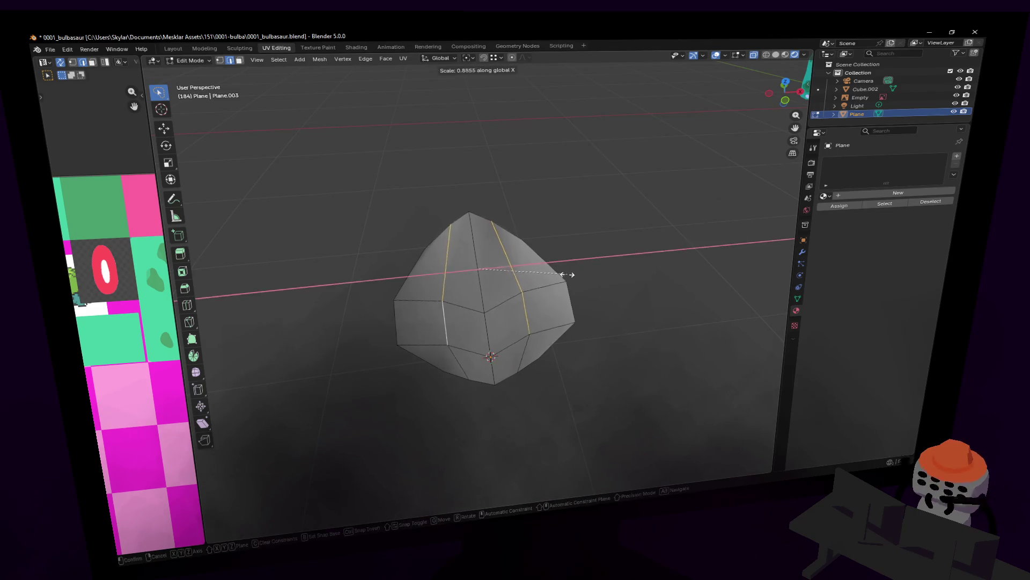
key("Return")
key("Tab")
middle_click_drag(491, 322, 585, 266)
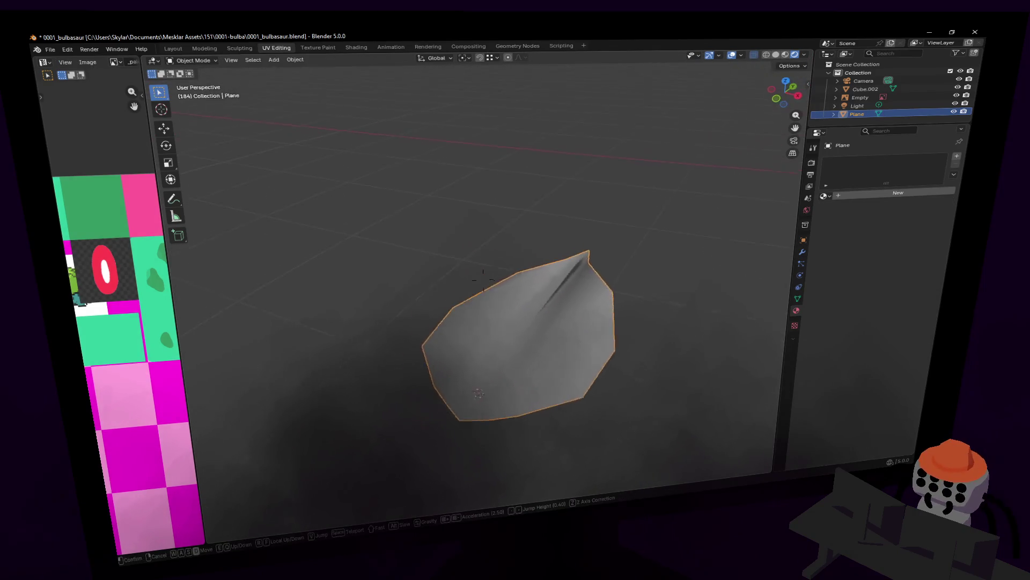
Move the leaf's tip vertex along Y to sharpen the point
key("Tab")
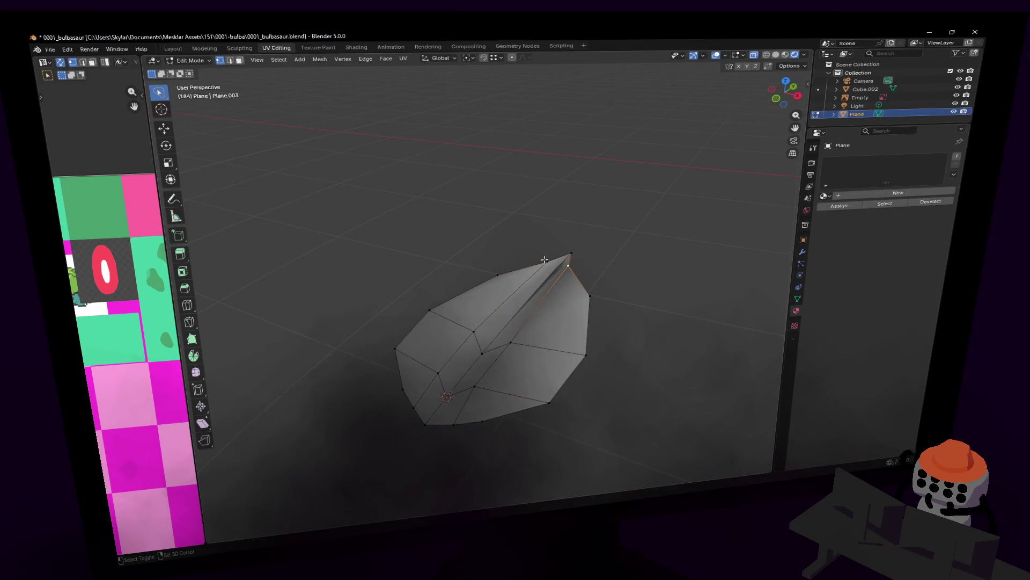
left_click_drag(545, 259, 567, 255)
key("y")
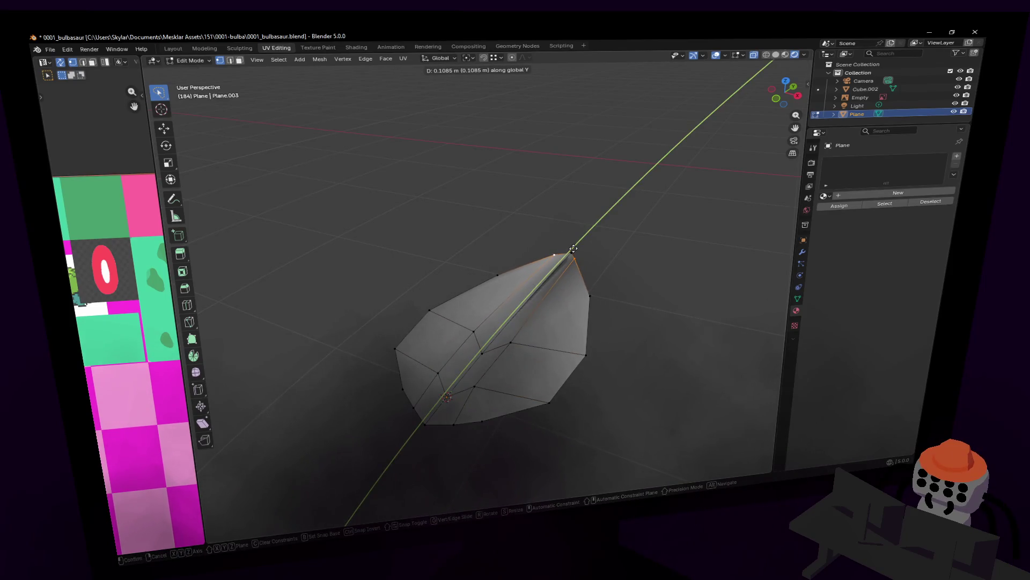
left_click(573, 249)
key("Tab")
middle_click_drag(572, 248, 484, 273)
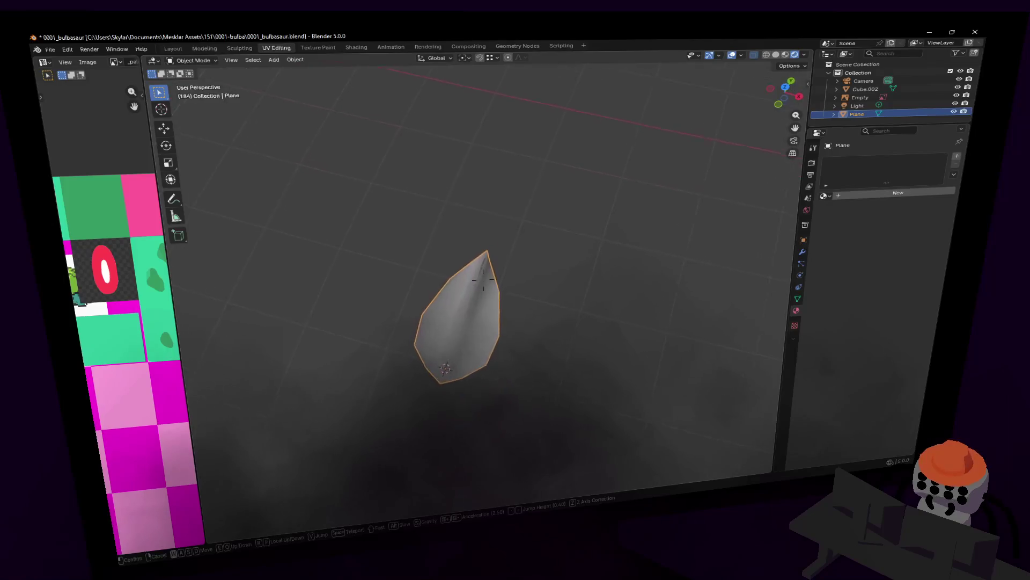
scroll(483, 274, "up", 2)
key("Tab")
scroll(484, 274, "up", 3)
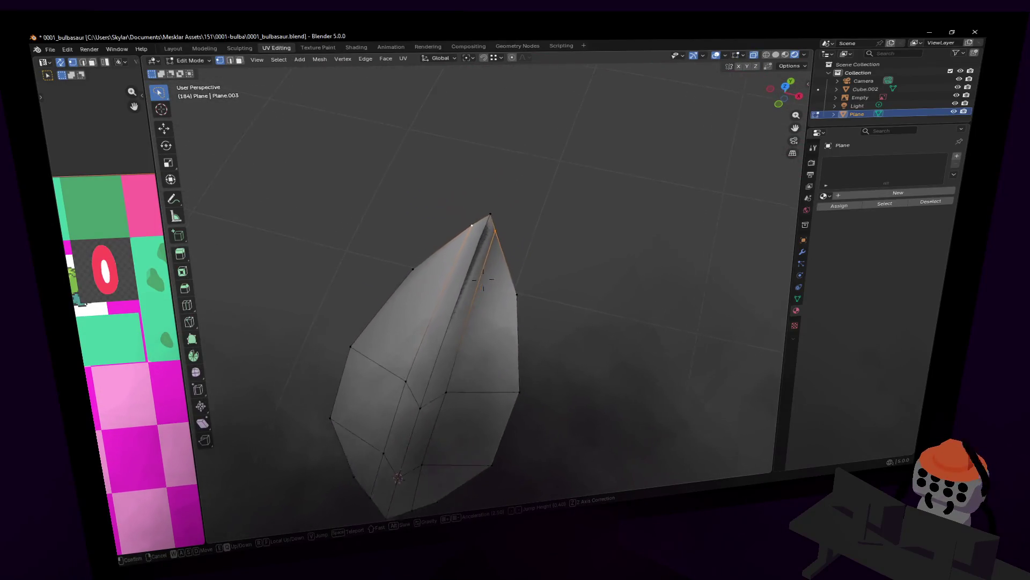
Flatten the leaf by scaling it to 0 along Z
middle_click_drag(483, 278, 483, 278)
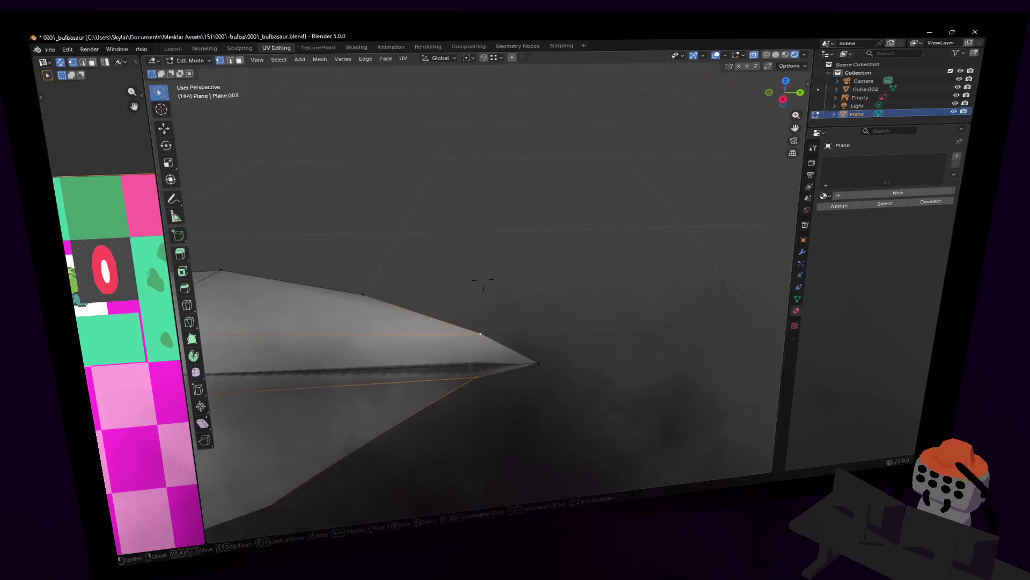
left_click(483, 278)
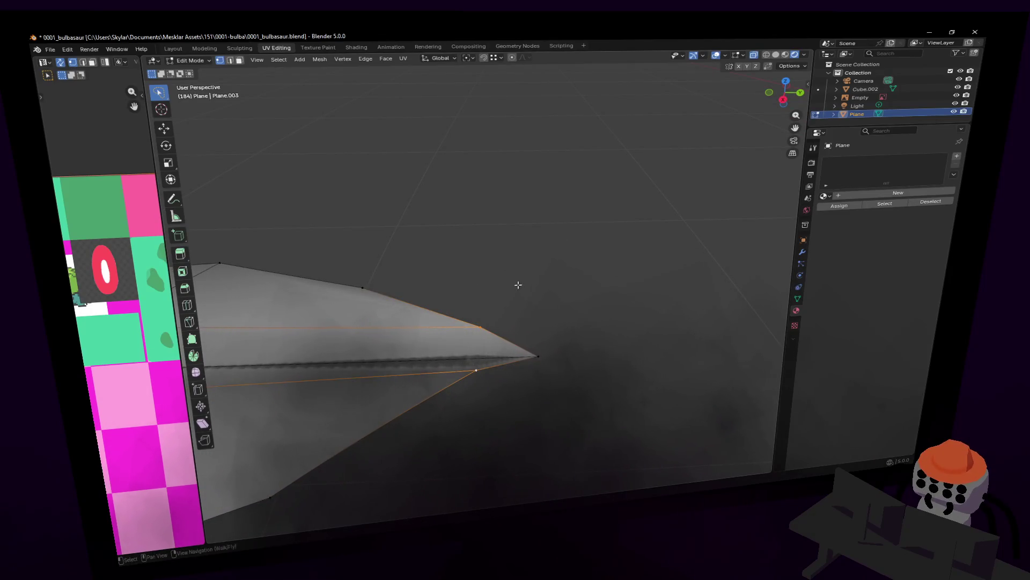
key("s")
key("z")
key("0")
key("Return")
key("Tab")
Fly the view back until Bulbasaur is in frame and deselect the leaf
key("shift+grave")
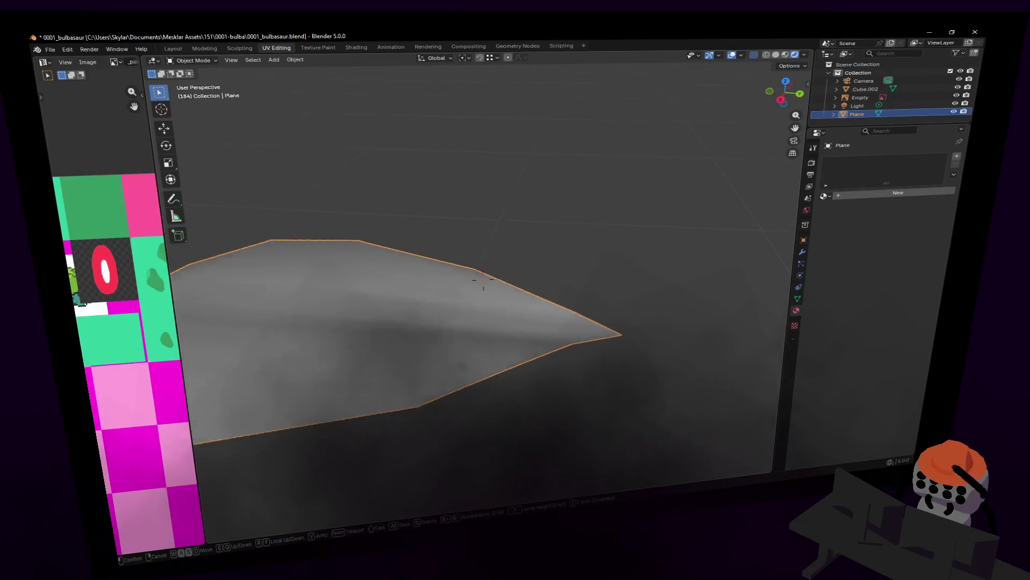
key("s")
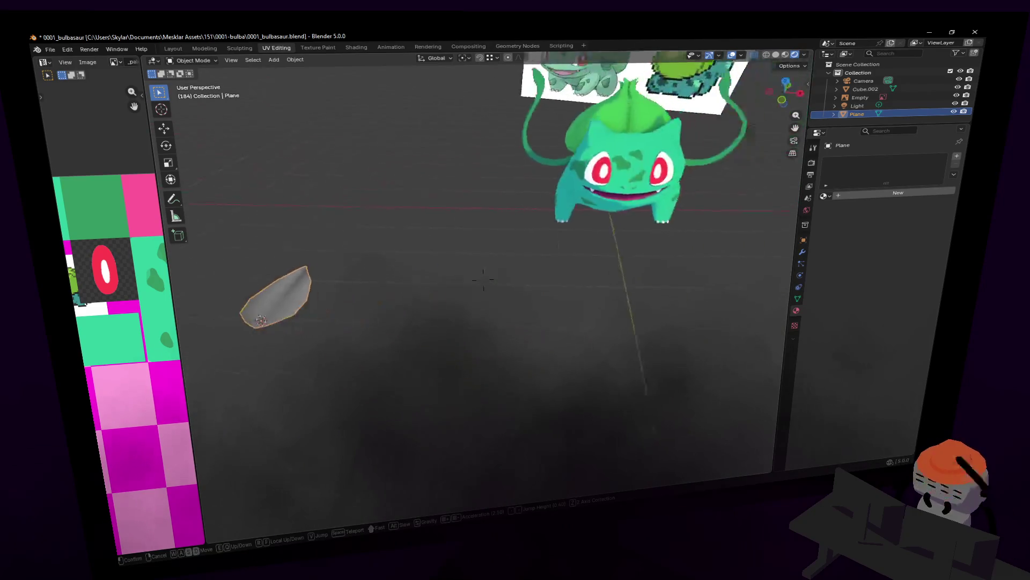
left_click(483, 278)
left_click(430, 357)
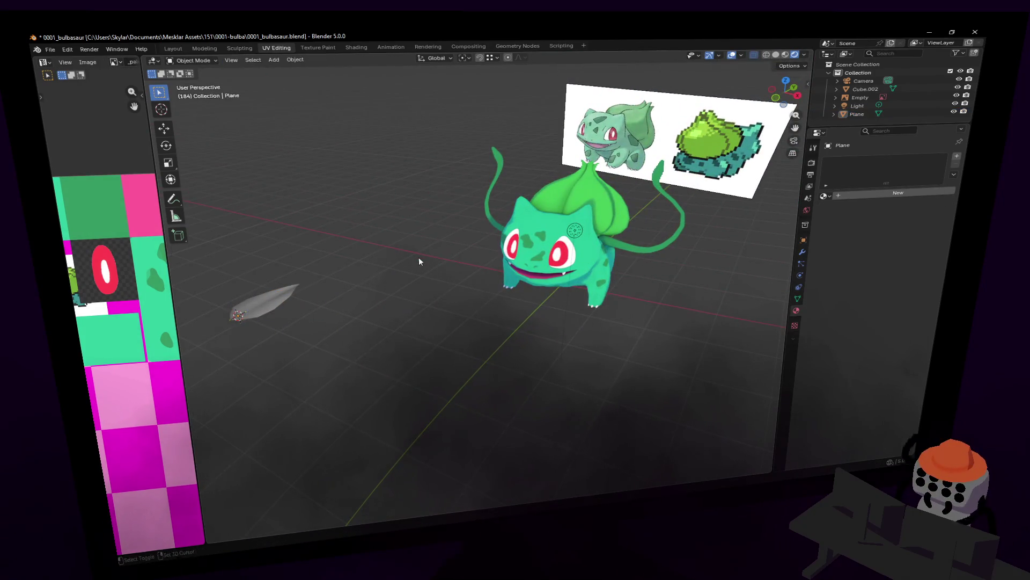
Add a new cube to the scene
key("shift+a")
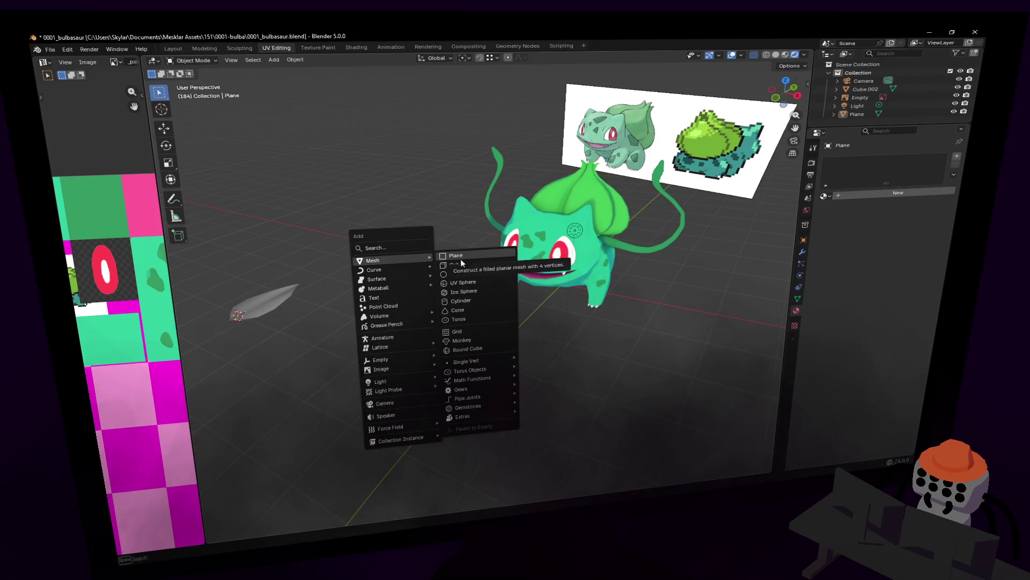
left_click(458, 262)
key("shift+grave")
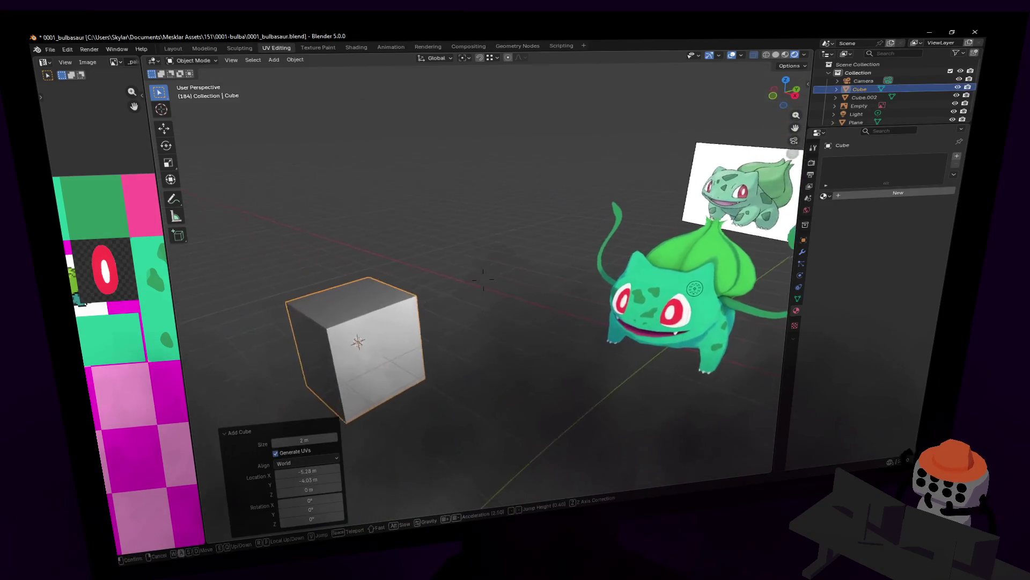
left_click(483, 278)
Raise the cube and move it beside Bulbasaur, between the model and the leaf
key("g")
key("shift+x")
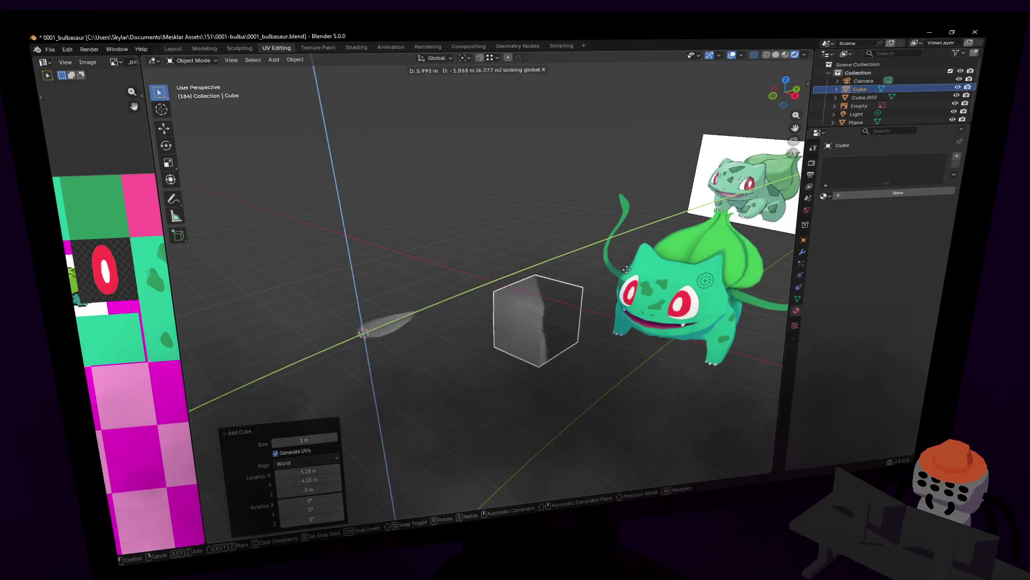
key("z")
left_click(627, 269)
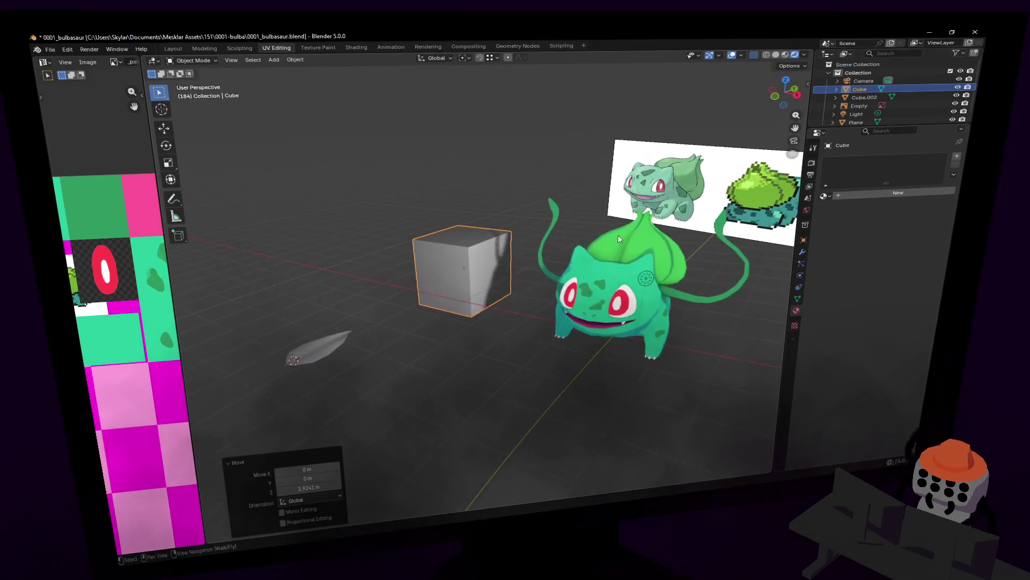
key("g")
left_click(564, 265)
key("shift+grave")
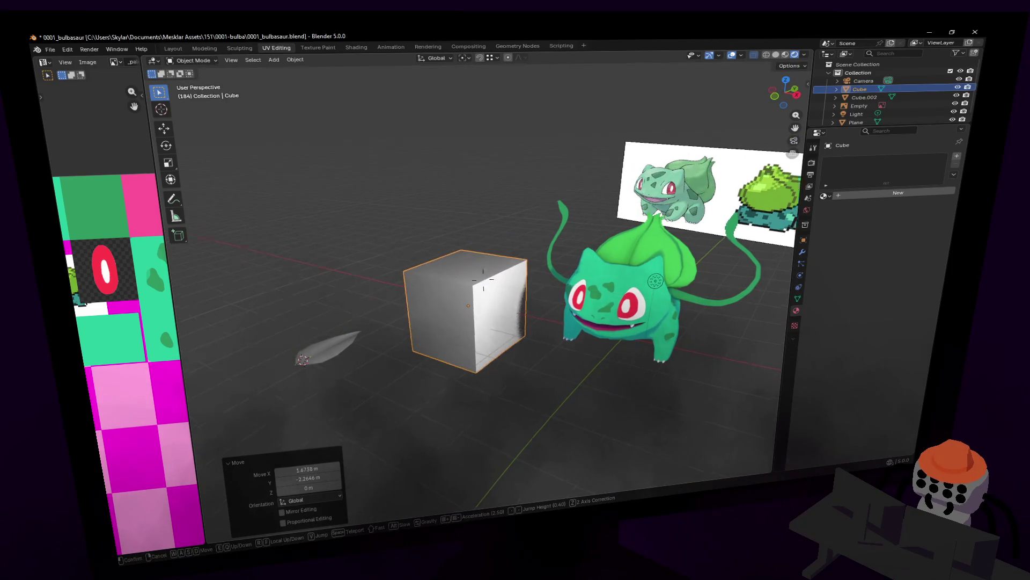
left_click(484, 277)
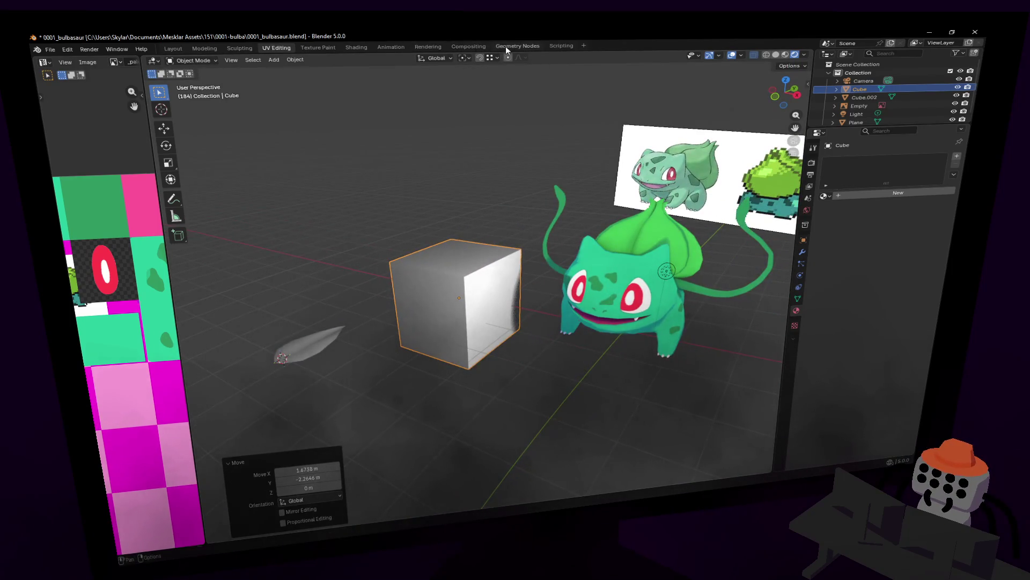
left_click(516, 45)
Start a new geometry-node tree on the Cube and insert a Mesh to Volume node after Group Input
left_click(432, 271)
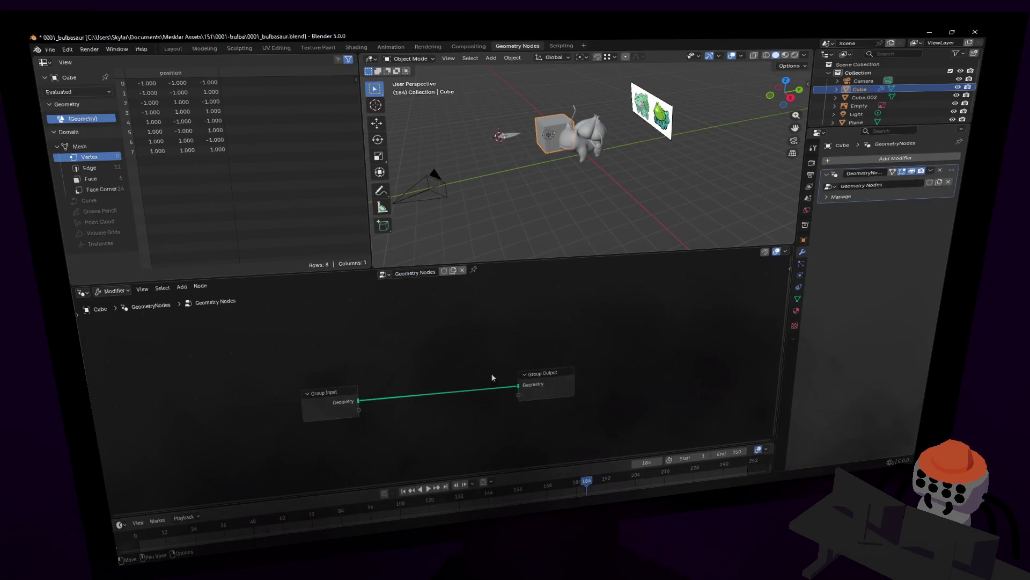
left_click_drag(348, 390, 256, 392)
left_click_drag(541, 374, 605, 364)
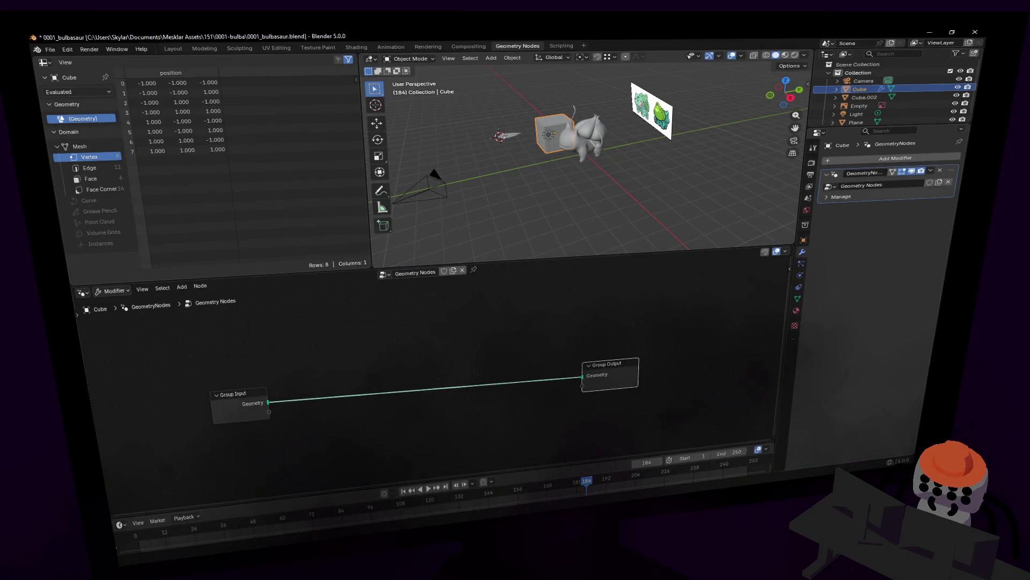
key("shift+a")
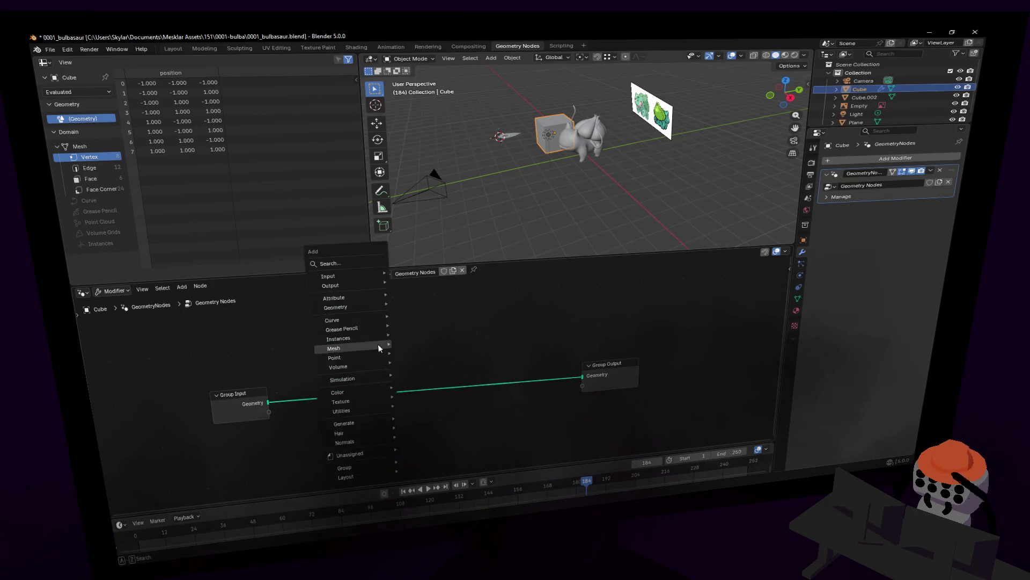
type("volume")
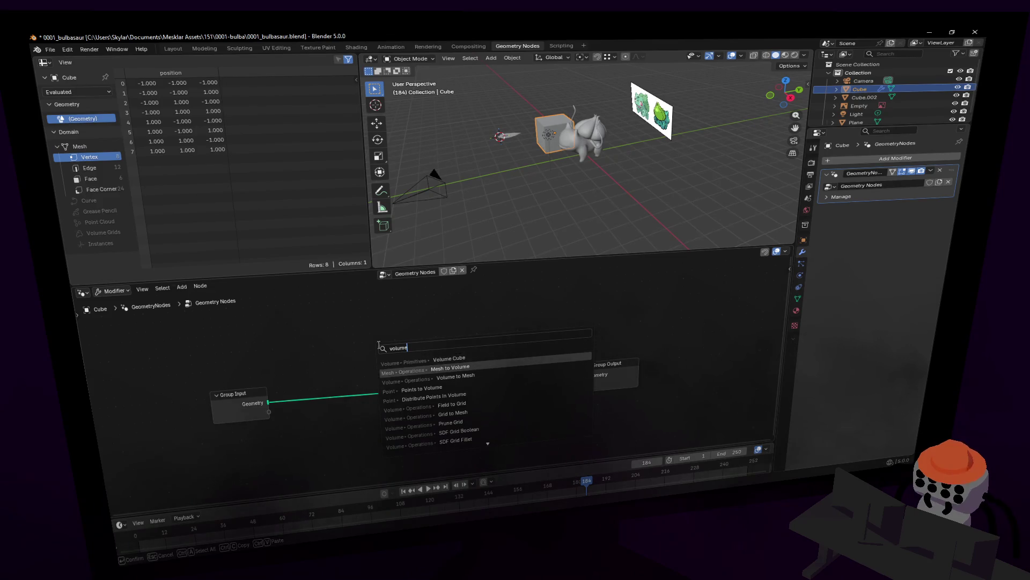
left_click(450, 368)
left_click(250, 390)
left_click_drag(250, 391, 176, 400)
left_click_drag(354, 372, 260, 407)
Chain a Distribute Points in Volume node after Mesh to Volume
key("shift+a")
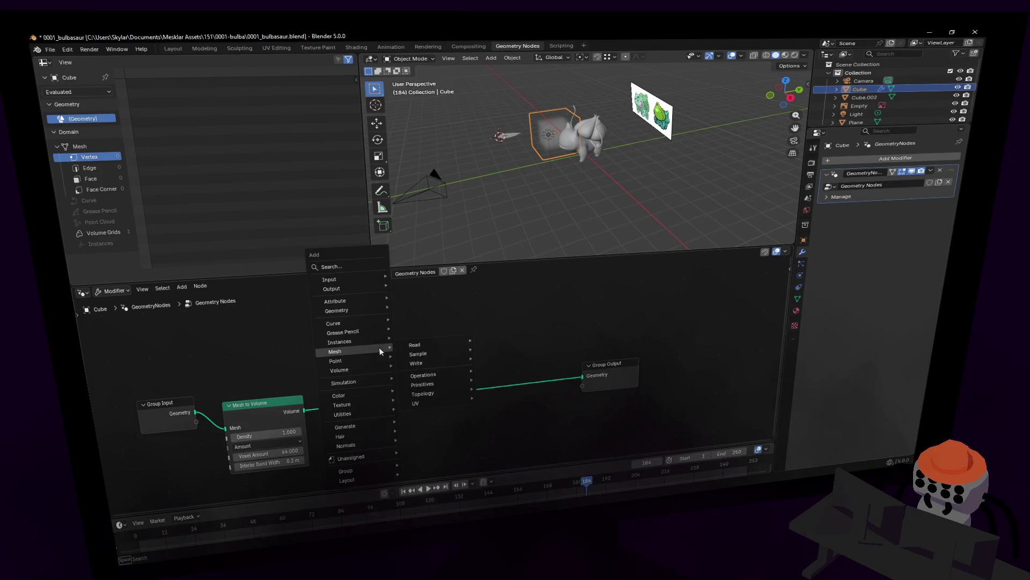
type("pointsin")
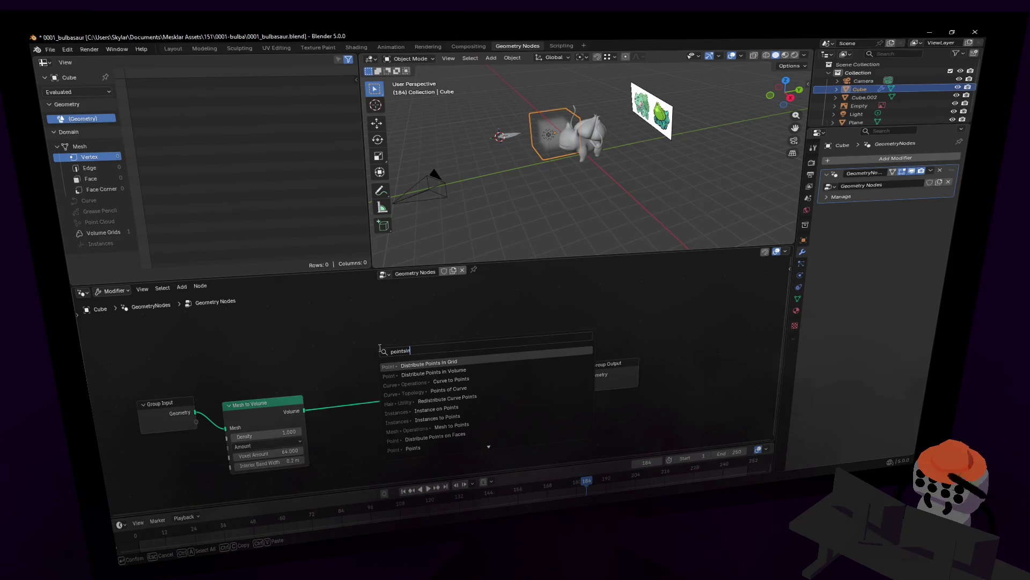
key("Down")
key("Return")
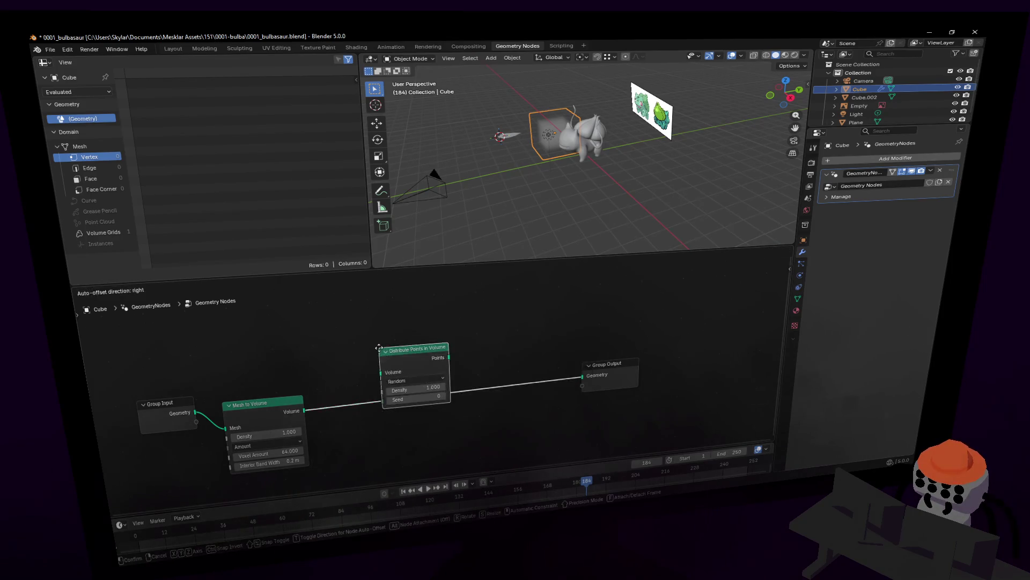
left_click(373, 348)
left_click_drag(620, 360, 676, 349)
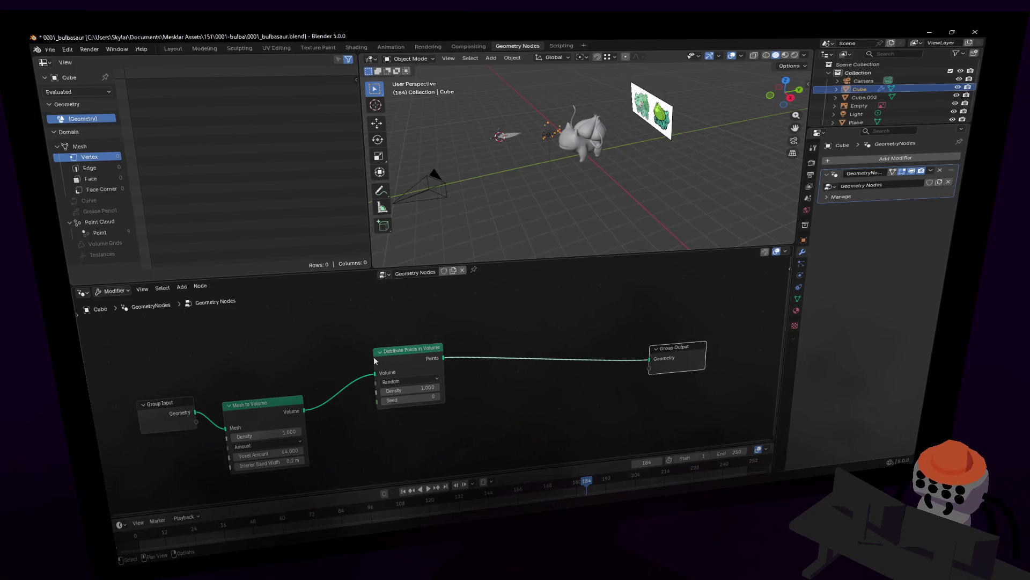
left_click_drag(407, 352, 379, 370)
middle_click_drag(534, 322, 445, 375)
Add an Instance on Points node before Group Output and frame the whole tree
key("shift+a")
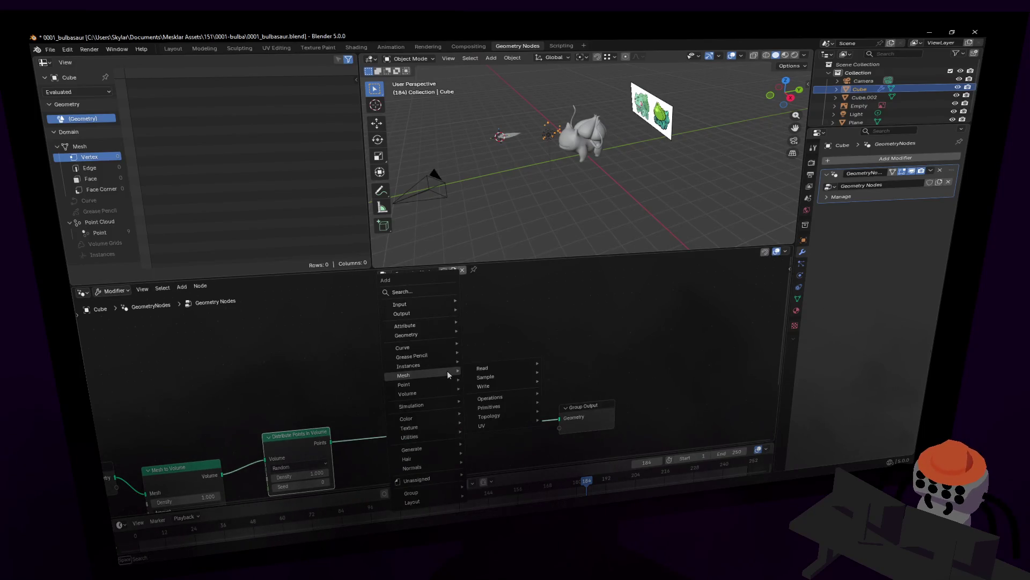
type("instance on")
key("Return")
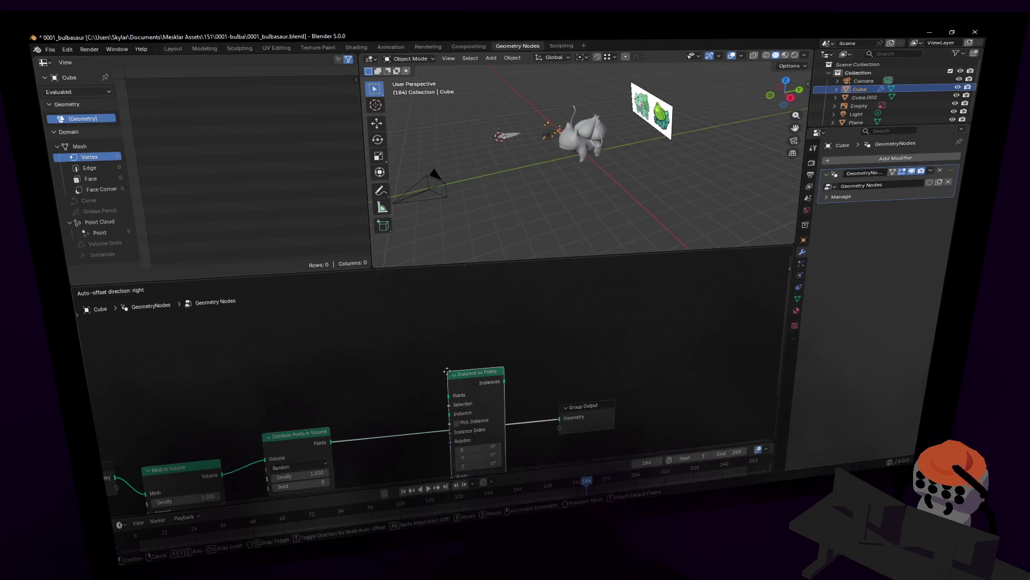
left_click(401, 363)
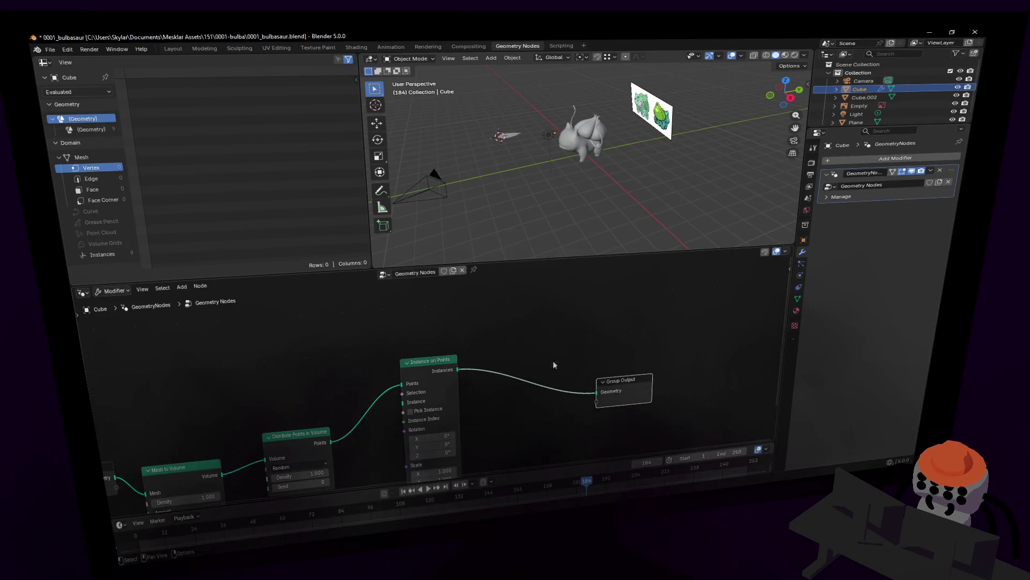
key("Home")
Add an Object Info node for the Plane and link its Geometry into the Instance socket
middle_click_drag(362, 516, 439, 515)
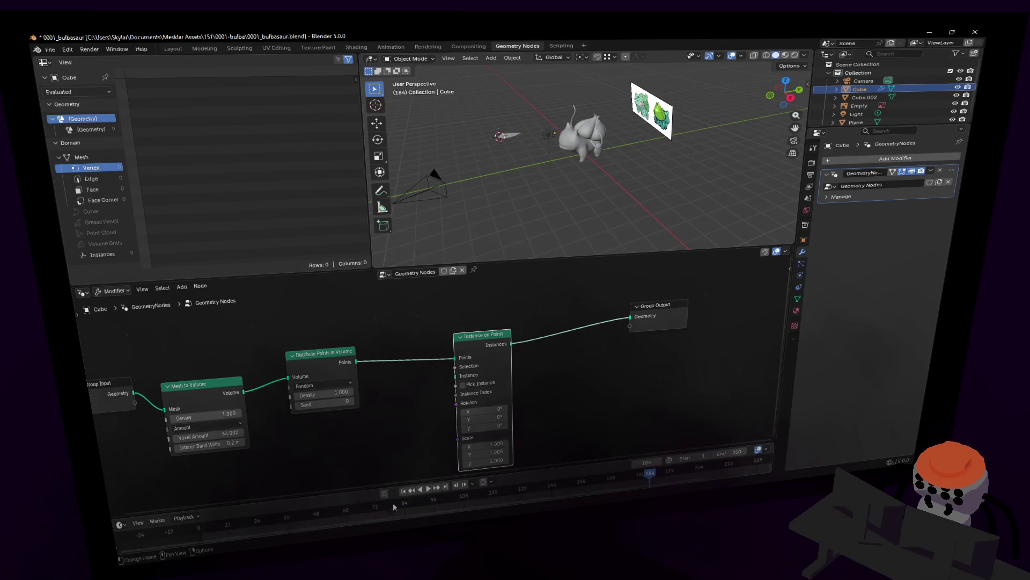
middle_click_drag(338, 459, 369, 397)
key("shift+a")
type("object")
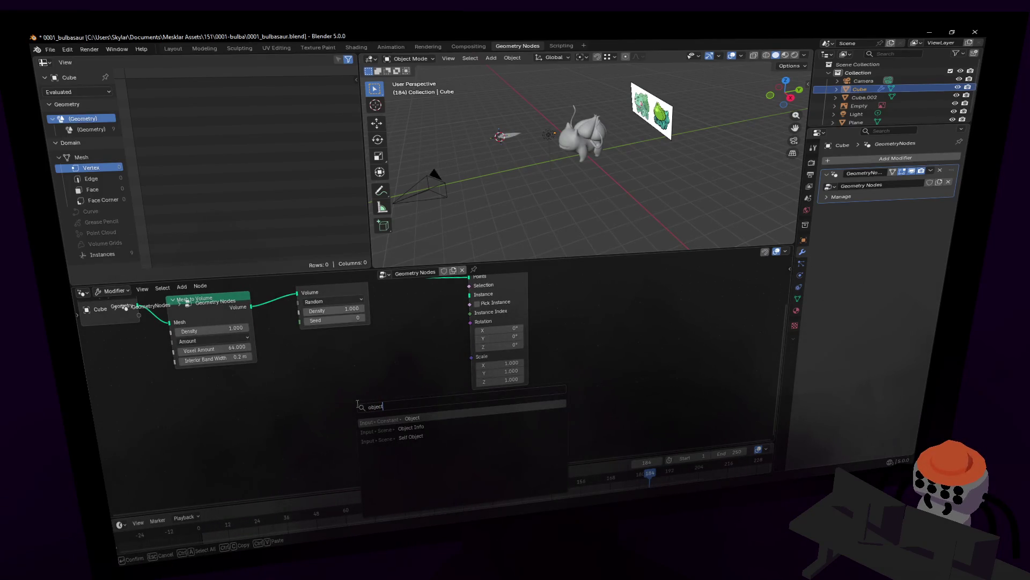
key("Return")
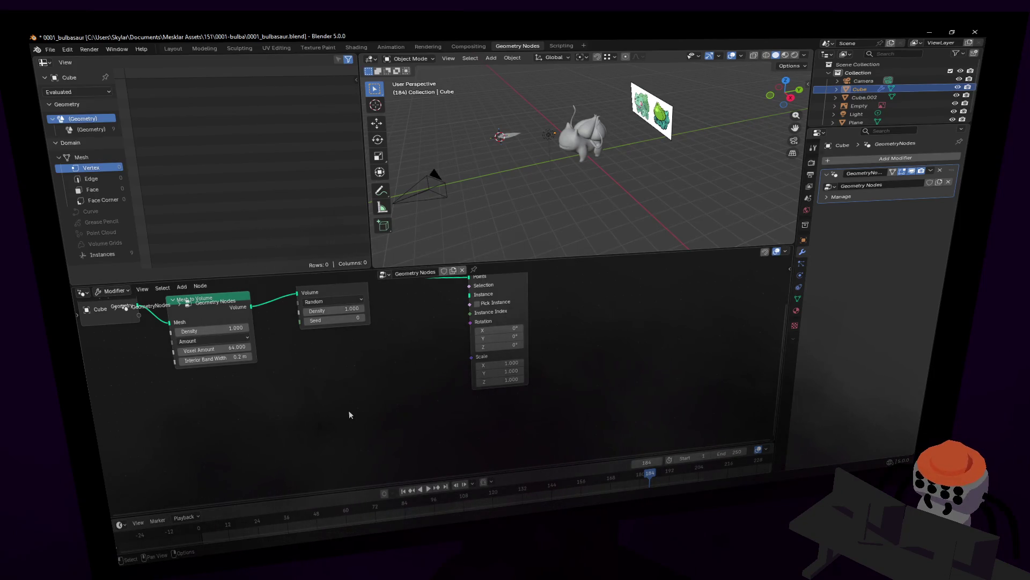
key("shift+a")
type("objectin")
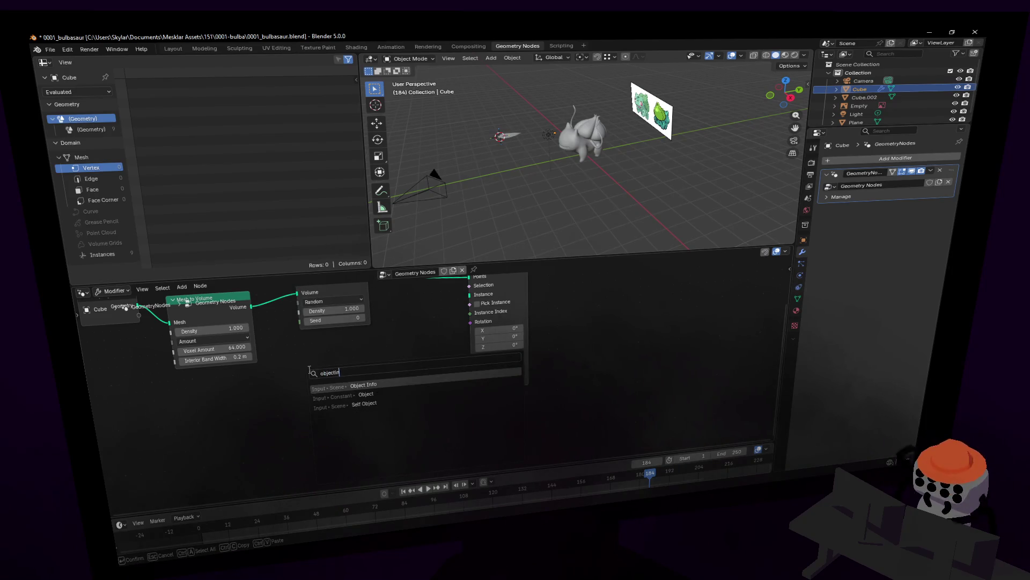
key("Return")
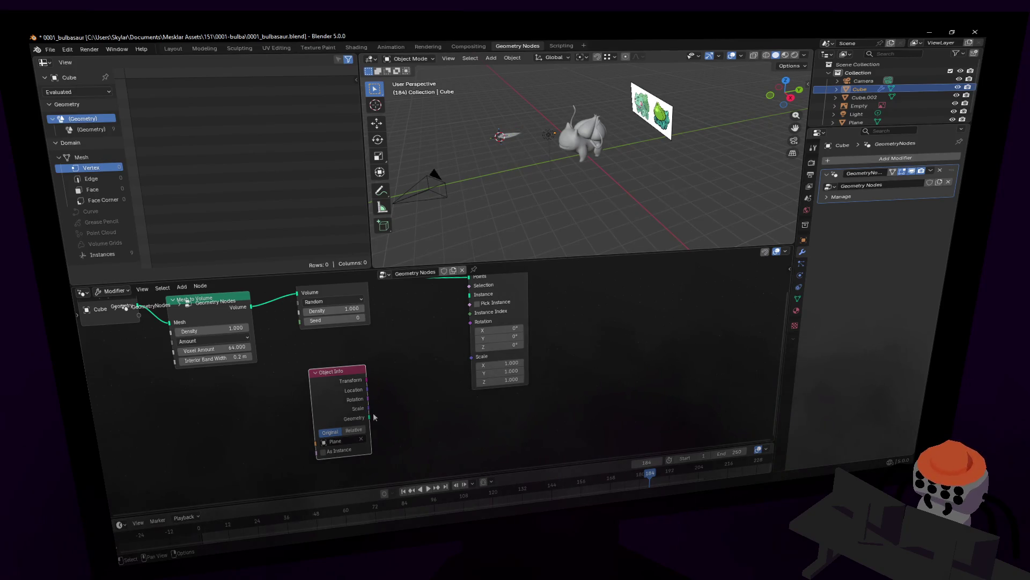
left_click_drag(472, 334, 477, 313)
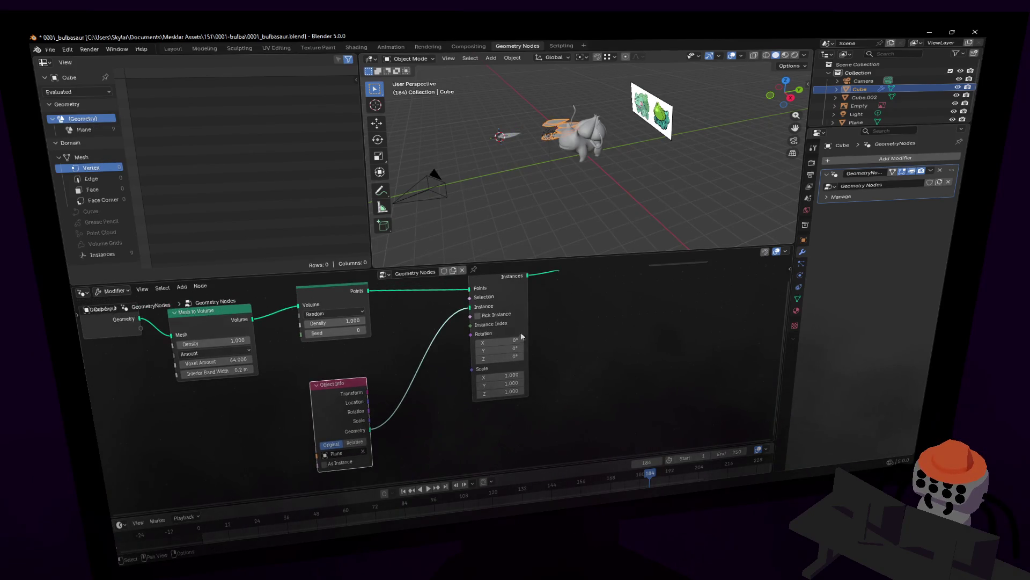
middle_click_drag(522, 336, 475, 355)
middle_click_drag(427, 402, 460, 356)
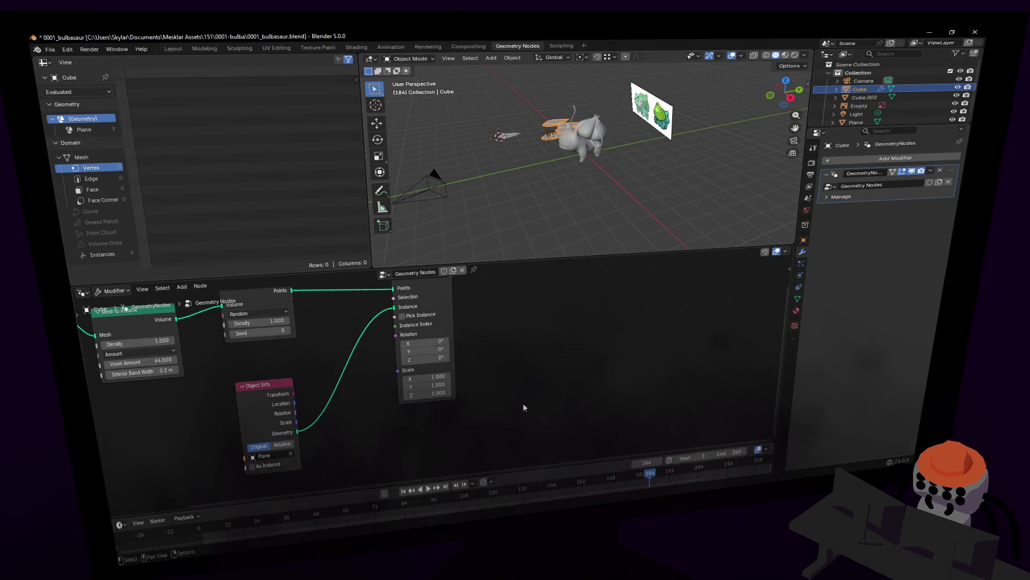
Add a Random Value node below the tree, then delete it again
key("shift+a")
type("random value")
key("Return")
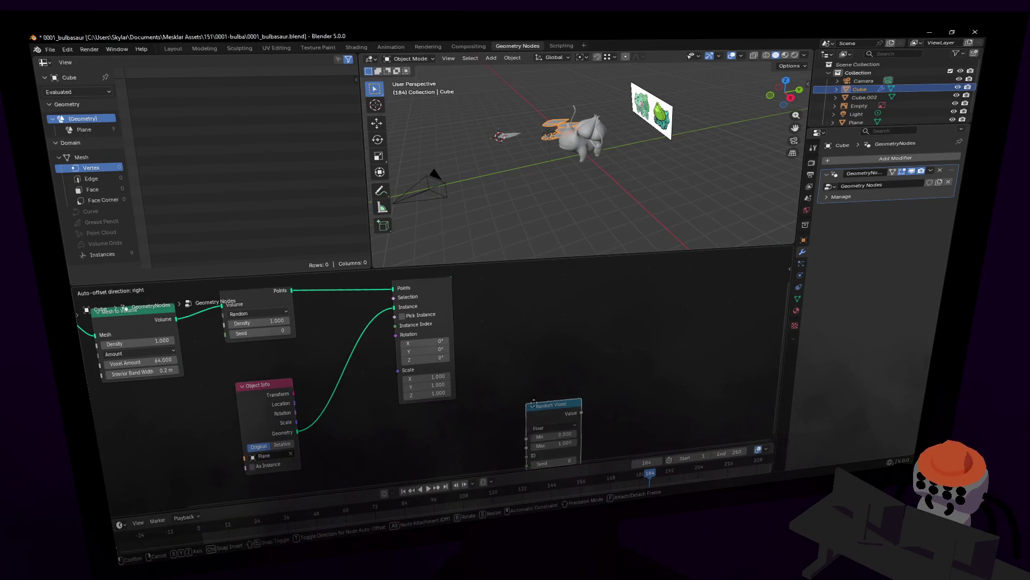
left_click(346, 427)
key("x")
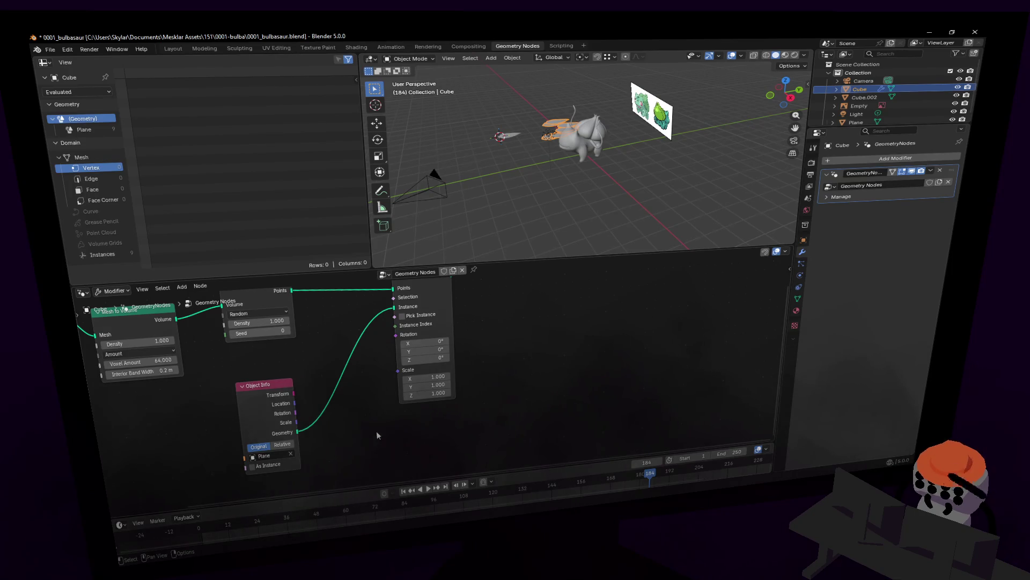
scroll(417, 396, "up", 2)
key("shift+a")
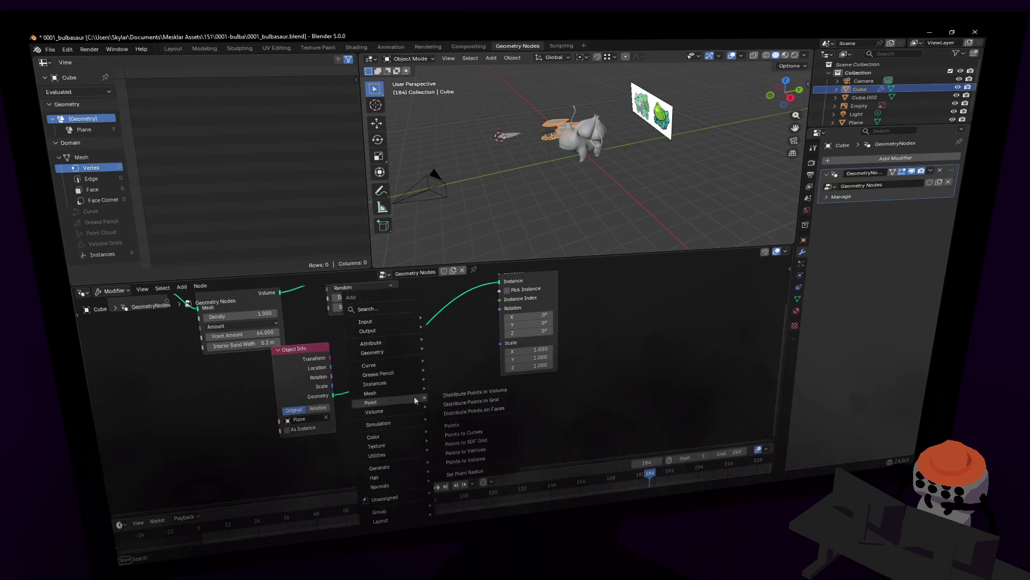
type("random")
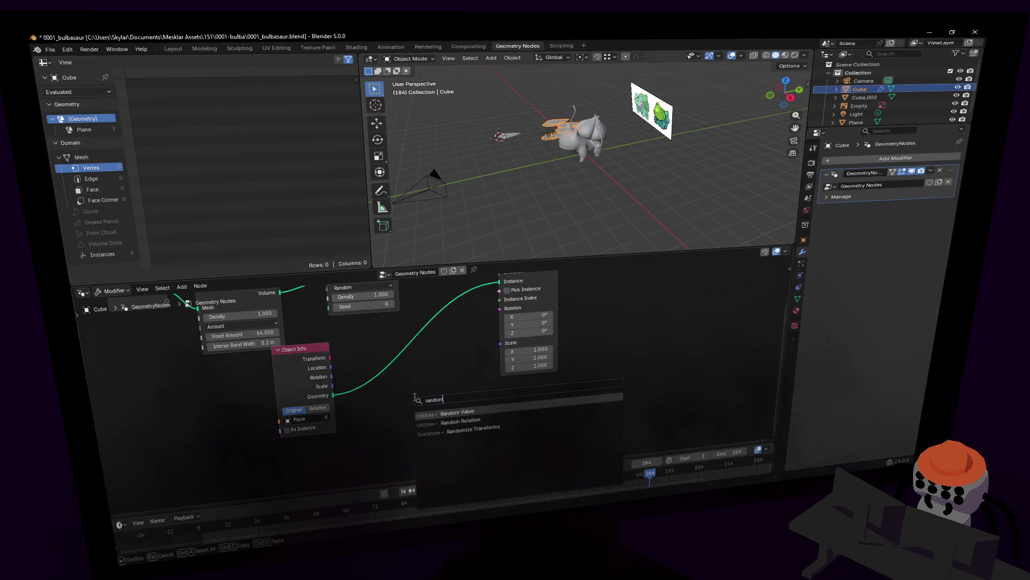
Add a Random Value node (0.7–1.0) driving the instances' Scale
key("Return")
left_click(418, 400)
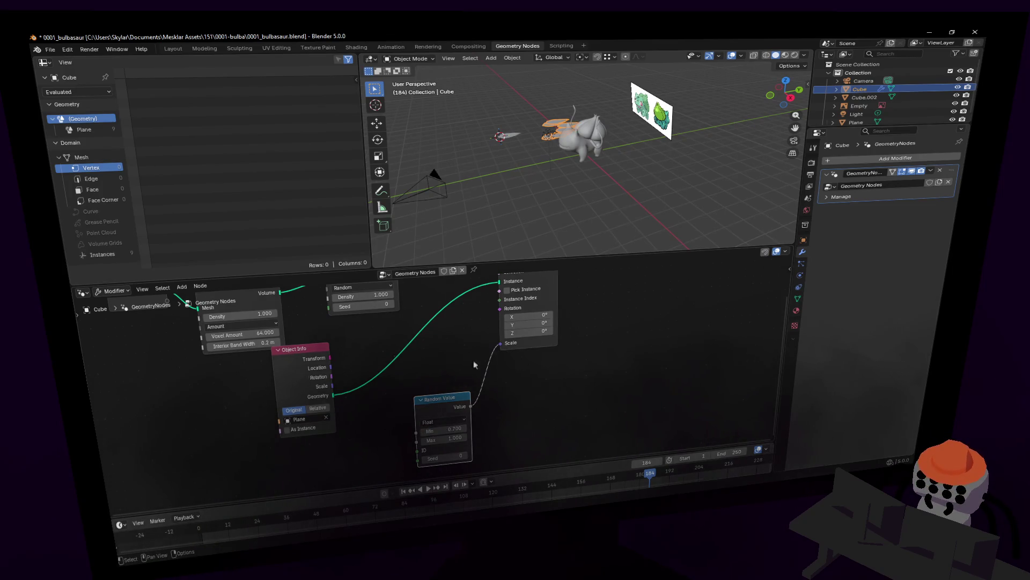
left_click_drag(435, 417, 390, 424)
Add a Random Rotation node and wire it into Instance on Points' Rotation socket
key("shift+a")
type("ro")
key("BackSpace")
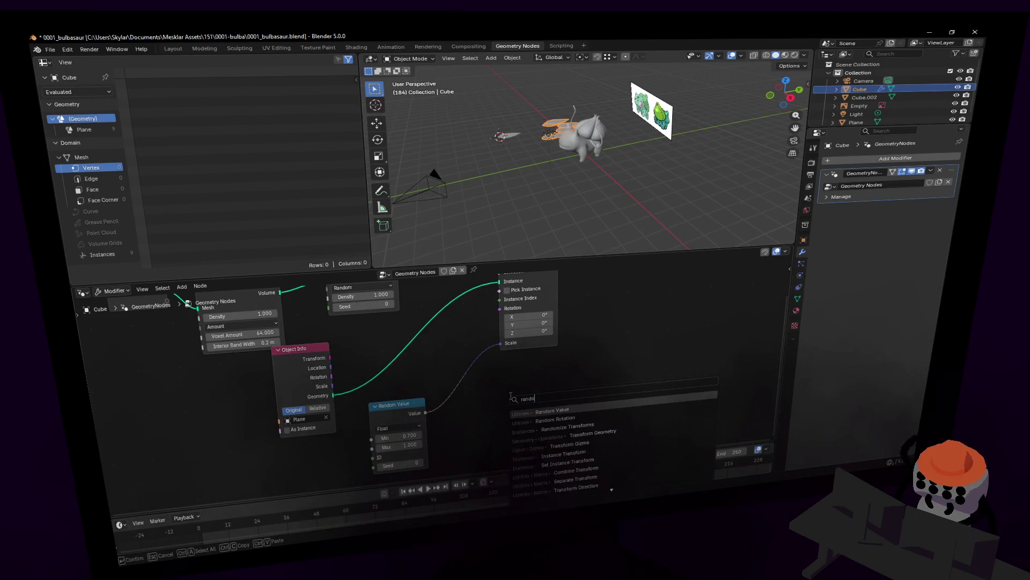
key("Return")
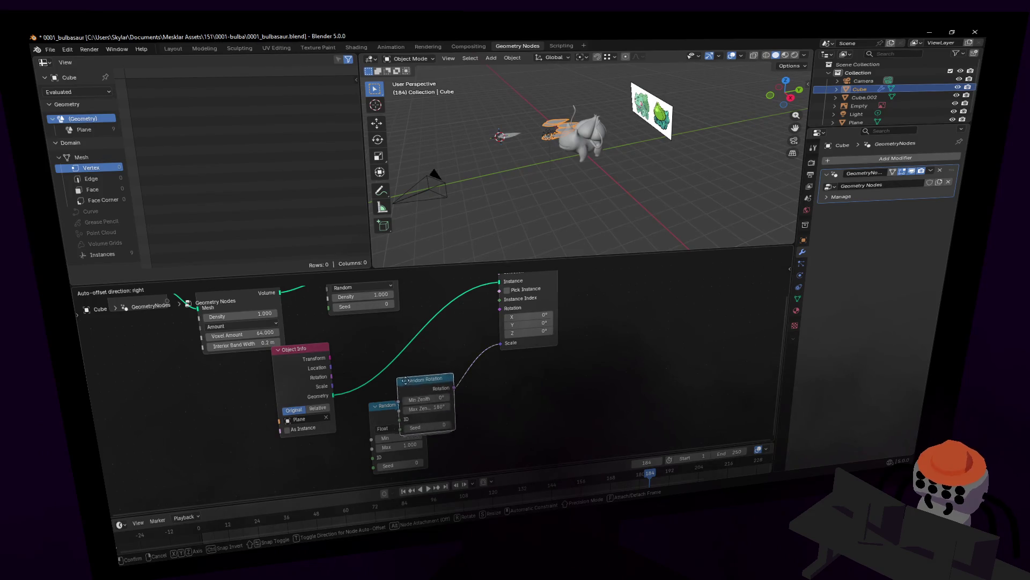
left_click(442, 391)
key("ctrl+z")
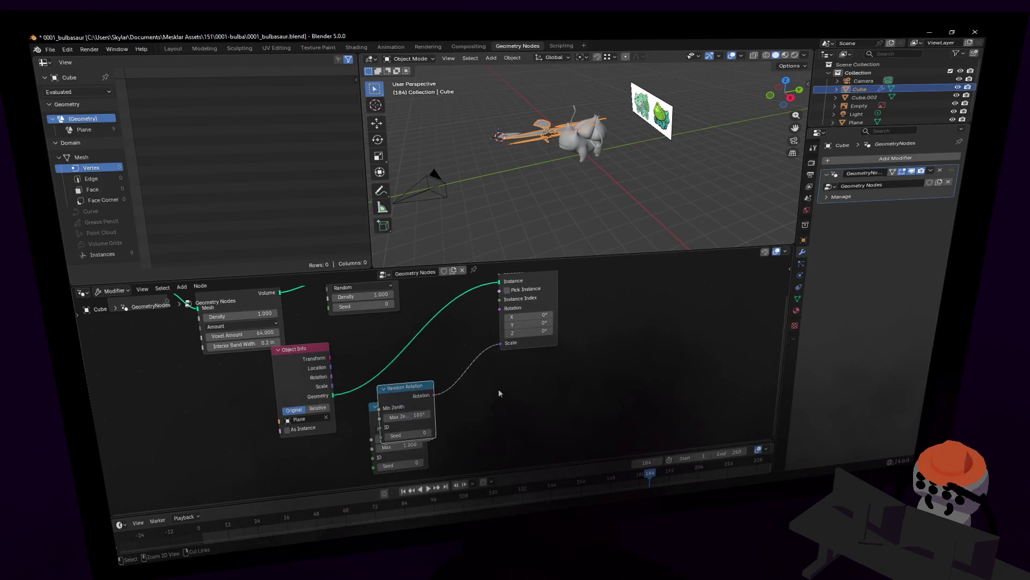
left_click_drag(422, 395, 483, 382)
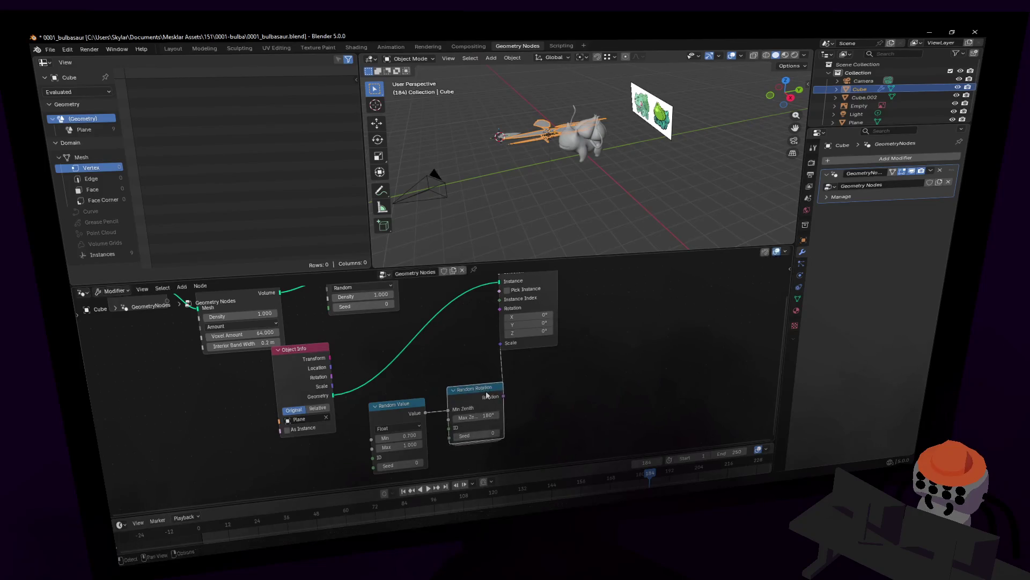
key("ctrl+z")
key("ctrl+shift+z")
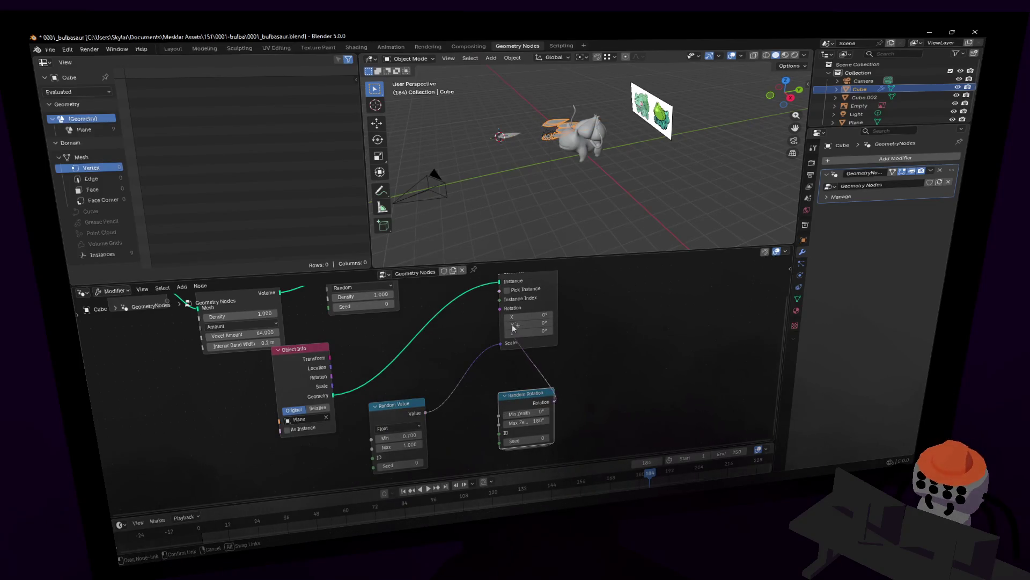
left_click_drag(512, 327, 509, 322)
left_click_drag(416, 403, 467, 355)
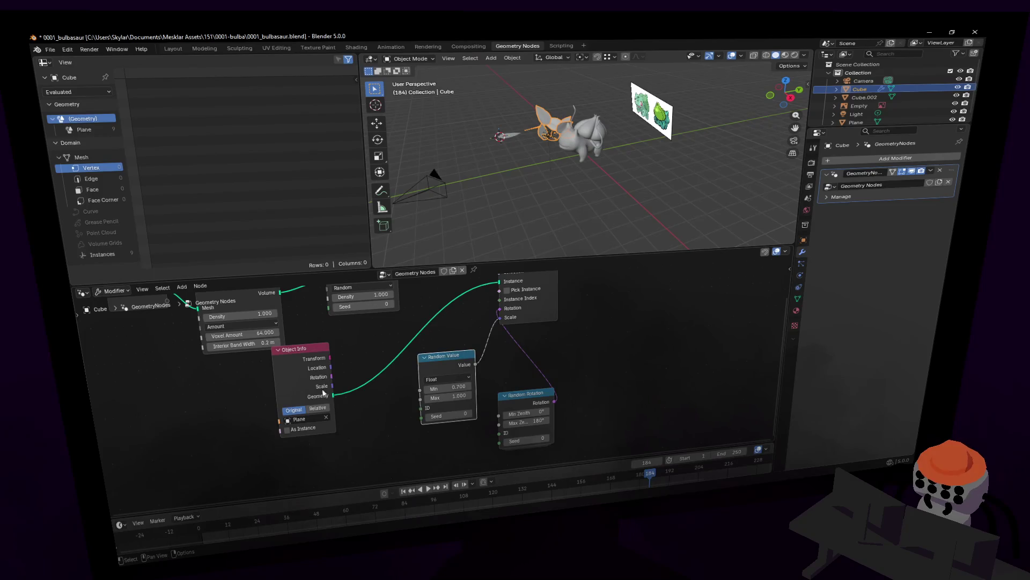
left_click_drag(518, 396, 352, 398)
Walk the 3D view toward the leaf instances and pan the node tree into view
key("shift+grave")
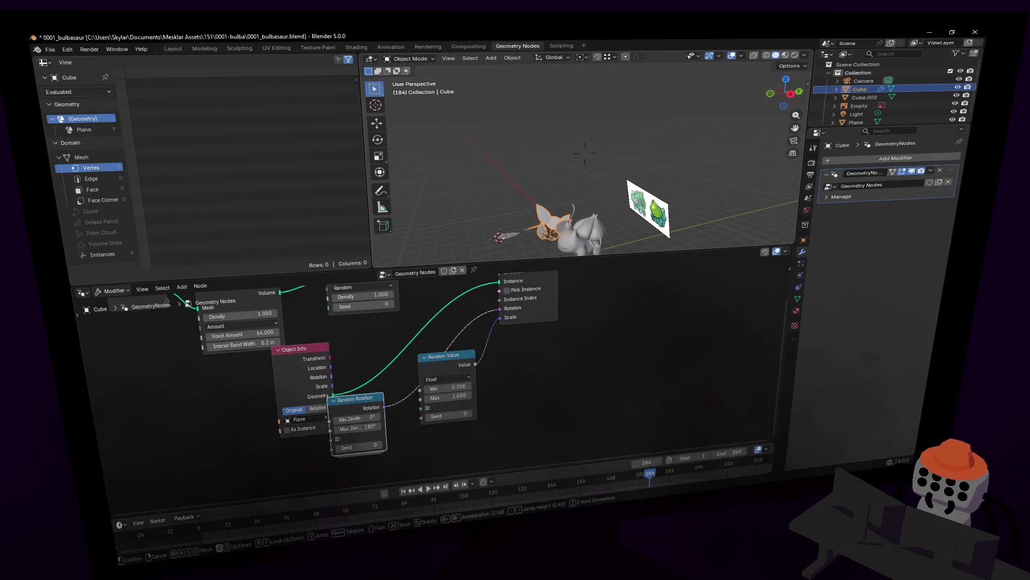
key("w")
mouse_move(385, 383)
middle_mouse_down()
mouse_move(299, 406)
mouse_move(293, 417)
middle_mouse_up()
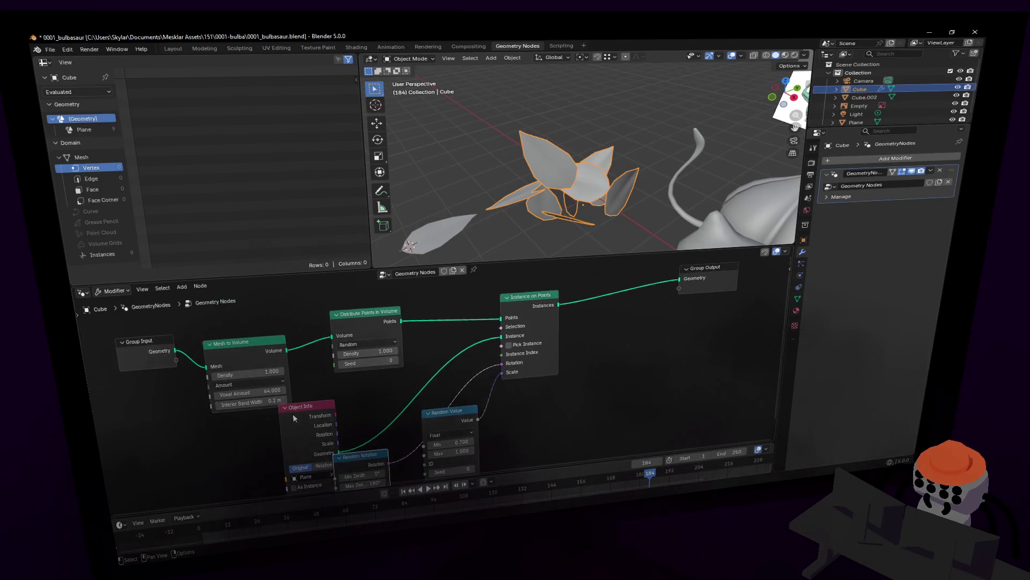
Raise Mesh to Volume density to 9.7 and scale the cube mesh larger for a denser bush
mouse_move(236, 375)
left_mouse_down()
mouse_move(291, 375)
mouse_move(276, 375)
left_mouse_up()
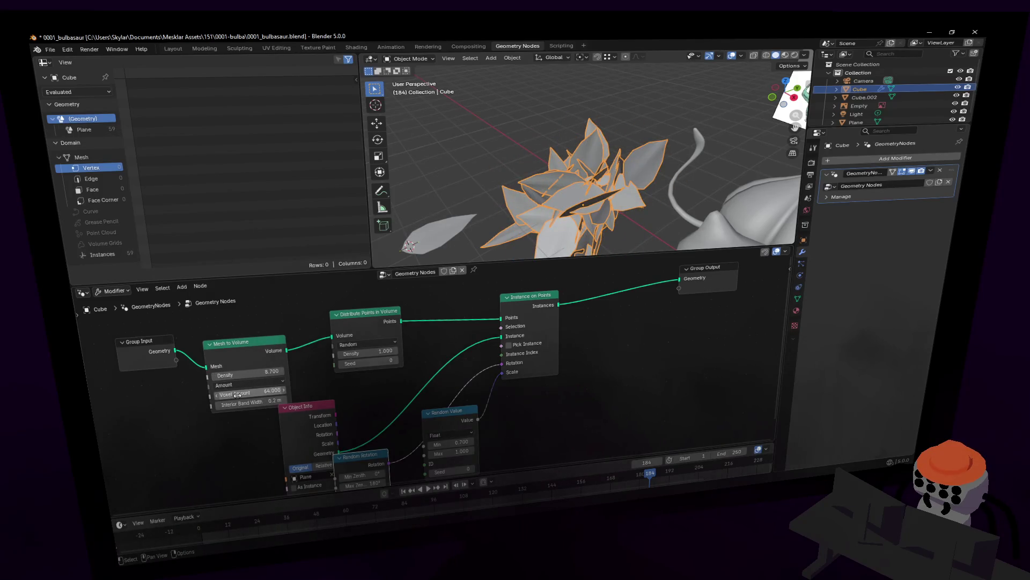
key("Tab")
key("shift+grave")
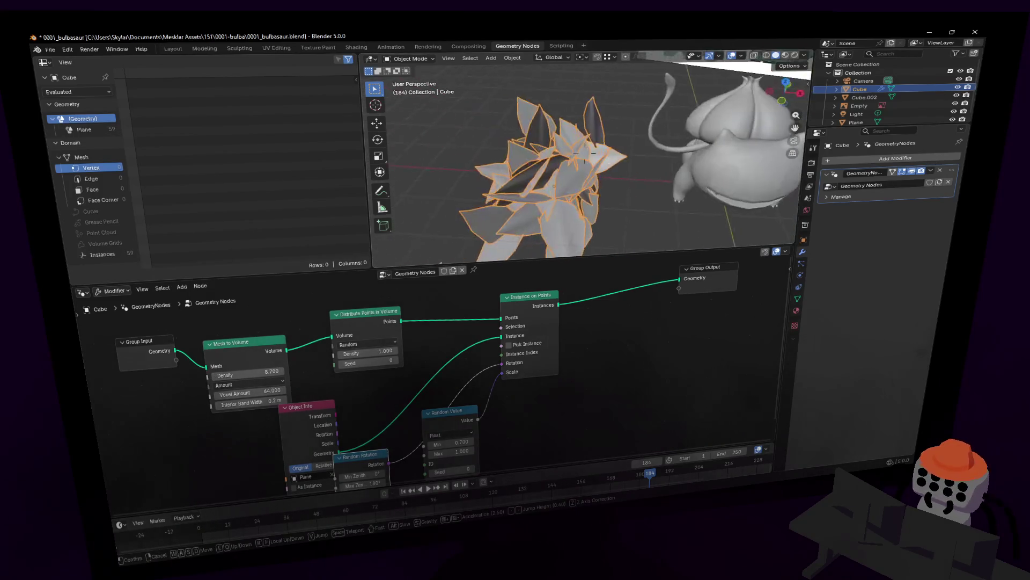
key("s")
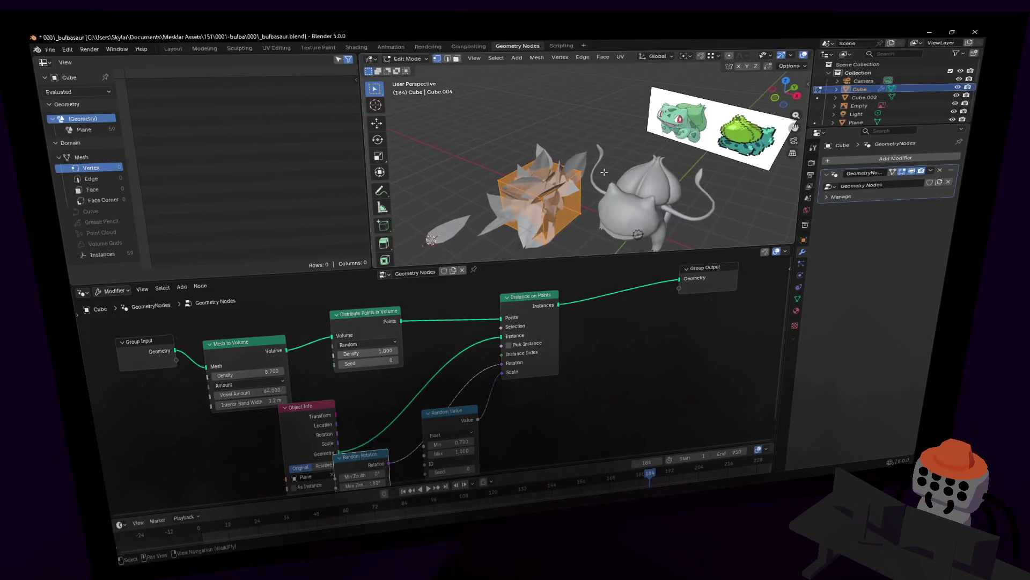
left_click(585, 146)
key("s")
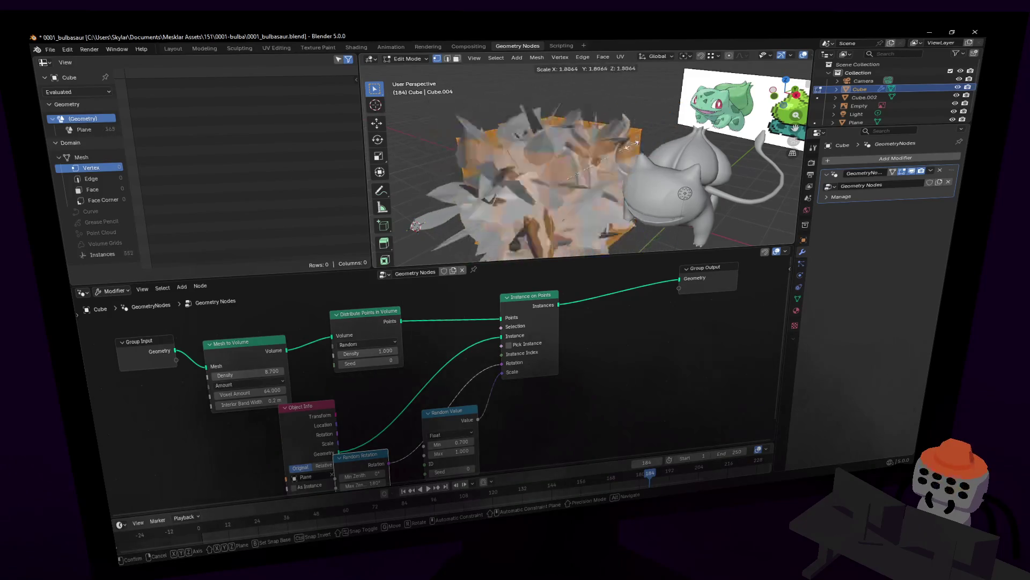
left_click(586, 154)
key("Tab")
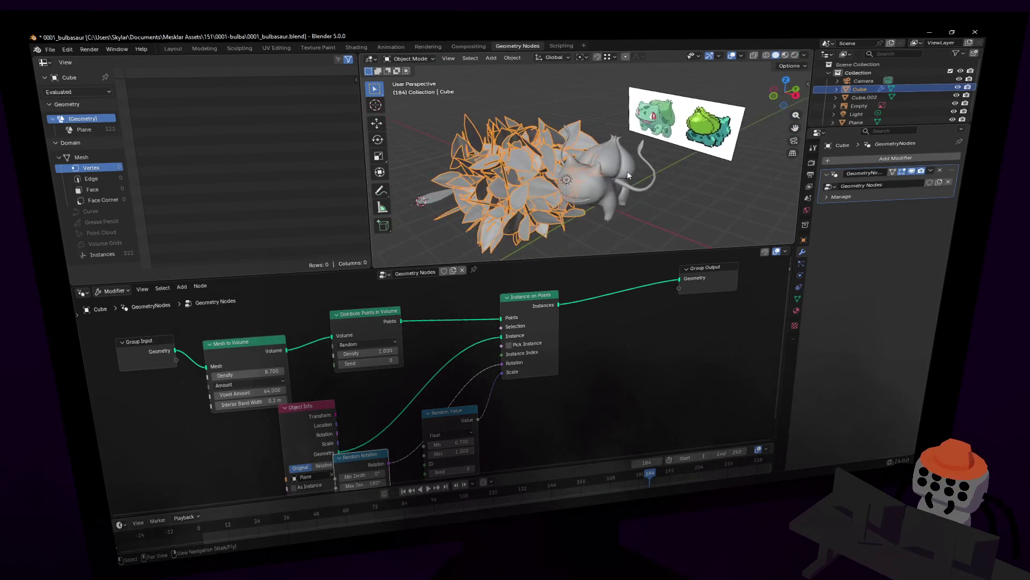
Move the view in to inspect the bush and select the small leaf Plane
left_click(620, 163)
key("Tab")
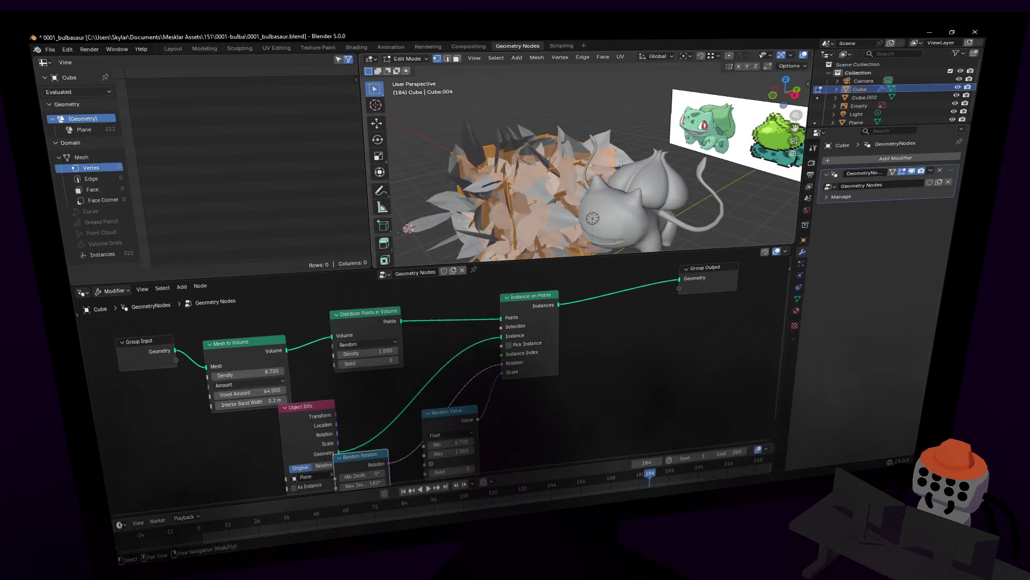
key("w")
key("Tab")
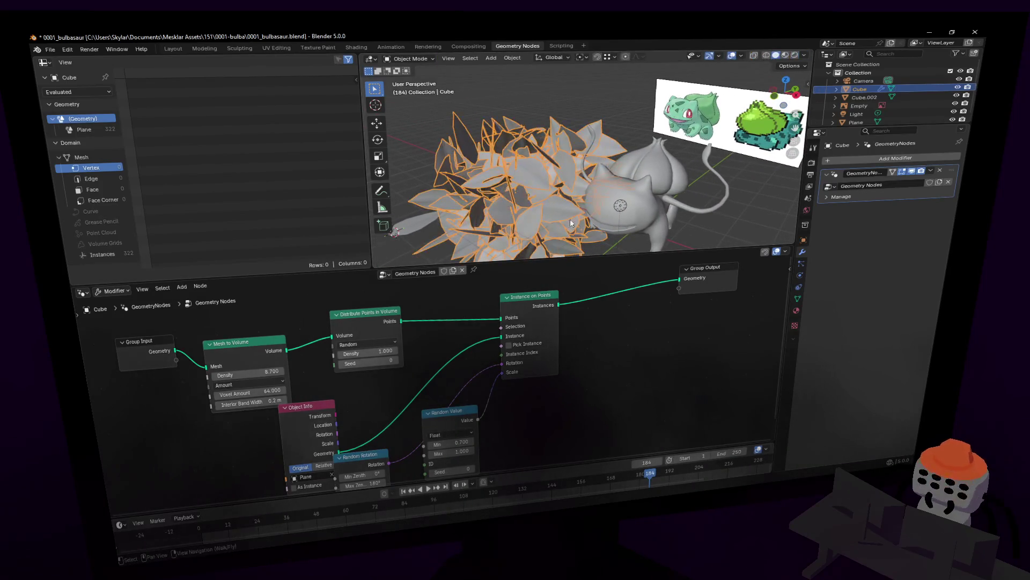
middle_click_drag(579, 153, 615, 148)
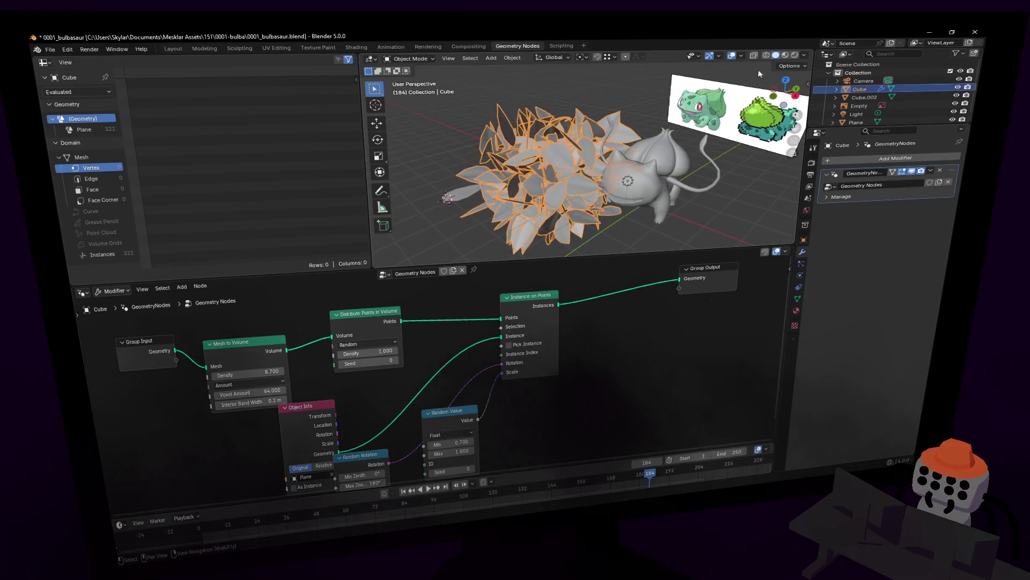
left_click(454, 192)
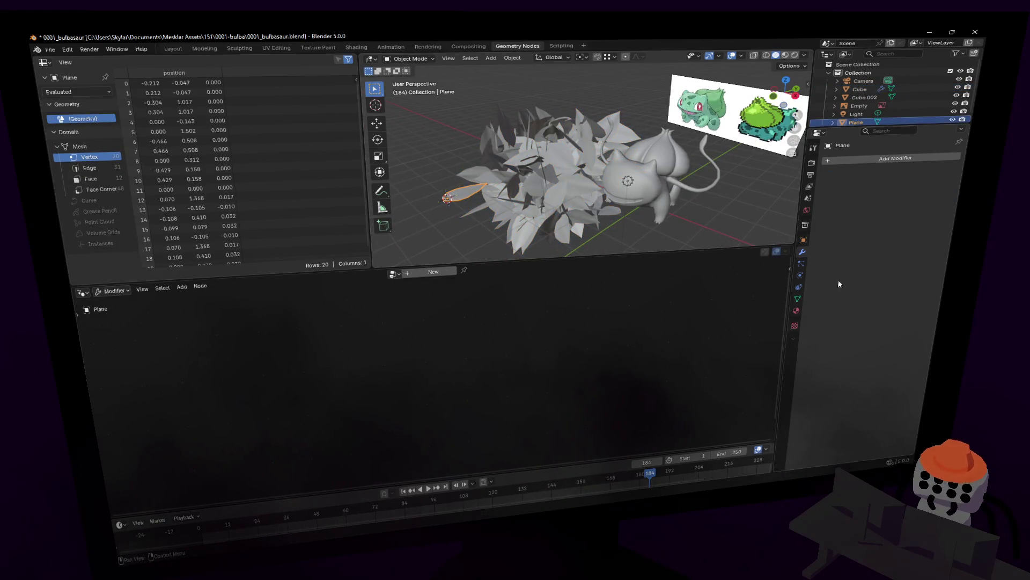
Assign the existing shared Material to the leaf plane
left_click(796, 312)
left_click(825, 195)
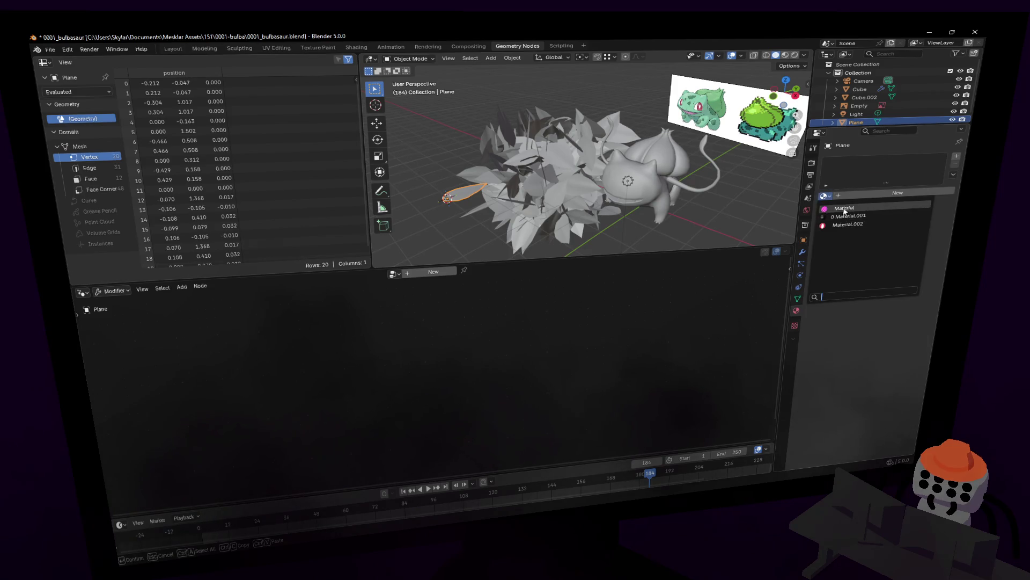
left_click(843, 208)
key("Tab")
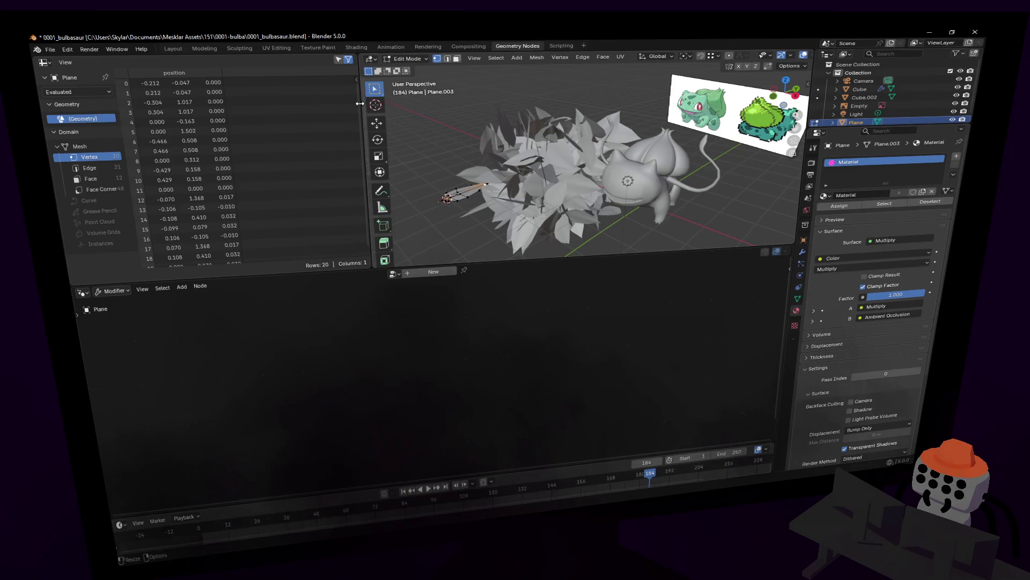
Switch the viewport to Material Preview shading and move to the UV Editing workspace
left_click_drag(359, 103, 250, 109)
left_click(795, 55)
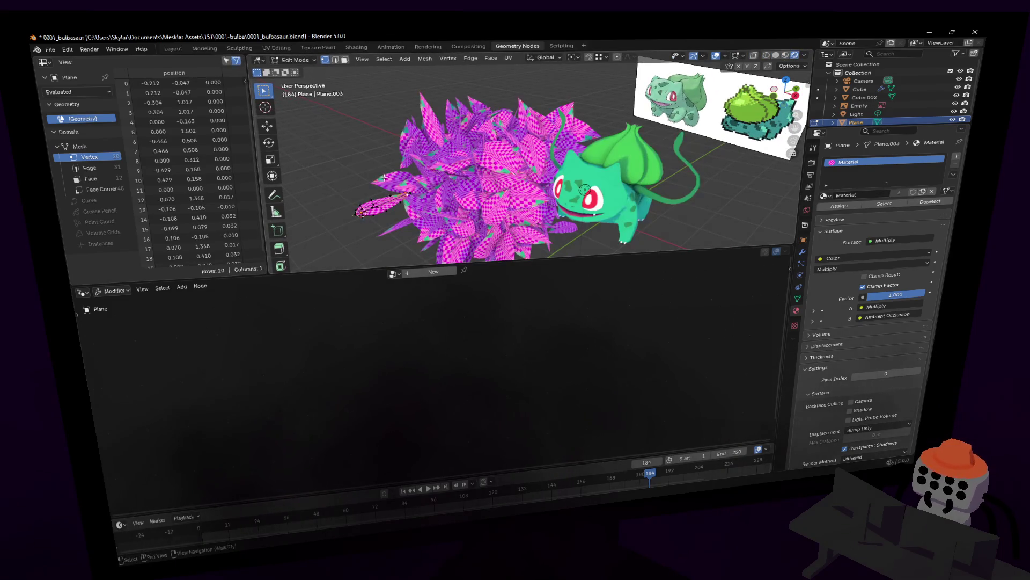
key("Tab")
left_click(239, 48)
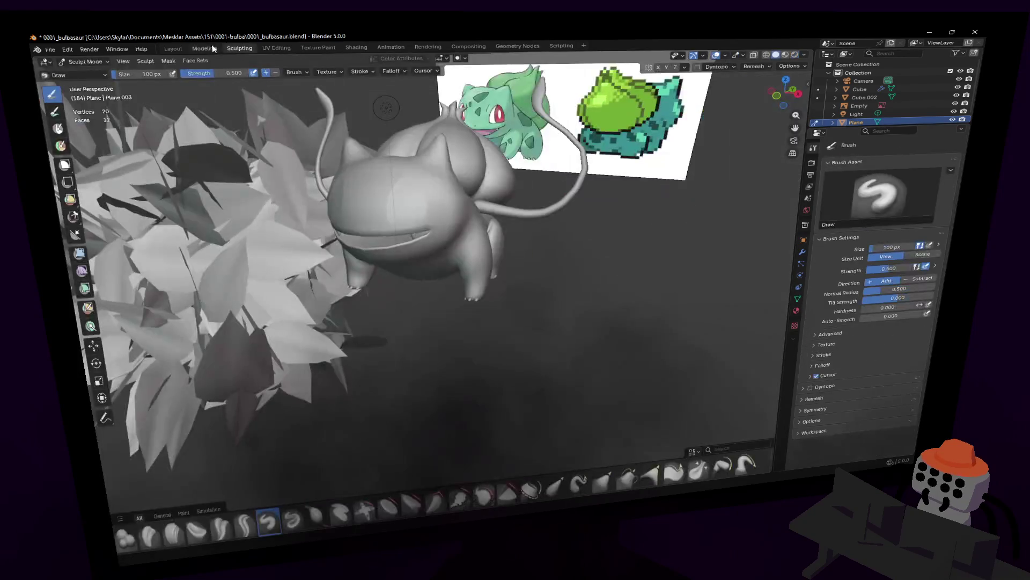
left_click(277, 48)
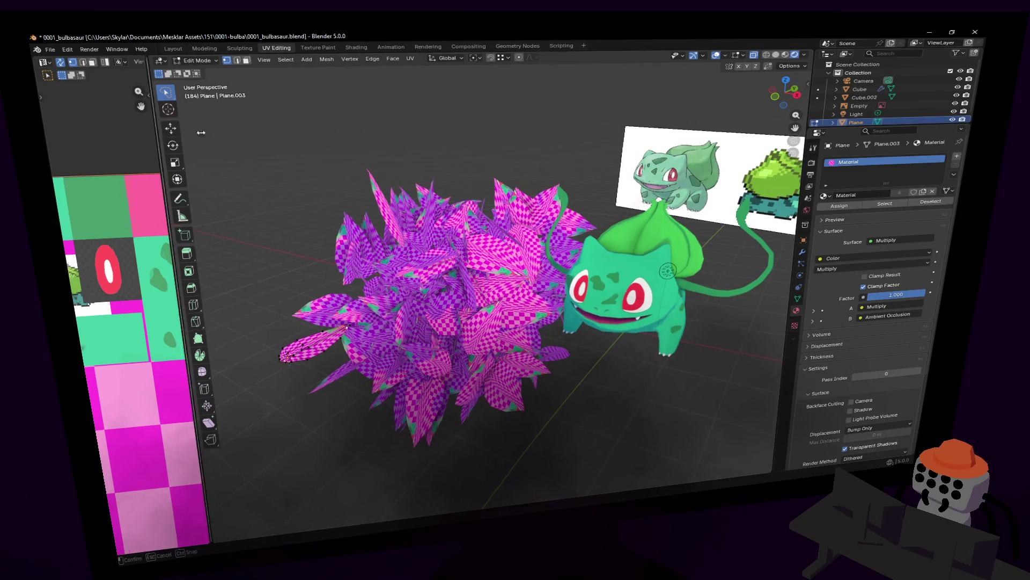
Shrink the leaf UV island and move it onto the palette's green swatches
left_click_drag(157, 138, 483, 138)
key("s")
left_click(344, 236)
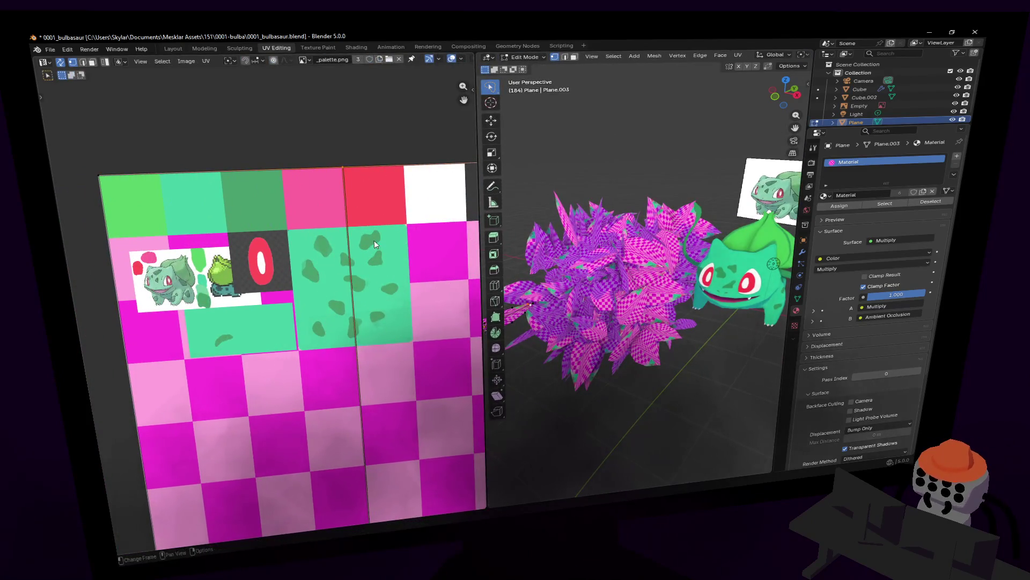
scroll(344, 235, "down", 3)
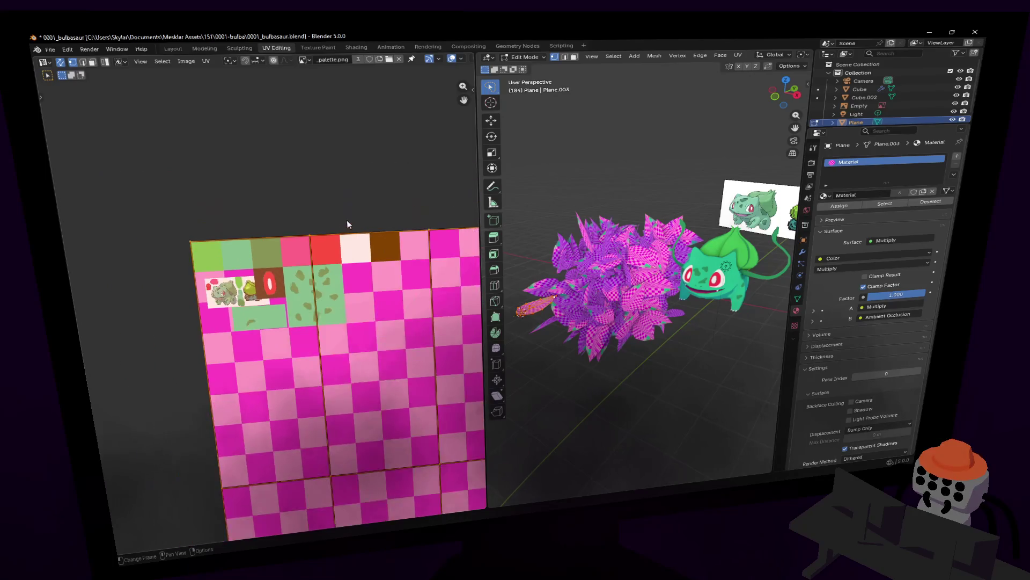
scroll(392, 226, "down", 2)
key("s")
left_click(370, 350)
key("g")
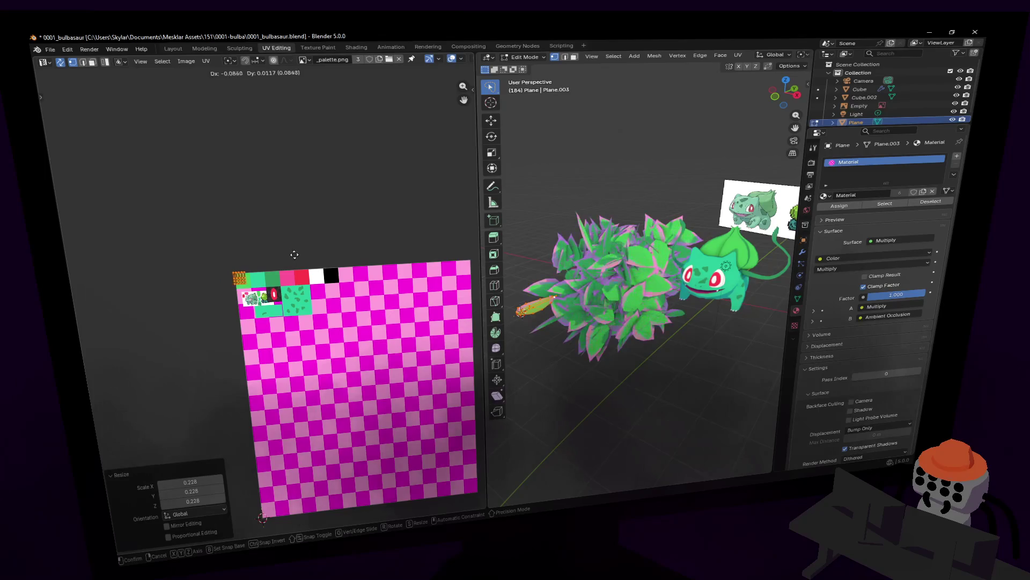
left_click(291, 252)
scroll(287, 250, "up", 4)
scroll(287, 248, "up", 5)
Nudge the UV island into place, return to Object Mode and fly toward the bush
middle_click_drag(287, 248, 345, 302)
key("g")
left_click(237, 217)
key("Tab")
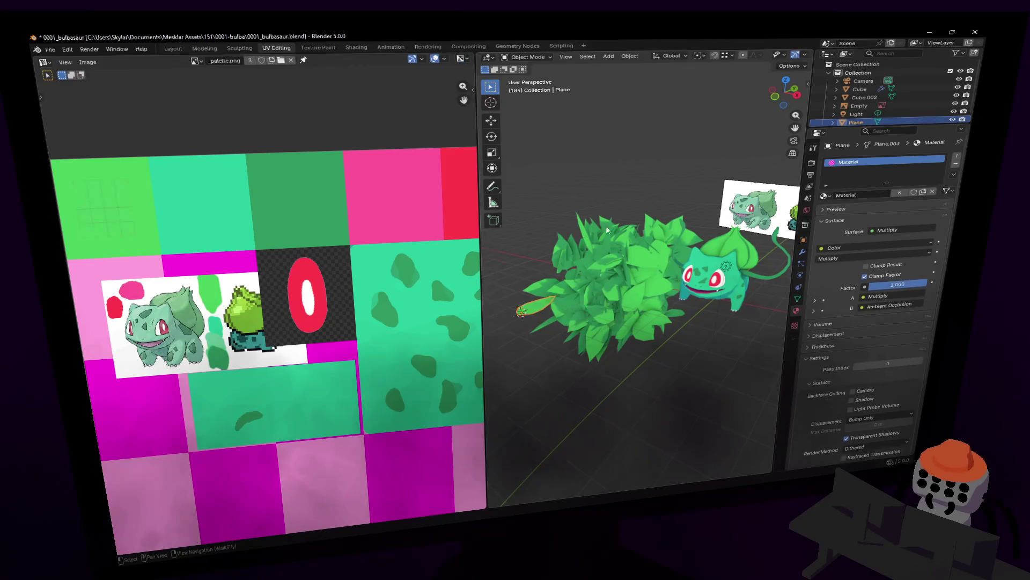
left_click_drag(483, 185, 234, 189)
key("shift+grave")
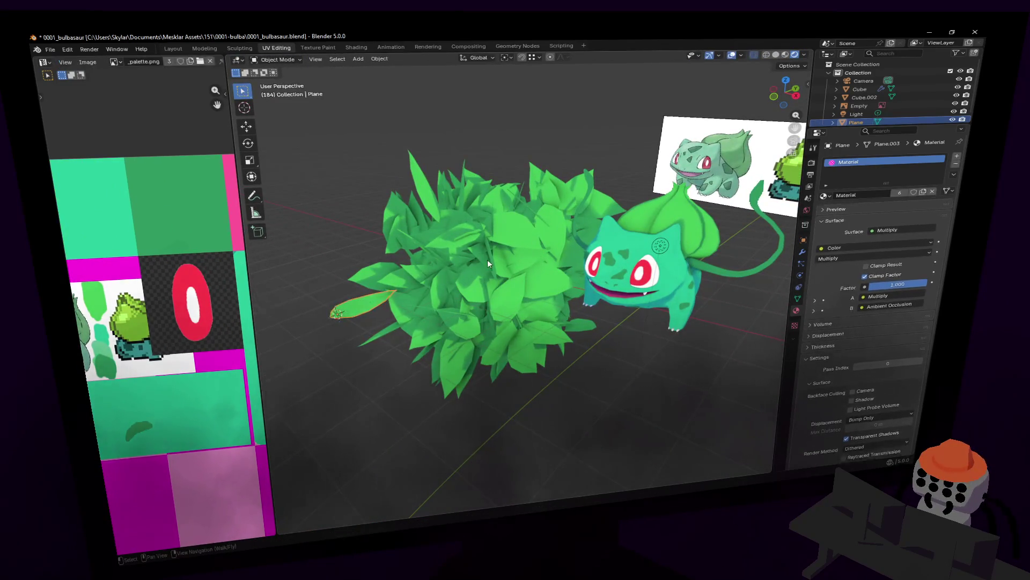
Rescale the bush's cube mesh and shrink the single leaf Plane
left_click(487, 260)
left_click(524, 286)
key("Tab")
key("s")
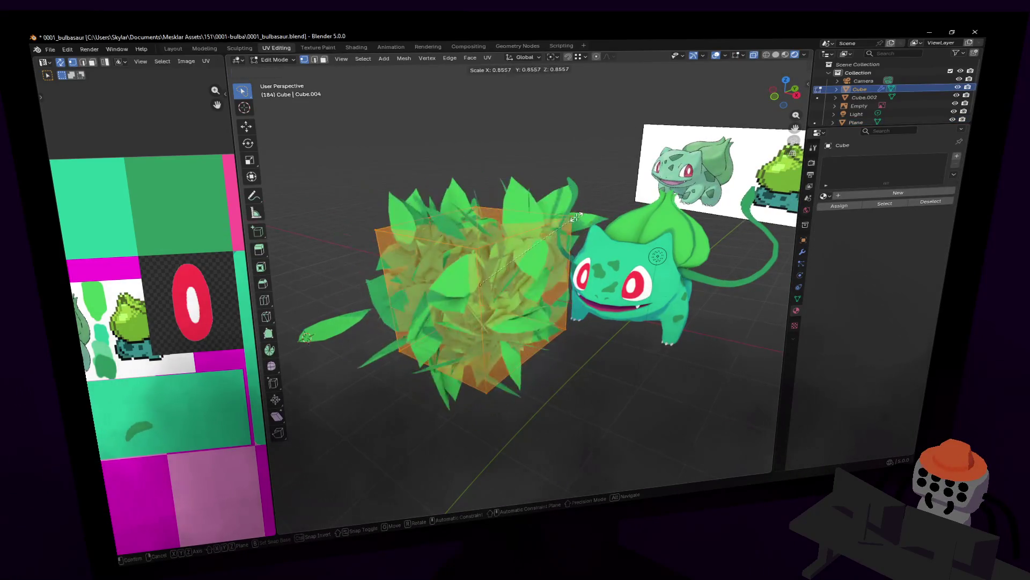
left_click(371, 310)
key("Tab")
key("Tab")
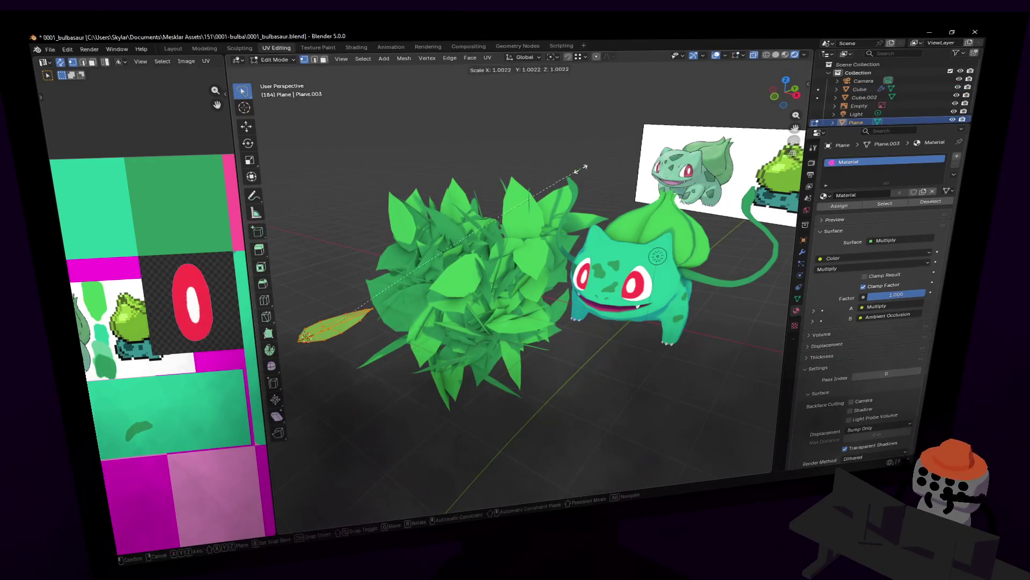
key("s")
left_click(488, 229)
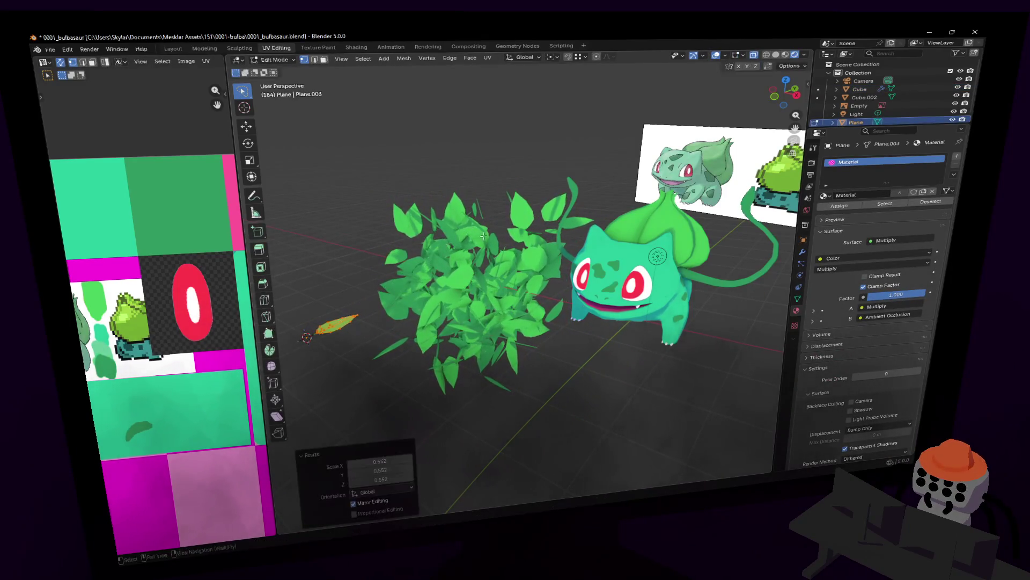
middle_click_drag(488, 229, 489, 237)
key("Tab")
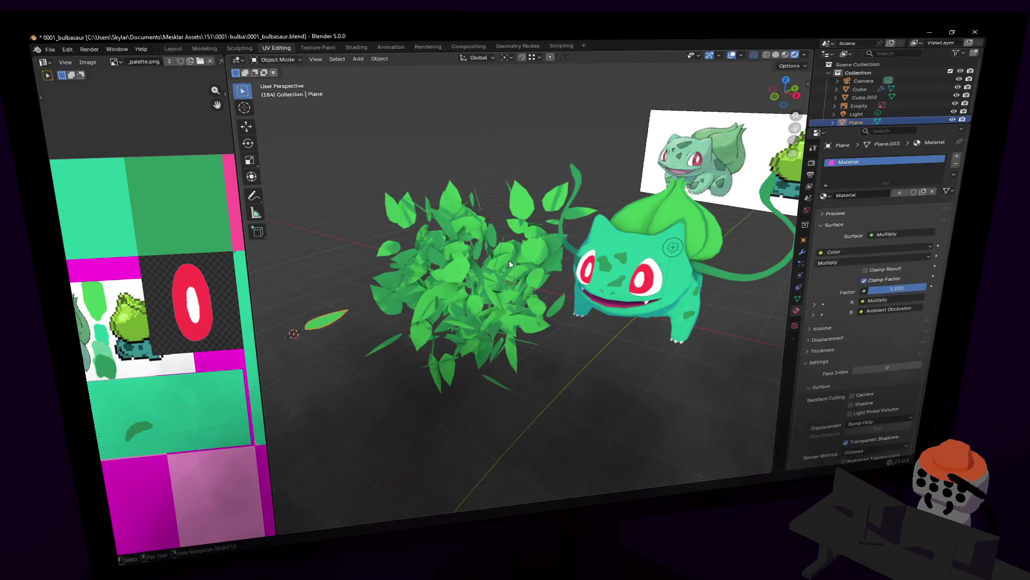
Scale the cube mesh down again for a more compact bush
left_click(489, 236)
key("shift+grave")
key("Return")
key("Tab")
key("s")
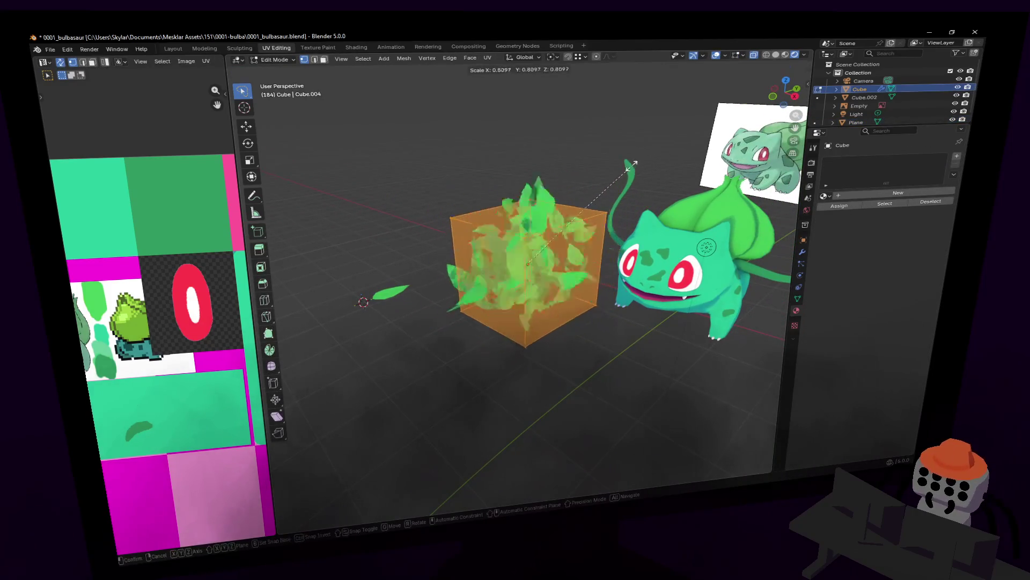
left_click(603, 183)
key("Tab")
key("Tab")
Move the template leaf sideways along Y away from the bush and reselect the cube
left_click(392, 294)
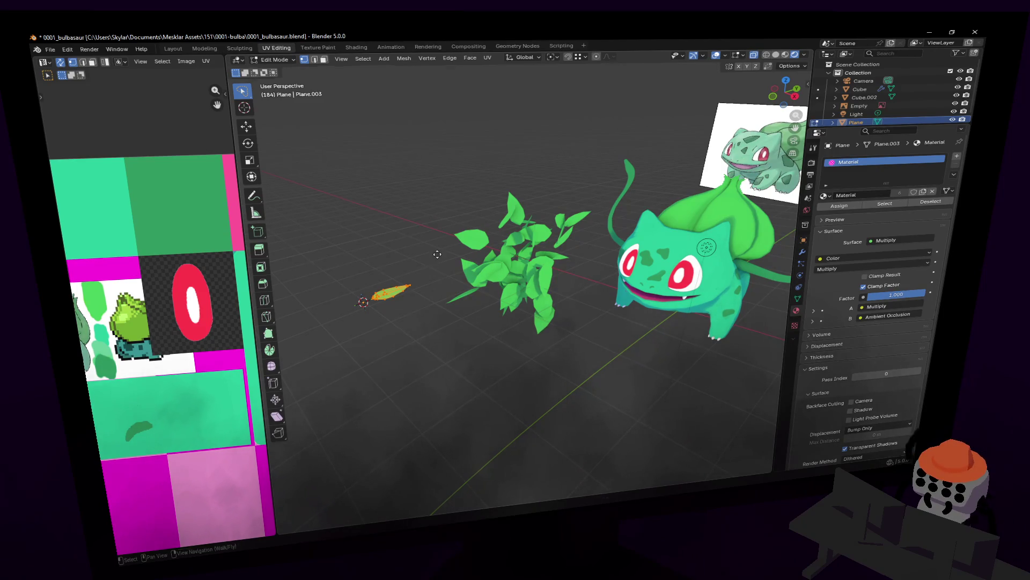
key("g")
key("y")
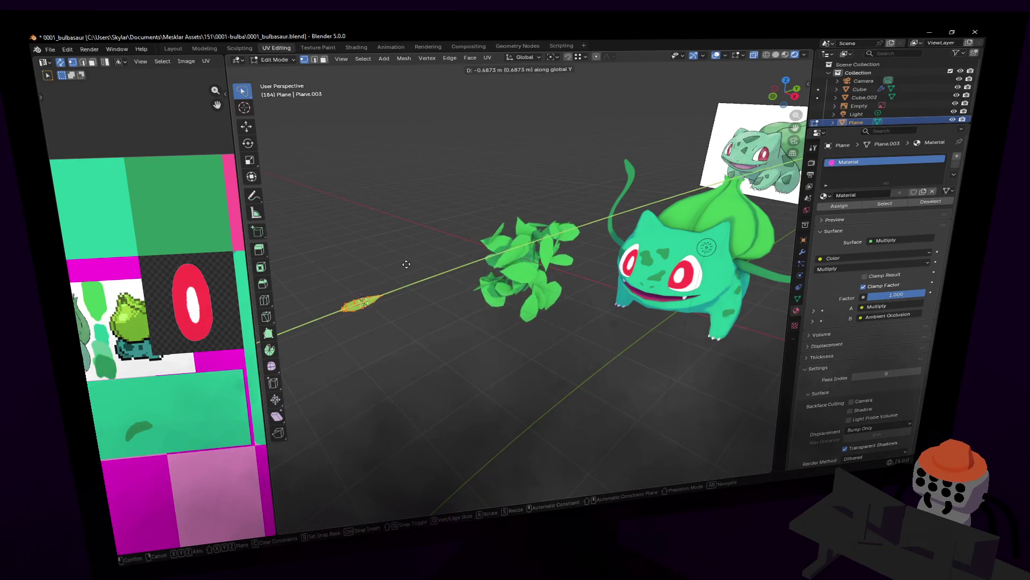
left_click(411, 261)
key("Tab")
middle_click_drag(495, 249, 565, 225)
left_click(529, 247)
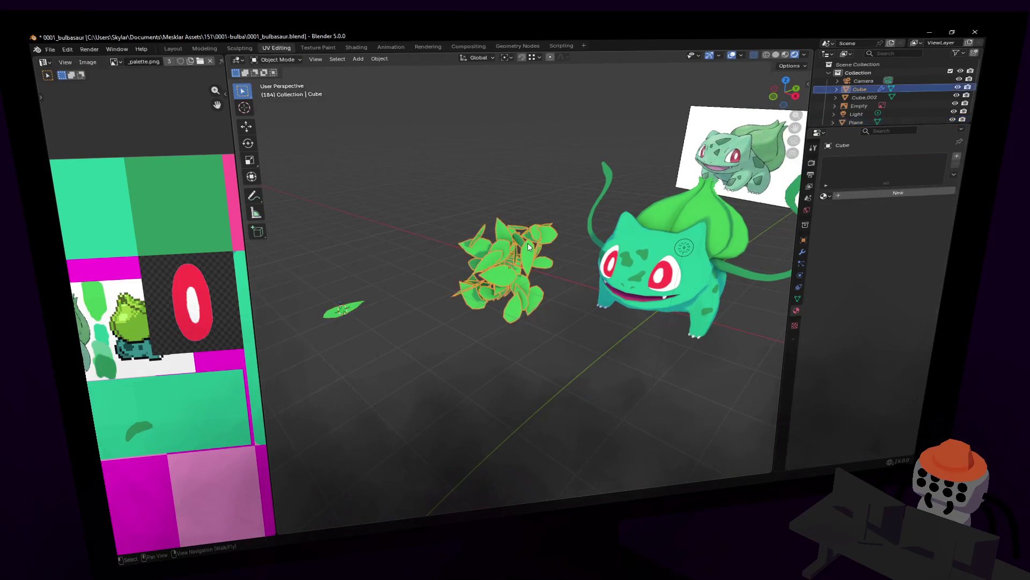
Scale the bush cube's mesh up to about 1.648 in Edit Mode
key("Tab")
key("s")
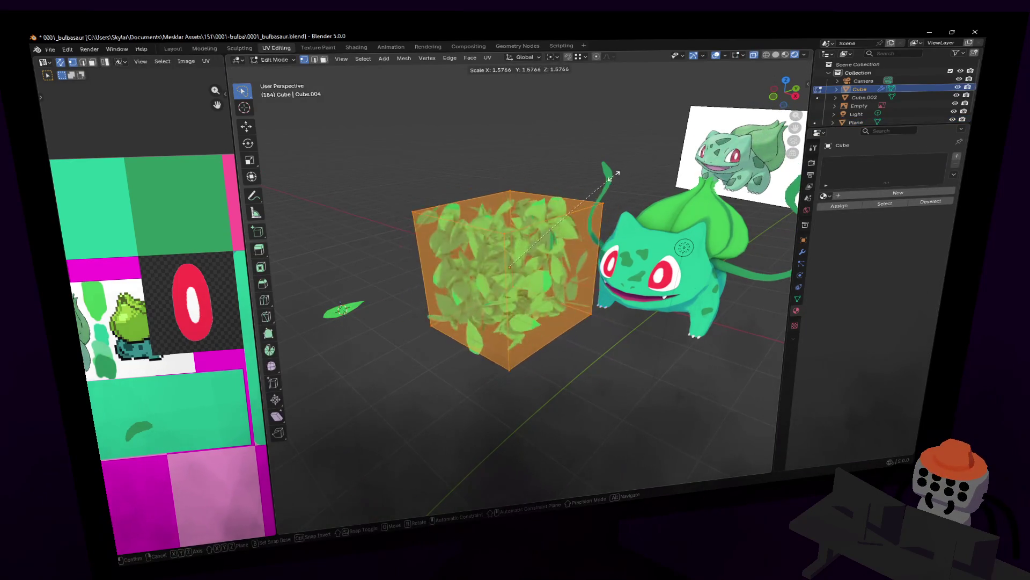
left_click(616, 171)
middle_click_drag(617, 172, 564, 194)
middle_click_drag(530, 276, 608, 187)
middle_click_drag(537, 291, 483, 347)
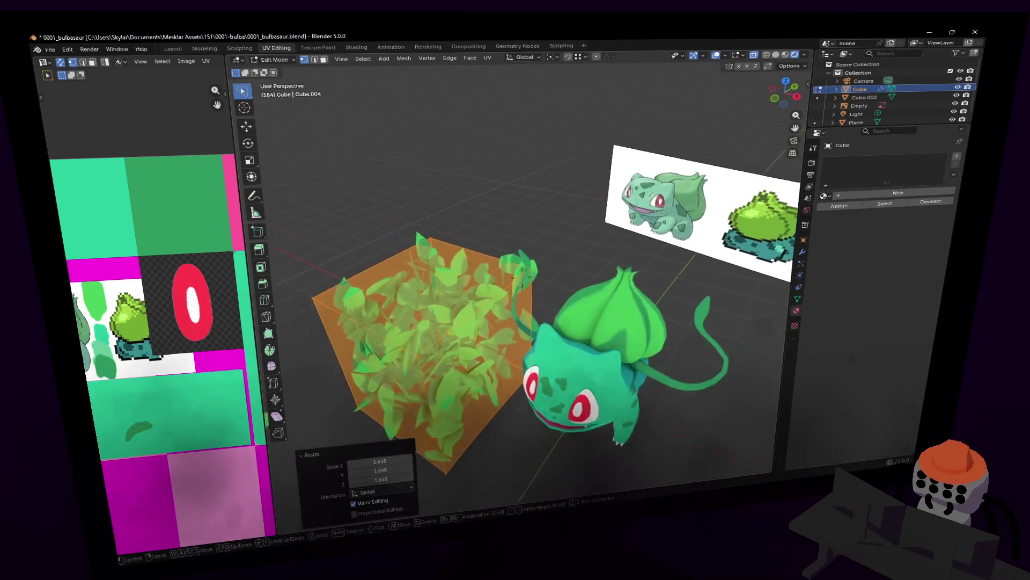
Select the cube's bottom face and raise it vertically to a new height
key("3")
left_click(469, 376)
key("g")
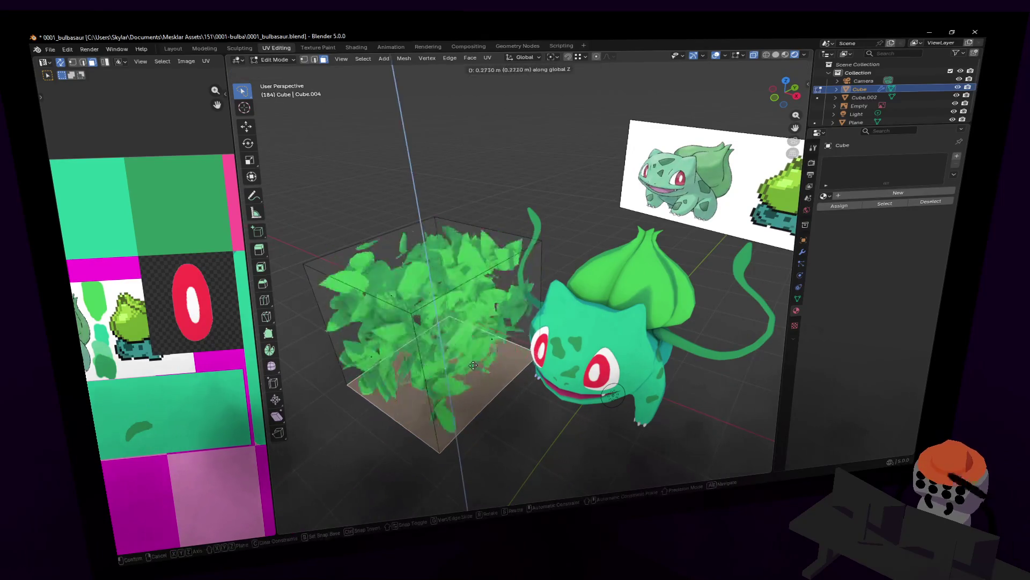
key("Escape")
middle_click_drag(501, 332, 521, 286)
key("g")
key("z")
left_click(521, 289)
Extrude two faces outward to lengthen the bush box
middle_click_drag(507, 278, 491, 269)
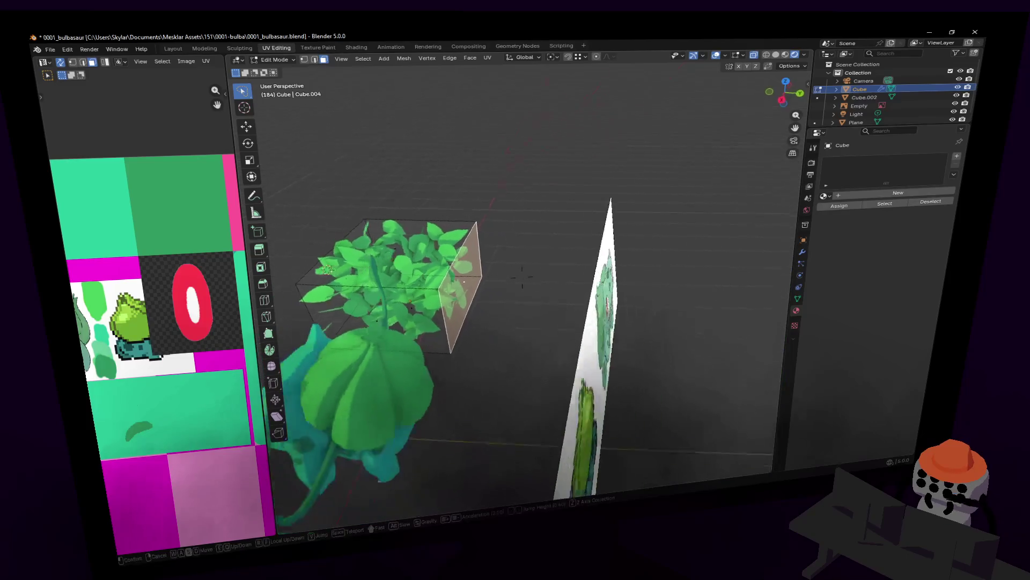
key("g")
key("z")
key("z")
left_click(574, 267)
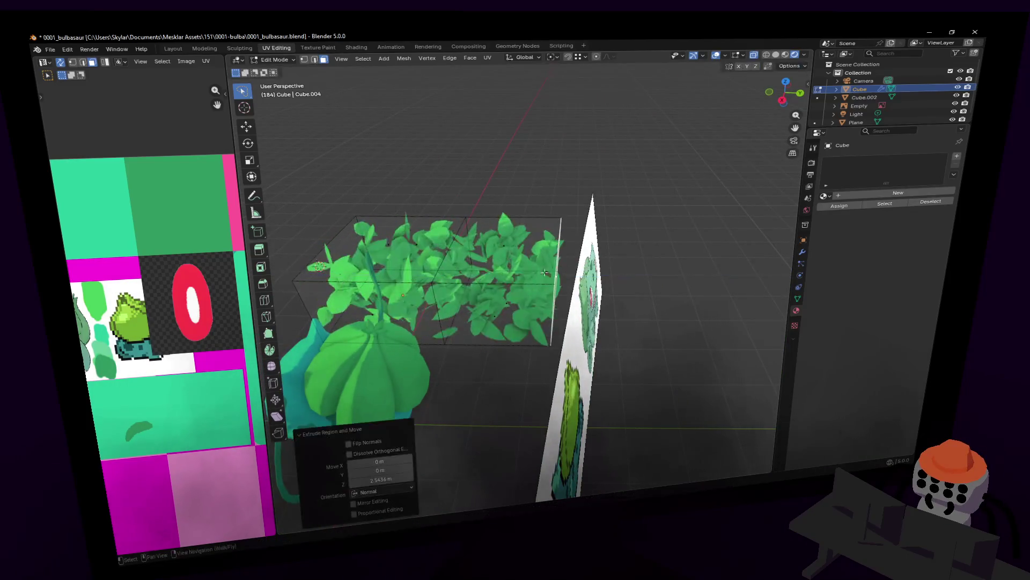
middle_click_drag(575, 267, 469, 285)
left_click(469, 286)
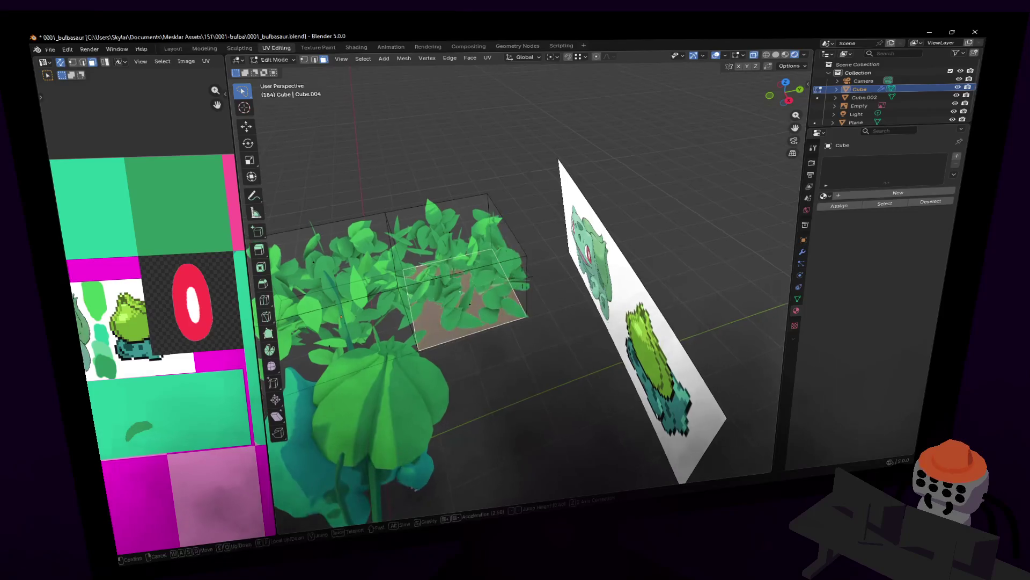
middle_click_drag(469, 285, 461, 305)
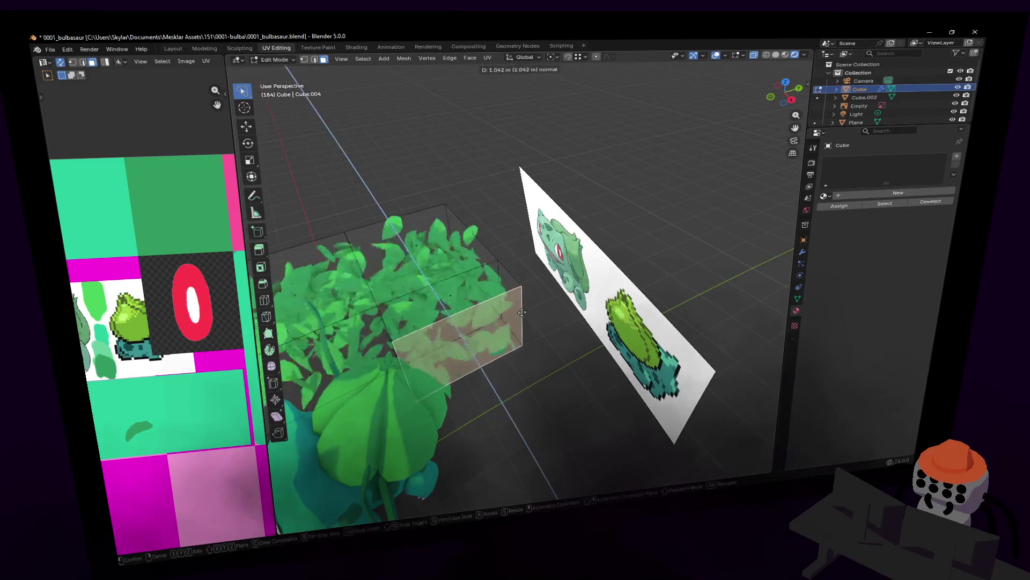
key("e")
left_click(568, 331)
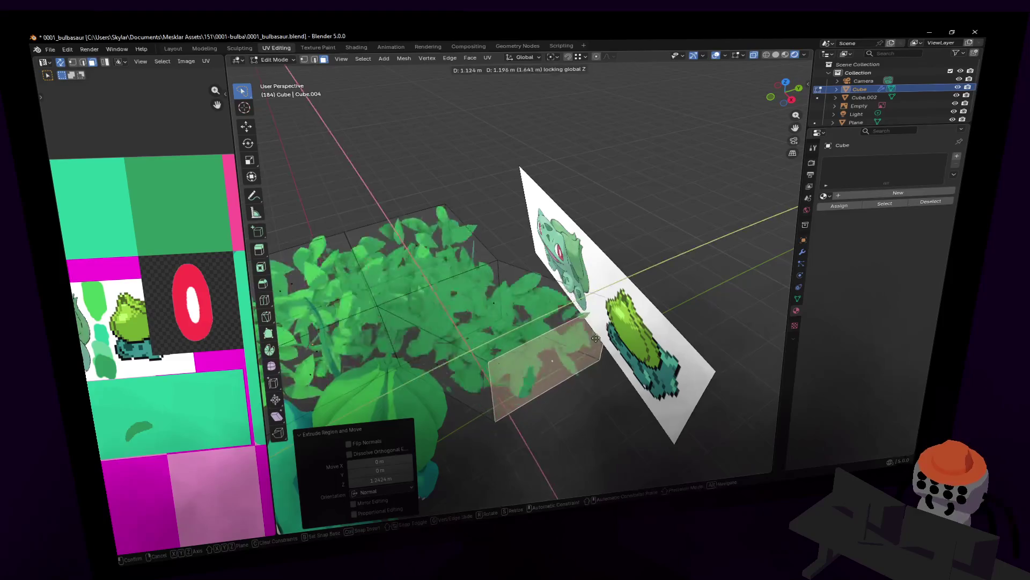
Reshape a top corner and move the leaf volume box to sit beside Bulbasaur
middle_click_drag(567, 330, 542, 232)
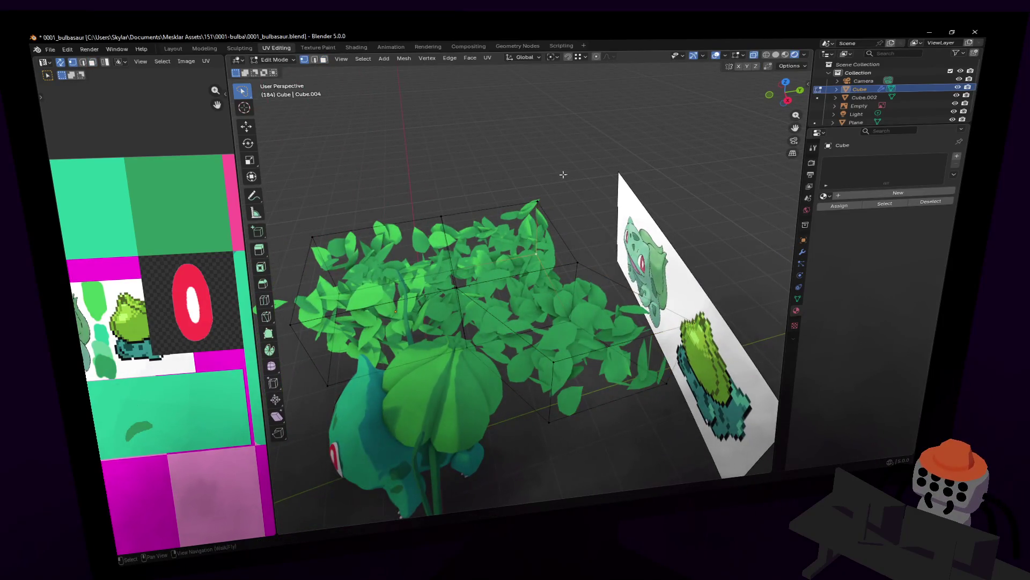
key("g")
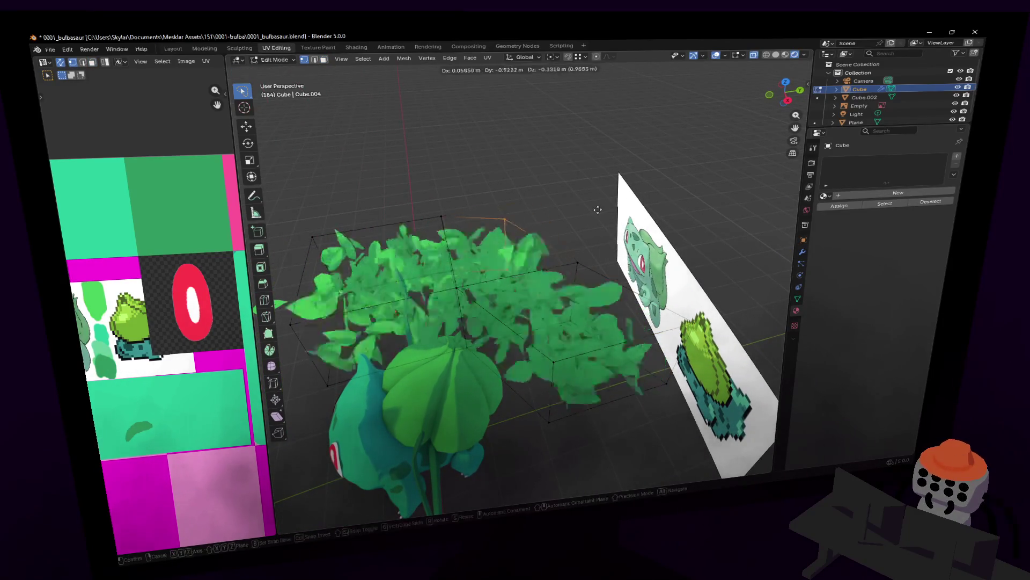
left_click(502, 222)
mouse_move(501, 222)
middle_mouse_down()
mouse_move(472, 185)
mouse_move(500, 242)
middle_mouse_up()
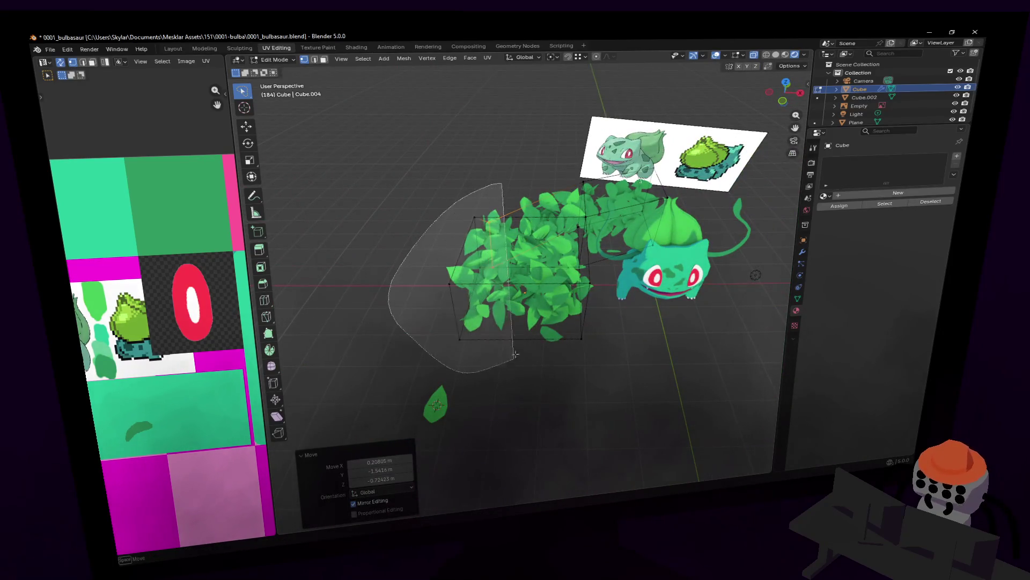
key("g")
scroll(597, 333, "up", 3)
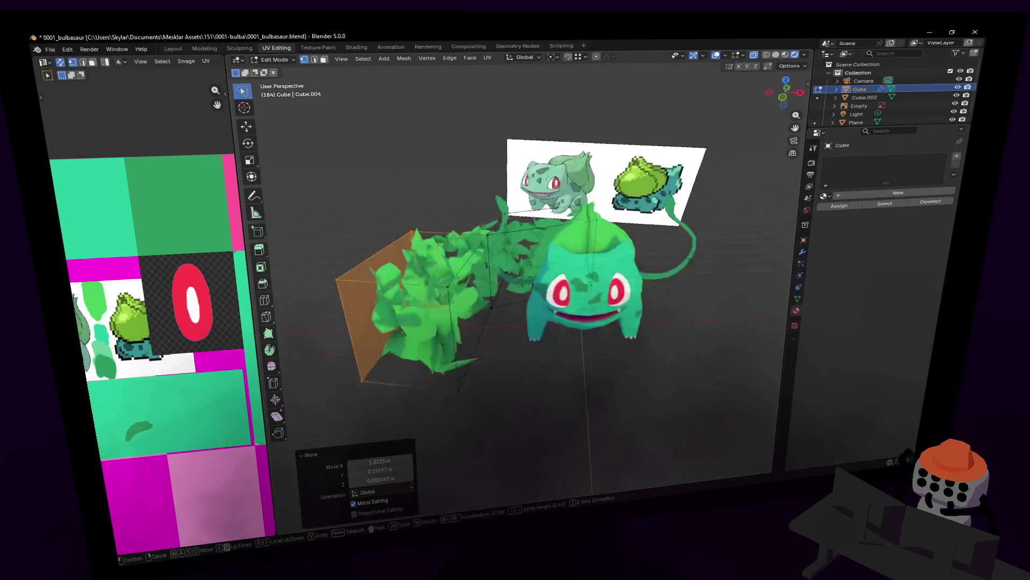
key("Escape")
key("g")
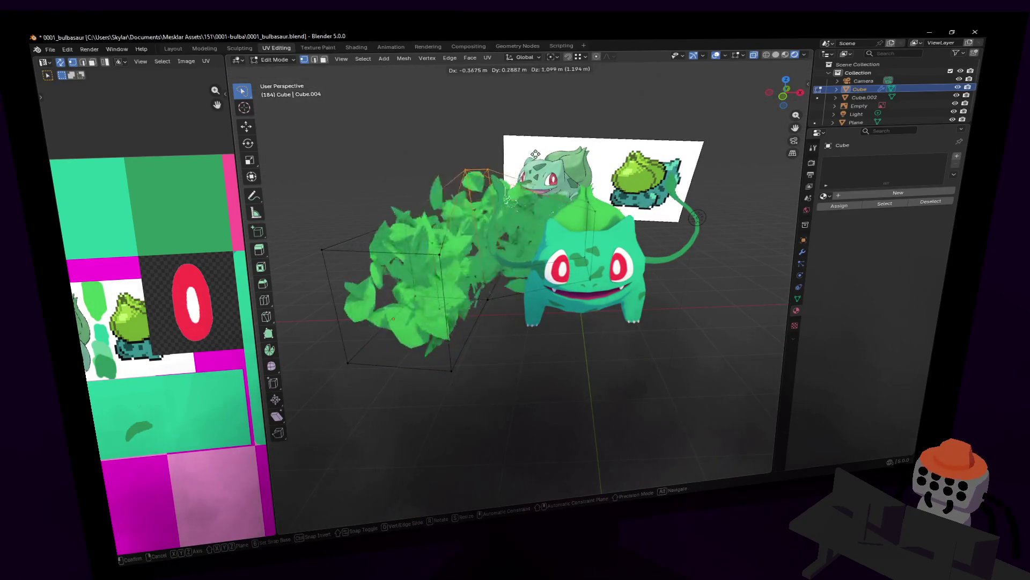
left_click(544, 195)
mouse_move(544, 195)
middle_mouse_down()
mouse_move(571, 167)
mouse_move(741, 299)
mouse_move(628, 290)
mouse_move(693, 258)
mouse_move(564, 274)
mouse_move(562, 265)
mouse_move(628, 265)
middle_mouse_up()
key("g")
left_click(628, 291)
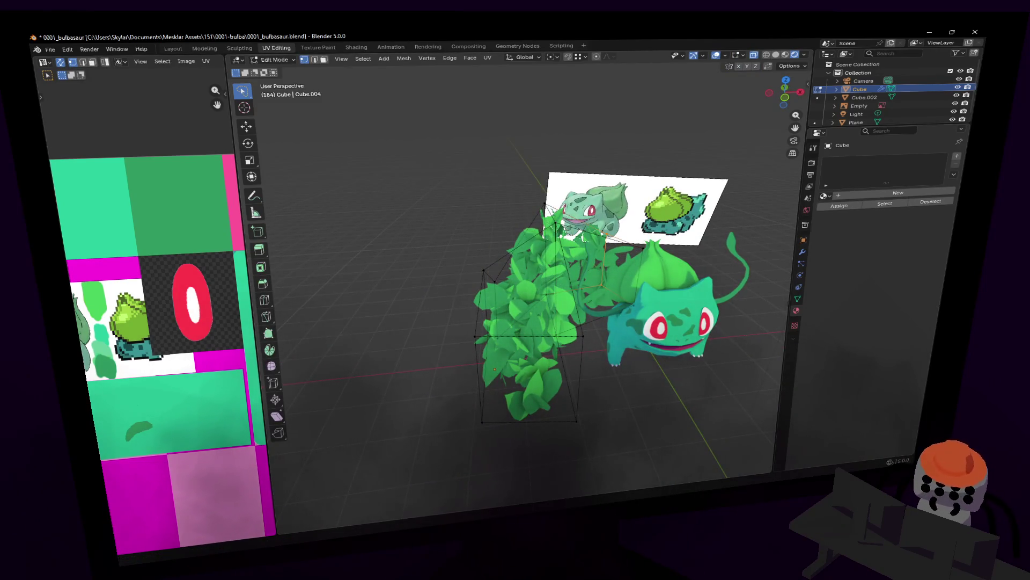
Widen the texture editor to show the full palette and return to Object Mode
mouse_move(239, 216)
left_mouse_down()
mouse_move(524, 218)
mouse_move(342, 206)
left_mouse_up()
scroll(270, 224, "down", 3)
right_click(794, 263)
key("Escape")
middle_click_drag(721, 241, 713, 211)
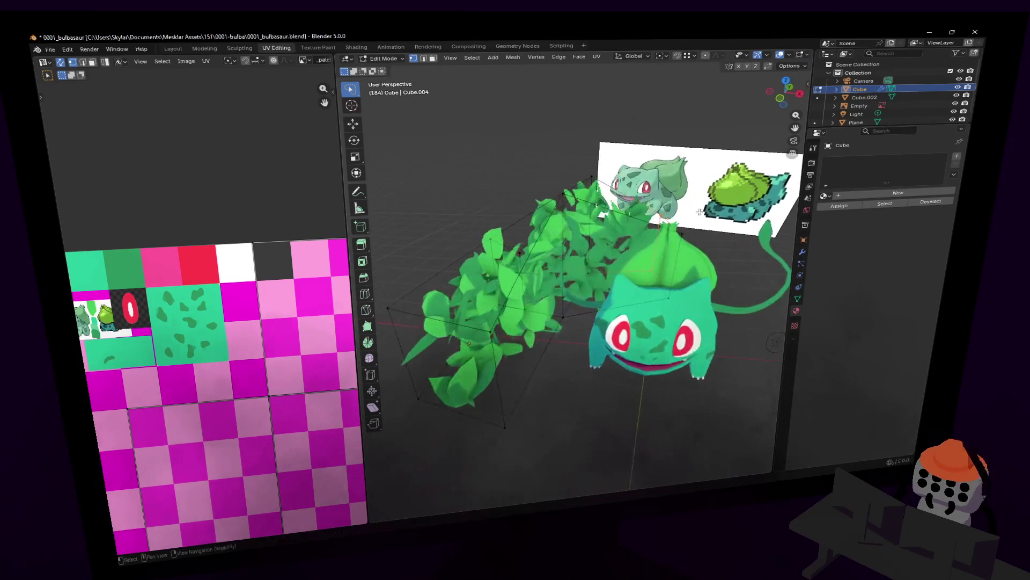
key("Tab")
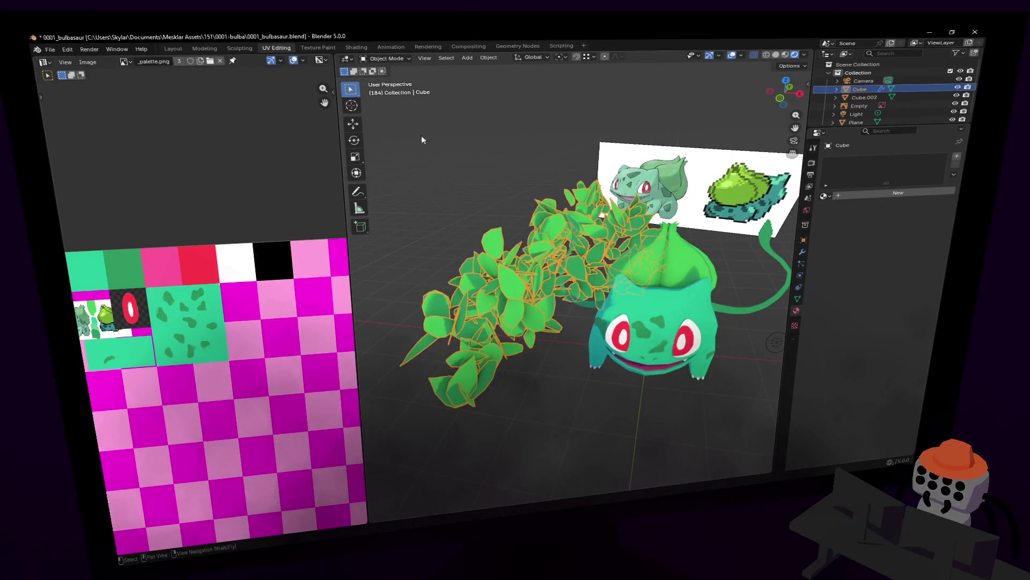
In the Geometry Nodes workspace, raise the Mesh to Volume density to about 17.5
left_click(515, 46)
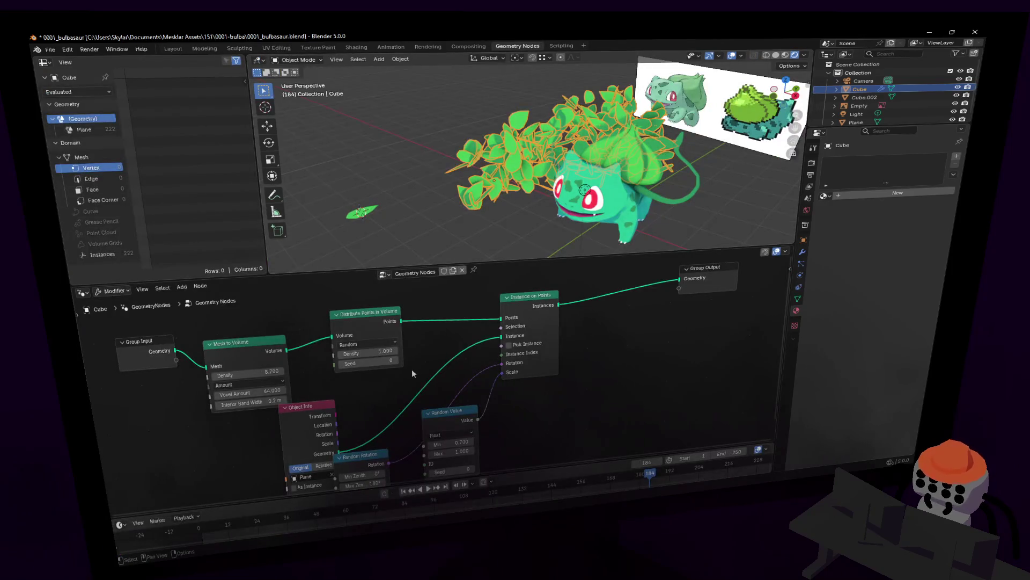
middle_click_drag(411, 374, 383, 393)
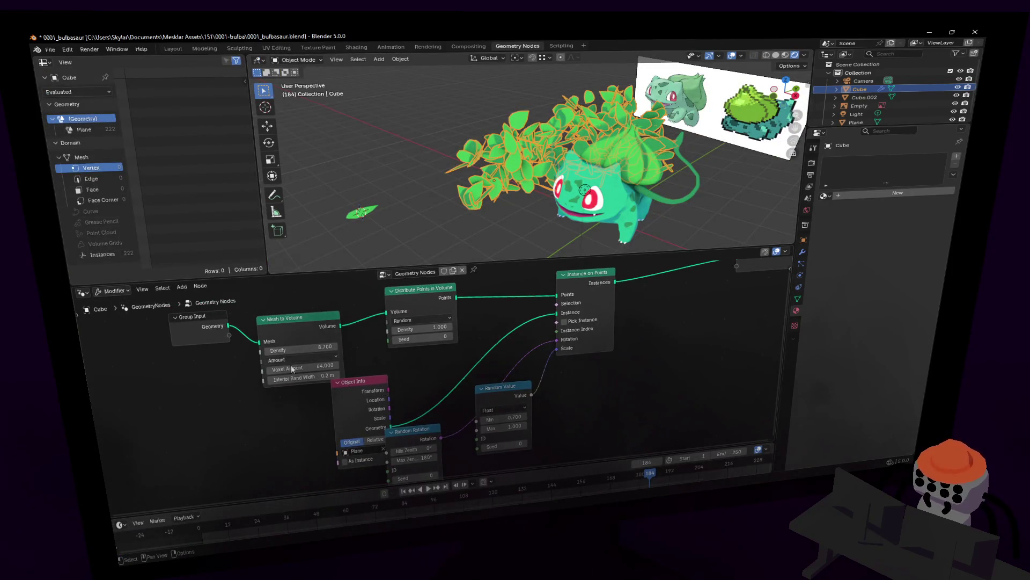
middle_click_drag(291, 368, 373, 371)
left_click_drag(326, 366, 370, 367)
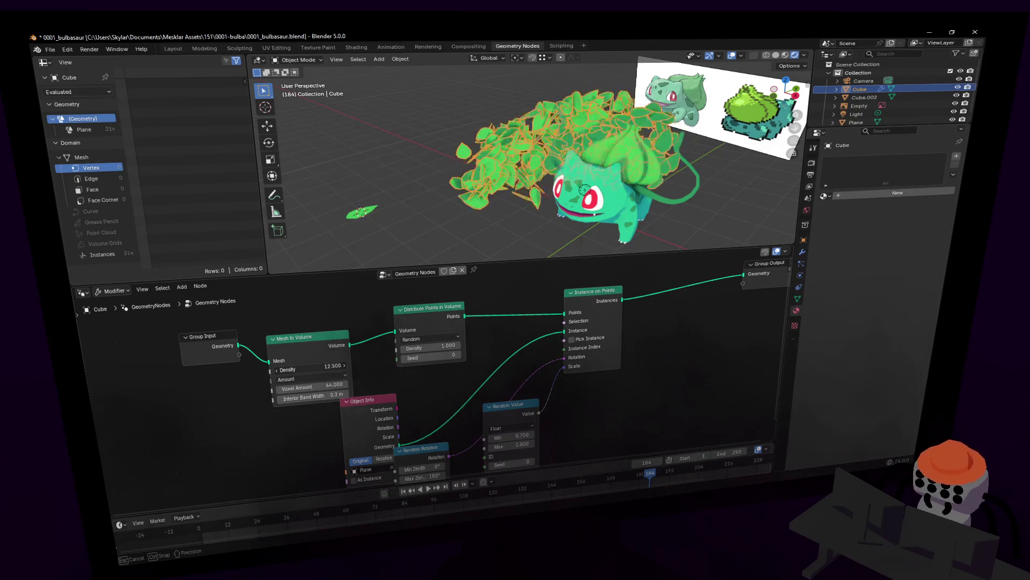
Fly to a new view, look through the scene camera and render it
key("shift+grave")
key("Tab")
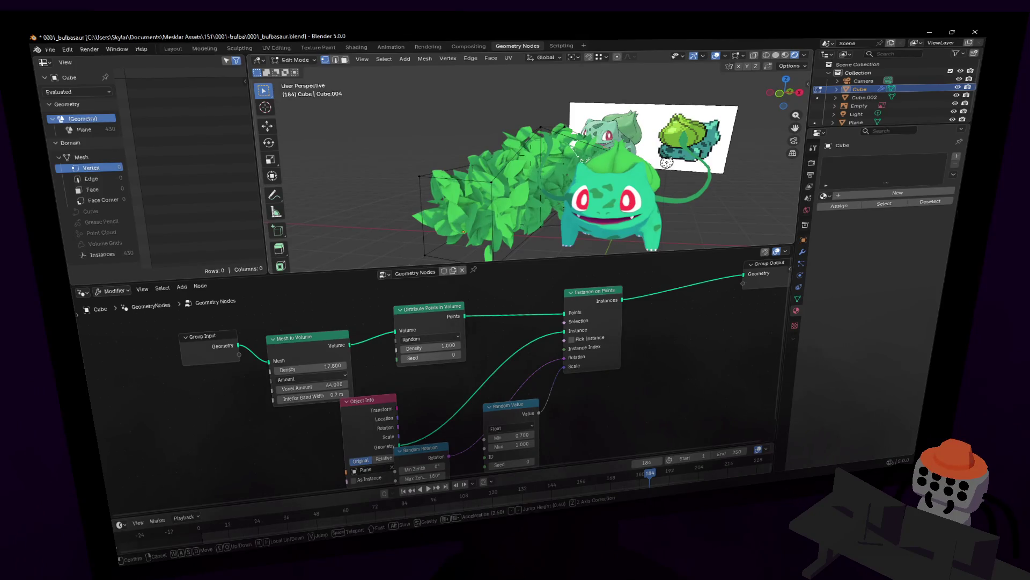
left_click(580, 164)
key("KP_0")
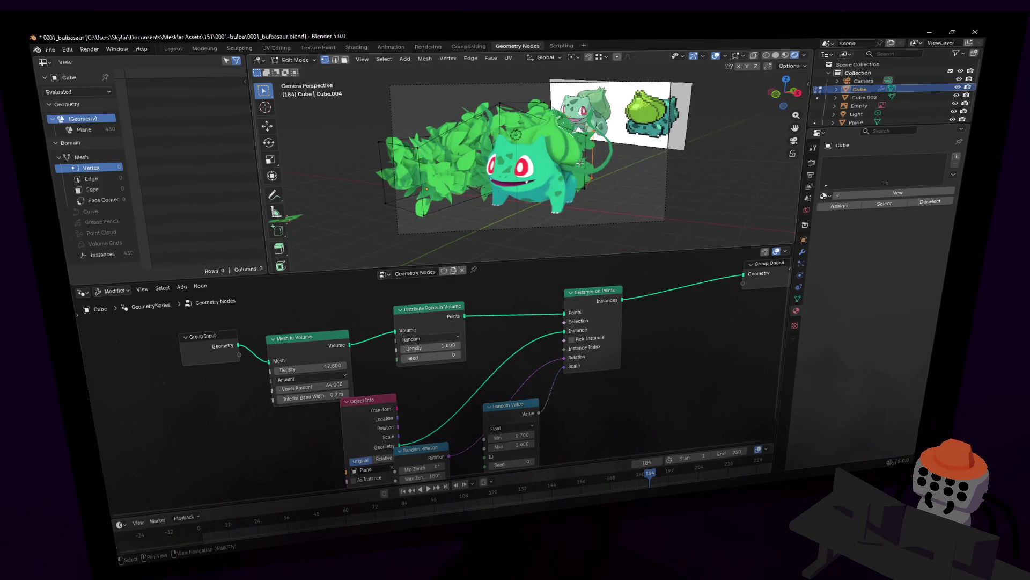
key("F12")
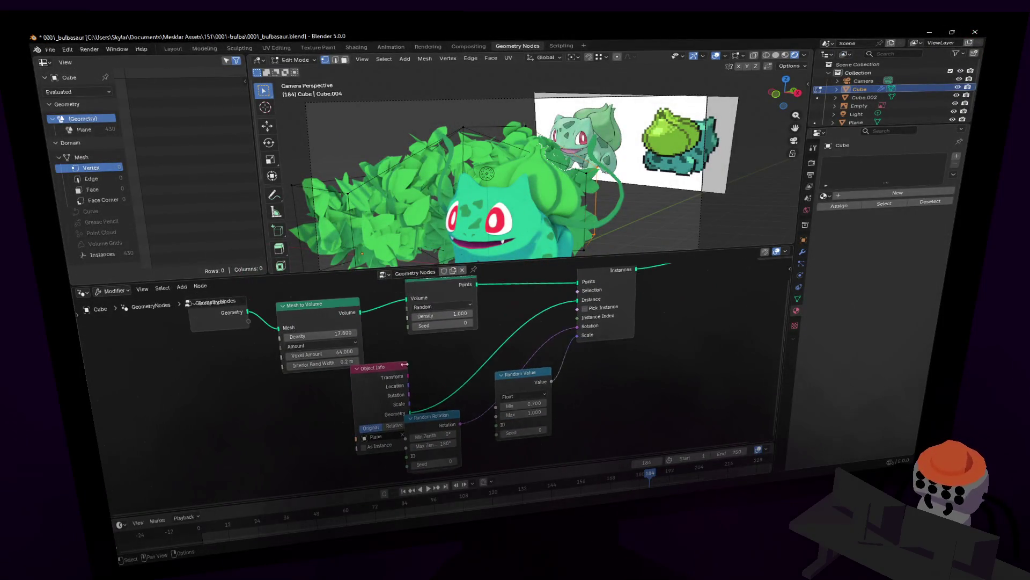
Narrow the Random Rotation min/max zenith, set seed 44, and render the camera view
left_click_drag(419, 379, 437, 435)
left_click(437, 435)
middle_click_drag(436, 435, 410, 362)
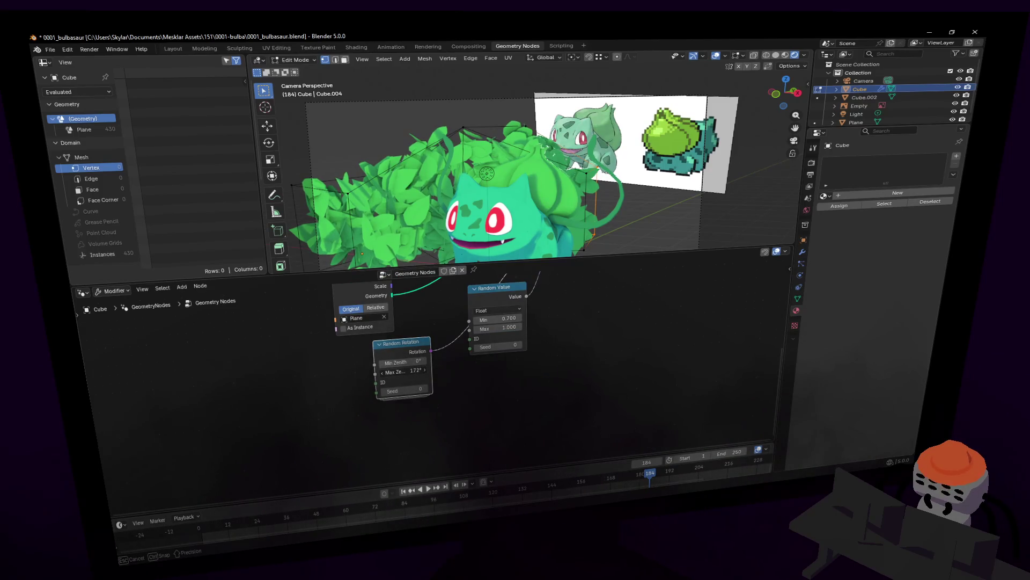
left_click_drag(403, 371, 387, 371)
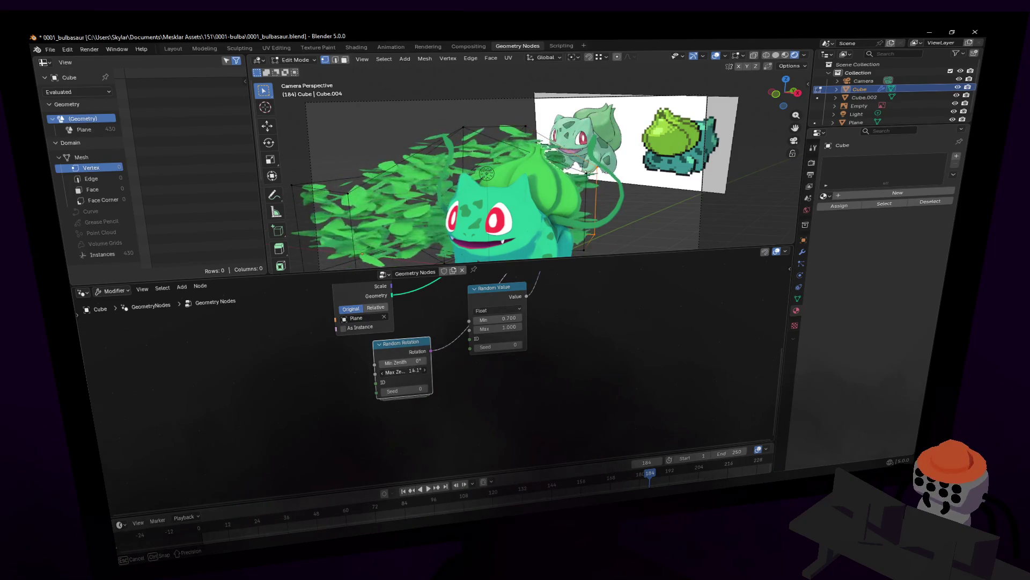
mouse_move(403, 361)
left_mouse_down()
mouse_move(427, 362)
mouse_move(395, 362)
left_mouse_up()
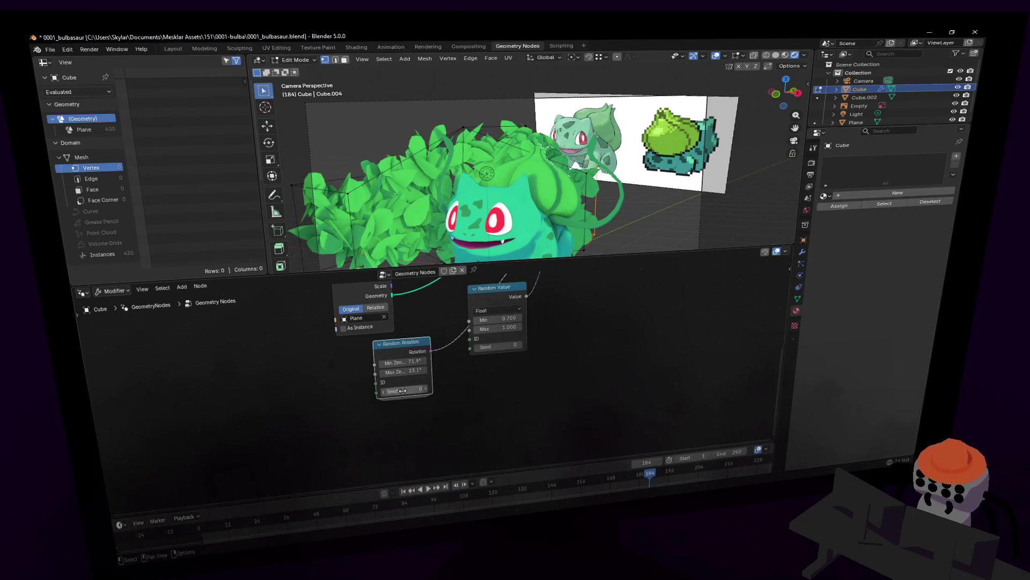
left_click_drag(402, 390, 417, 390)
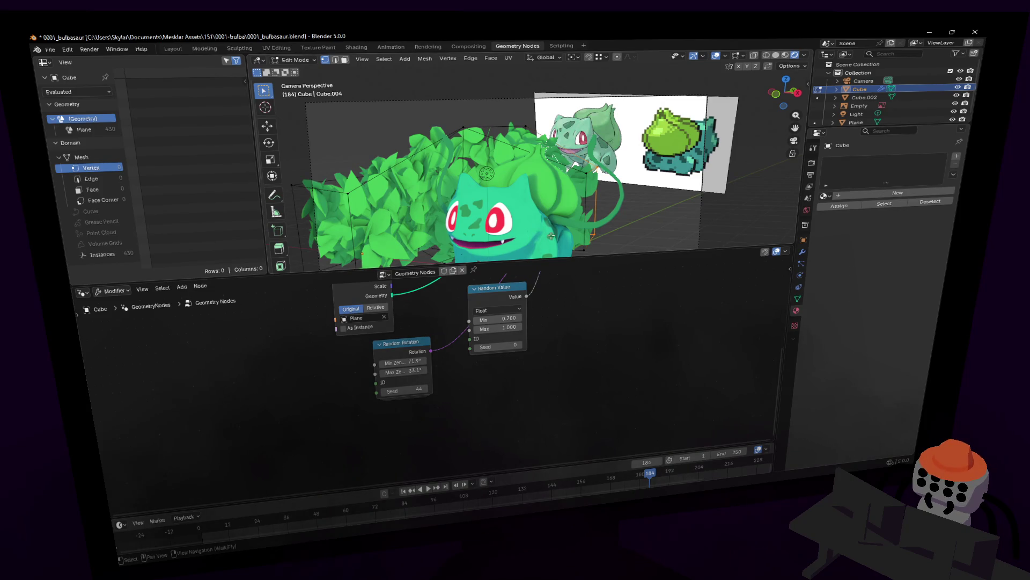
key("F12")
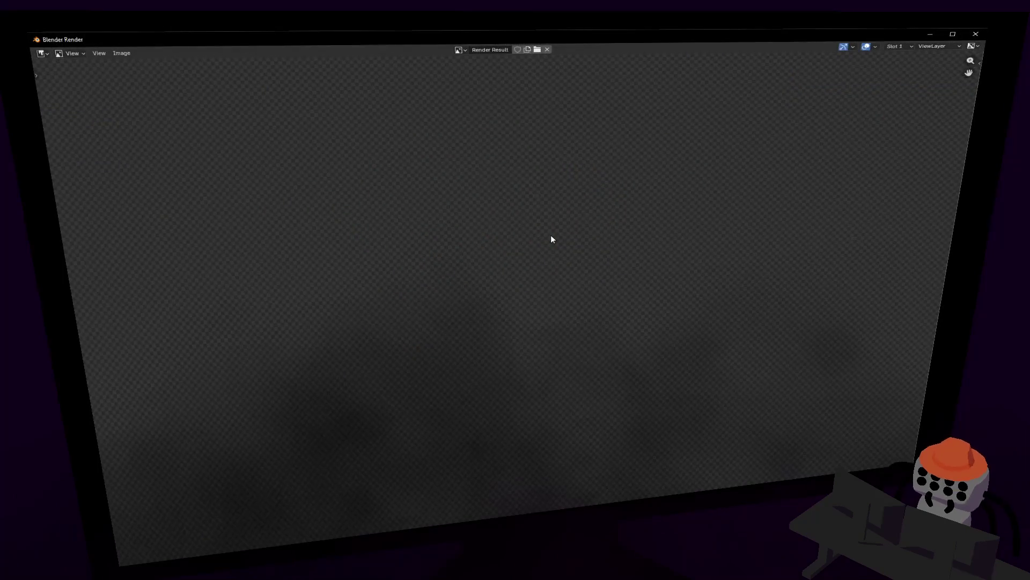
scroll(599, 207, "down", 4)
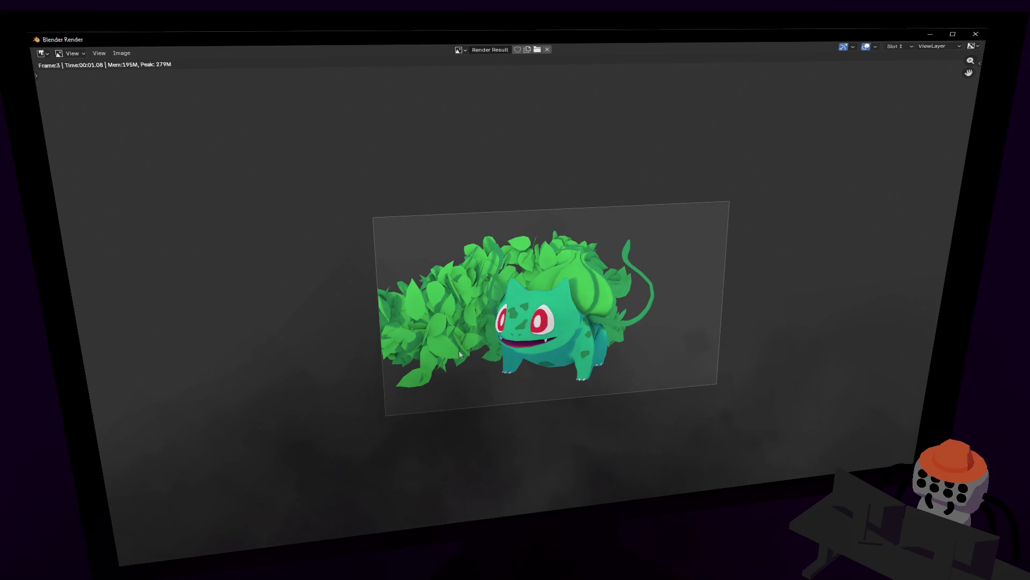
Close the render, save the file, and return to the Modeling workspace in Edit Mode on the leaf volume
left_click(977, 34)
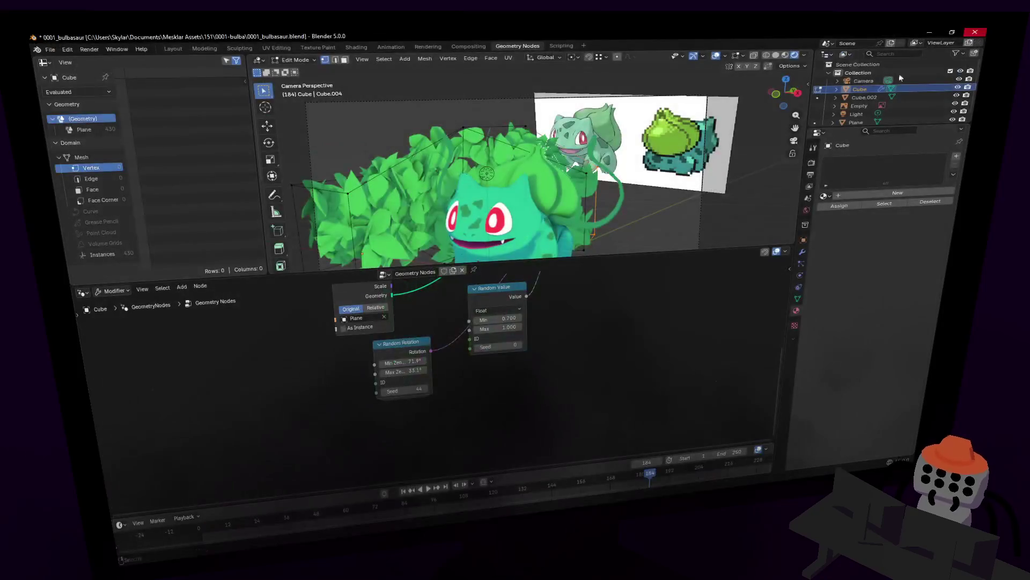
middle_click_drag(625, 158, 610, 170)
key("ctrl+s")
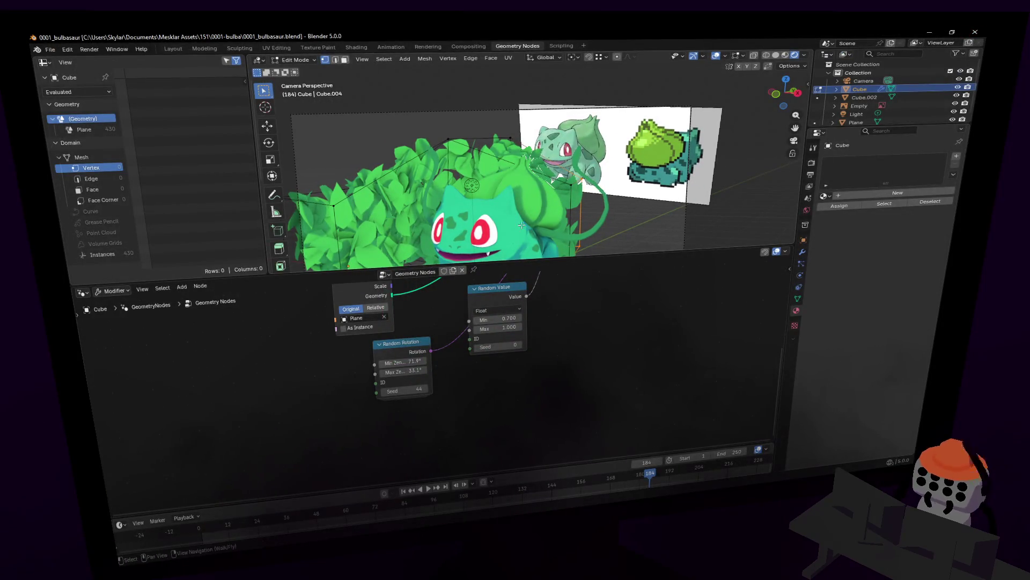
left_click_drag(576, 256, 575, 354)
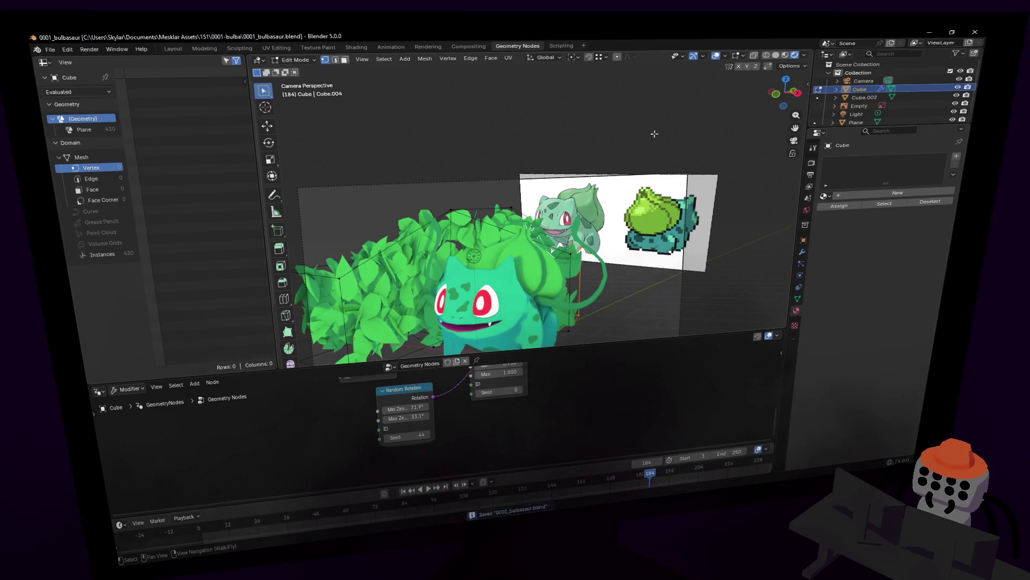
left_click(205, 48)
key("shift+grave")
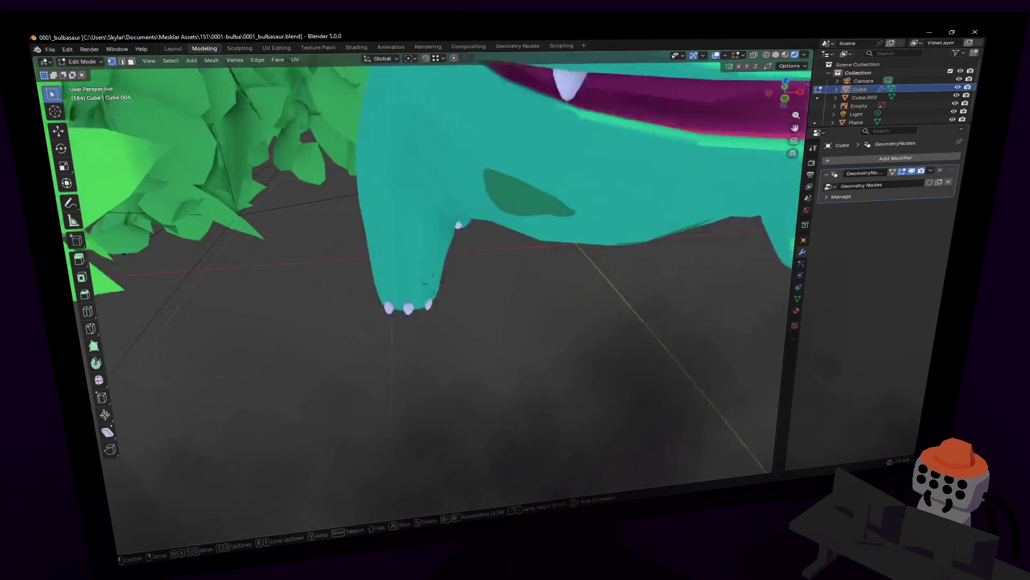
key("Return")
key("Tab")
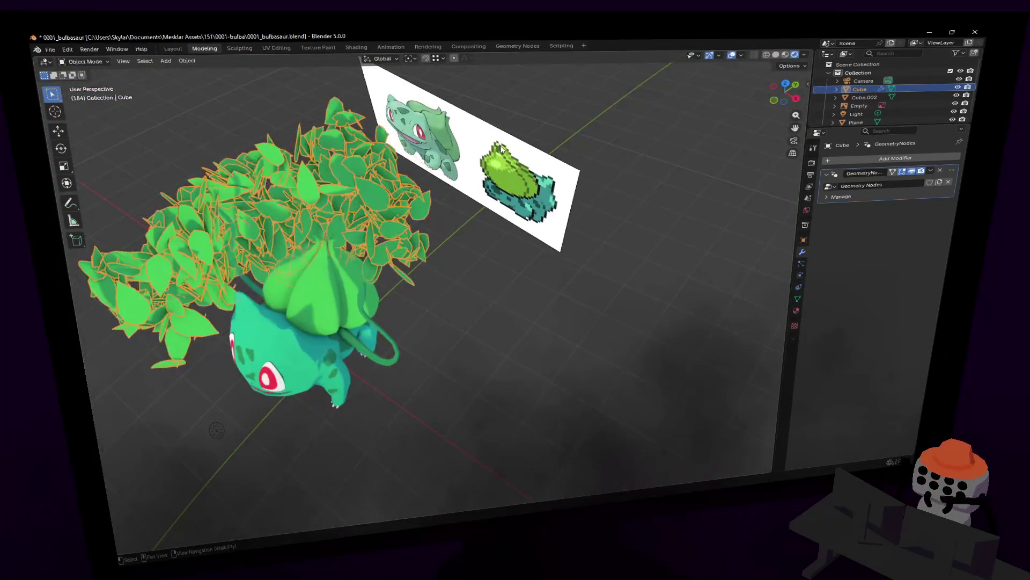
middle_click_drag(403, 241, 446, 178)
key("Tab")
key("shift+grave")
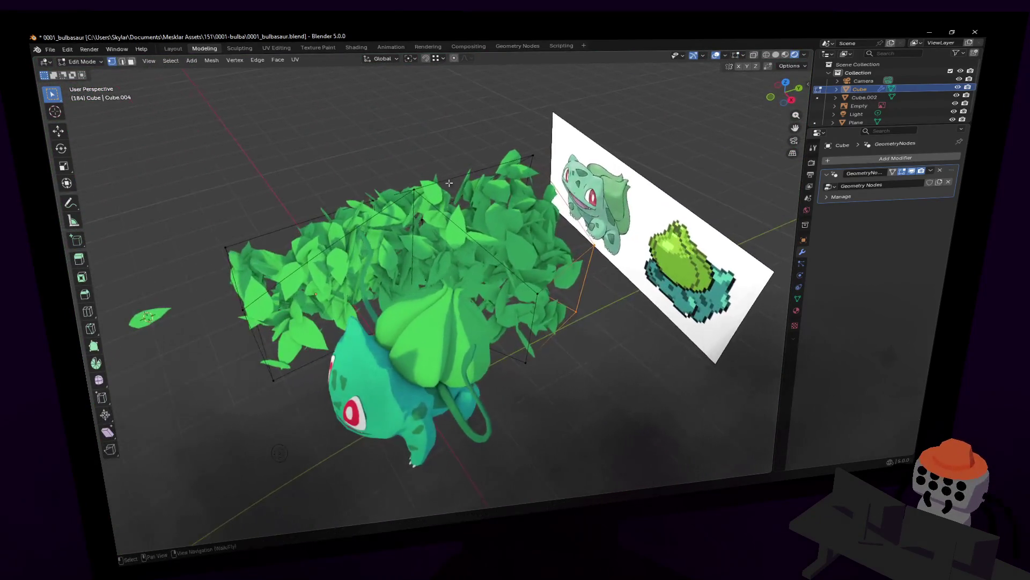
key("Return")
Move a face of the leaf volume horizontally into a new position
left_click(557, 310)
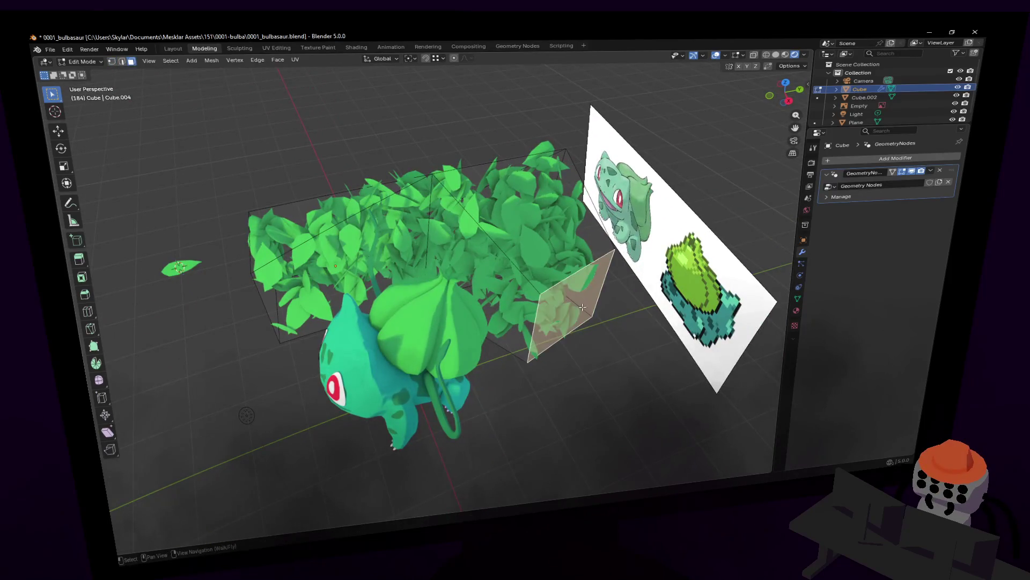
key("g")
key("shift+z")
left_click(617, 277)
key("shift+grave")
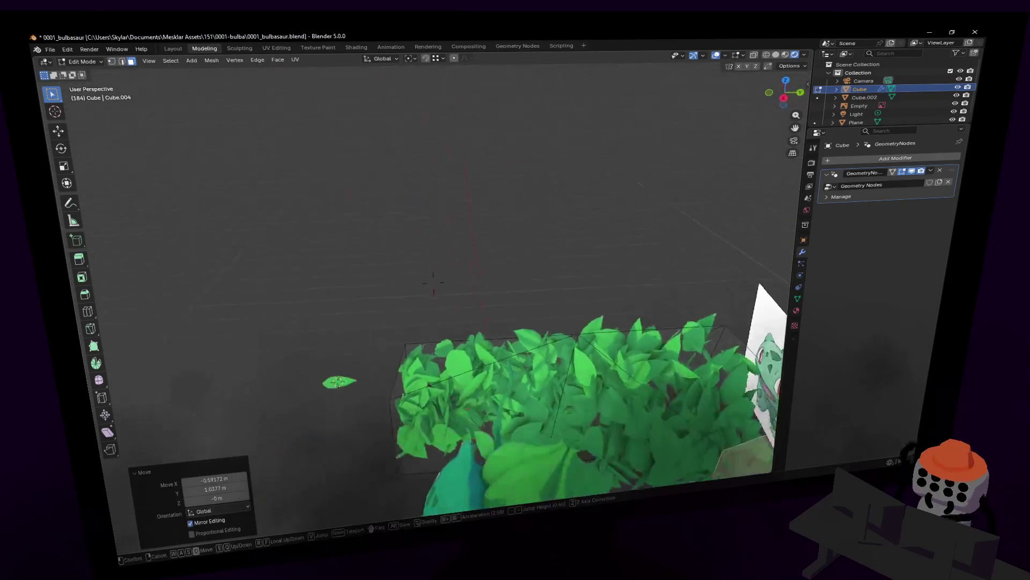
key("Return")
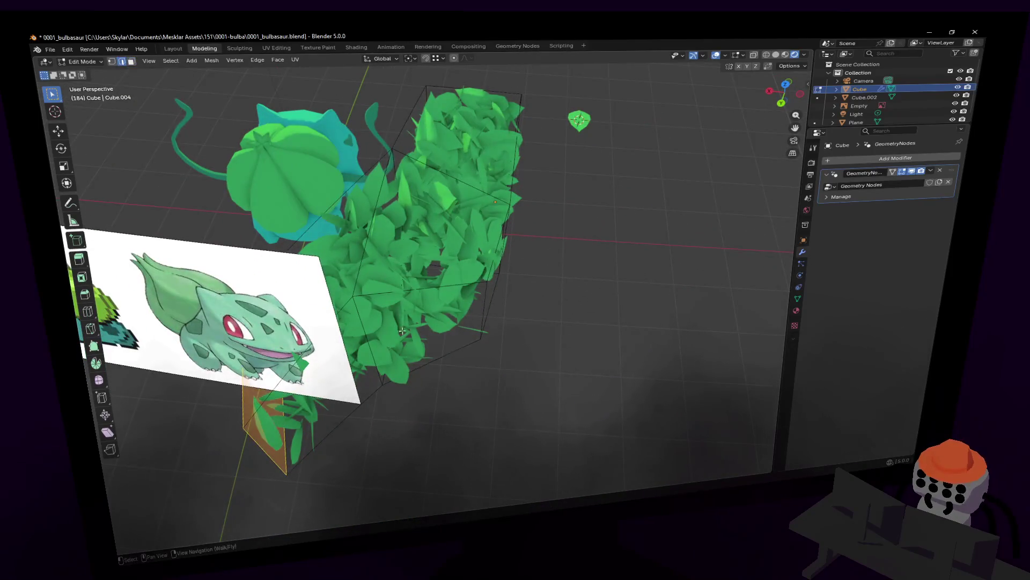
key("g")
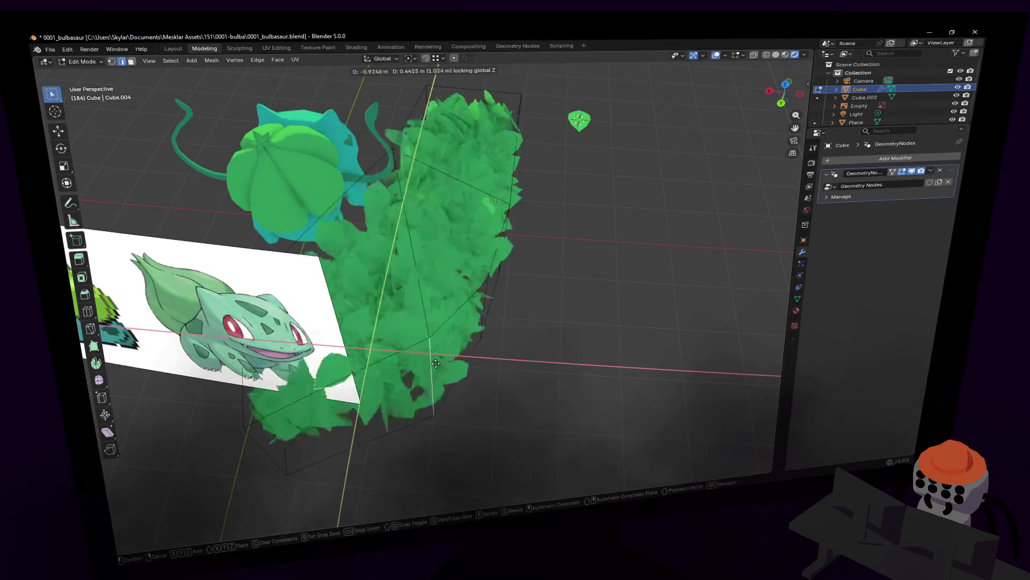
left_click(383, 330)
key("shift+grave")
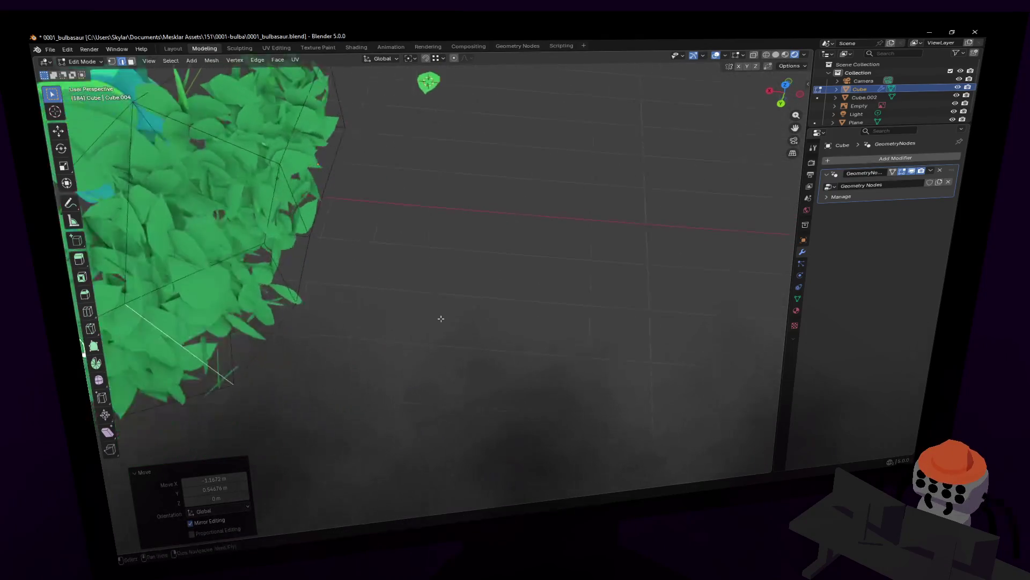
key("Return")
Extrude the face outward and raise the box's end face vertically
key("e")
left_click(369, 255)
key("shift+grave")
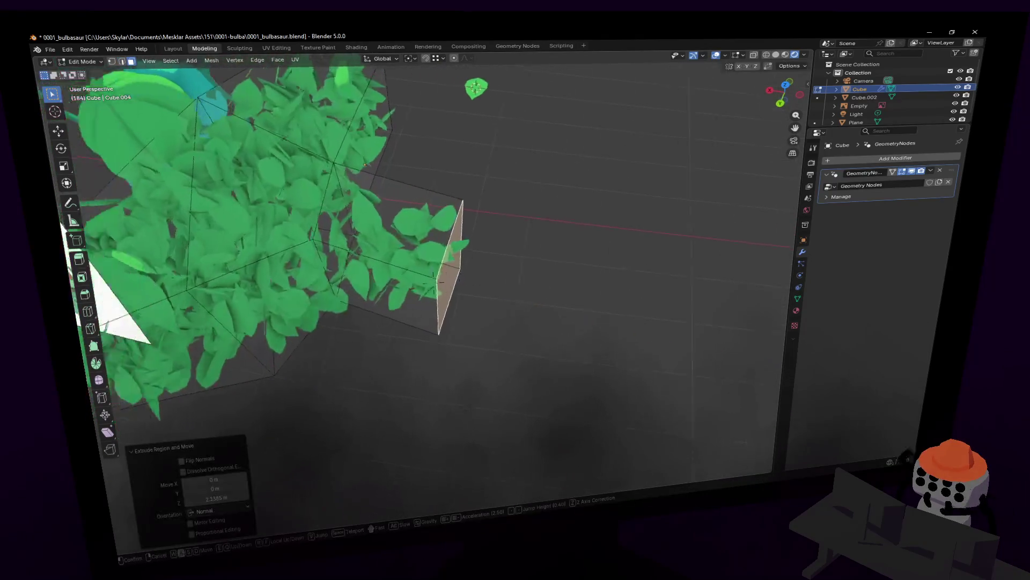
key("Return")
left_click(483, 355)
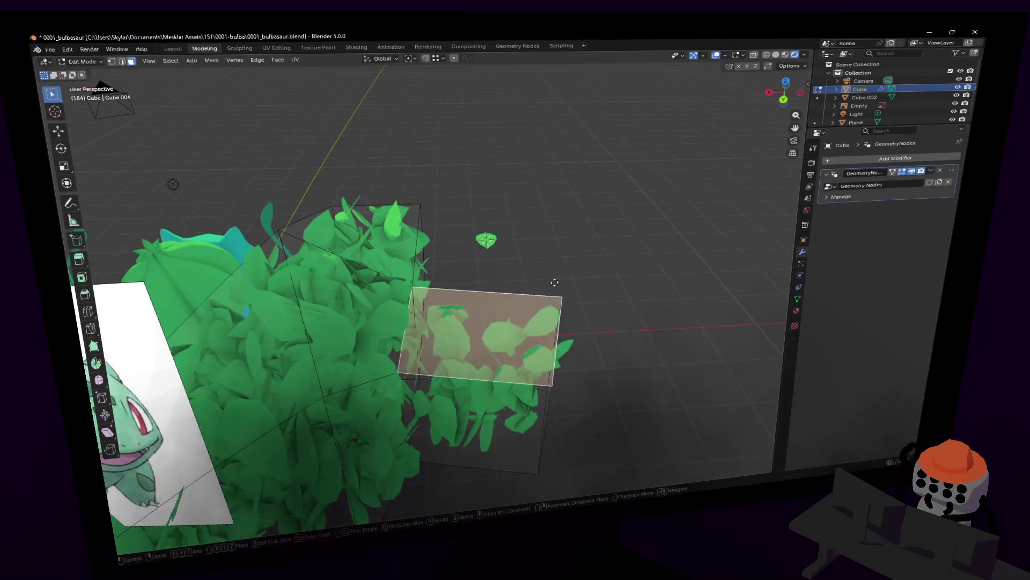
key("g")
key("z")
left_click(572, 314)
scroll(550, 322, "up", 2)
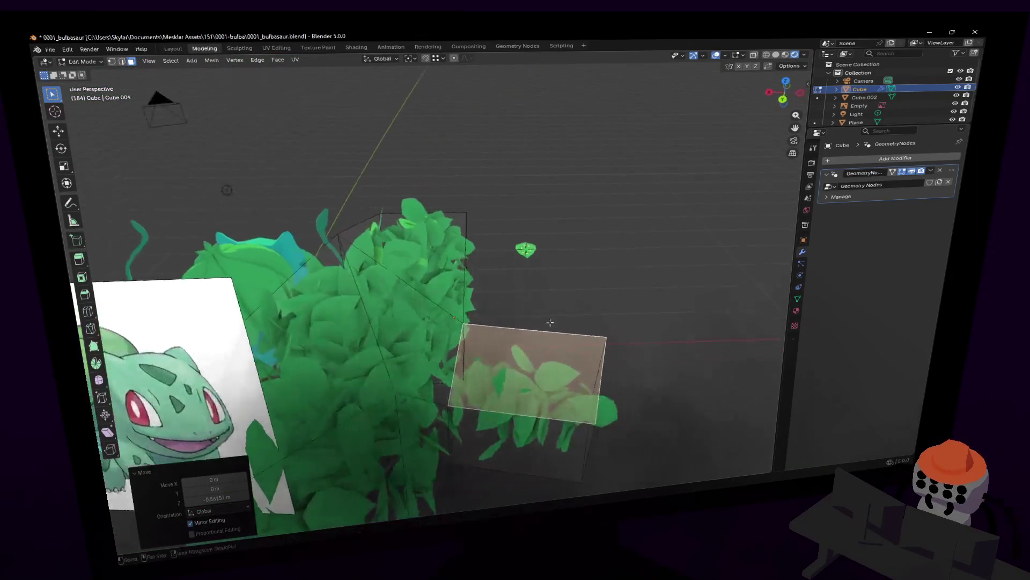
Move one edge of the leaf box along the X axis
key("2")
left_click(597, 380)
key("g")
key("x")
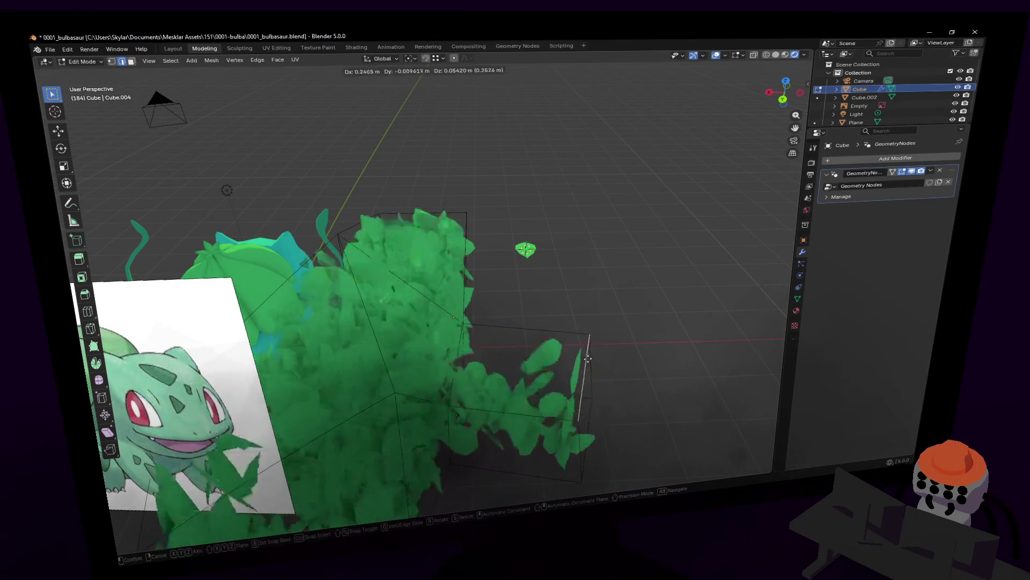
left_click(573, 358)
mouse_move(573, 358)
middle_mouse_down()
mouse_move(475, 329)
mouse_move(543, 373)
middle_mouse_up()
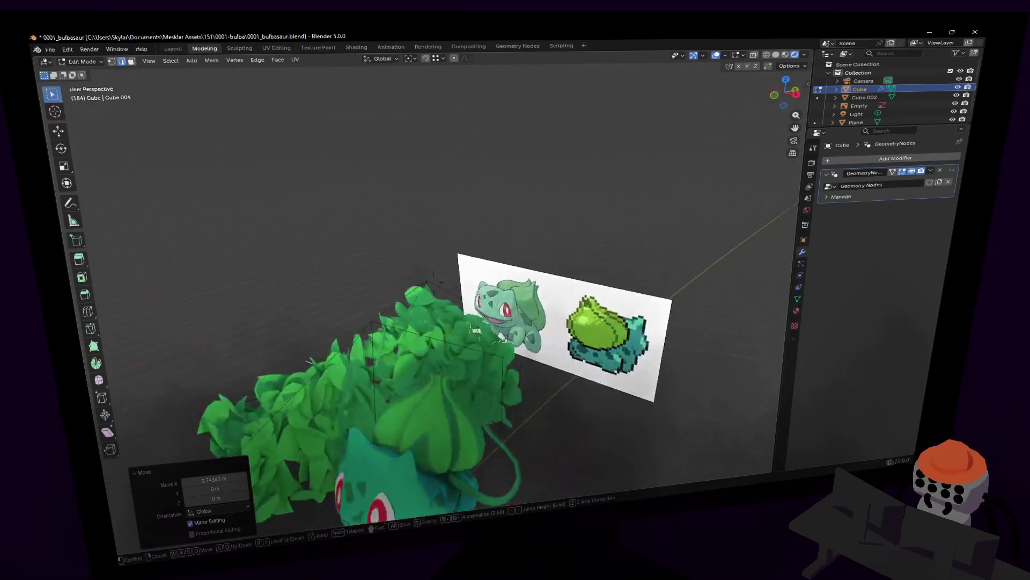
Extrude a new section from a box face, then move and rotate it
key("3")
left_click(511, 287)
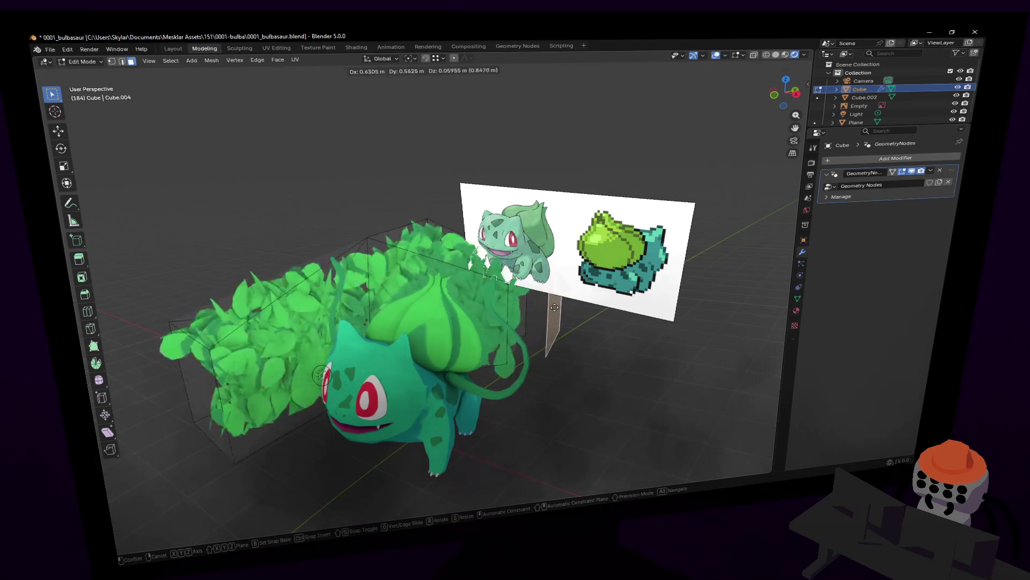
key("shift+d")
key("z")
key("z")
left_click(693, 310)
middle_click_drag(694, 310, 700, 298)
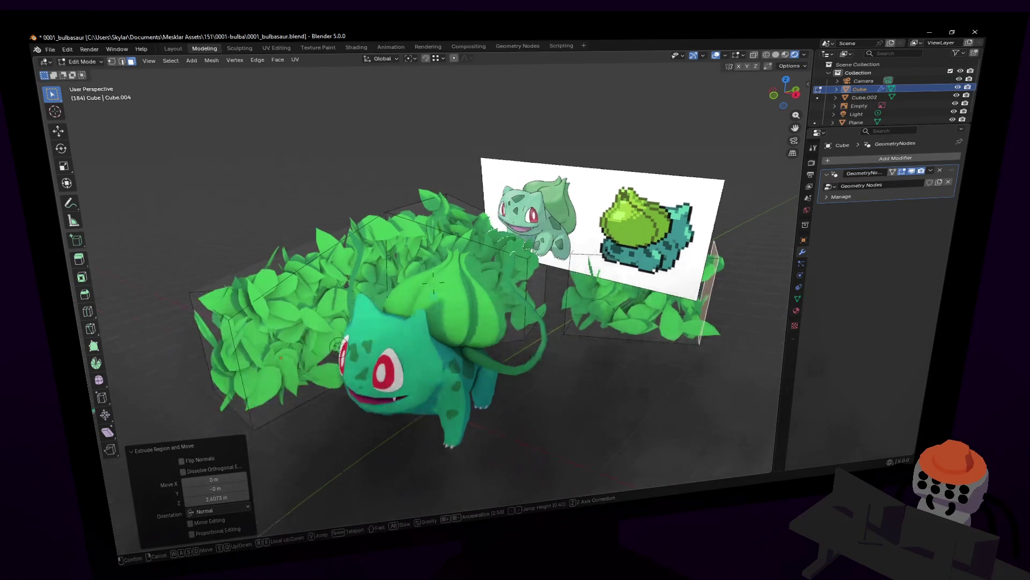
key("g")
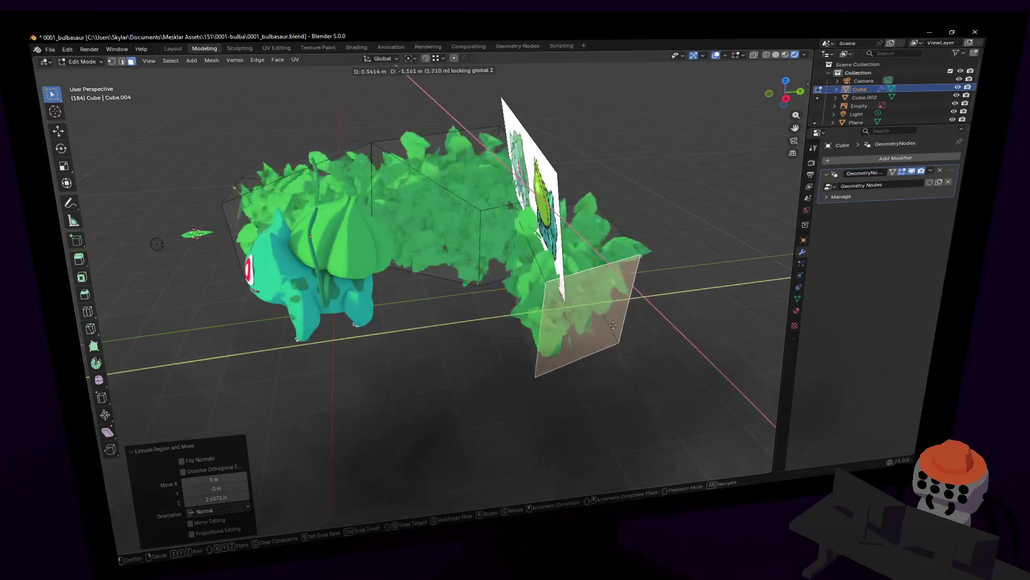
left_click(656, 290)
key("r")
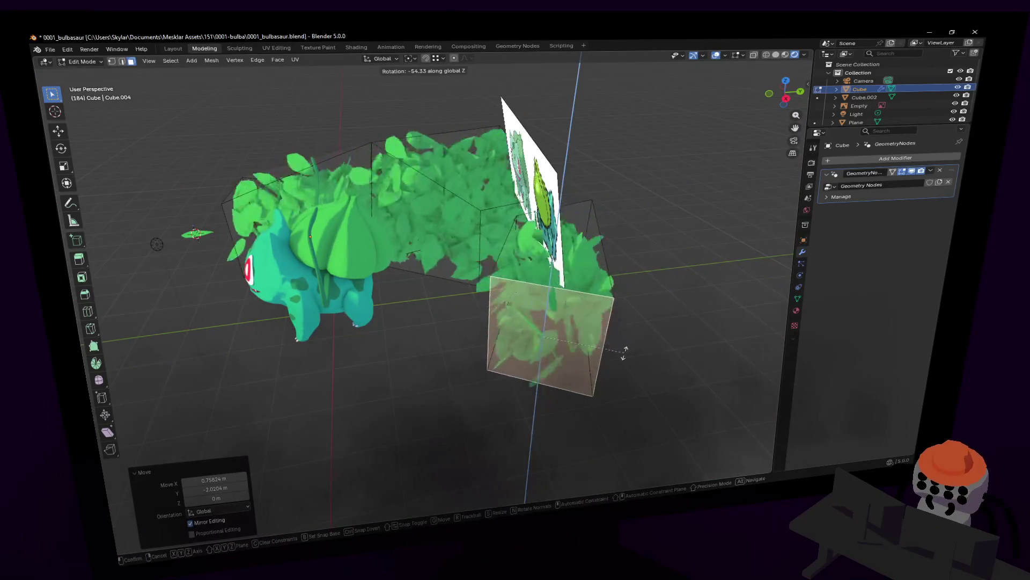
left_click(612, 293)
Move the box's right-hand edge horizontally to widen it
key("2")
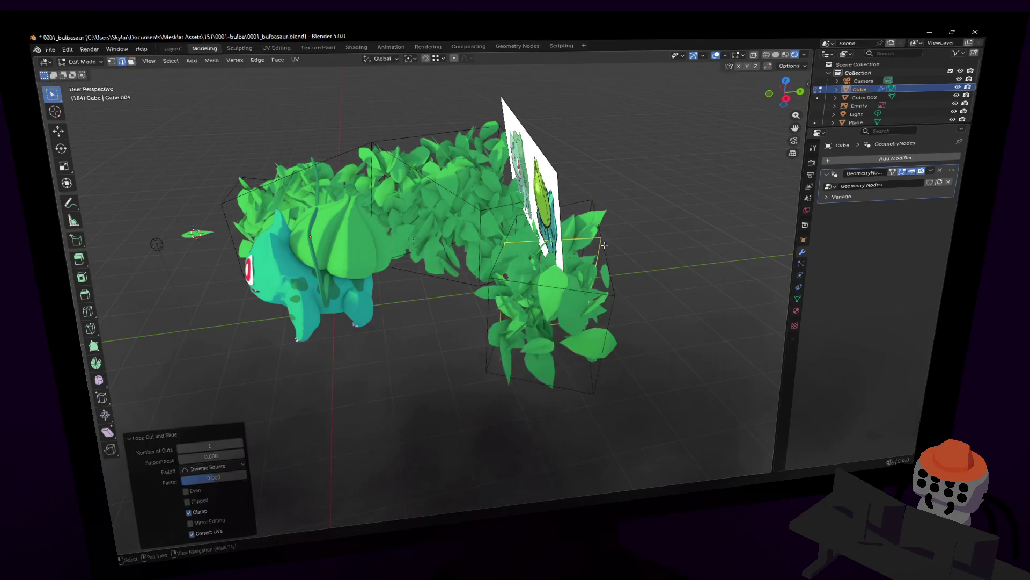
left_click(600, 252)
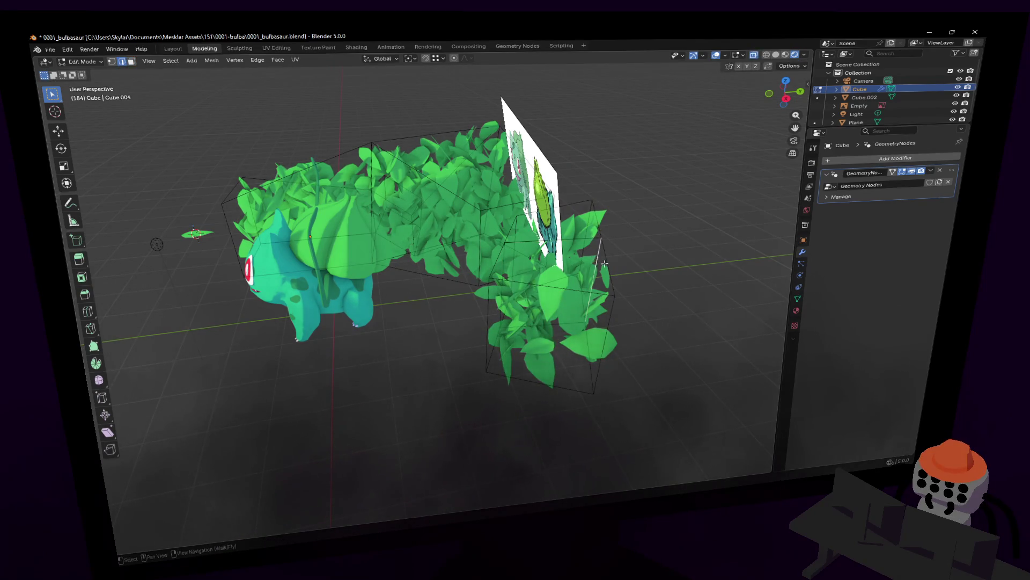
key("g")
key("shift+z")
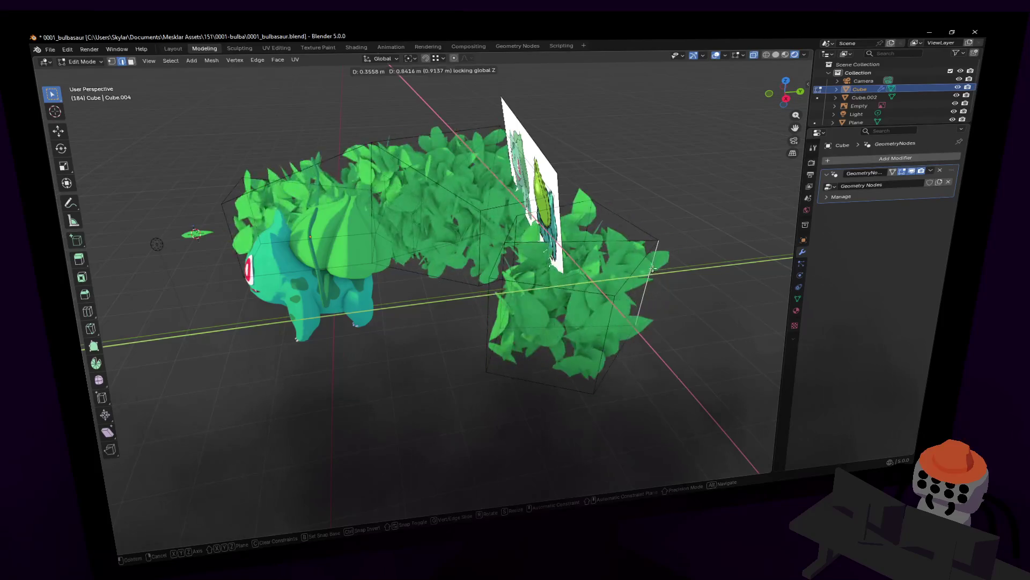
left_click(652, 267)
mouse_move(652, 267)
middle_mouse_down()
mouse_move(150, 280)
mouse_move(177, 184)
middle_mouse_up()
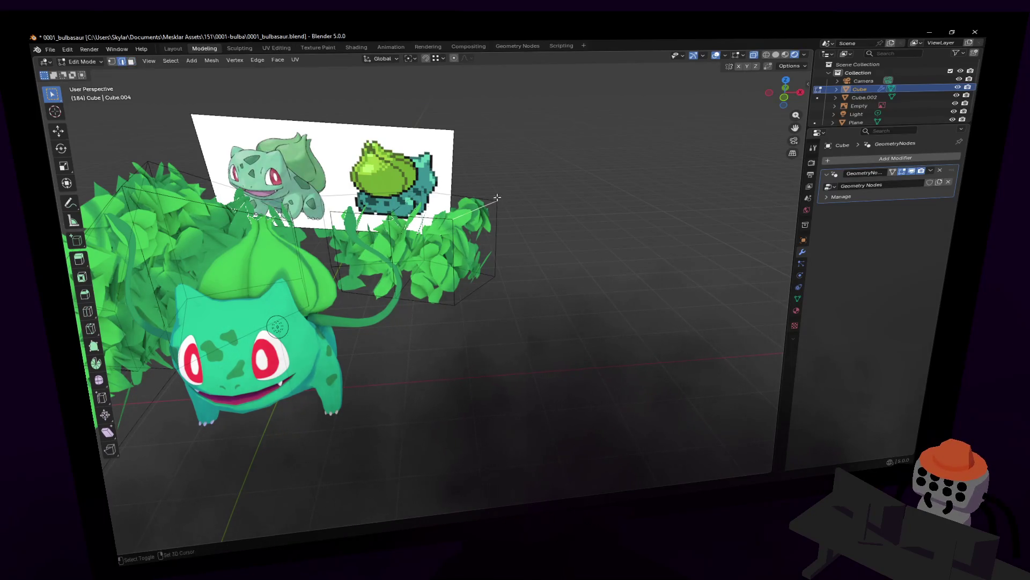
Adjust the right leaf box, extrude another section to the right, and render
key("g")
left_click(468, 272)
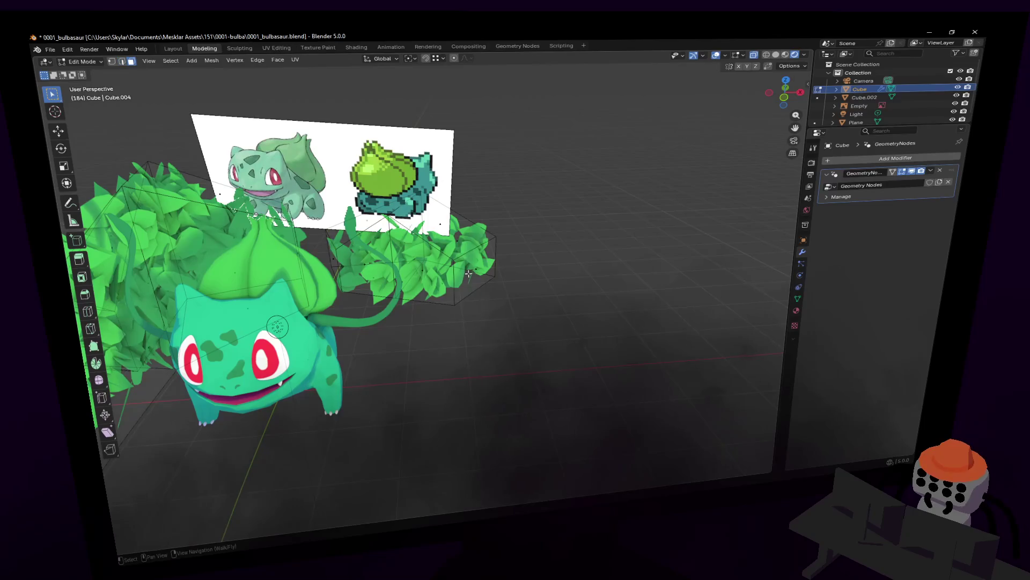
key("e")
left_click(529, 281)
middle_click_drag(529, 281, 547, 255)
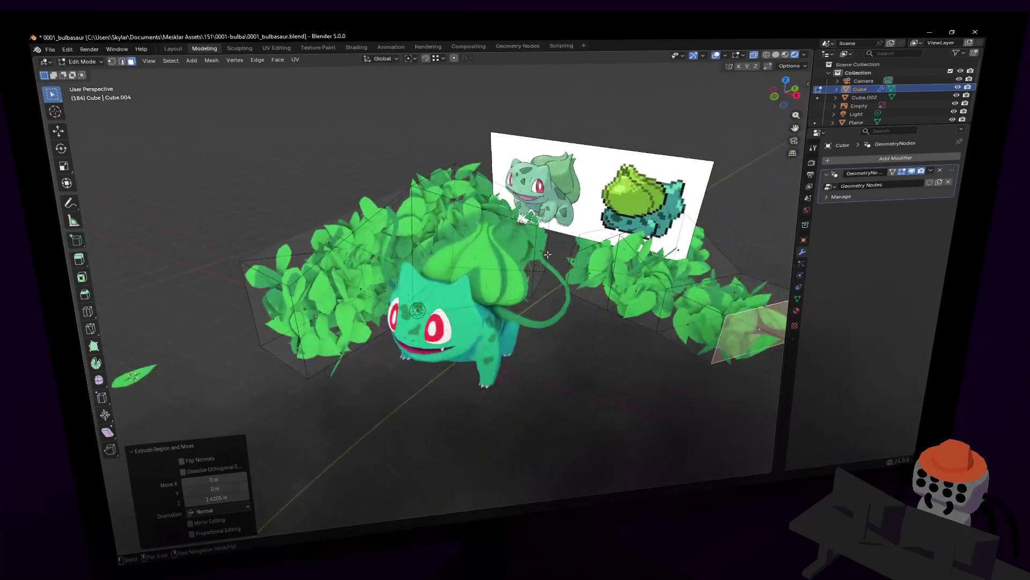
key("F12")
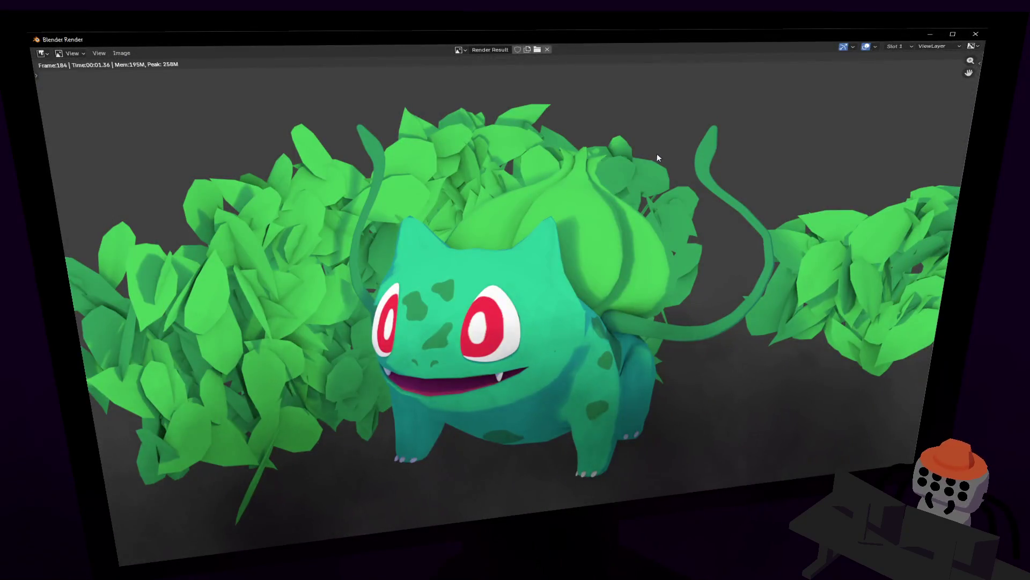
scroll(657, 158, "down", 3)
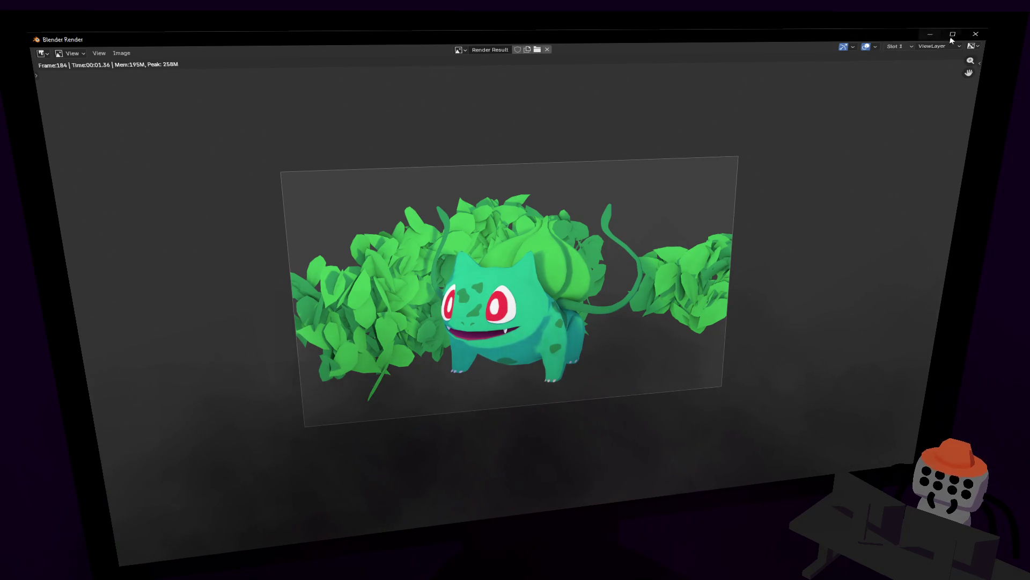
left_click(981, 36)
middle_click_drag(435, 208, 524, 253)
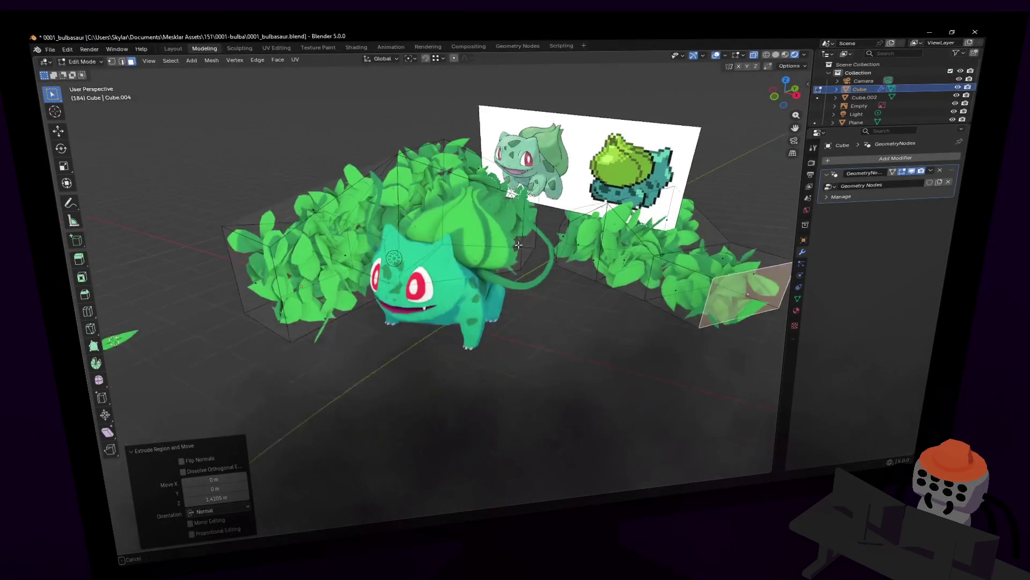
Return to Object Mode and add a new mesh plane to the scene
left_click(556, 348)
key("Tab")
left_click(550, 353)
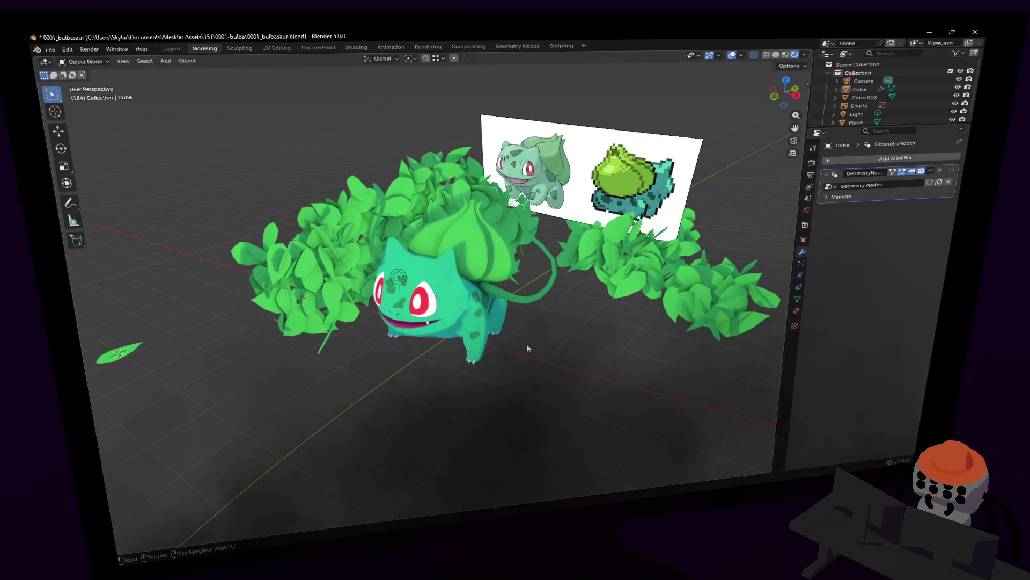
key("shift+a")
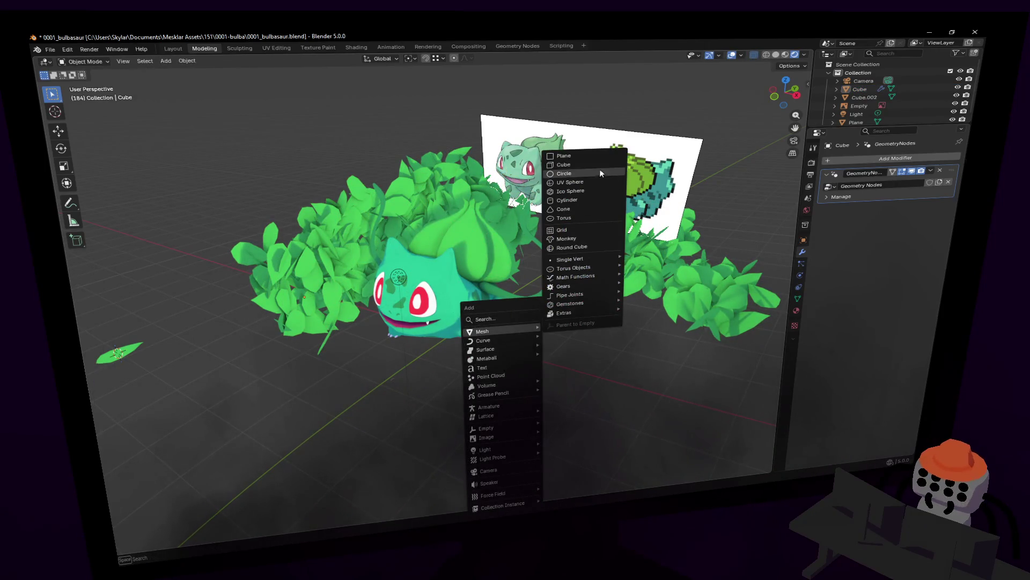
left_click(580, 154)
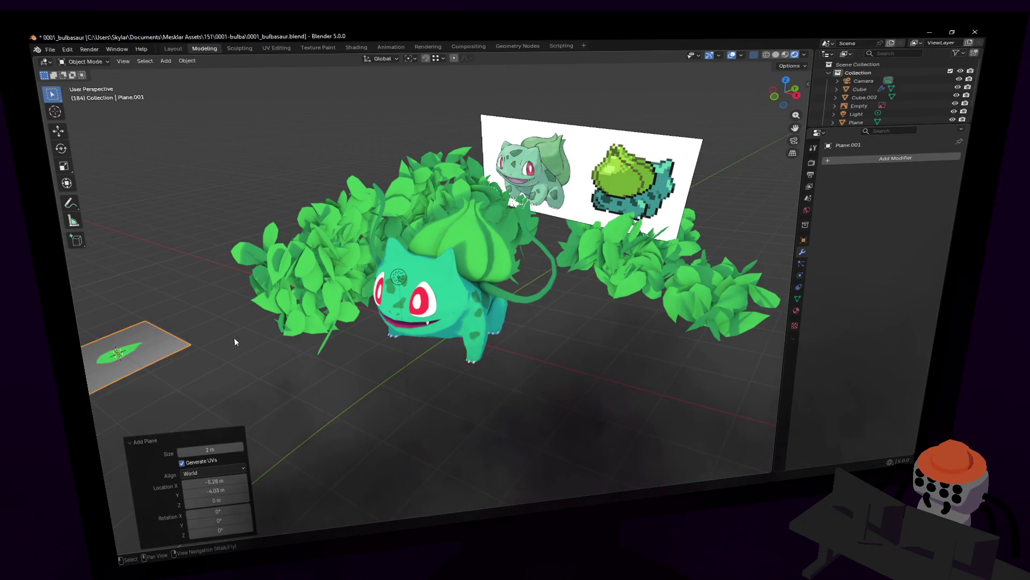
Place the plane under Bulbasaur, scale it into a large floor, and render
key("g")
left_click(573, 322)
key("s")
left_click(693, 112)
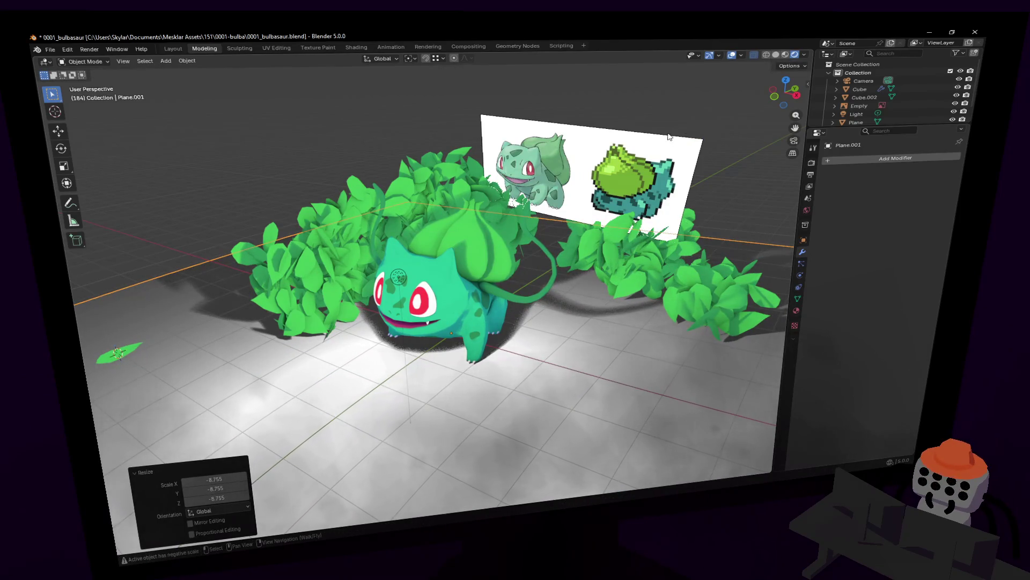
key("F12")
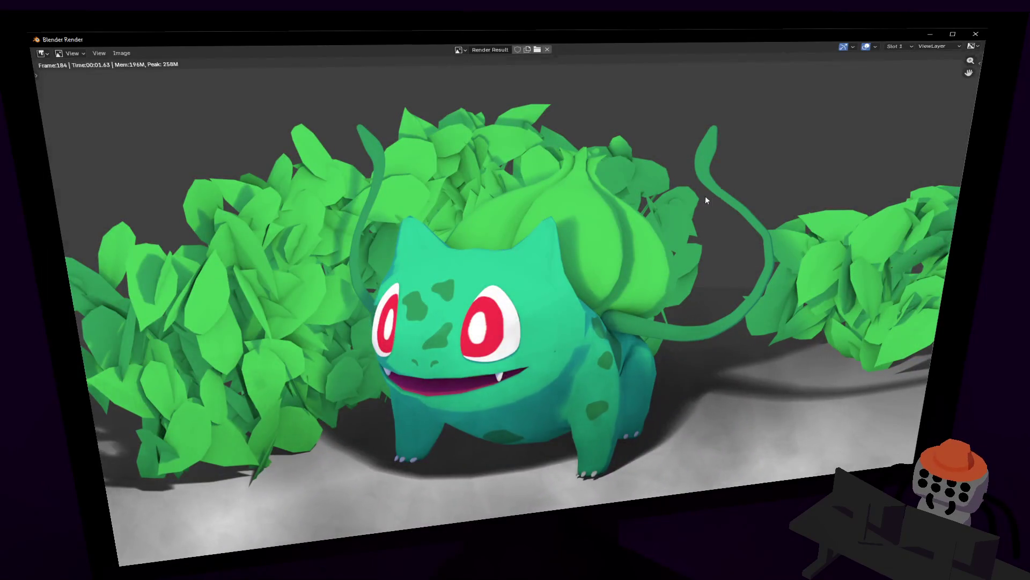
scroll(705, 196, "down", 2)
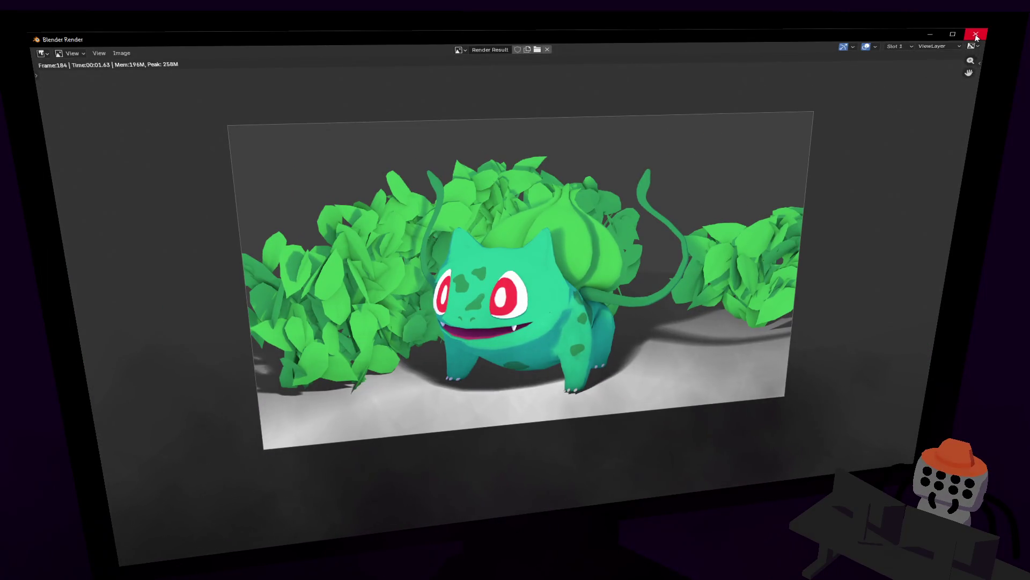
left_click(976, 36)
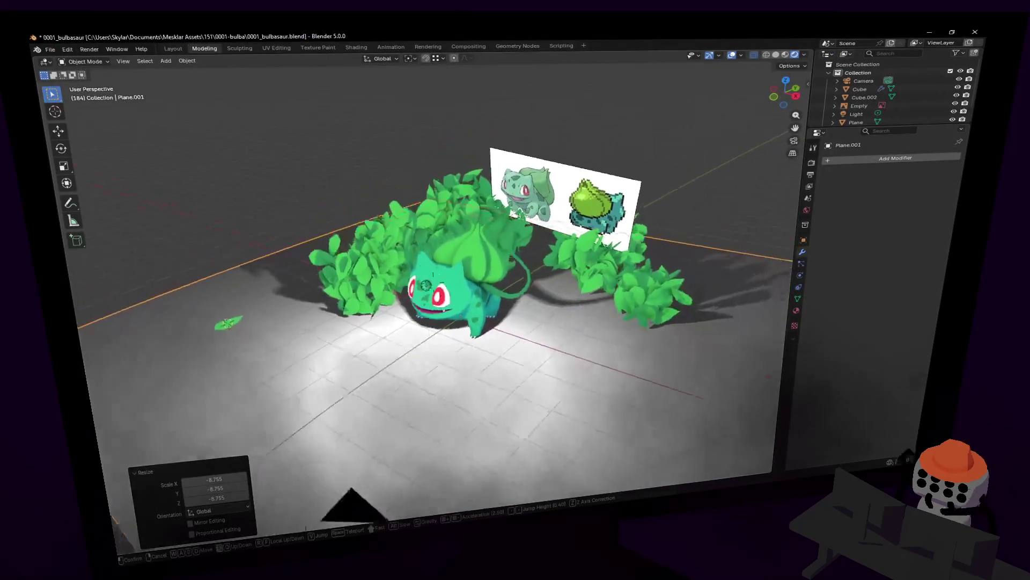
Deselect the floor plane and bring up the Add menu's mesh choices
left_click(466, 246)
left_click(449, 233)
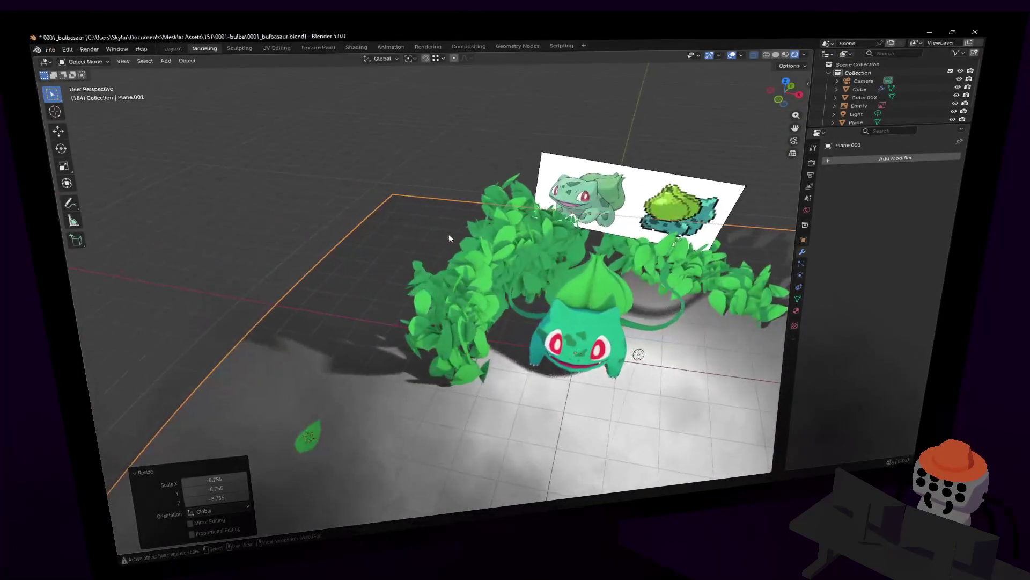
left_click(458, 231)
key("shift+grave")
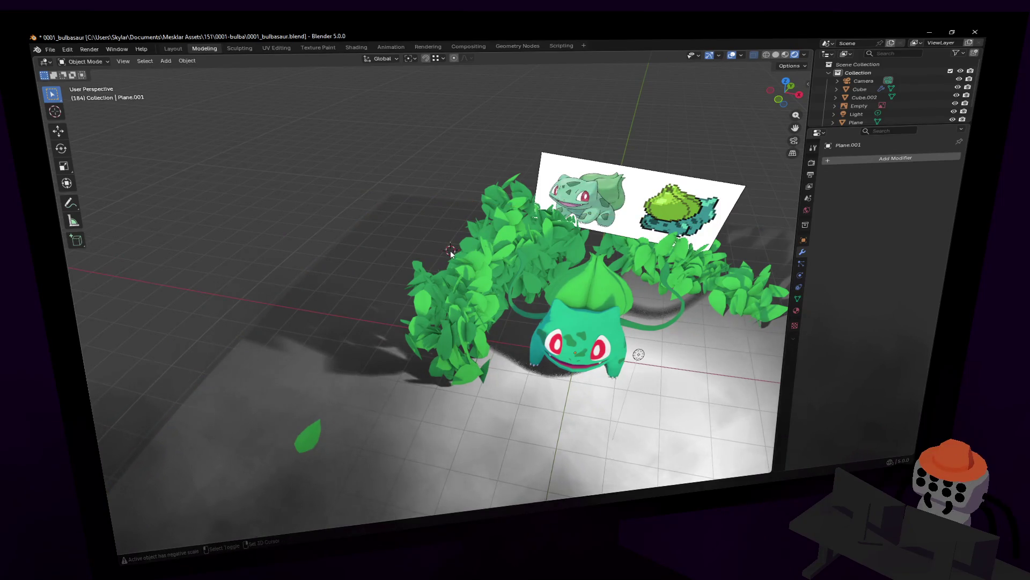
left_click(425, 278)
scroll(425, 278, "up", 2)
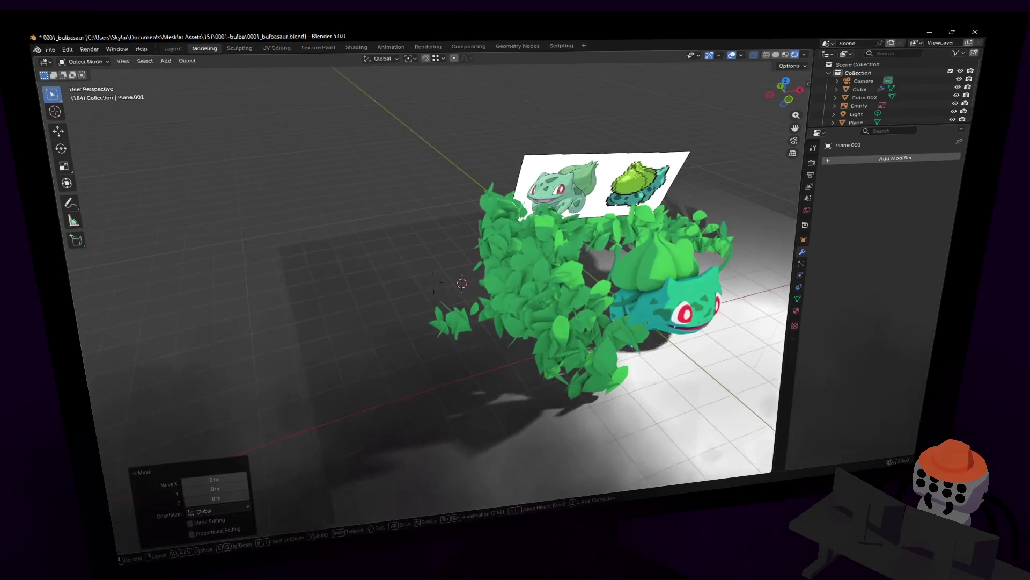
key("shift+a")
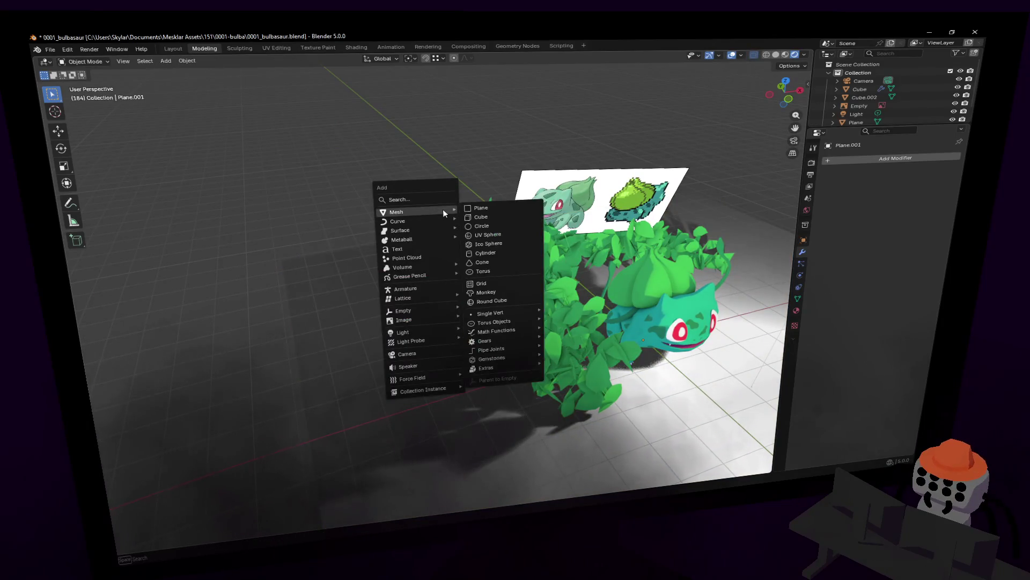
mouse_move(491, 313)
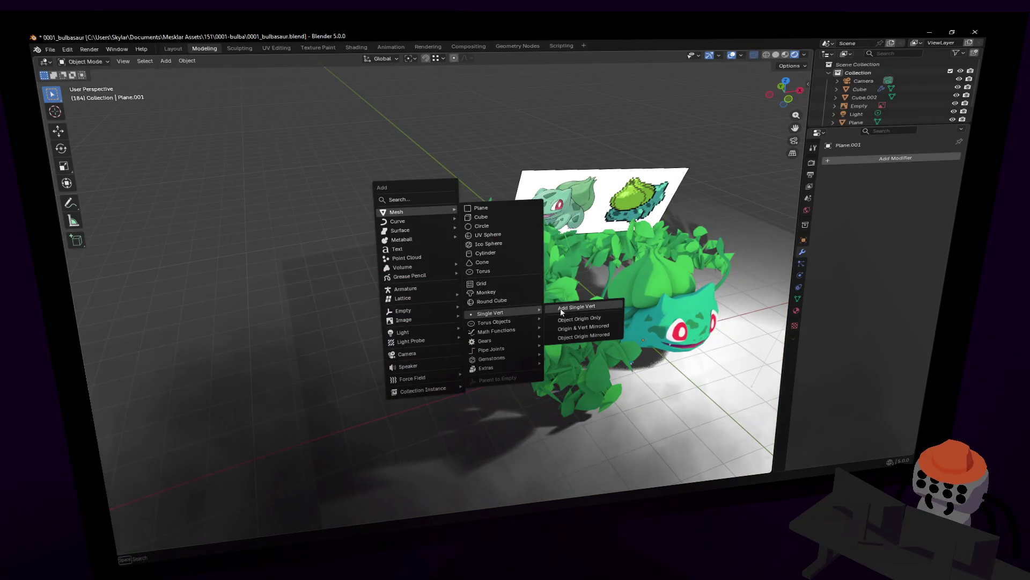
Add a single-vertex skin object and extrude its first points upward into a trunk
left_click(563, 307)
key("e")
right_click(510, 293)
key("ctrl+z")
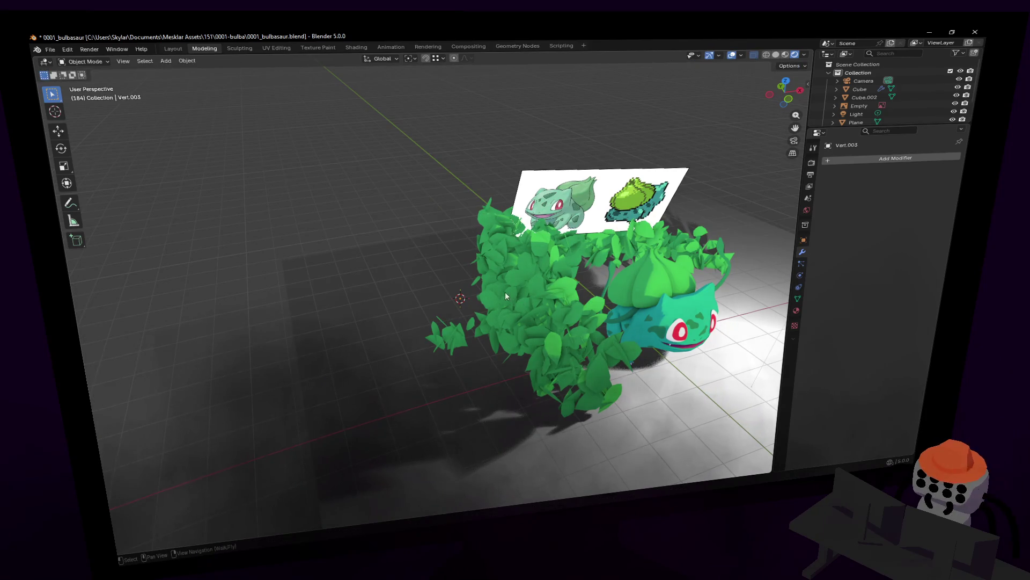
key("e")
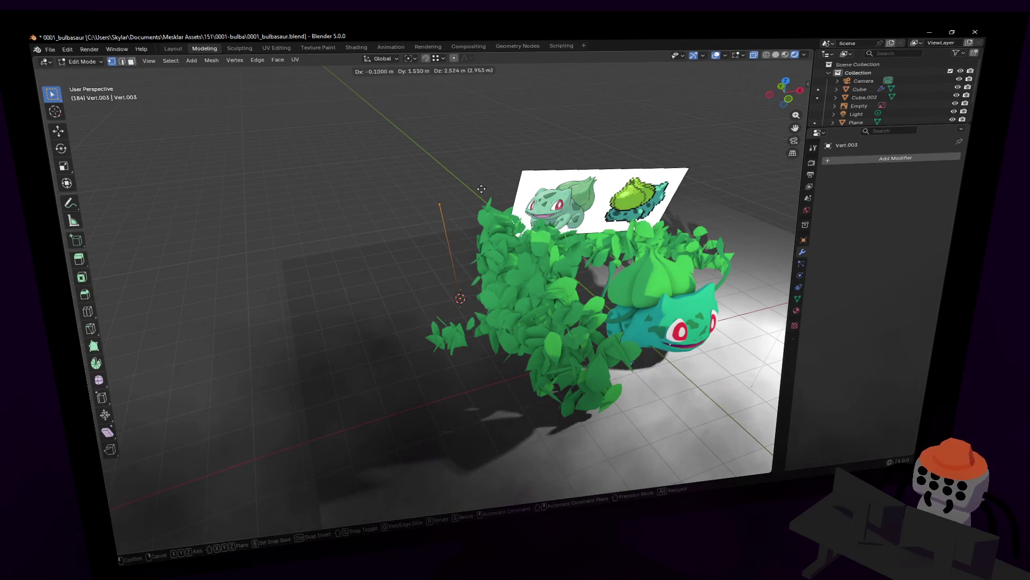
left_click(479, 194)
key("e")
left_click(532, 106)
mouse_move(532, 106)
middle_mouse_down()
mouse_move(611, 113)
mouse_move(387, 210)
mouse_move(410, 261)
middle_mouse_up()
key("e")
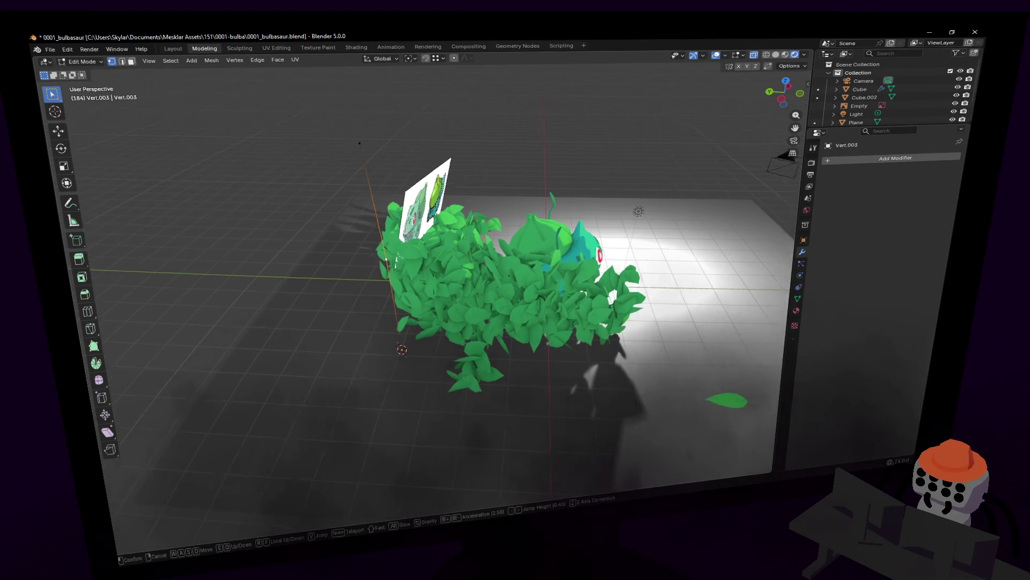
left_click(410, 260)
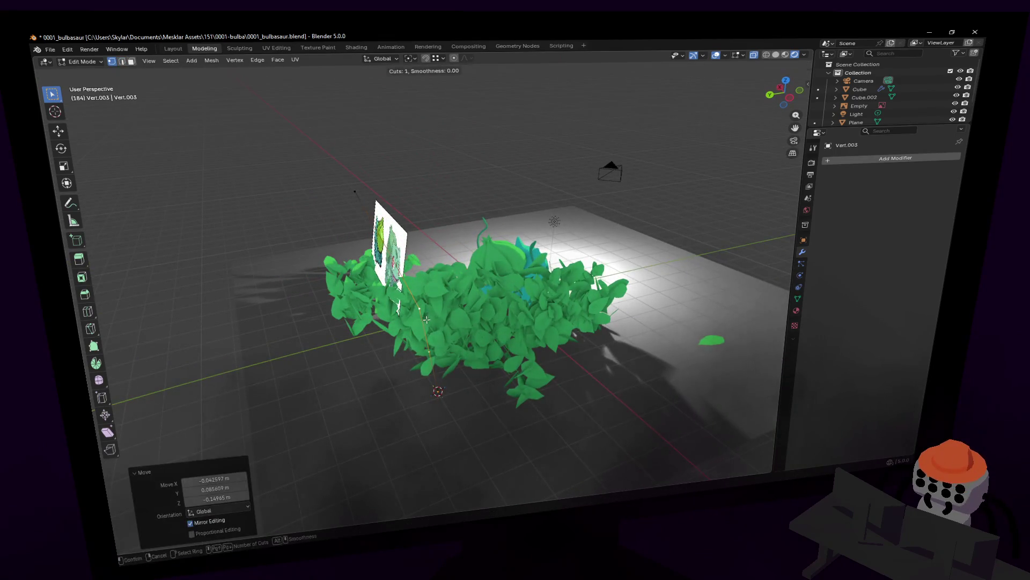
Extrude a new edge up from a branch vertex and settle its tip higher, undoing stray attempts
key("ctrl+z")
key("e")
left_click(473, 233)
key("e")
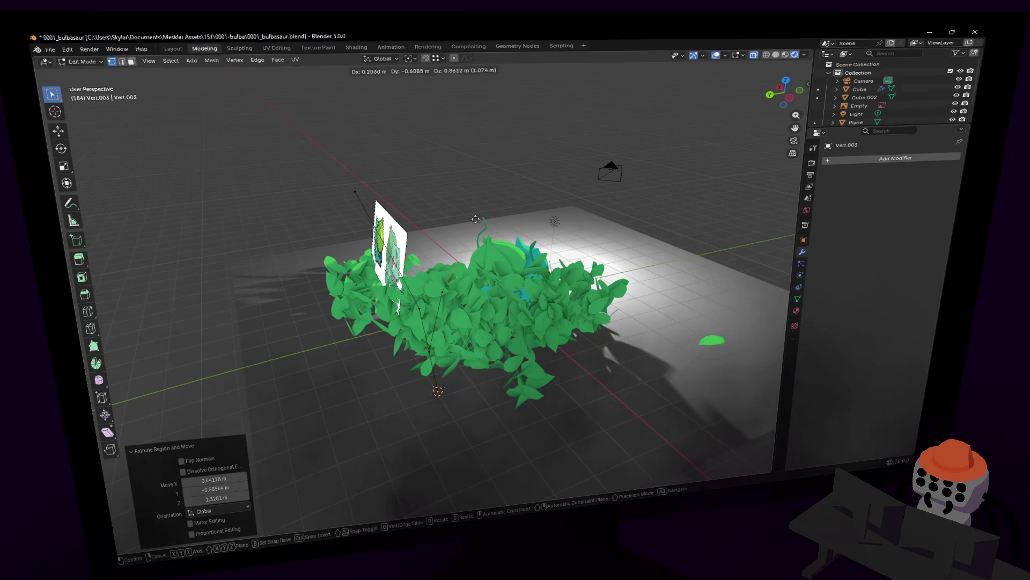
key("Escape")
key("ctrl+z")
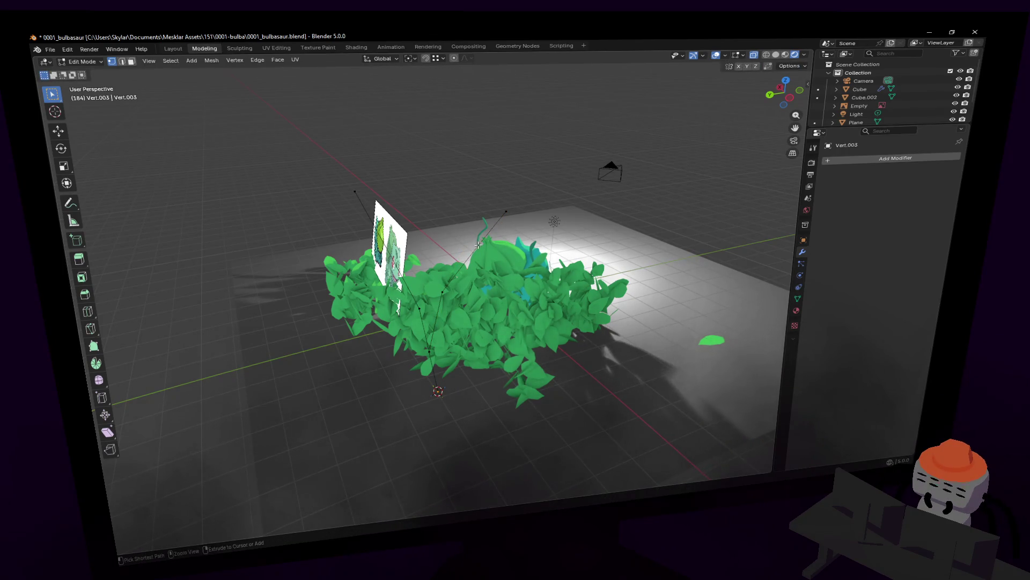
key("e")
left_click(476, 172)
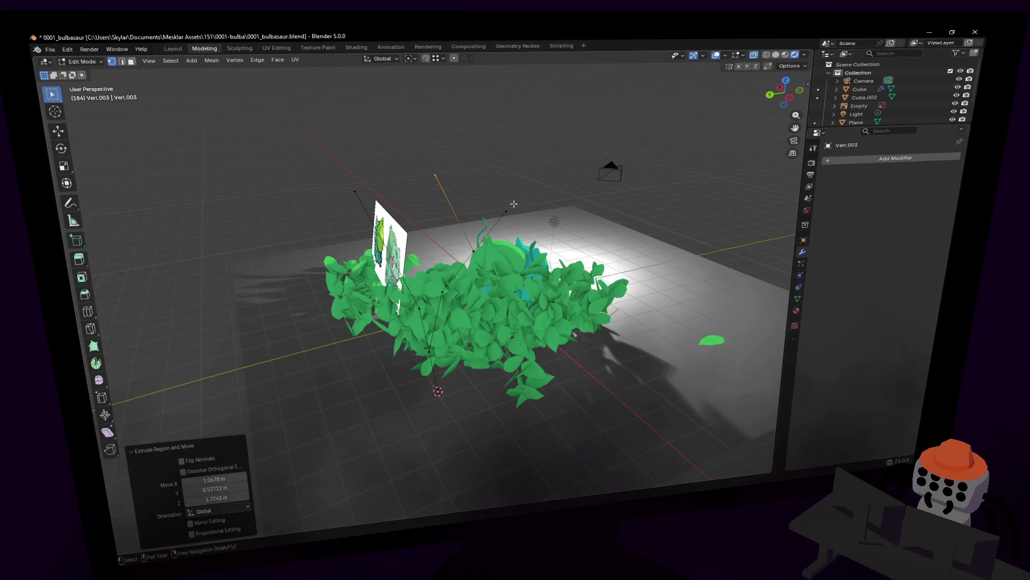
key("ctrl+z")
key("e")
left_click(502, 120)
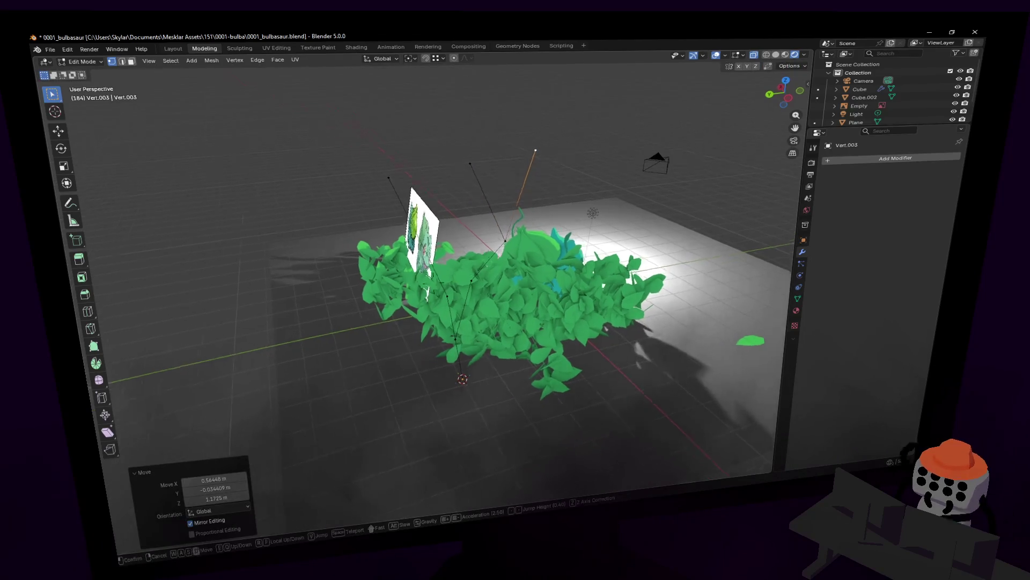
Shift the branch vertex leftward, extrude one more segment, and place its end vertex
middle_click_drag(502, 120, 509, 183)
key("g")
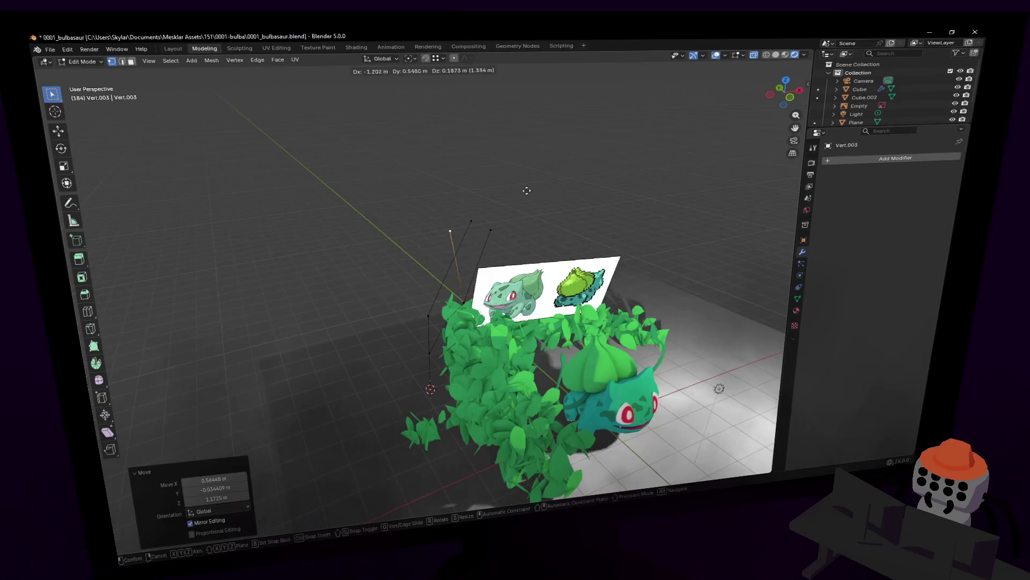
left_click(452, 281)
key("g")
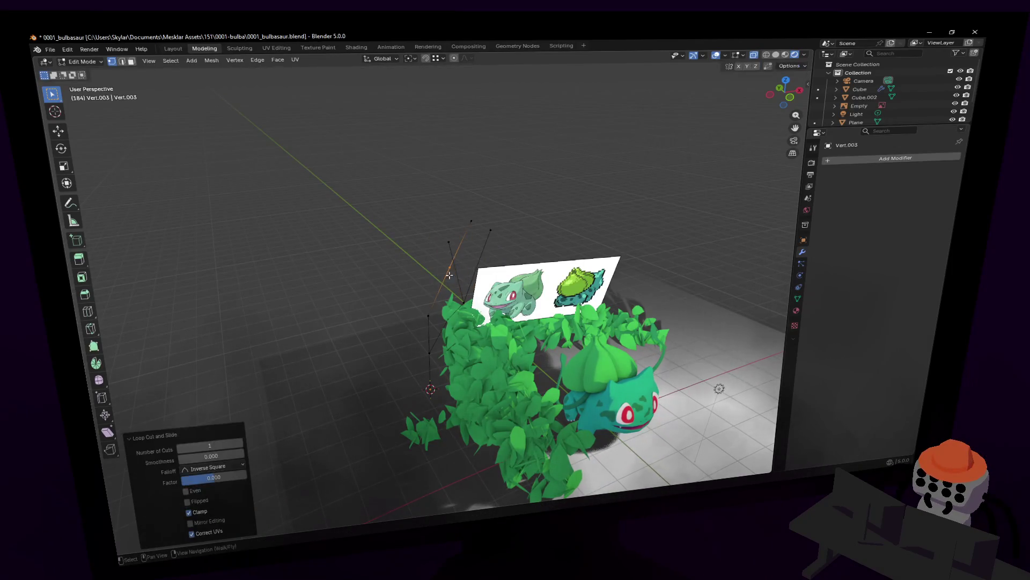
left_click(460, 260)
key("g")
key("e")
left_click(460, 260)
key("shift+grave")
key("Return")
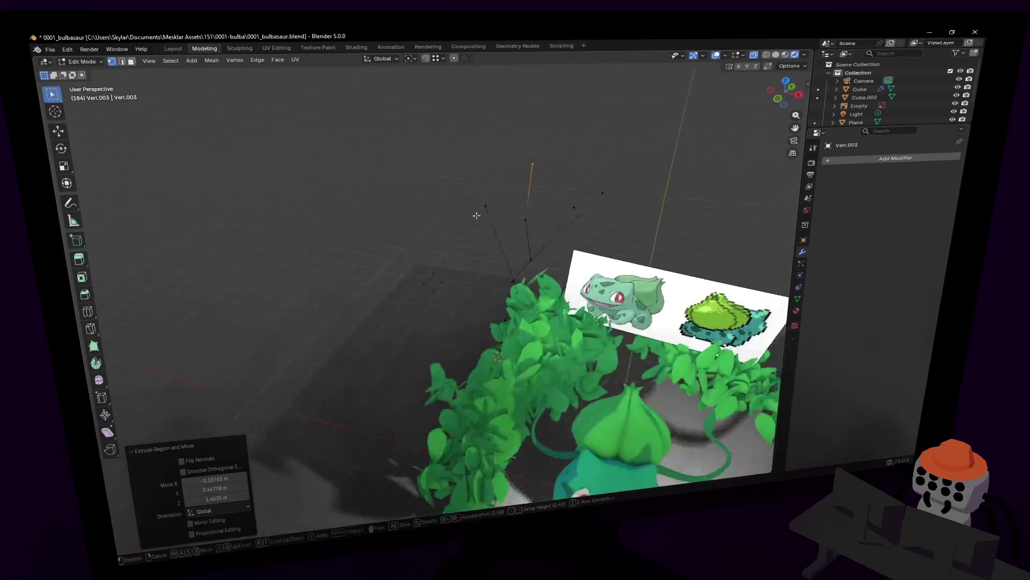
key("g")
left_click(577, 184)
Reshape the left branch fork and move the middle spike tip into position
key("shift+grave")
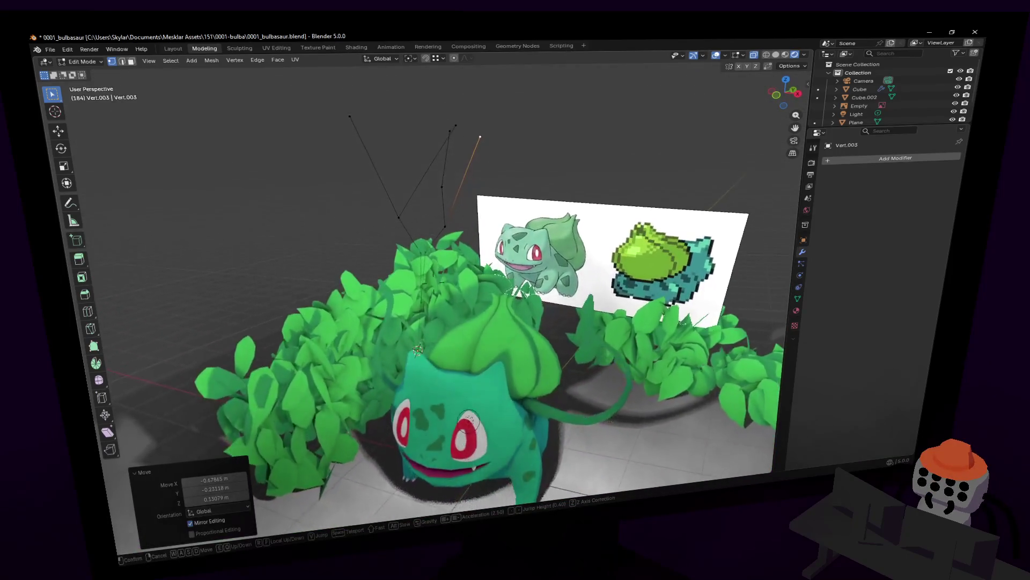
key("Return")
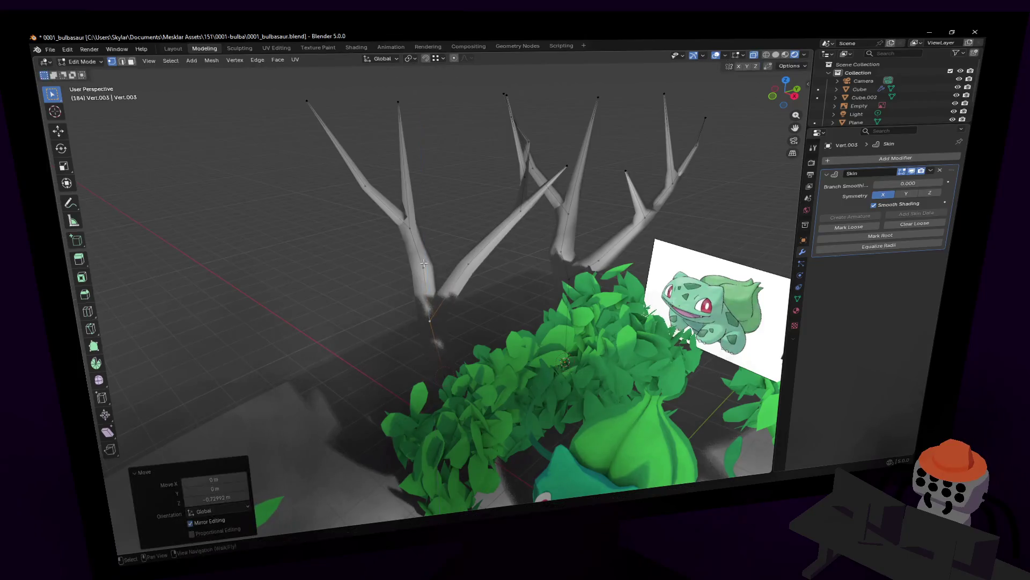
left_click_drag(396, 206, 442, 204)
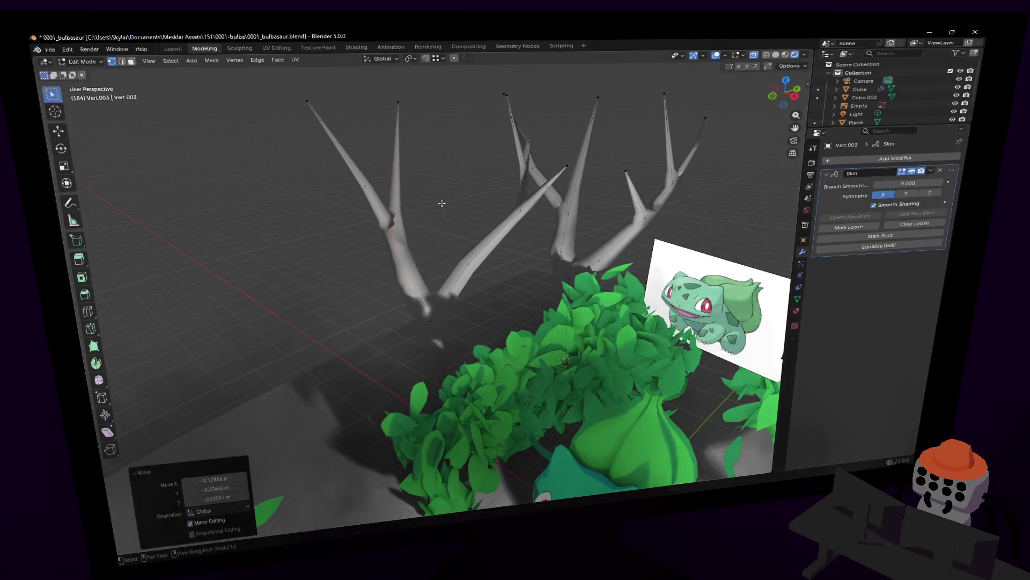
key("ctrl+z")
key("ctrl+shift+z")
left_click_drag(347, 123, 291, 87)
left_click_drag(384, 91, 418, 134)
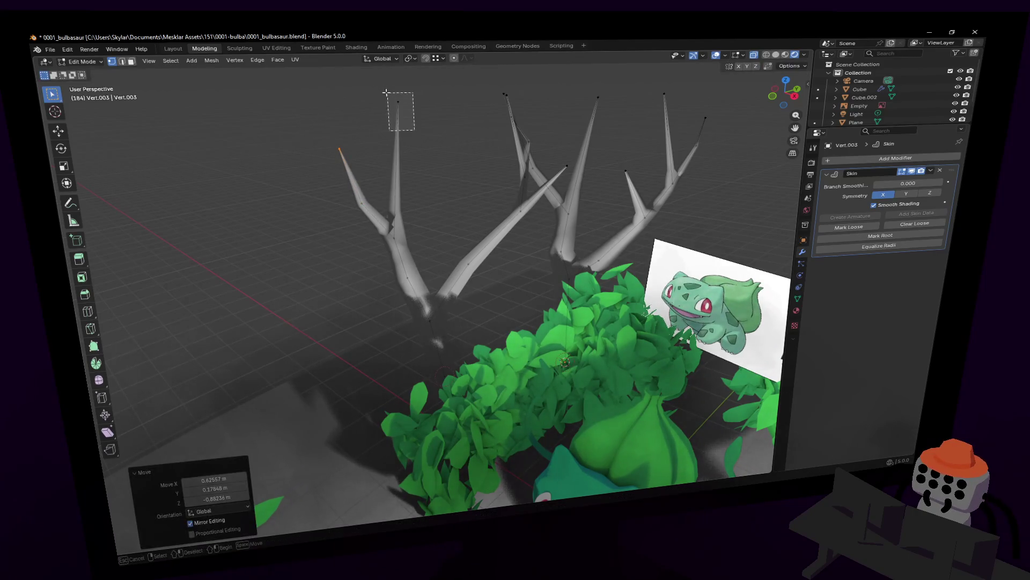
key("g")
left_click(426, 142)
left_click(578, 184)
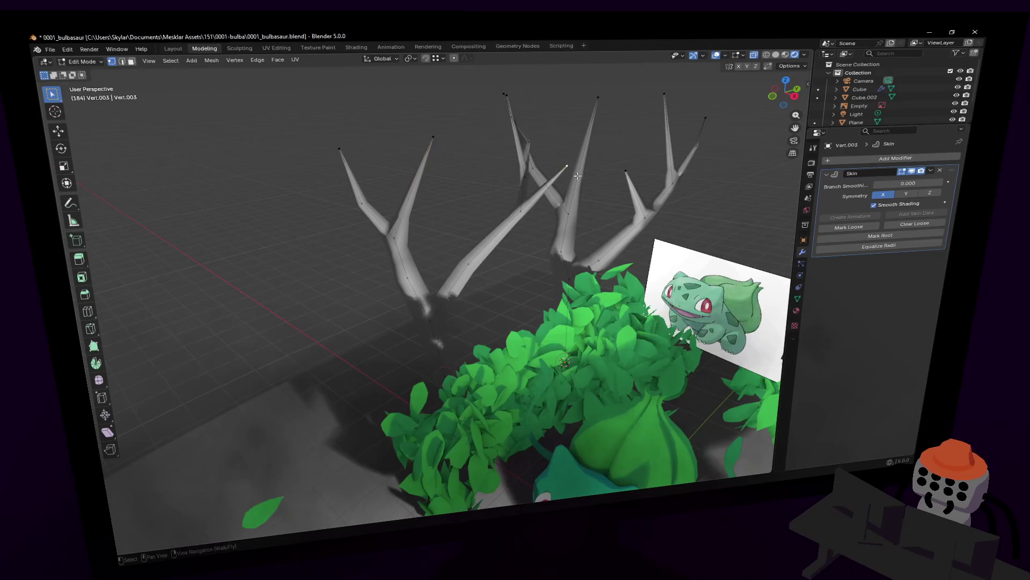
Move and rotate one spike of the tree to angle it differently
middle_click_drag(546, 139, 516, 172)
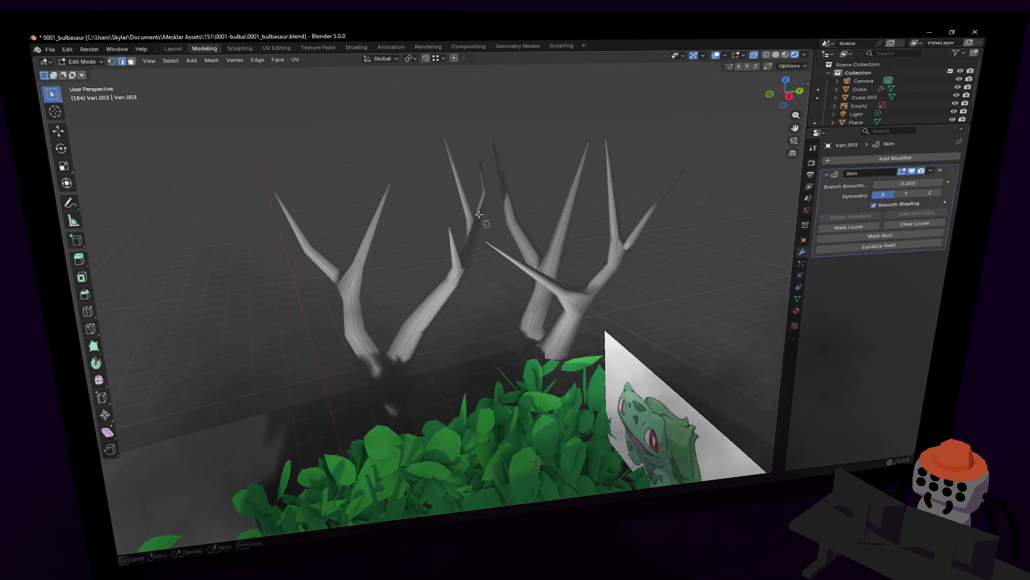
left_click_drag(448, 184, 439, 170)
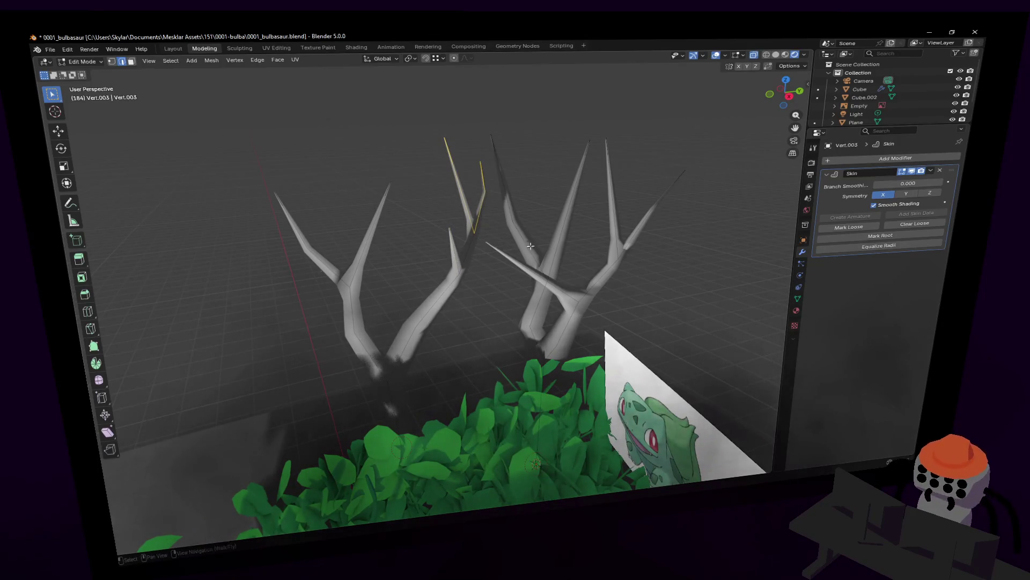
key("g")
left_click(556, 217)
mouse_move(556, 217)
middle_mouse_down()
mouse_move(572, 188)
mouse_move(535, 191)
middle_mouse_up()
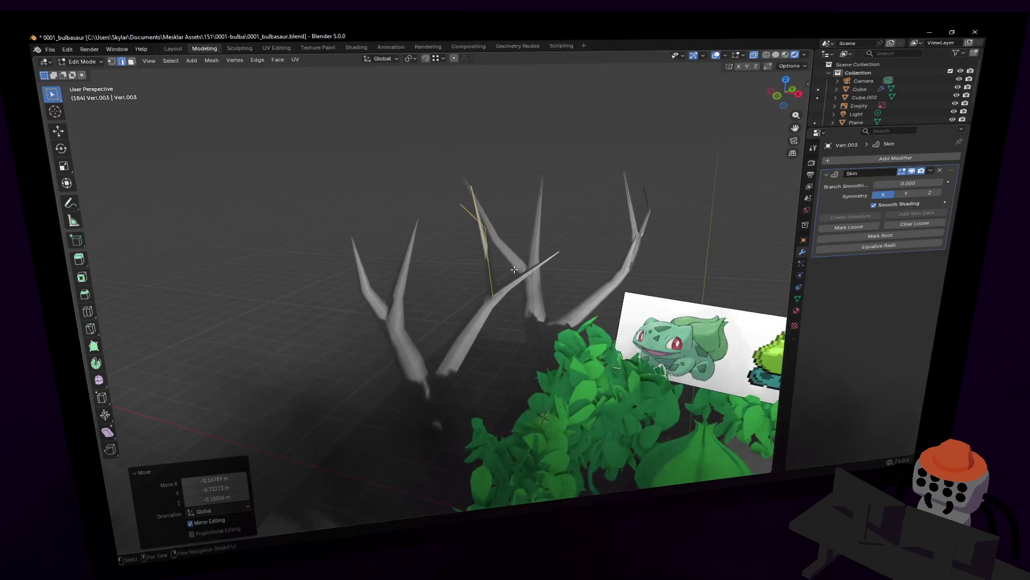
key("r")
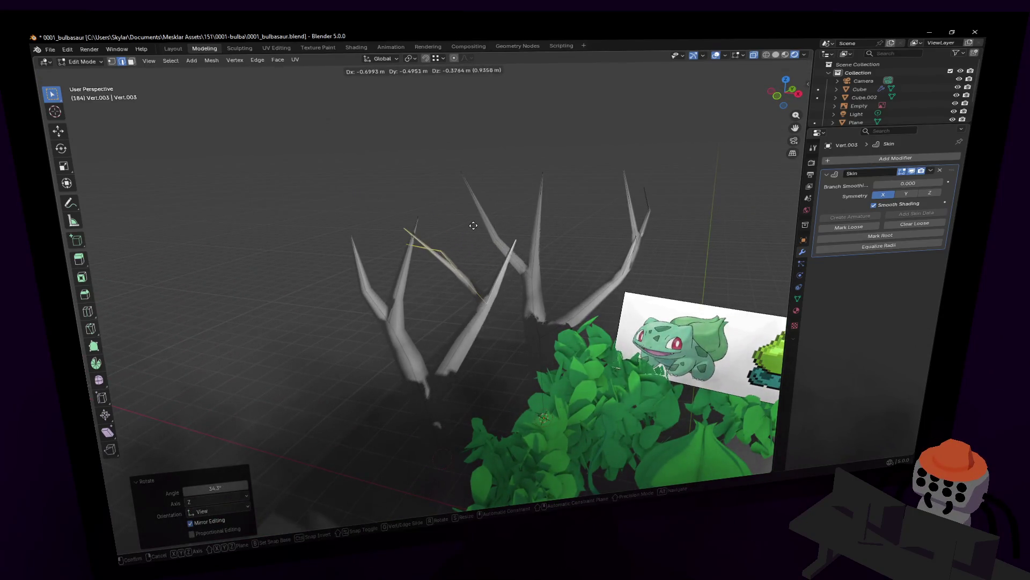
left_click(475, 242)
middle_click_drag(476, 242, 439, 355)
Select the whole left tree (L), rotate it about Z, reposition it, and start raising its trunk along Z
left_click(452, 333)
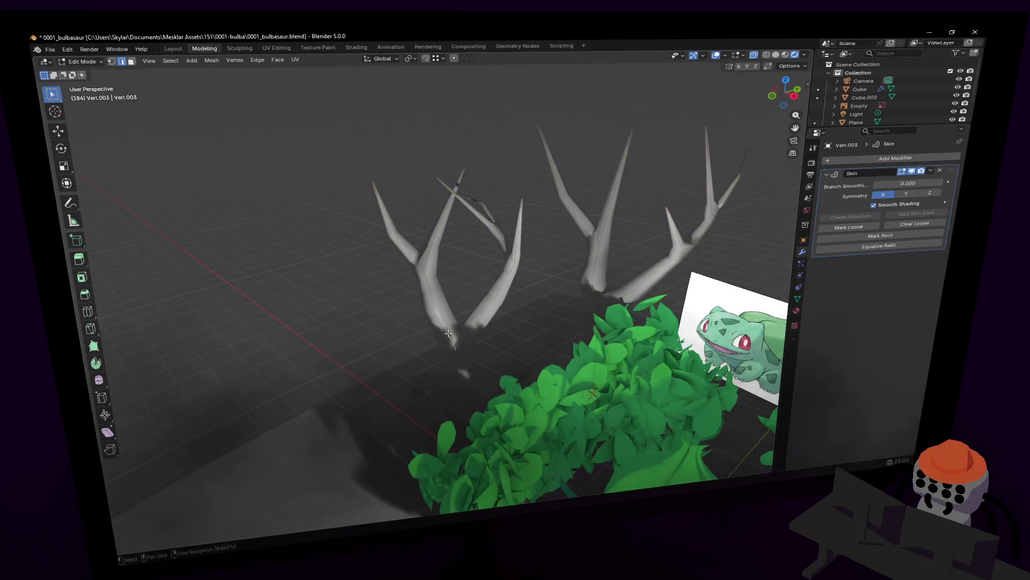
key("l")
key("r")
key("z")
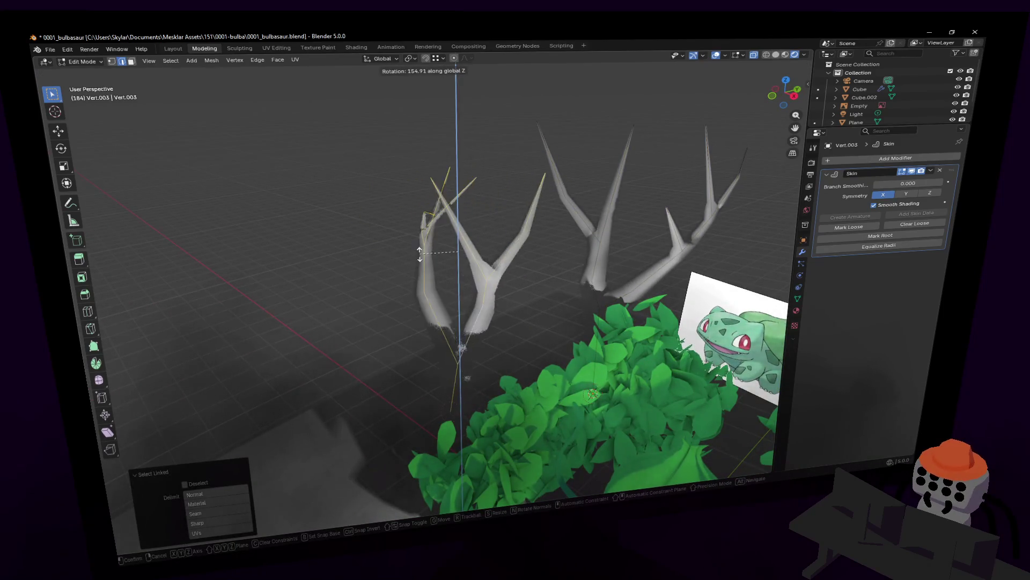
left_click(456, 231)
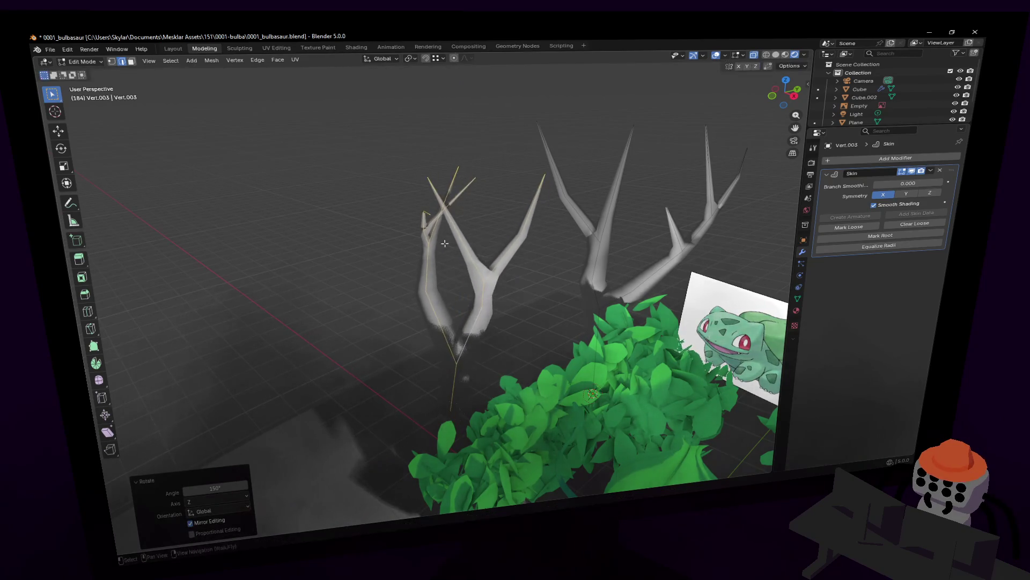
key("g")
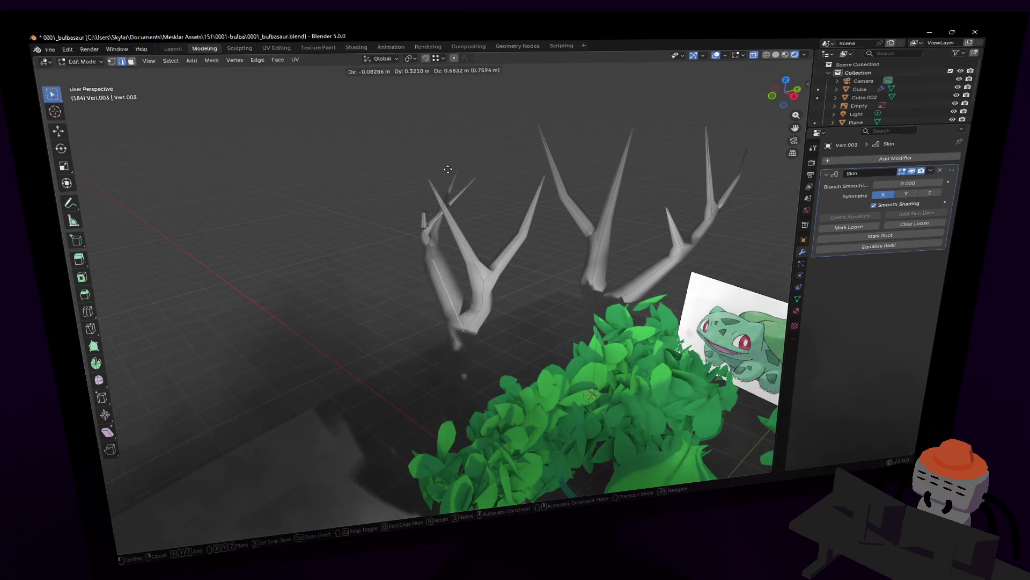
left_click(452, 212)
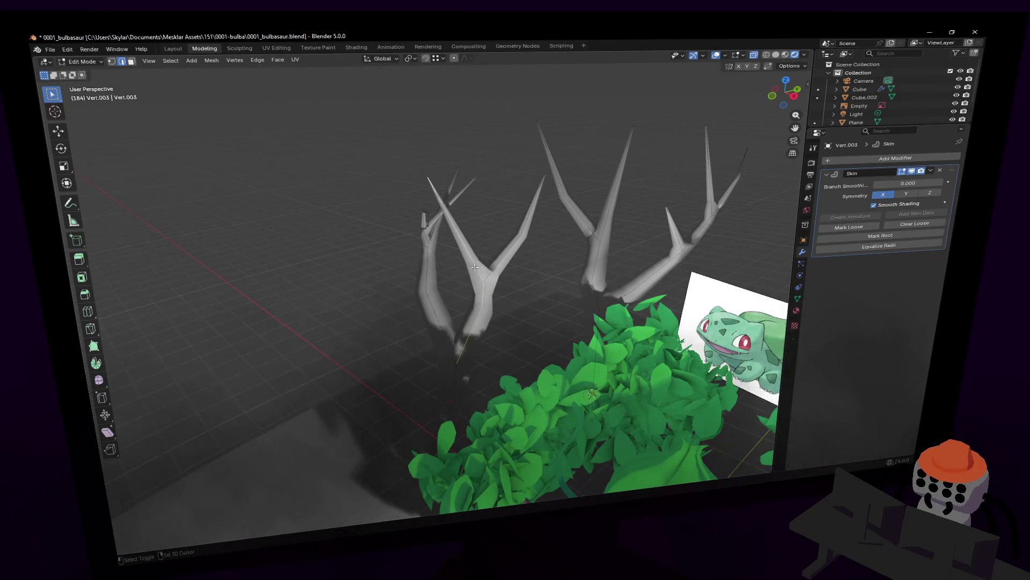
key("g")
key("z")
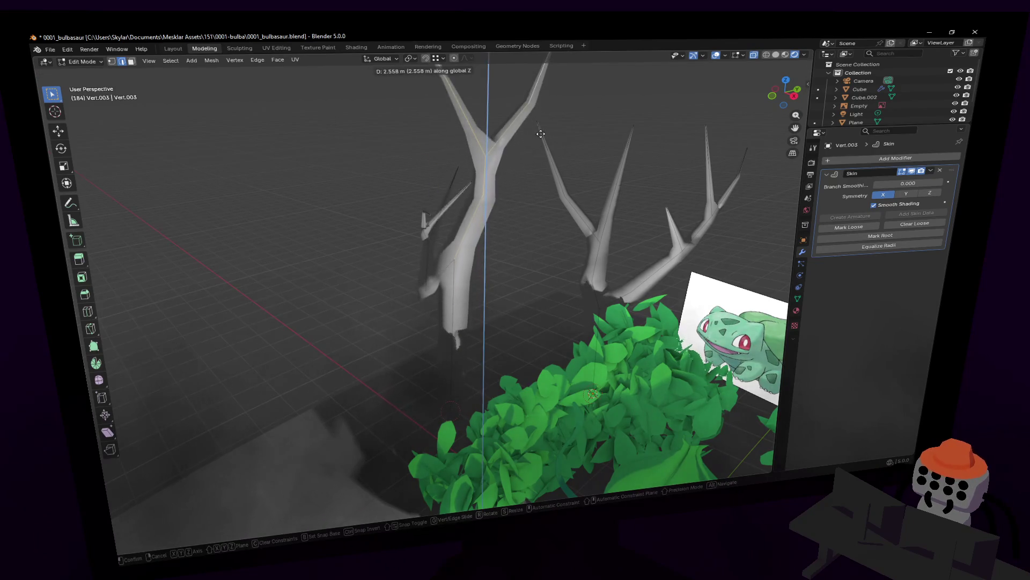
Raise the trunk vertices together with the thin branch tip along Z to stretch the tree taller
left_click(509, 172)
key("ctrl+z")
left_click_drag(450, 258, 398, 181, "shift")
key("g")
key("Escape")
left_click_drag(497, 193, 418, 140, "shift")
key("g")
key("z")
key("z")
key("z")
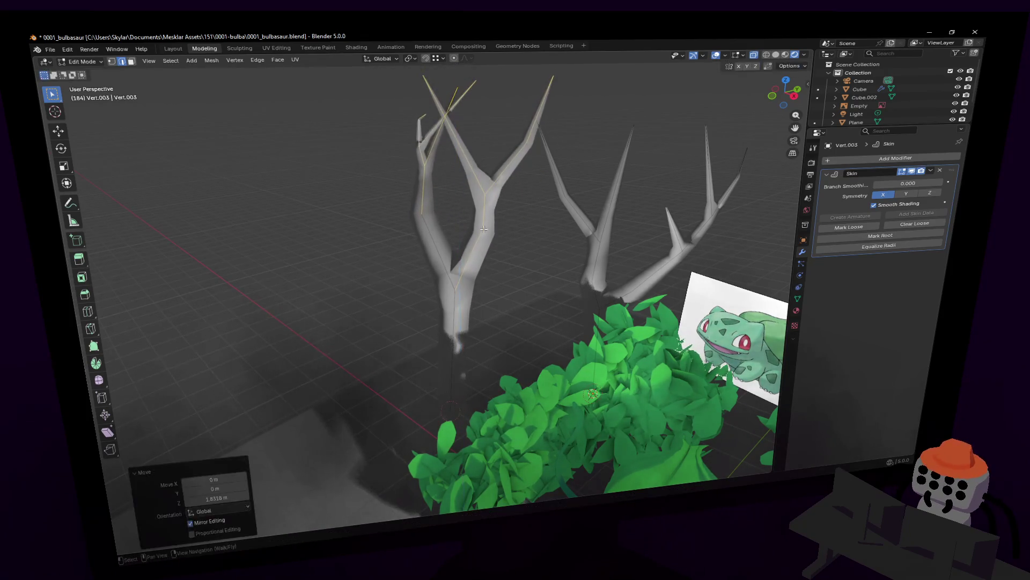
key("z")
left_click(487, 234)
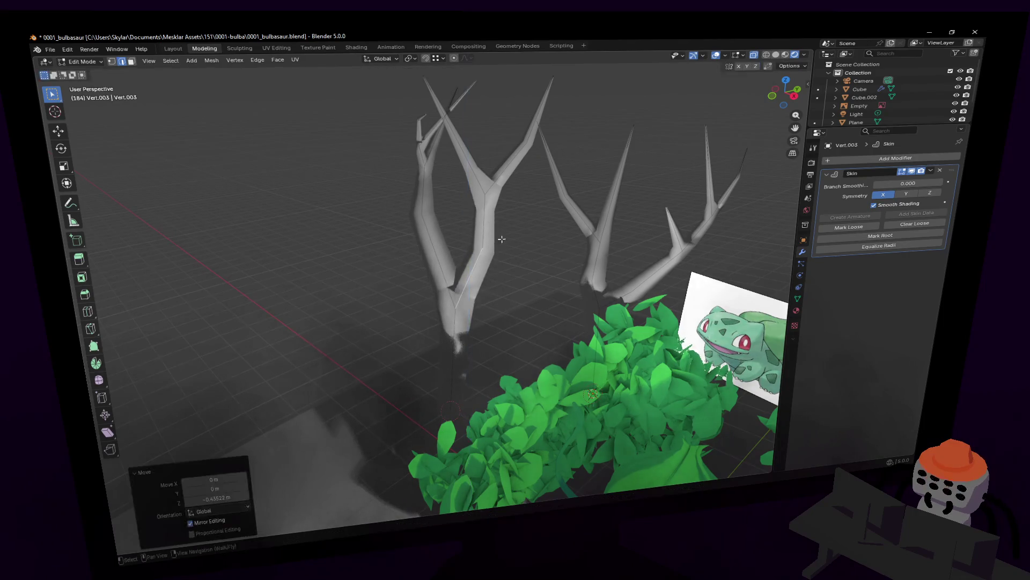
Rotate the lower trunk vertices and extrude a short side branch from the trunk
middle_click_drag(487, 235, 434, 282)
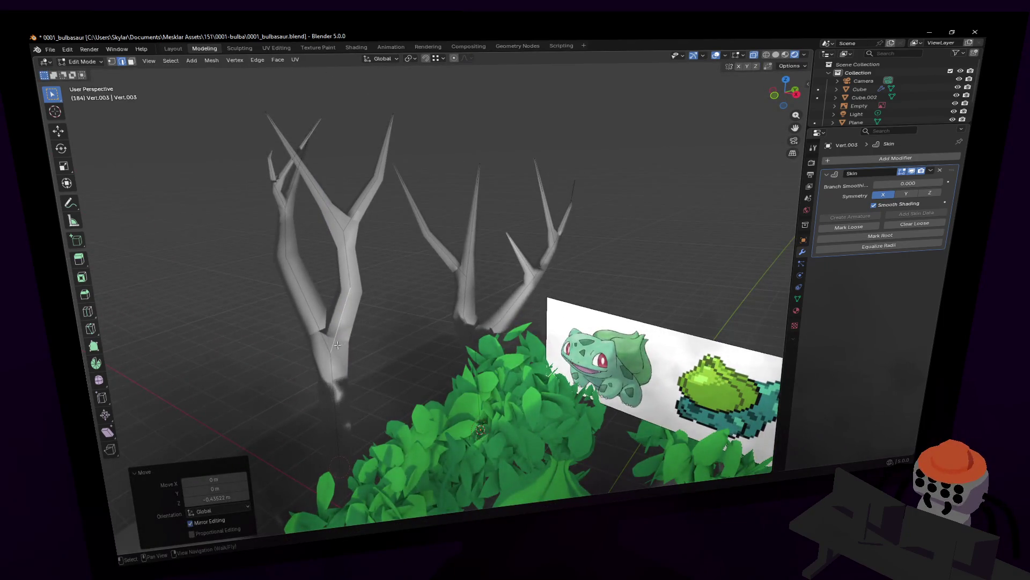
left_click(435, 282)
left_click(331, 376)
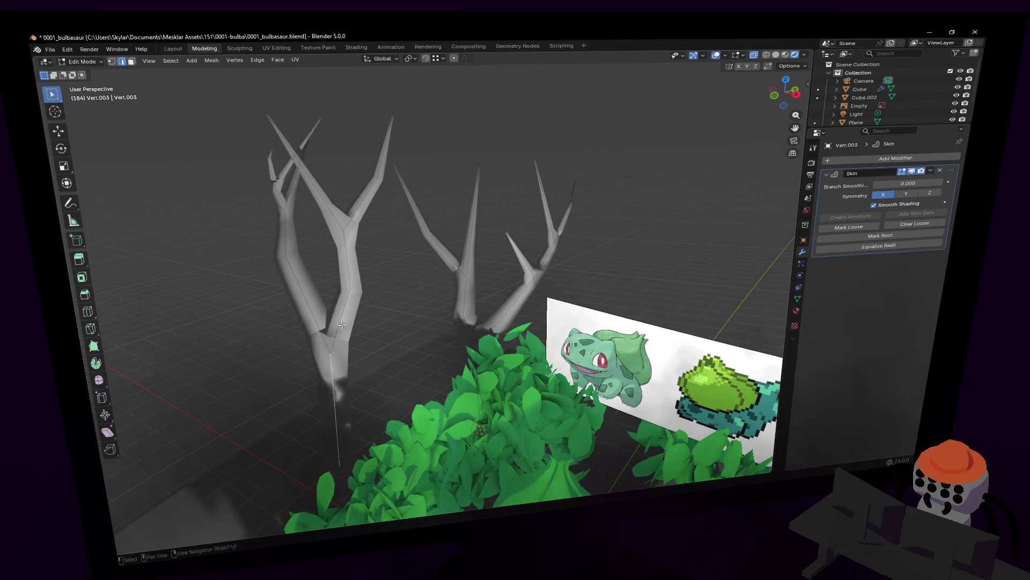
left_click(360, 322, "ctrl")
key("ctrl+z")
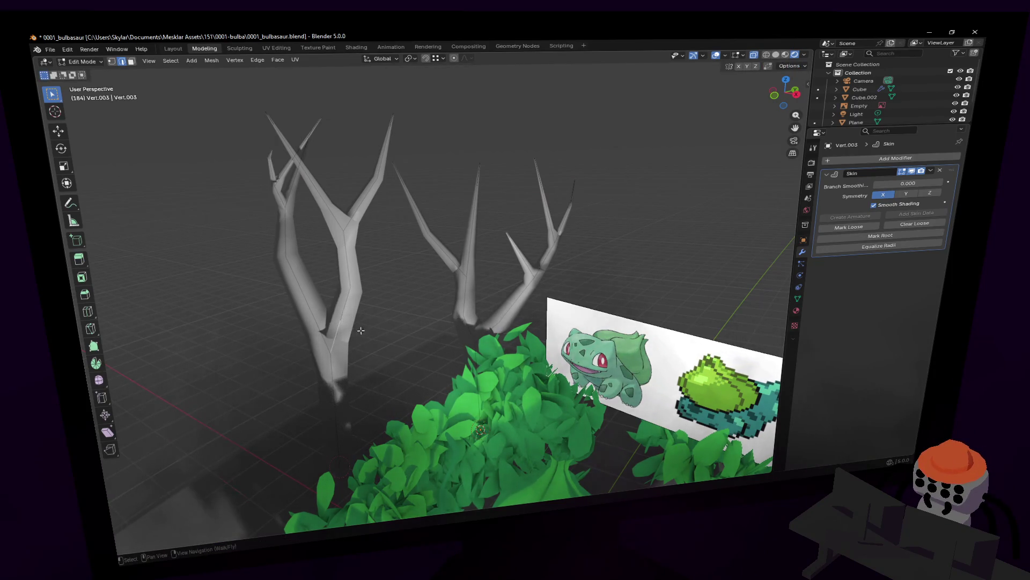
key("r")
left_click(346, 322)
key("e")
left_click(393, 316)
key("s")
right_click(395, 305)
Loop-cut the side branch, reposition the new vertex, and skin-resize its tip thinner to about 0.39
key("ctrl+r")
left_click(376, 305)
right_click(376, 304)
key("g")
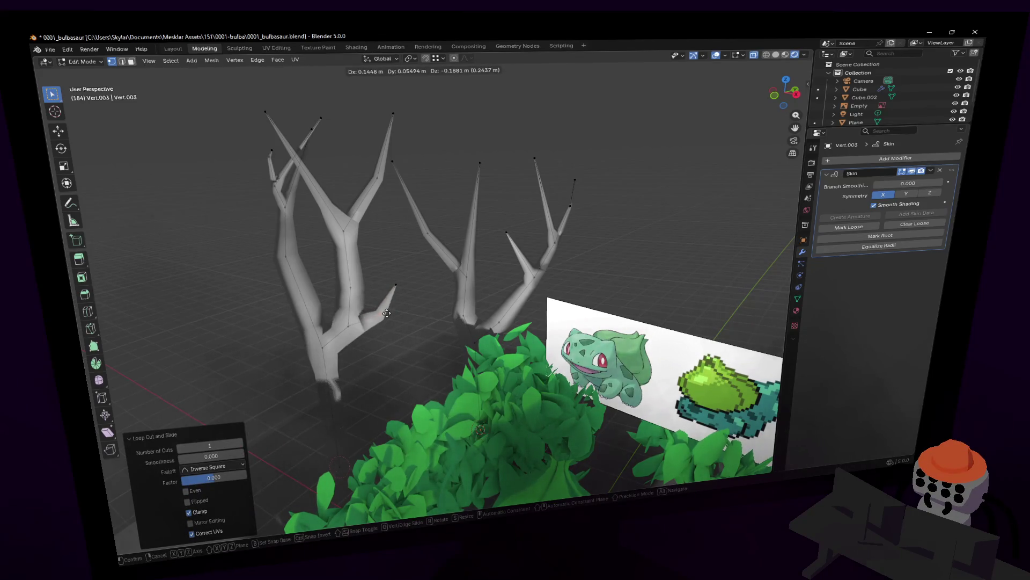
left_click(389, 320)
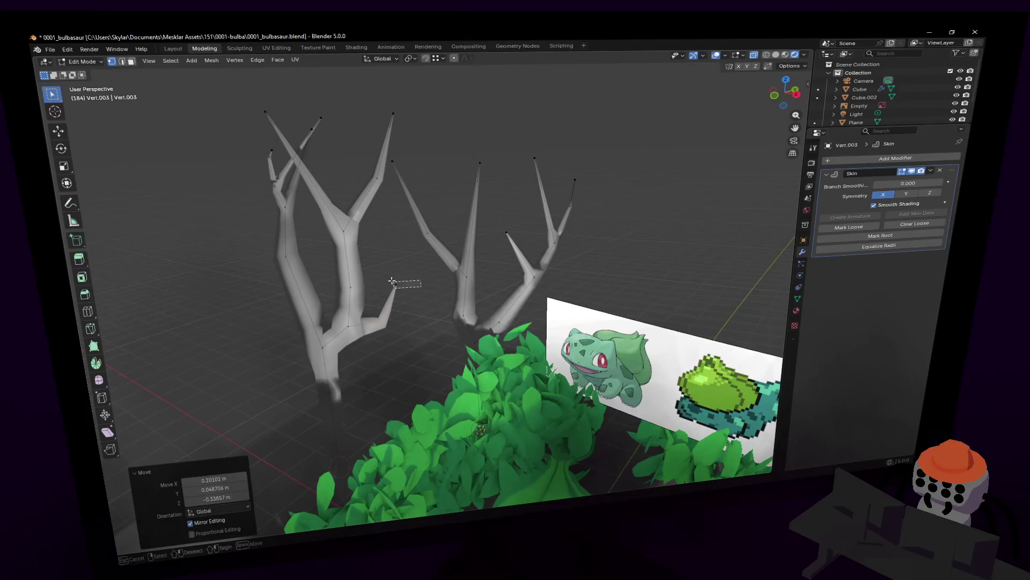
mouse_move(395, 285)
middle_mouse_down("shift")
mouse_move(433, 283)
mouse_move(394, 328)
middle_mouse_up("shift")
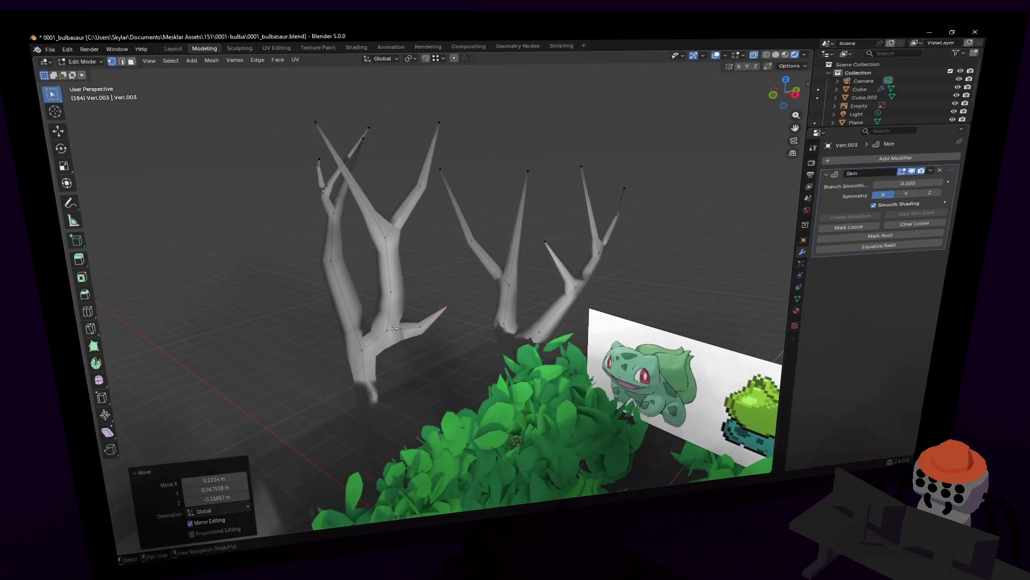
key("ctrl+a")
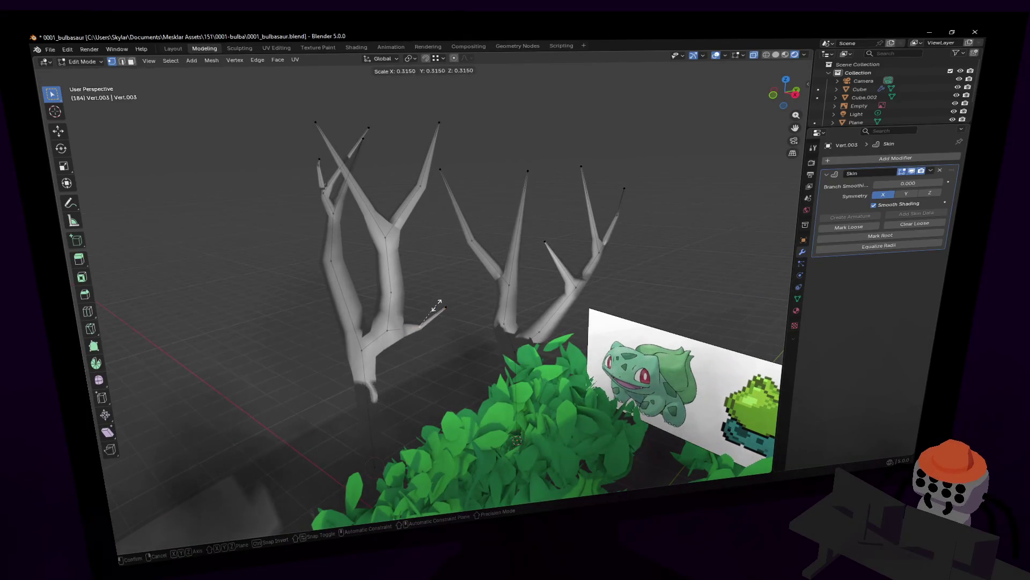
left_click(438, 305)
scroll(435, 290, "up", 2)
scroll(436, 286, "up", 4)
scroll(432, 278, "up", 2)
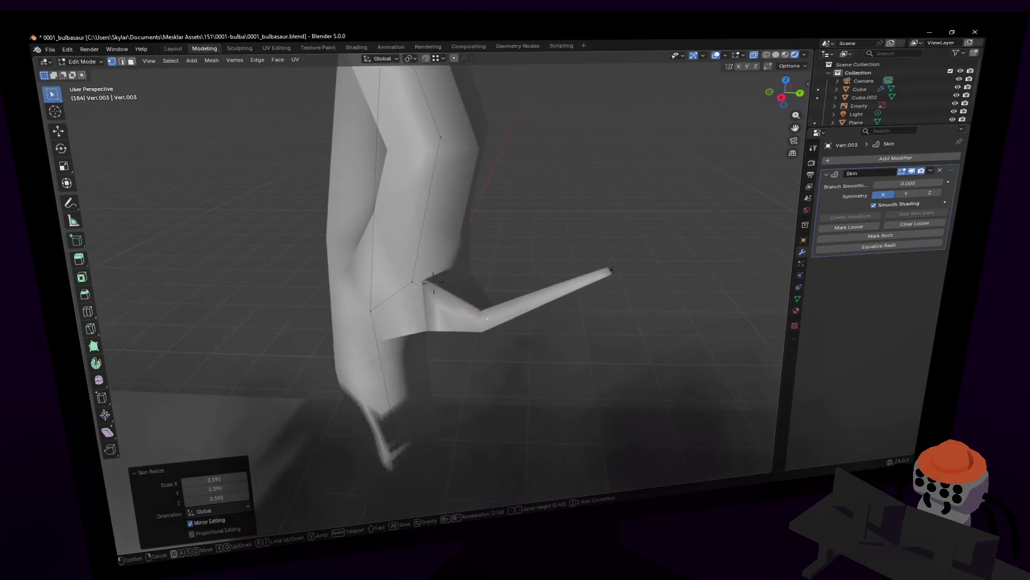
Pull the view back to see both trees and return to Object Mode
key("s")
left_click(466, 299)
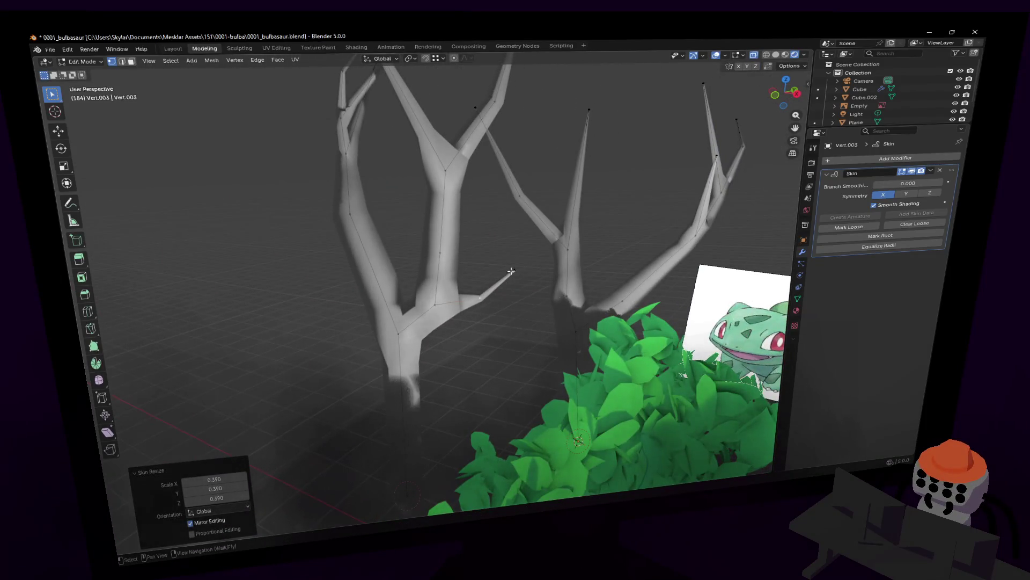
key("Tab")
key("shift+grave")
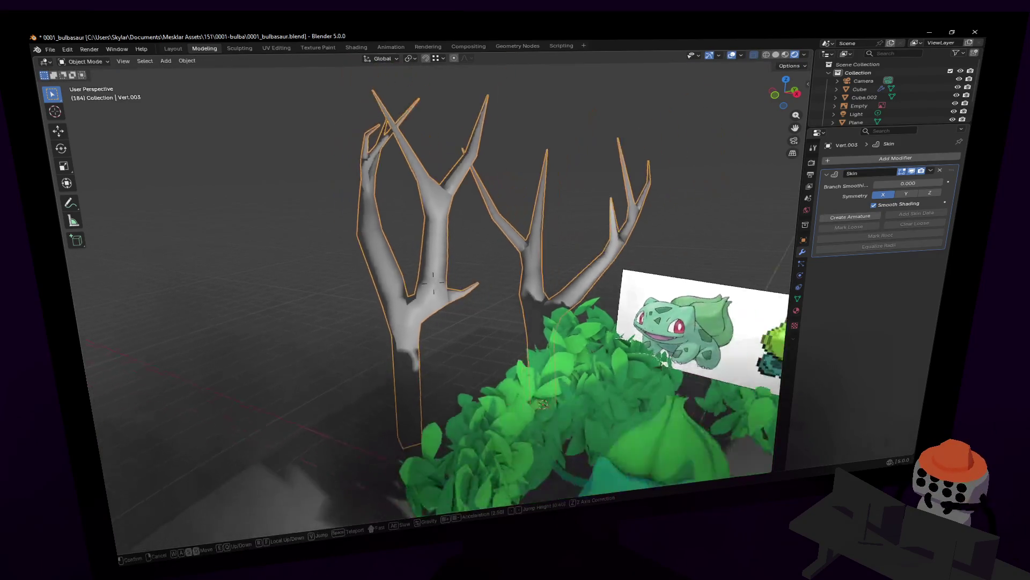
Fly the view closer to the trees and re-enter Edit Mode on the left tree
key("s")
left_click(434, 282)
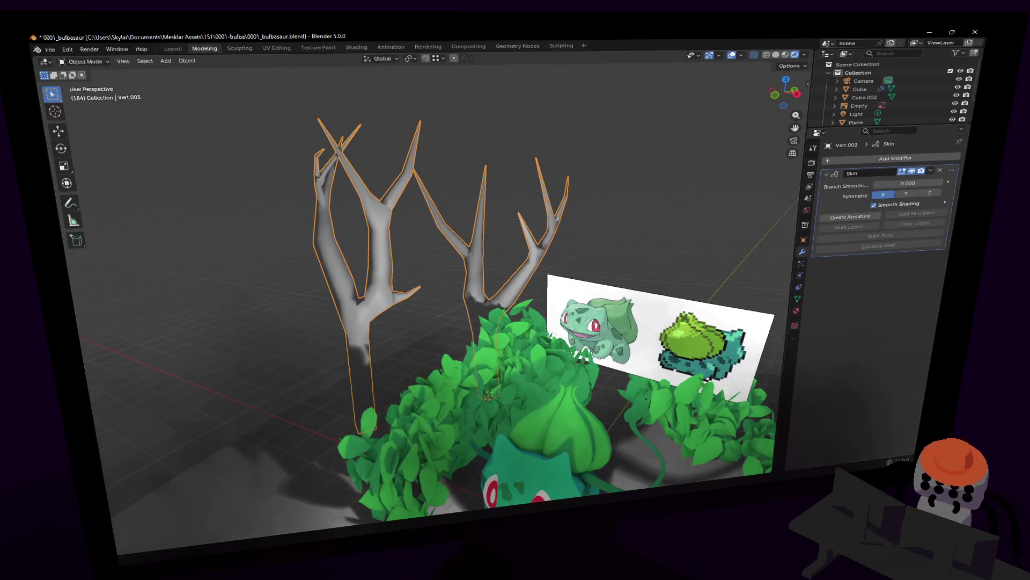
key("shift+grave")
left_click(539, 212)
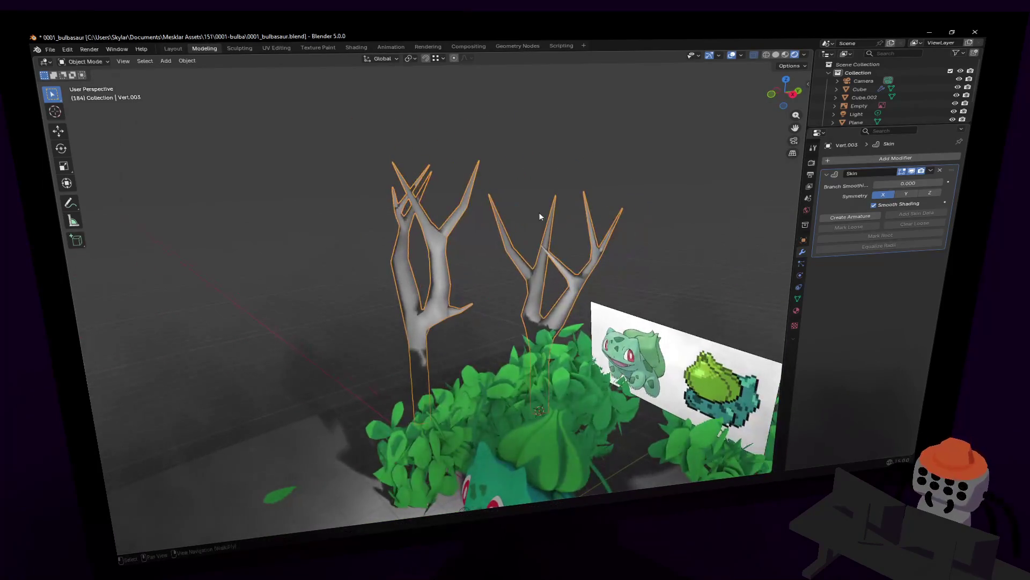
key("Tab")
key("shift+grave")
left_click(434, 282)
scroll(420, 222, "up", 2)
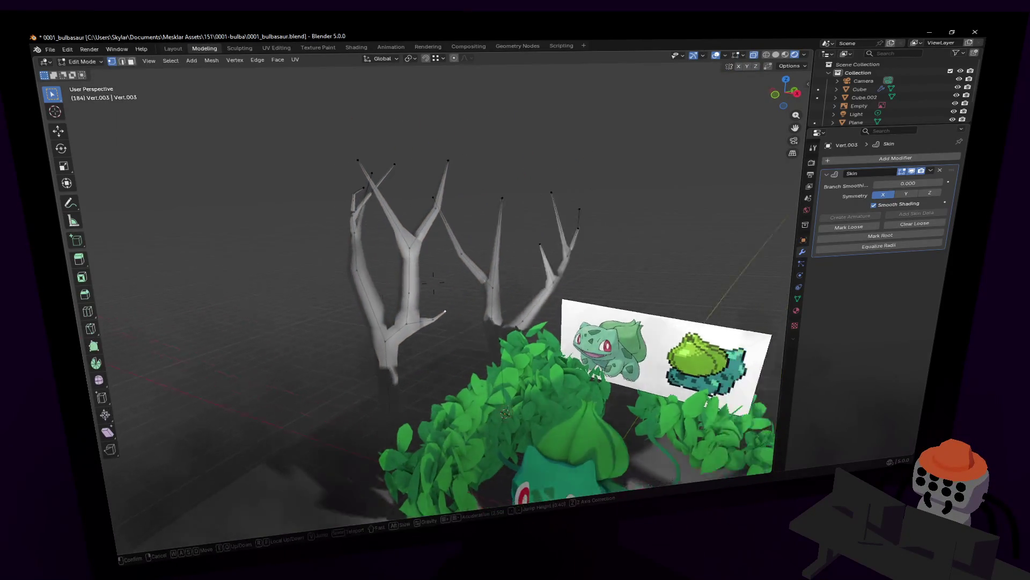
Extrude a new branch out to the tree's left, scale its tip and move it into place
key("e")
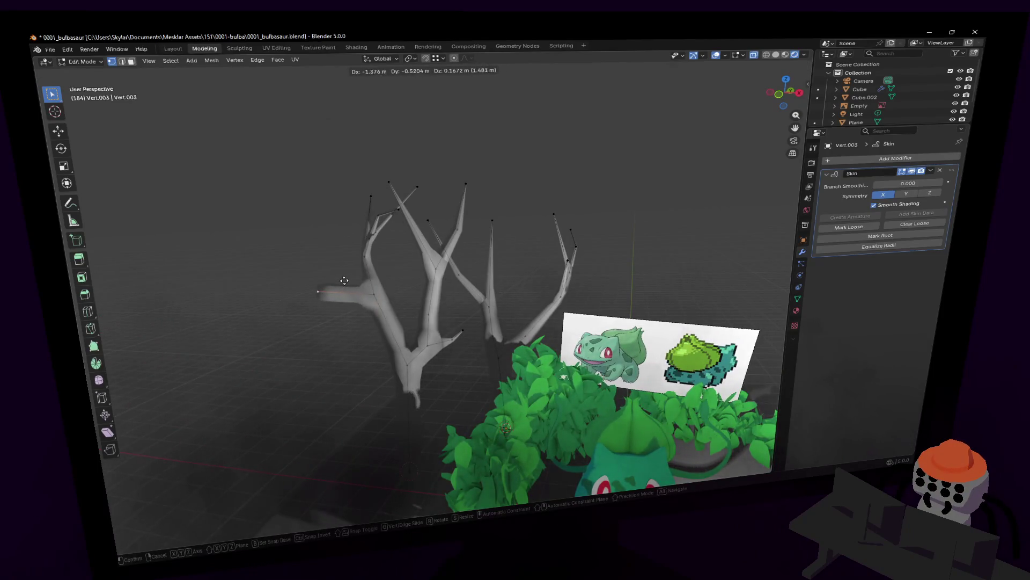
left_click(306, 302)
key("s")
left_click(306, 266)
key("g")
left_click(367, 249)
Return to Object Mode, deselect the tree, fly forward through the scene and re-enter Edit Mode
middle_click_drag(419, 266, 492, 268)
key("Tab")
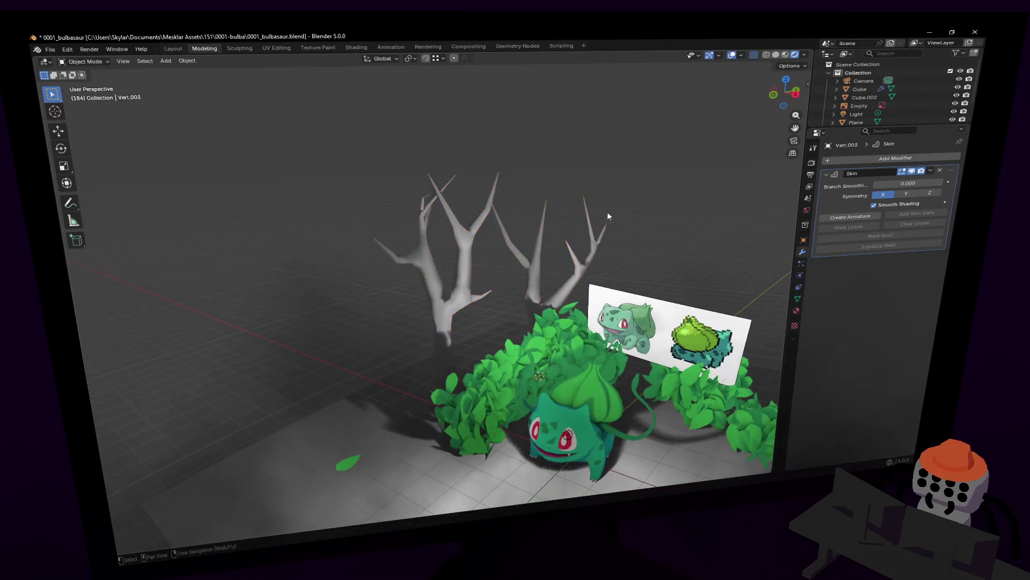
left_click(492, 267)
key("shift+grave")
key("w")
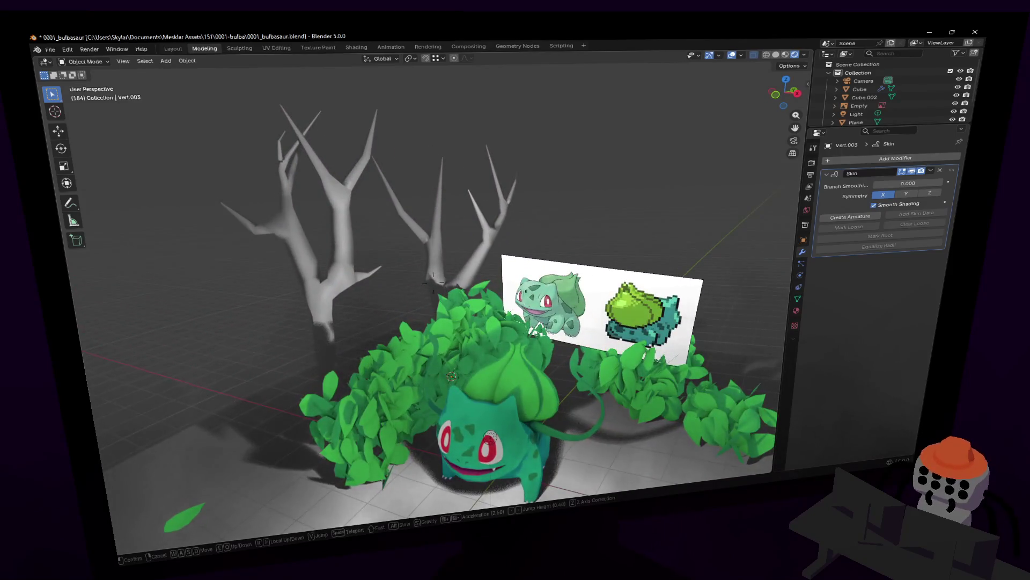
left_click(613, 233)
key("Tab")
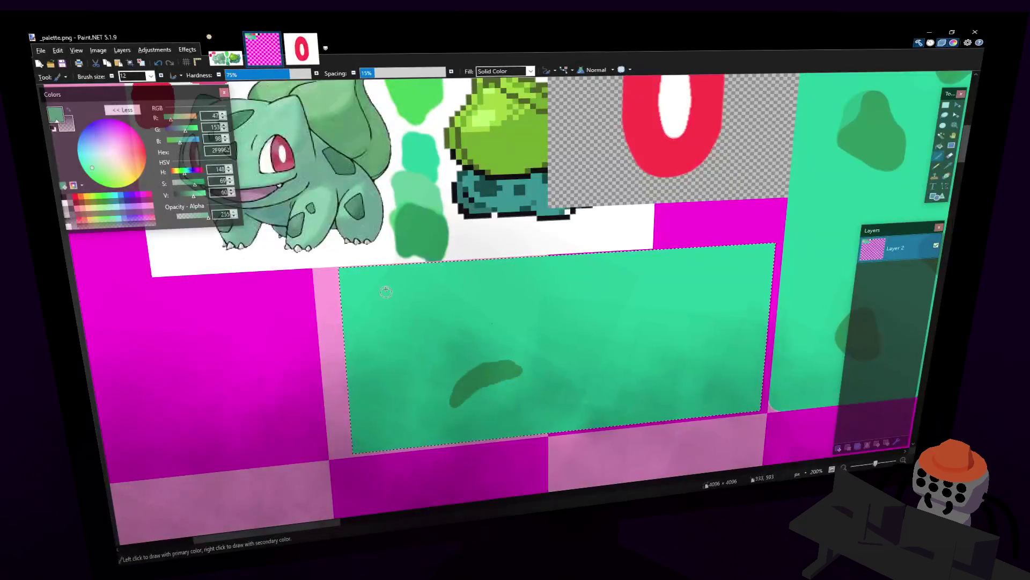
scroll(386, 291, "down", 3)
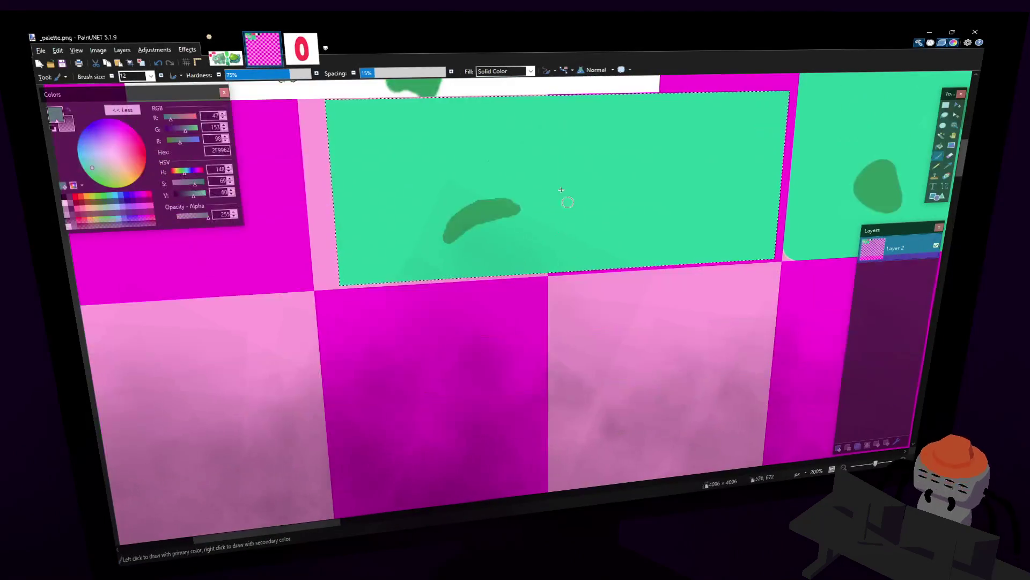
scroll(386, 292, "down", 2, "ctrl")
scroll(445, 315, "down", 2, "ctrl")
scroll(446, 315, "right", 5)
Sample a palette colour, push its green to full intensity and ready the Paint Bucket over the right-hand tiles
key("k")
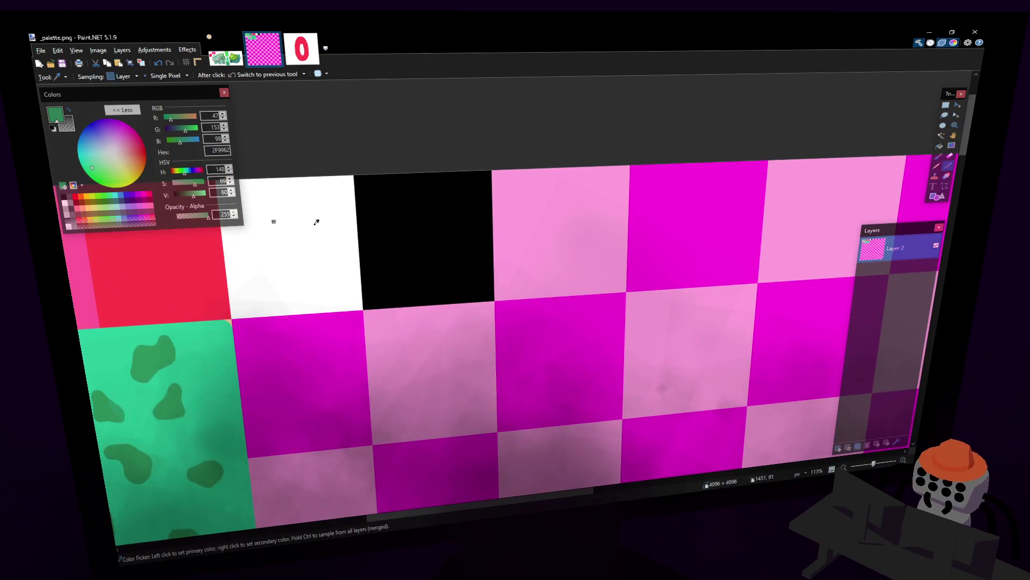
left_click_drag(191, 132, 200, 134)
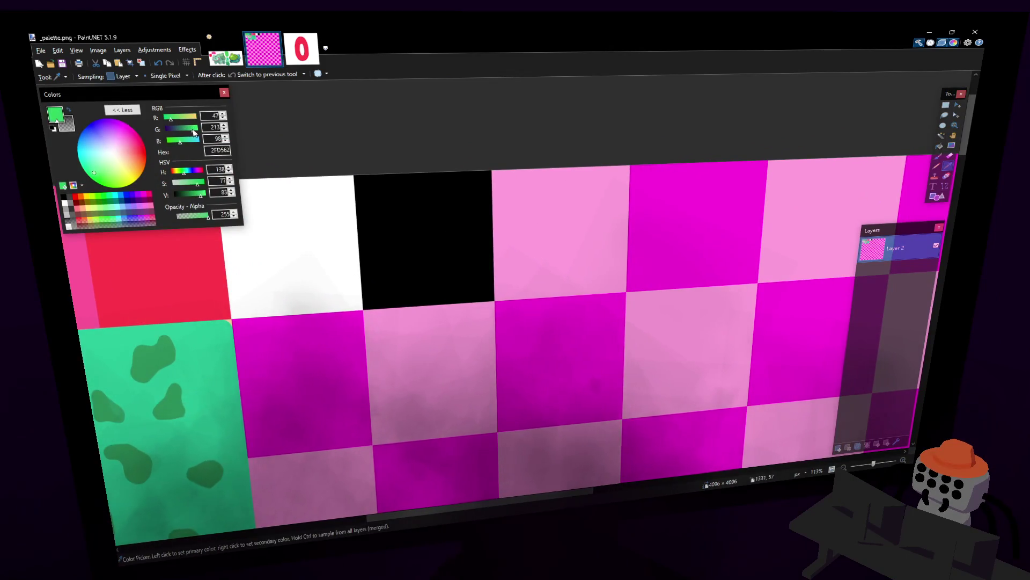
key("f")
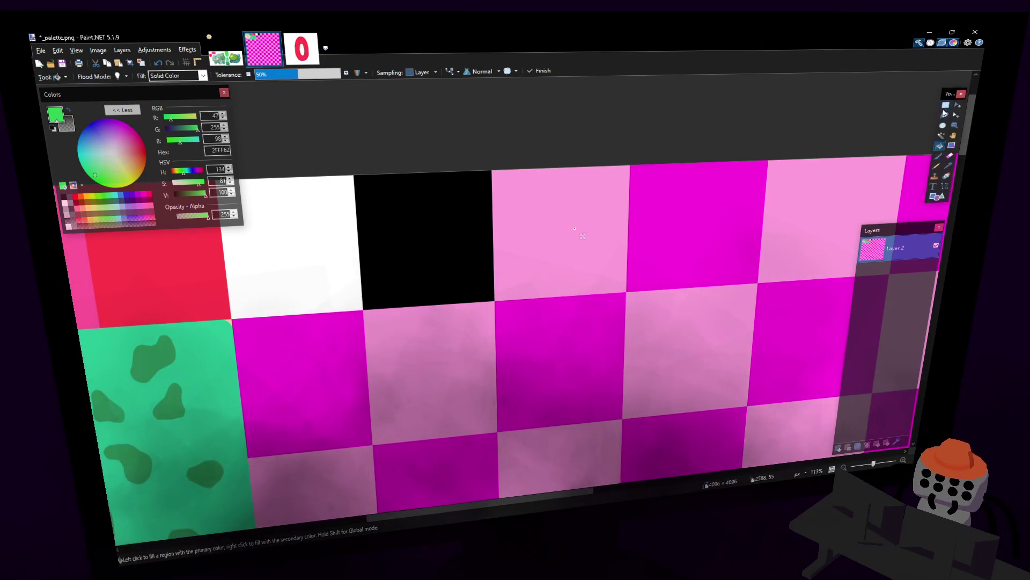
key("s")
left_click(938, 145)
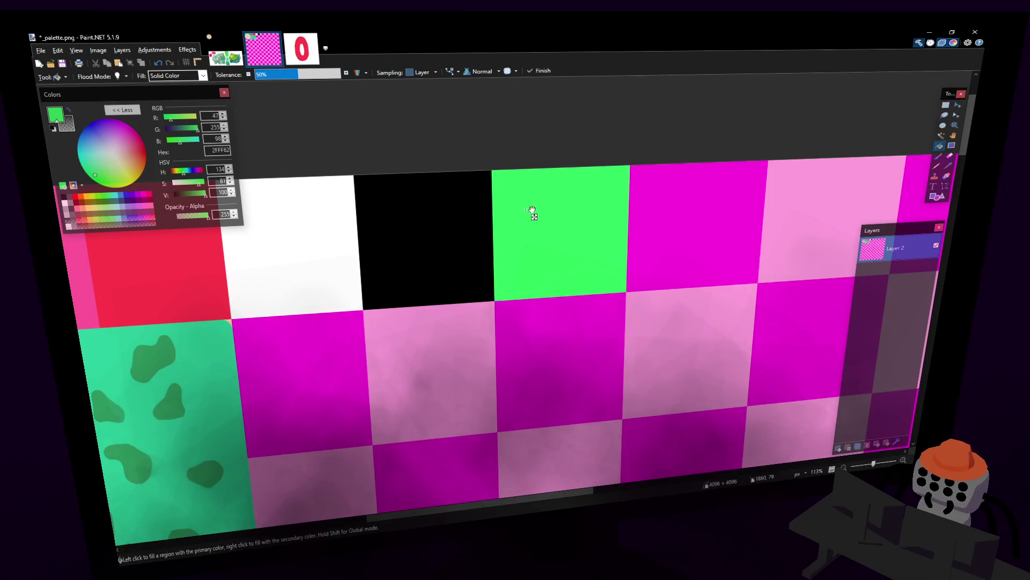
middle_click_drag(532, 213, 408, 220)
left_click_drag(194, 131, 199, 129)
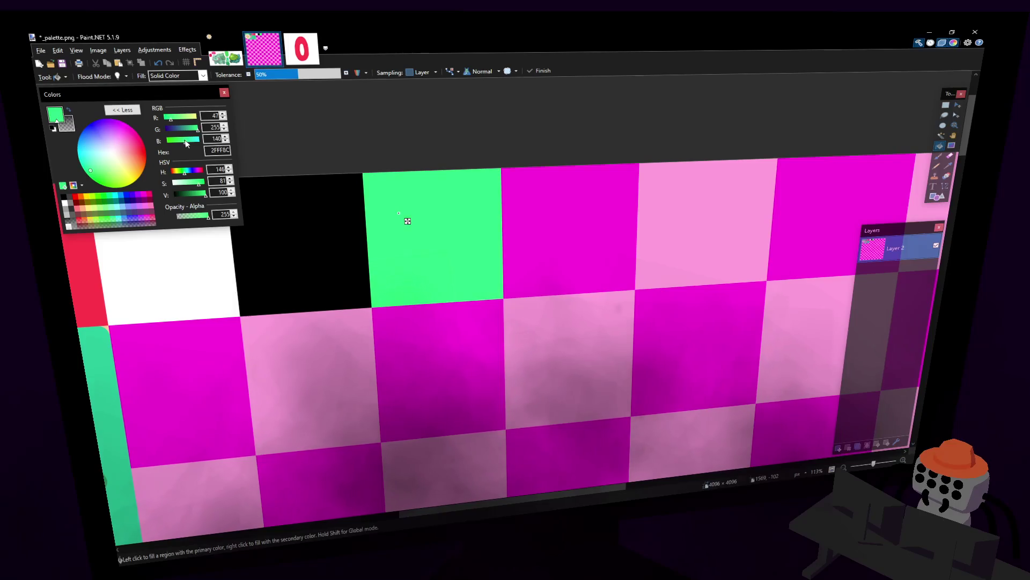
left_click(185, 143)
Fill the next magenta tile and tune its colour through red, salmon and orange to a darker brown
left_click(585, 199)
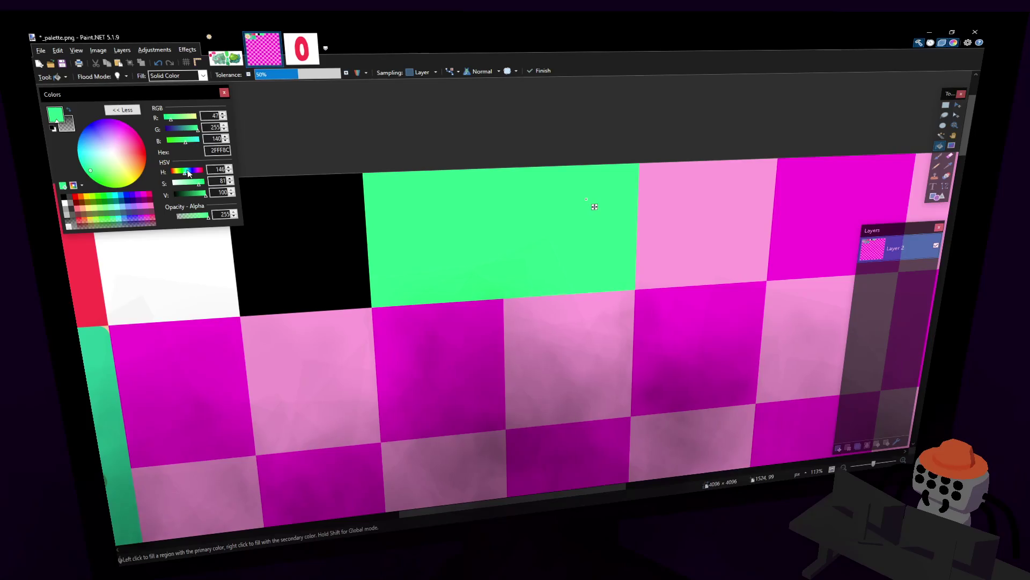
left_click_drag(187, 172, 172, 175)
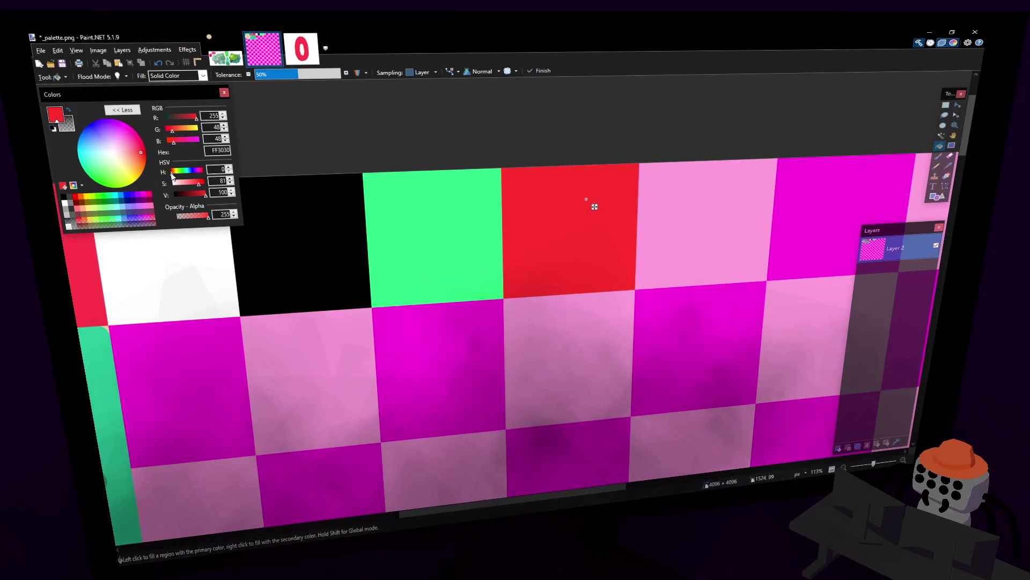
left_click_drag(208, 187, 191, 183)
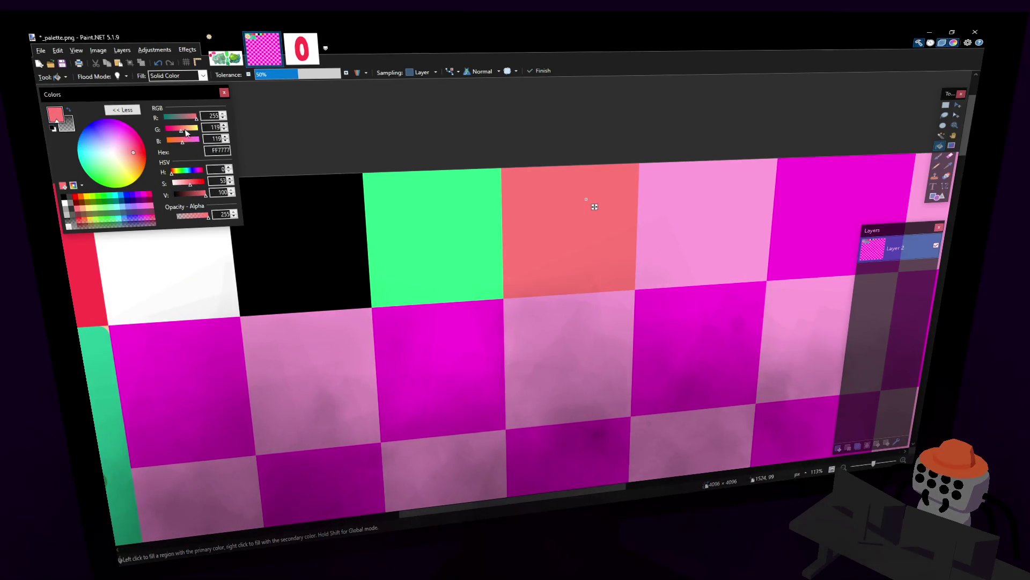
left_click_drag(186, 134, 188, 131)
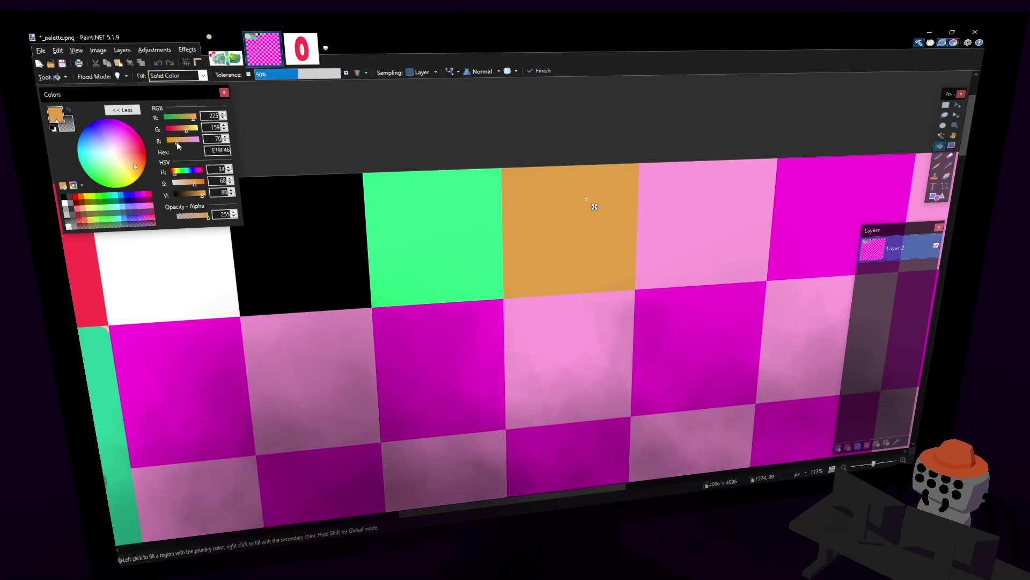
left_click(183, 131)
left_click_drag(183, 132, 177, 133)
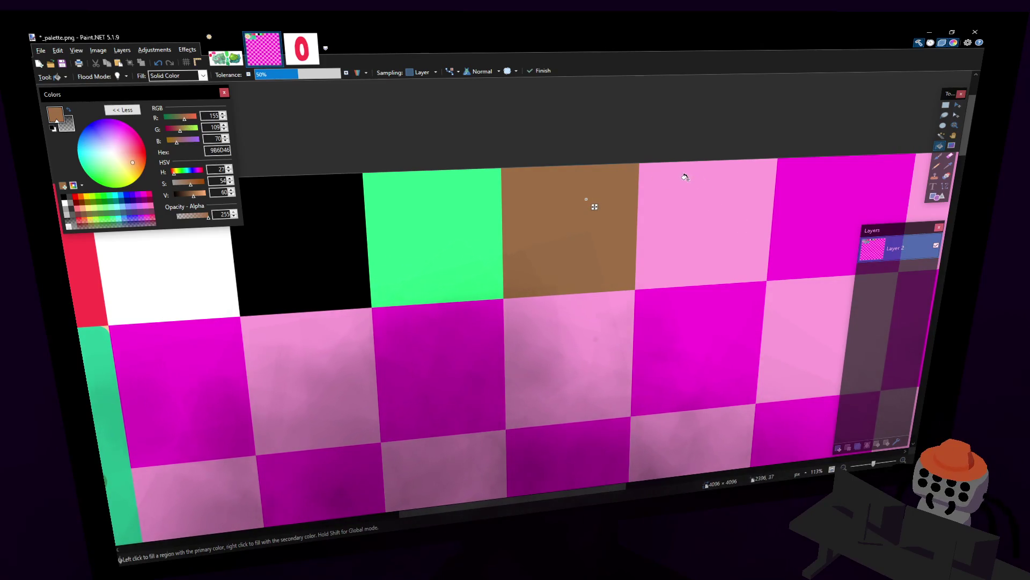
scroll(684, 177, "down", 1, "ctrl")
scroll(633, 214, "down", 1, "ctrl")
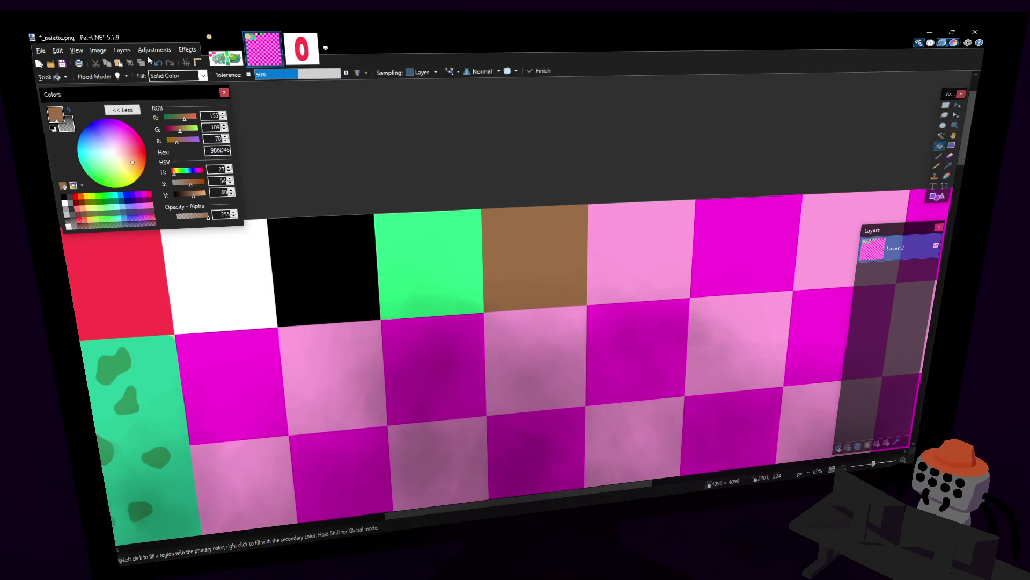
key("s")
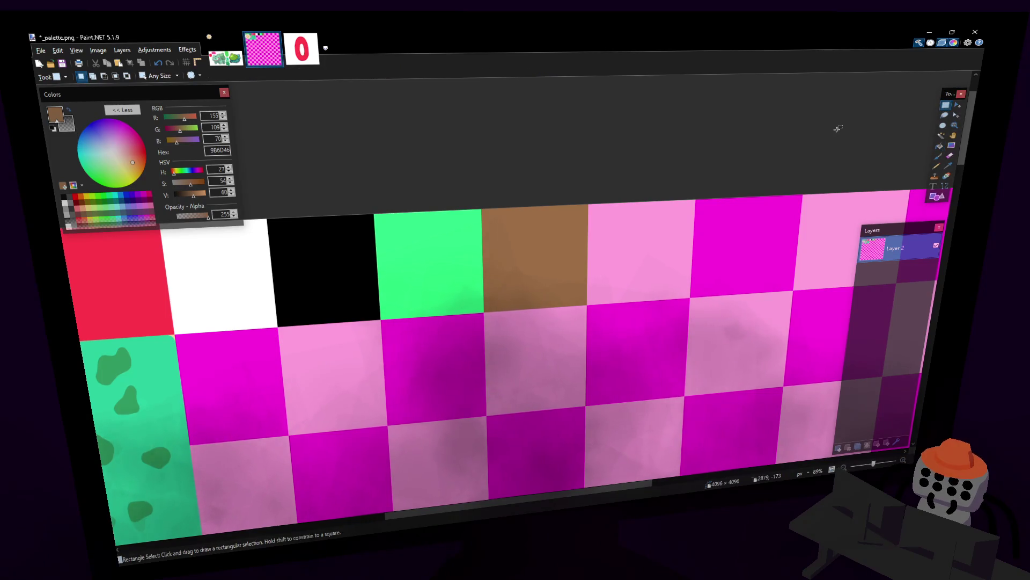
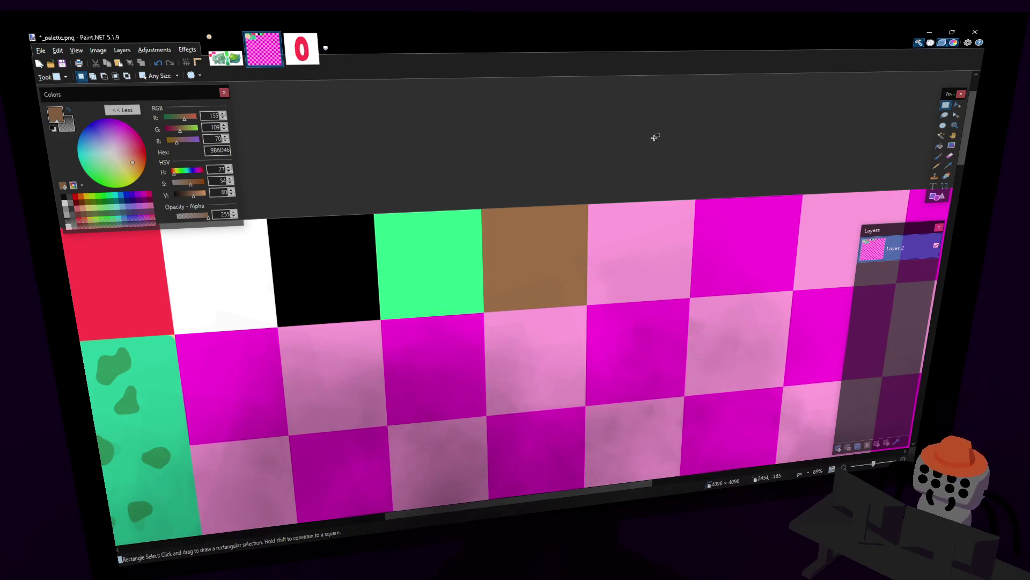
scroll(612, 153, "down", 1)
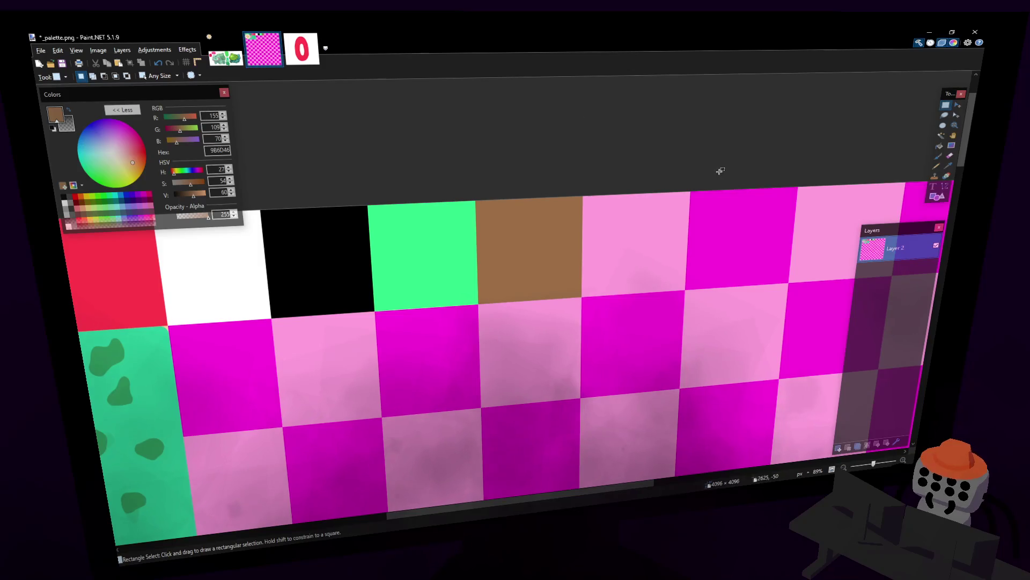
scroll(525, 158, "left", 1)
Save the palette image with its green and brown swatches in Paint.NET
key("ctrl+s")
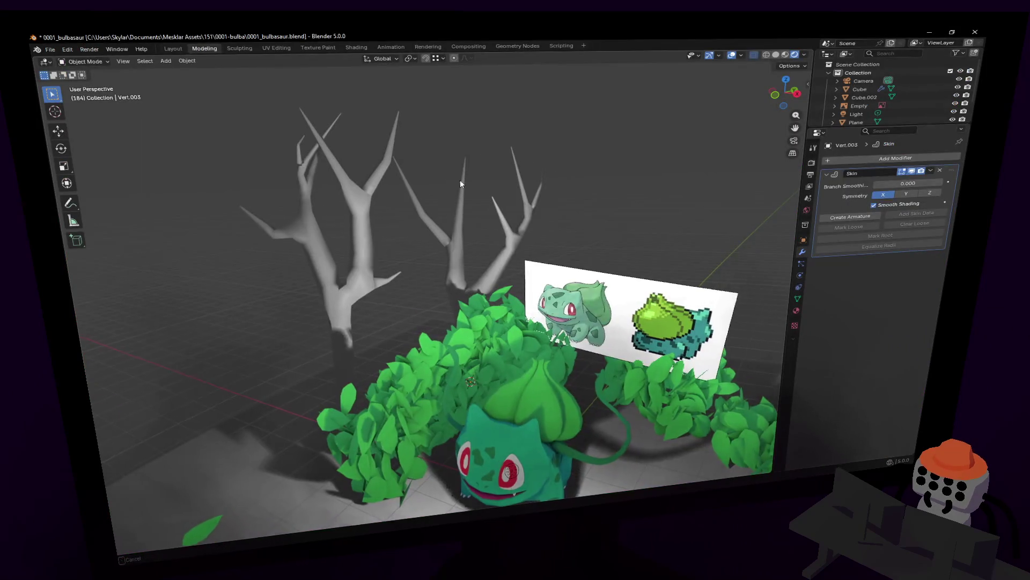
Switch to the UV Editing workspace and pan the image editor over the palette texture
left_click(239, 49)
left_click(275, 49)
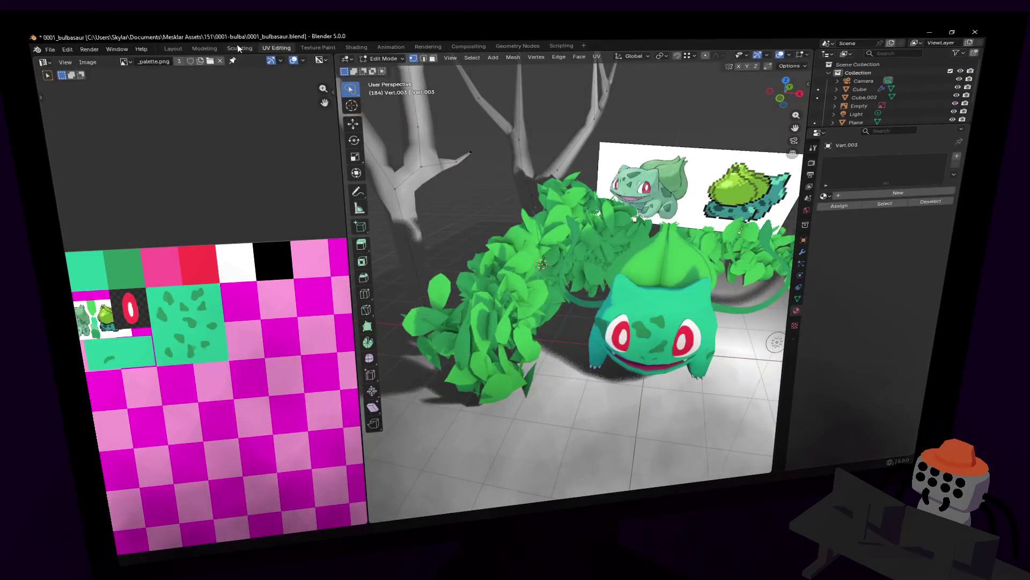
middle_click_drag(290, 314, 257, 306)
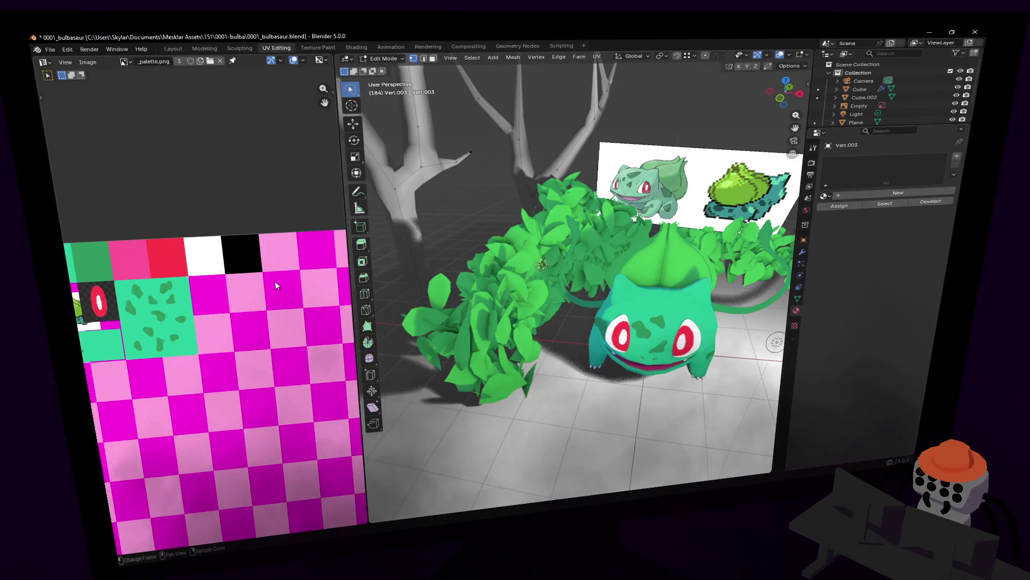
scroll(276, 285, "up", 2, "shift")
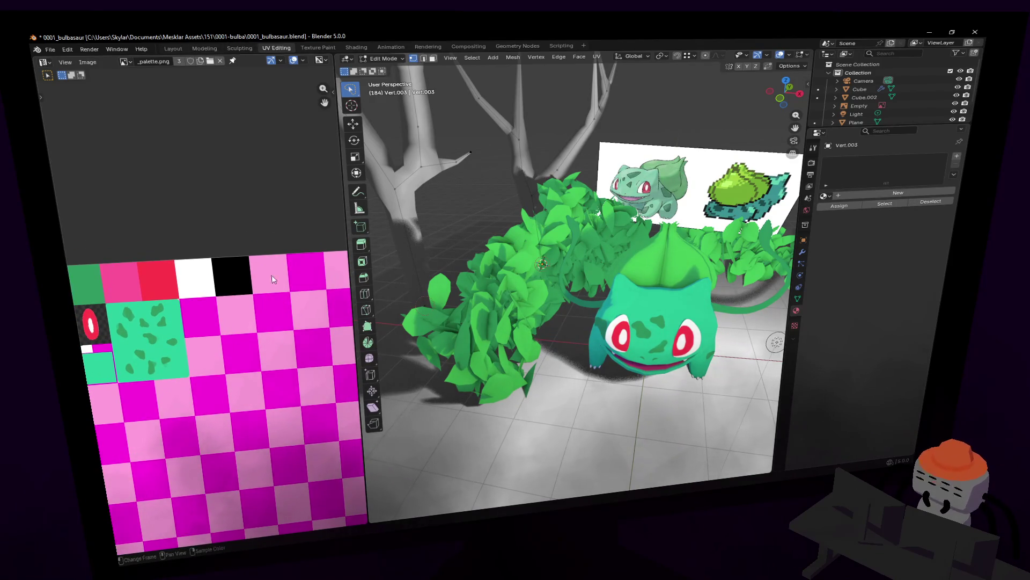
middle_click_drag(272, 278, 272, 255)
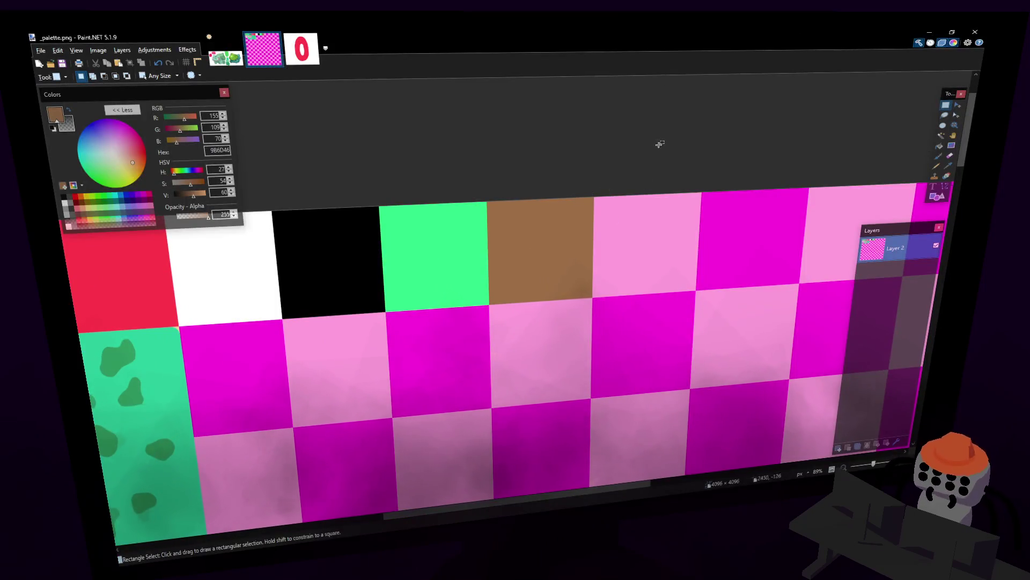
Save the palette again in Paint.NET, return to Blender and reload the updated texture (Alt+R)
middle_click_drag(650, 158, 597, 159)
left_click(39, 51)
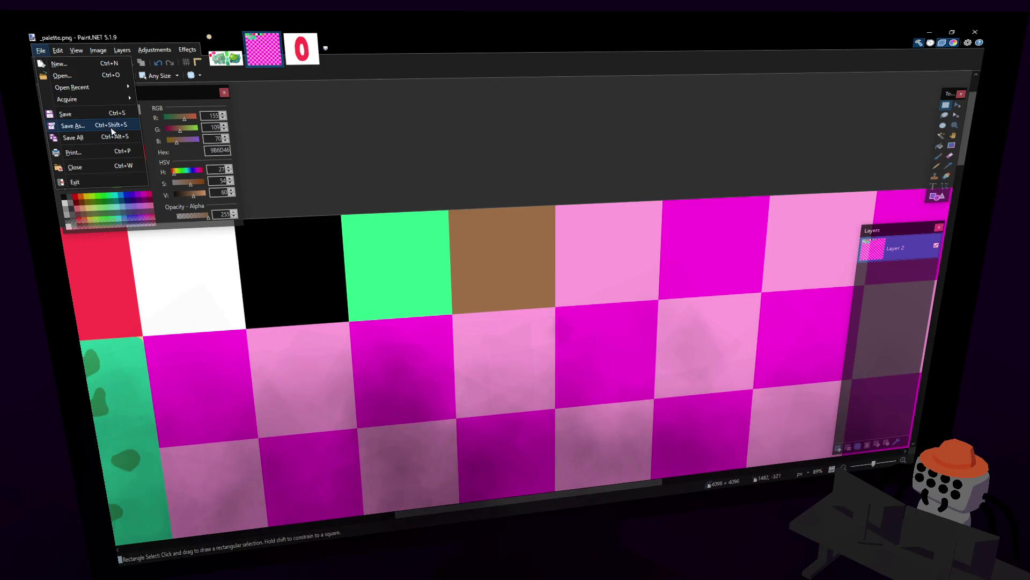
left_click(628, 33)
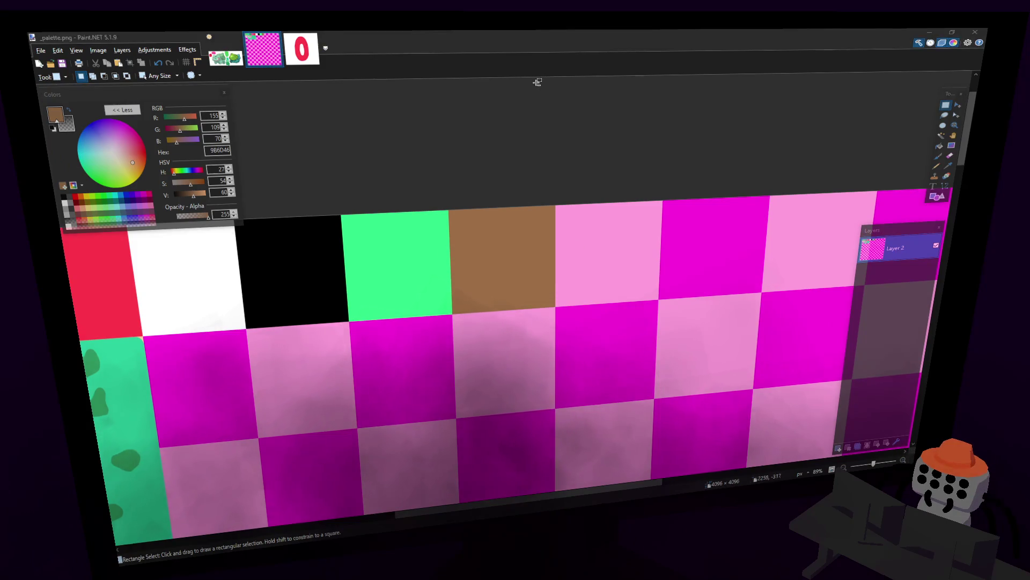
key("alt+Tab")
key("alt+r")
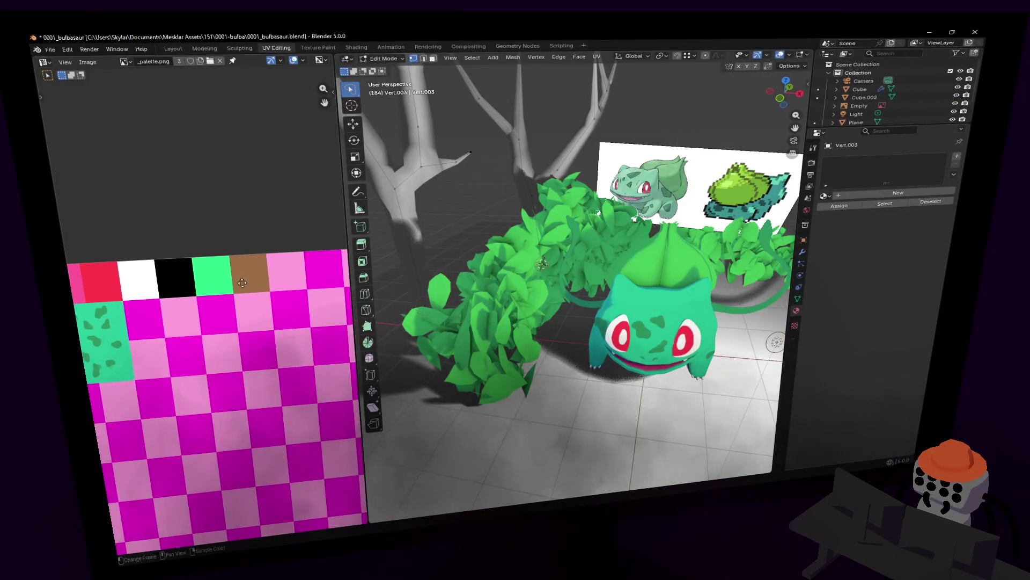
Select the tree, enter Edit Mode and duplicate its geometry to the right along the ground
middle_click_drag(437, 144, 538, 216)
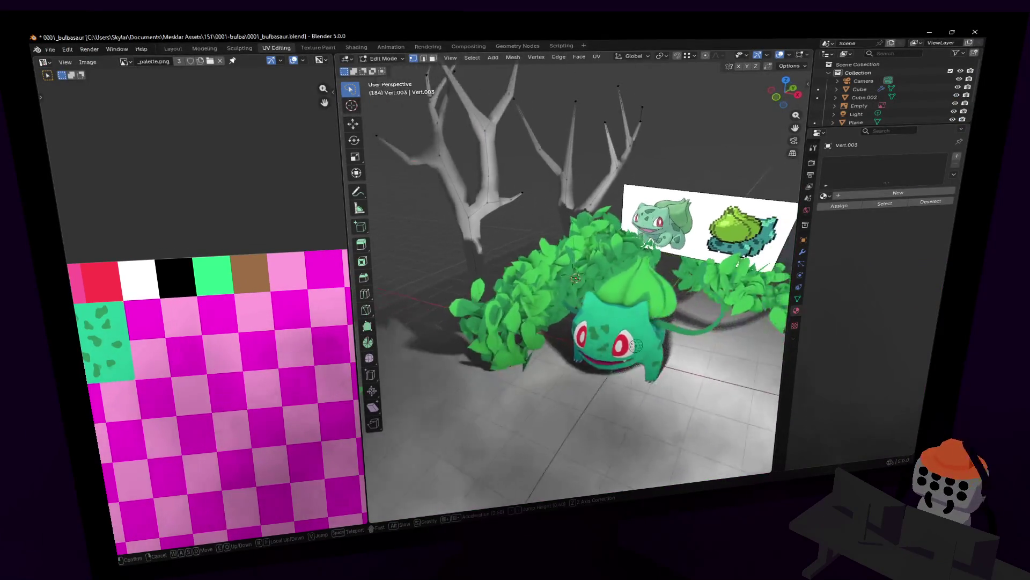
key("Tab")
left_click(556, 219)
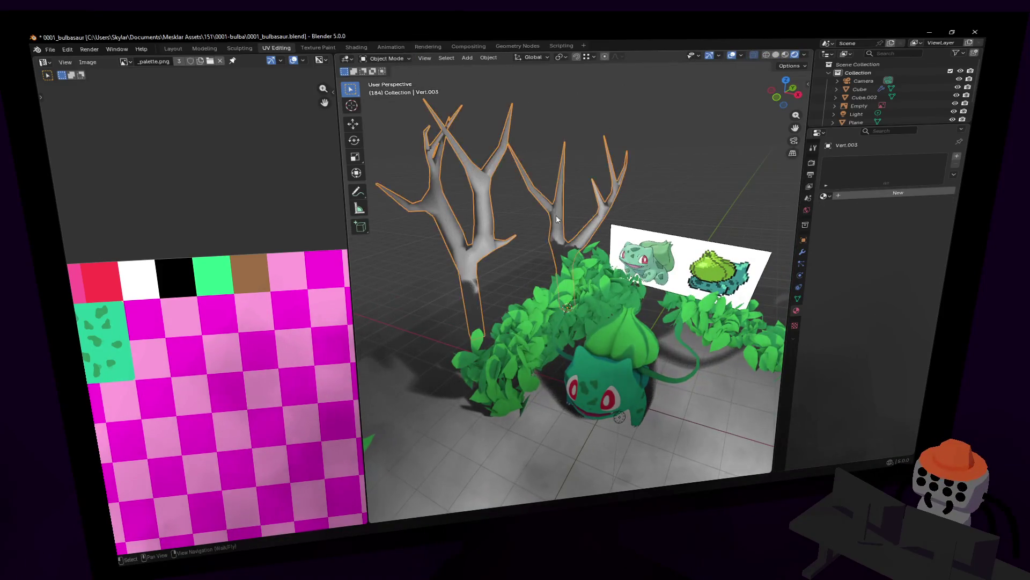
key("Tab")
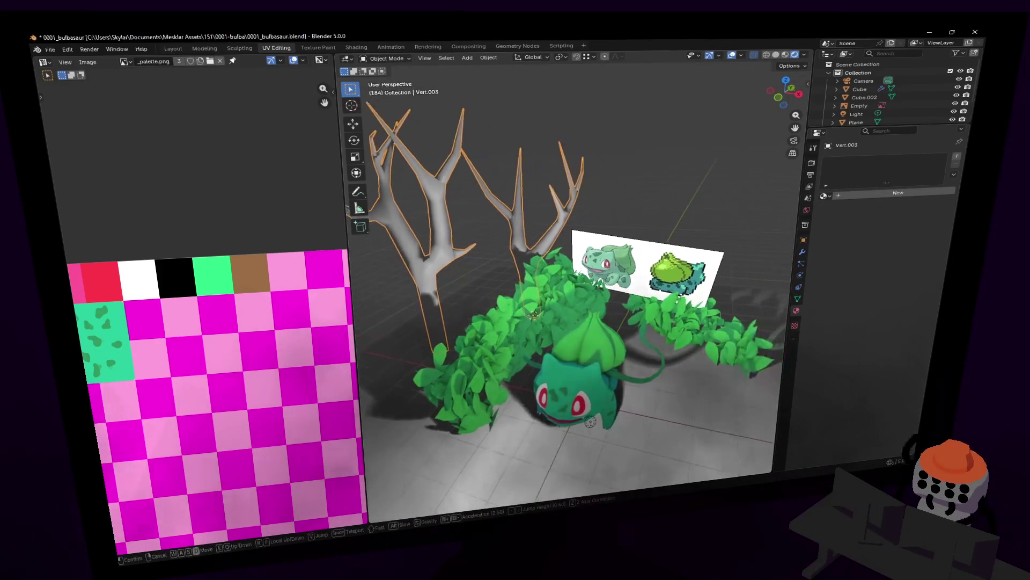
middle_click_drag(612, 234, 670, 252)
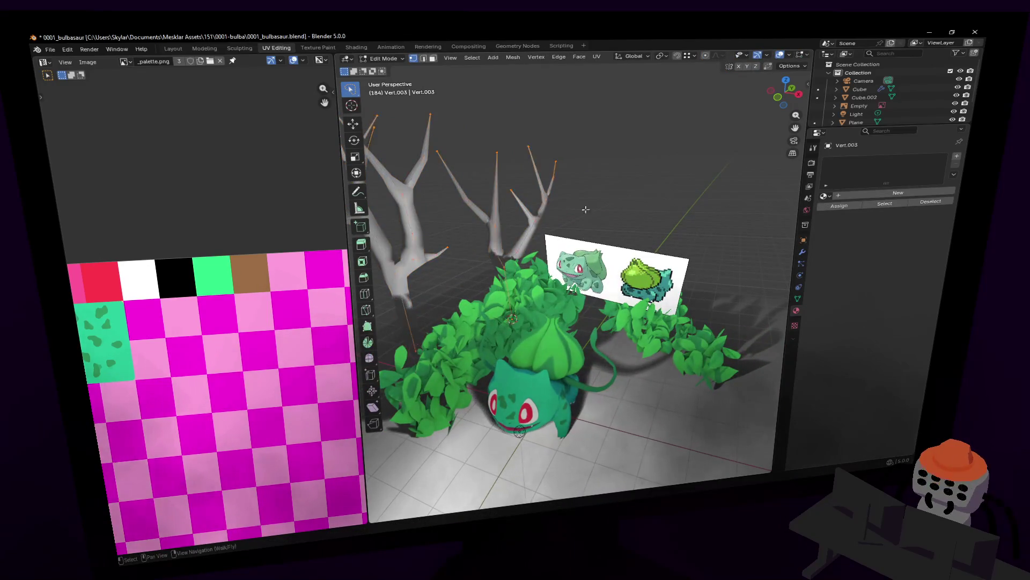
key("g")
key("shift+z")
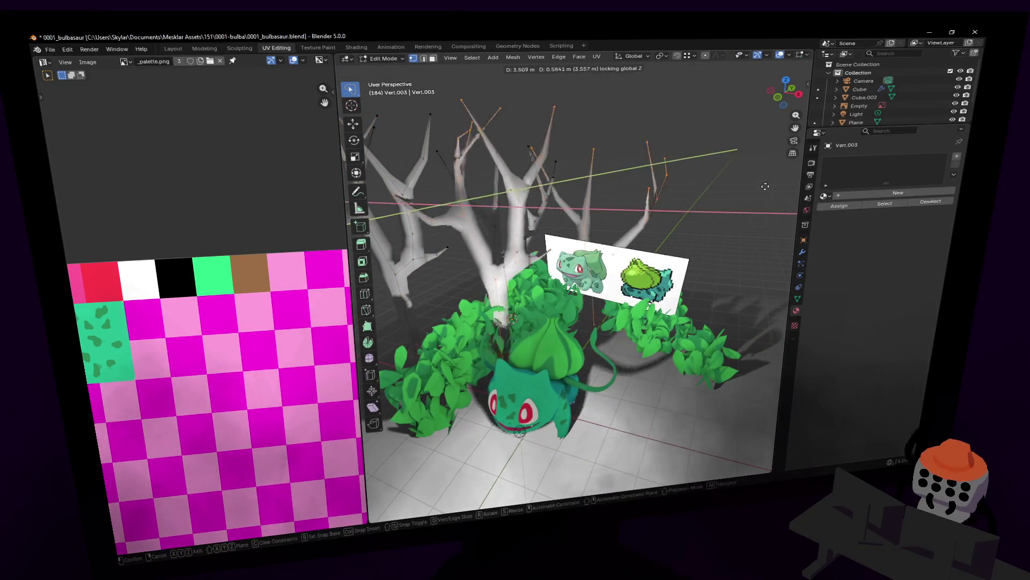
left_click(773, 189)
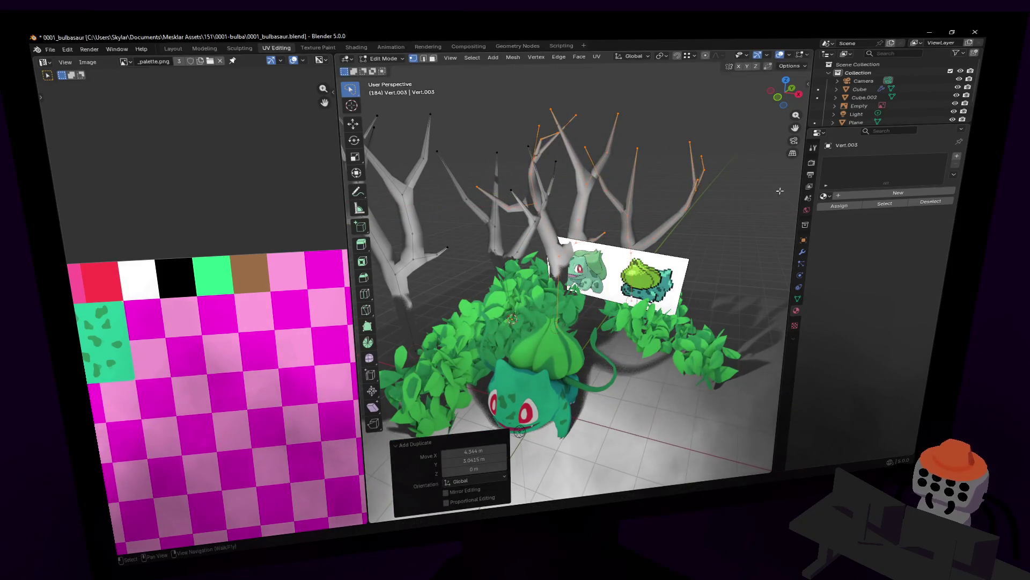
Rotate the tree copy, reposition it and turn it about the vertical axis
key("r")
left_click(577, 185)
key("g")
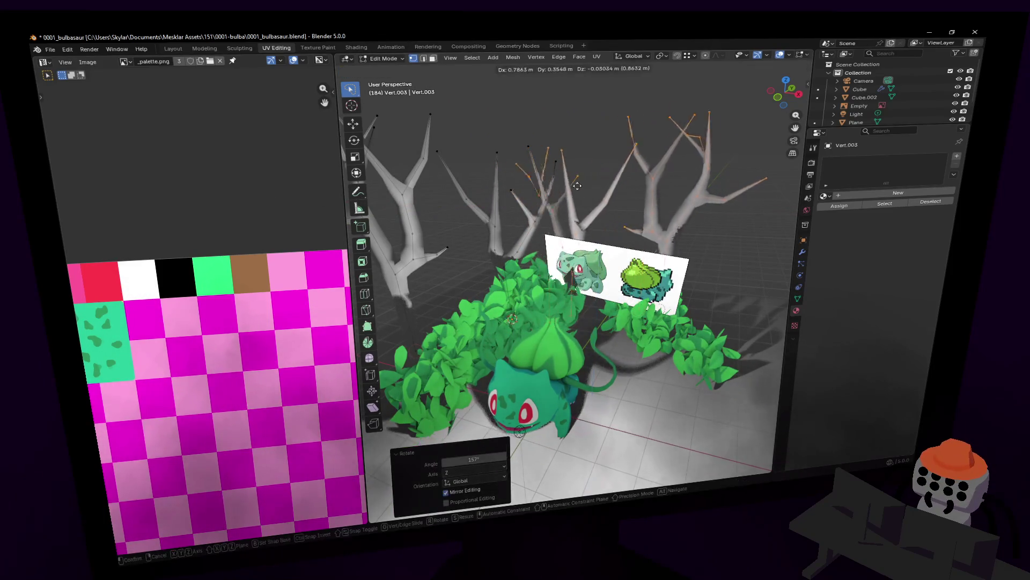
left_click(662, 187)
key("r")
key("z")
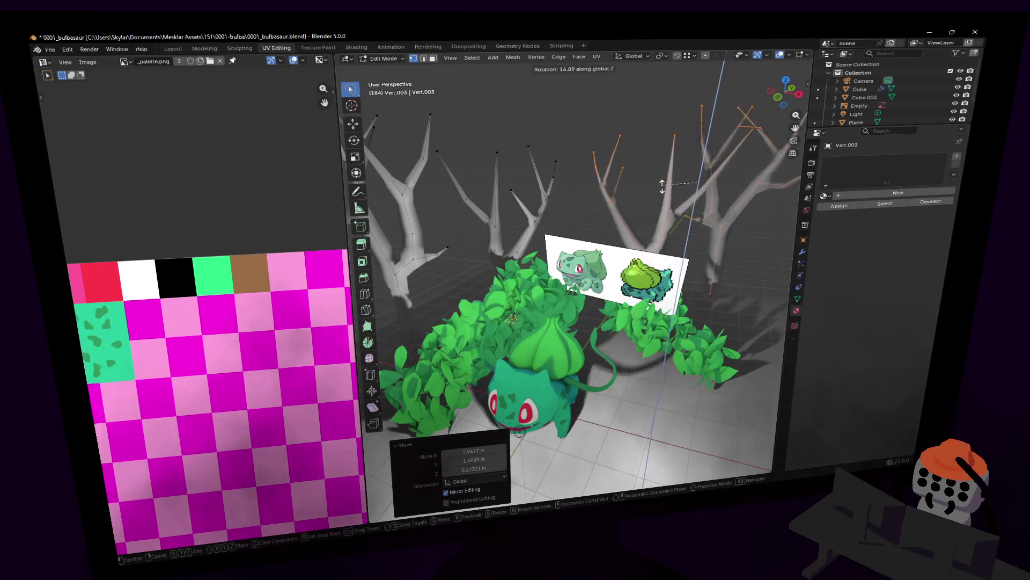
left_click(687, 71)
Add the left tree to the selection, enlarge both trees and raise them along Z
middle_click_drag(685, 76, 634, 187)
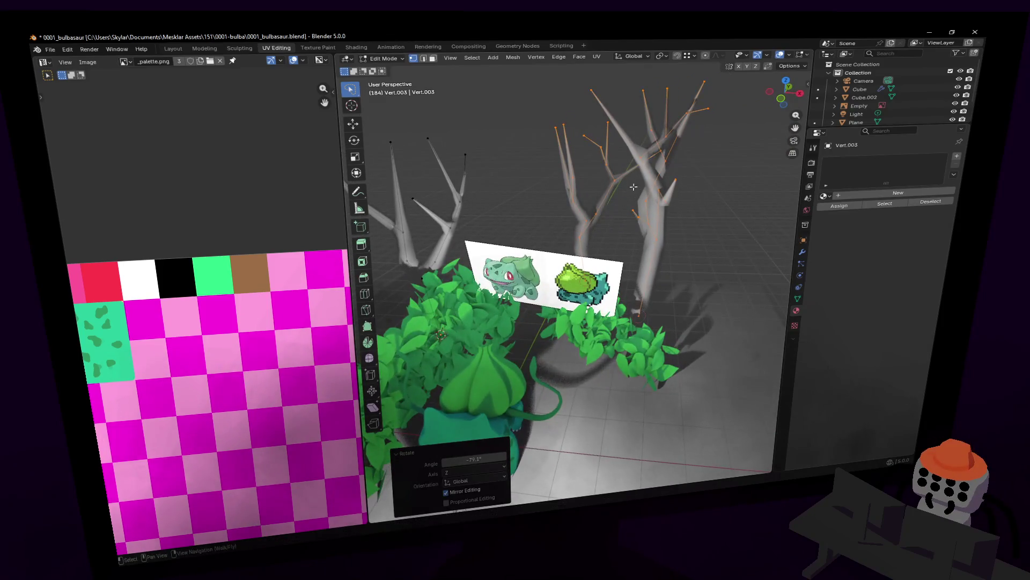
key("a")
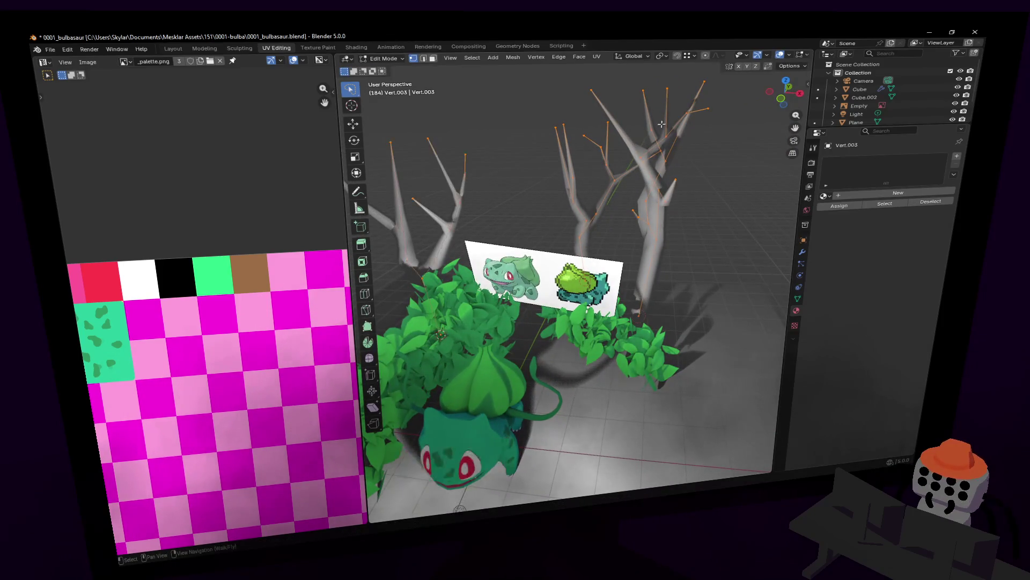
key("s")
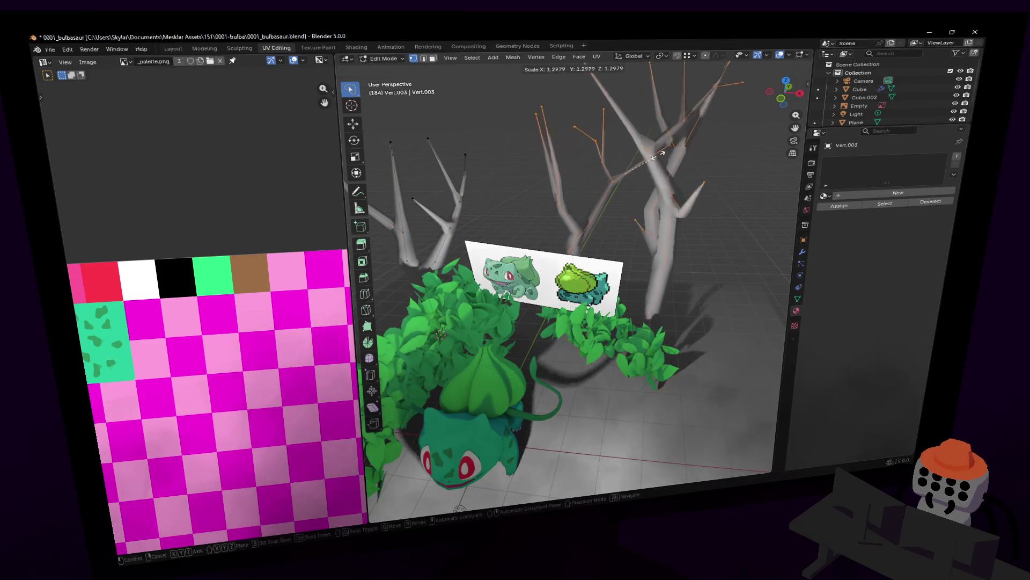
left_click(654, 170)
key("g")
key("z")
left_click(662, 144)
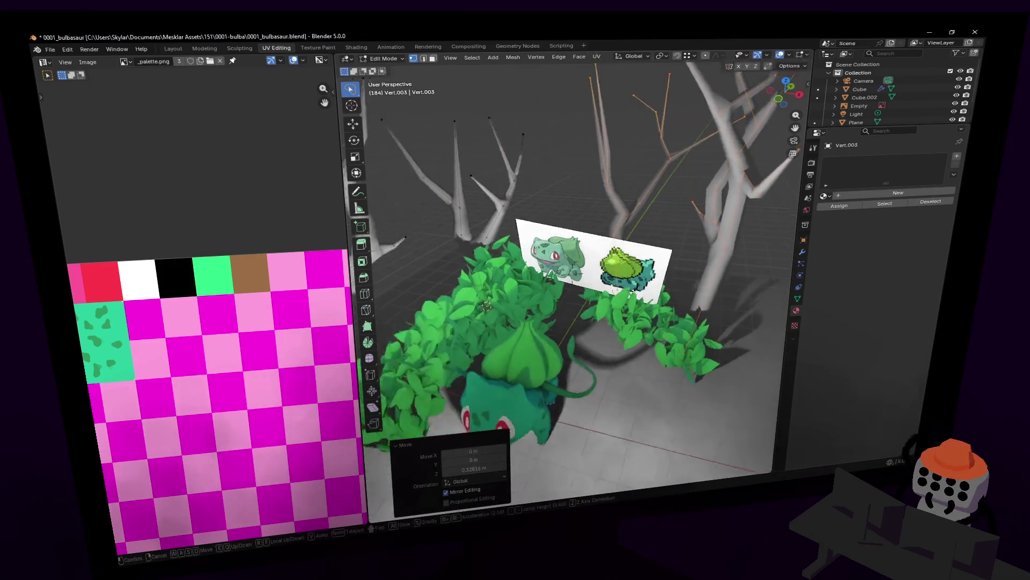
scroll(662, 145, "down", 3)
middle_click_drag(662, 145, 592, 420)
middle_click_drag(515, 338, 481, 367)
left_click(481, 367)
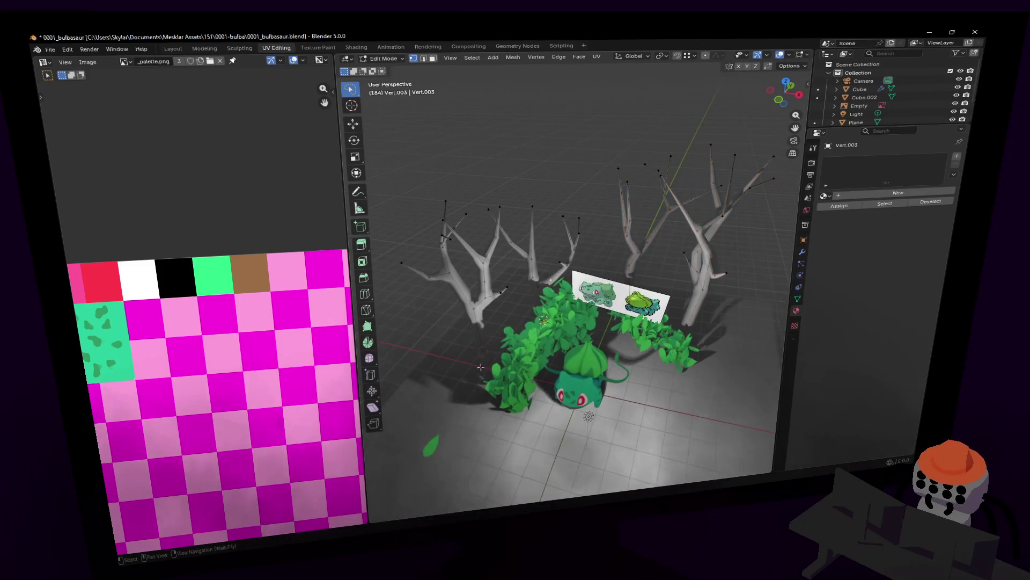
Duplicate a branch vertex, extrude it upward along Z and raise a vertex
key("shift+d")
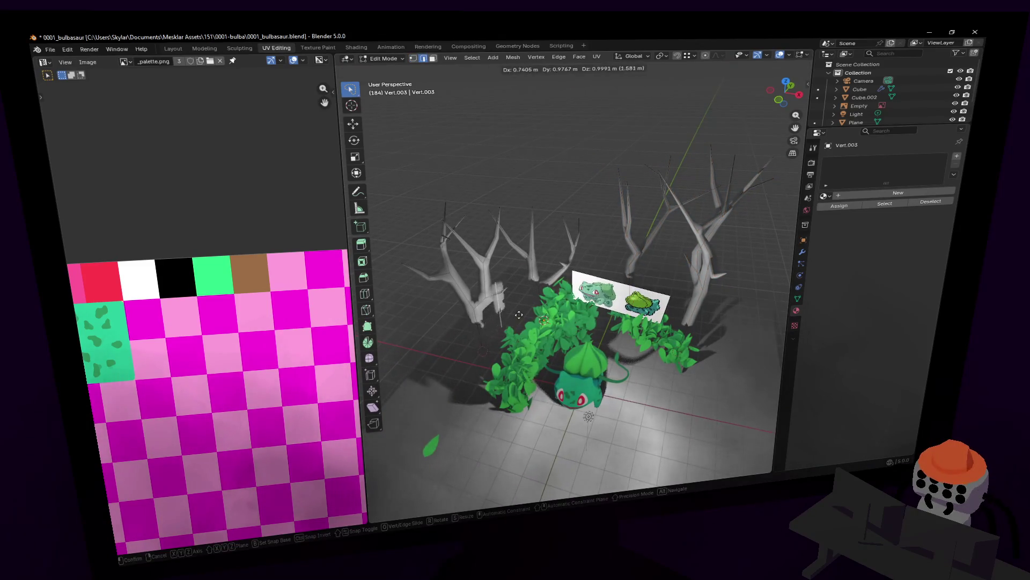
left_click(524, 294)
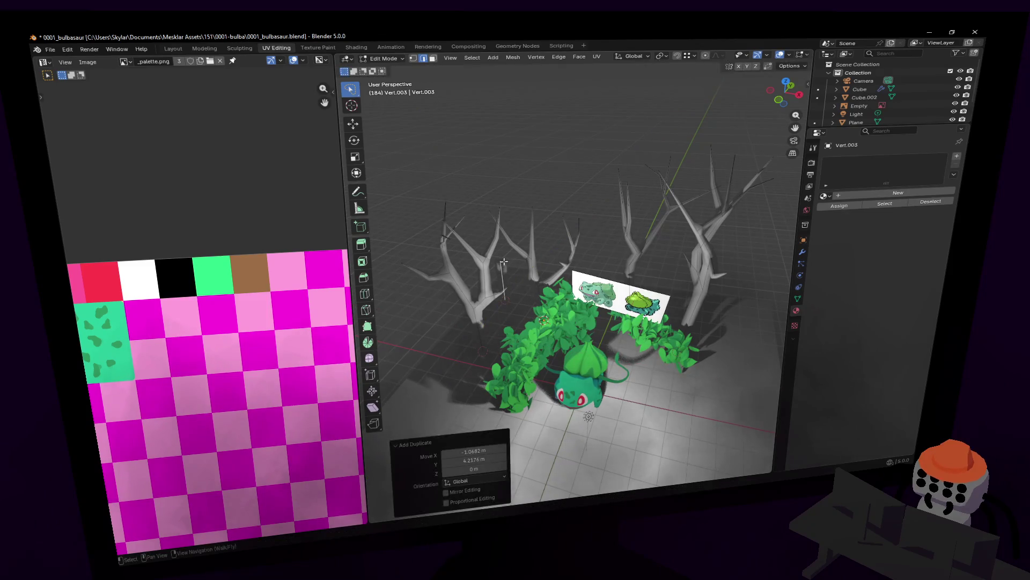
key("e")
right_click(551, 243)
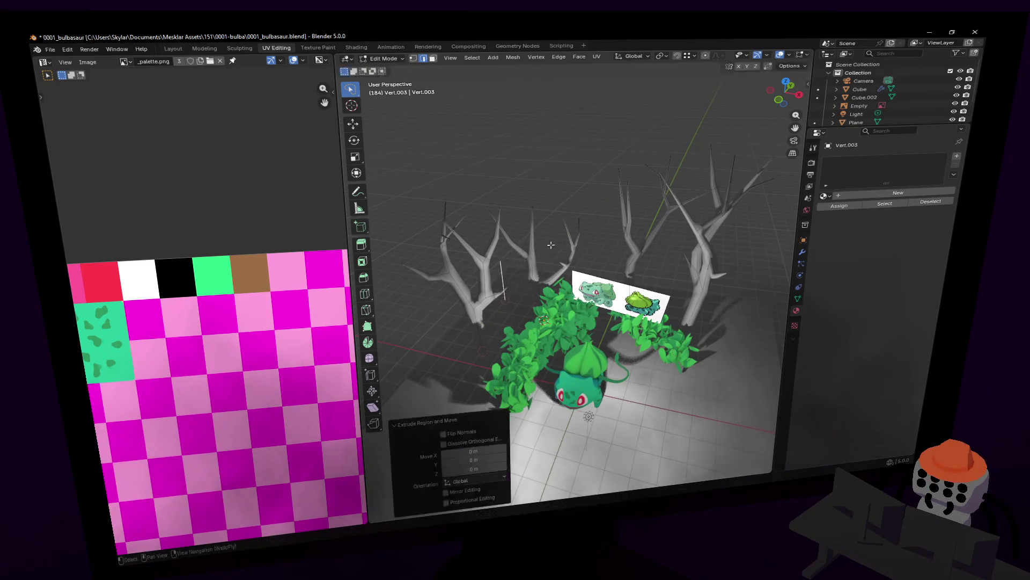
key("ctrl+z")
key("e")
key("z")
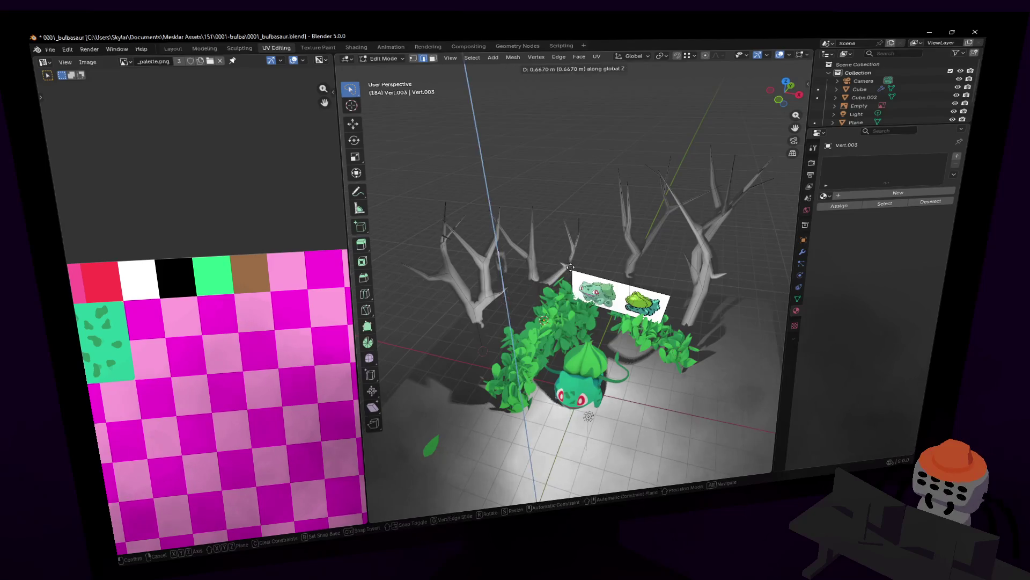
left_click(571, 246)
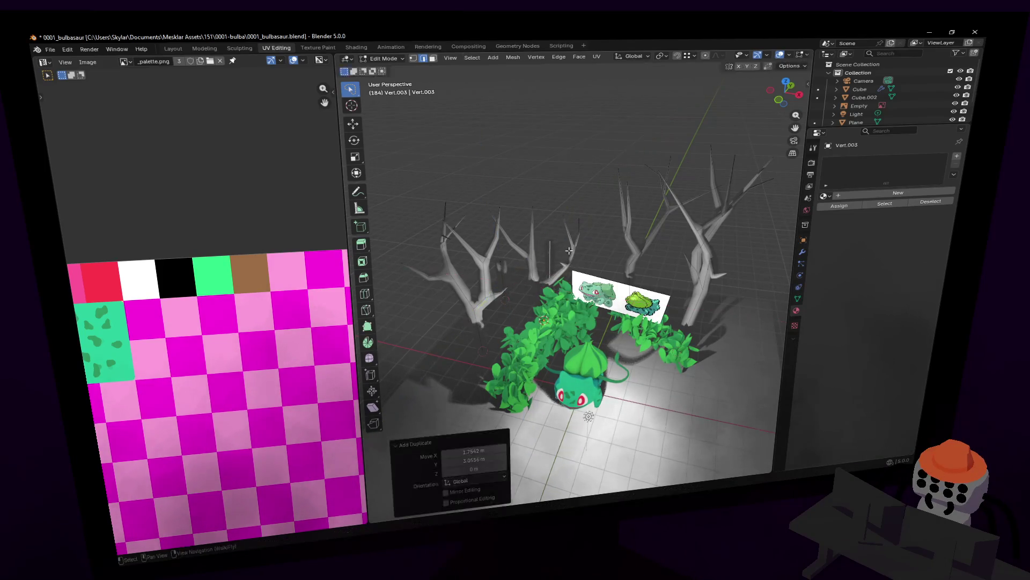
key("g")
left_click(573, 206)
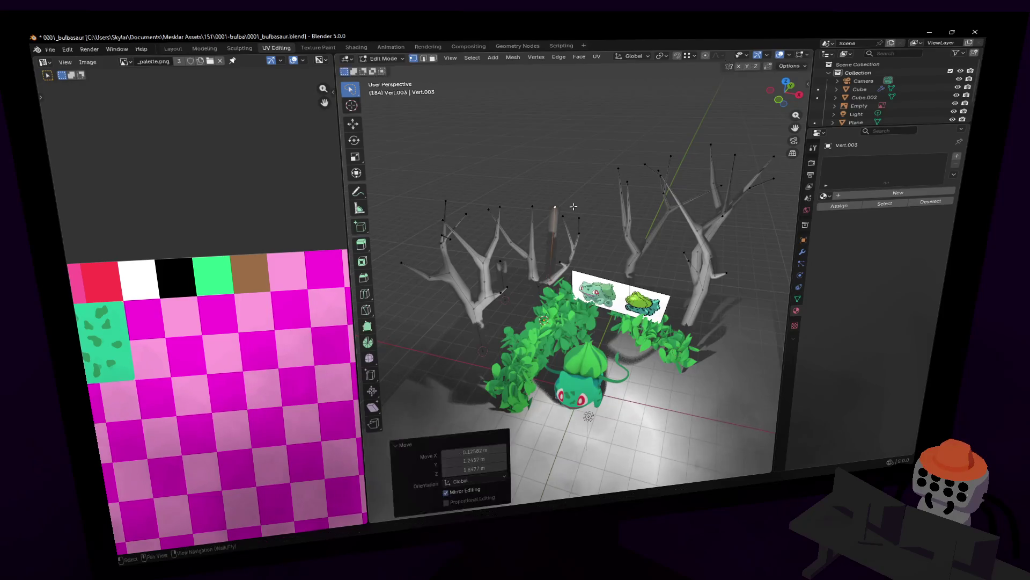
Walk the view toward the trees and extrude three more branch segments from the new branch
key("shift+grave")
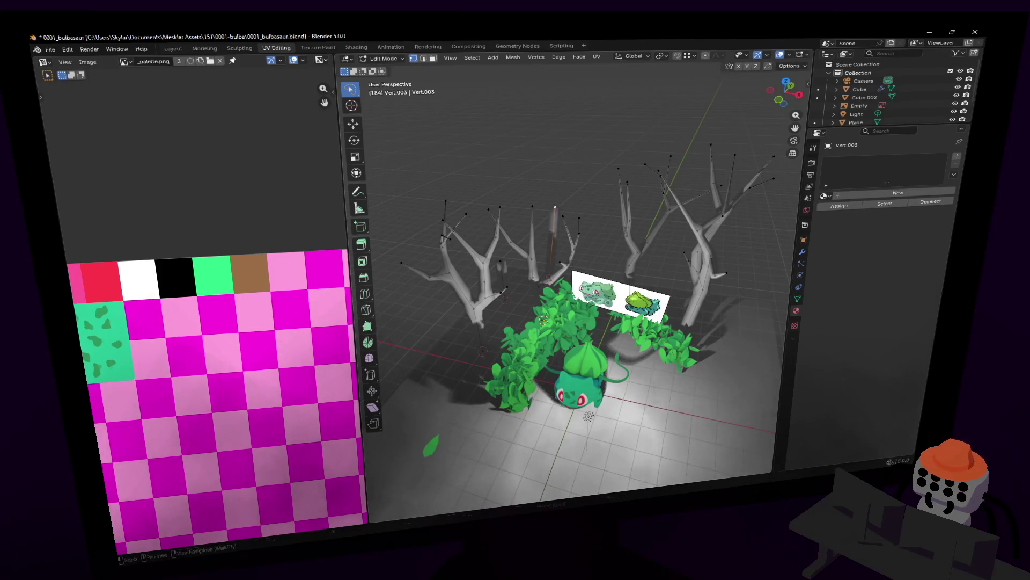
key("w")
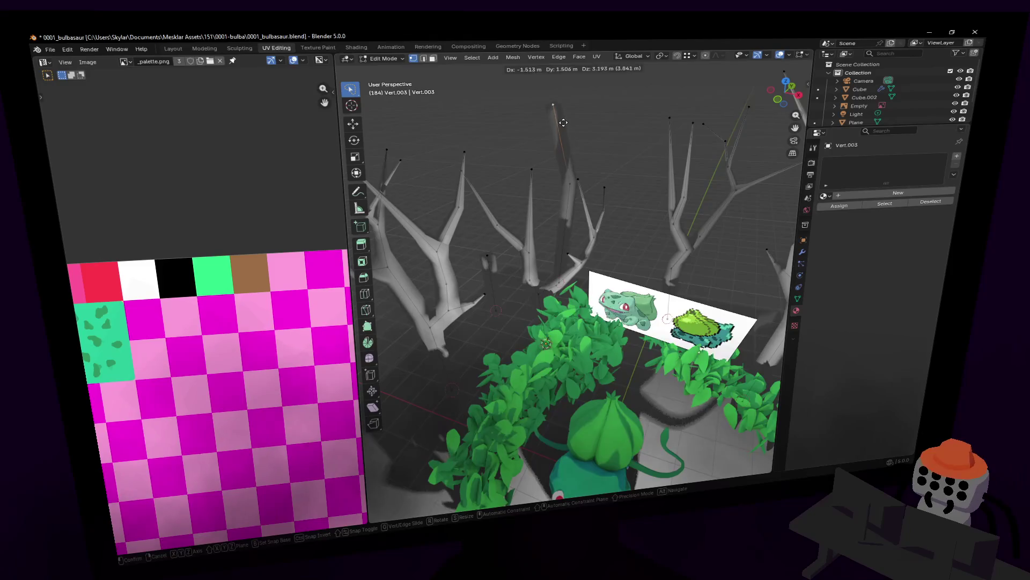
left_click(591, 135)
left_click(492, 267)
key("e")
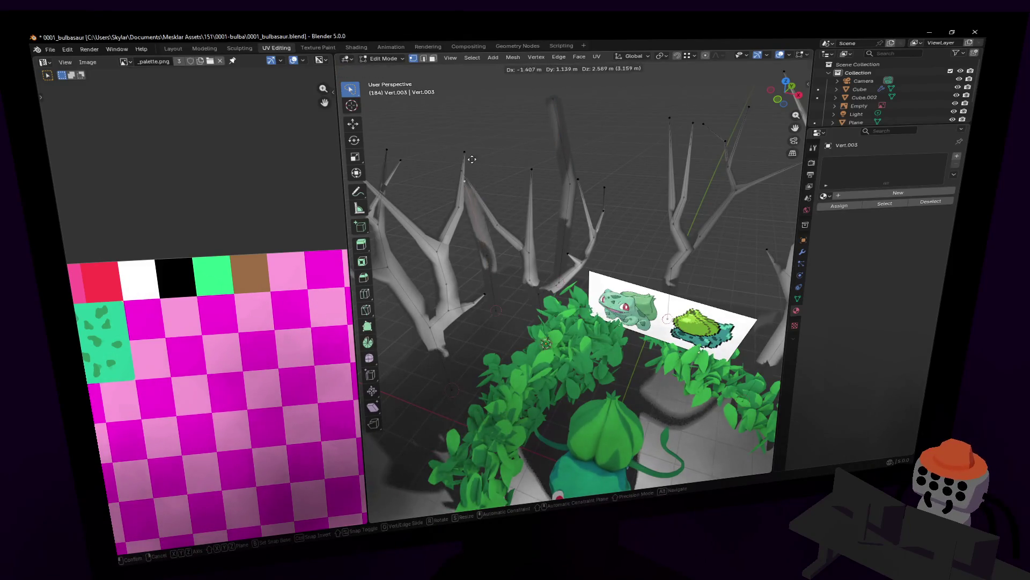
left_click(475, 150)
key("e")
left_click(539, 95)
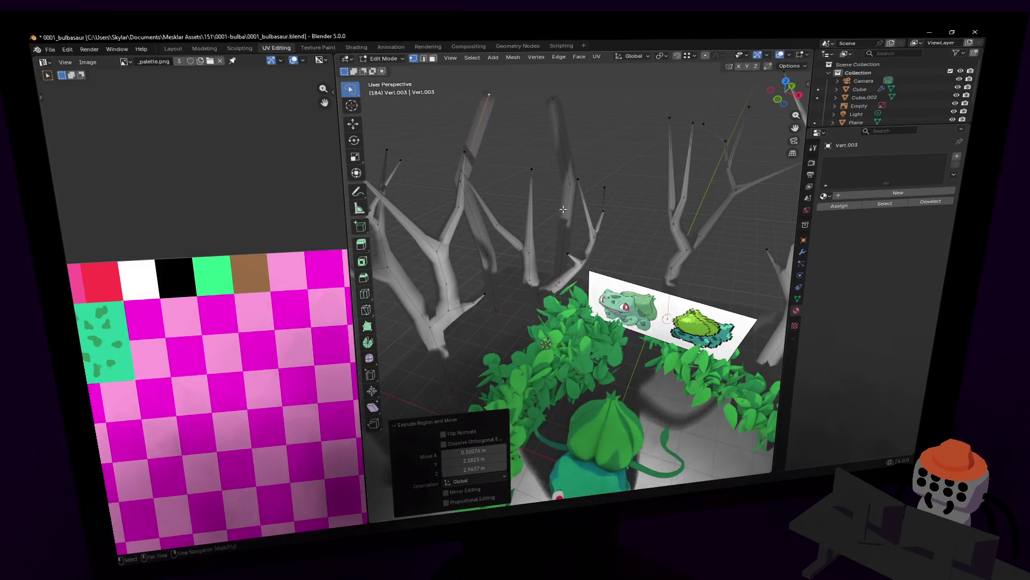
Select a whole connected trunk, duplicate it to the left at fixed height, then view through the scene camera
middle_click_drag(562, 209, 541, 261)
left_click(541, 262)
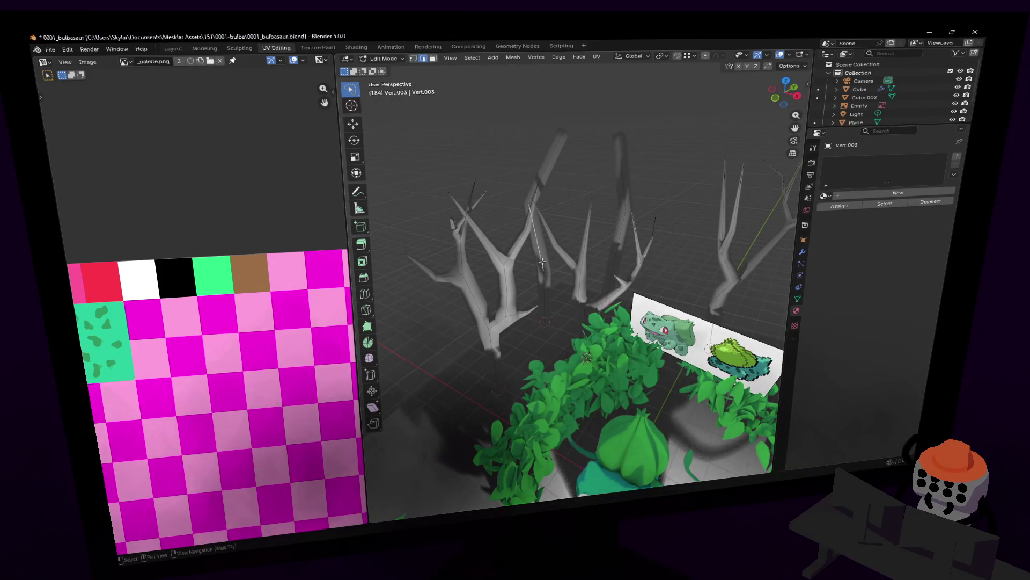
key("ctrl+l")
middle_click_drag(542, 262, 603, 229)
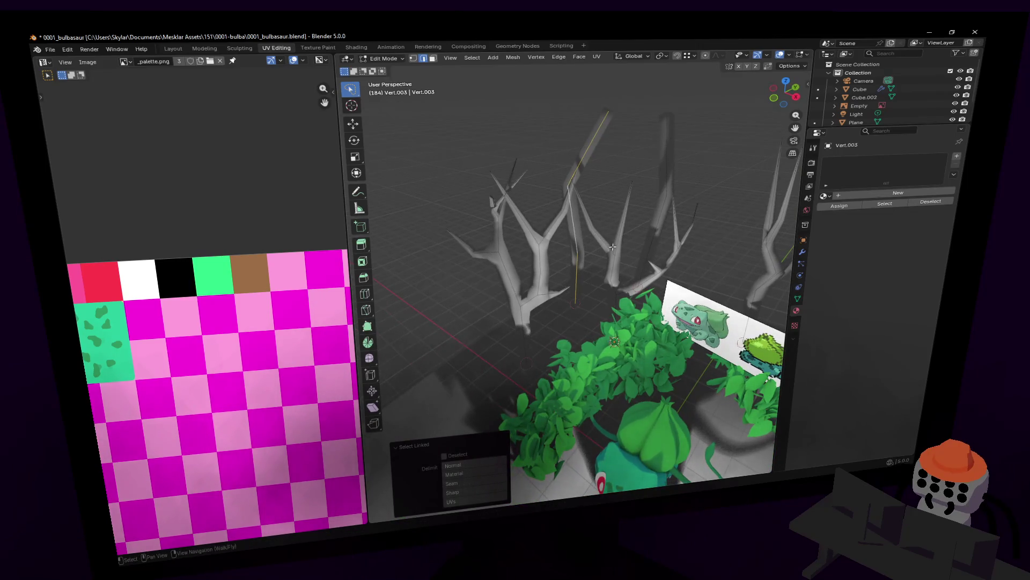
key("g")
key("shift+z")
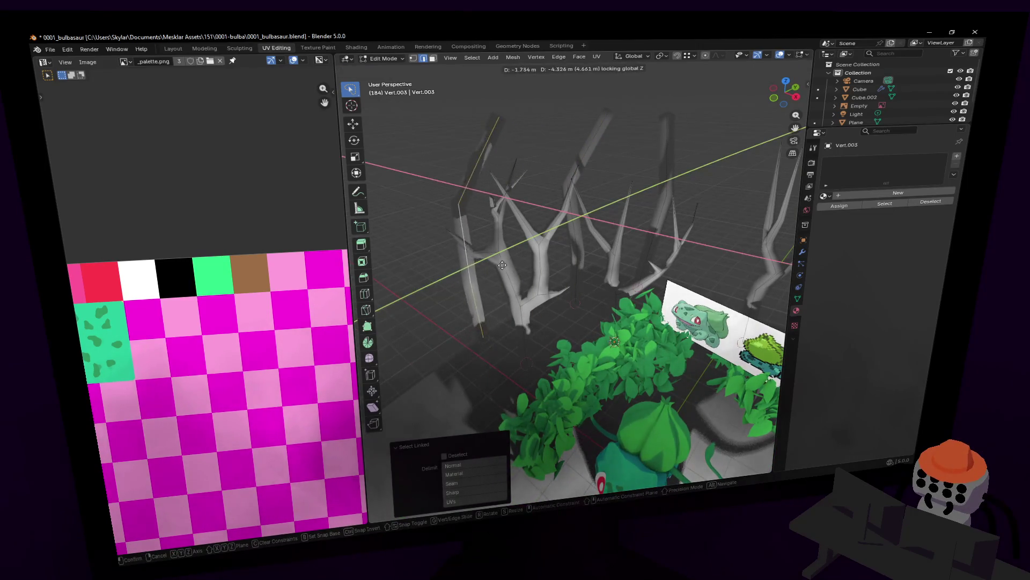
left_click(501, 265)
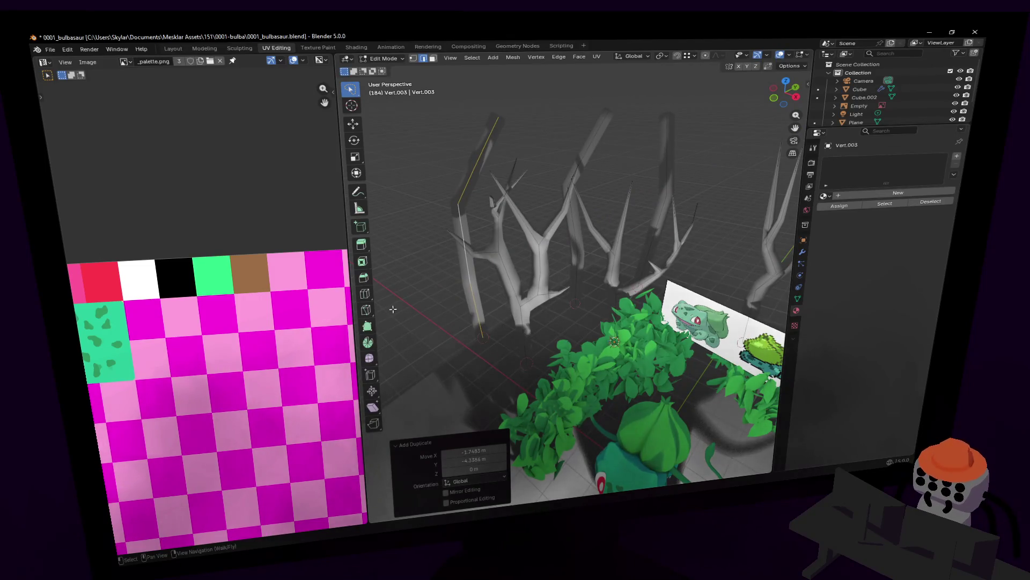
middle_click_drag(393, 309, 582, 213)
key("KP_0")
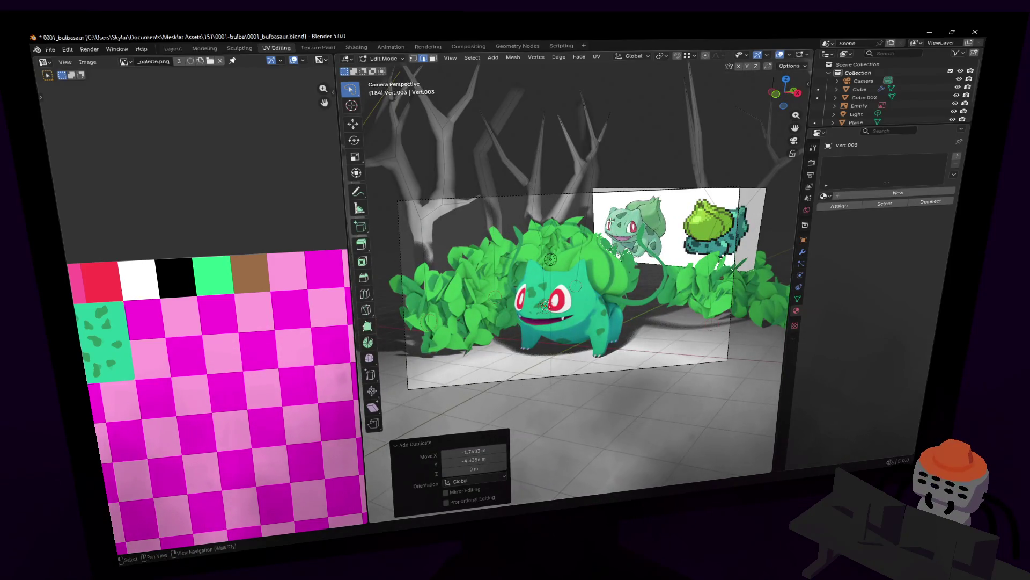
In Object Mode, shift the leafy bush object along the ground behind Bulbasaur
key("Tab")
left_click(491, 301)
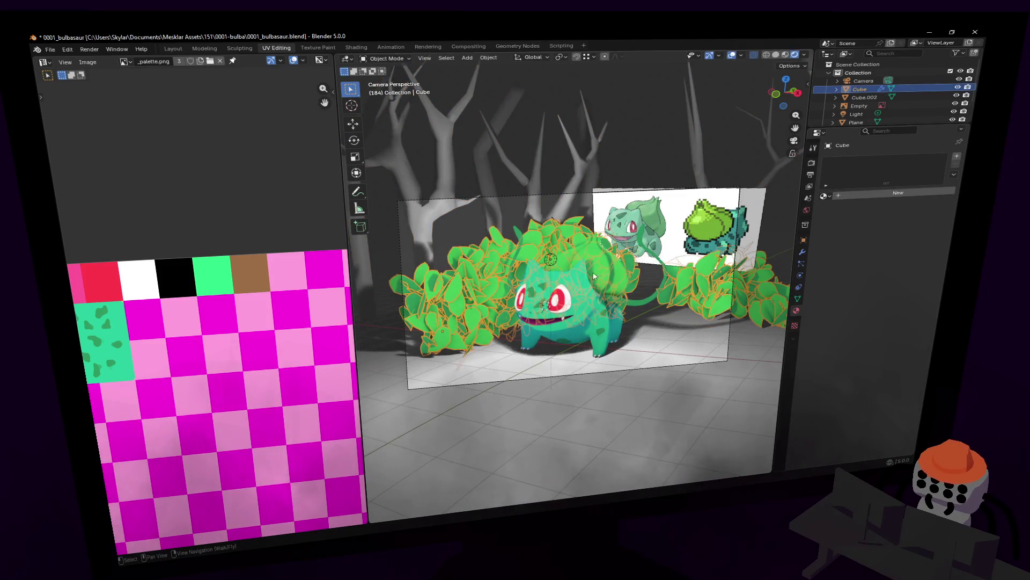
key("g")
key("shift+z")
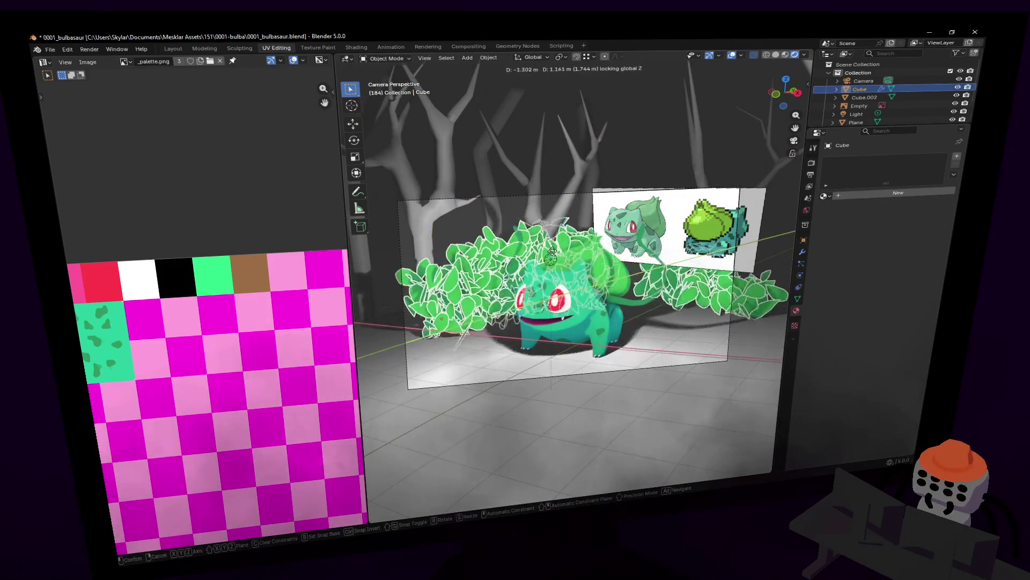
left_click(587, 286)
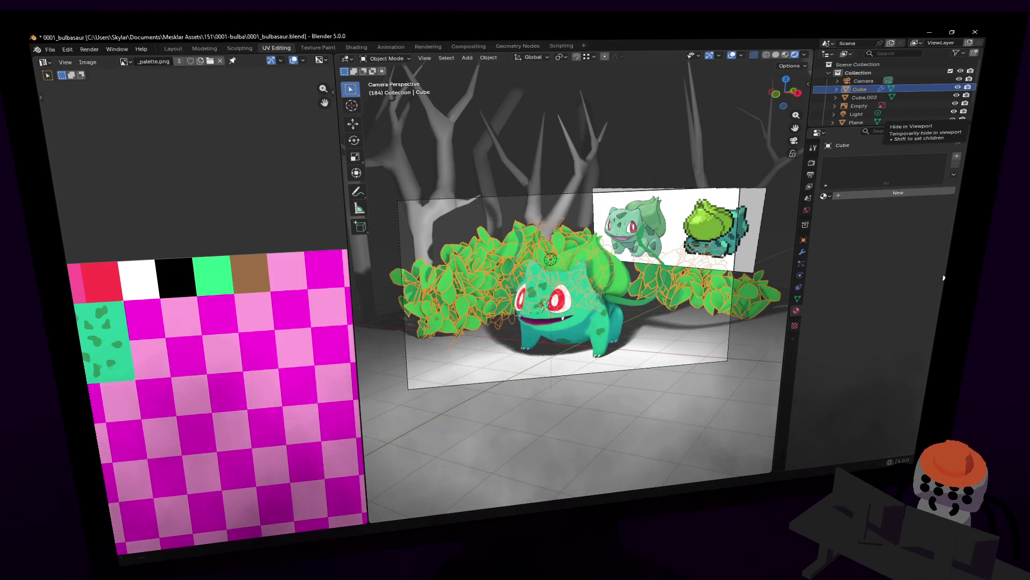
left_click(666, 137)
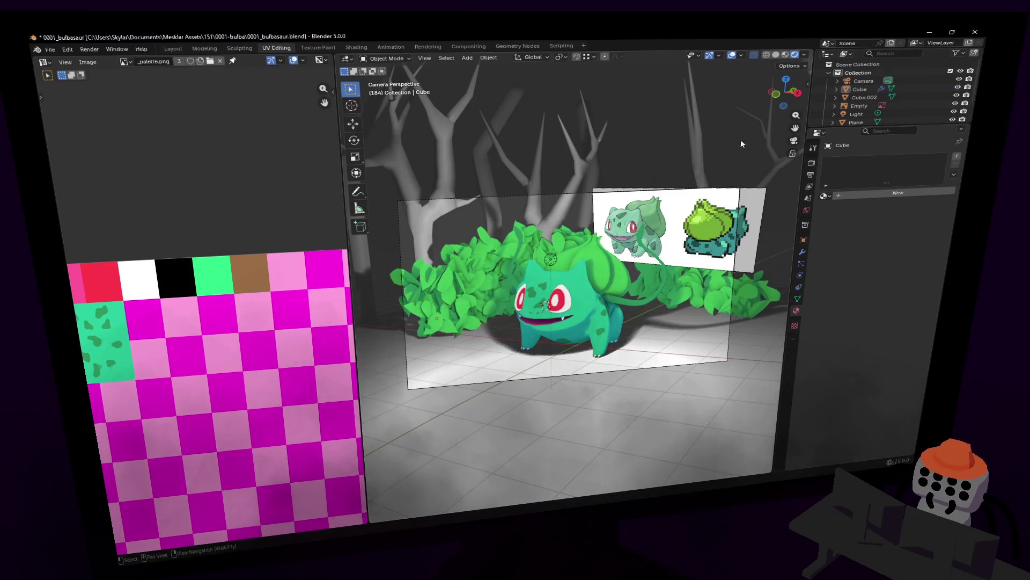
Hide the reference-image Empty so it no longer appears in the scene
left_click(805, 209)
left_click(859, 105)
key("h")
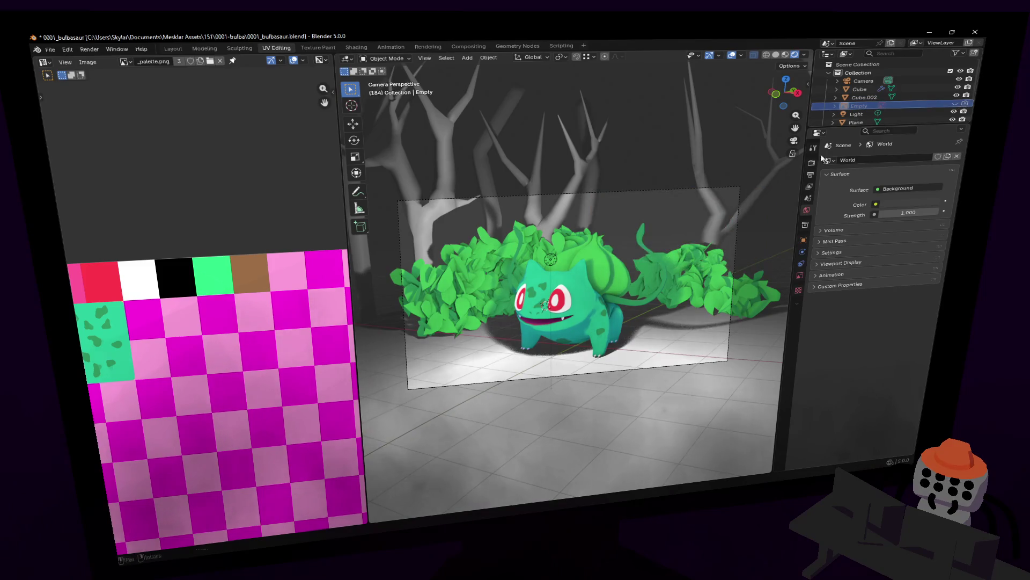
left_click(702, 150)
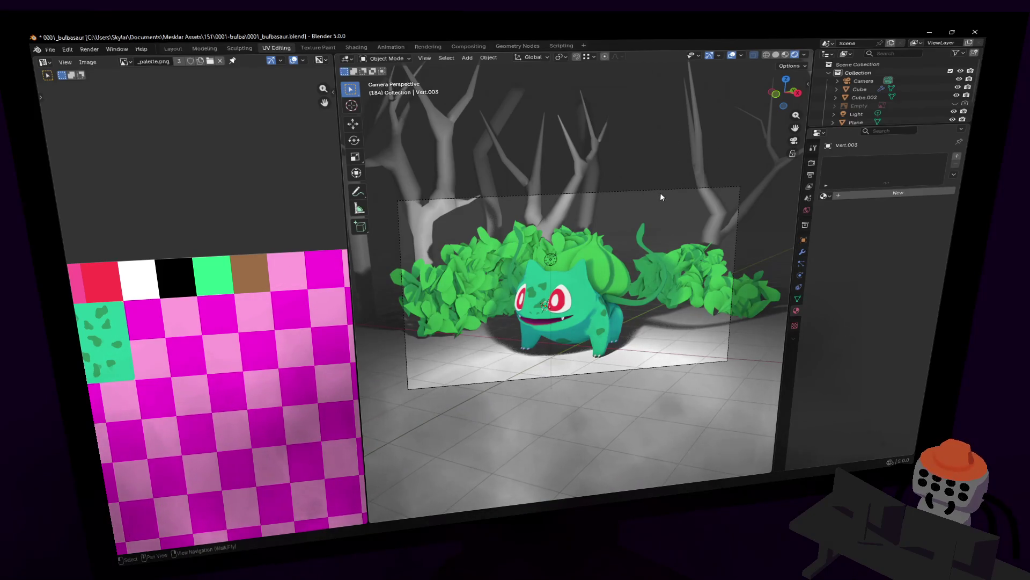
Step the camera view back, select the bush and enter Edit Mode on its mesh
key("shift+grave")
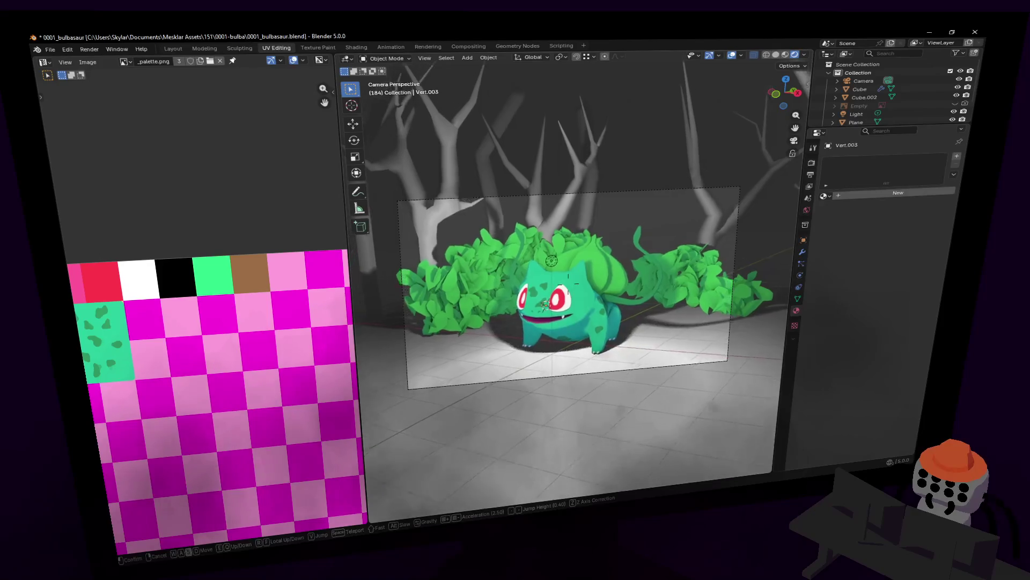
key("s")
left_click(629, 236)
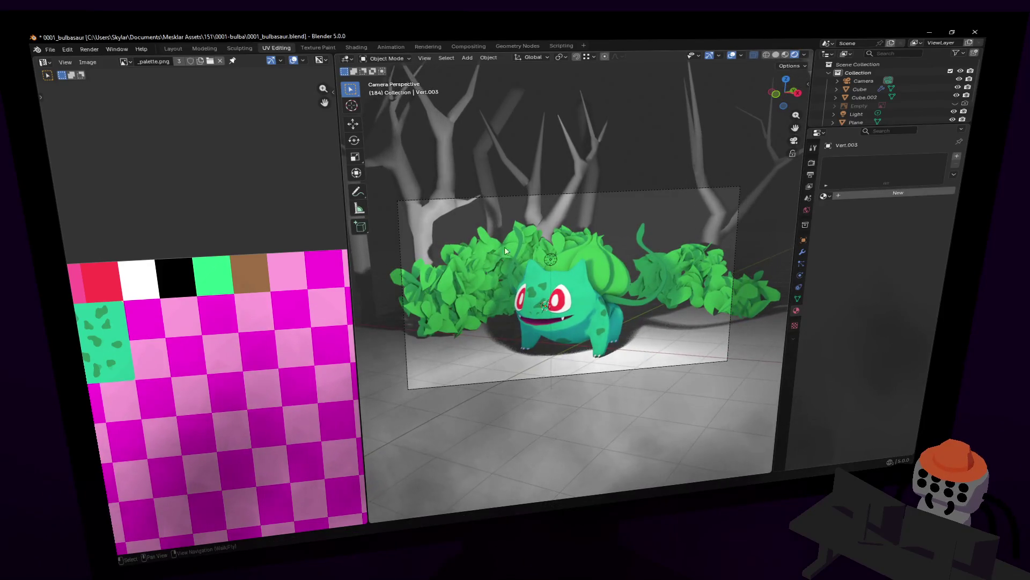
left_click(428, 284)
key("Tab")
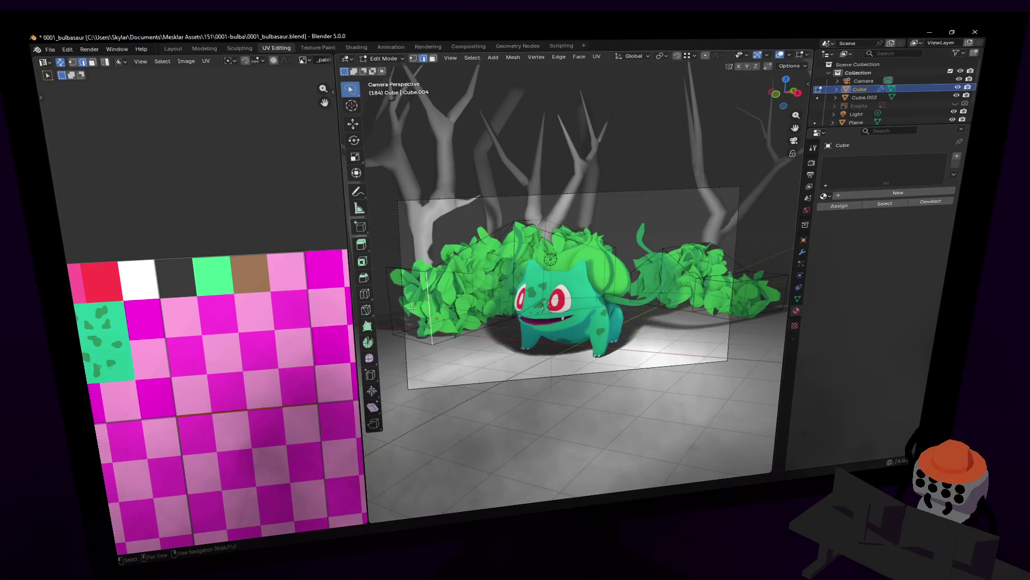
Move the bush geometry lower in the frame and select part of the mesh
key("g")
left_click(536, 236)
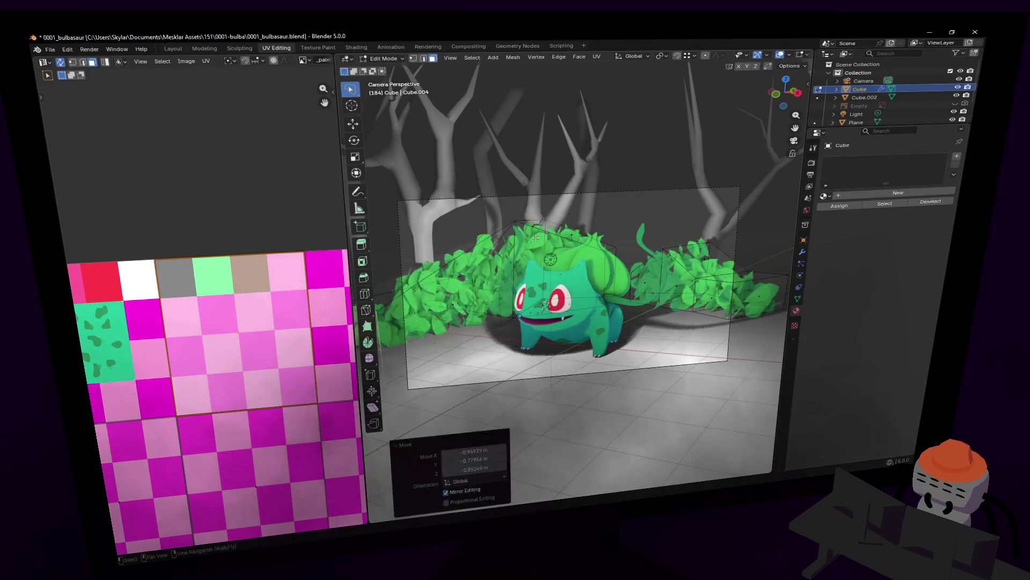
key("g")
left_click(556, 277)
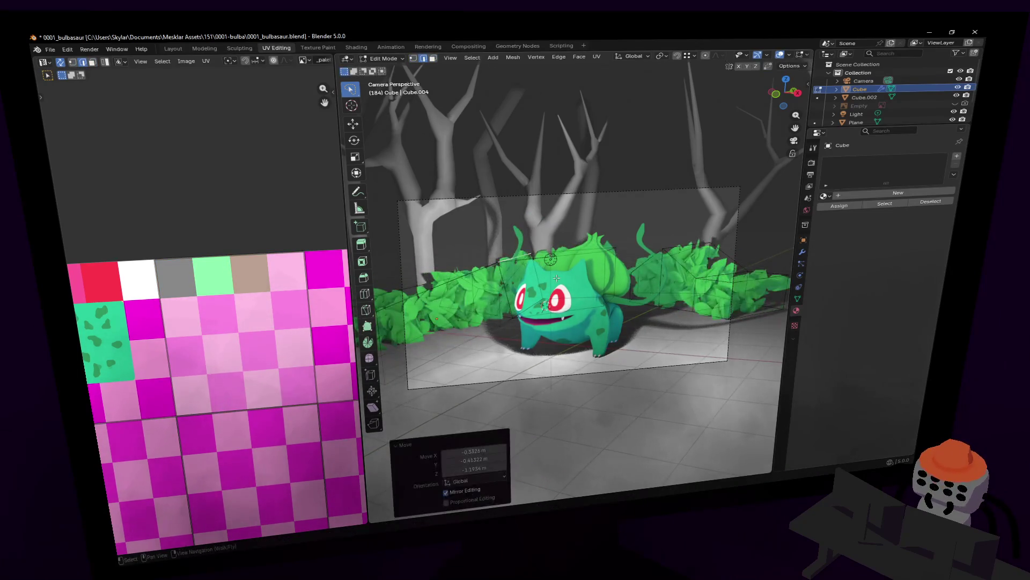
key("g")
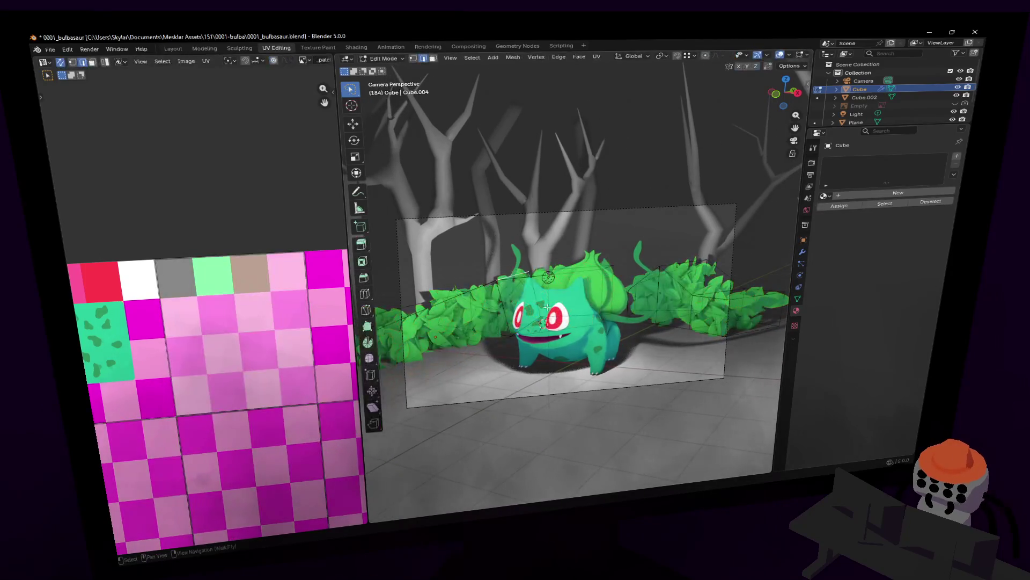
left_click(592, 265)
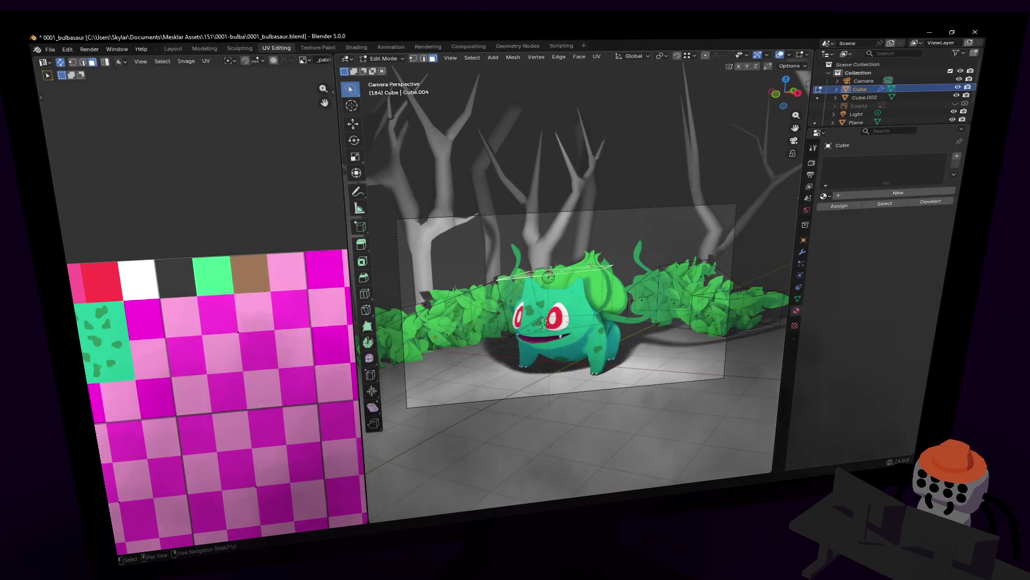
Duplicate a leafy chunk, raise it straight up among the trees and enlarge it
key("shift+d")
key("Return")
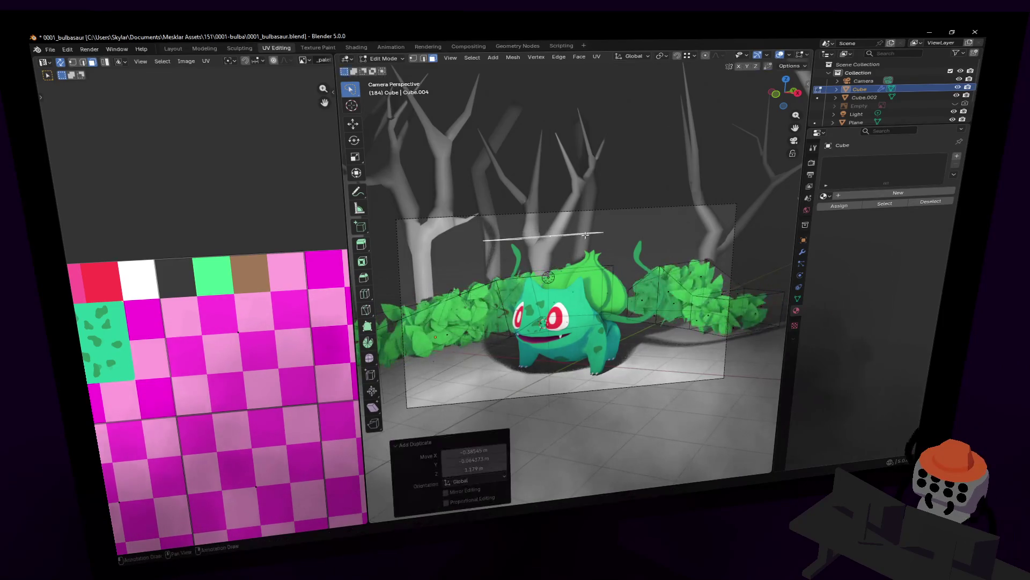
key("g")
key("z")
left_click(588, 206)
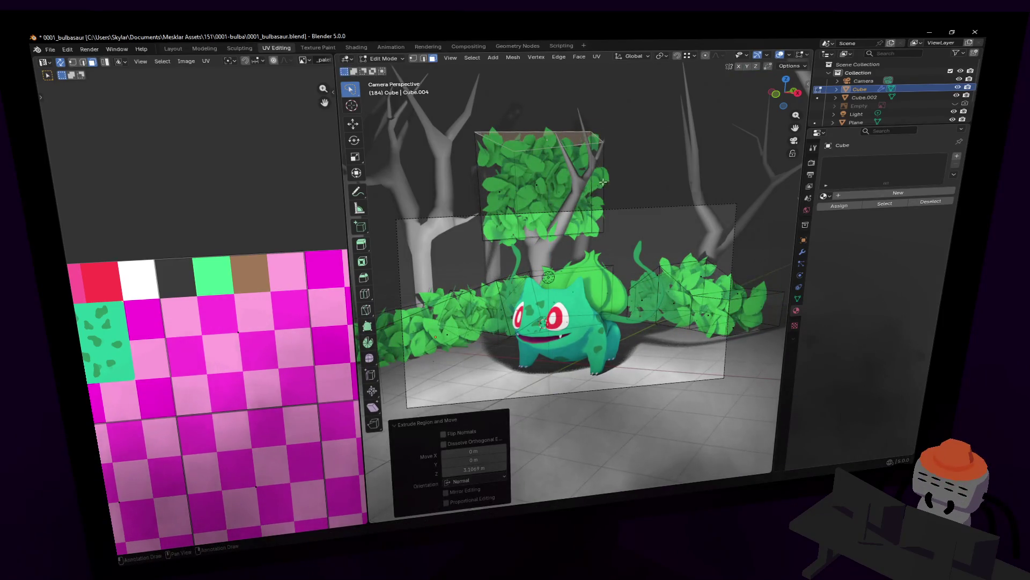
key("s")
left_click(653, 160)
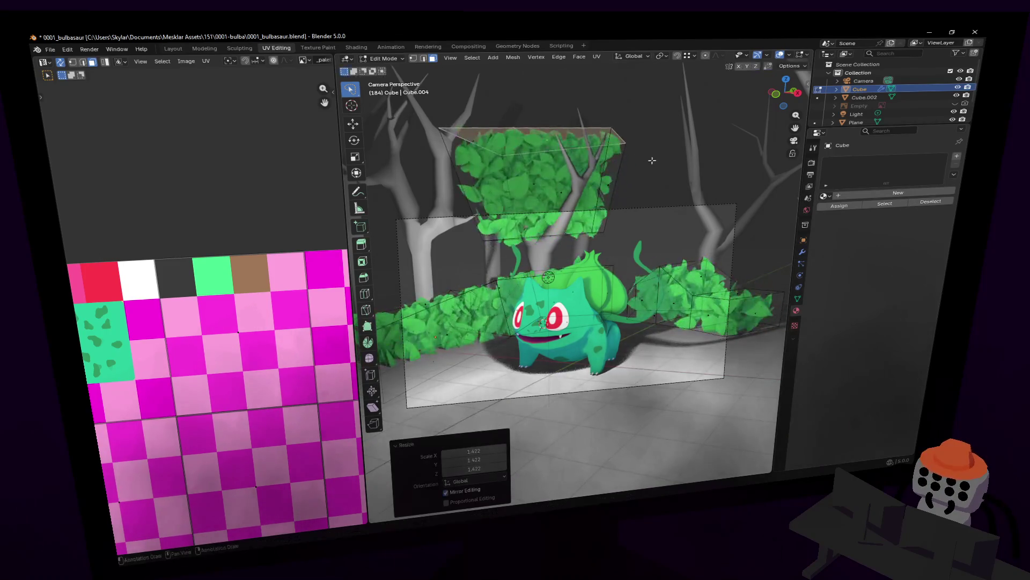
Raise the leafy block higher on Z and shrink it into a canopy
key("g")
key("z")
key("z")
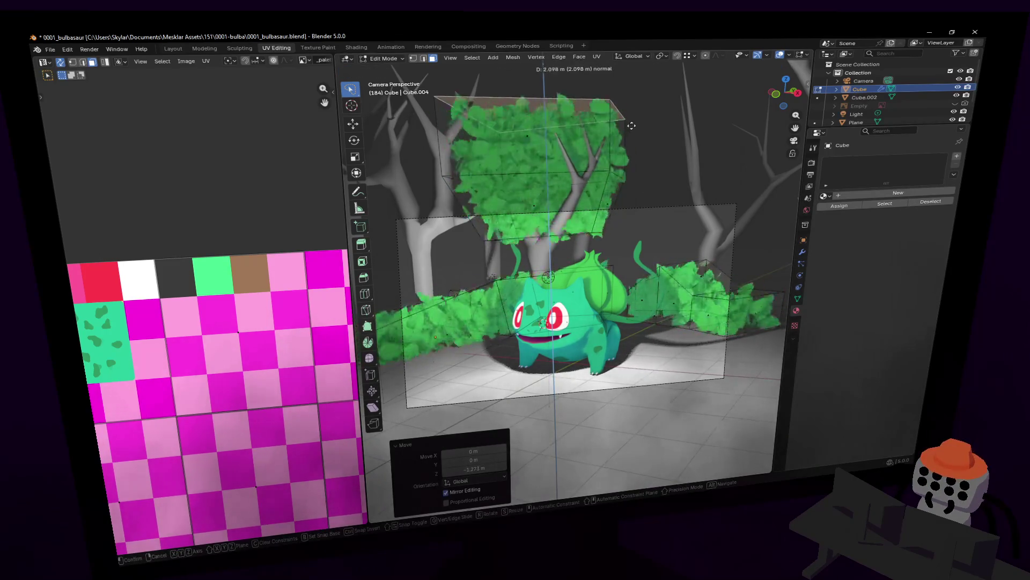
left_click(632, 126)
key("s")
left_click(602, 155)
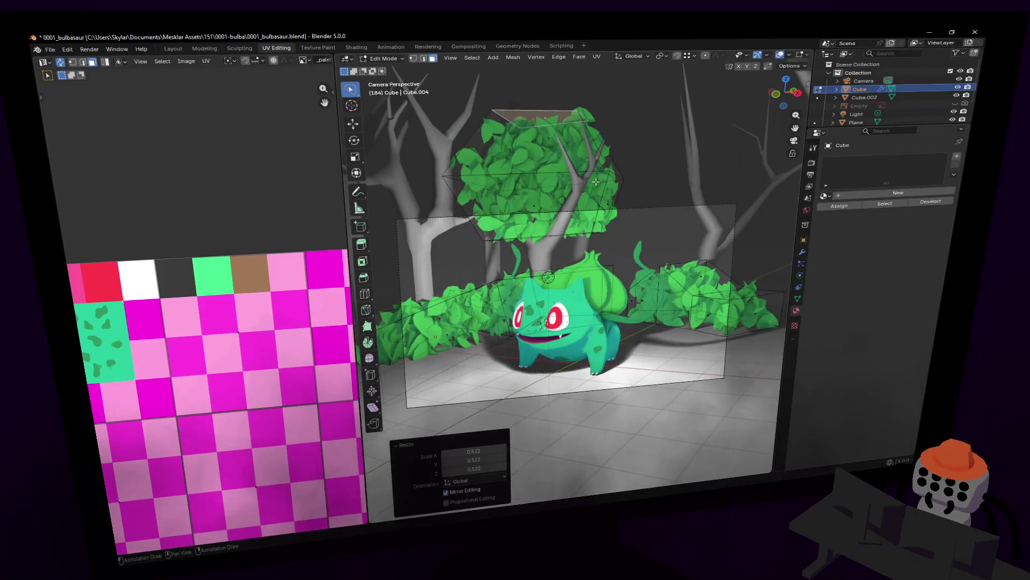
key("shift+grave")
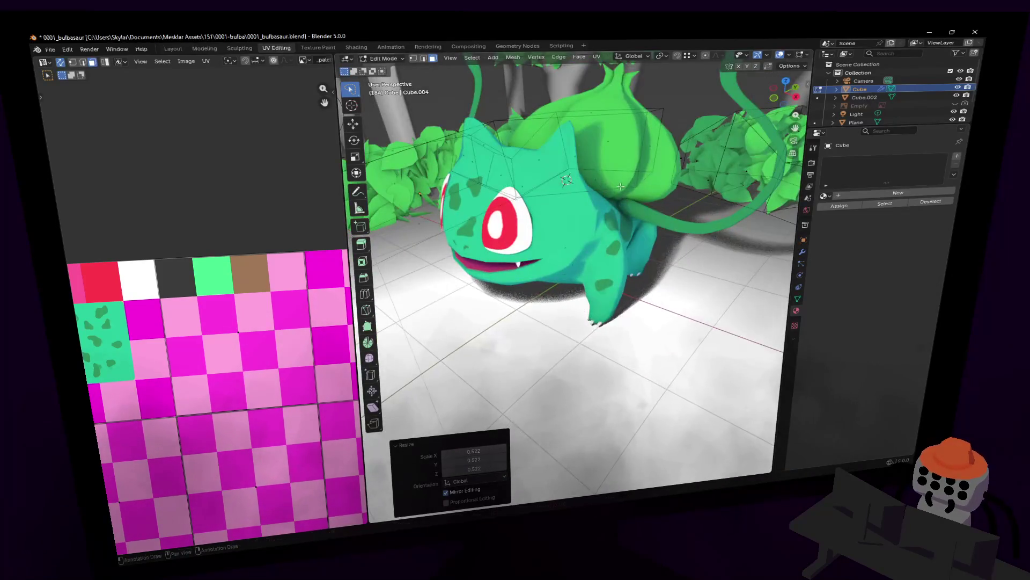
Push a side face of the canopy outward and adjust the leaf cluster's height in edge select
key("s")
left_click(617, 195)
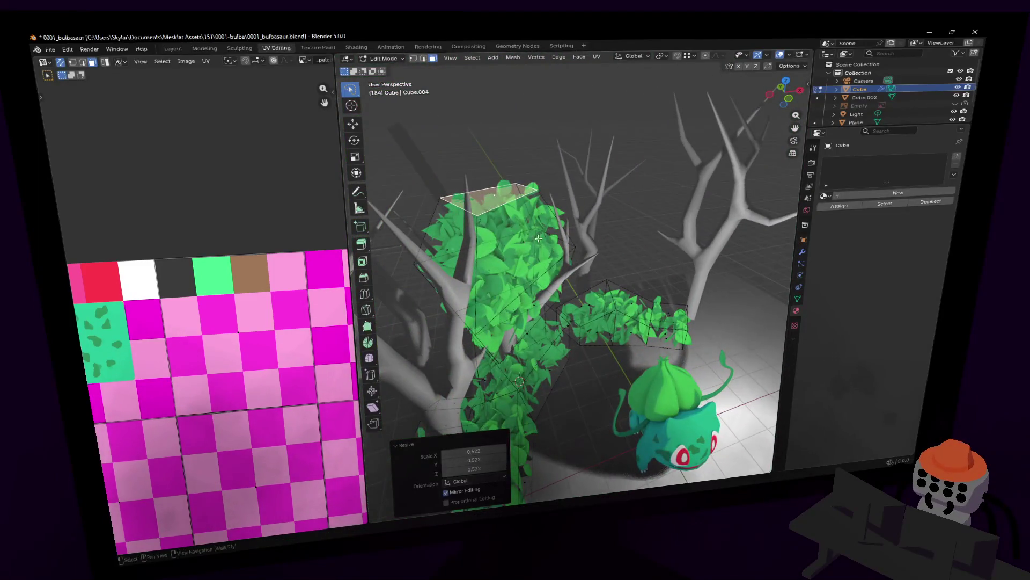
left_click(539, 238)
key("g")
left_click(543, 321)
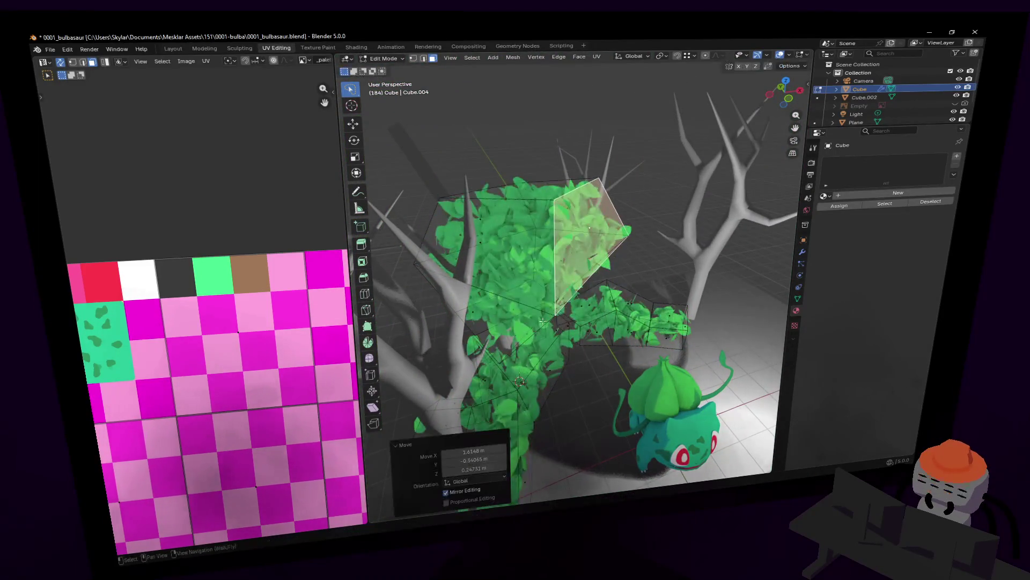
scroll(542, 322, "up", 4)
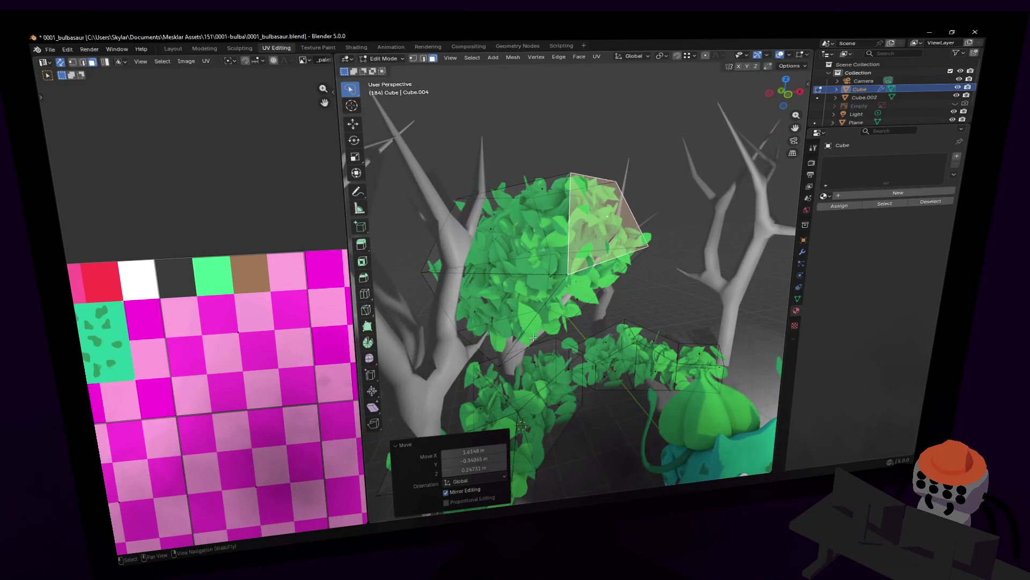
key("2")
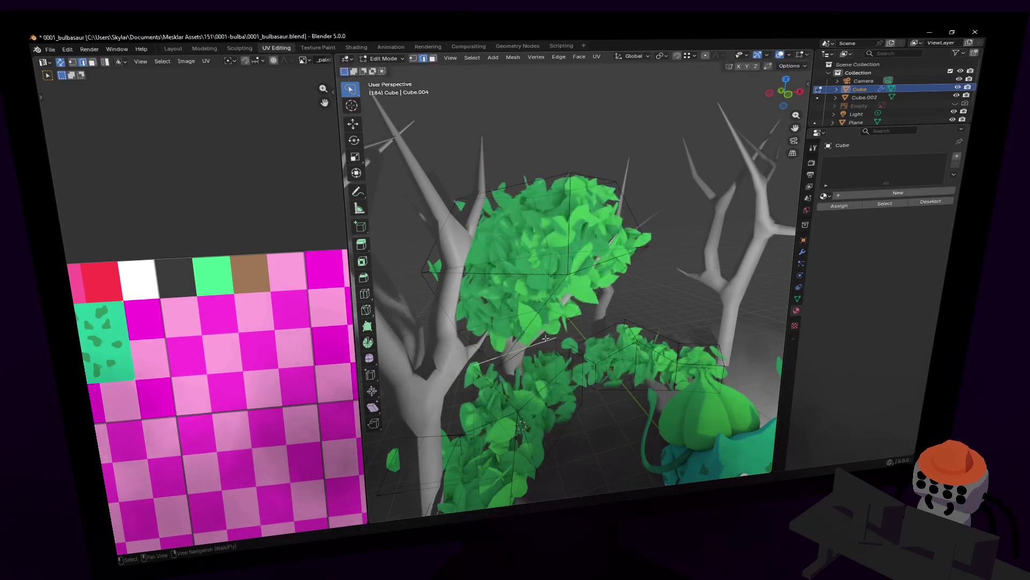
key("g")
key("z")
left_click(590, 254)
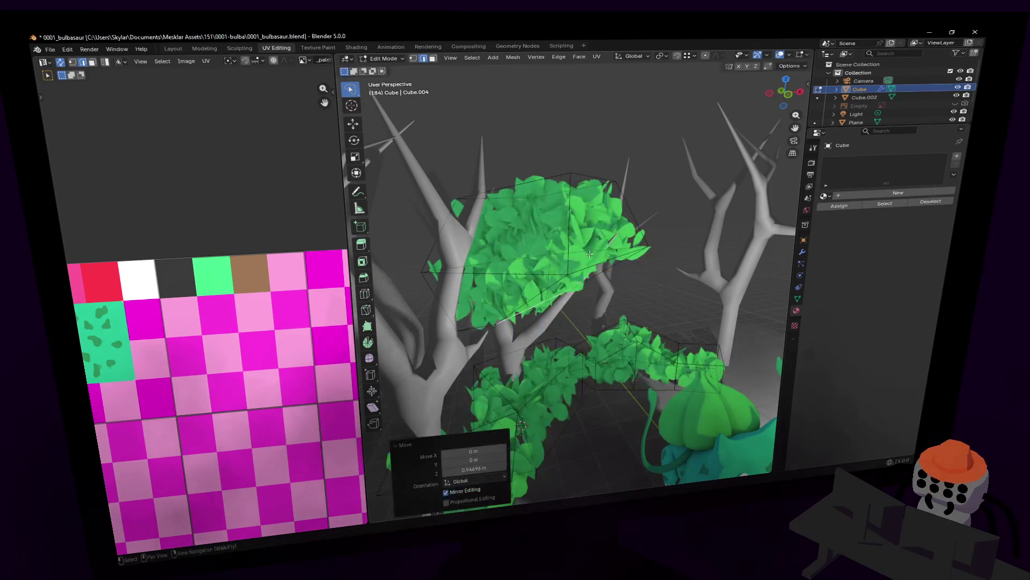
key("g")
key("Return")
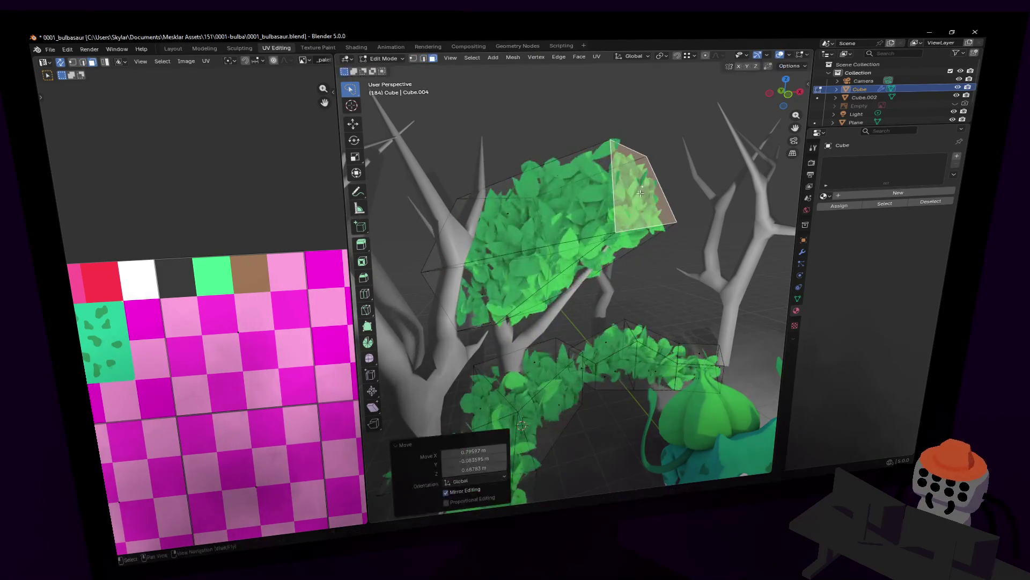
Walk the view among the trunks, reposition the leaf cluster and stretch it wider along X
key("shift+grave")
left_click(657, 191)
key("shift+grave")
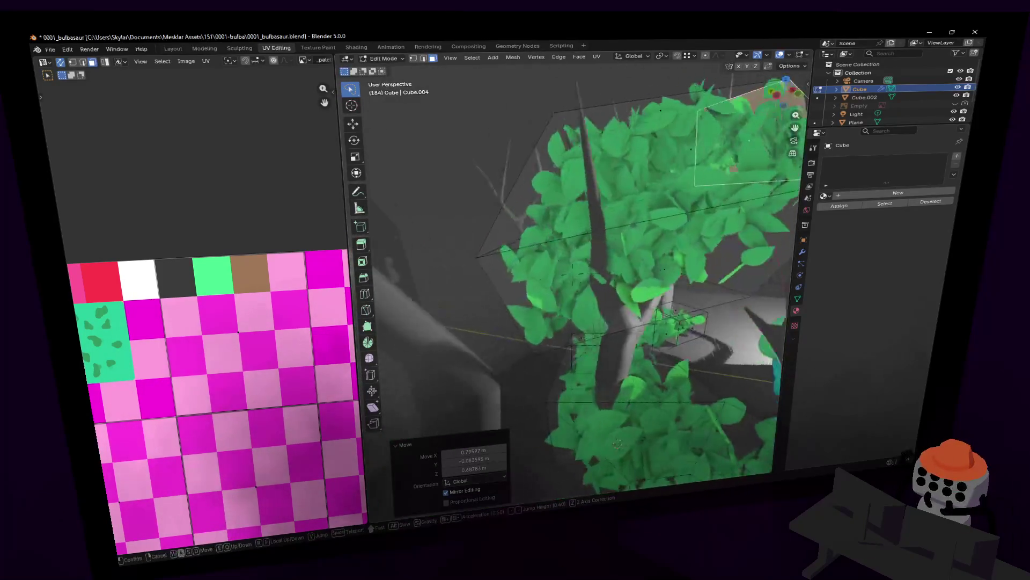
left_click(537, 239)
key("g")
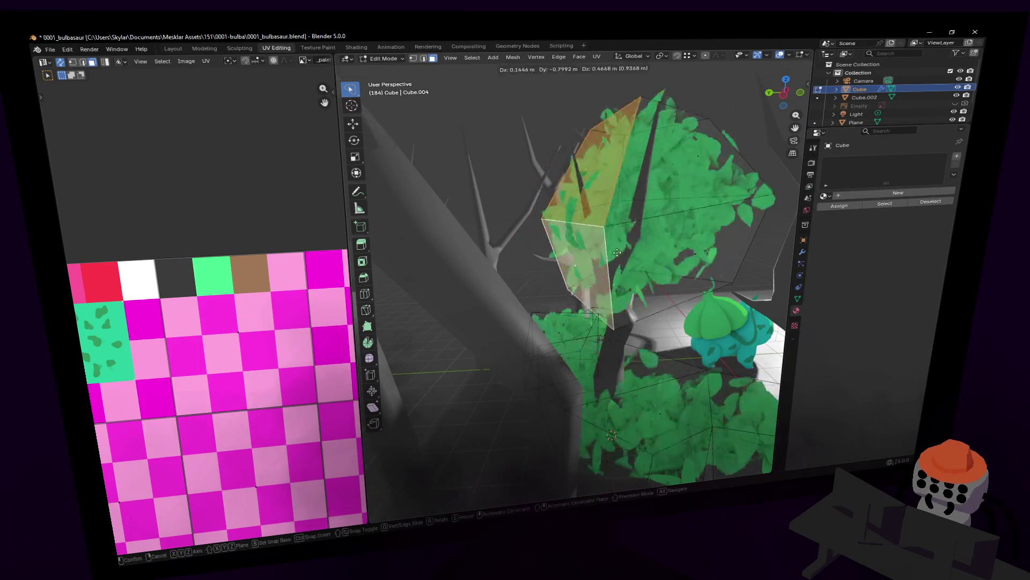
left_click(554, 284)
key("shift+grave")
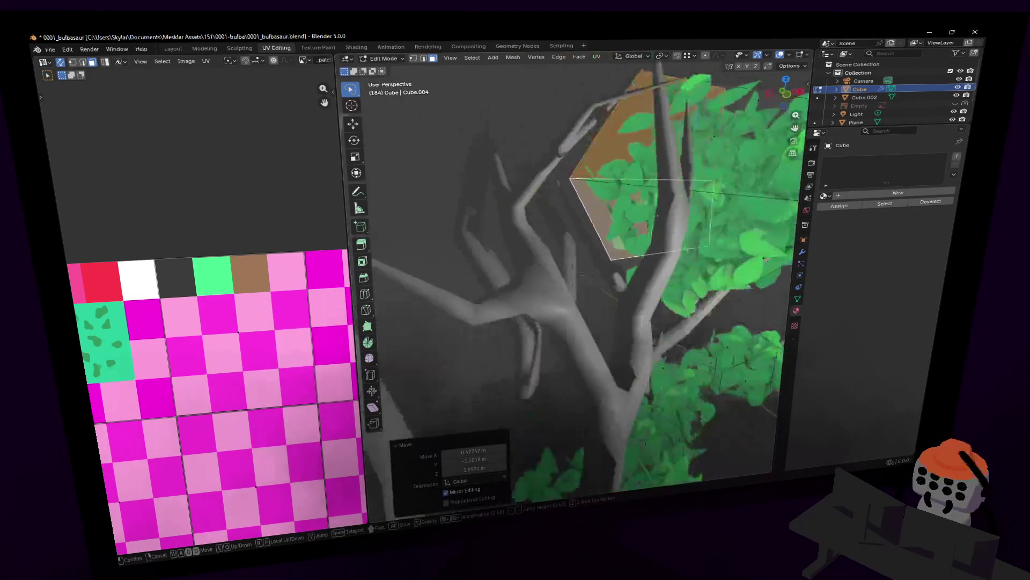
key("s")
key("Return")
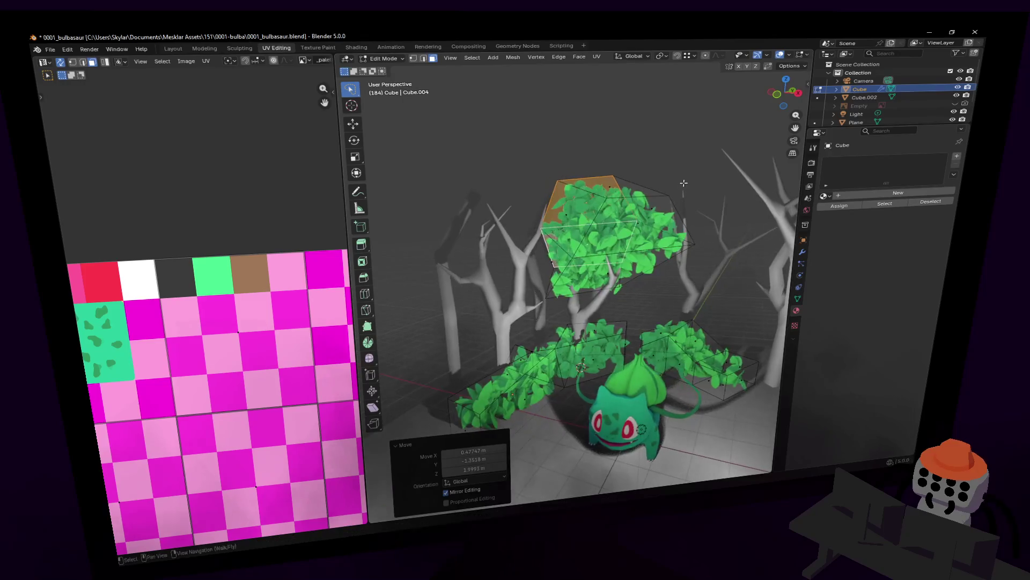
key("s")
key("x")
left_click(747, 177)
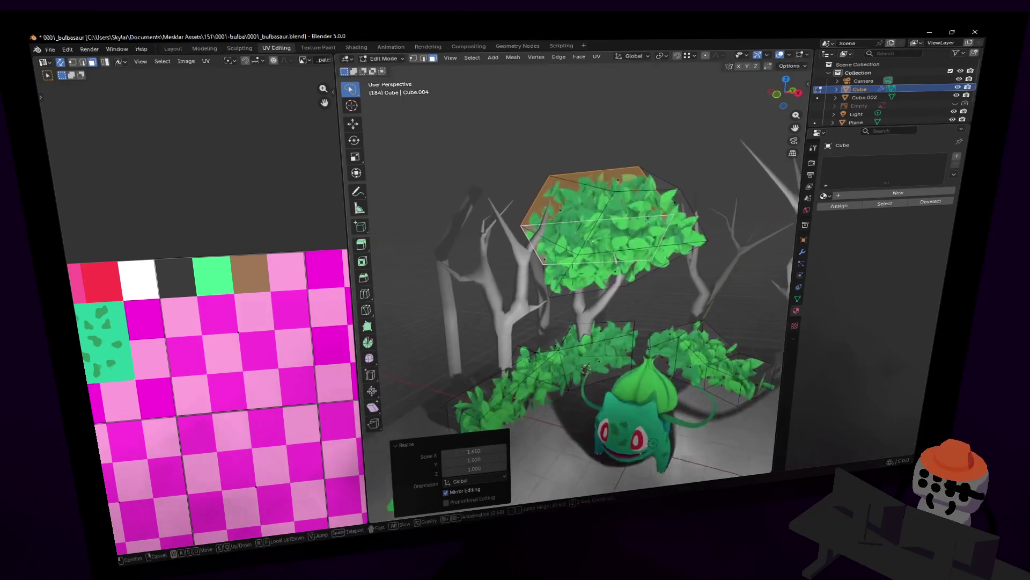
scroll(715, 192, "up", 2)
scroll(655, 209, "up", 1)
scroll(636, 230, "up", 1)
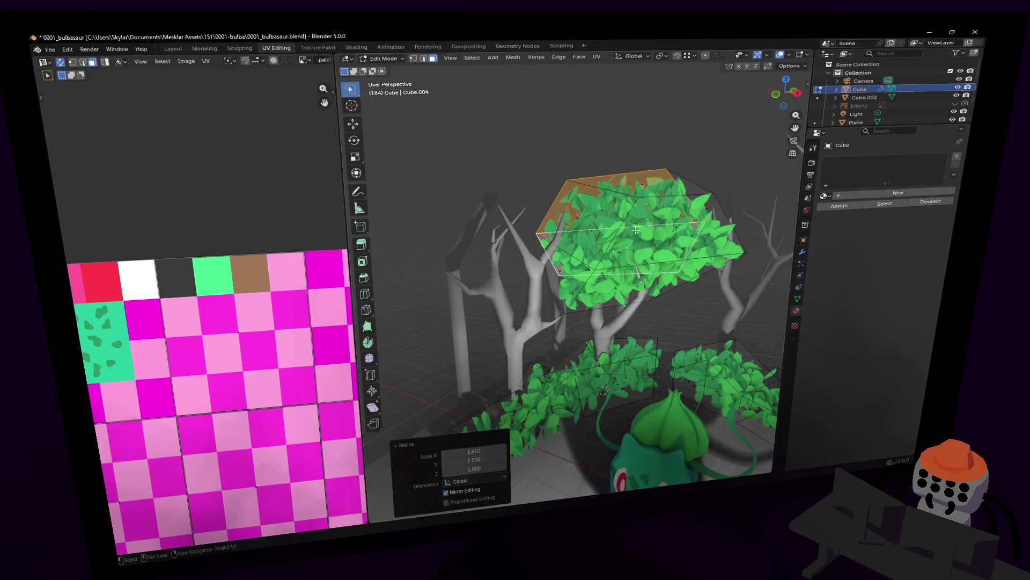
Duplicate the whole leaf cluster to the left, rotate it and raise it over the trunks
key("ctrl+l")
key("shift+d")
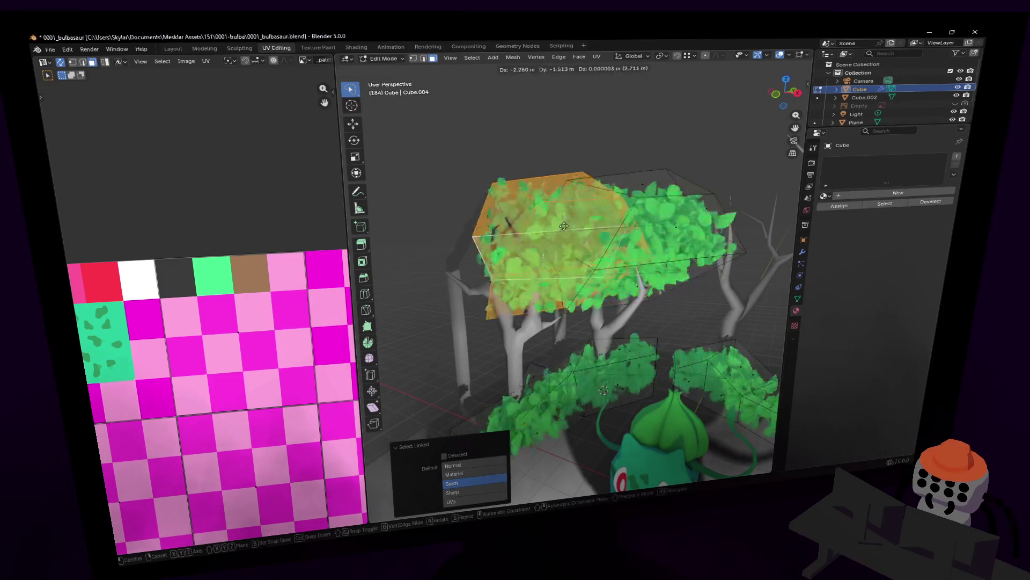
left_click(564, 242)
key("r")
left_click(793, 226)
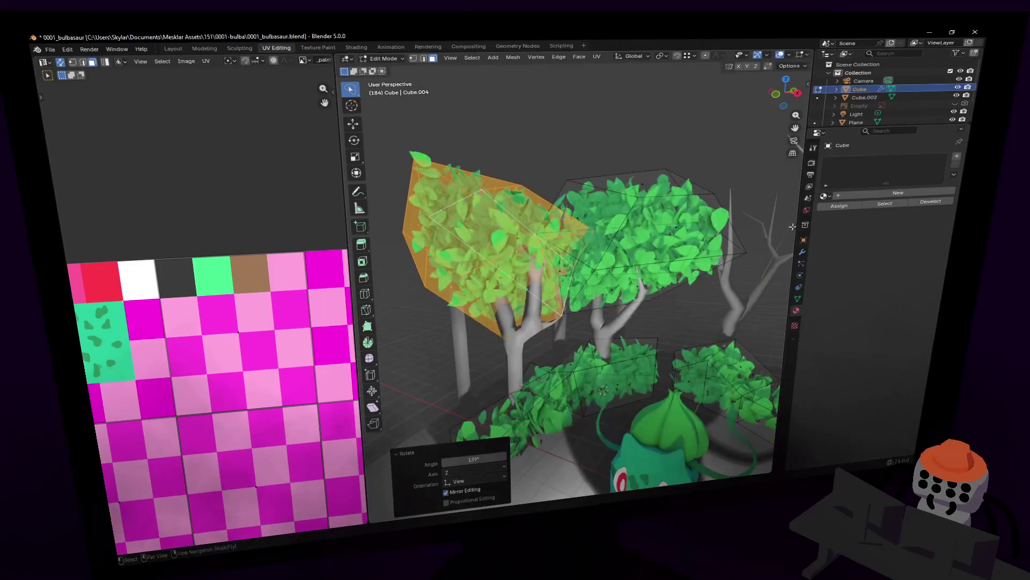
key("g")
left_click(596, 242)
Enlarge the duplicate cluster into a wide canopy, inspect it and leave Edit Mode
key("shift+grave")
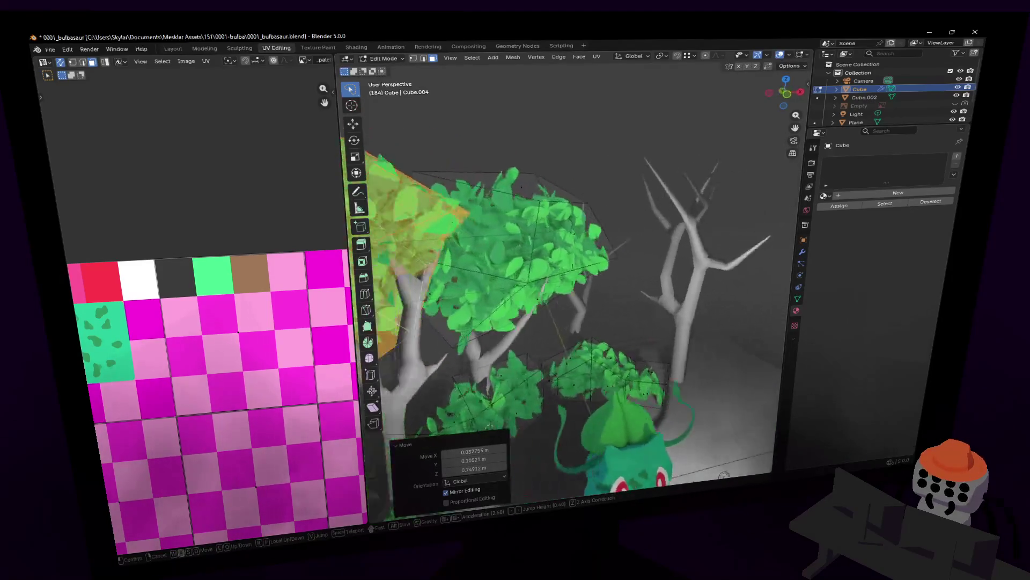
key("Return")
key("s")
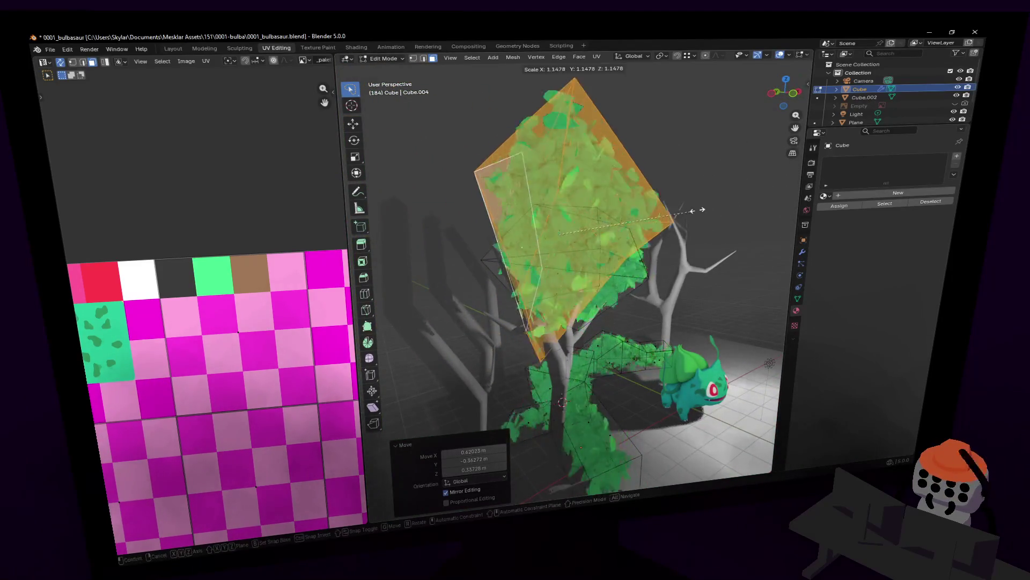
left_click(707, 206)
middle_click_drag(707, 206, 710, 211)
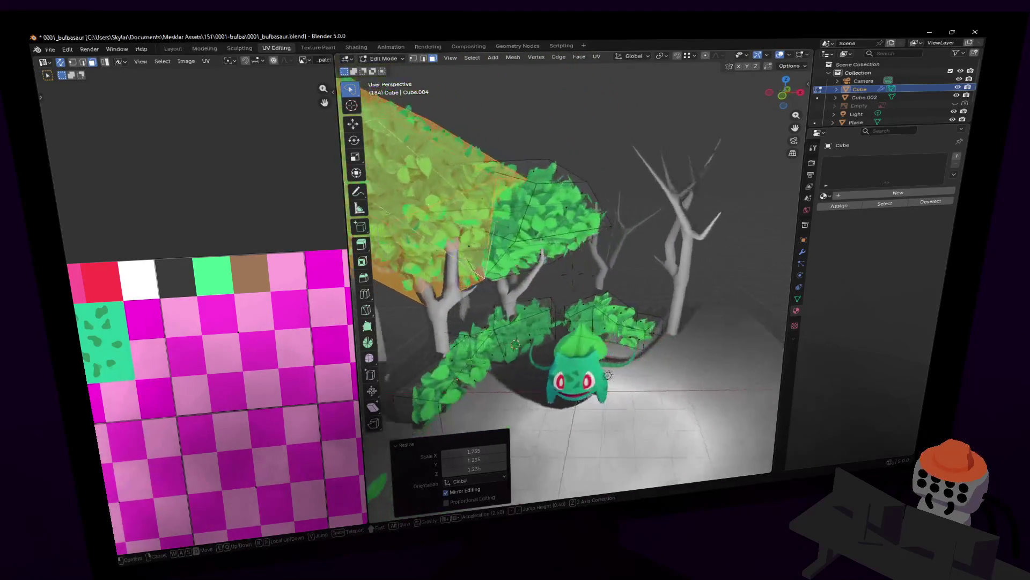
key("a")
key("Tab")
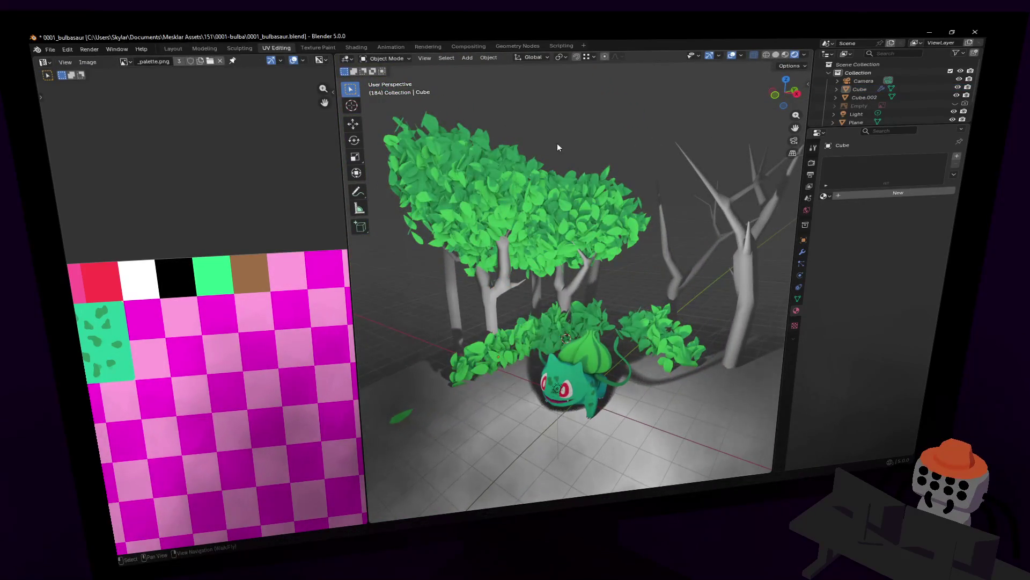
Select the bare grey trees and give them a new material
key("shift+grave")
key("Return")
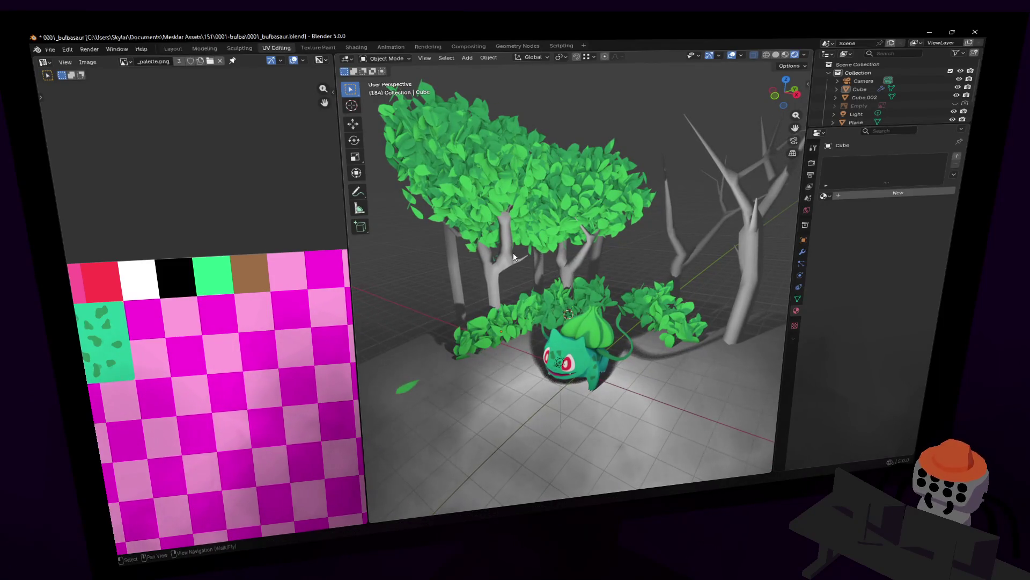
left_click(766, 321)
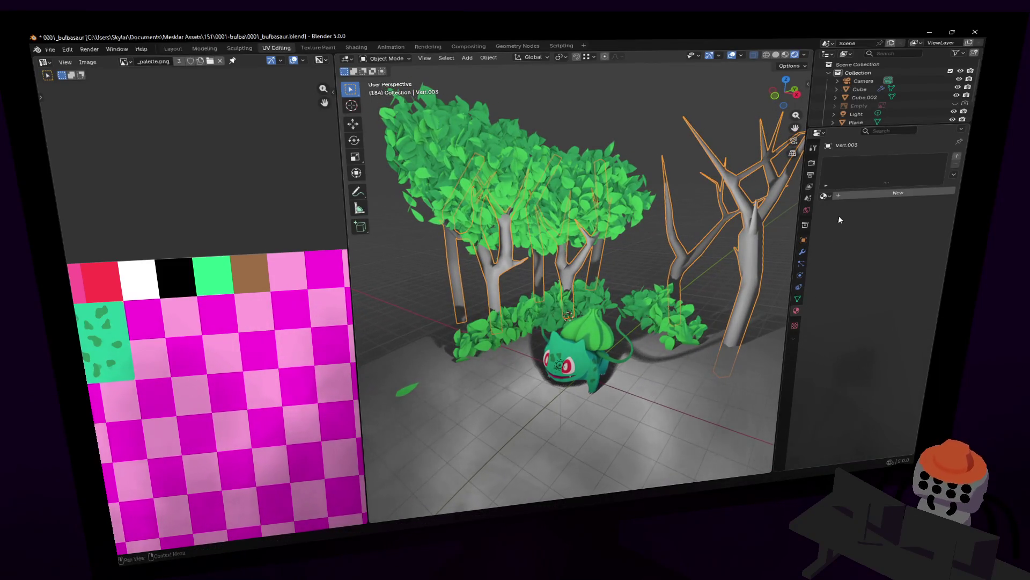
left_click(838, 194)
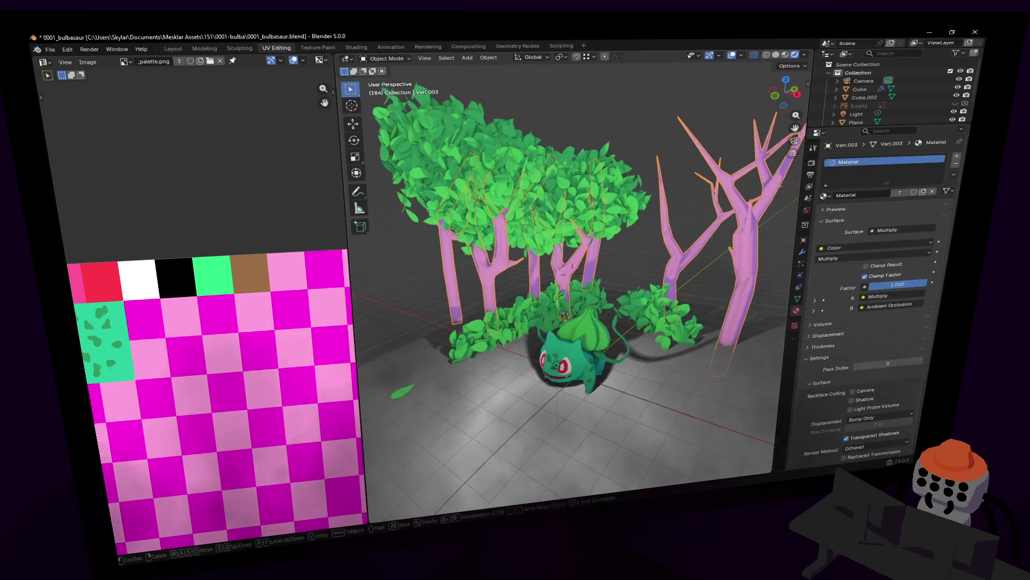
scroll(569, 213, "up", 3)
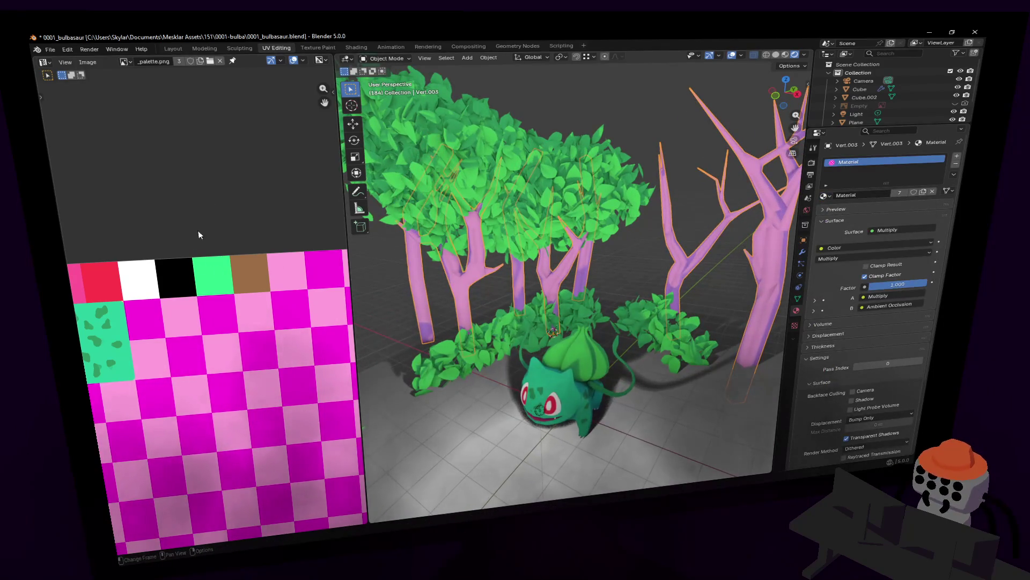
Show the tree object's Skin modifier settings in the Modifiers tab
key("Tab")
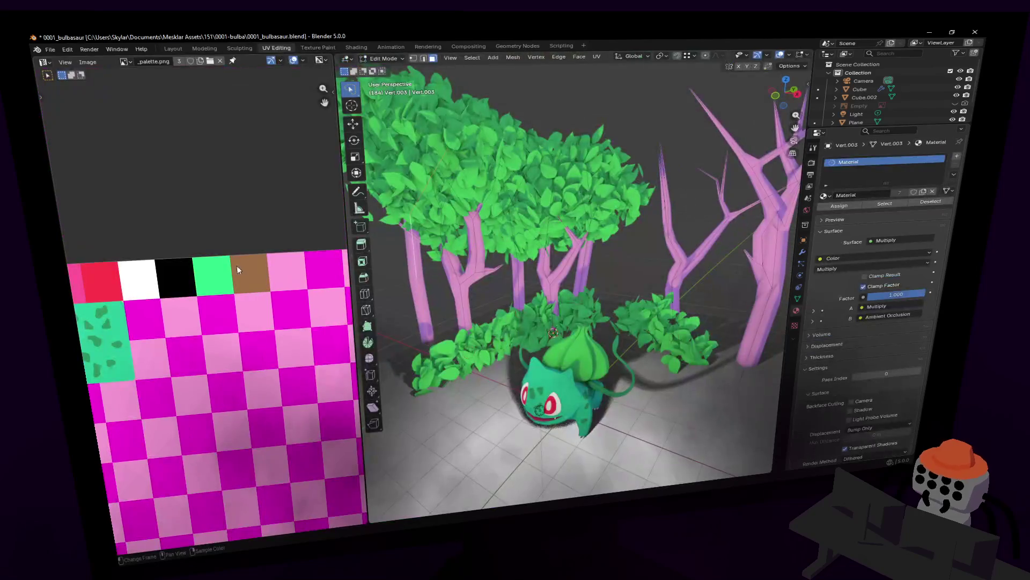
scroll(256, 270, "down", 2)
scroll(257, 270, "down", 2)
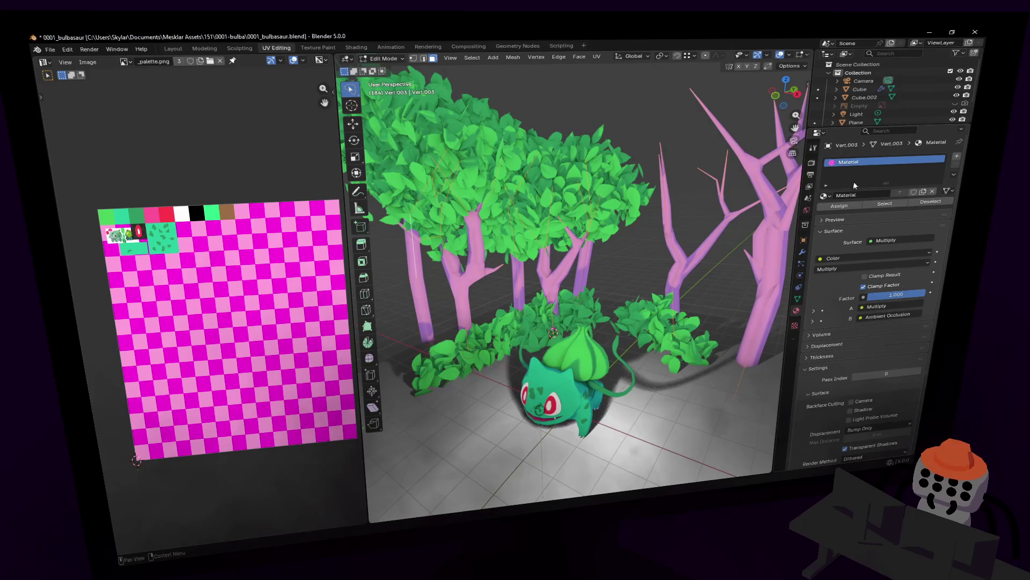
key("Tab")
left_click(803, 252)
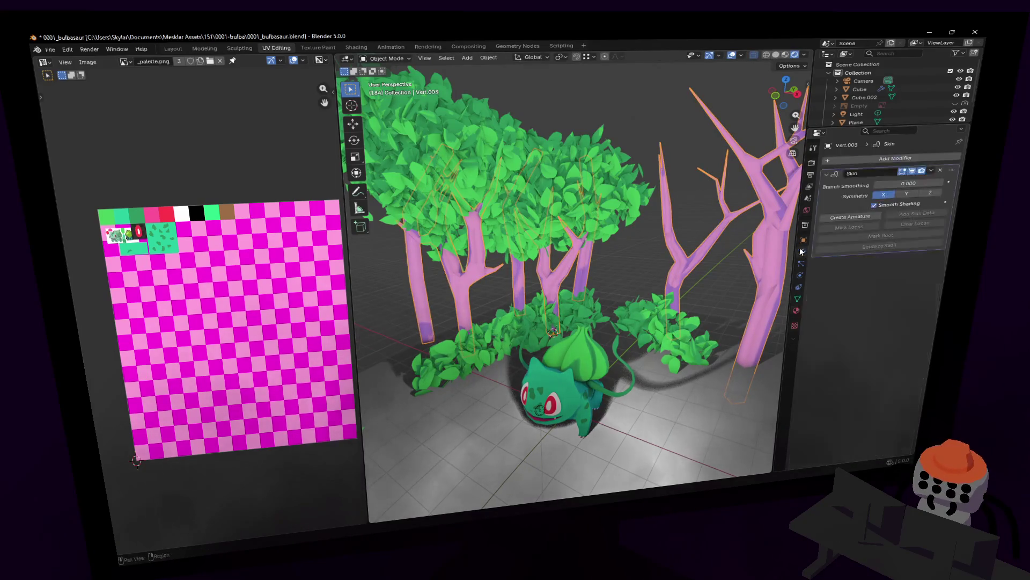
Apply the trees' Skin modifier and enter Edit Mode with the palette texture in view
left_click(938, 172)
key("Tab")
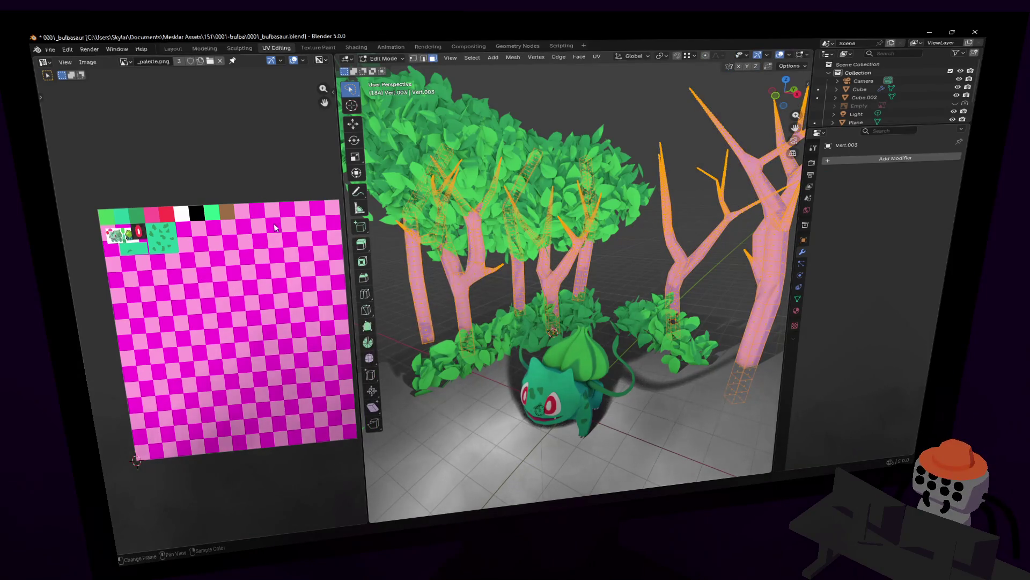
middle_click_drag(227, 211, 238, 245)
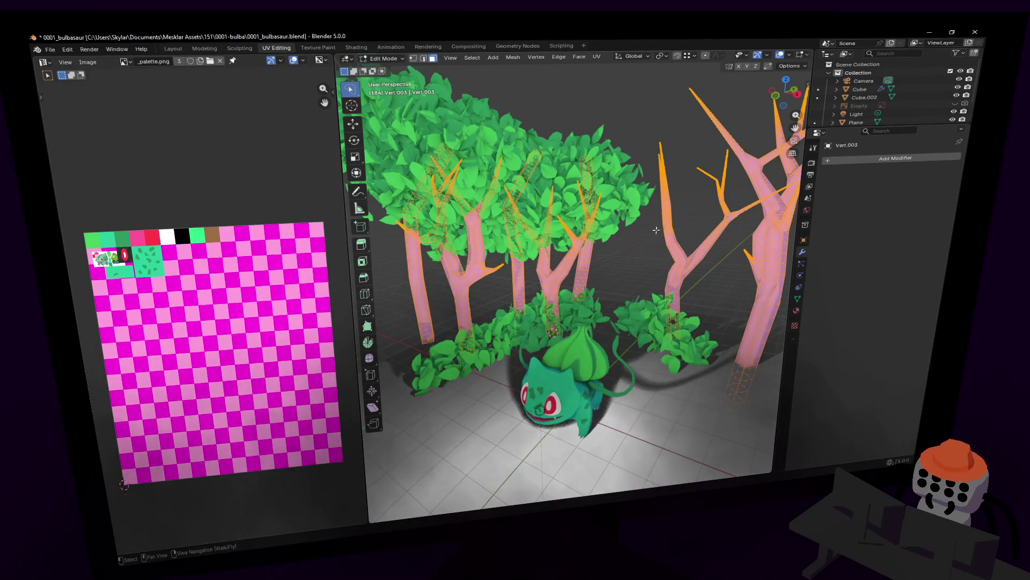
Unwrap the trees' UVs, shrink the island and place it on the brown palette swatch
key("u")
left_click(635, 213)
key("s")
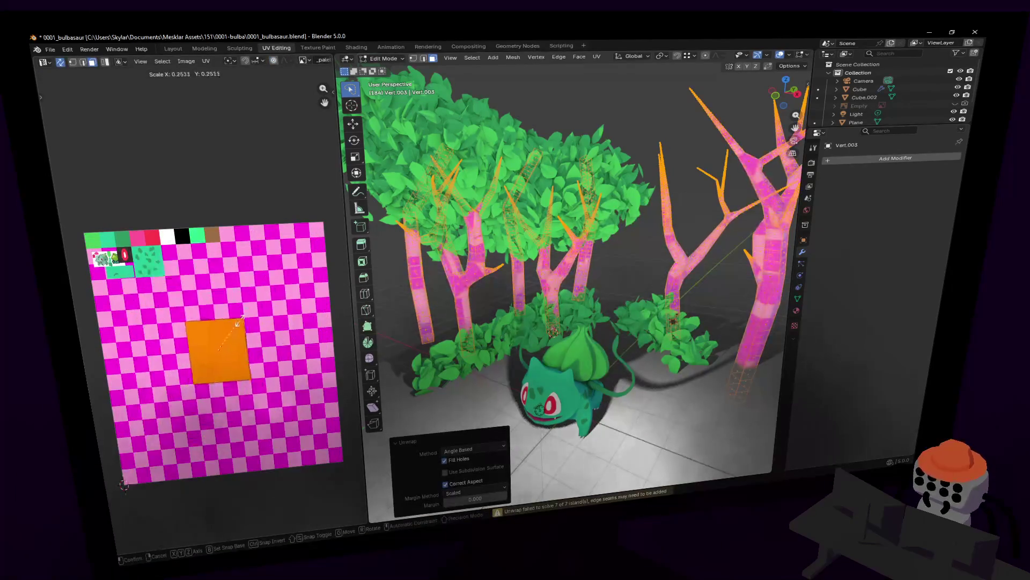
left_click(225, 324)
key("g")
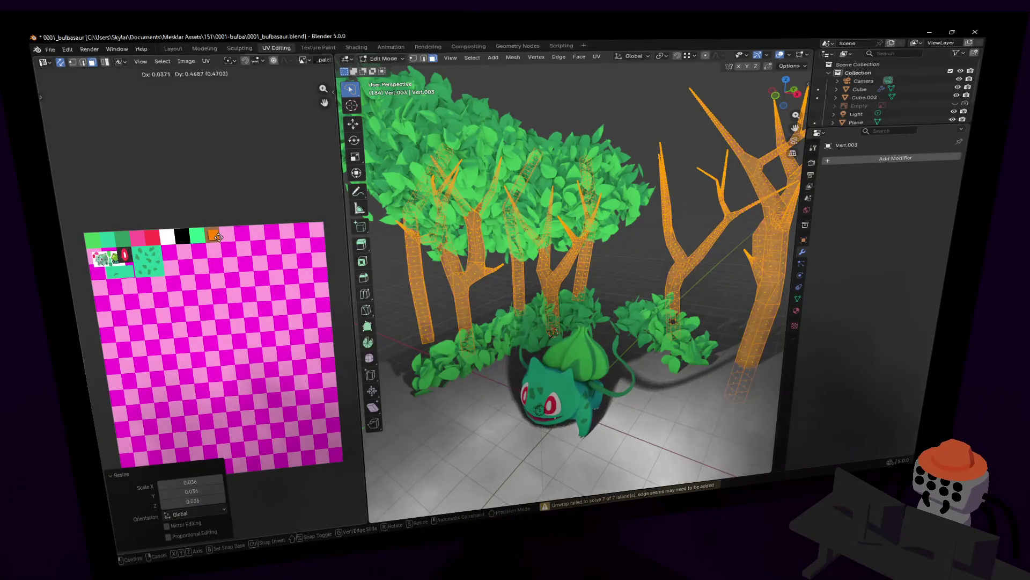
left_click(212, 235)
key("Tab")
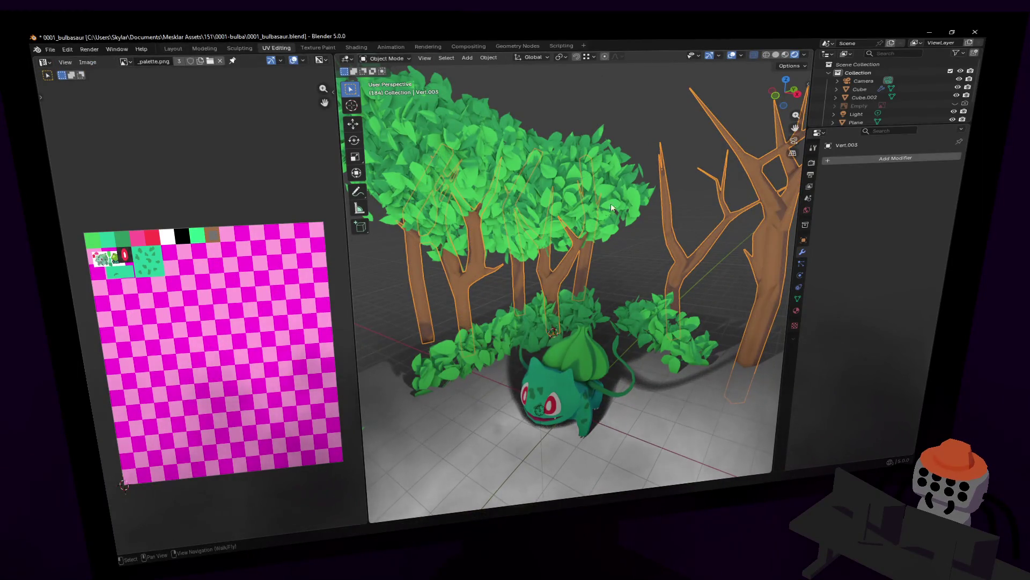
Walk the view around the trunks and set the trees to Shade Smooth
key("shift+grave")
key("w")
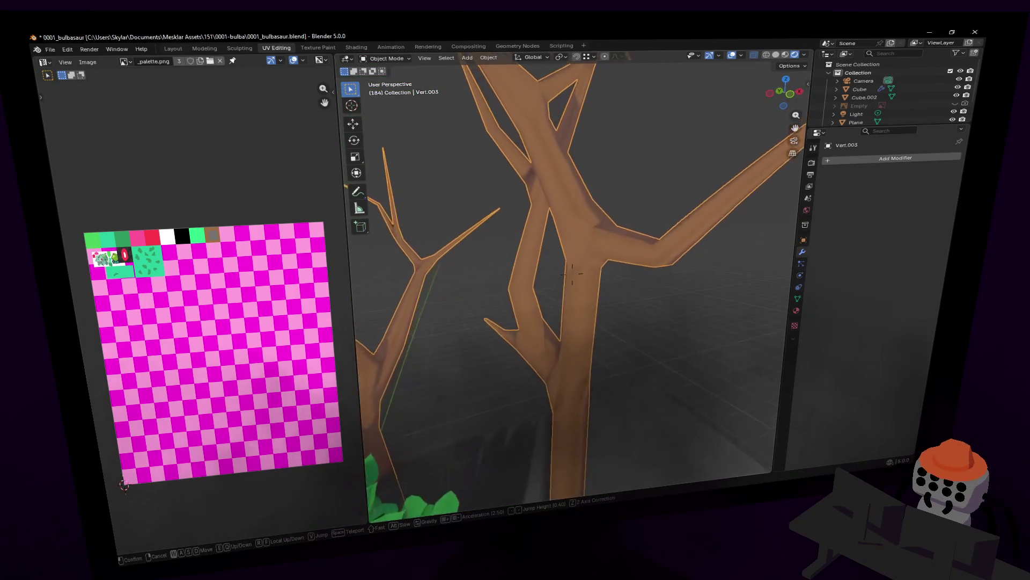
key("s")
left_click(678, 263)
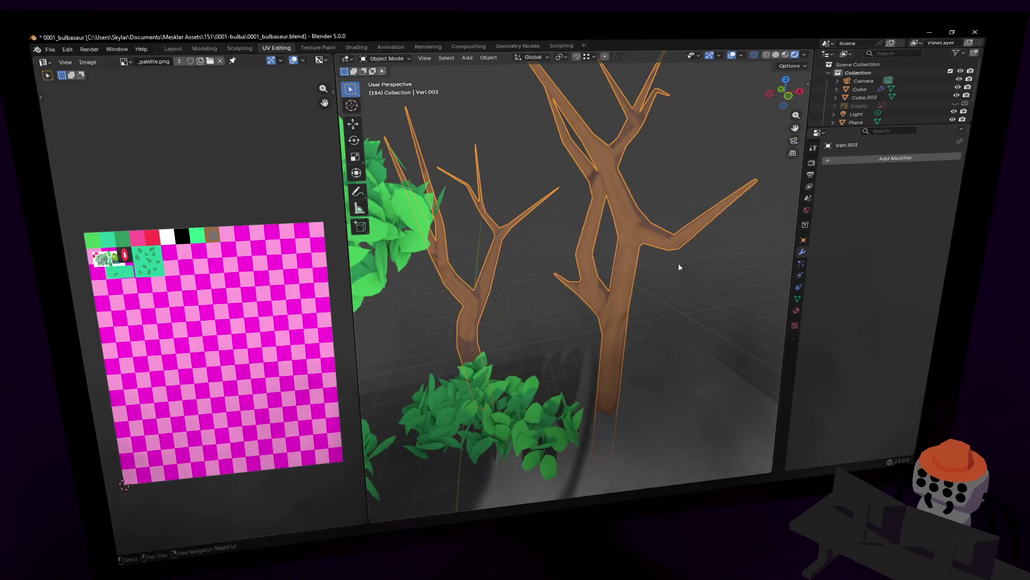
left_click(869, 165)
right_click(671, 197)
left_click(670, 197)
key("shift+grave")
left_click(527, 389)
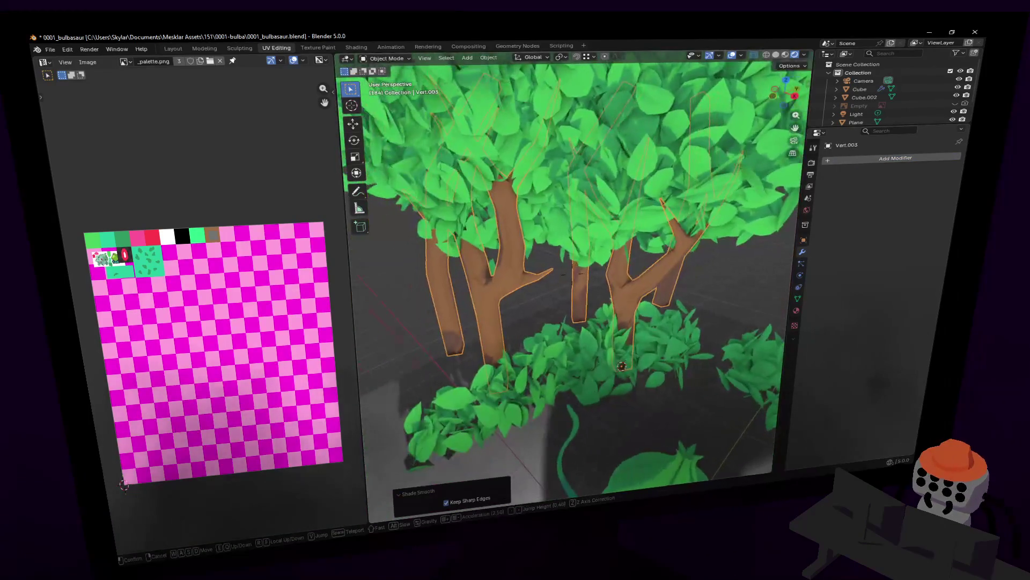
Add a trial Subdivision modifier to the trunks Vert.003, check it, then remove it again
key("Tab")
key("Tab")
key("shift+grave")
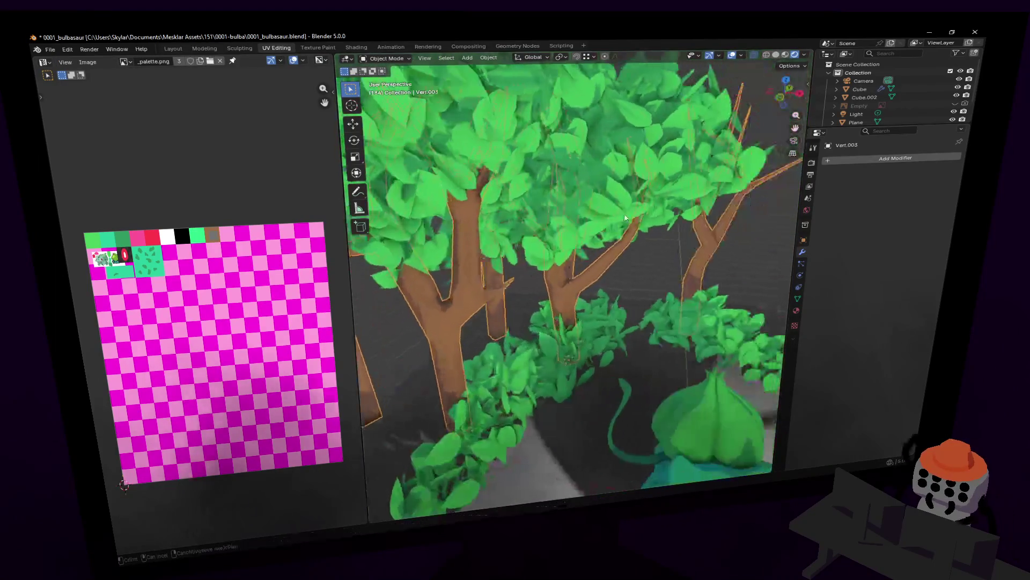
left_click(866, 160)
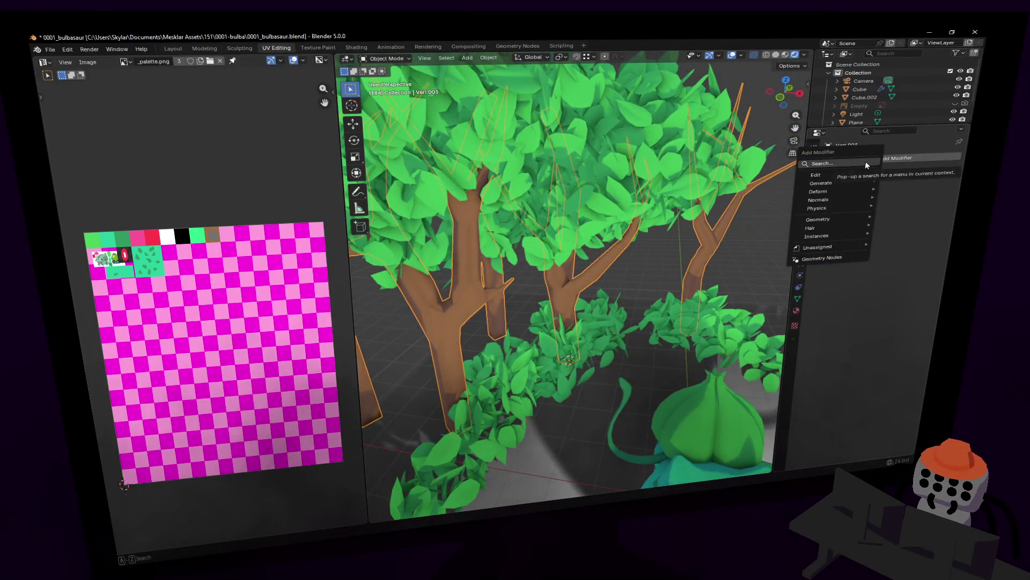
type("subd")
key("Return")
middle_click_drag(714, 193, 636, 209)
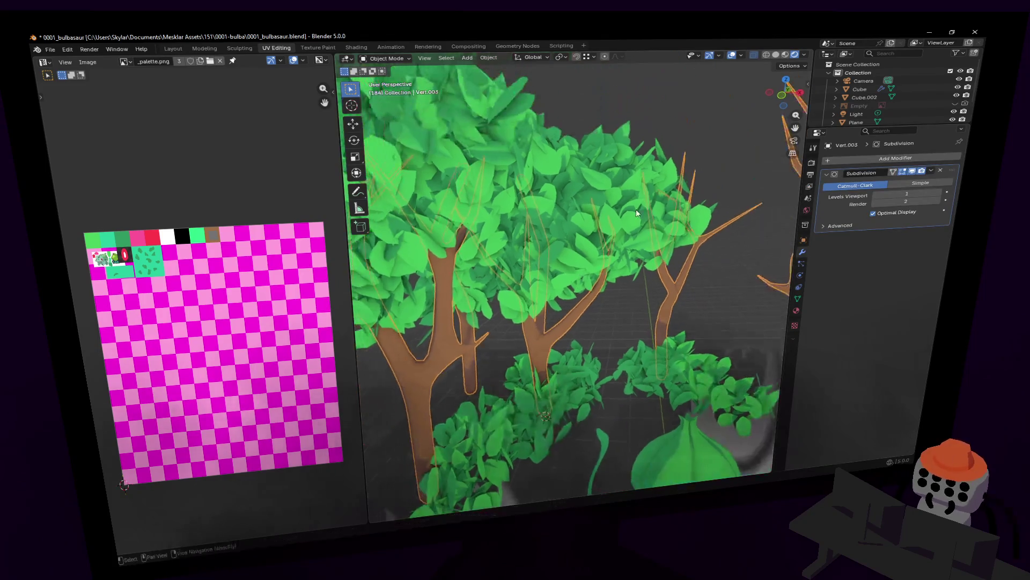
key("Tab")
scroll(625, 206, "down", 3)
key("Tab")
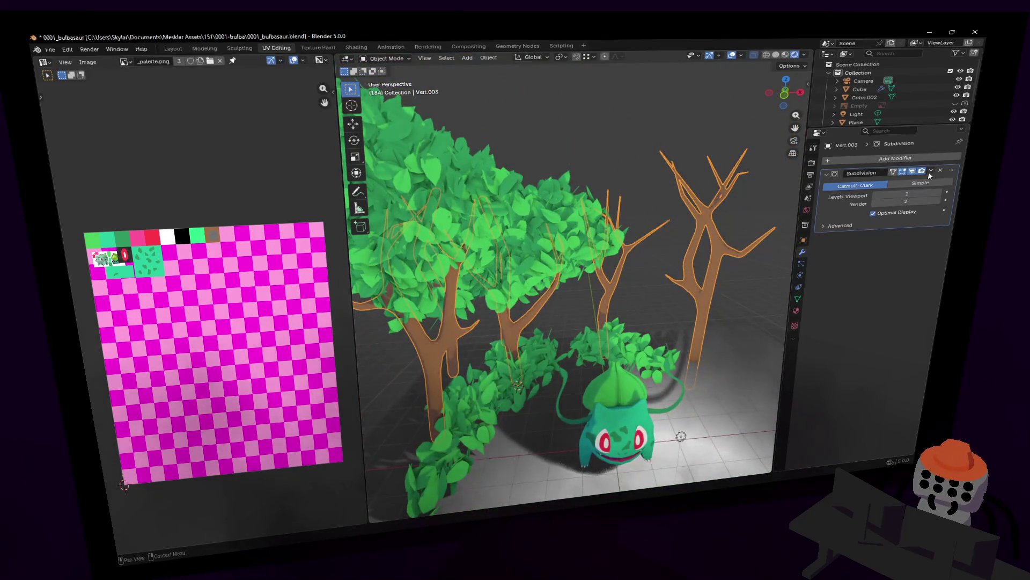
left_click(940, 169)
key("shift+grave")
key("s")
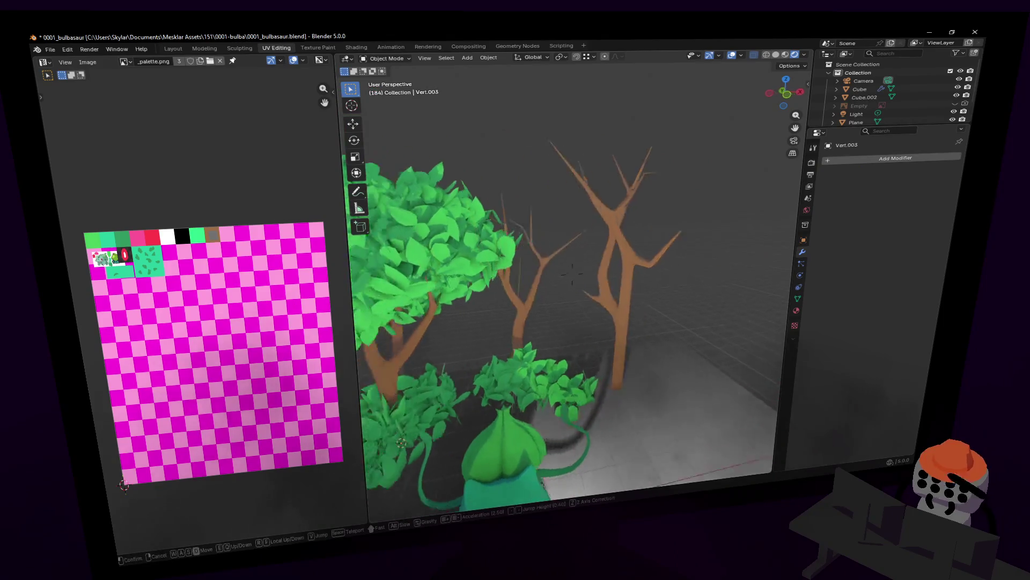
Look through the camera and walk it closer to frame Bulbasaur from the front among the bushes
left_click(663, 273)
key("KP_0")
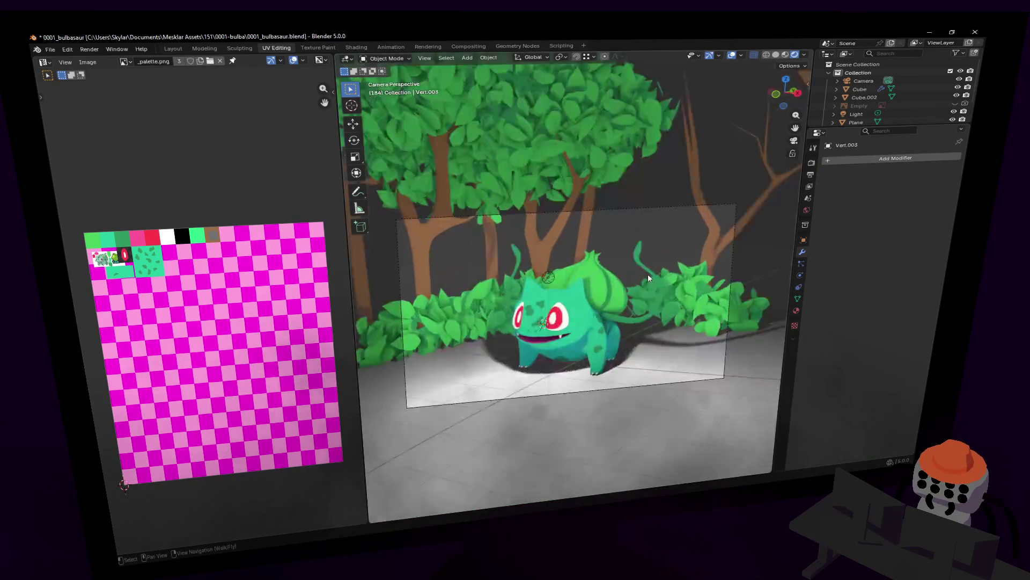
scroll(630, 159, "up", 2)
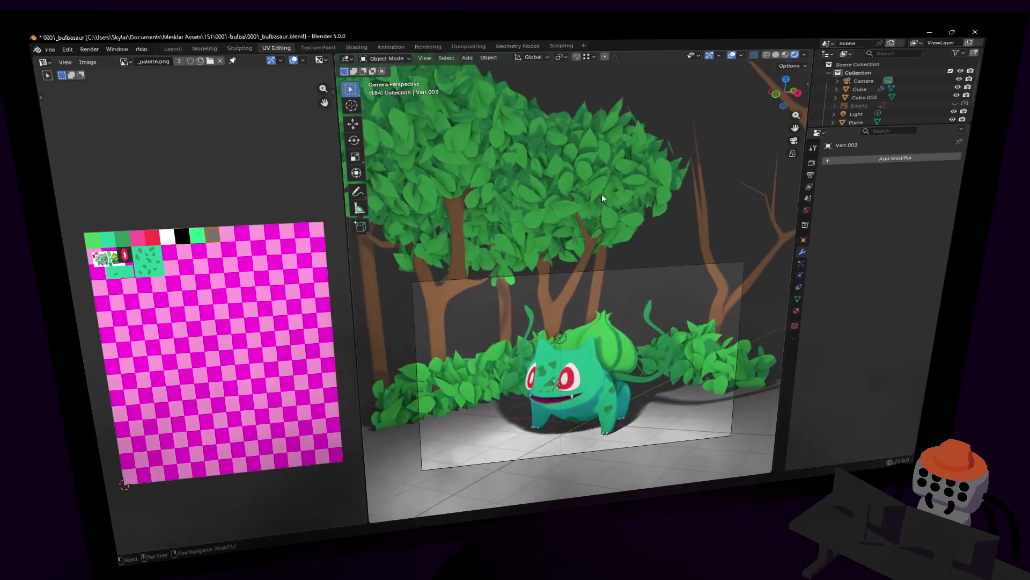
left_click(625, 228)
key("shift+grave")
key("s")
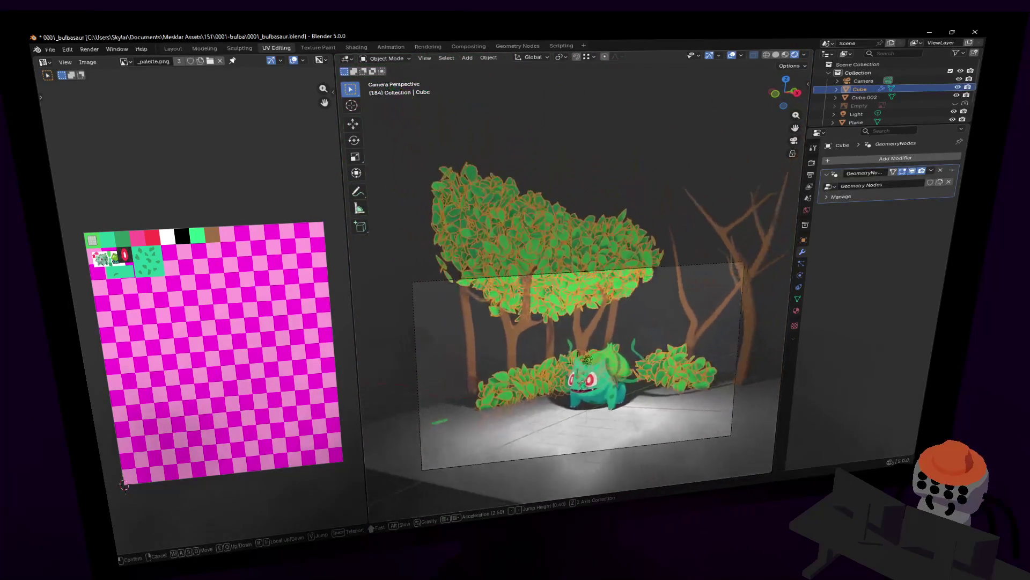
key("w")
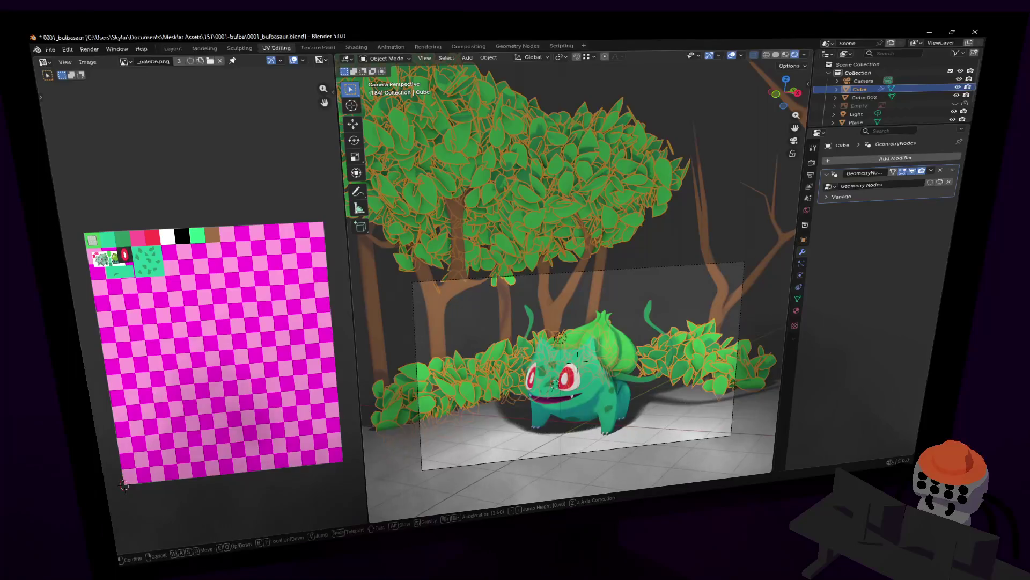
key("w")
key("d")
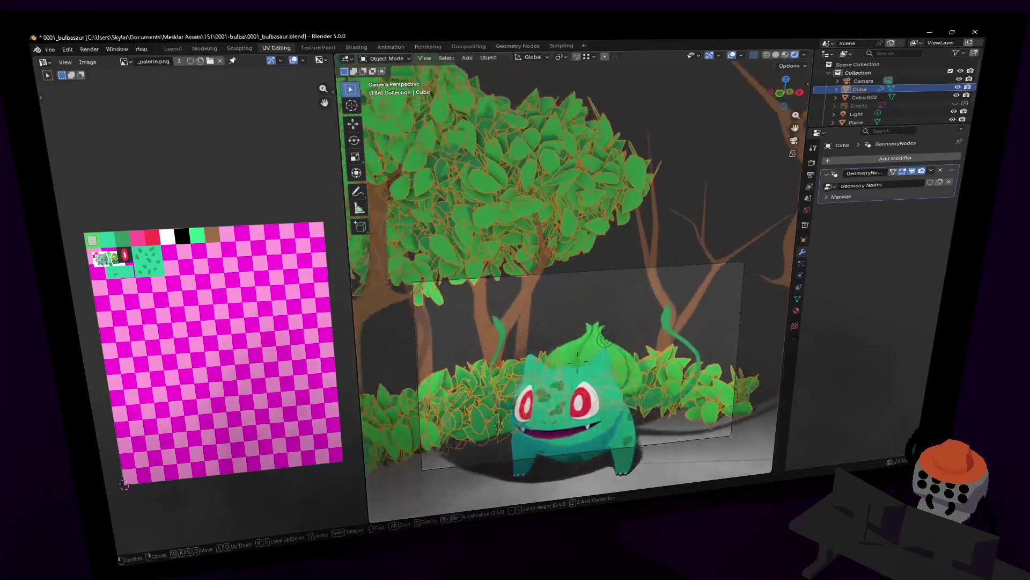
key("e")
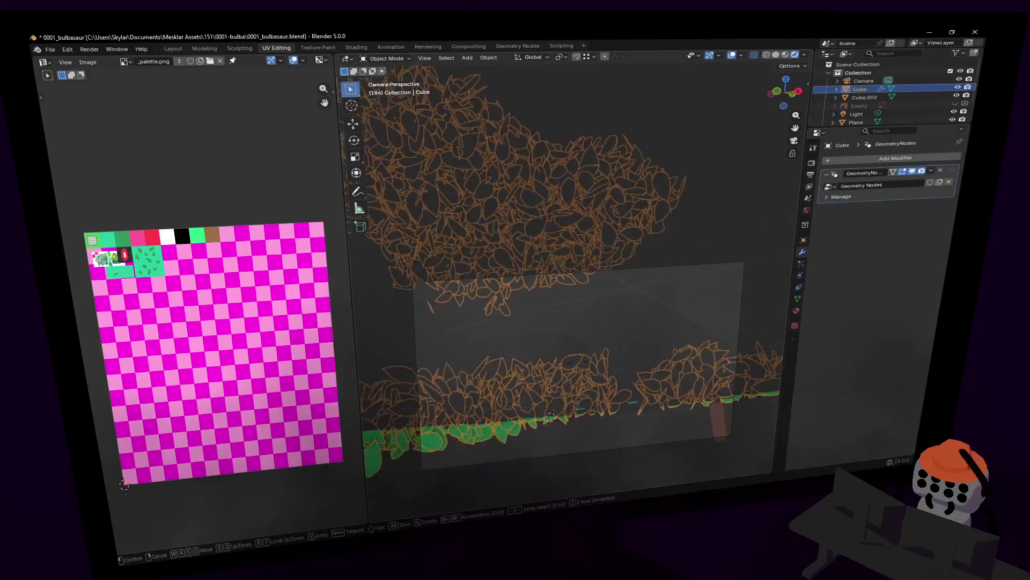
key("a")
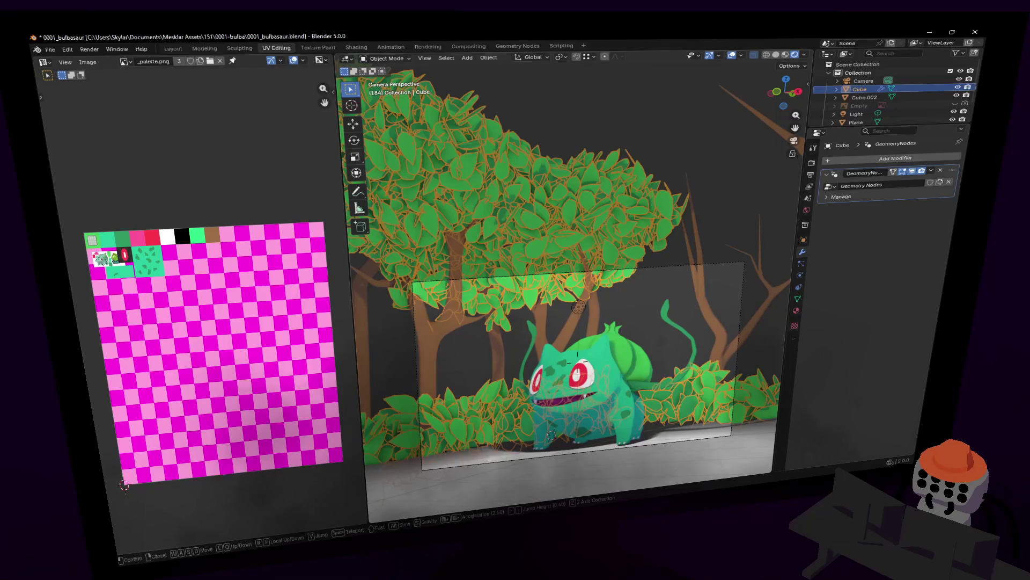
left_click(636, 315)
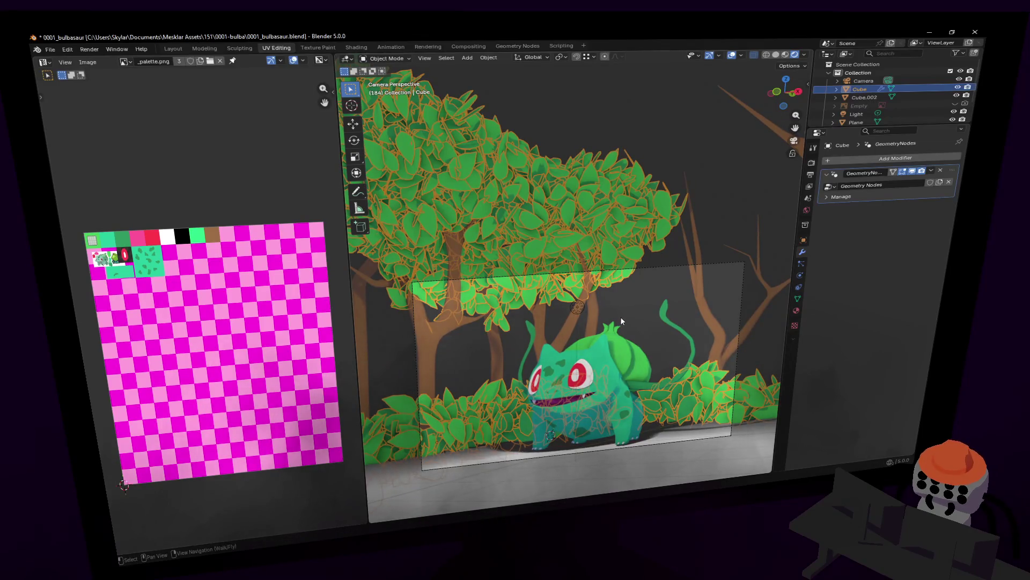
Inspect Bulbasaur up close, fine-tune the camera framing and select the scene camera
mouse_move(621, 340)
middle_mouse_down()
mouse_move(538, 226)
mouse_move(566, 206)
middle_mouse_up()
scroll(539, 226, "up", 5)
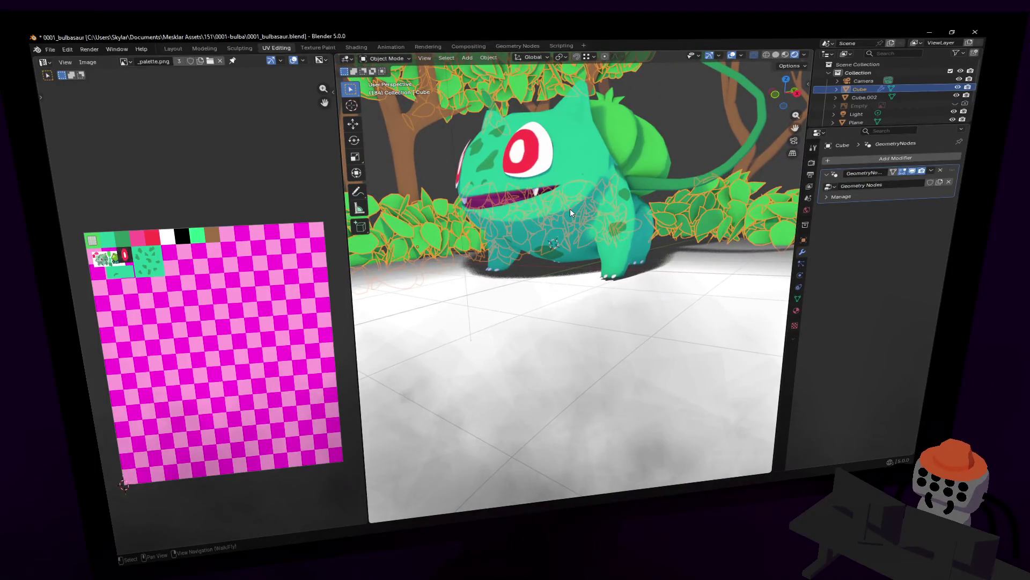
key("KP_0")
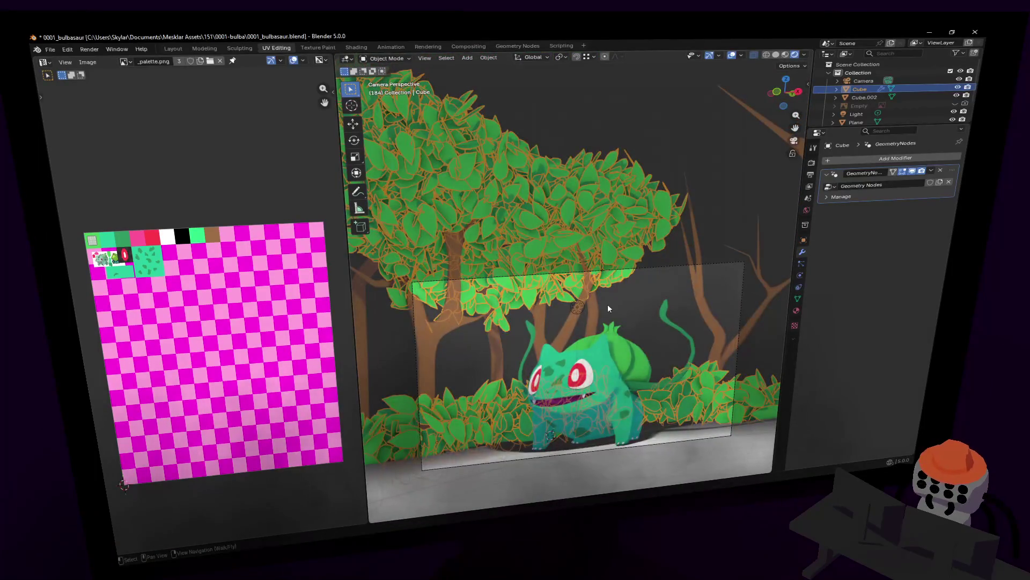
left_click(646, 310)
key("shift+grave")
left_click(650, 311)
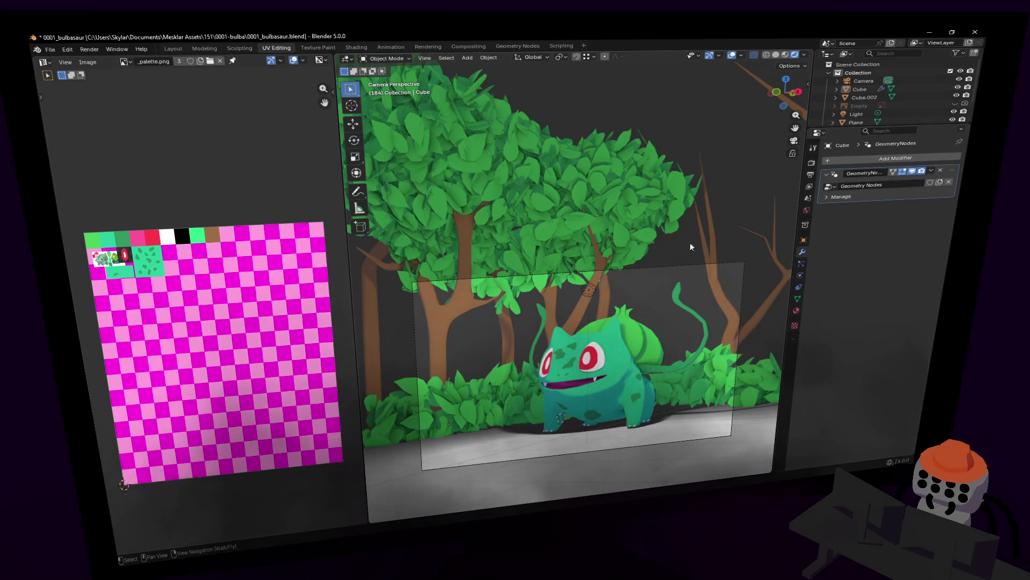
left_click(706, 264)
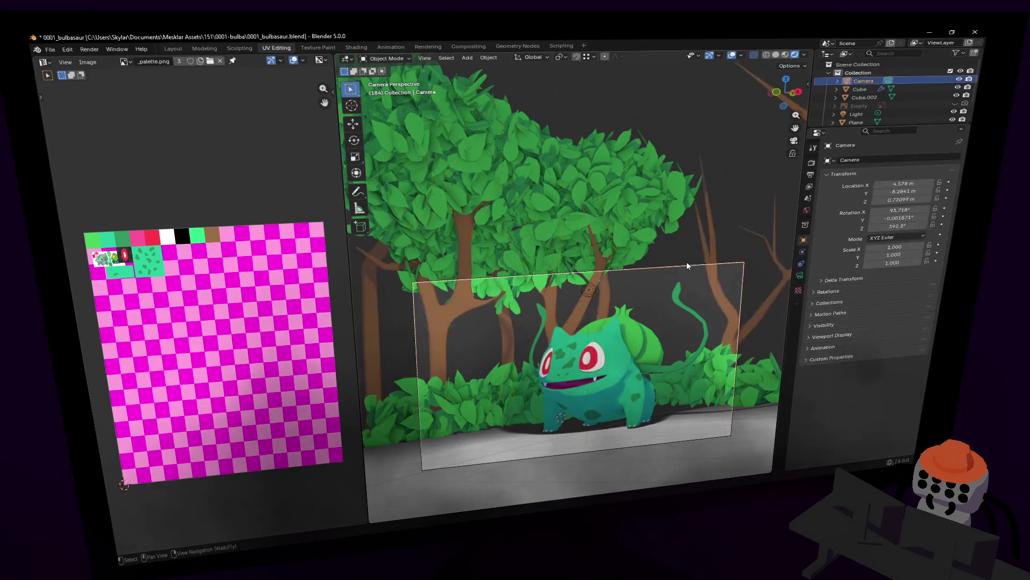
Rotate and raise the camera to tilt down onto Bulbasaur (Rotation X 77.07°), and enlarge the outliner
key("r")
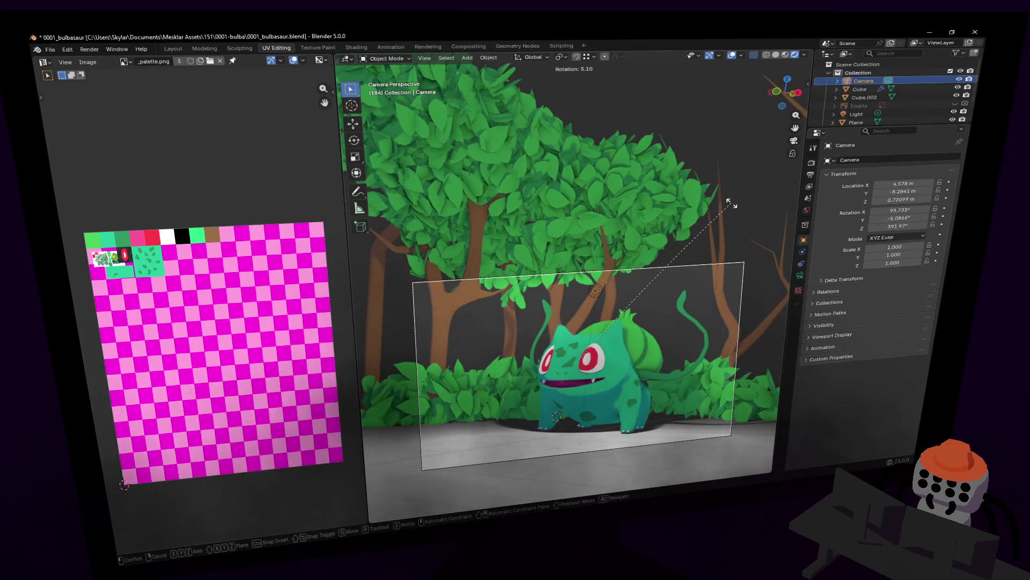
left_click(729, 203)
key("shift+grave")
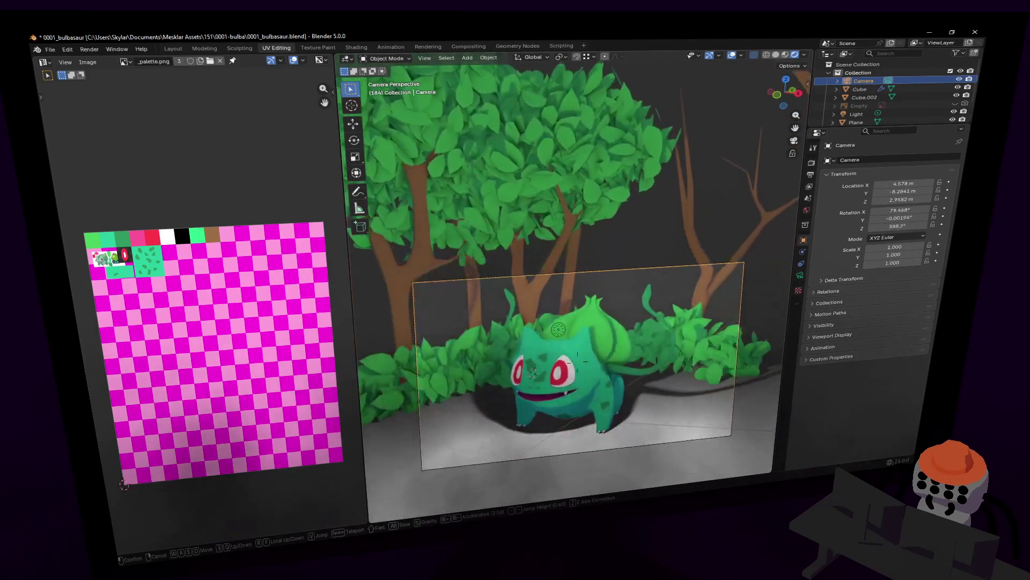
key("e")
key("w")
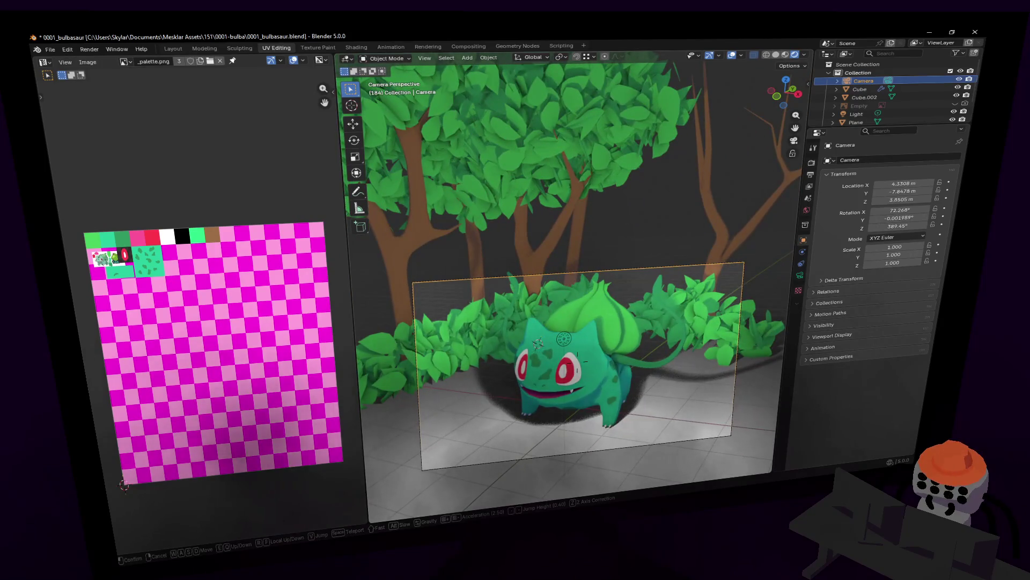
key("q")
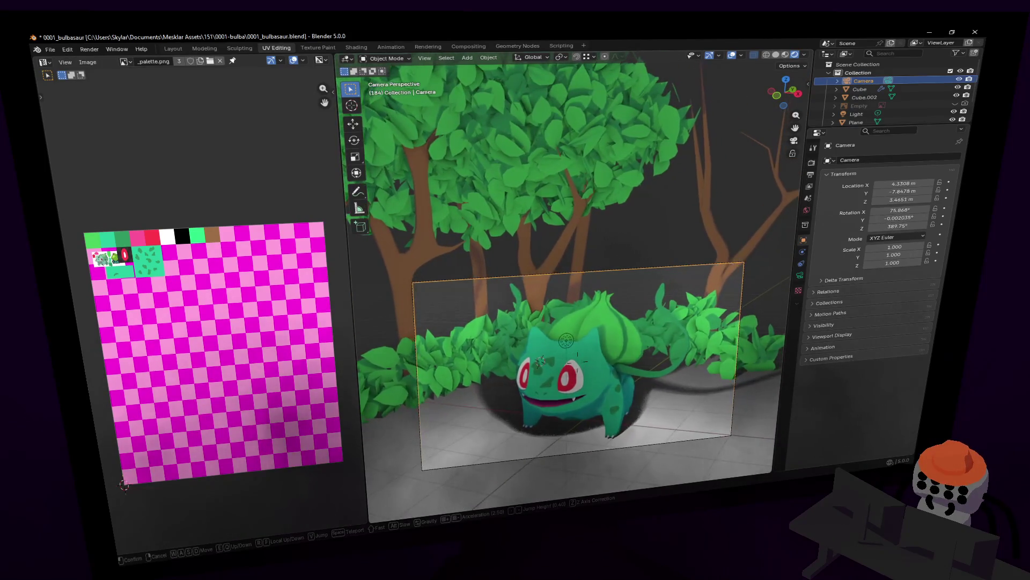
left_click(627, 287)
scroll(644, 226, "up", 2)
scroll(644, 226, "down", 2)
middle_click_drag(644, 226, 617, 192, "shift")
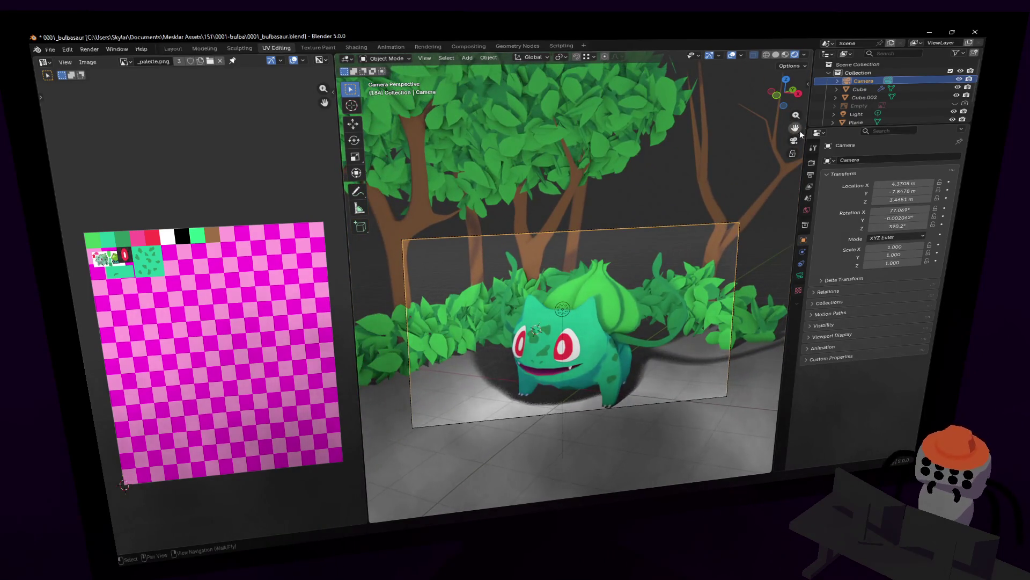
left_click_drag(861, 127, 857, 210)
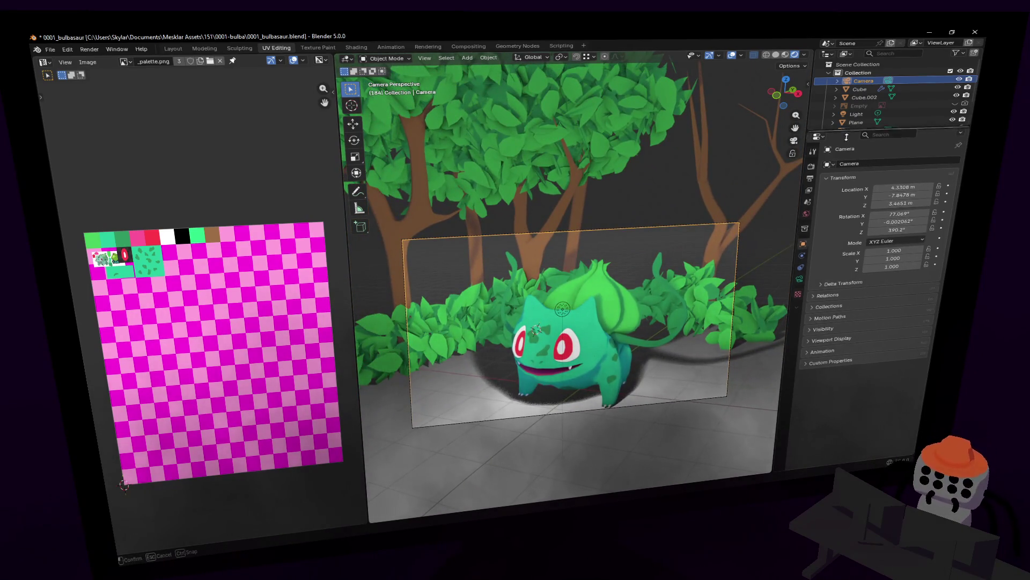
Hide Plane.001, Vert.003, Plane and the leaves Cube in the viewport
left_click_drag(951, 131, 951, 139)
left_click(954, 120)
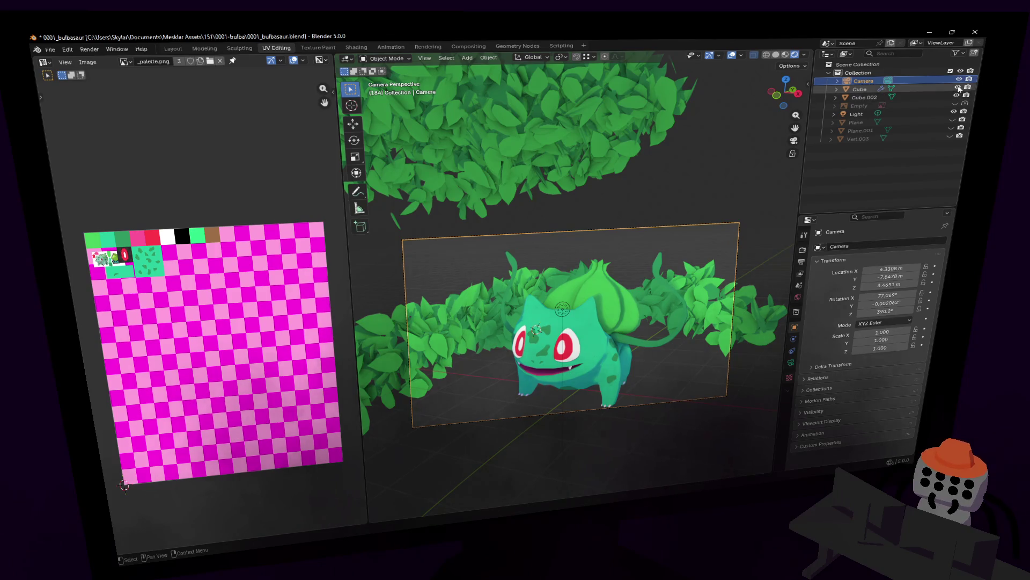
left_click(958, 89)
Nudge the camera and render the Bulbasaur shot with F12
key("shift+grave")
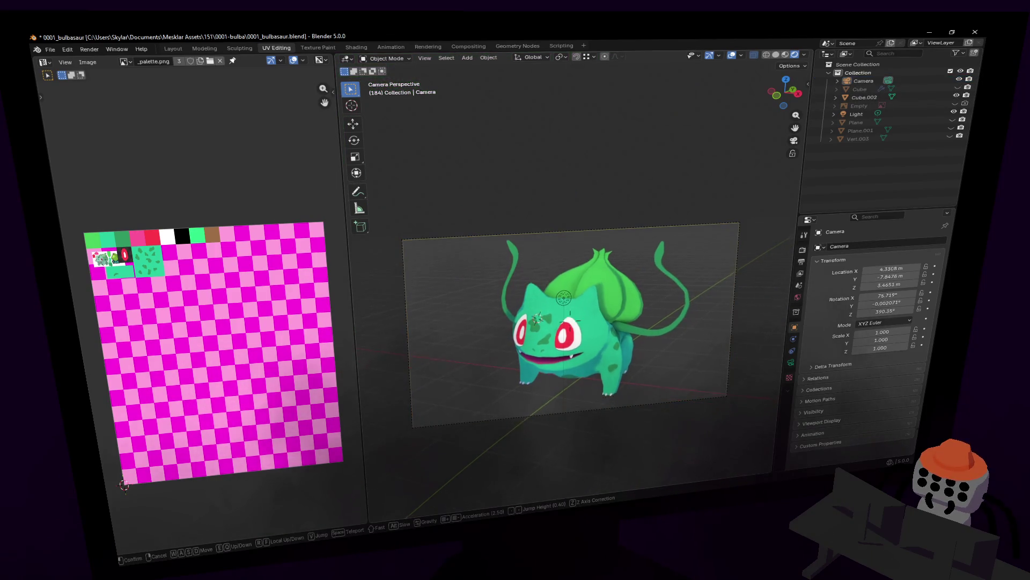
left_click(627, 257)
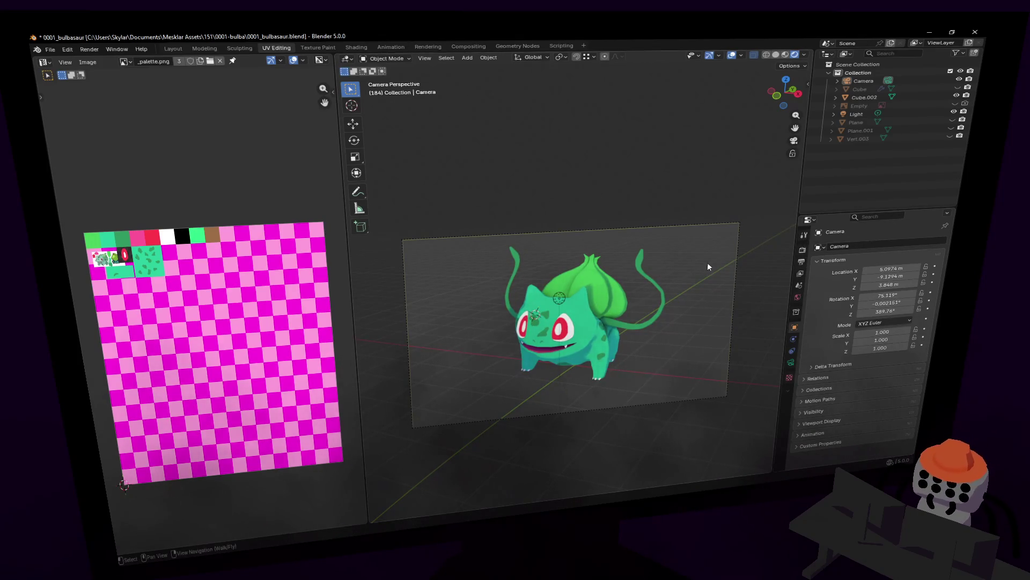
key("F12")
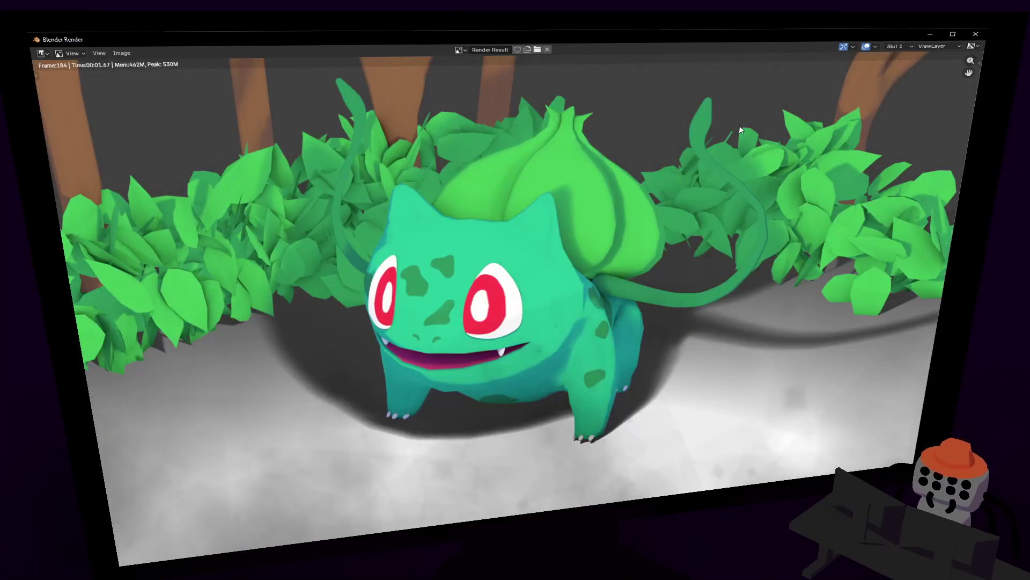
left_click(977, 35)
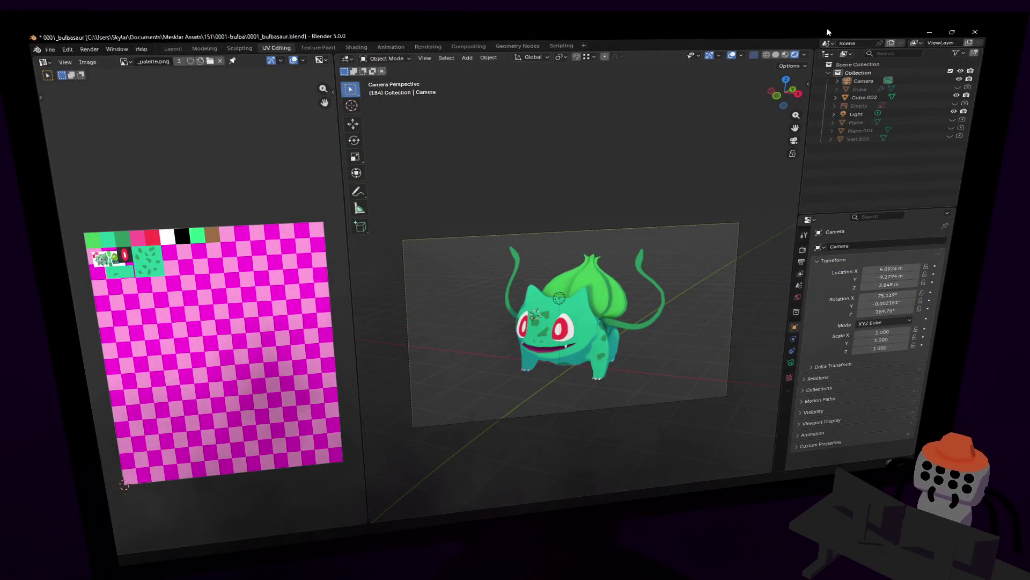
key("F12")
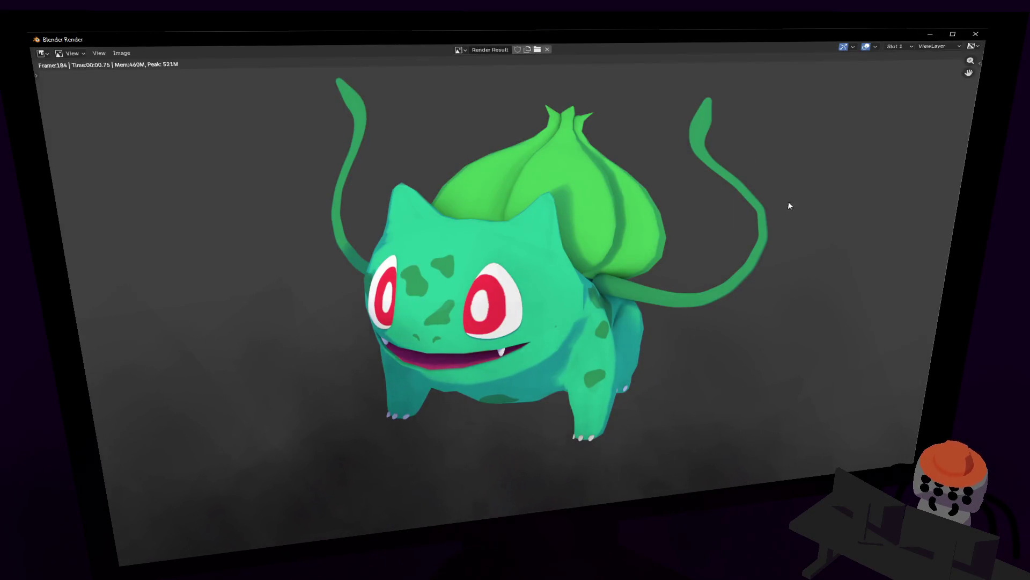
scroll(645, 234, "down", 3)
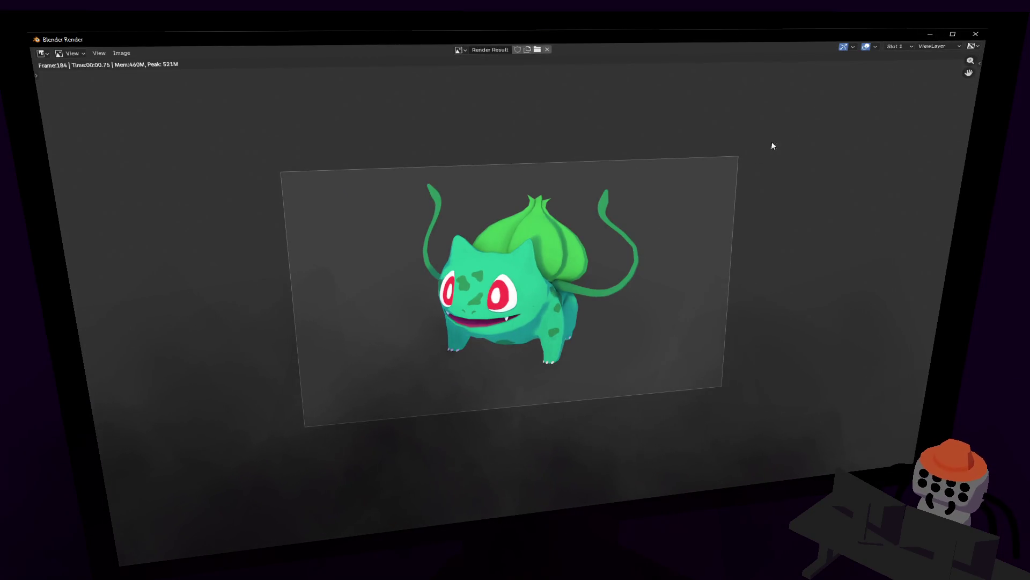
left_click(976, 34)
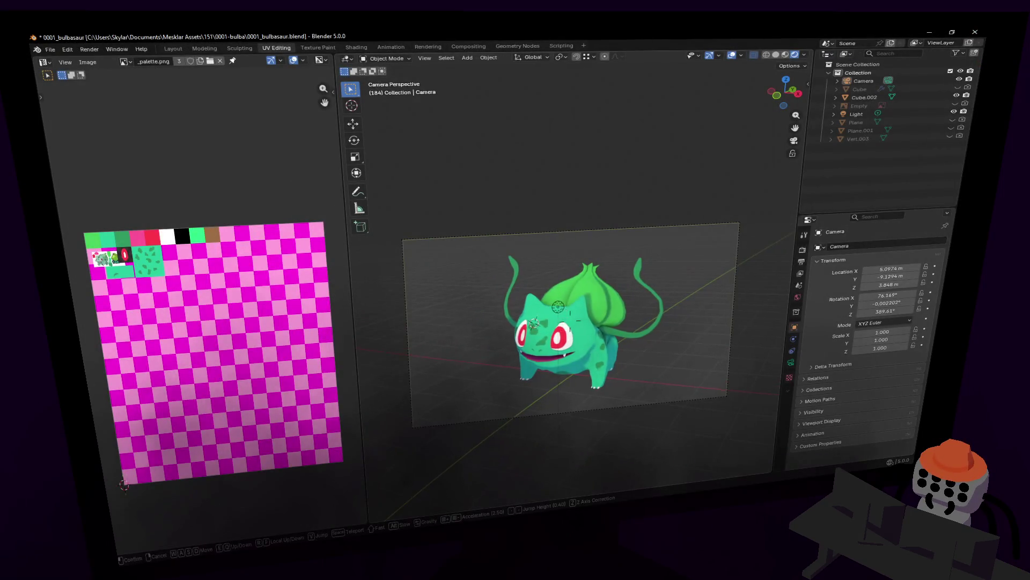
key("F12")
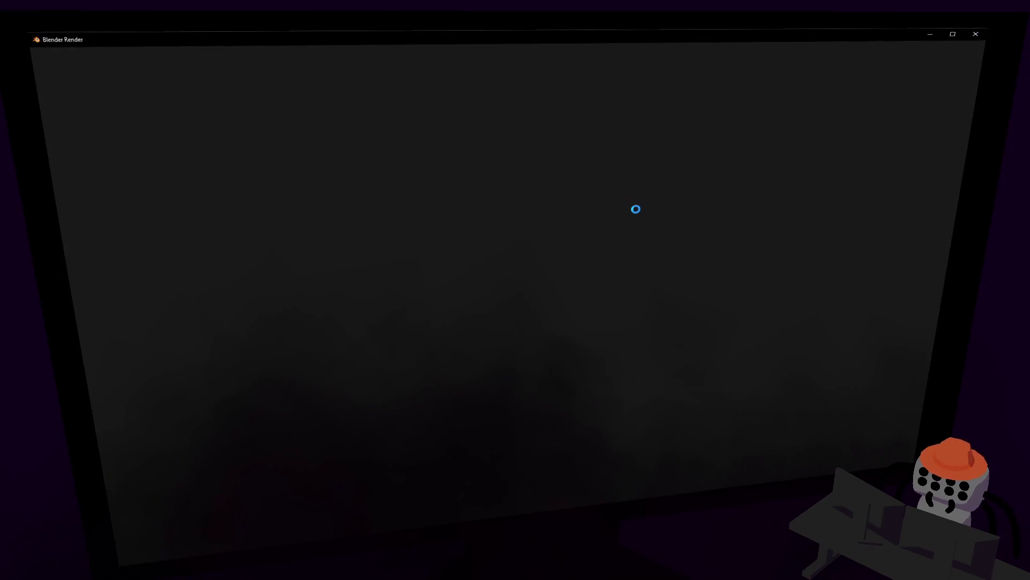
scroll(715, 217, "down", 5)
scroll(695, 225, "up", 2)
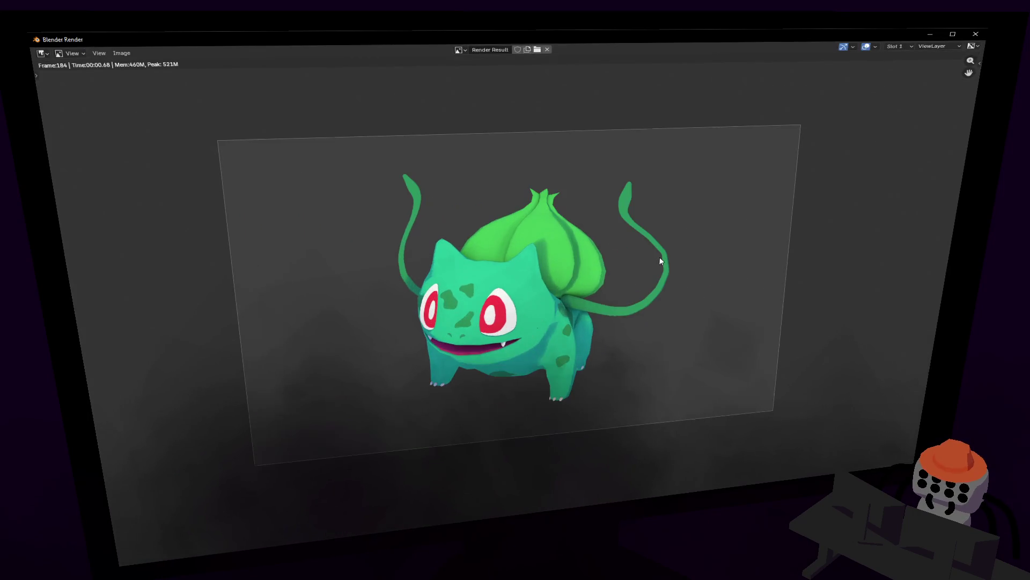
left_click(976, 34)
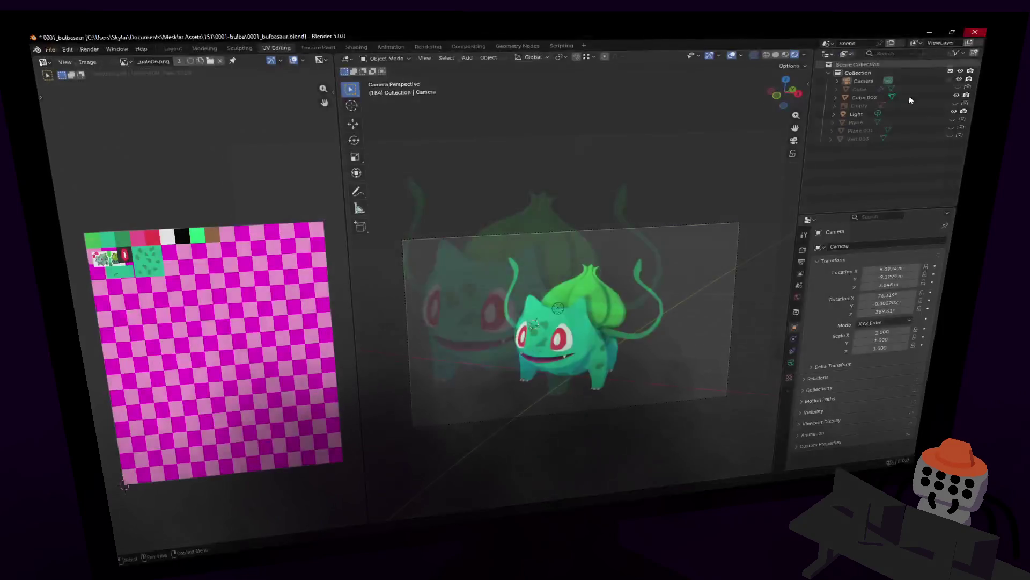
Set the output resolution to 1024 × 1024 px in Output Properties
left_click(804, 250)
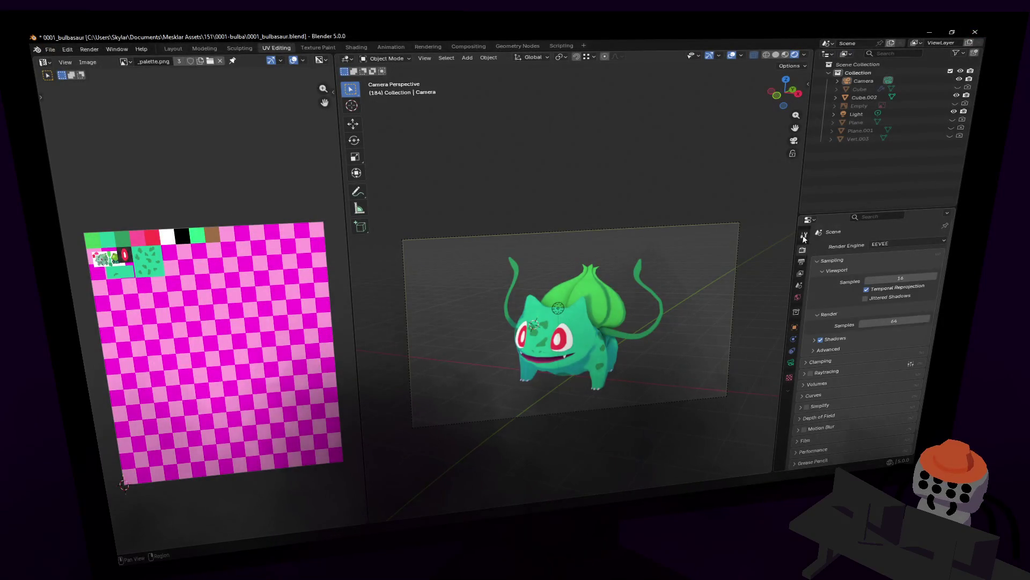
left_click(804, 236)
left_click(803, 263)
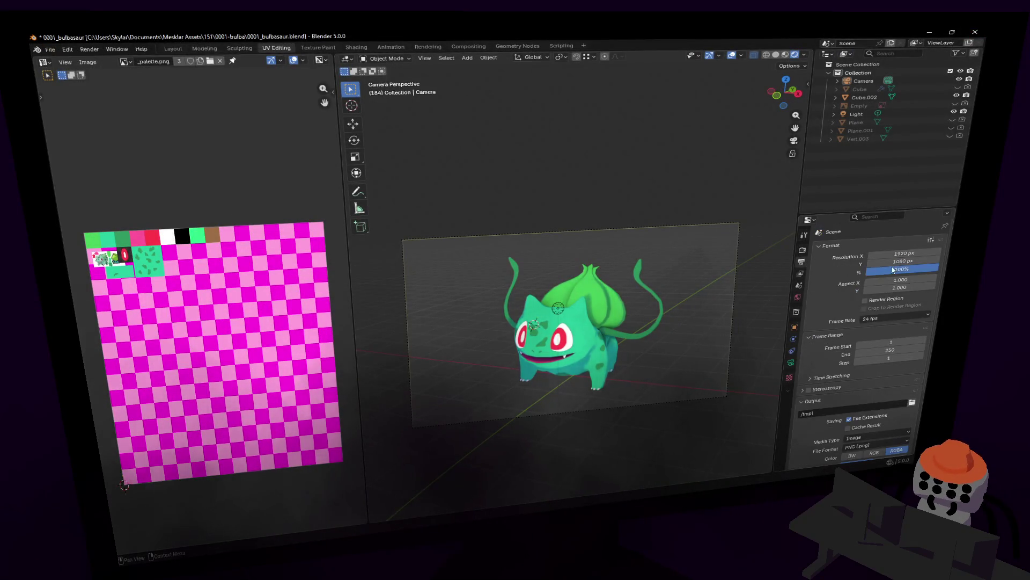
left_click(909, 257)
type("1024")
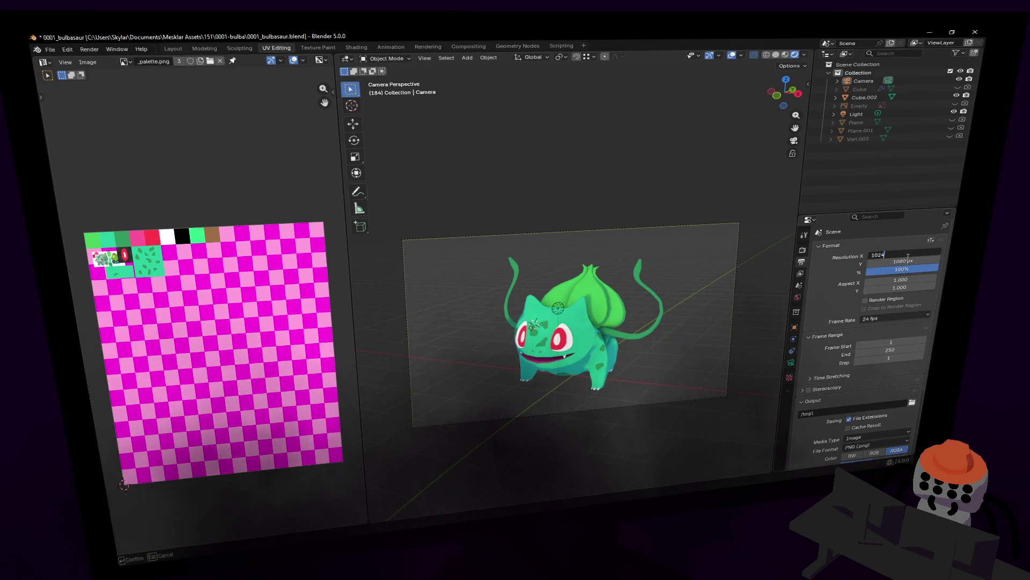
key("Tab")
type("1024")
key("Return")
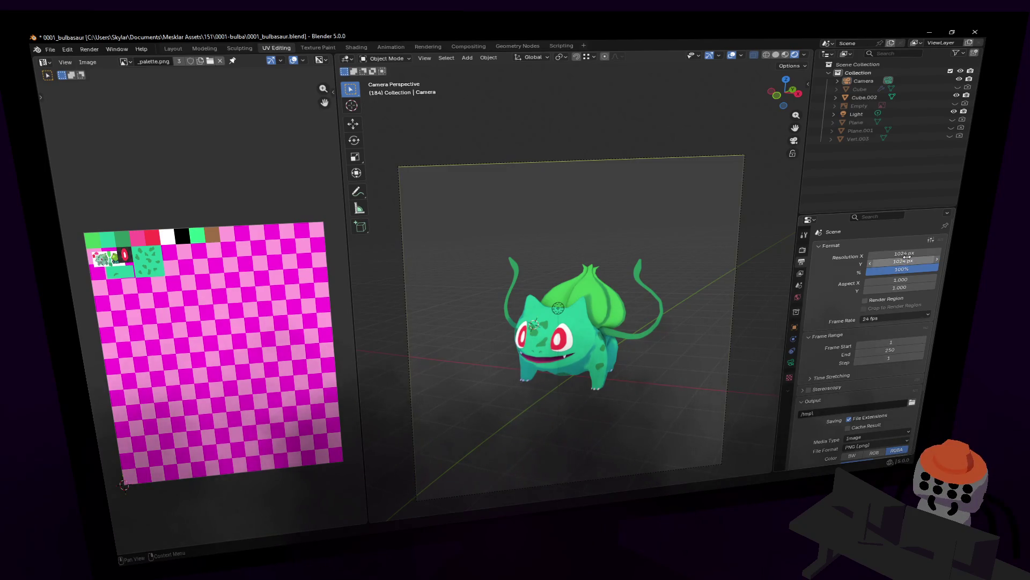
Move the camera closer to Bulbasaur and render the square view
key("shift+grave")
key("w")
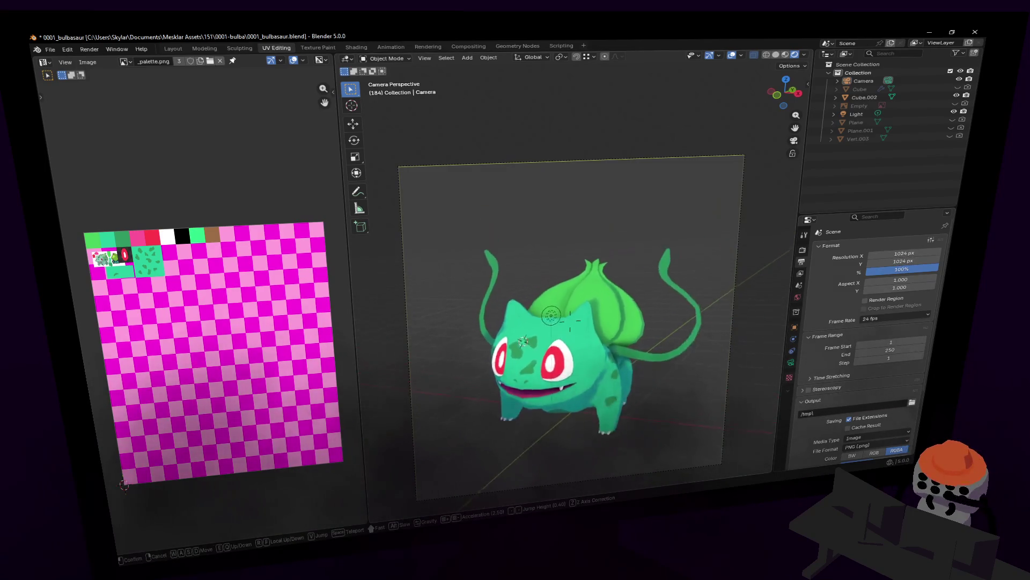
left_click(570, 322)
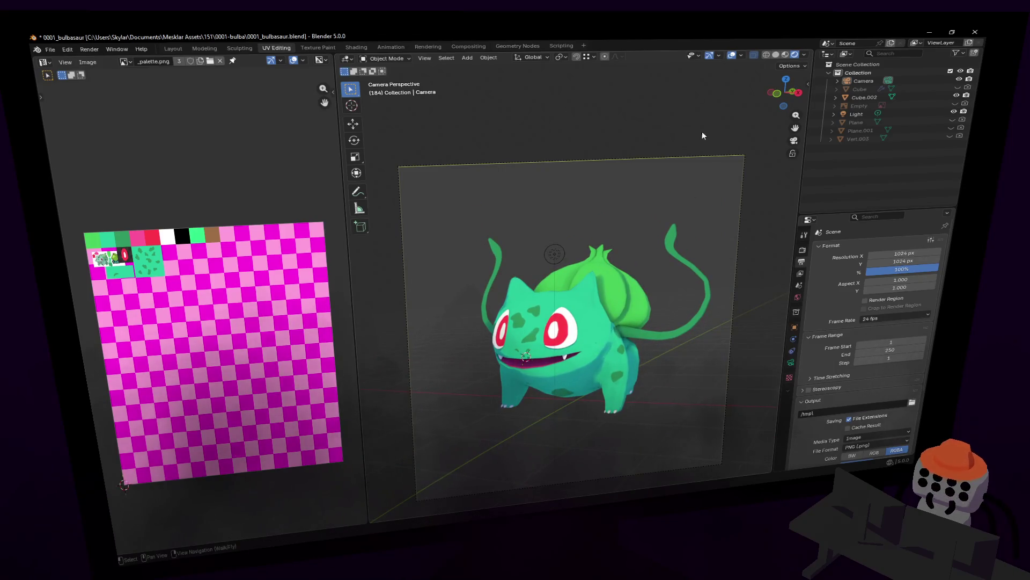
middle_click_drag(702, 131, 696, 176, "shift")
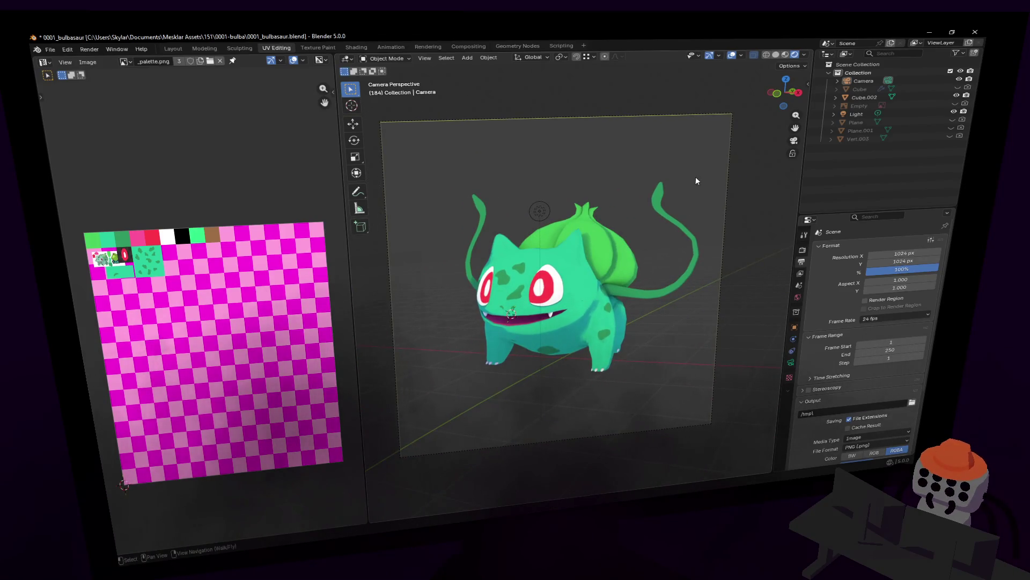
key("F12")
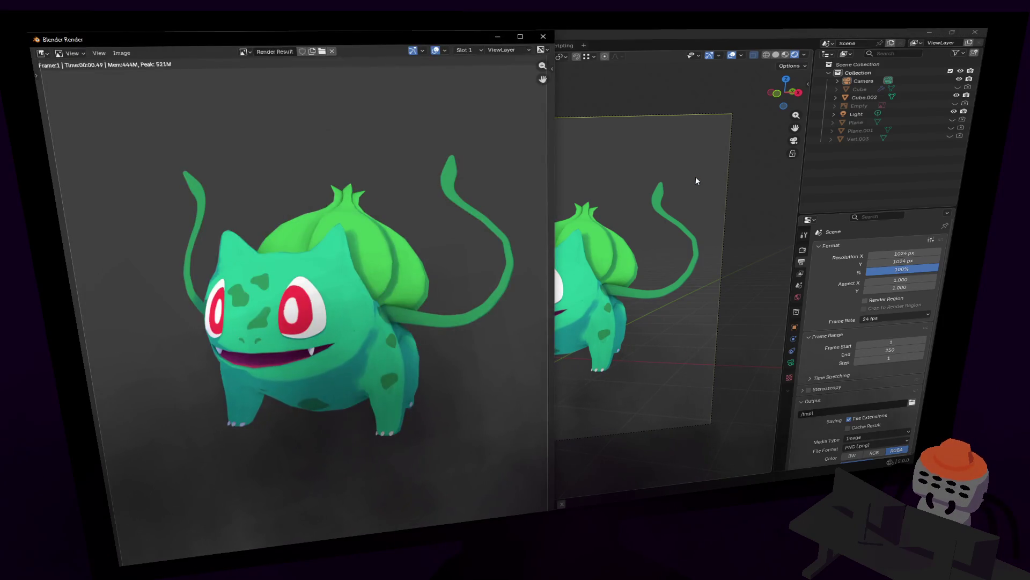
Re-render the frame and copy the rendered image via Image > Copy
key("Escape")
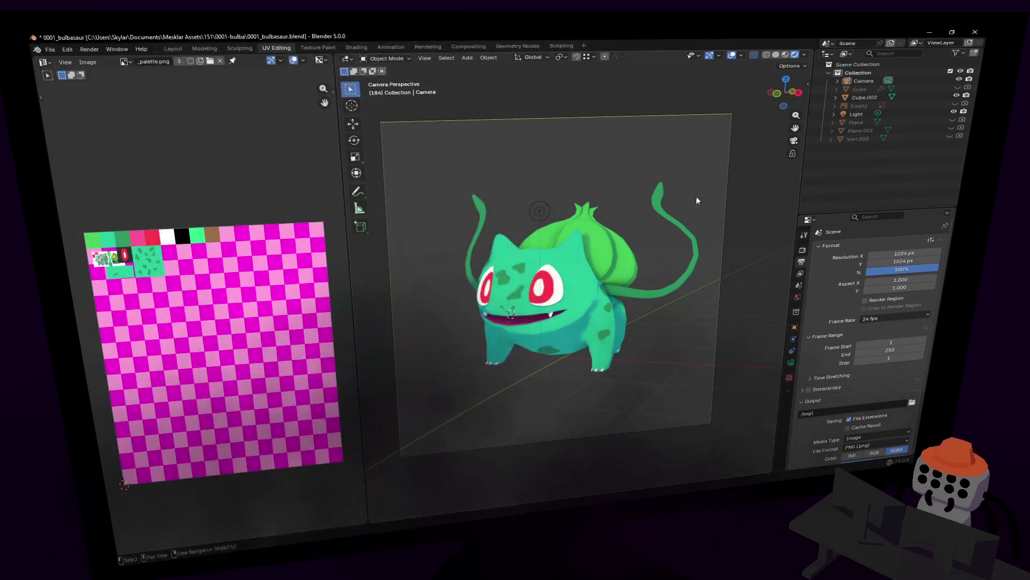
key("F12")
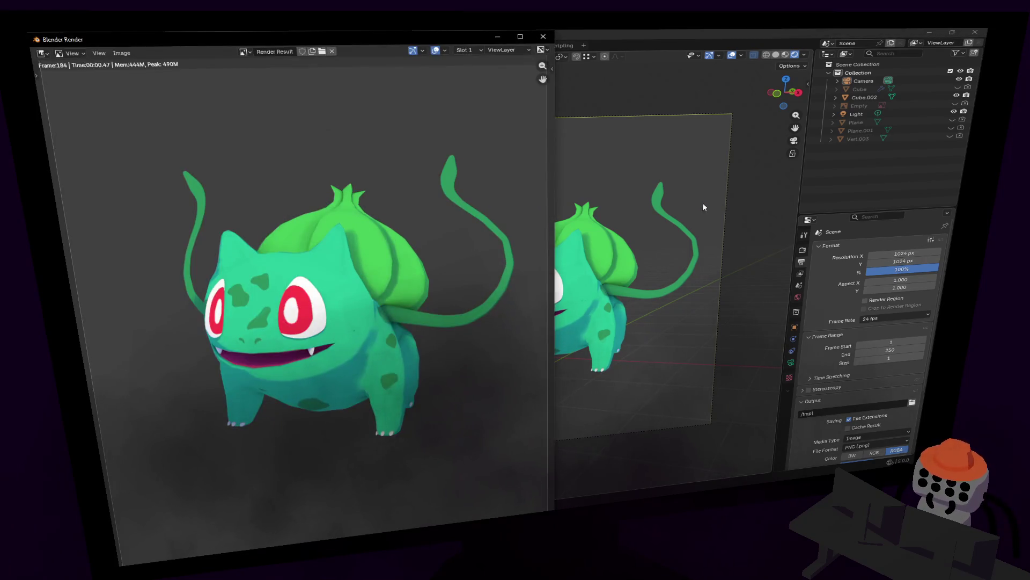
scroll(448, 160, "down", 3)
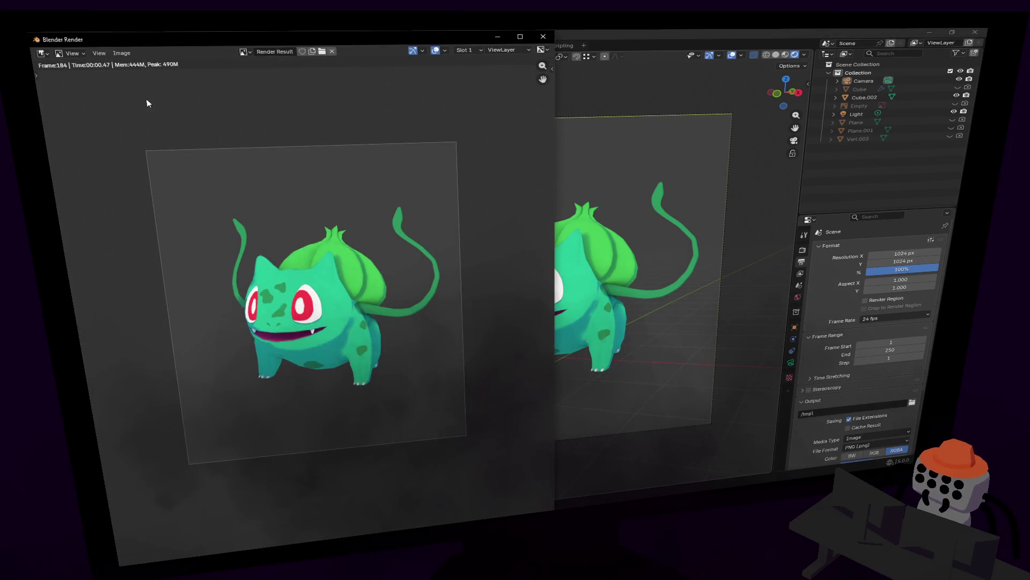
left_click(120, 53)
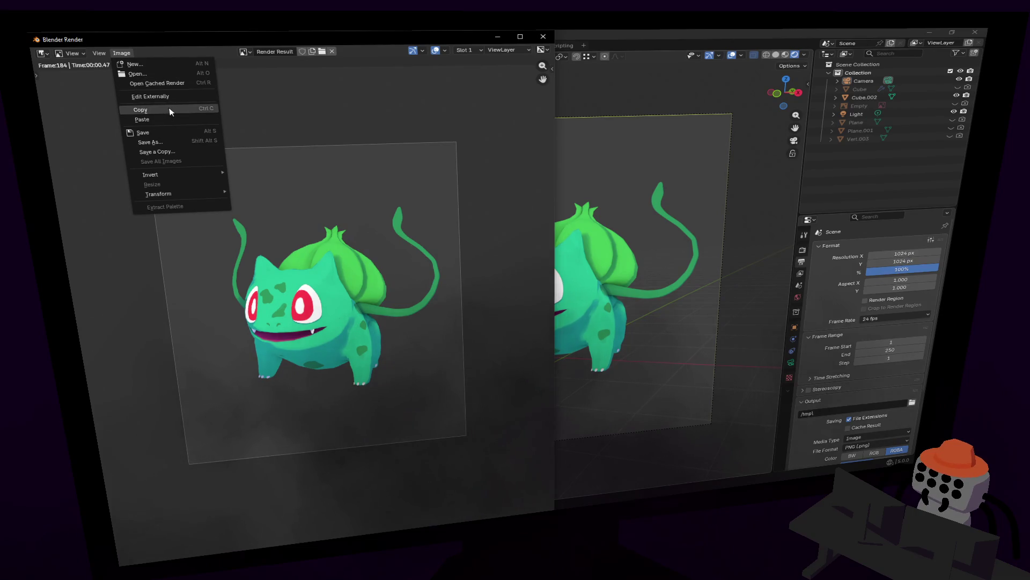
left_click(170, 109)
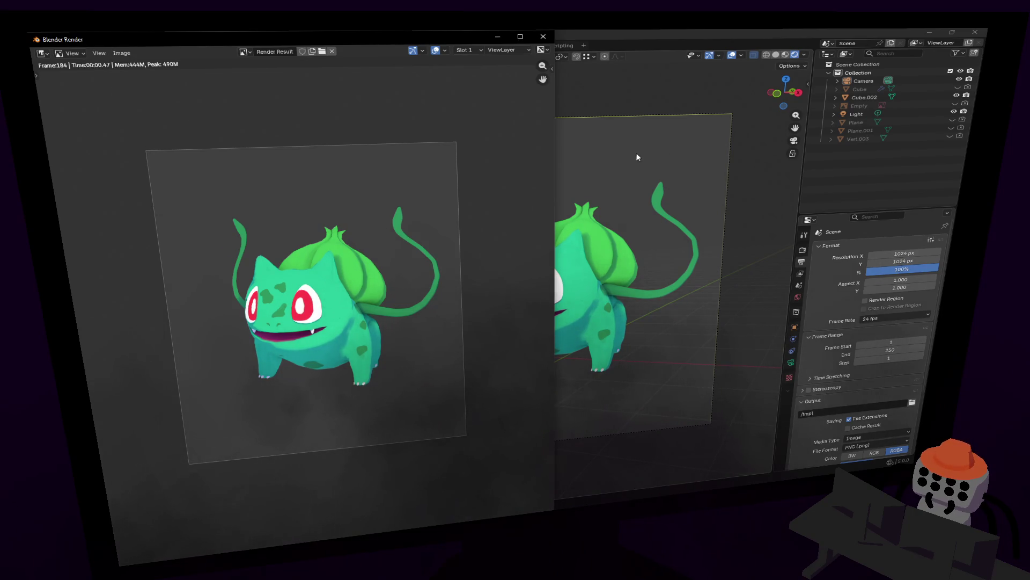
Close the render window and walk the camera closer to Bulbasaur
left_click(540, 39)
key("shift+grave")
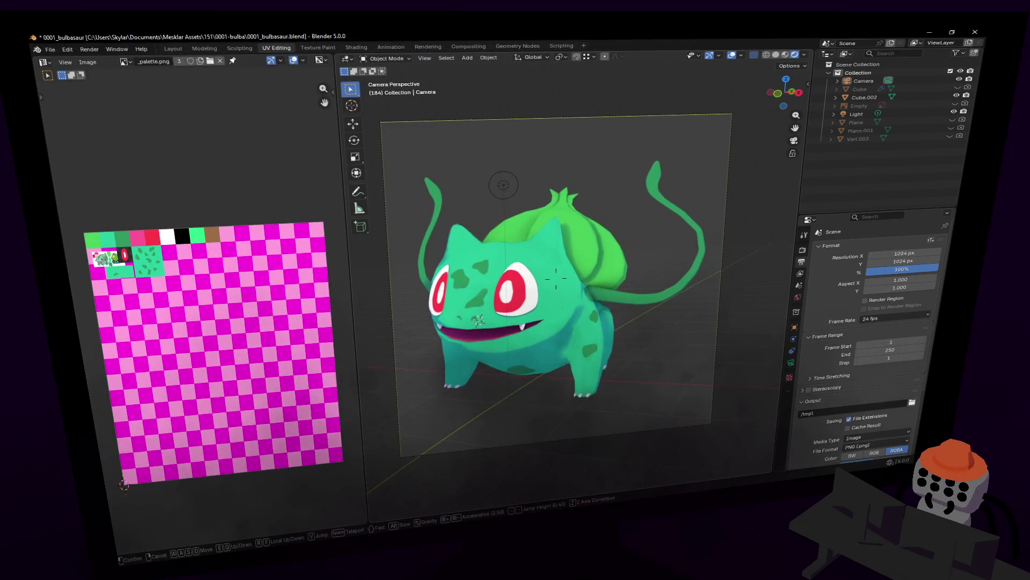
left_click(556, 278)
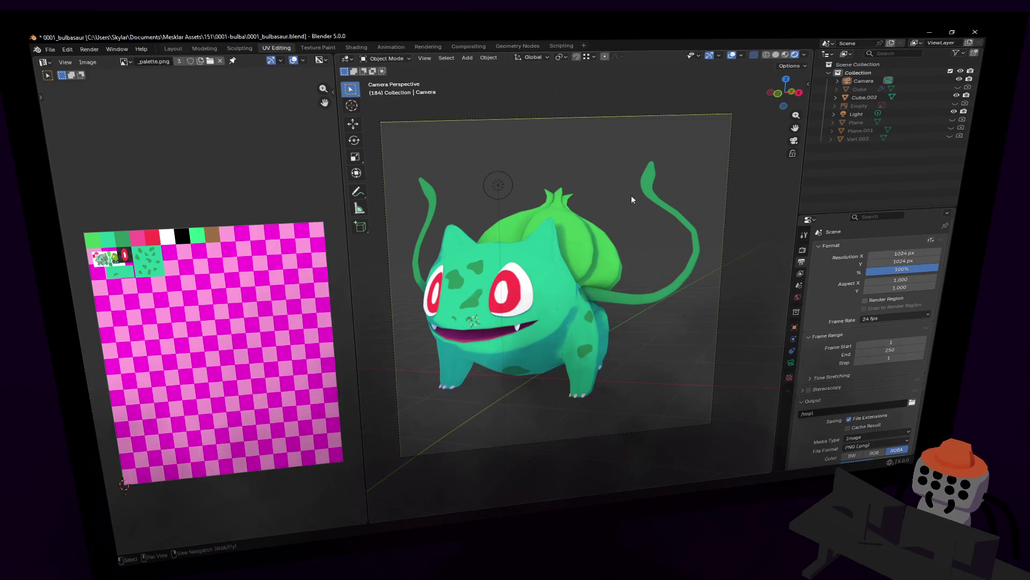
Nudge the camera slightly, render the tighter framing, and bring up Paint.NET's File menu
key("shift+grave")
left_click(555, 278)
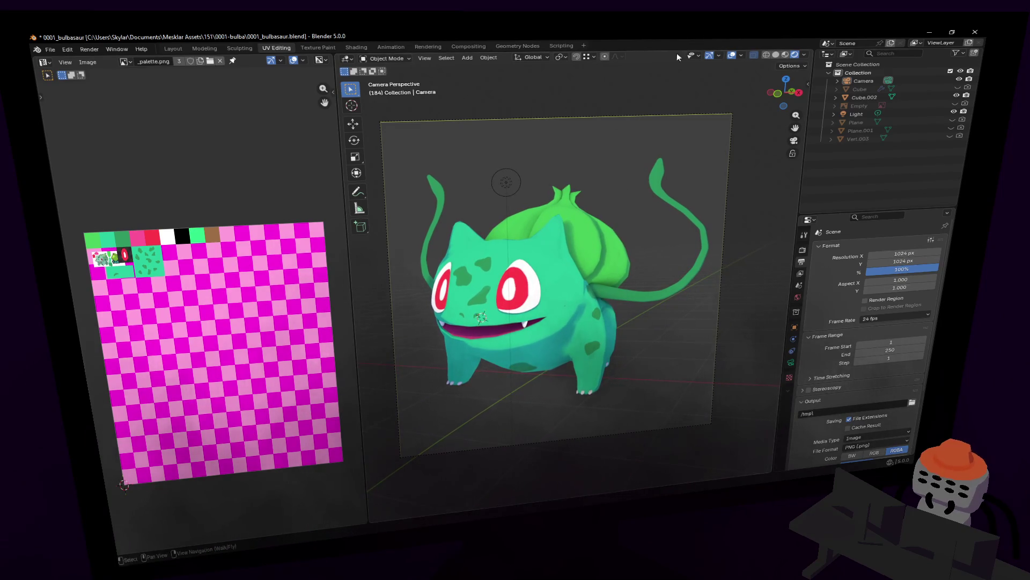
key("F12")
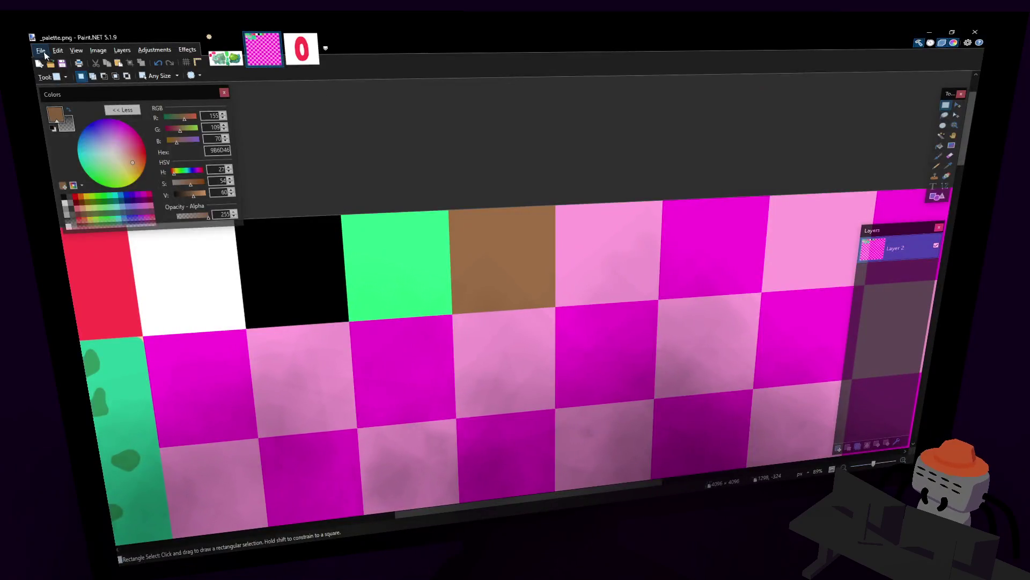
left_click(40, 49)
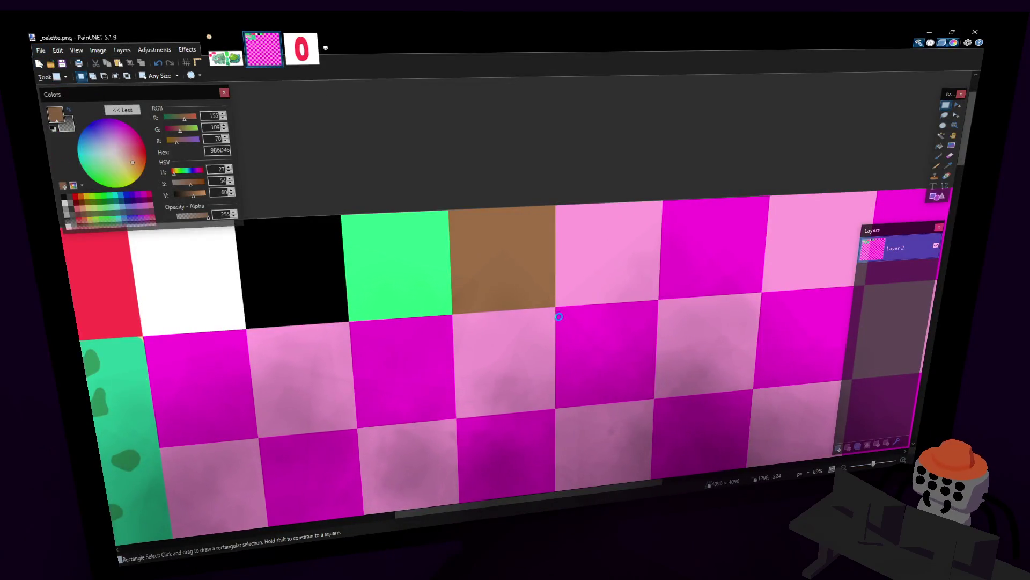
Paste the render into a new 1024 × 1024 Paint.NET image and return to Blender's Bulbasaur model
left_click(503, 332)
key("ctrl+v")
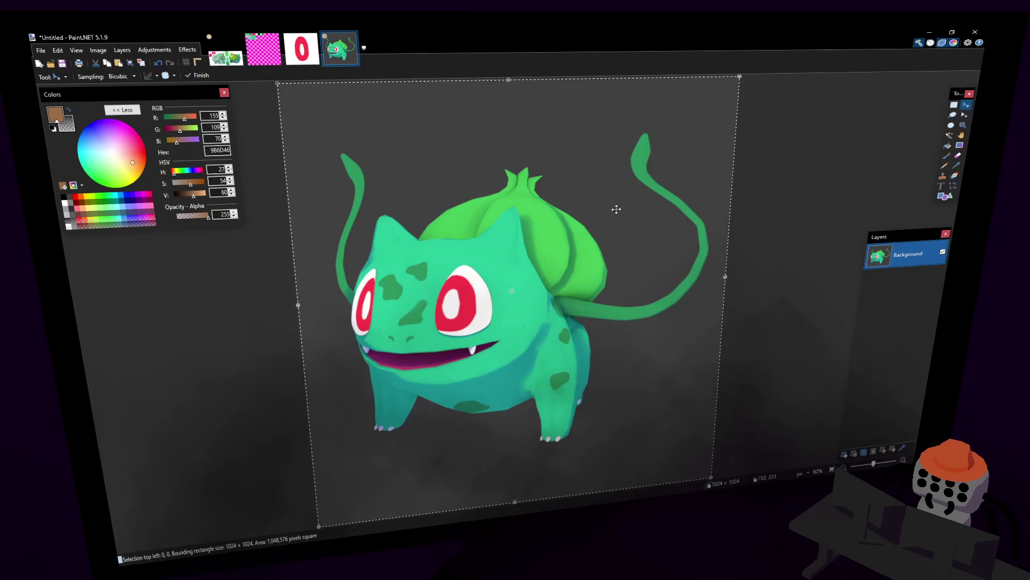
scroll(620, 208, "down", 1, "ctrl")
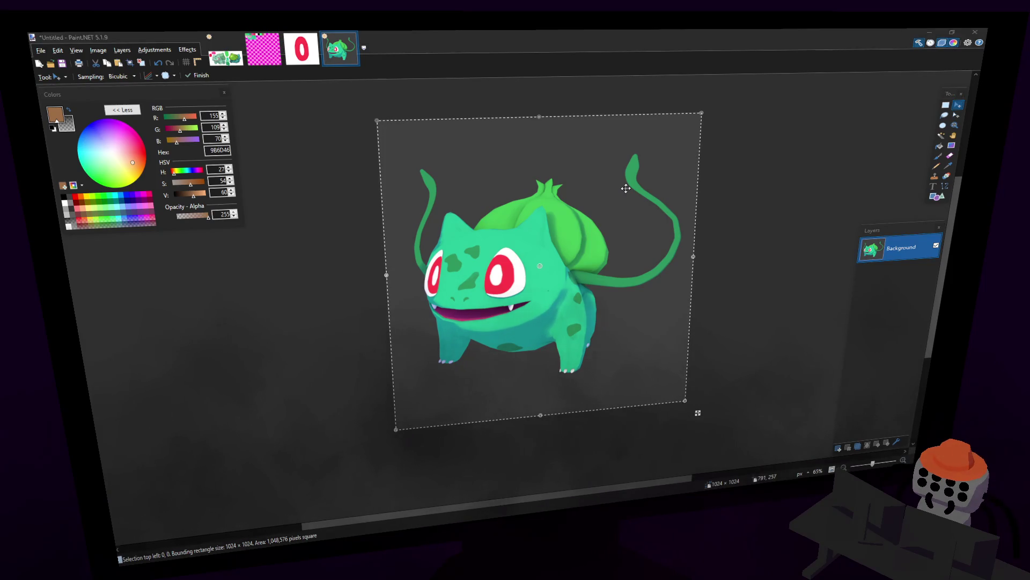
key("alt+Tab")
left_click(545, 313)
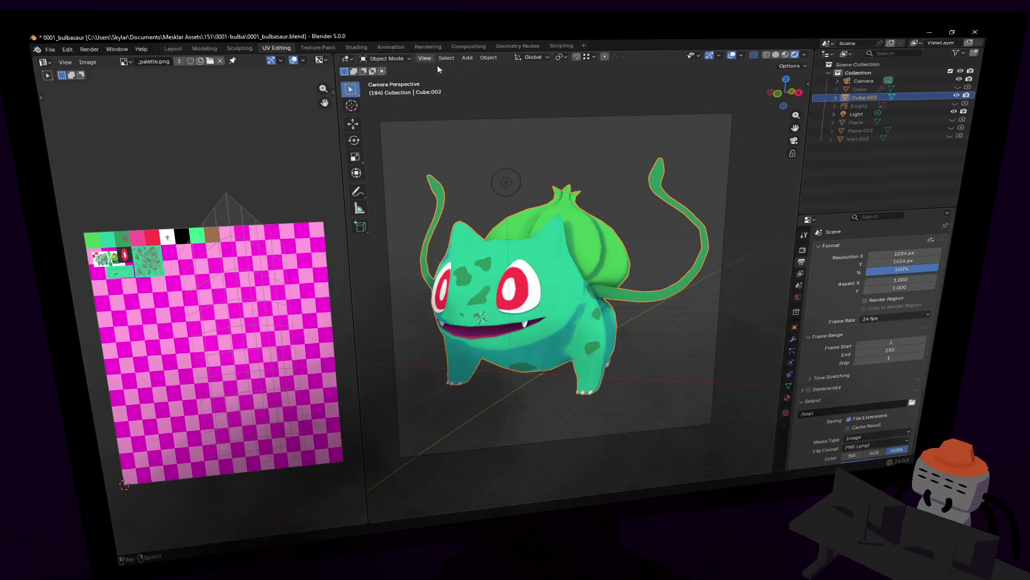
Rotate the Bulbasaur model about the Z axis so it faces the camera again
key("r")
key("z")
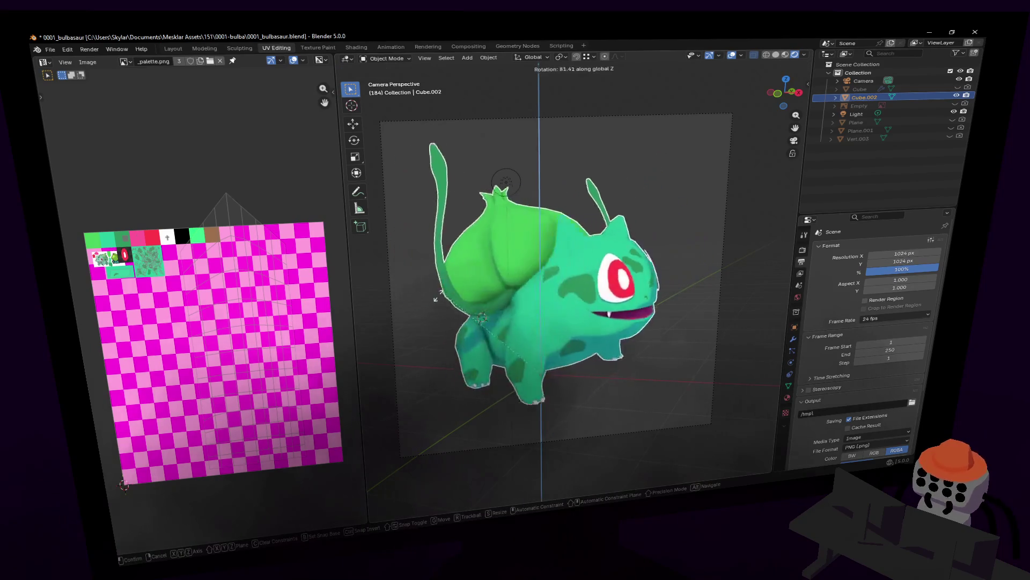
key("Escape")
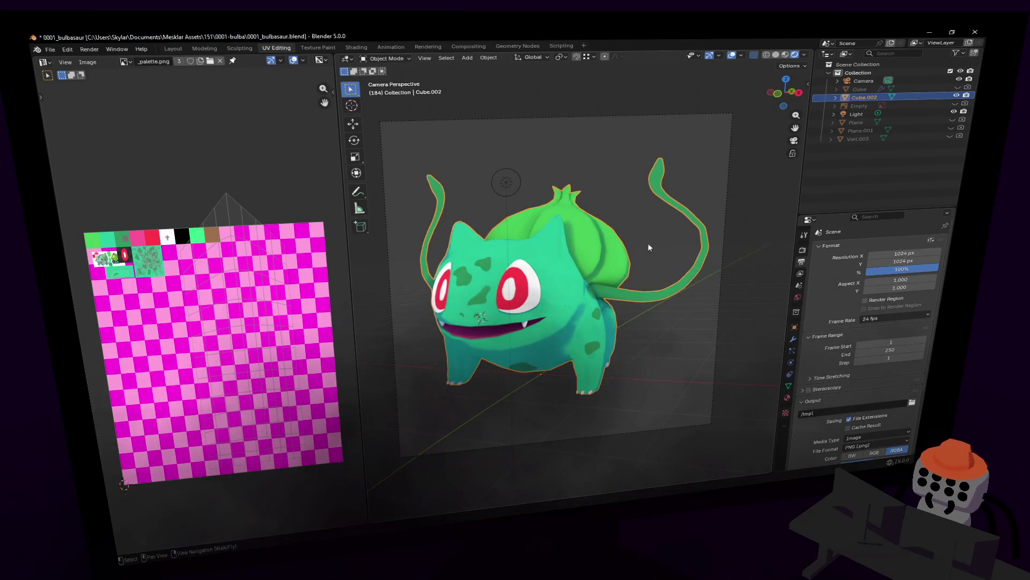
key("r")
key("z")
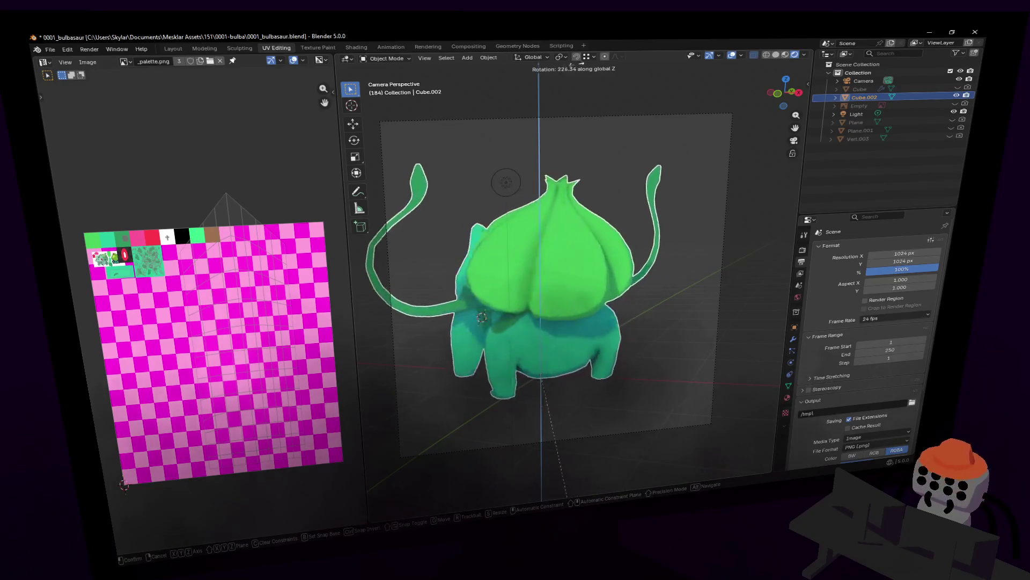
left_click(546, 255)
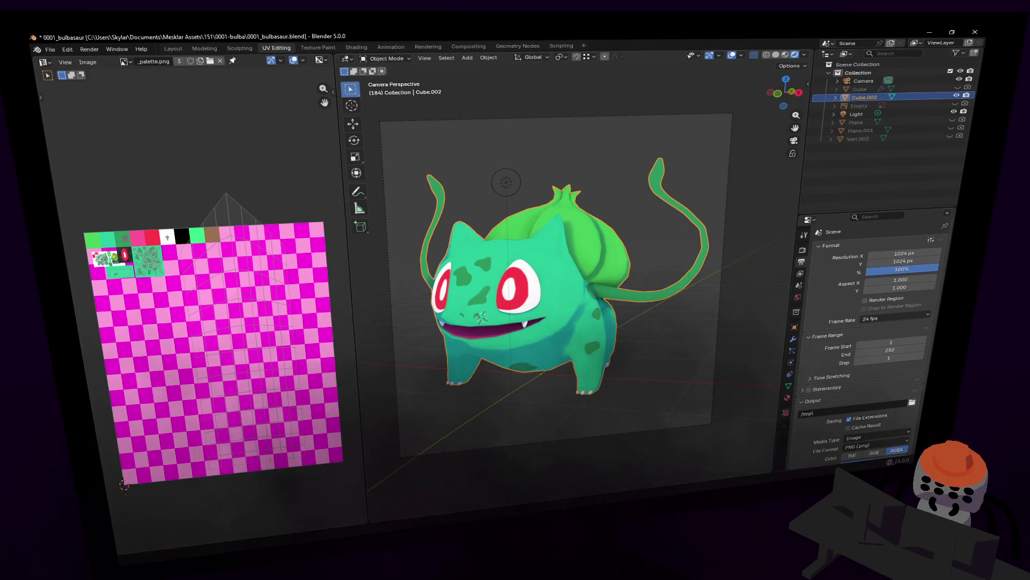
middle_click_drag(592, 266, 599, 262, "shift")
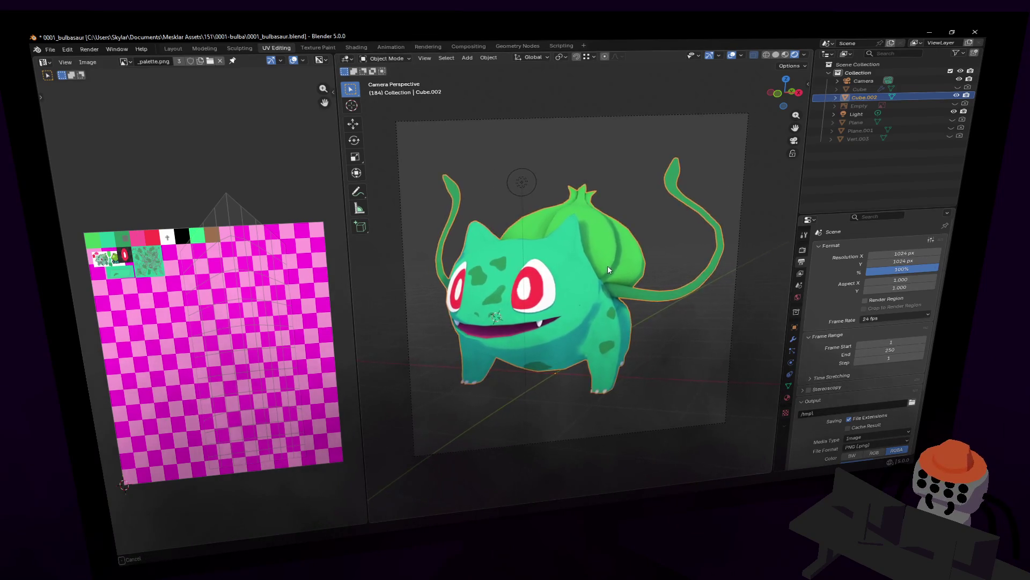
Select Cube.002, split the 3D view and switch to the Modeling workspace
left_click(861, 82)
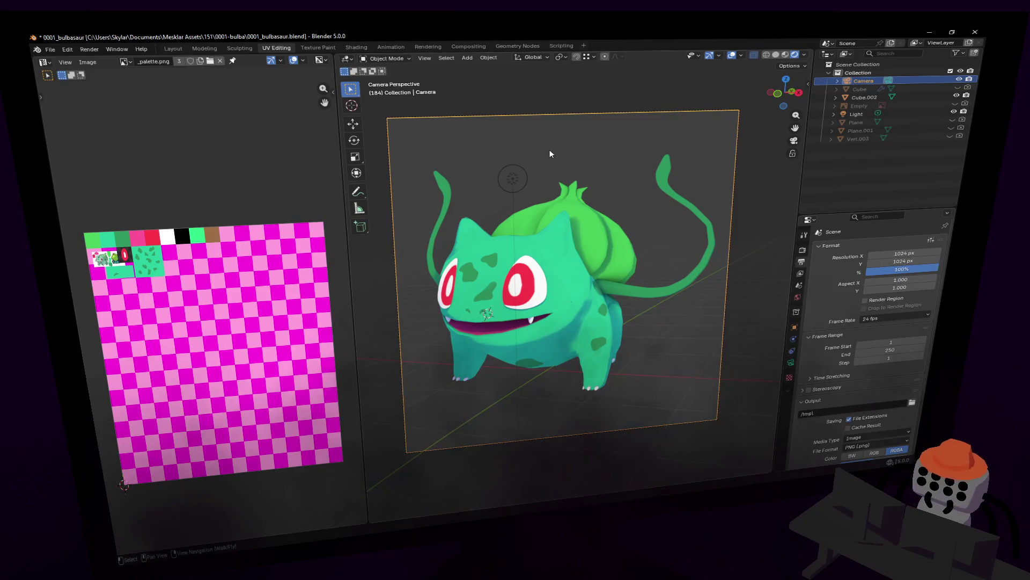
left_click(590, 144)
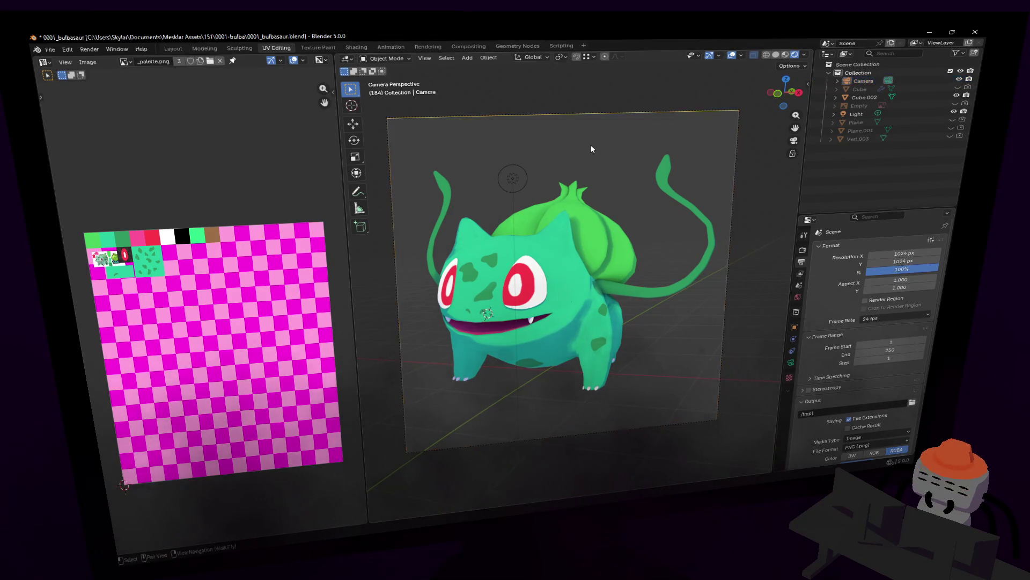
left_click(538, 251)
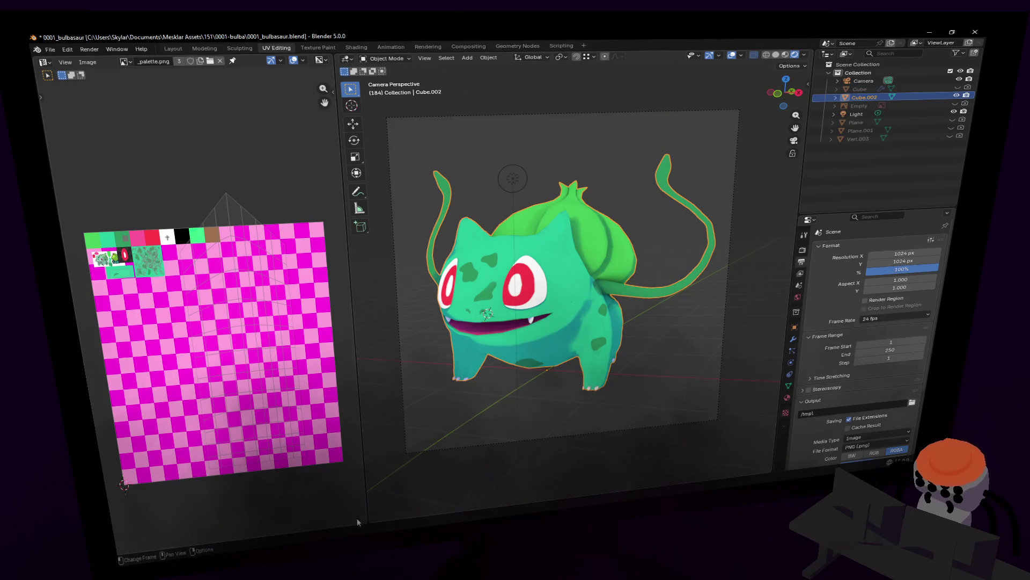
left_click_drag(359, 522, 362, 402)
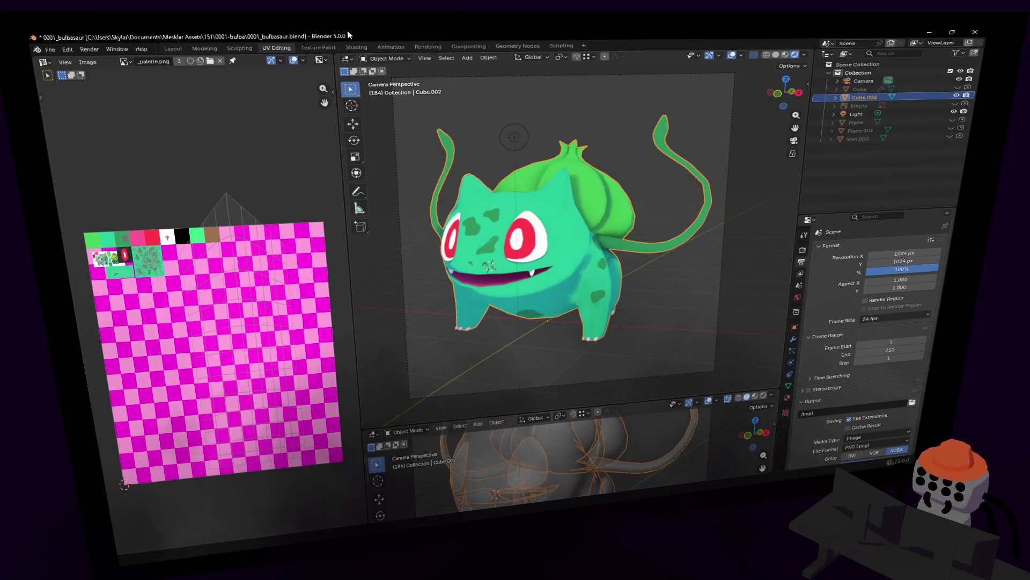
left_click(207, 49)
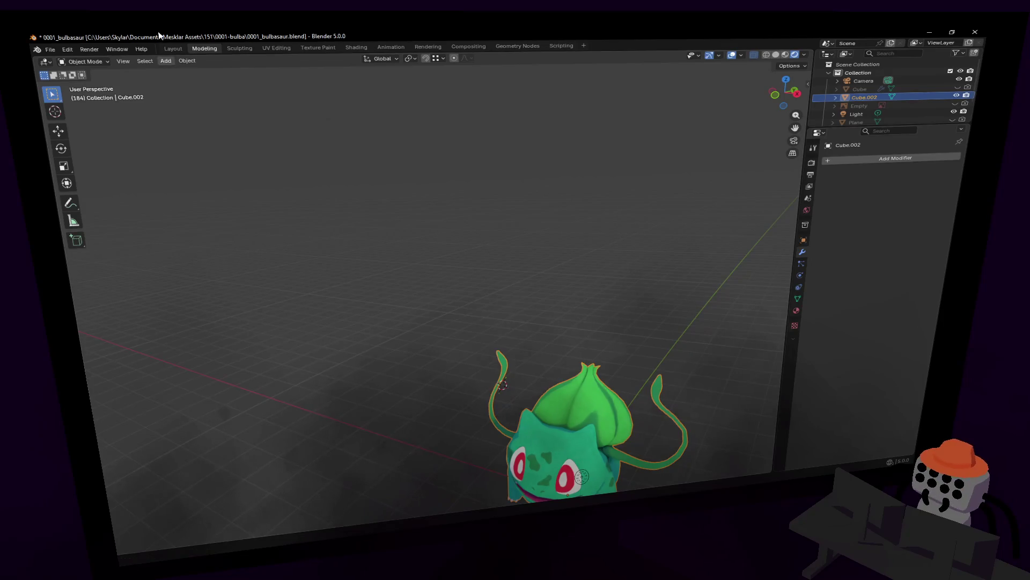
In the Layout workspace, enlarge the timeline, end the animation at frame 72 and return to frame 1
left_click(173, 49)
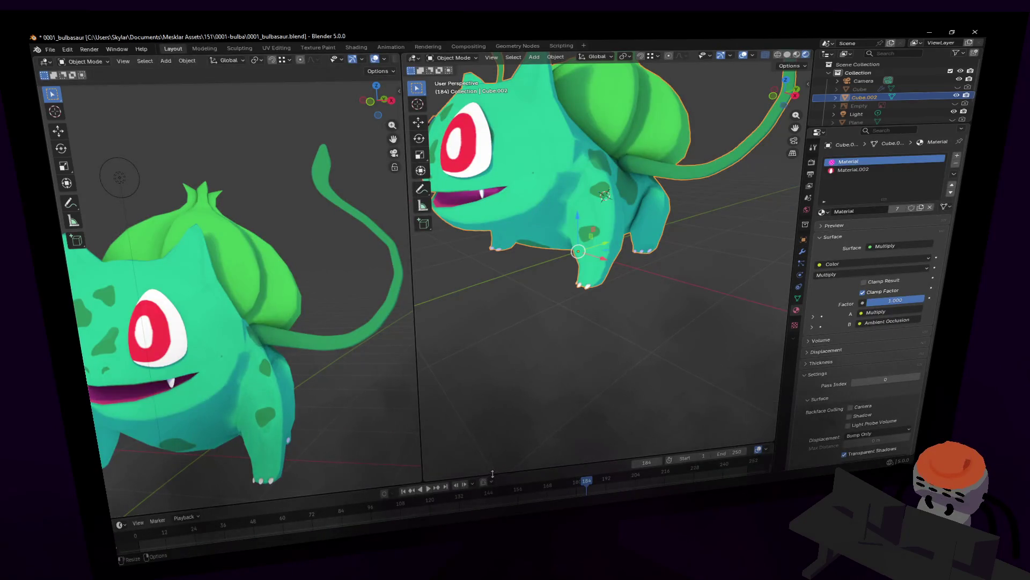
left_click_drag(492, 475, 706, 338)
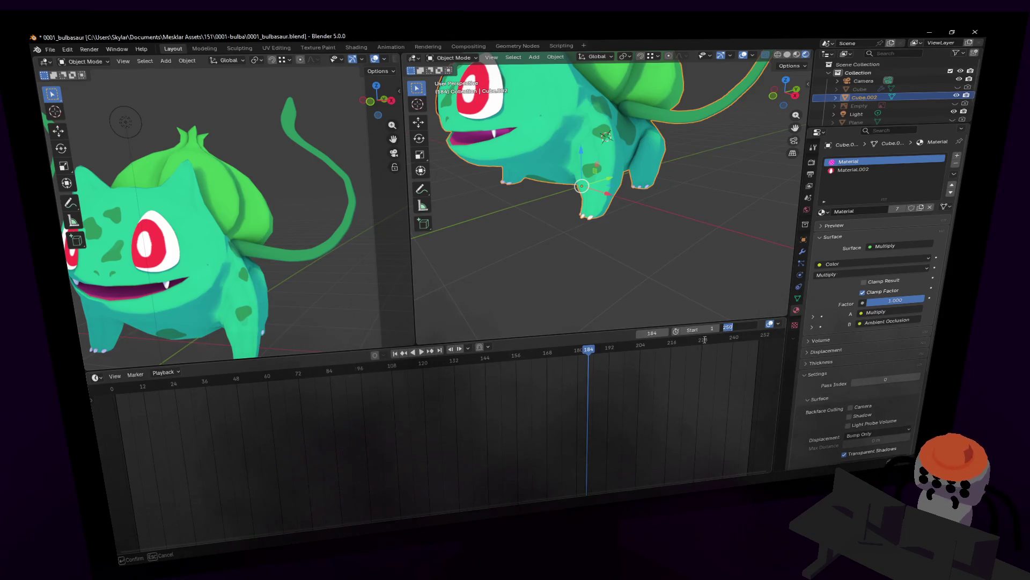
type("72")
key("Return")
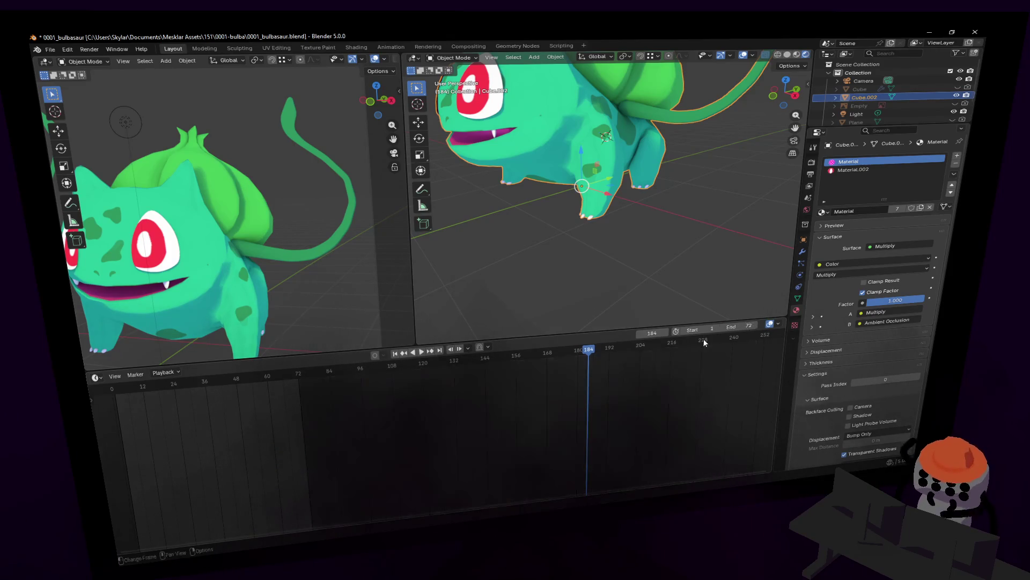
middle_click_drag(304, 483, 439, 453)
key("shift+Left")
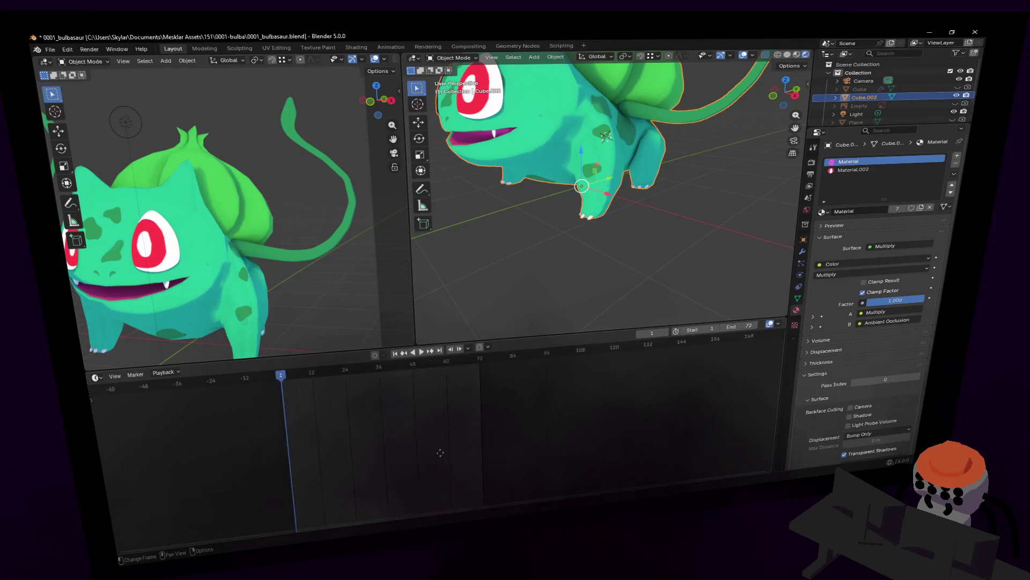
scroll(591, 169, "down", 5)
mouse_move(592, 169)
middle_mouse_down()
mouse_move(591, 184)
mouse_move(642, 152)
middle_mouse_up()
scroll(599, 173, "up", 5)
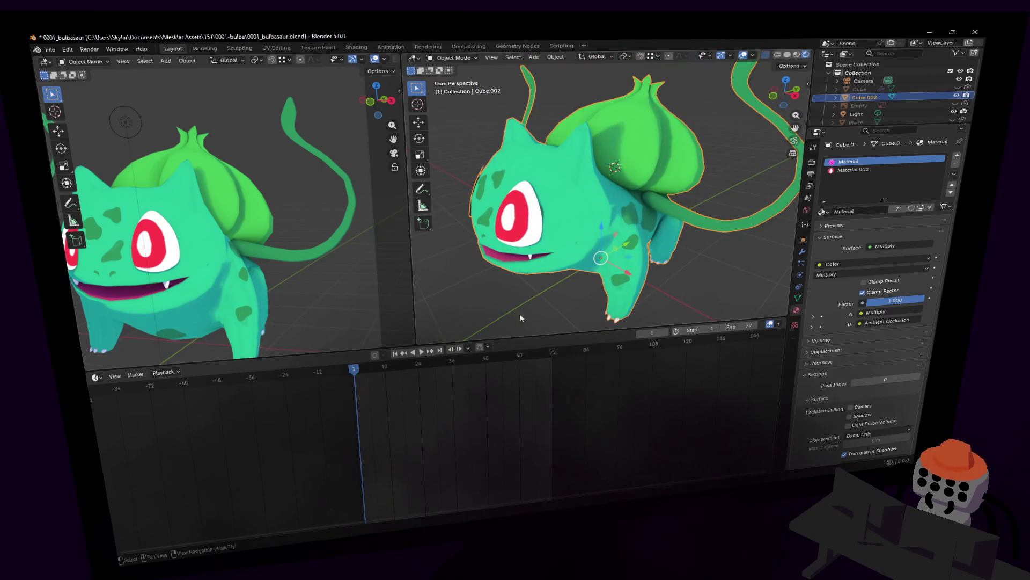
Key Bulbasaur's rotation at frame 1, then move the current frame to 72
key("k")
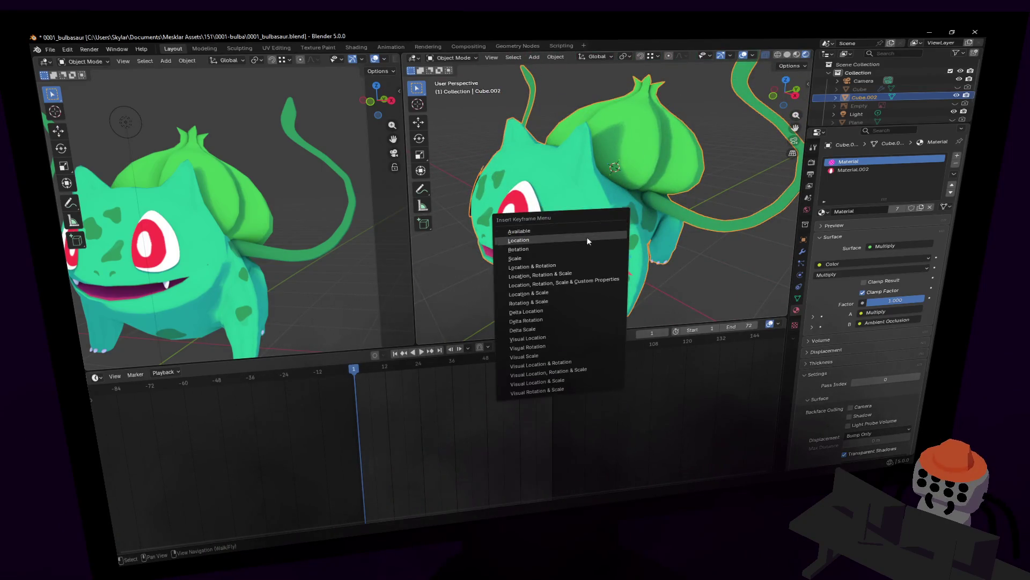
left_click(563, 249)
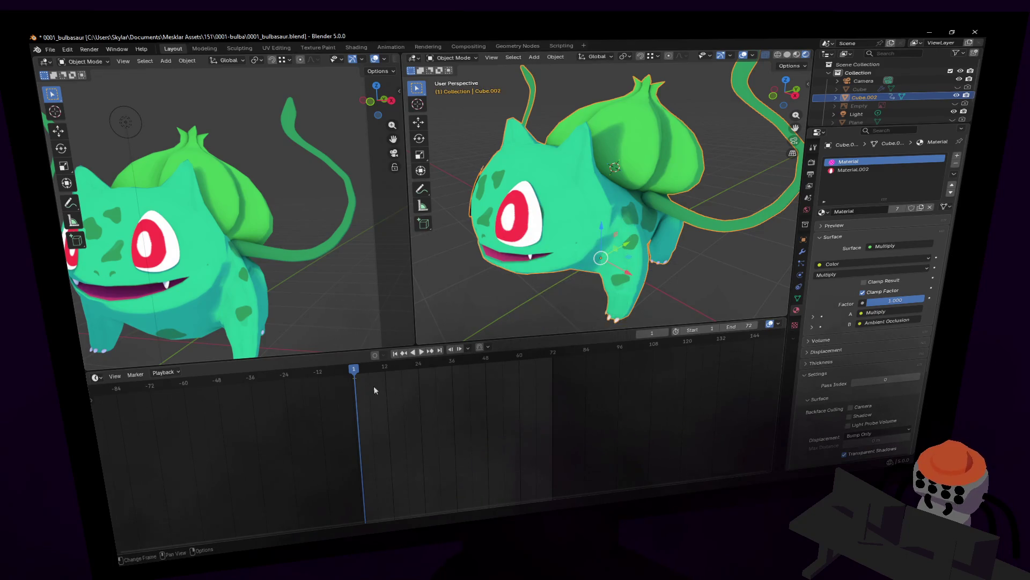
left_click_drag(439, 366, 450, 369)
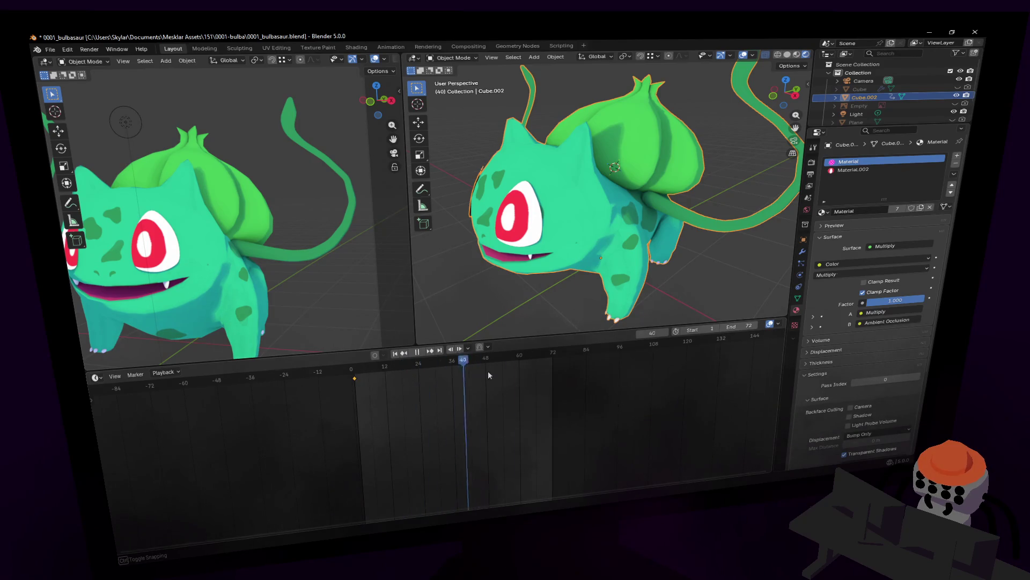
left_click_drag(449, 369, 554, 362)
key("r")
key("r")
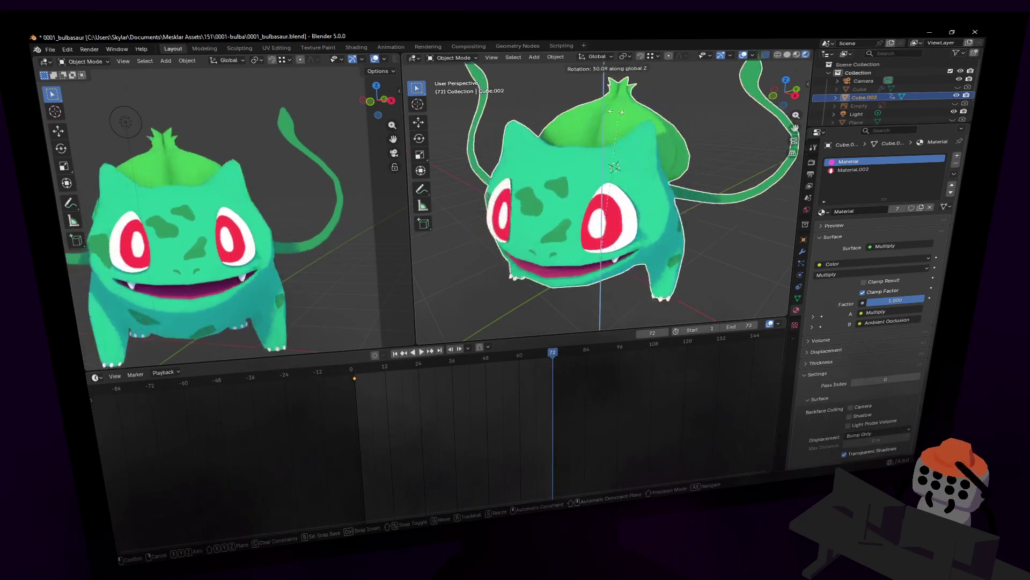
key("Escape")
In the transform properties set Rotation Z to 360° and check the keyframes by playing back
left_click(804, 239)
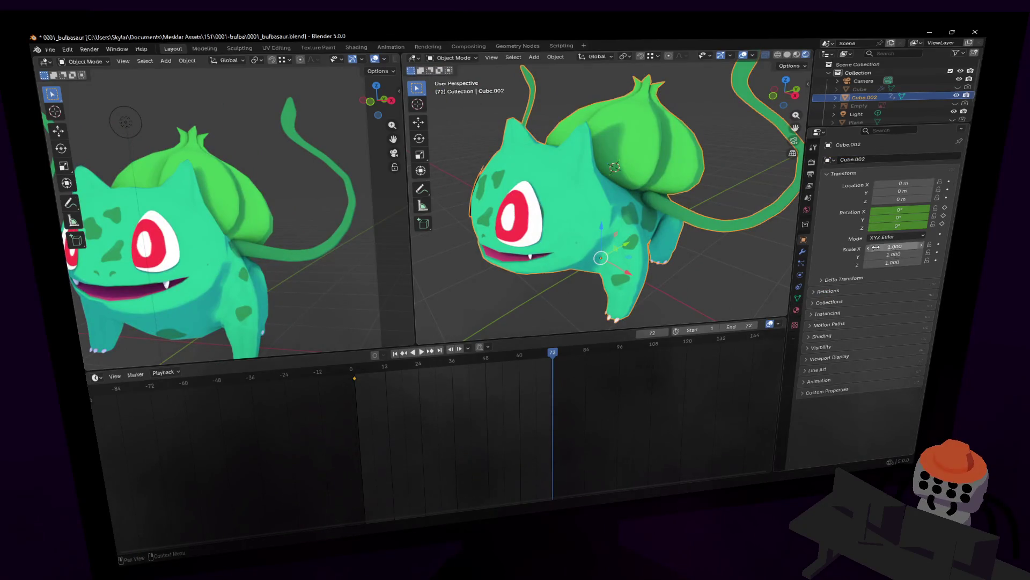
left_click(902, 227)
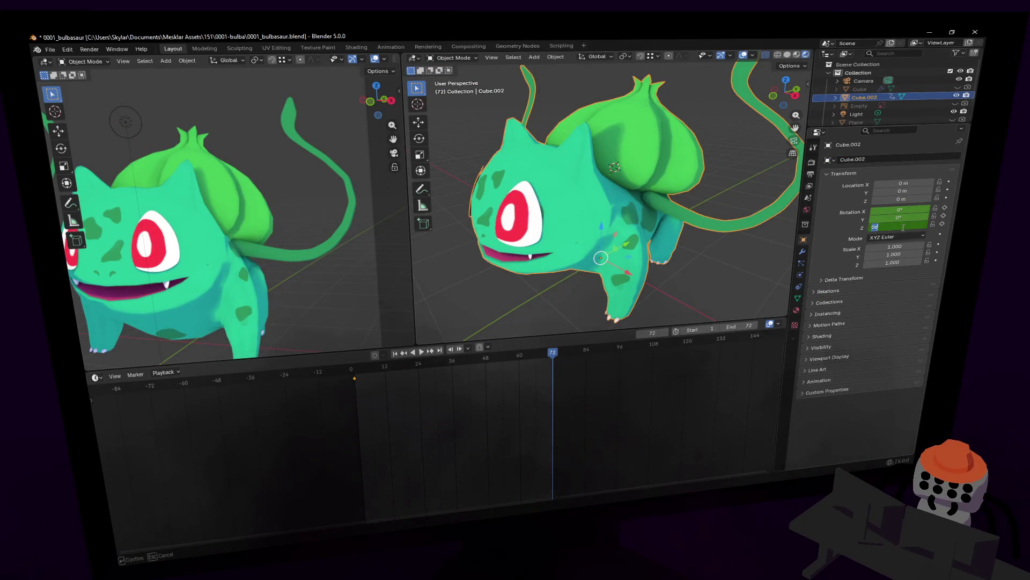
type("0")
key("Return")
key("space")
key("space")
key("Up")
key("Down")
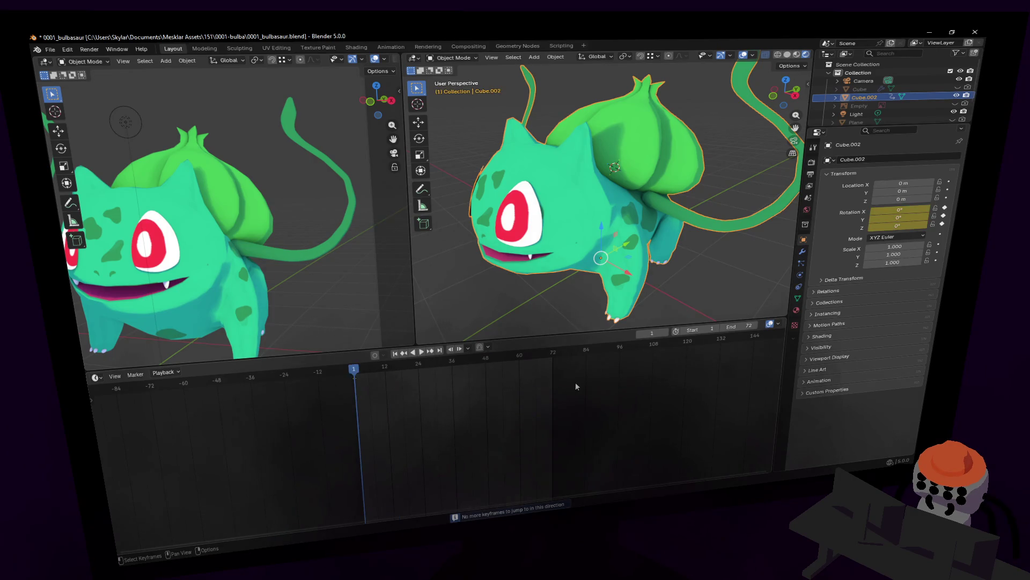
left_click(554, 354)
At frame 72 key a Z rotation of 360°, play the turntable, and bring up the interpolation choices
double_click(917, 218)
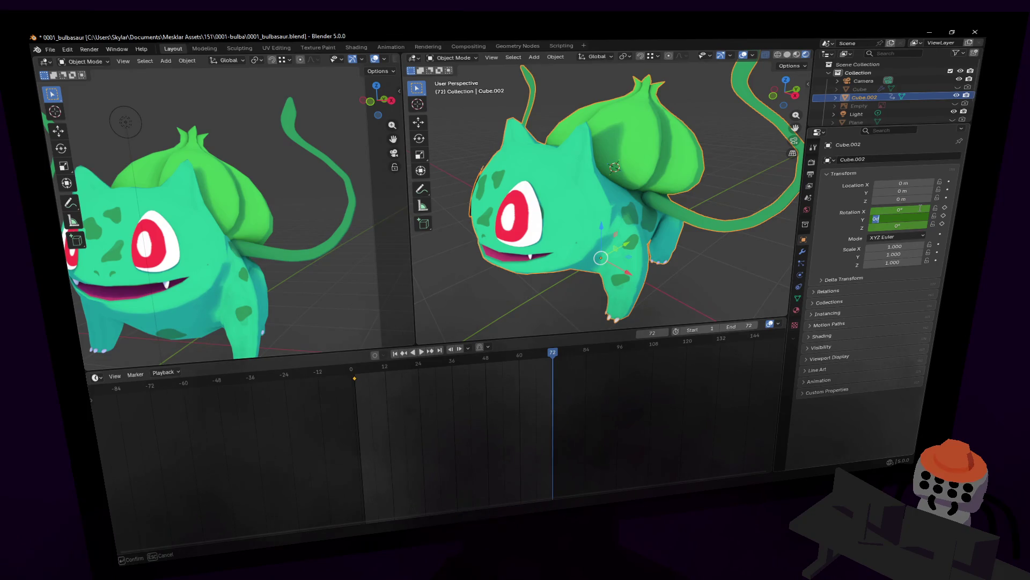
left_click(901, 226)
type("36")
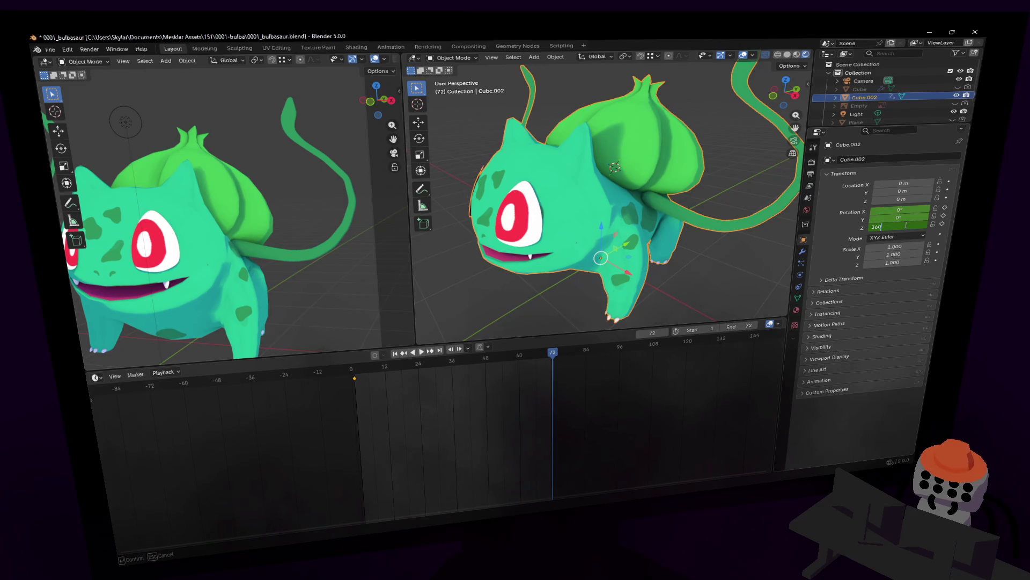
key("Return")
key("i")
key("space")
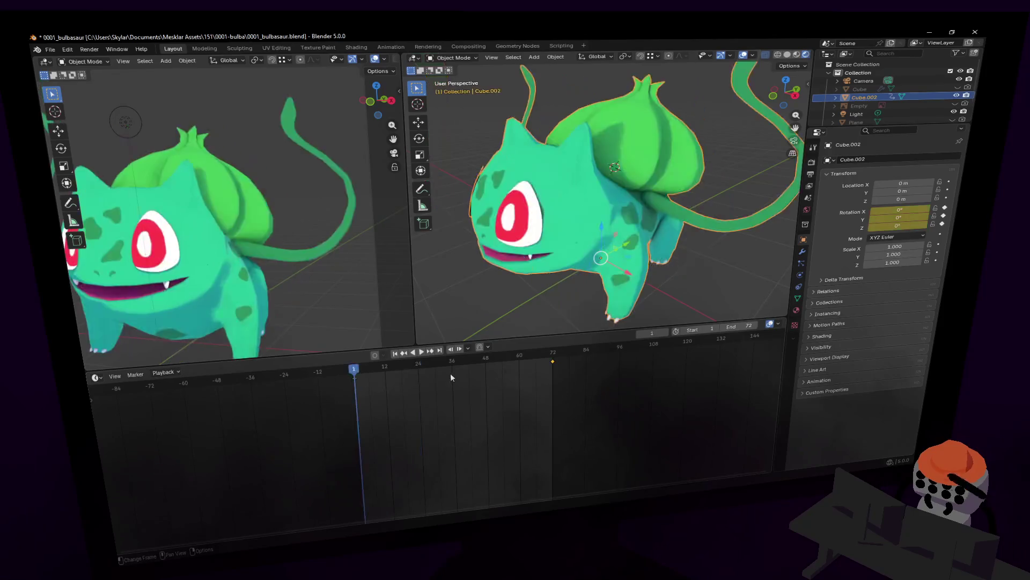
key("space")
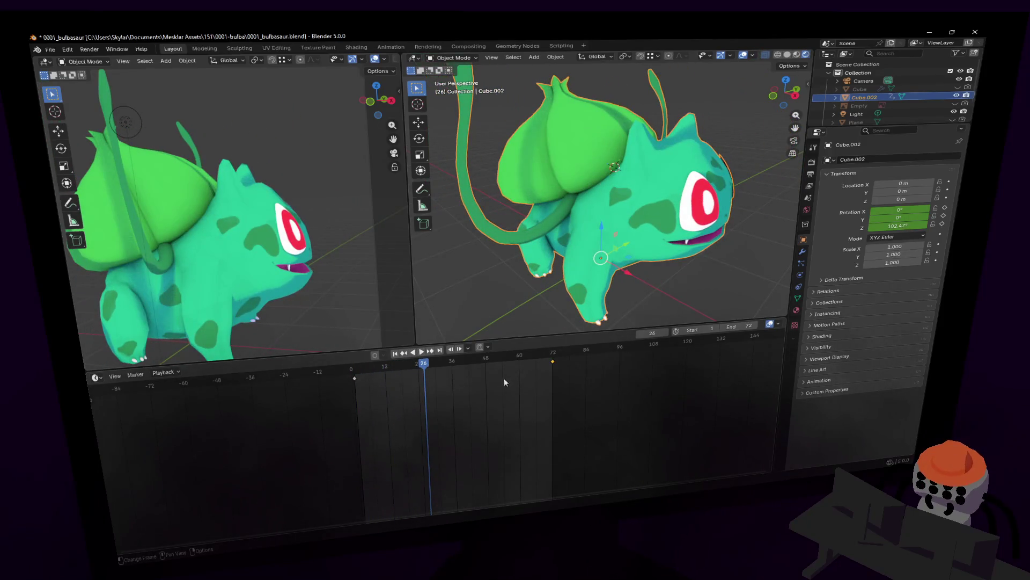
right_click(512, 395)
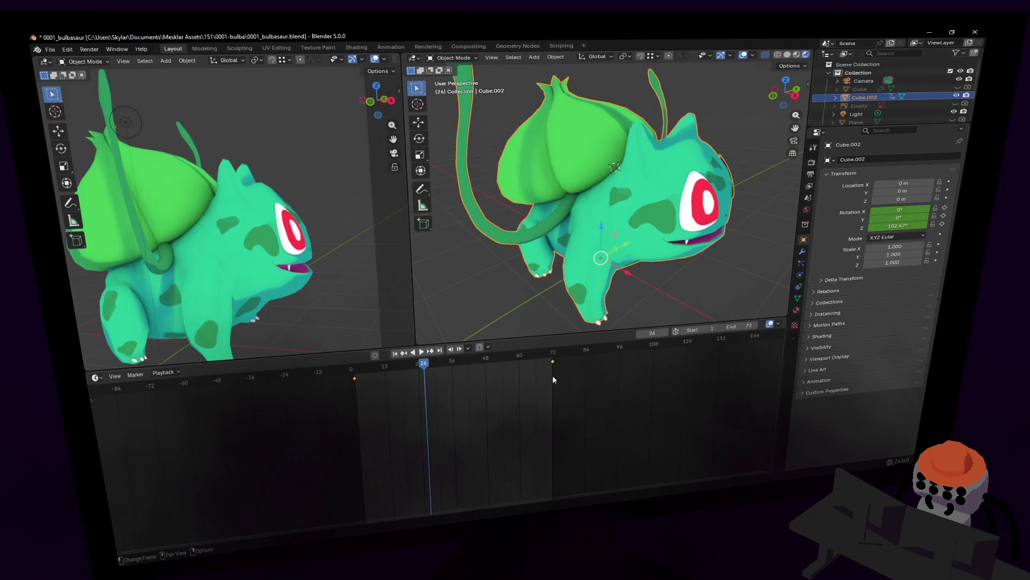
key("t")
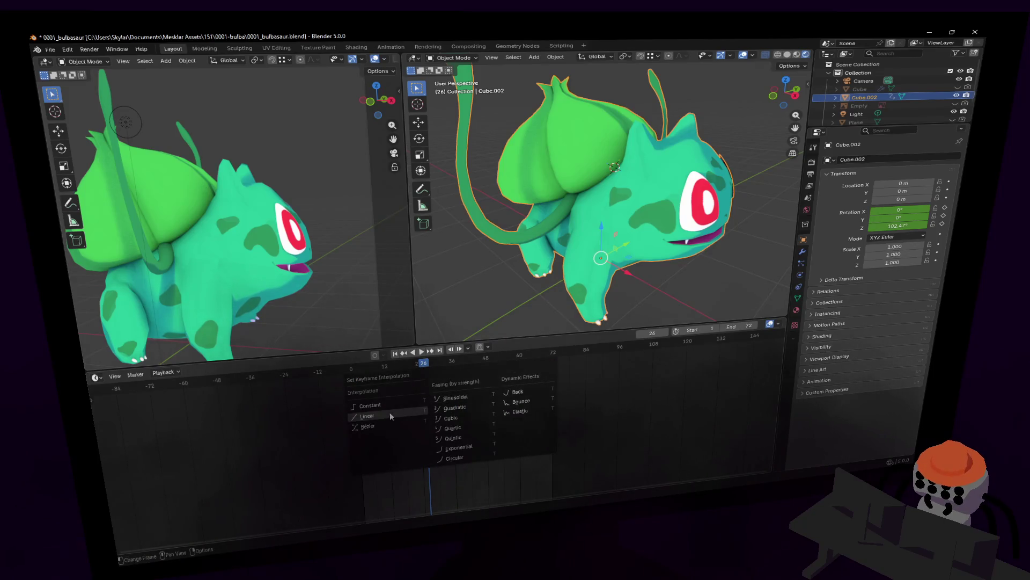
left_click(390, 412)
key("space")
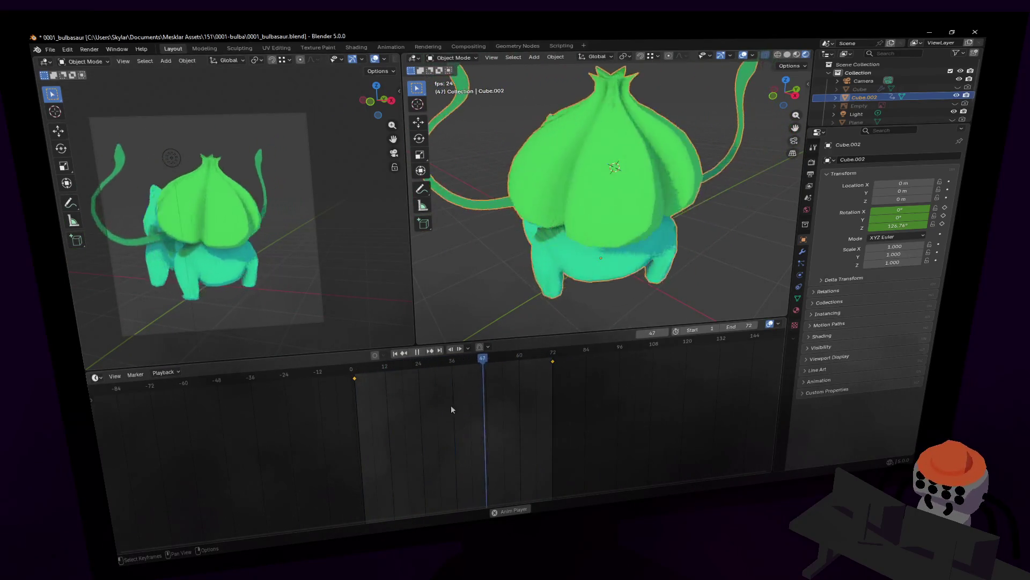
key("space")
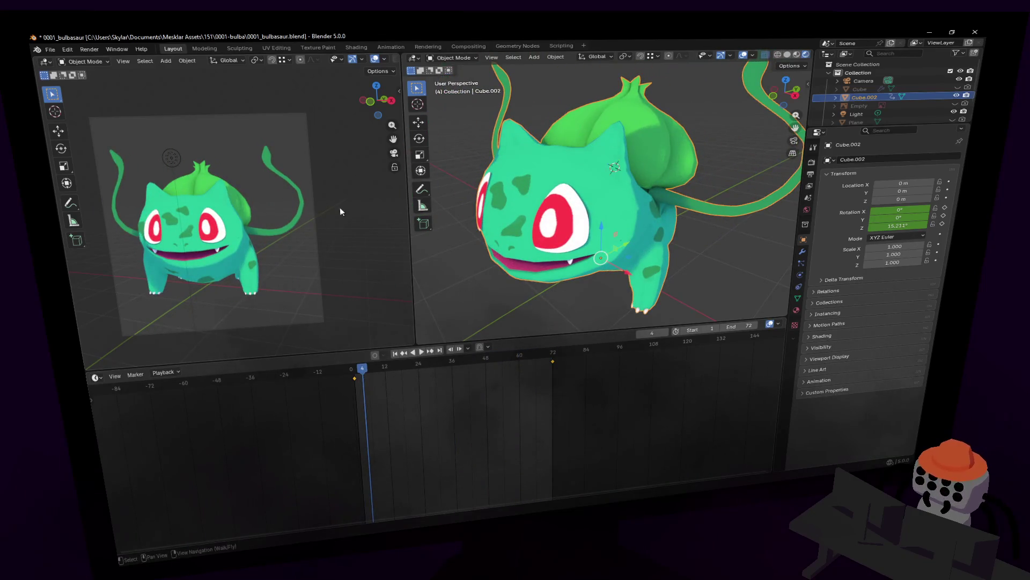
key("shift+grave")
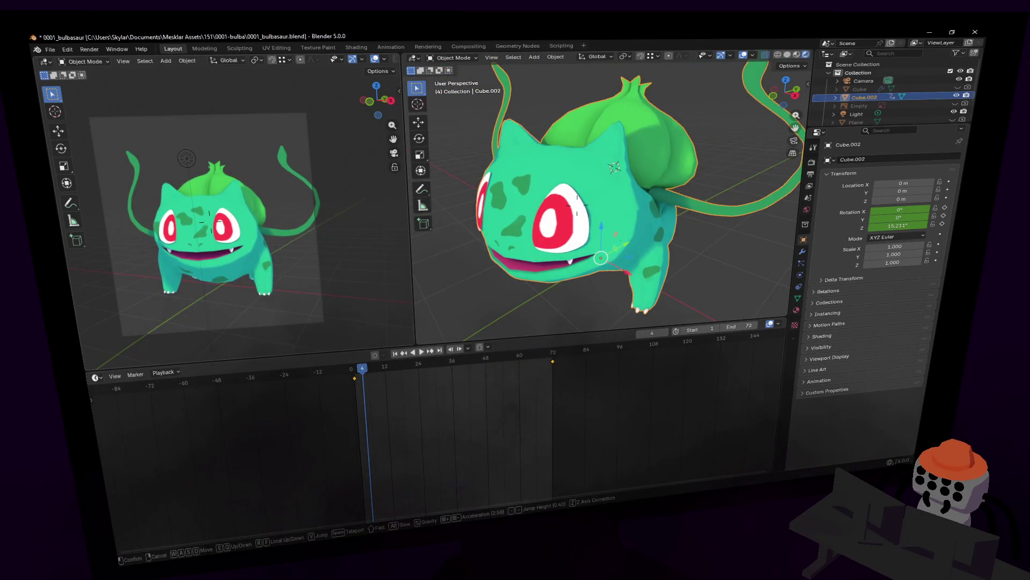
left_click(211, 219)
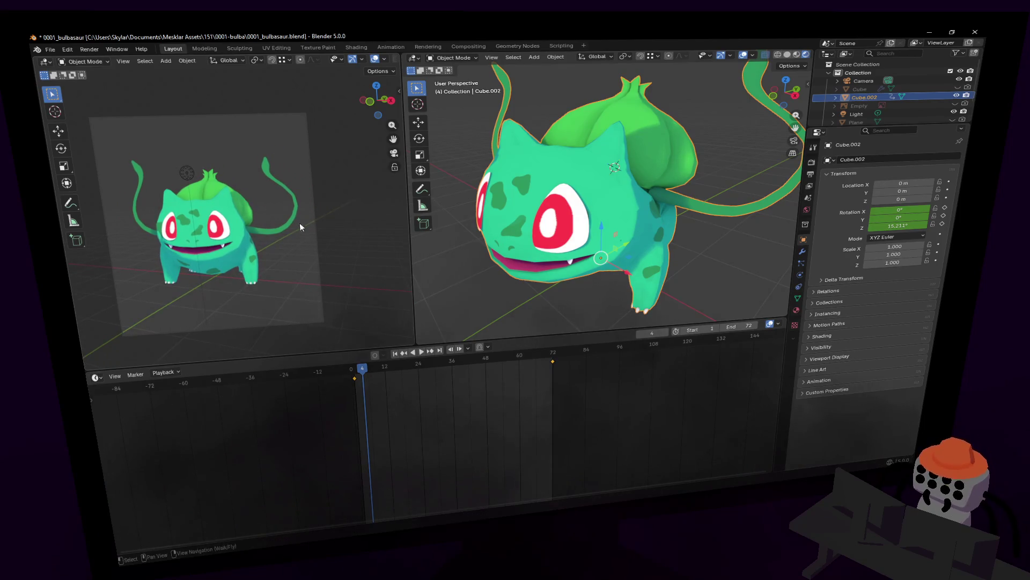
scroll(266, 230, "up", 1)
scroll(268, 223, "up", 1)
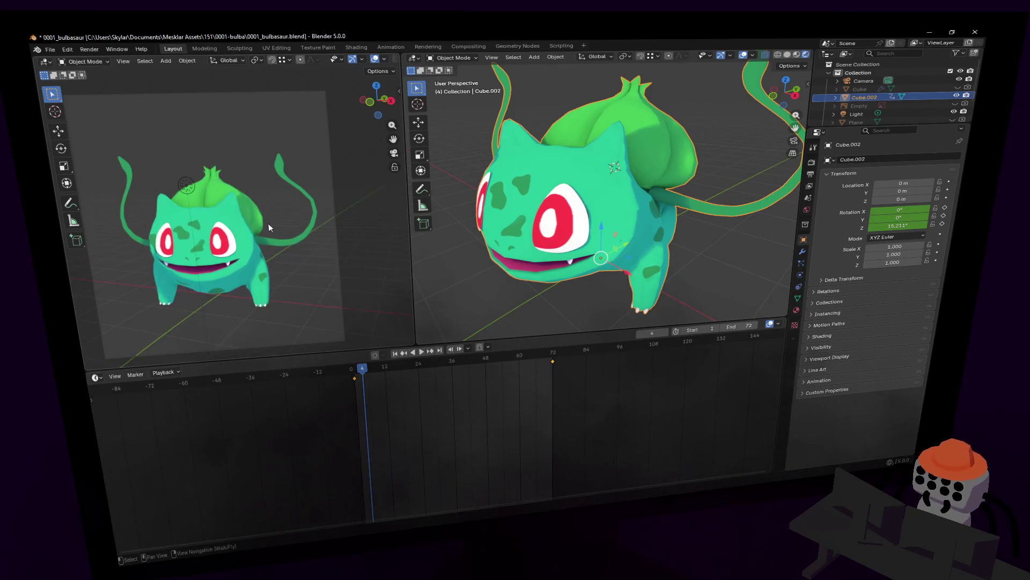
key("space")
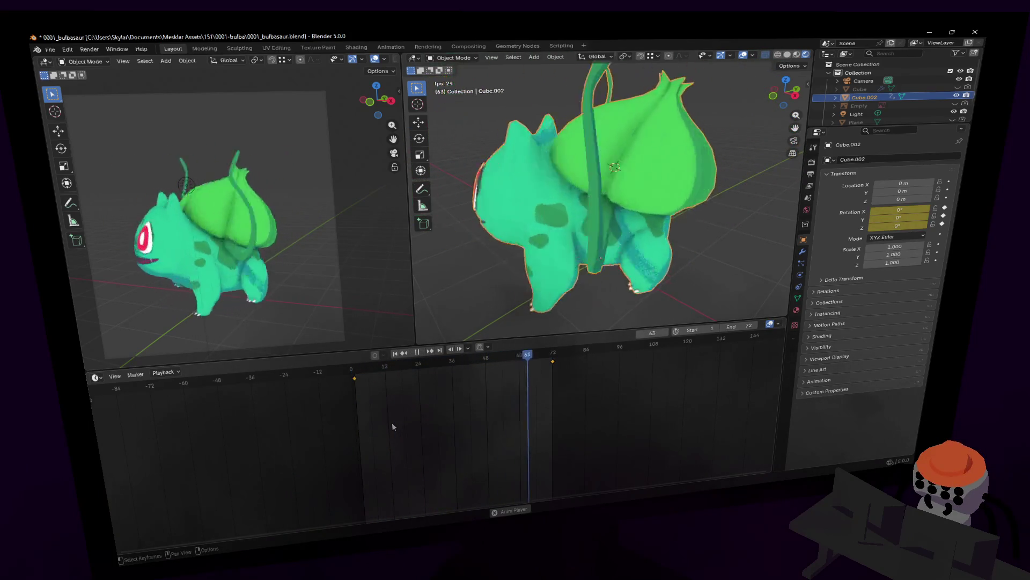
key("space")
key("shift+grave")
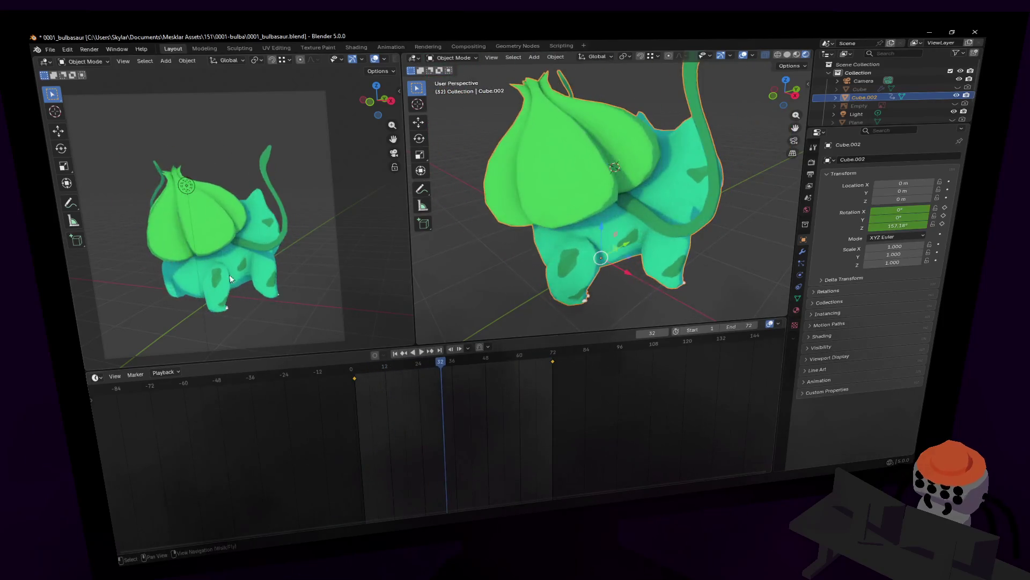
left_click(440, 457)
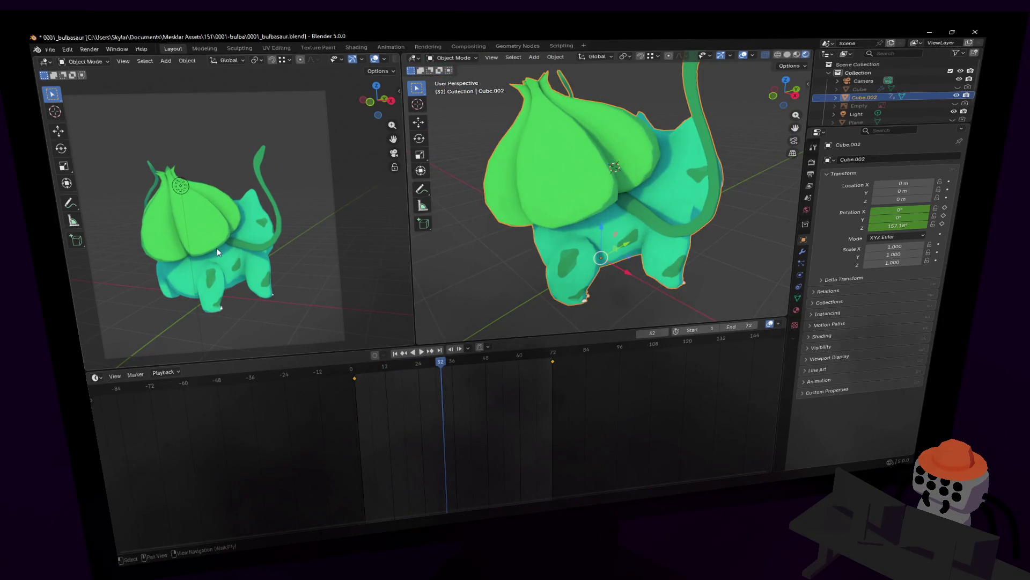
key("space")
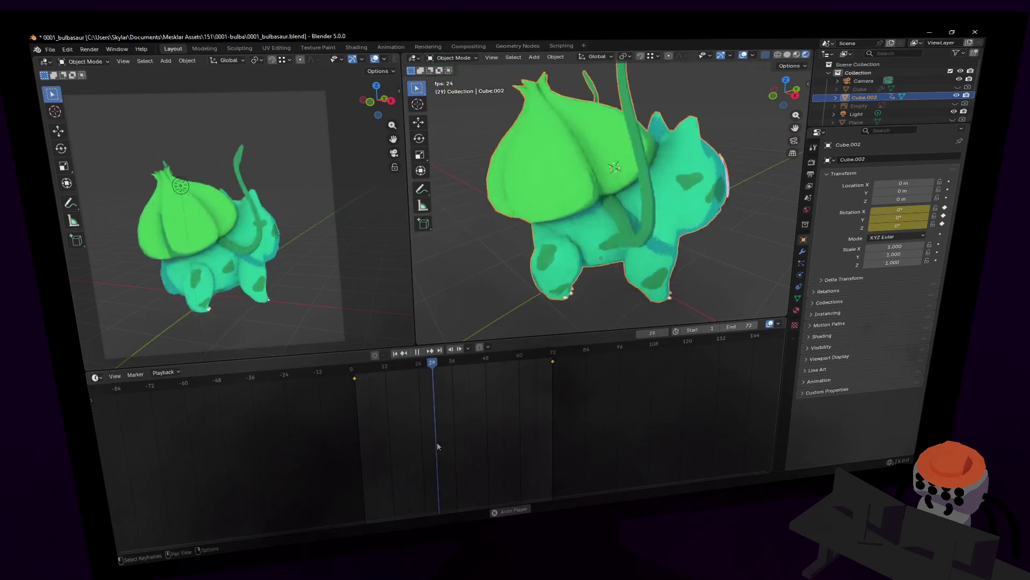
key("space")
key("shift+grave")
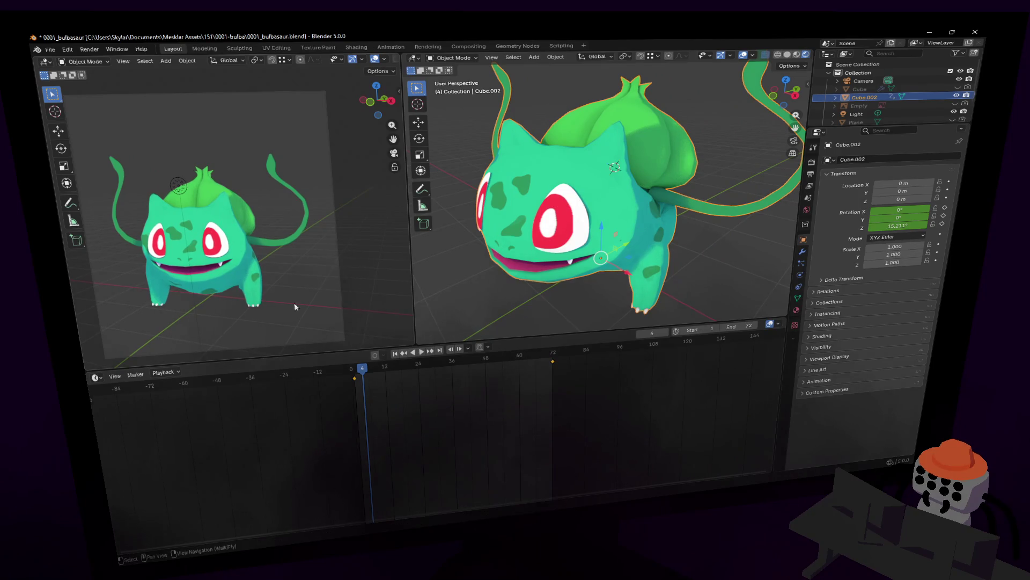
key("Escape")
key("space")
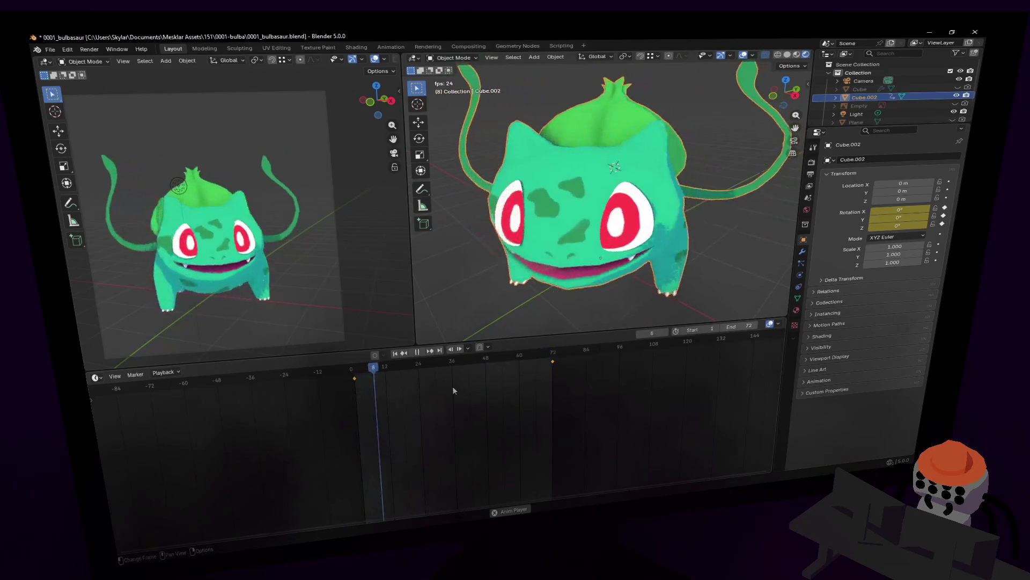
key("space")
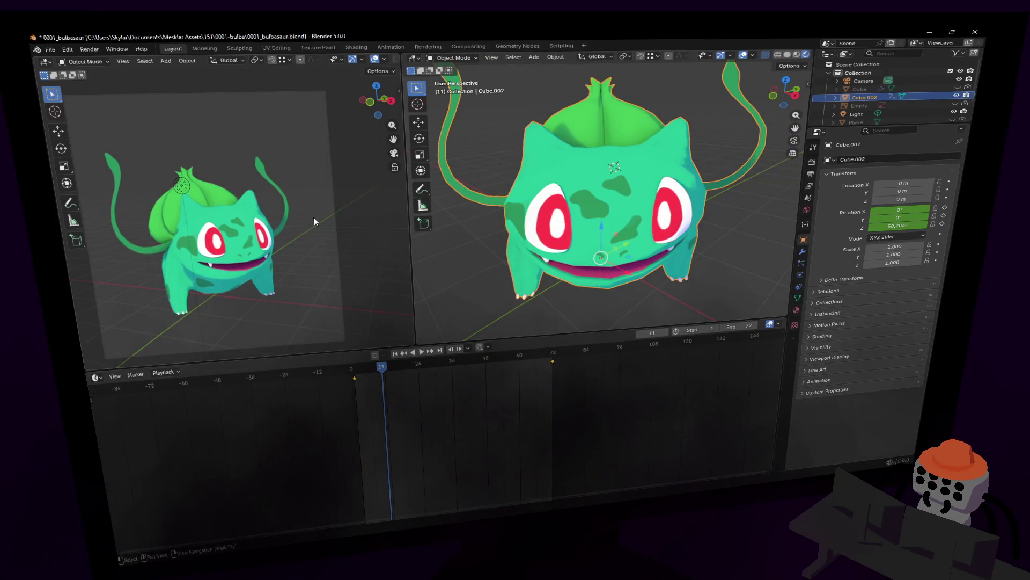
key("shift+Left")
key("Right")
key("Right")
key("Right")
key("Right")
key("Right")
key("Right")
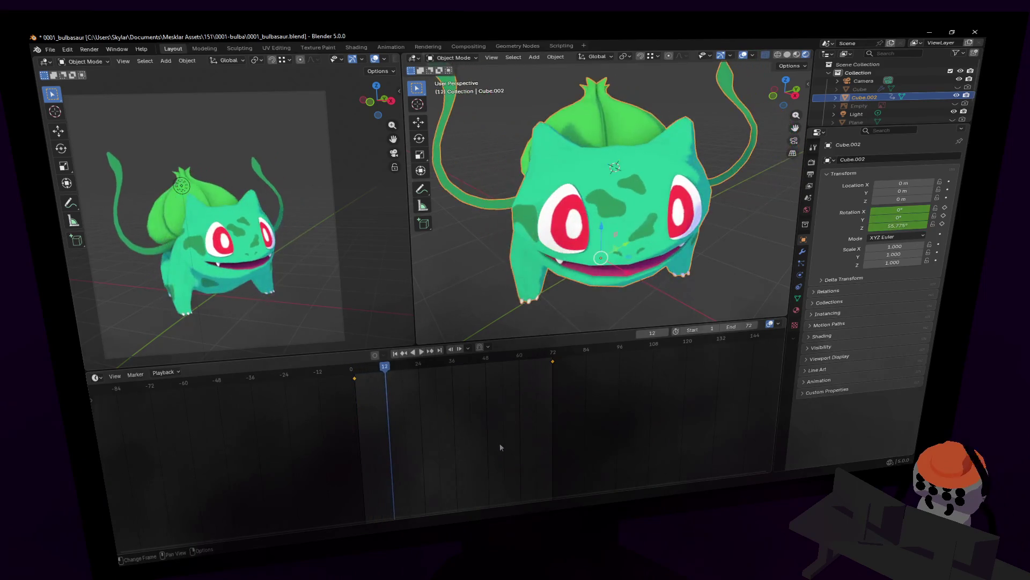
key("Right")
key("Right")
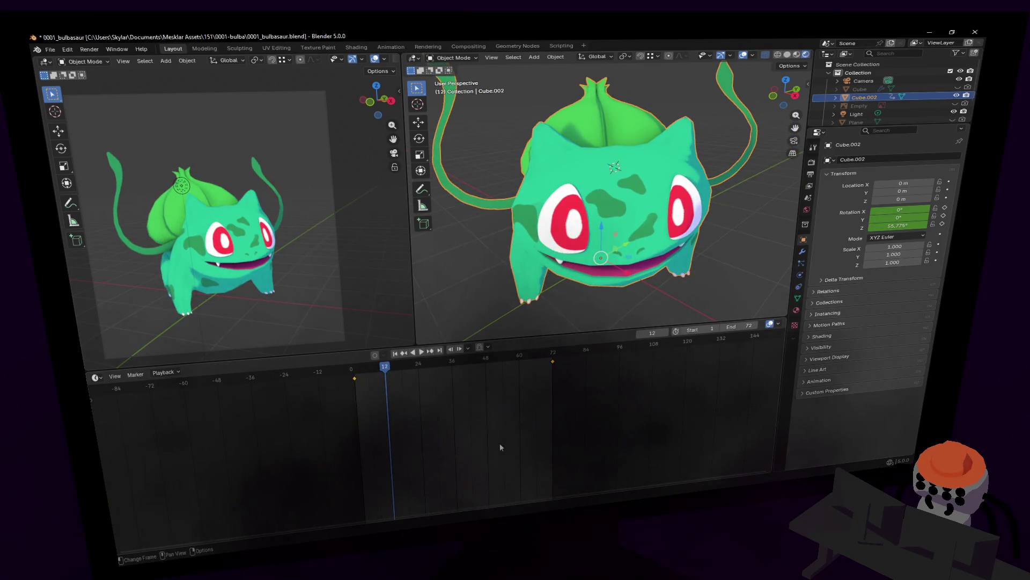
In Output Properties set the media type to Video and paste the renders folder as the output path
left_click(811, 164)
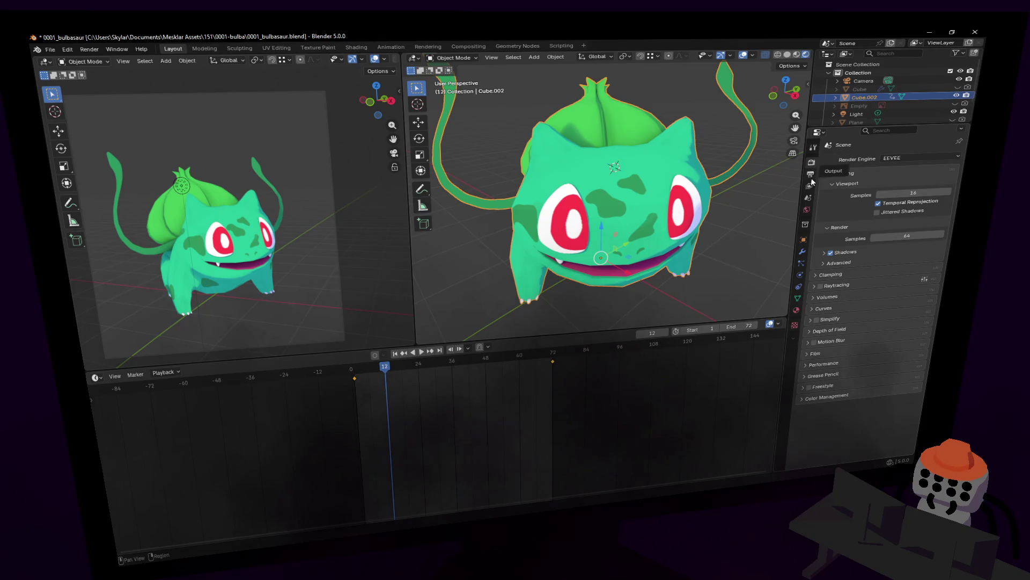
left_click(811, 176)
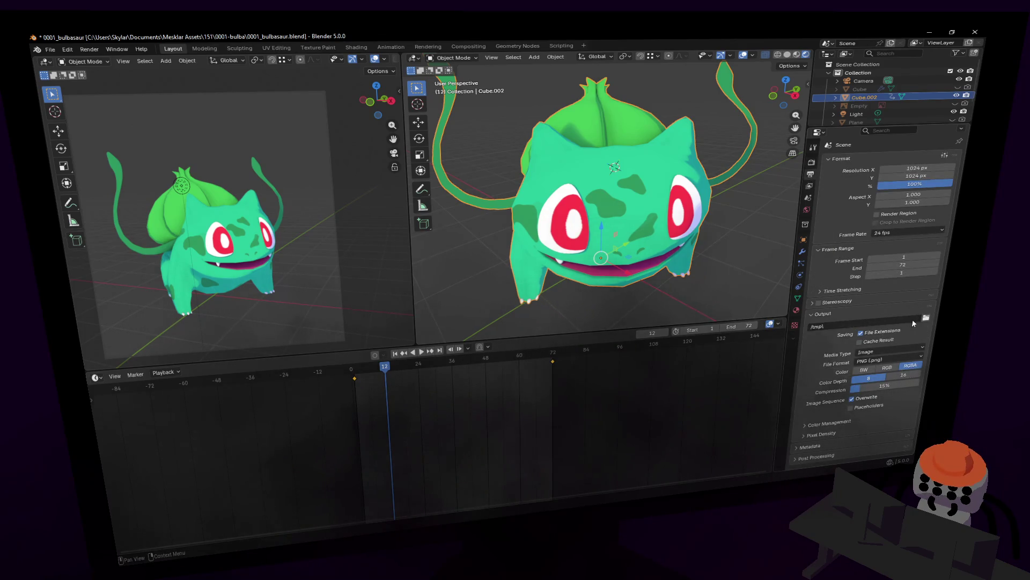
left_click(883, 360)
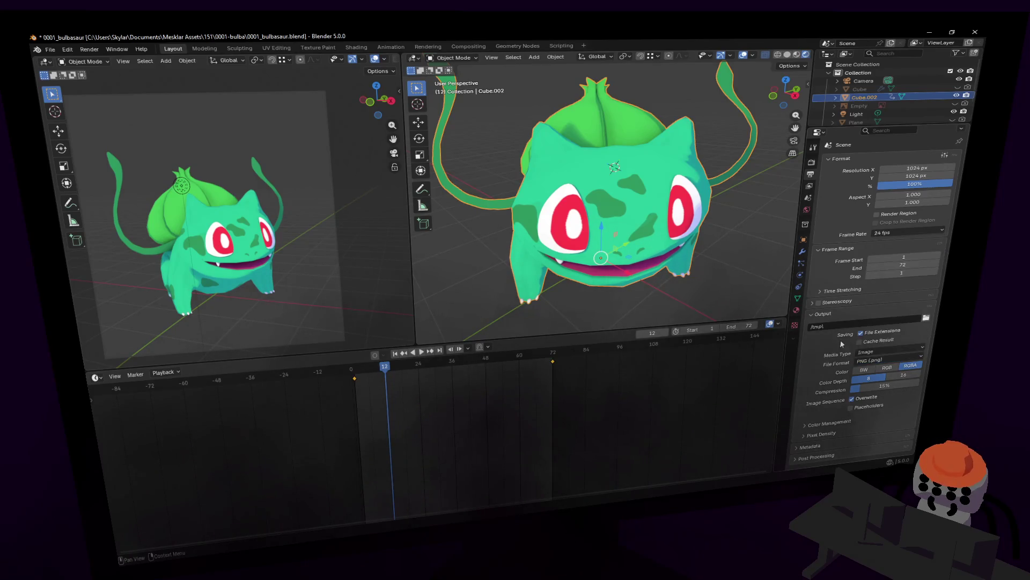
left_click(886, 352)
left_click(882, 373)
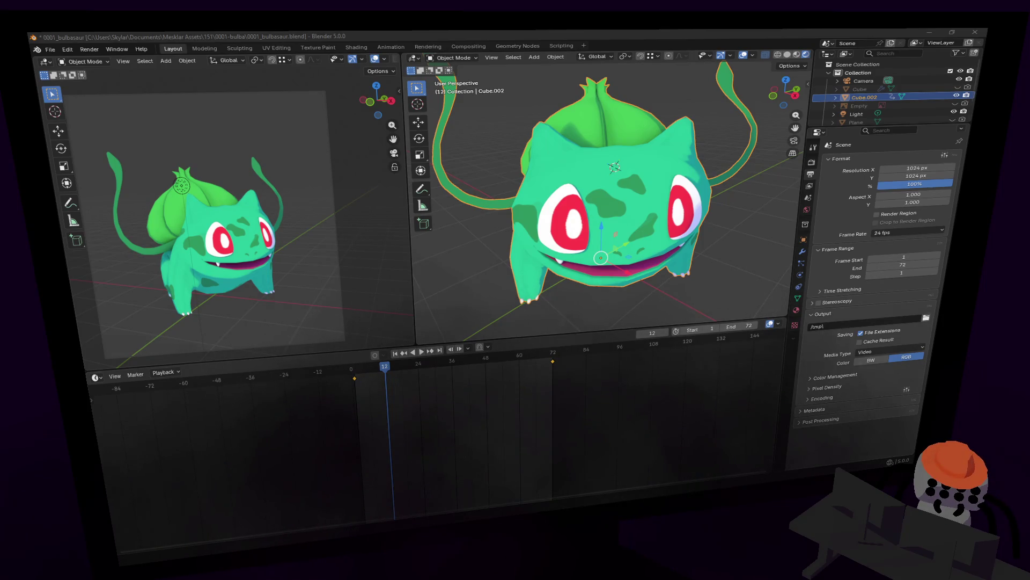
key("ctrl+v")
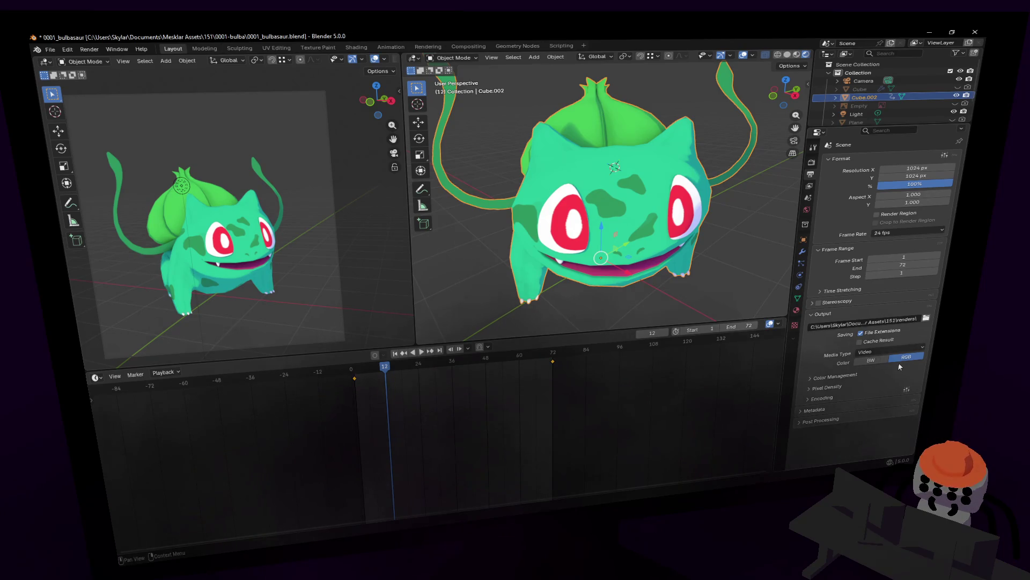
Edit the output path so the file name in the renders folder reads 0001_bulbasaur
left_click(902, 319)
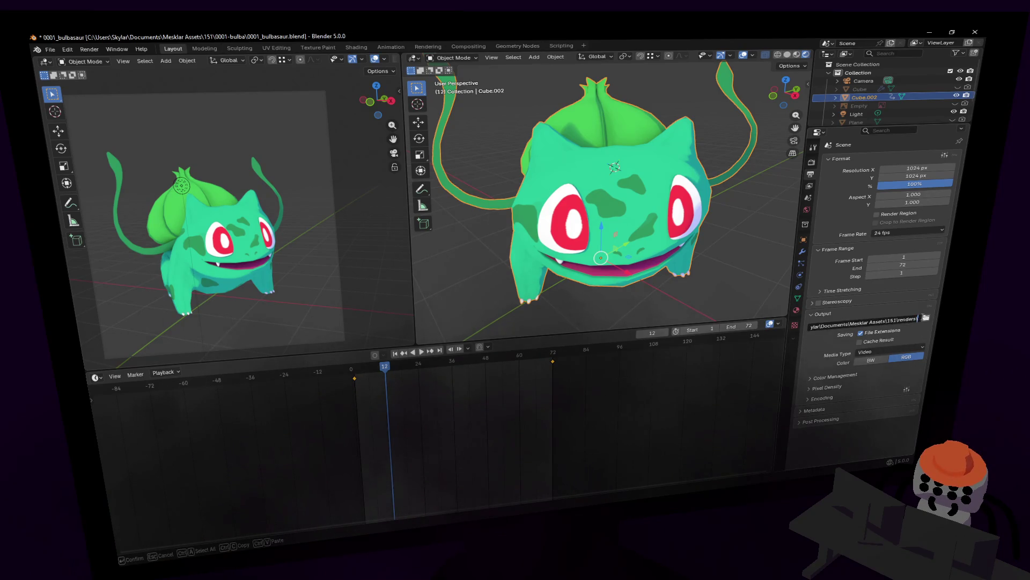
type("bulba")
key("Return")
left_click(918, 321)
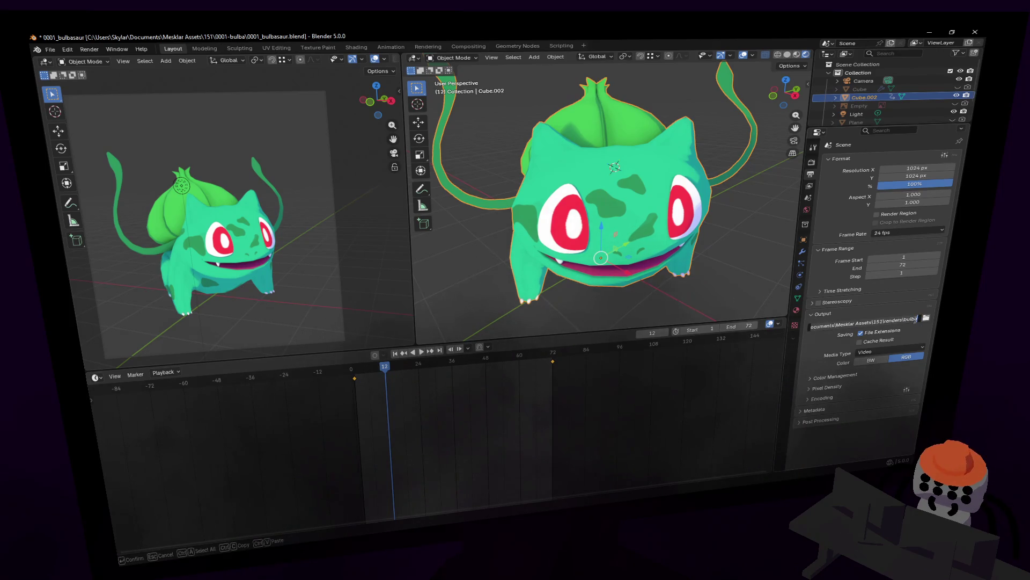
type("saur")
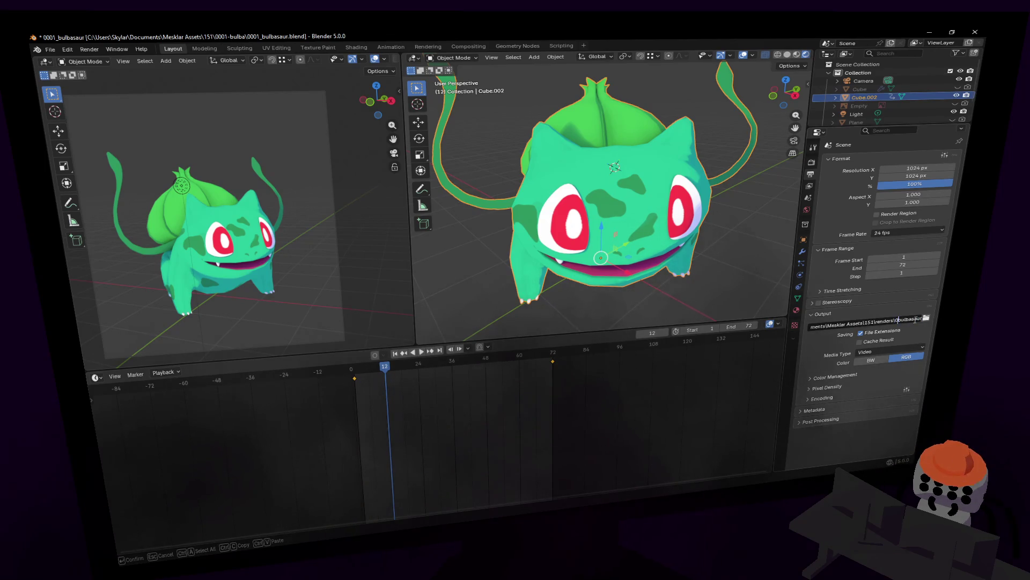
type("1")
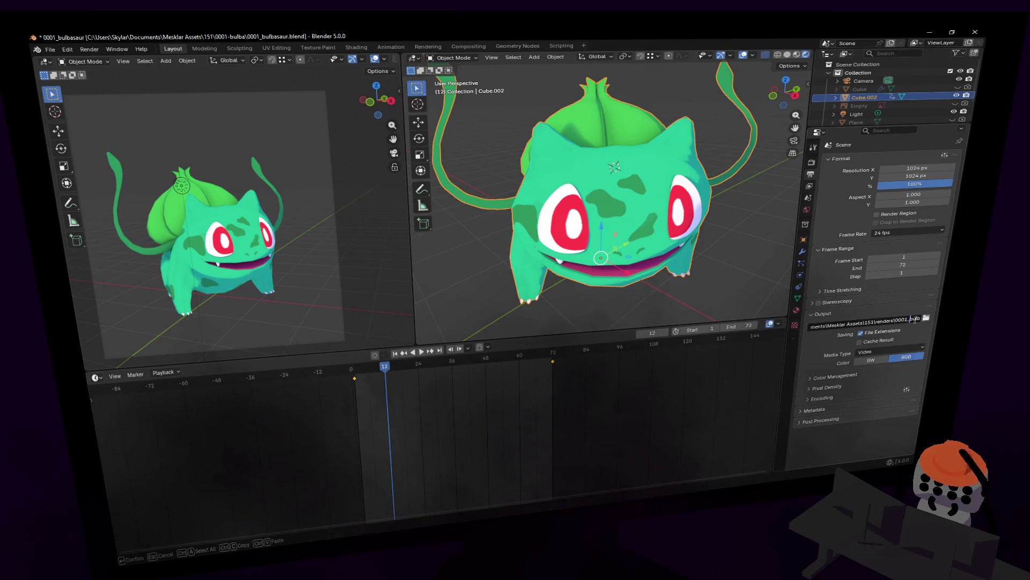
type("_")
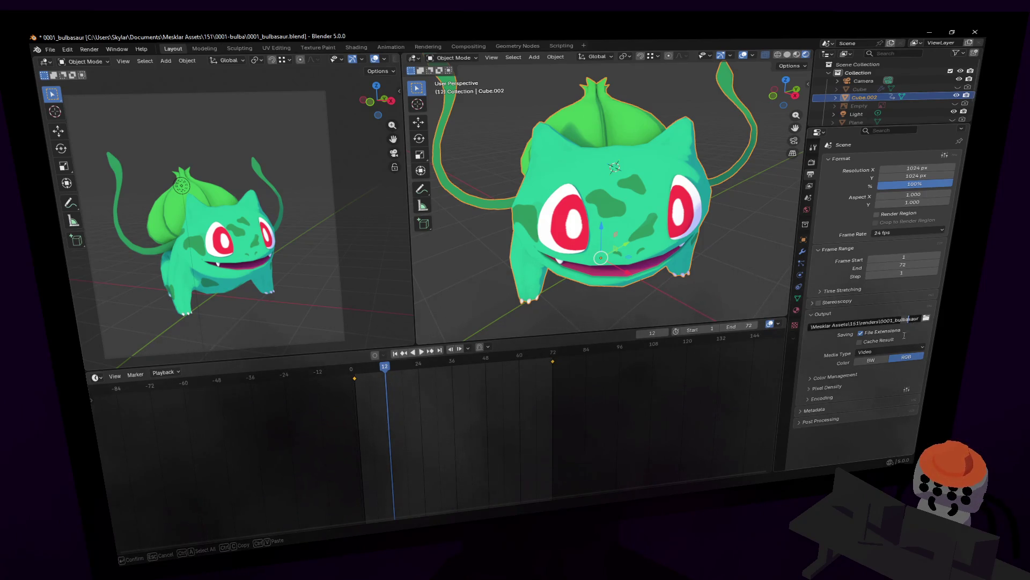
key("BackSpace")
key("BackSpace")
key("BackSpace")
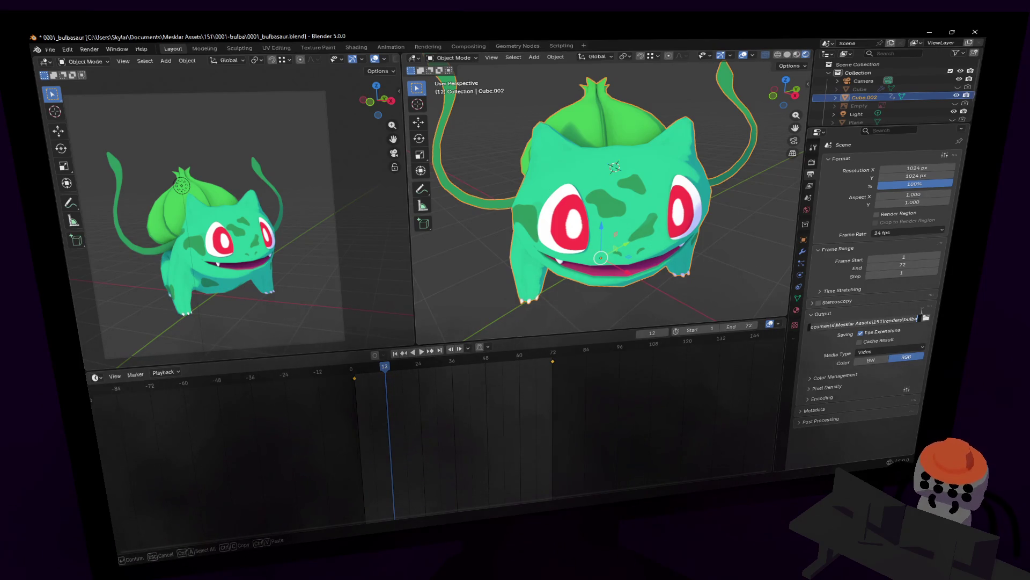
type("saur")
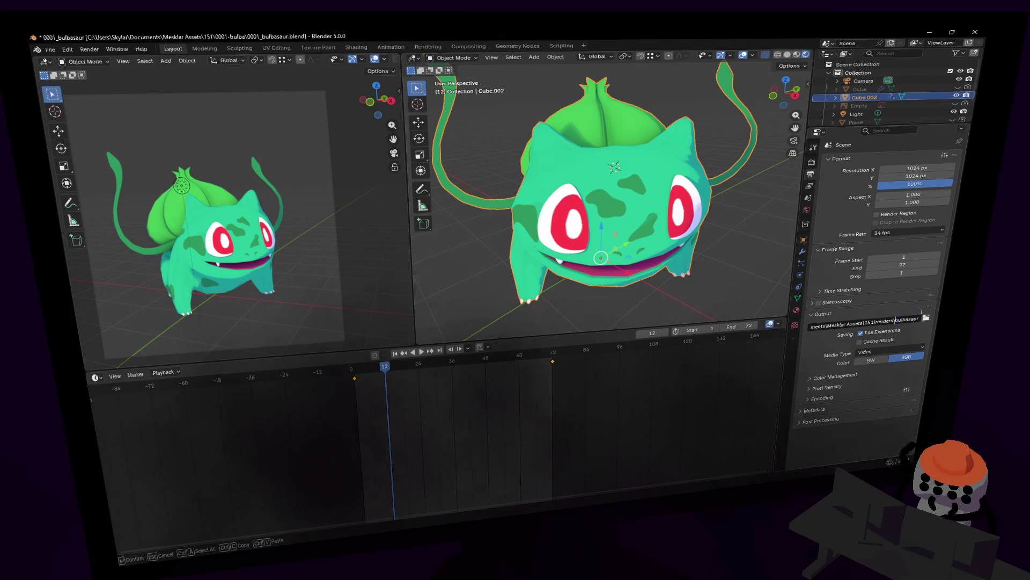
type("0001")
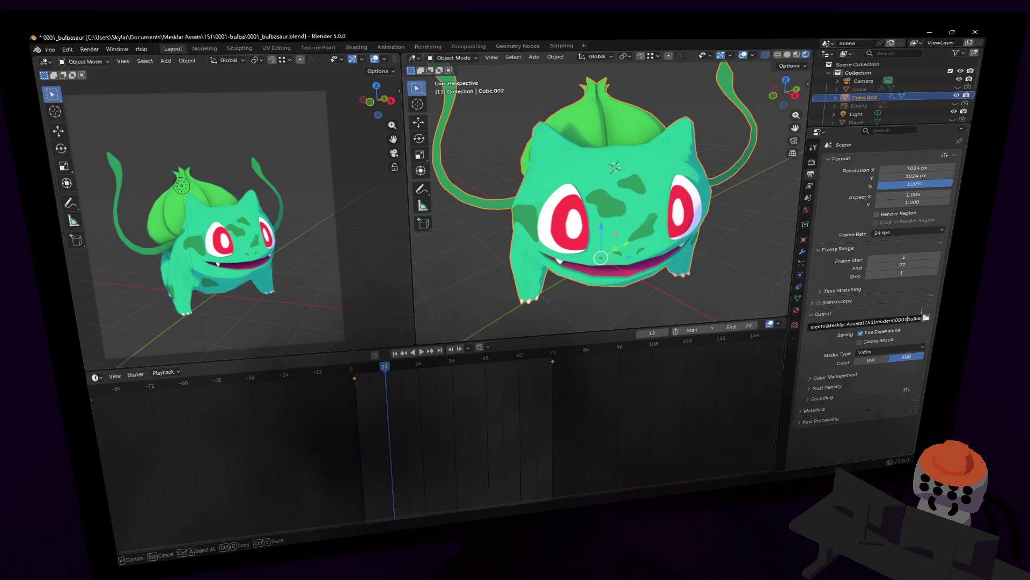
key("Return")
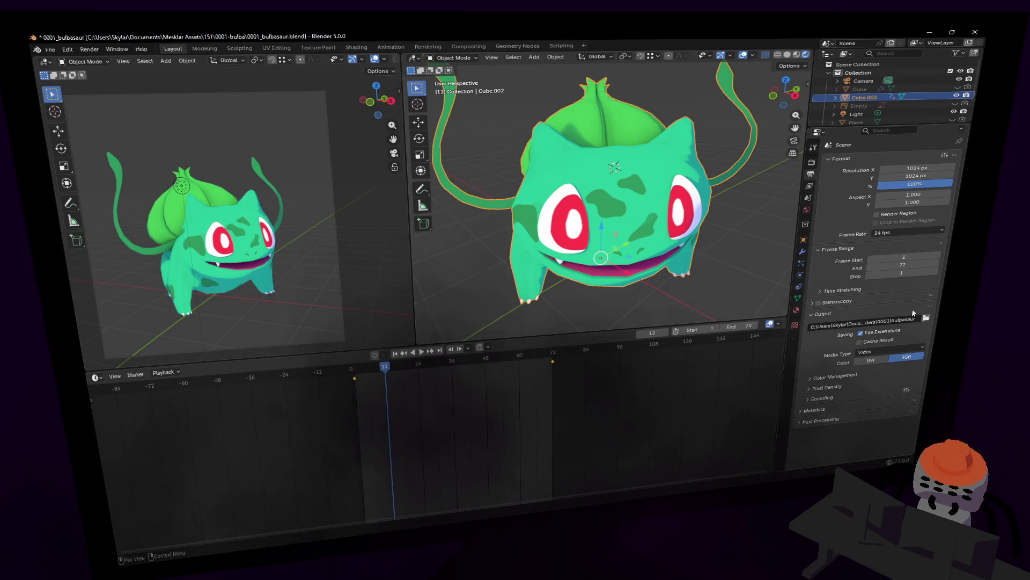
left_click(907, 319)
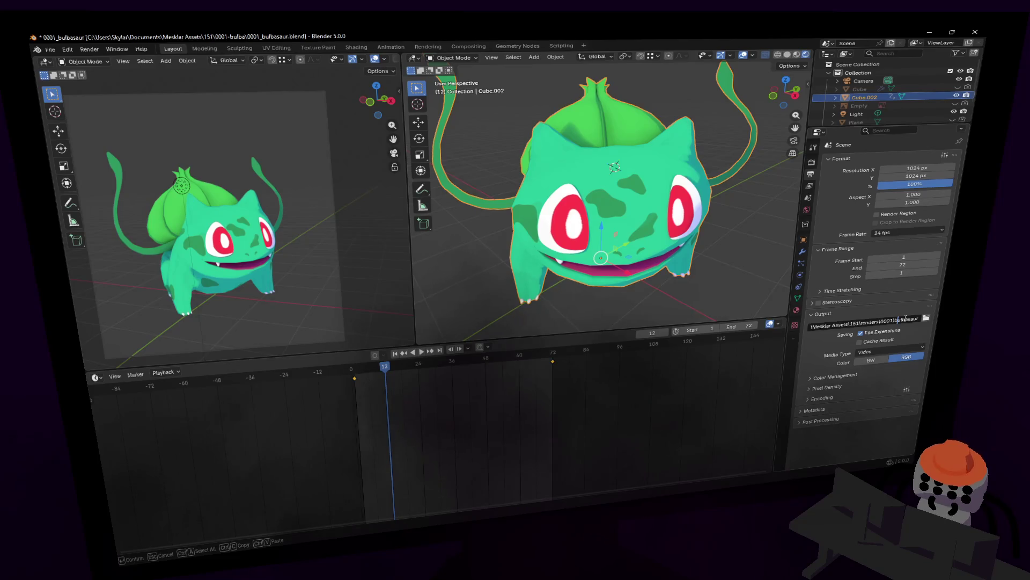
type("_")
key("Return")
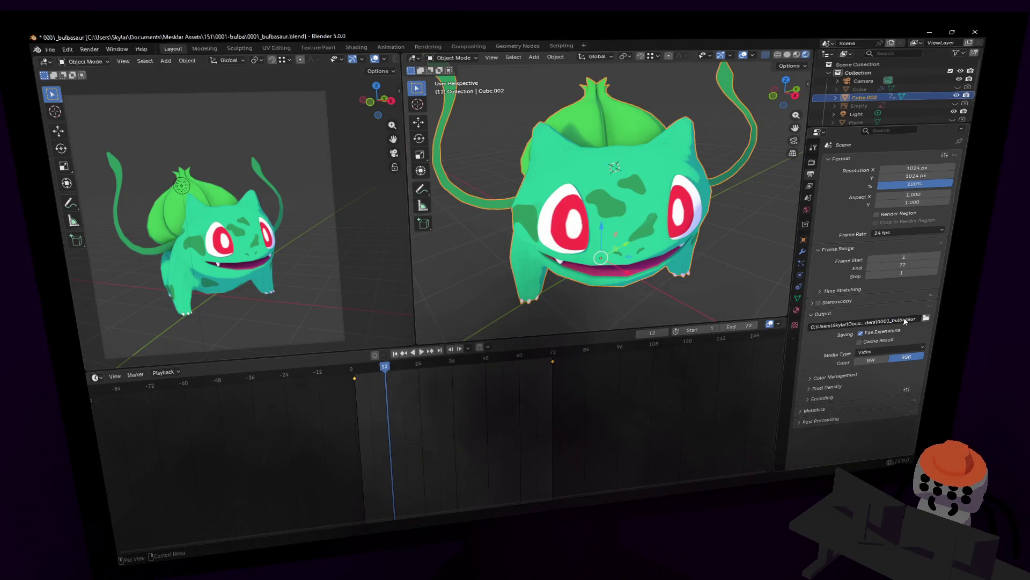
Save 0001_bulbasaur.blend and start rendering the full animation
key("ctrl+s")
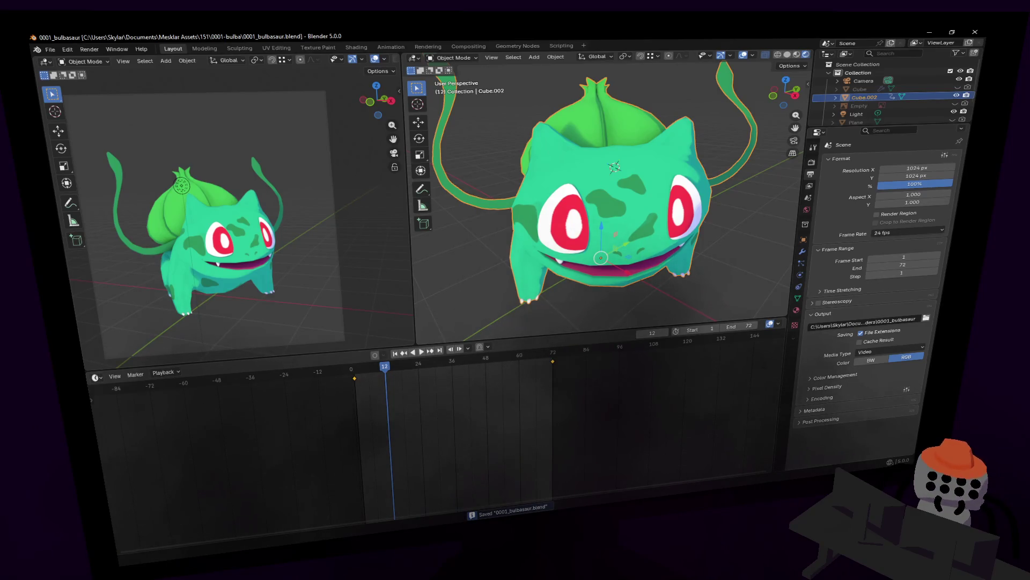
key("ctrl+F12")
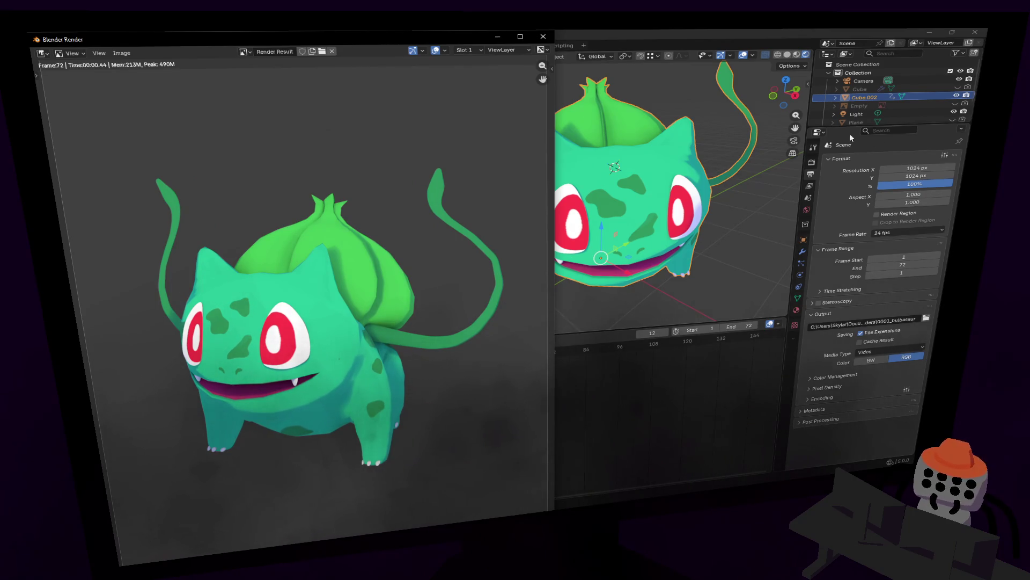
Close the render result window once the 72-frame animation has finished
left_click(543, 37)
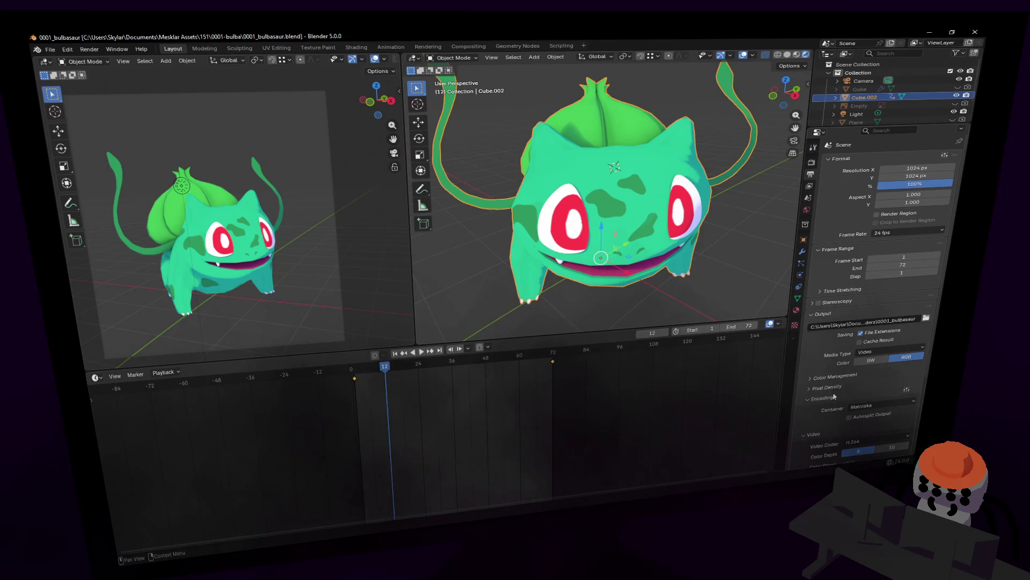
scroll(834, 396, "down", 2)
Set the video container to MPEG-4 and render the animation again
left_click(865, 391)
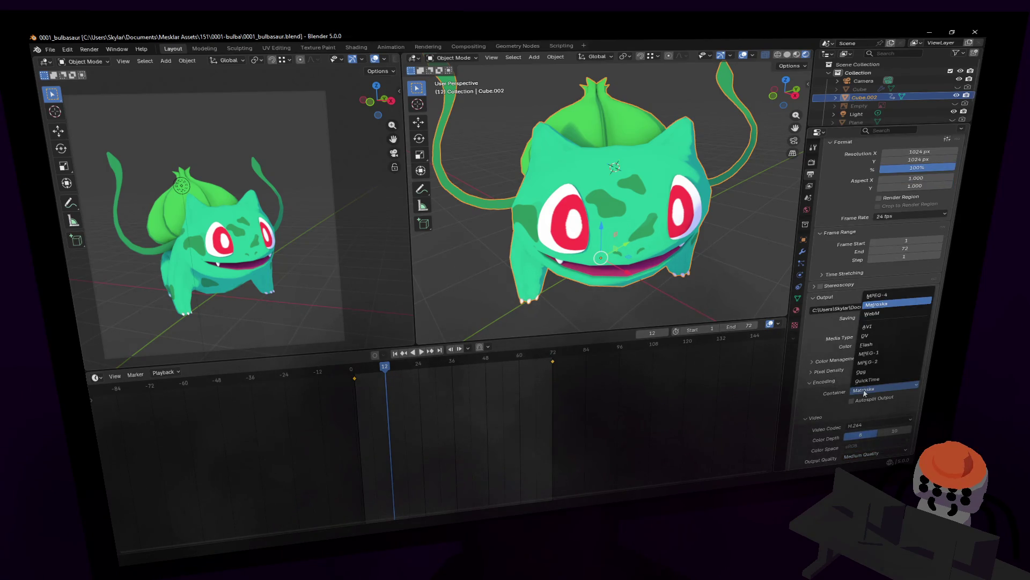
left_click(889, 297)
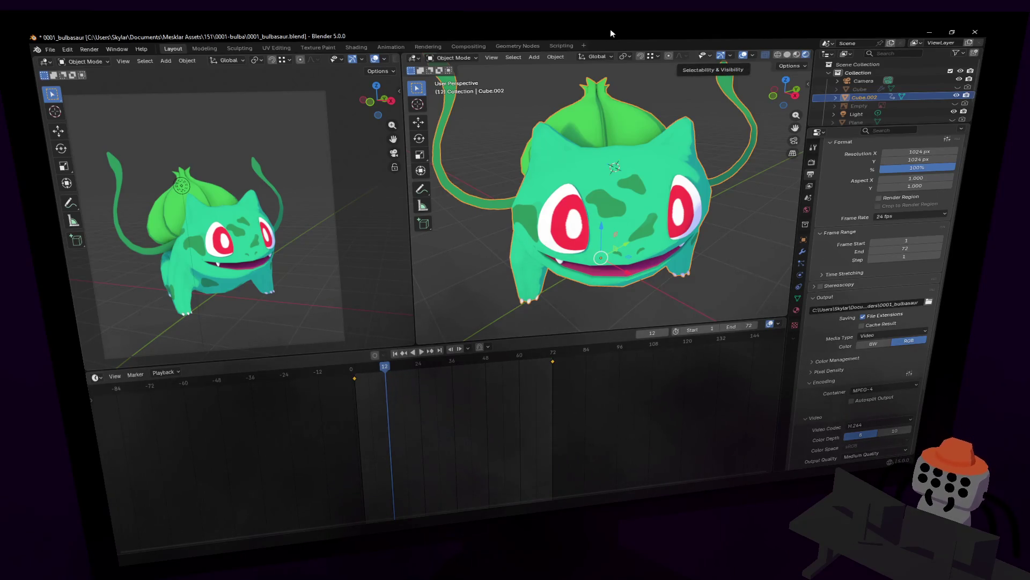
key("ctrl+F12")
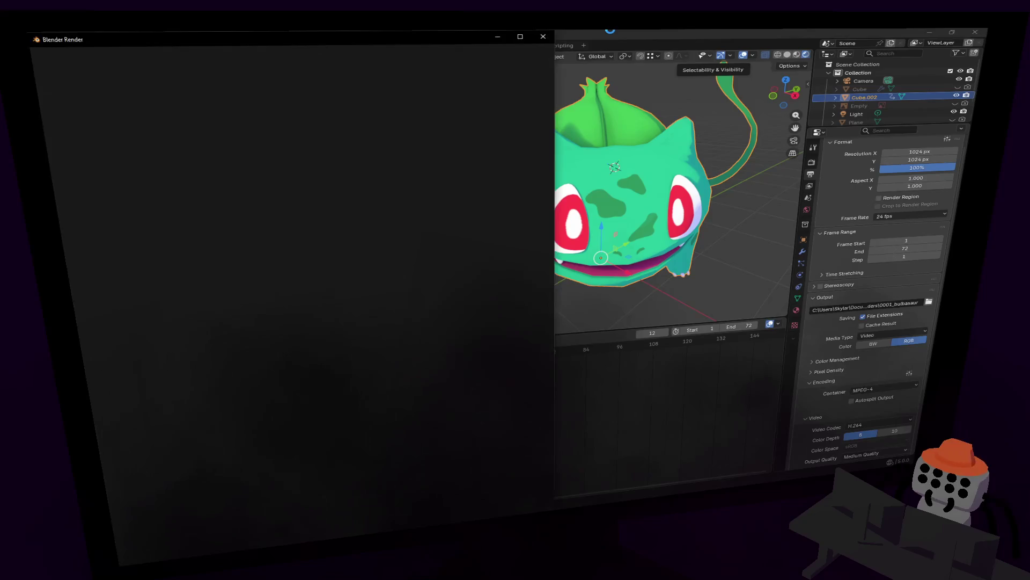